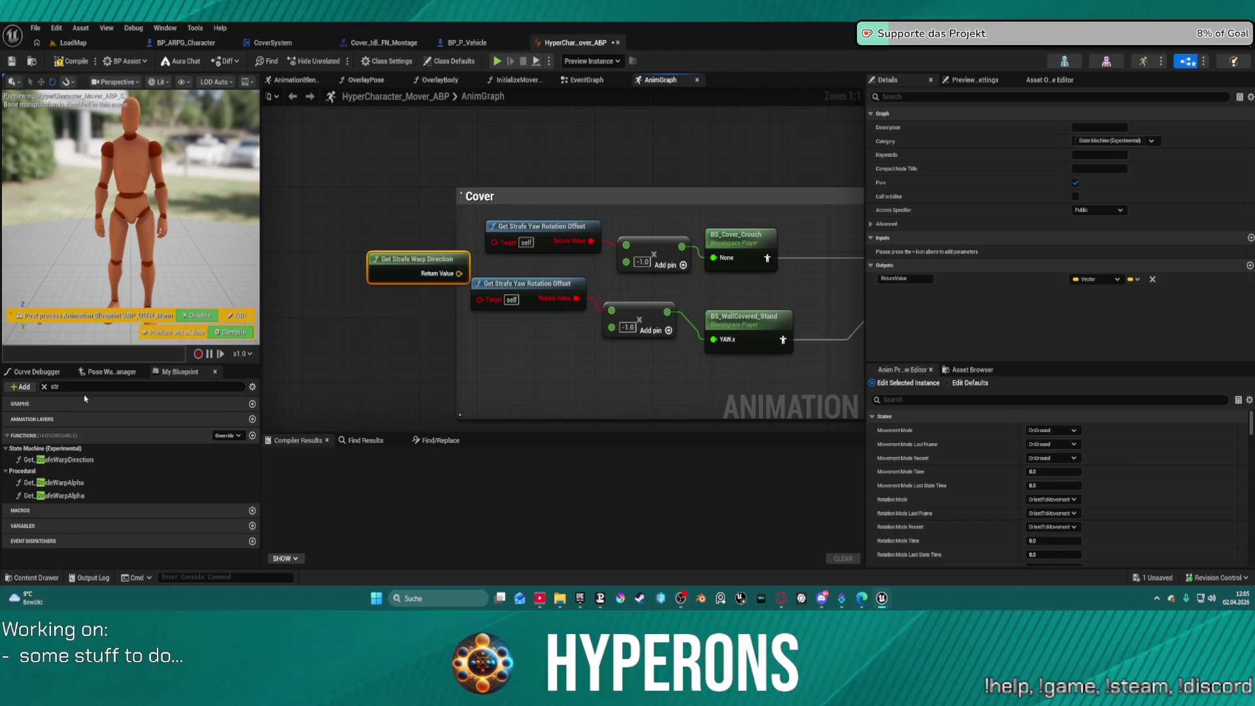
Step: Filter My Blueprint for 'rotation' and place a Get Offset Root Rotation Mode node
{"action": "left_click", "coordinate": [56, 387]}
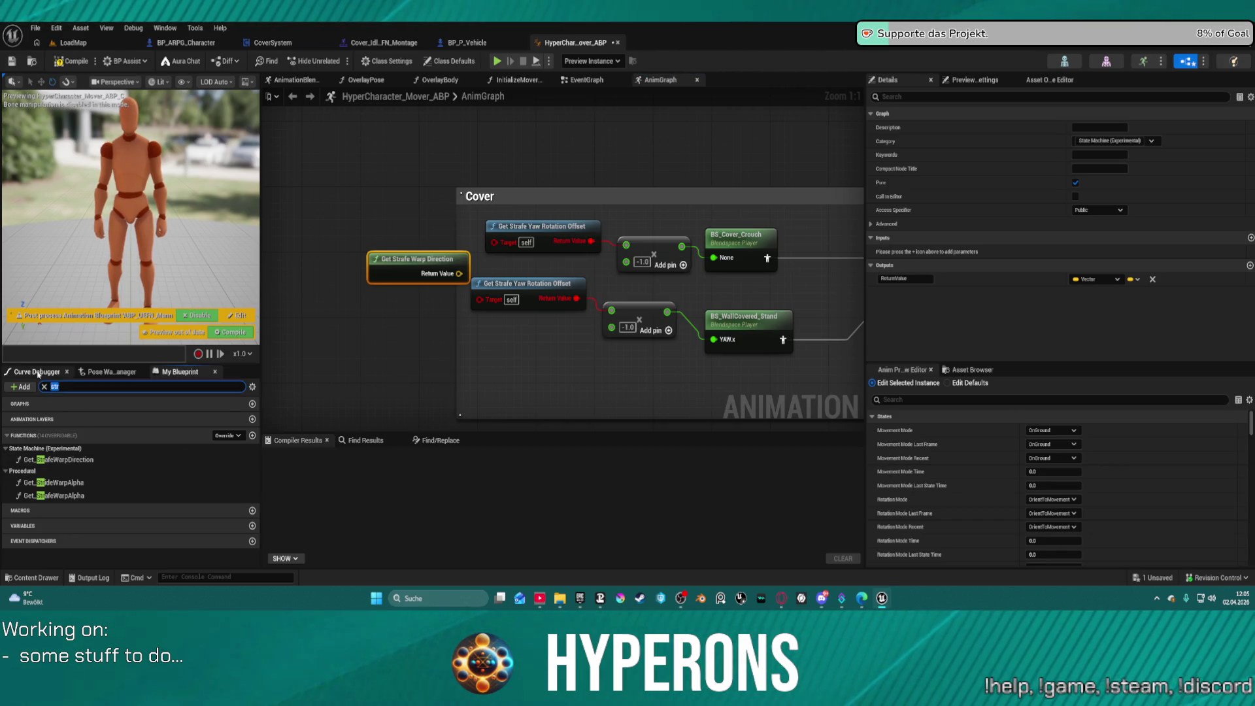
{"action": "type", "text": "rotation"}
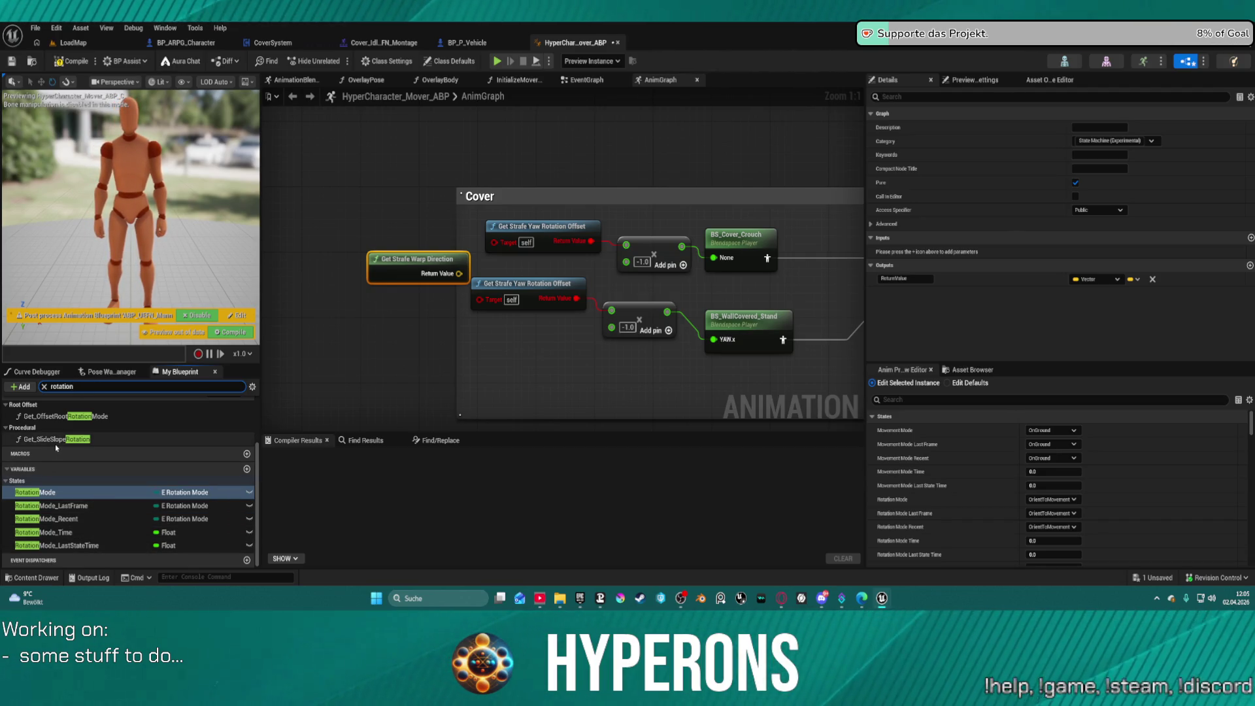
{"action": "mouse_move", "coordinate": [62, 417]}
{"action": "left_mouse_down"}
{"action": "mouse_move", "coordinate": [72, 428]}
{"action": "mouse_move", "coordinate": [382, 361]}
{"action": "mouse_move", "coordinate": [390, 312]}
{"action": "mouse_move", "coordinate": [376, 347]}
{"action": "left_mouse_up"}
{"action": "left_click", "coordinate": [389, 312]}
Step: Try an == comparison off the rotation mode, then delete both trial nodes
{"action": "mouse_move", "coordinate": [454, 364]}
{"action": "left_mouse_down"}
{"action": "mouse_move", "coordinate": [491, 384]}
{"action": "mouse_move", "coordinate": [510, 378]}
{"action": "left_mouse_up"}
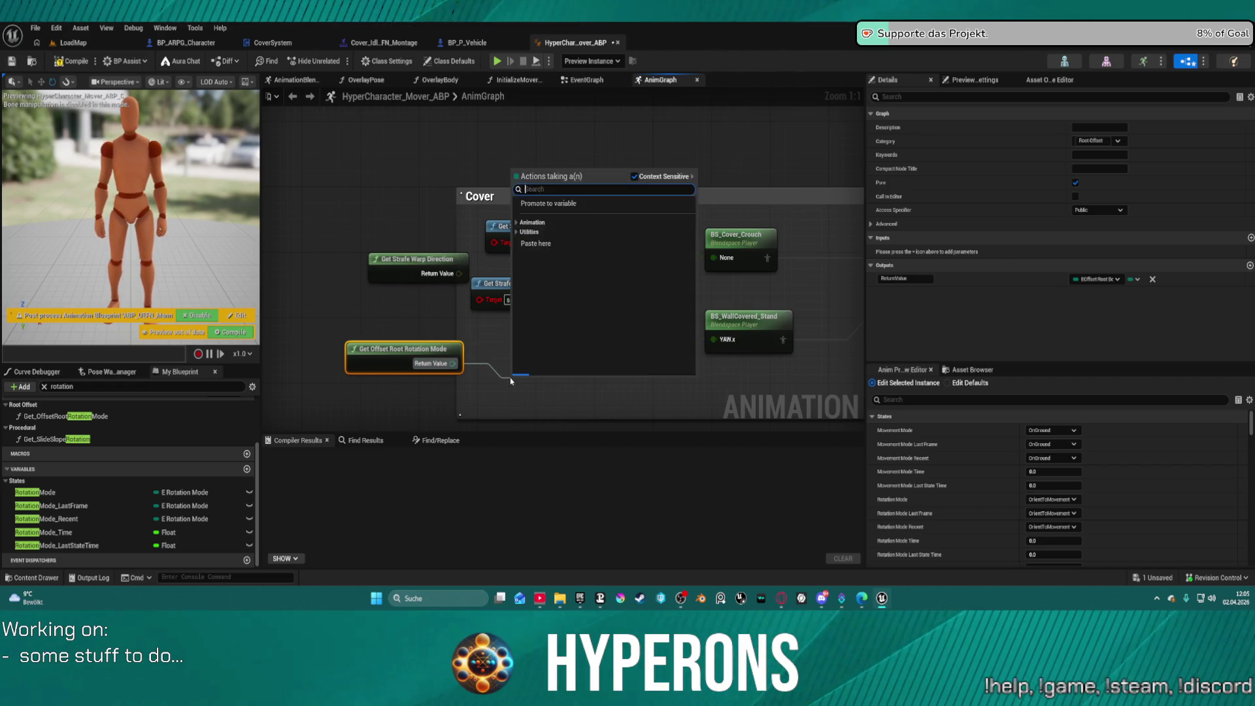
{"action": "left_click", "coordinate": [559, 299]}
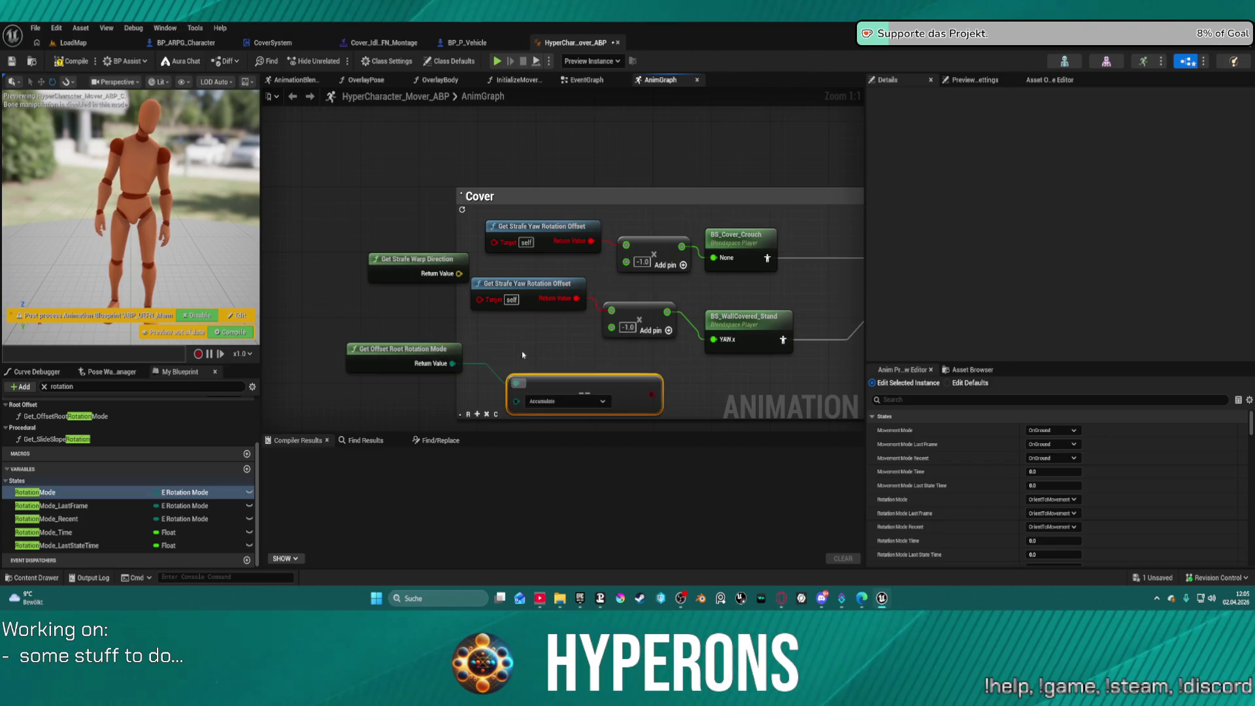
{"action": "left_click", "coordinate": [578, 403]}
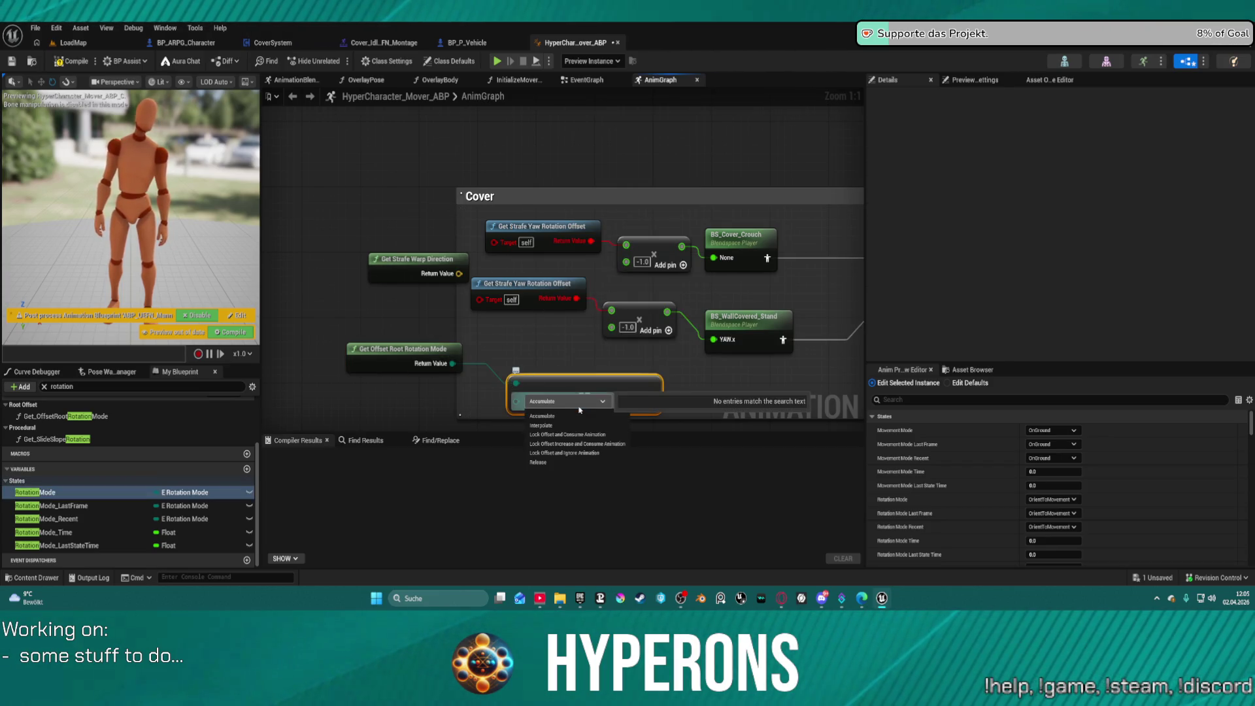
{"action": "left_click", "coordinate": [542, 416]}
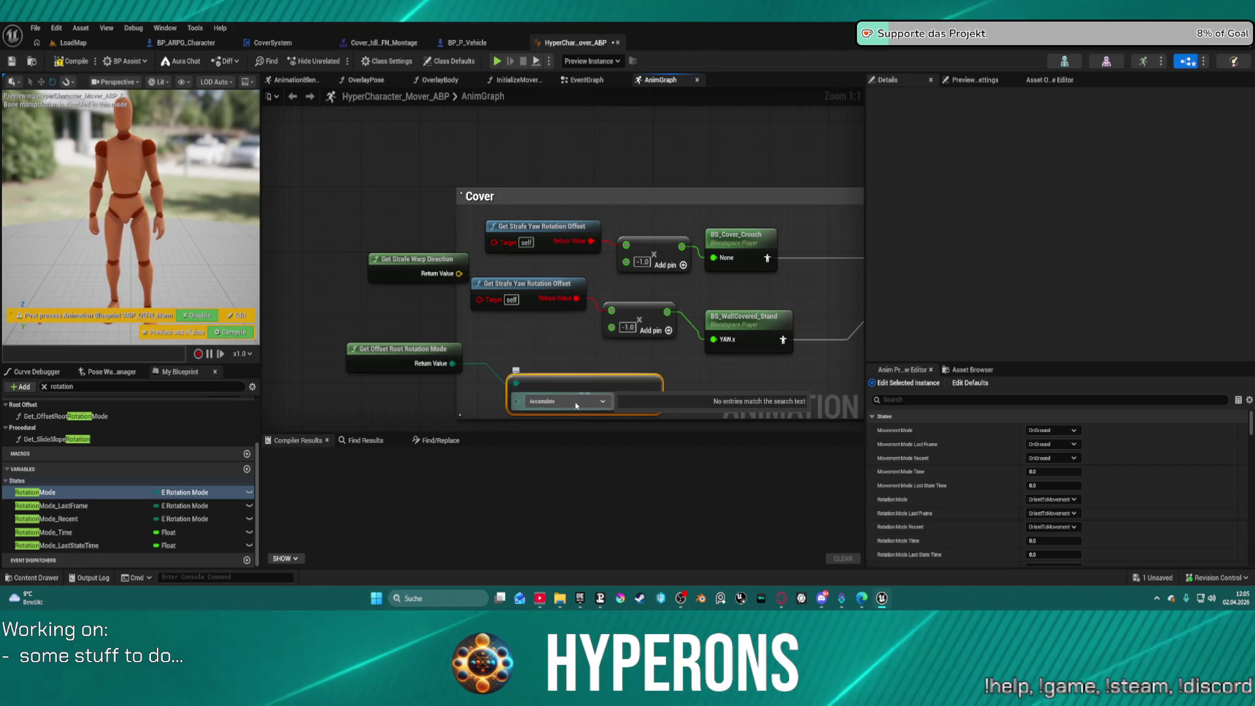
{"action": "left_click", "coordinate": [400, 346]}
{"action": "key", "text": "Delete"}
{"action": "left_click", "coordinate": [567, 386]}
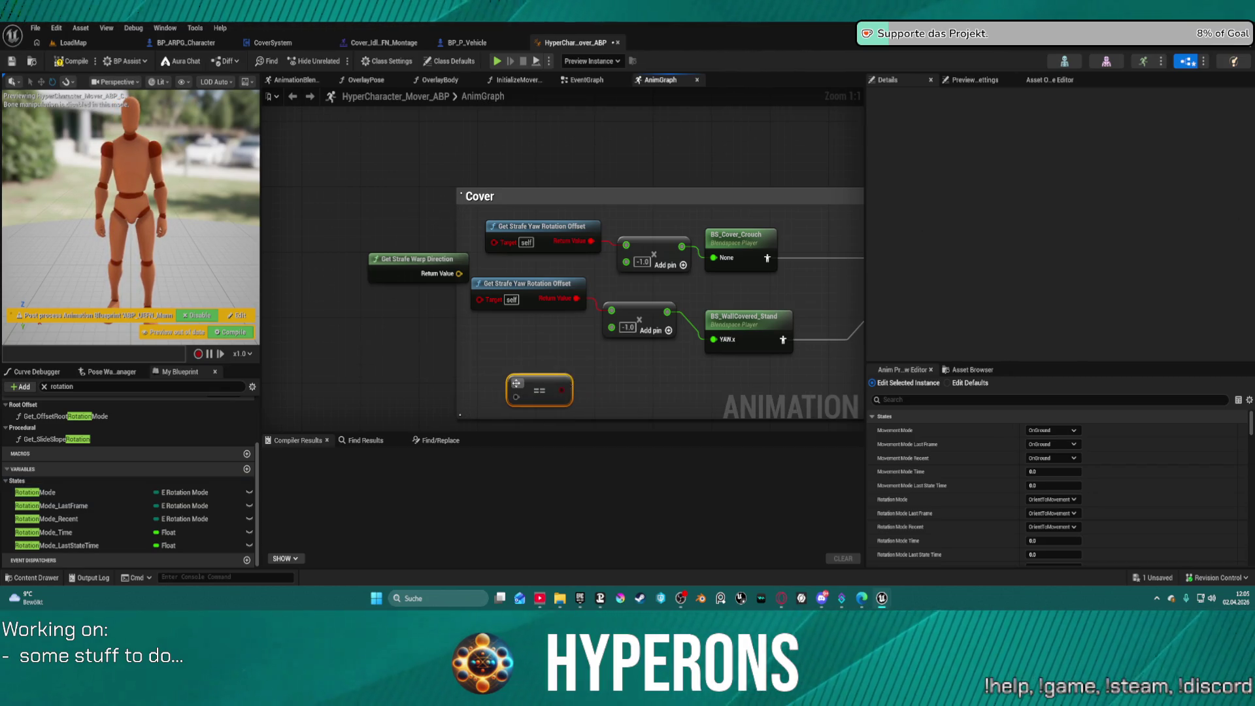
{"action": "key", "text": "Delete"}
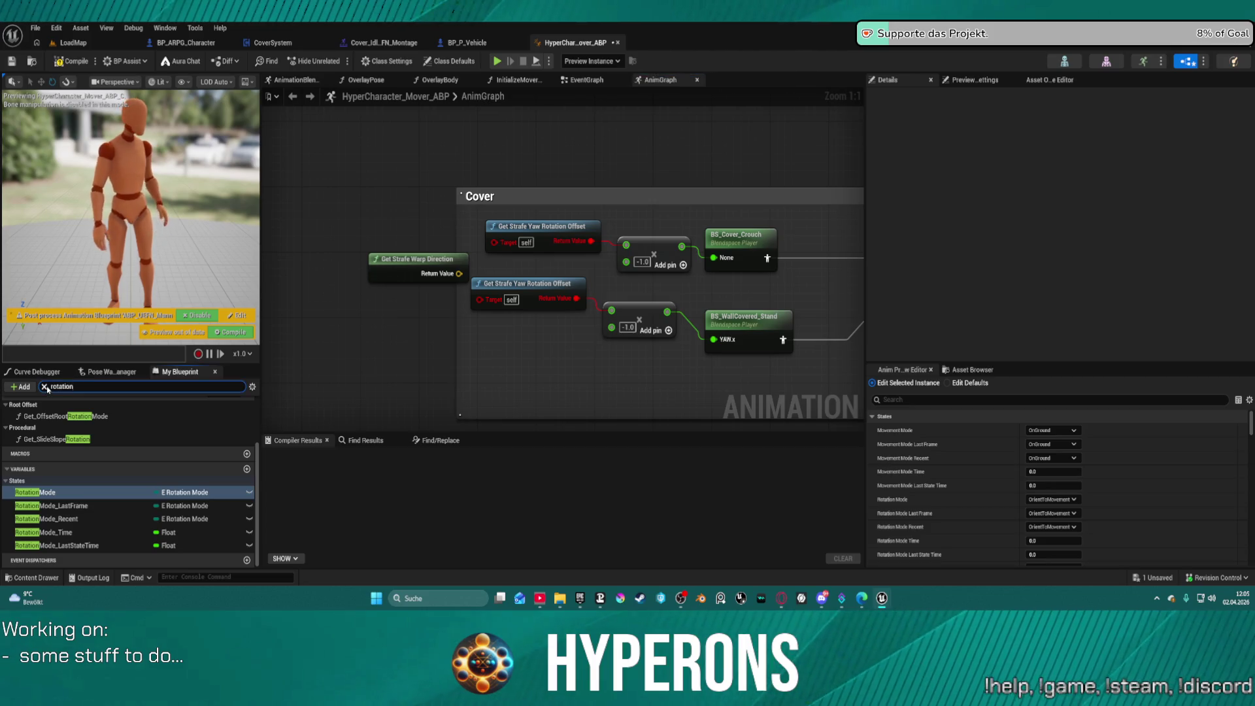
Step: Clear the search, expand Functions and Movement Analysis, and open JustLanded_Heavy
{"action": "left_click", "coordinate": [46, 386]}
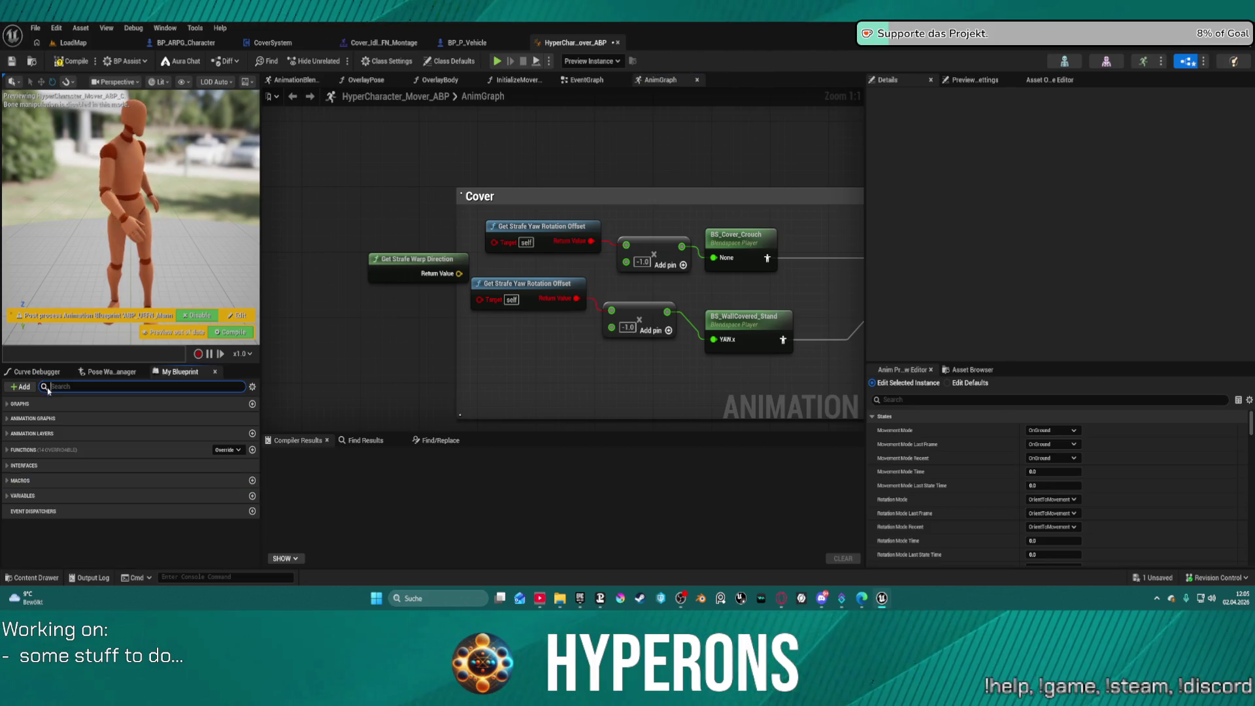
{"action": "left_click", "coordinate": [7, 452]}
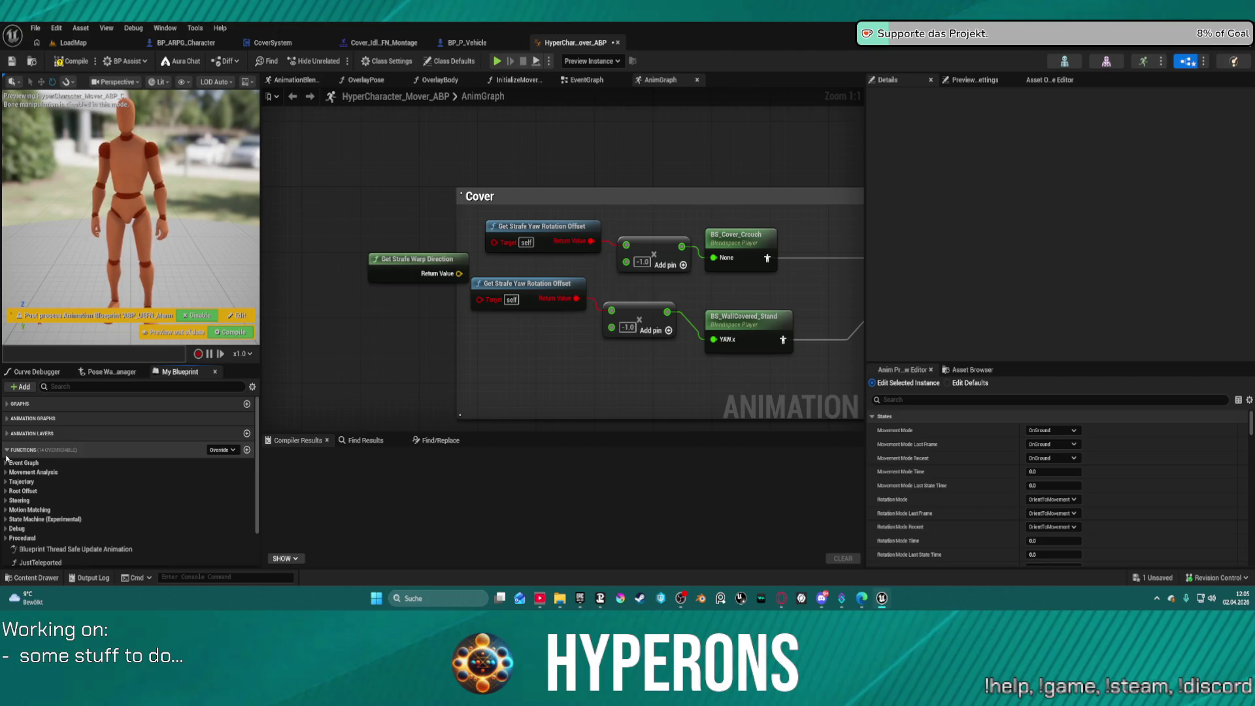
{"action": "left_click", "coordinate": [6, 472]}
{"action": "scroll", "coordinate": [132, 472], "scroll_direction": "down", "scroll_amount": 3}
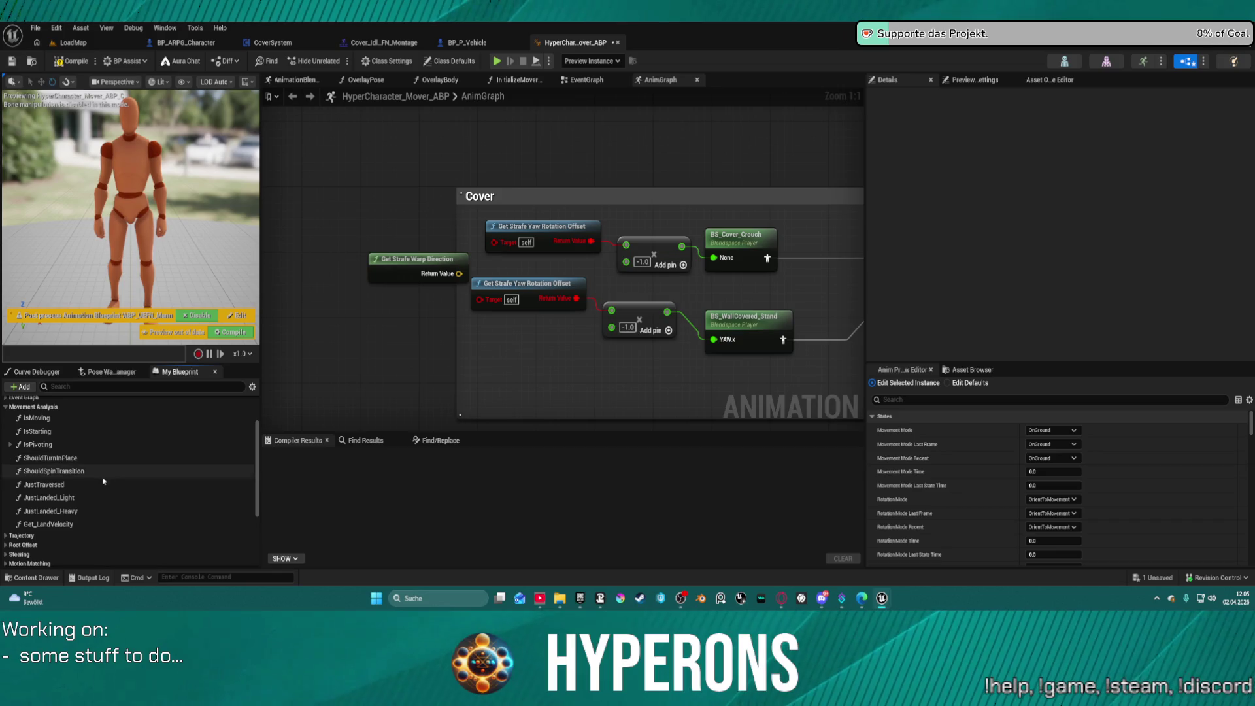
{"action": "double_click", "coordinate": [77, 512]}
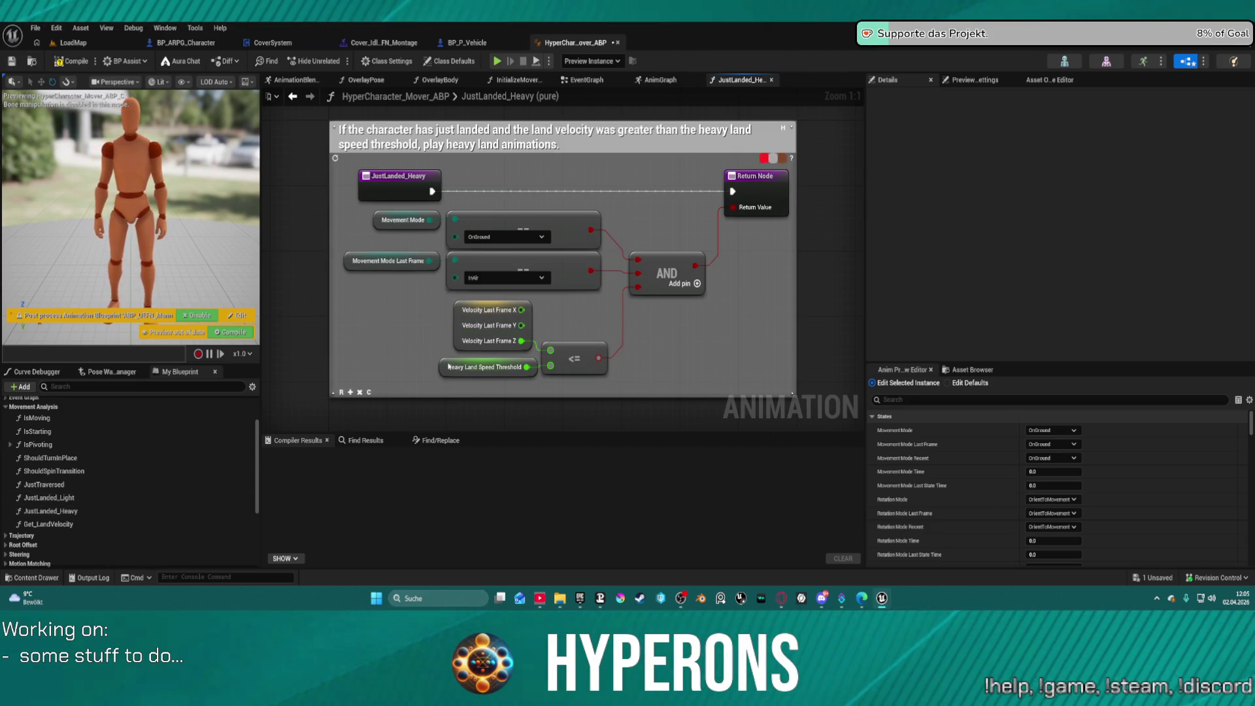
Step: Browse Get_LandVelocity and the Trajectory functions, selecting Get_TotalFacingDelta
{"action": "scroll", "coordinate": [97, 440], "scroll_direction": "up", "scroll_amount": 3}
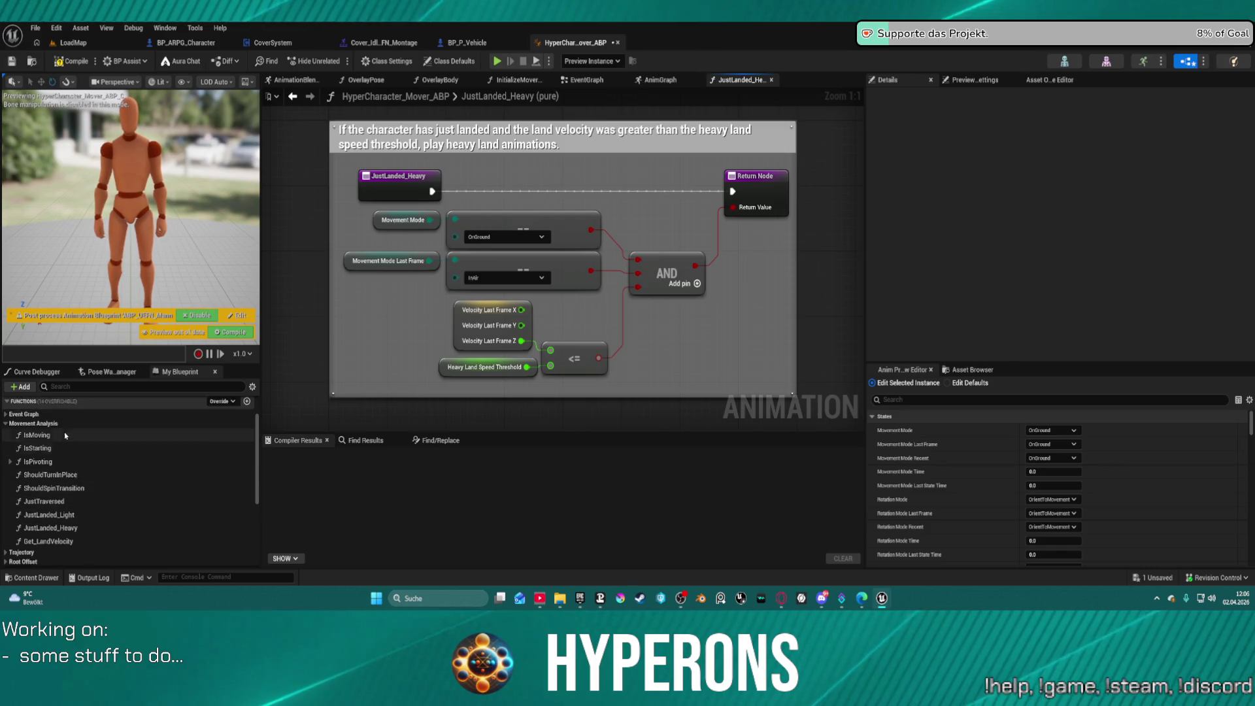
{"action": "scroll", "coordinate": [85, 465], "scroll_direction": "down", "scroll_amount": 2}
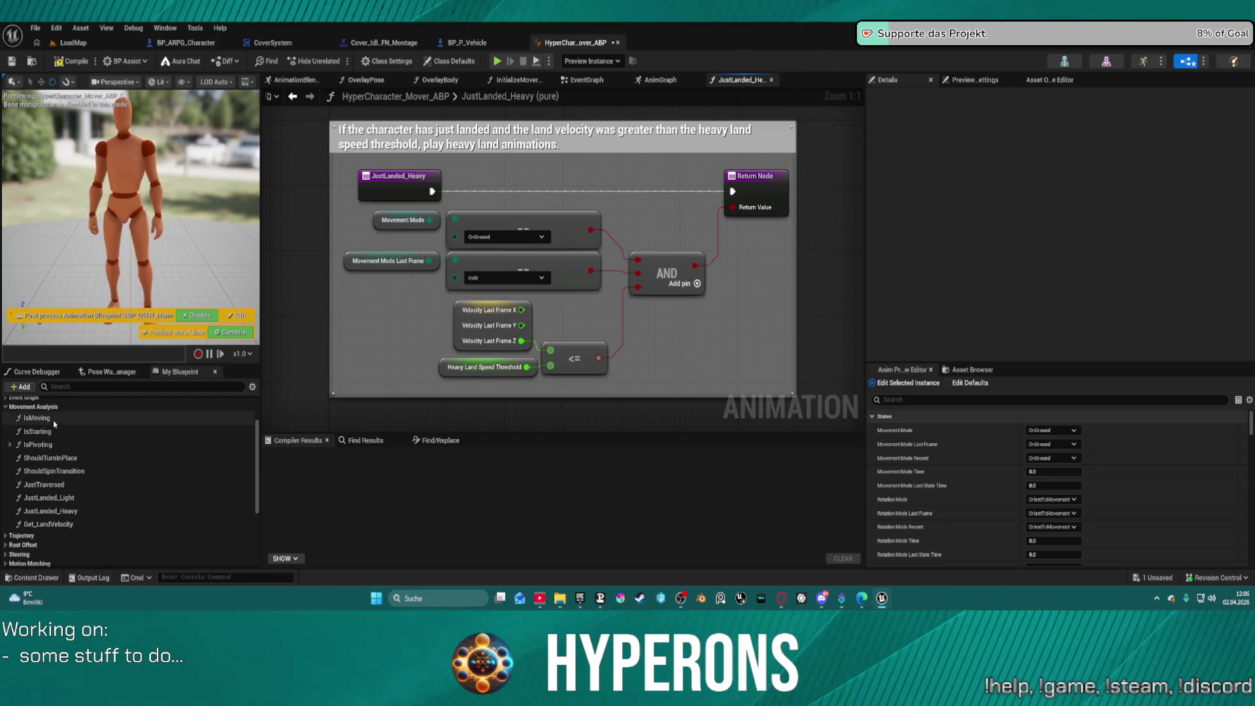
{"action": "scroll", "coordinate": [39, 471], "scroll_direction": "down", "scroll_amount": 2}
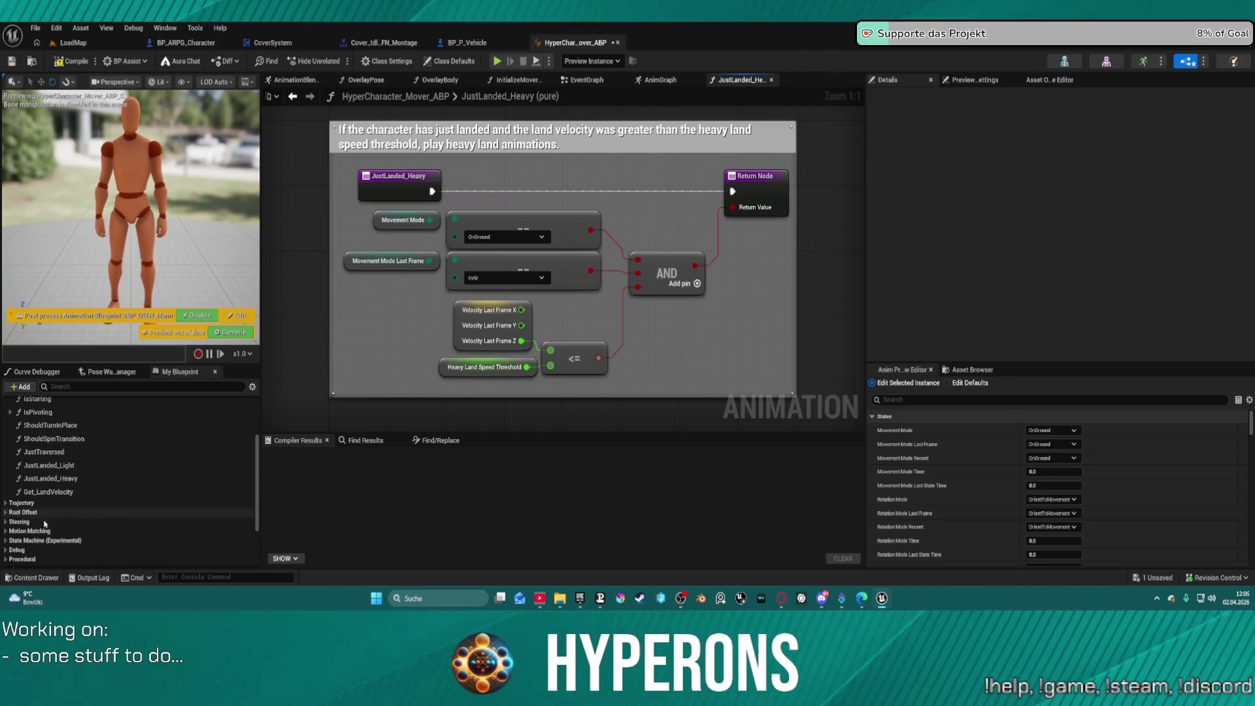
{"action": "left_click", "coordinate": [16, 492]}
{"action": "left_click", "coordinate": [6, 503]}
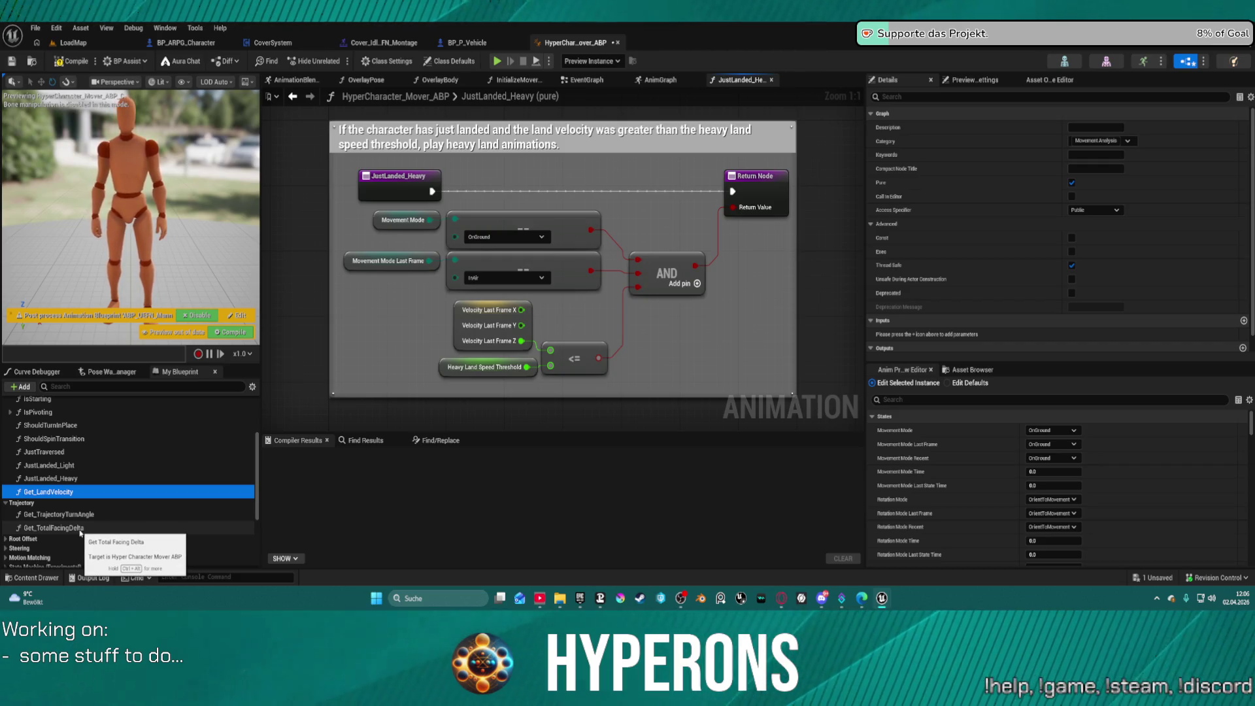
{"action": "scroll", "coordinate": [79, 526], "scroll_direction": "down", "scroll_amount": 3}
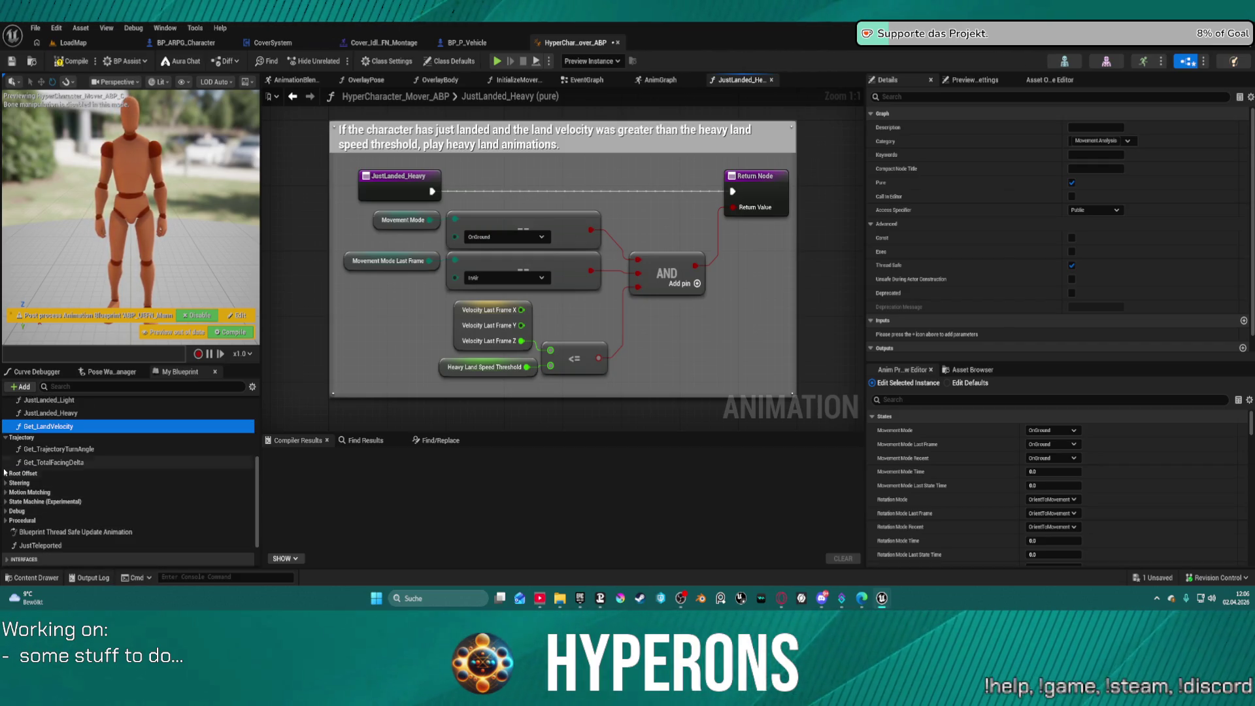
{"action": "left_click", "coordinate": [52, 462]}
Step: Expand the Root Offset, Steering, Motion Matching and State Machine (Experimental) categories
{"action": "left_click", "coordinate": [5, 473]}
{"action": "scroll", "coordinate": [109, 507], "scroll_direction": "down", "scroll_amount": 2}
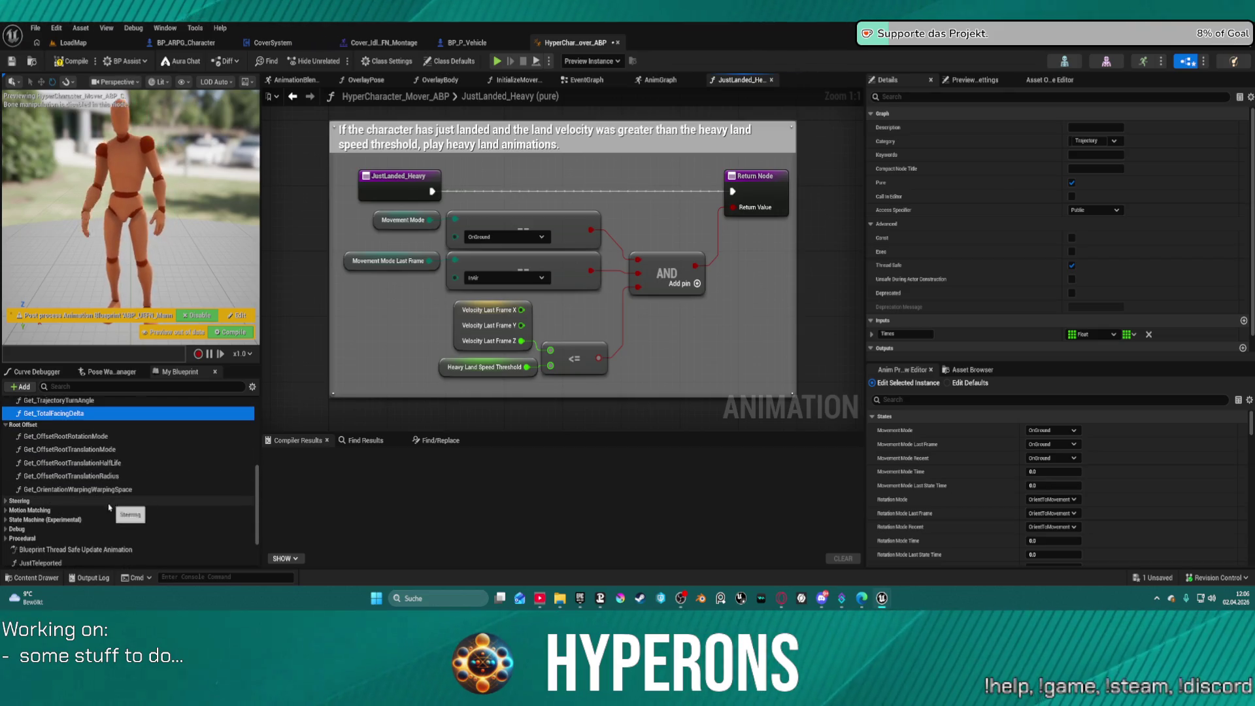
{"action": "left_click", "coordinate": [5, 501]}
{"action": "scroll", "coordinate": [10, 502], "scroll_direction": "down", "scroll_amount": 2}
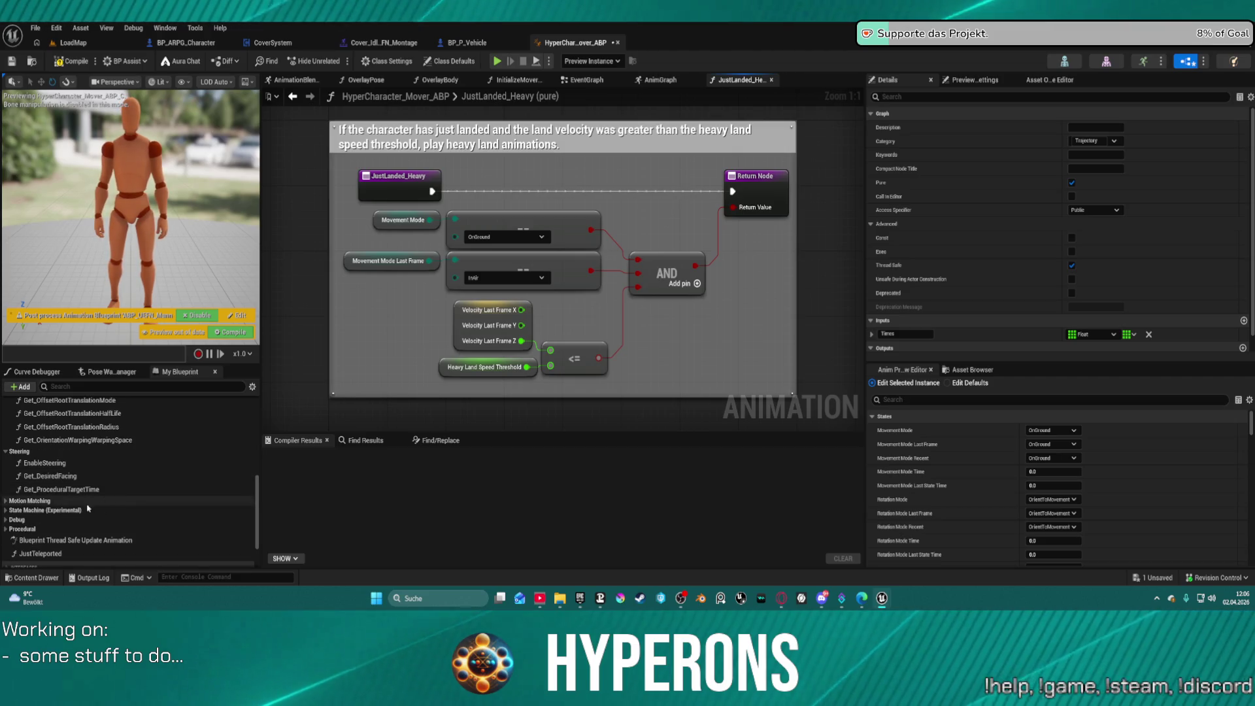
{"action": "left_click", "coordinate": [6, 501]}
{"action": "scroll", "coordinate": [13, 514], "scroll_direction": "down", "scroll_amount": 2}
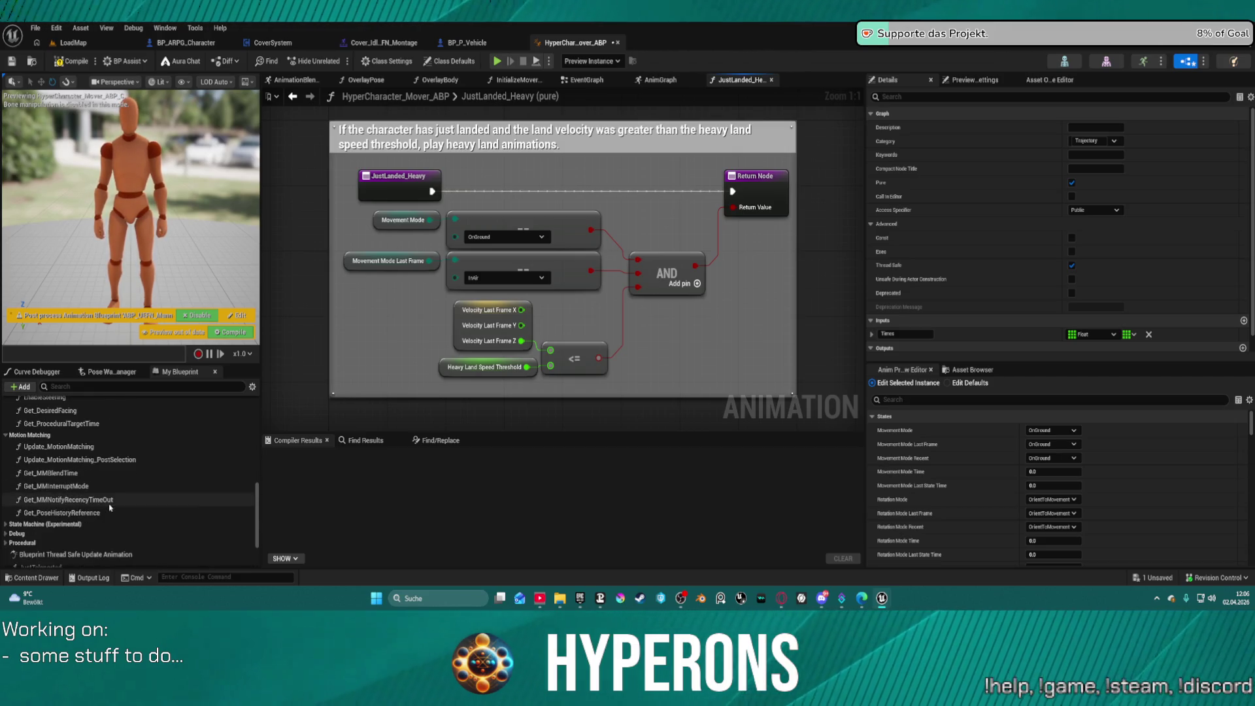
{"action": "left_click", "coordinate": [11, 525]}
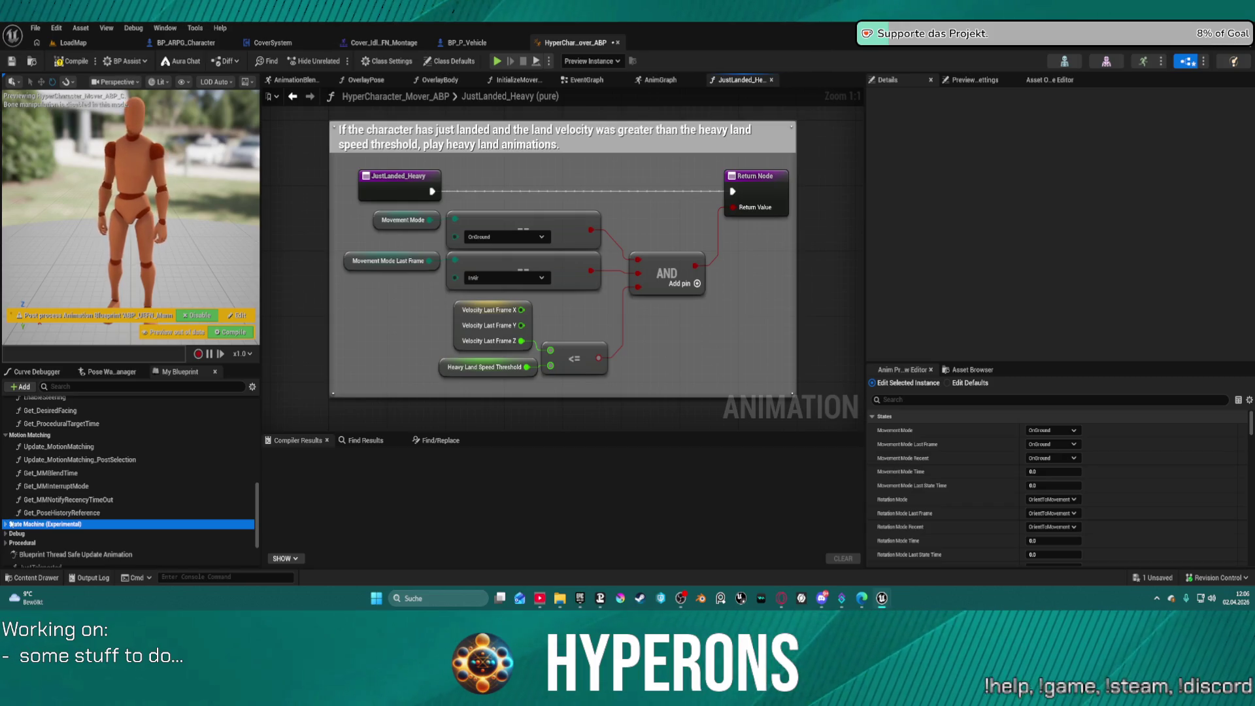
{"action": "left_click", "coordinate": [7, 525]}
{"action": "scroll", "coordinate": [98, 497], "scroll_direction": "down", "scroll_amount": 5}
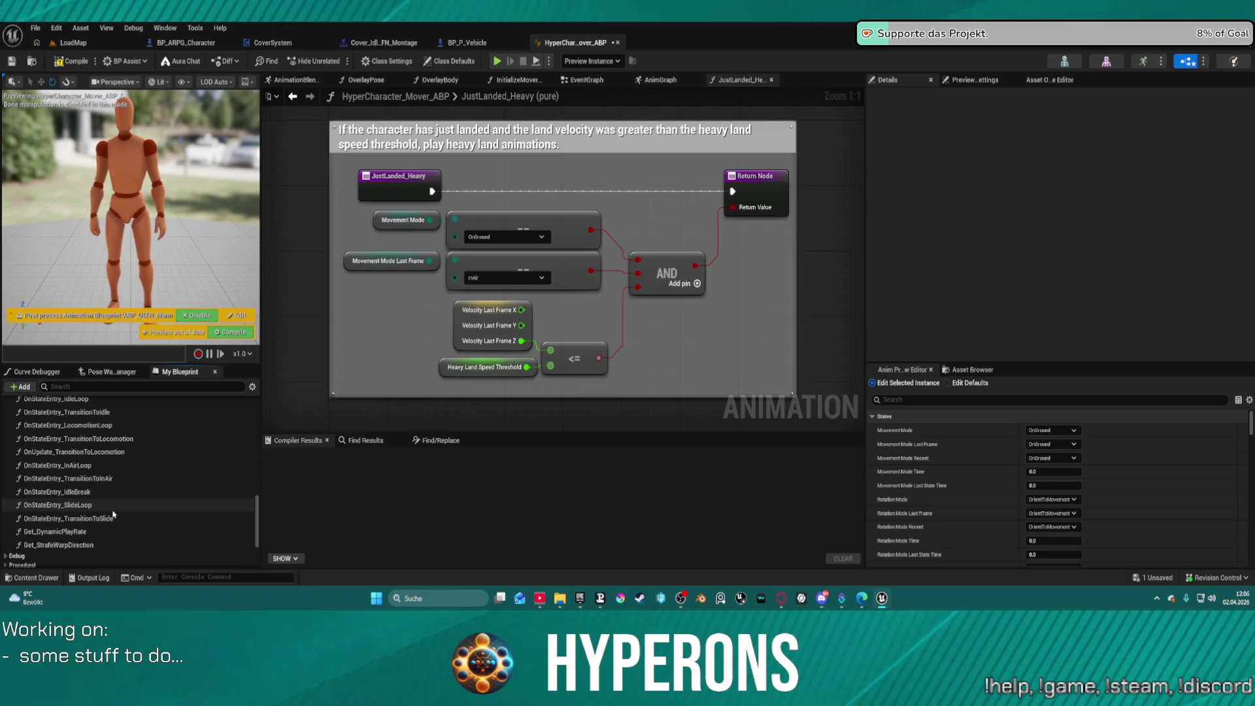
{"action": "scroll", "coordinate": [113, 515], "scroll_direction": "down", "scroll_amount": 1}
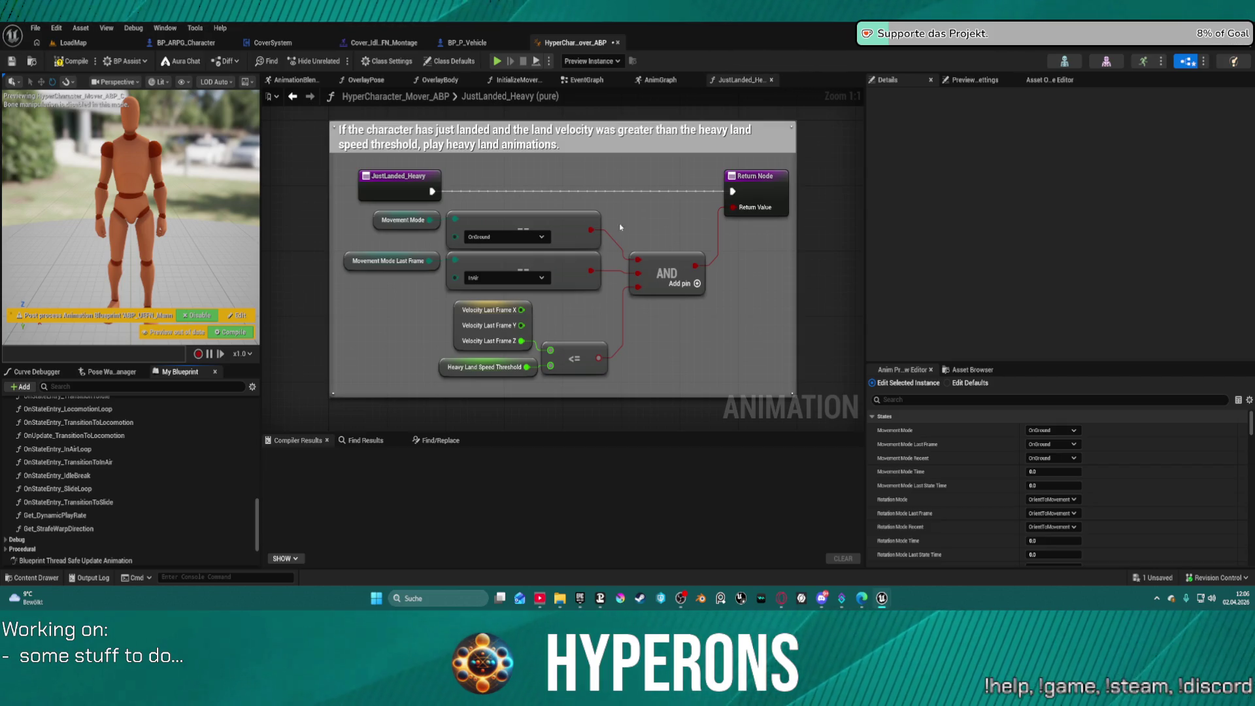
{"action": "scroll", "coordinate": [620, 227], "scroll_direction": "down", "scroll_amount": 3}
Step: Back in the AnimGraph, disconnect Get Strafe Yaw Rotation Offset from the multiply node
{"action": "left_click", "coordinate": [653, 85]}
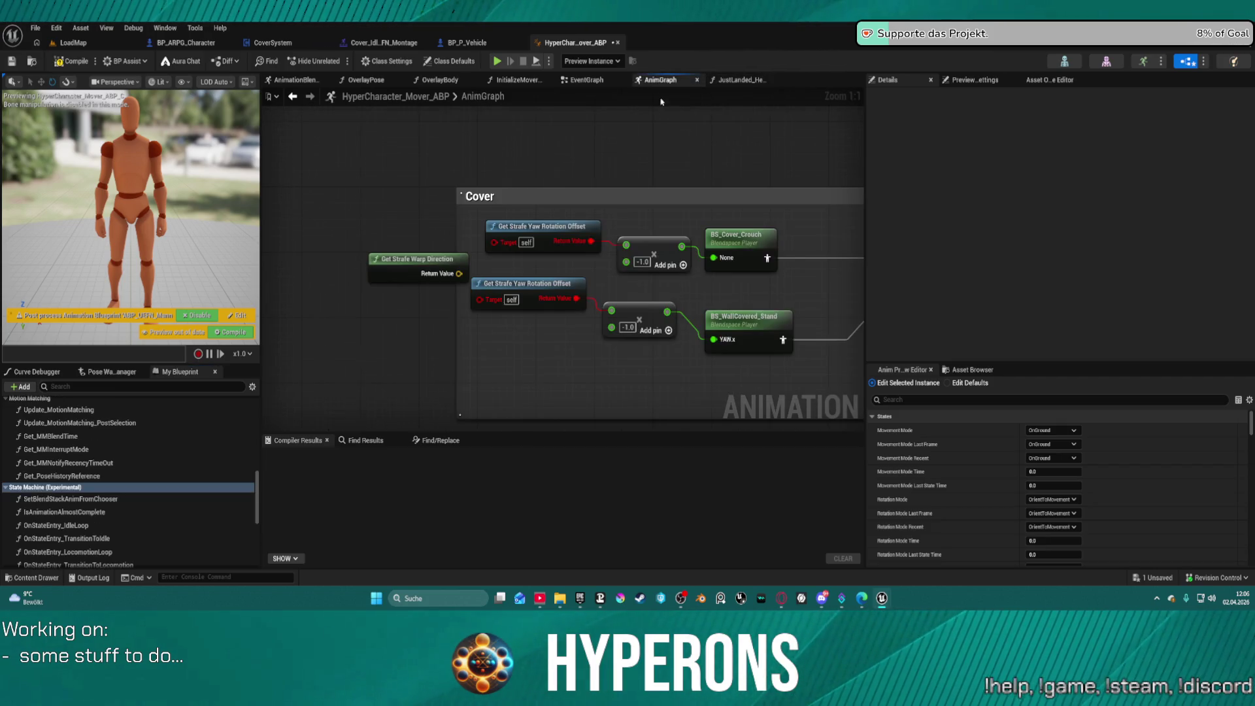
{"action": "left_click", "coordinate": [605, 240], "text": "alt"}
{"action": "left_click", "coordinate": [584, 247]}
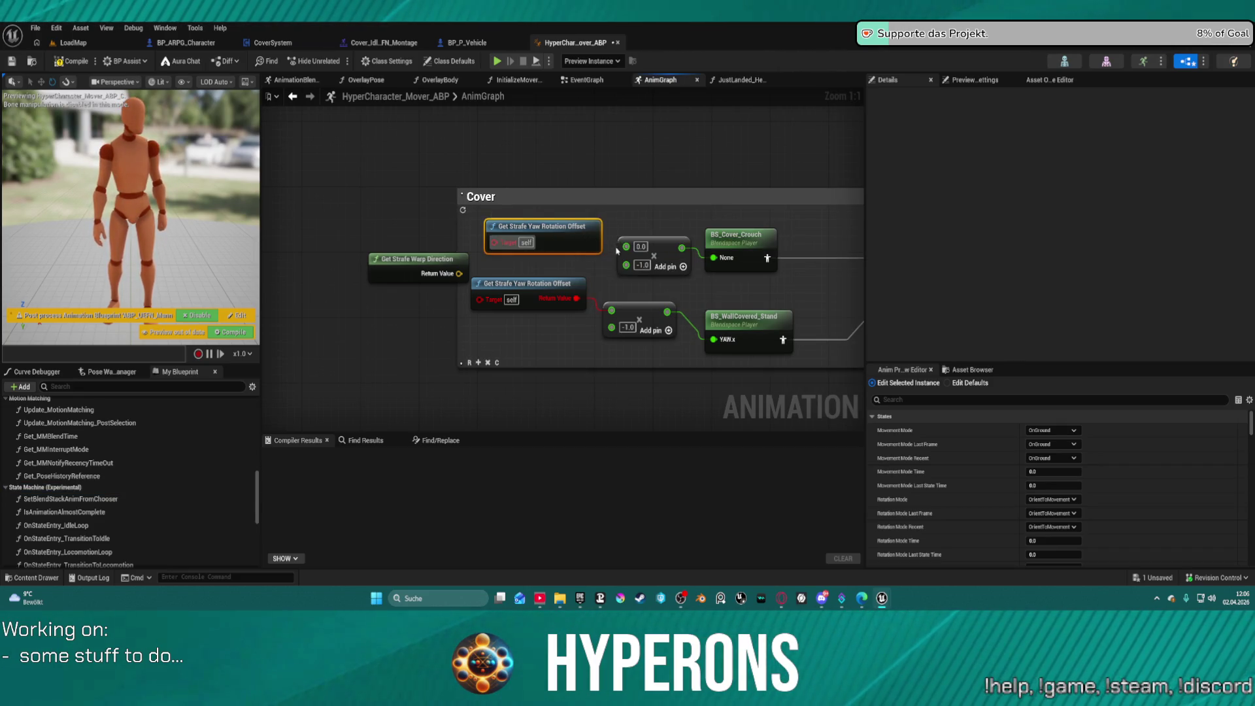
{"action": "mouse_move", "coordinate": [554, 230]}
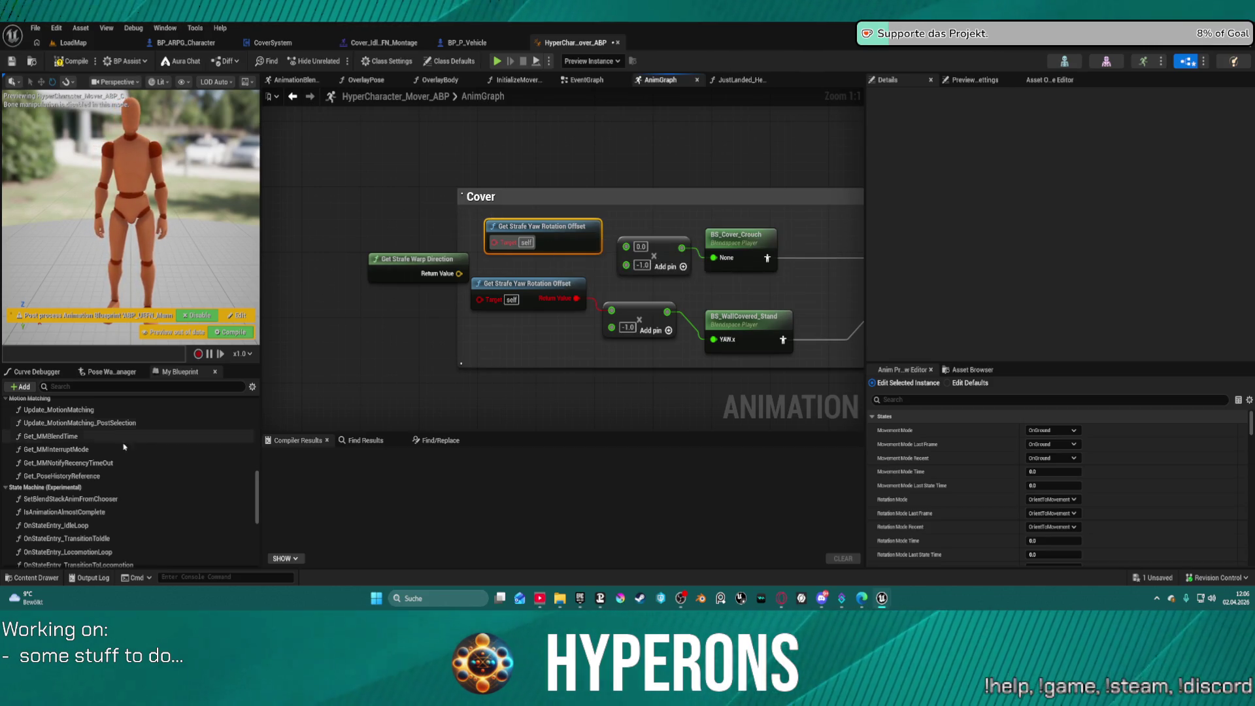
Step: Expand the Variables and Components categories, then switch to the EventGraph
{"action": "scroll", "coordinate": [98, 534], "scroll_direction": "down", "scroll_amount": 10}
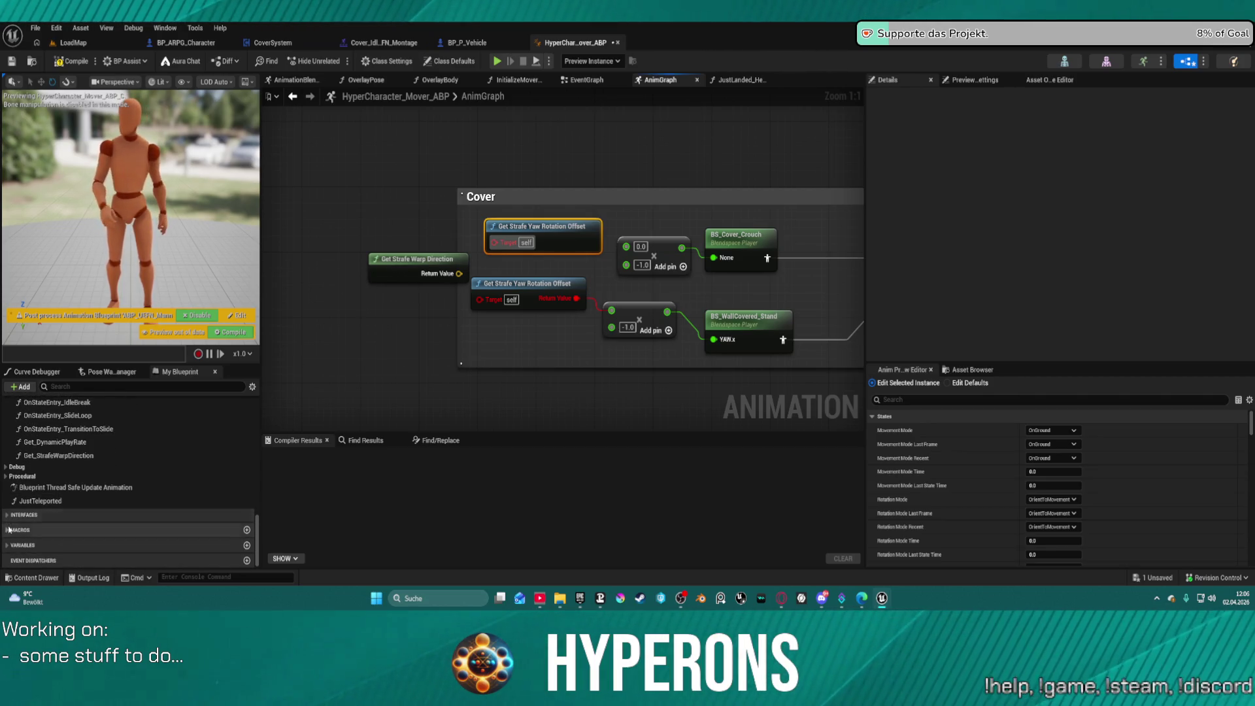
{"action": "left_click", "coordinate": [20, 545]}
{"action": "scroll", "coordinate": [27, 523], "scroll_direction": "down", "scroll_amount": 3}
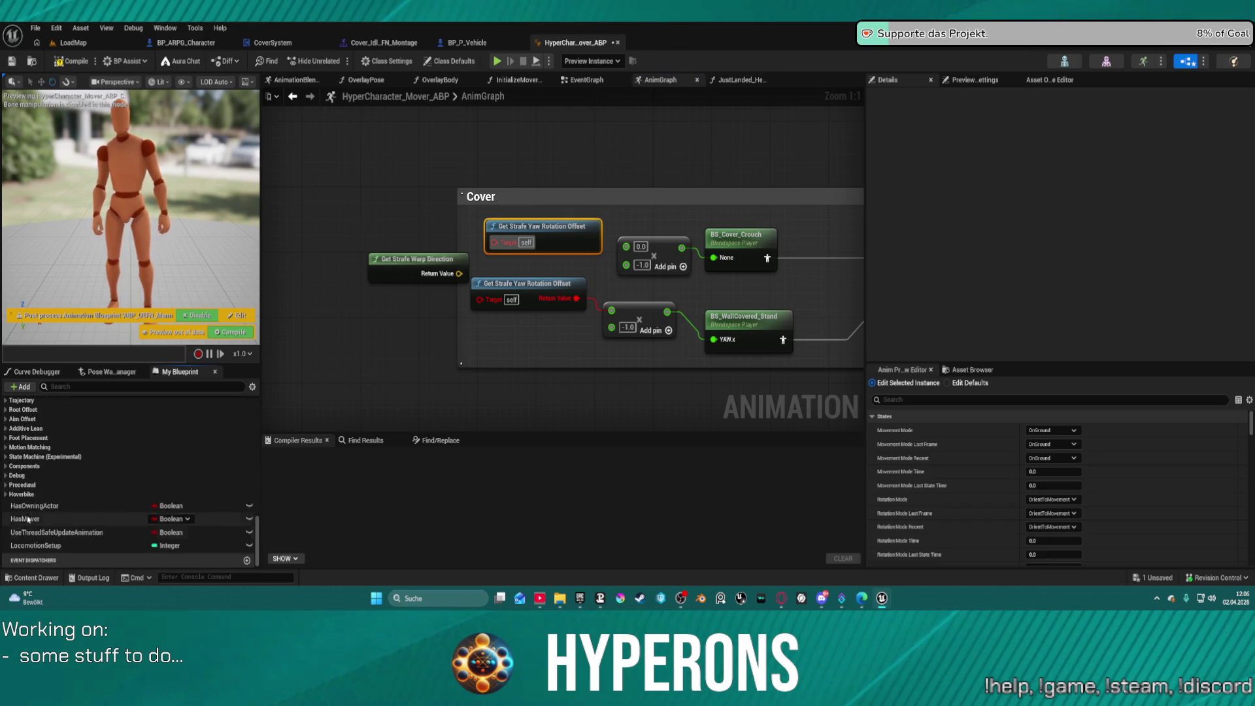
{"action": "left_click", "coordinate": [7, 466]}
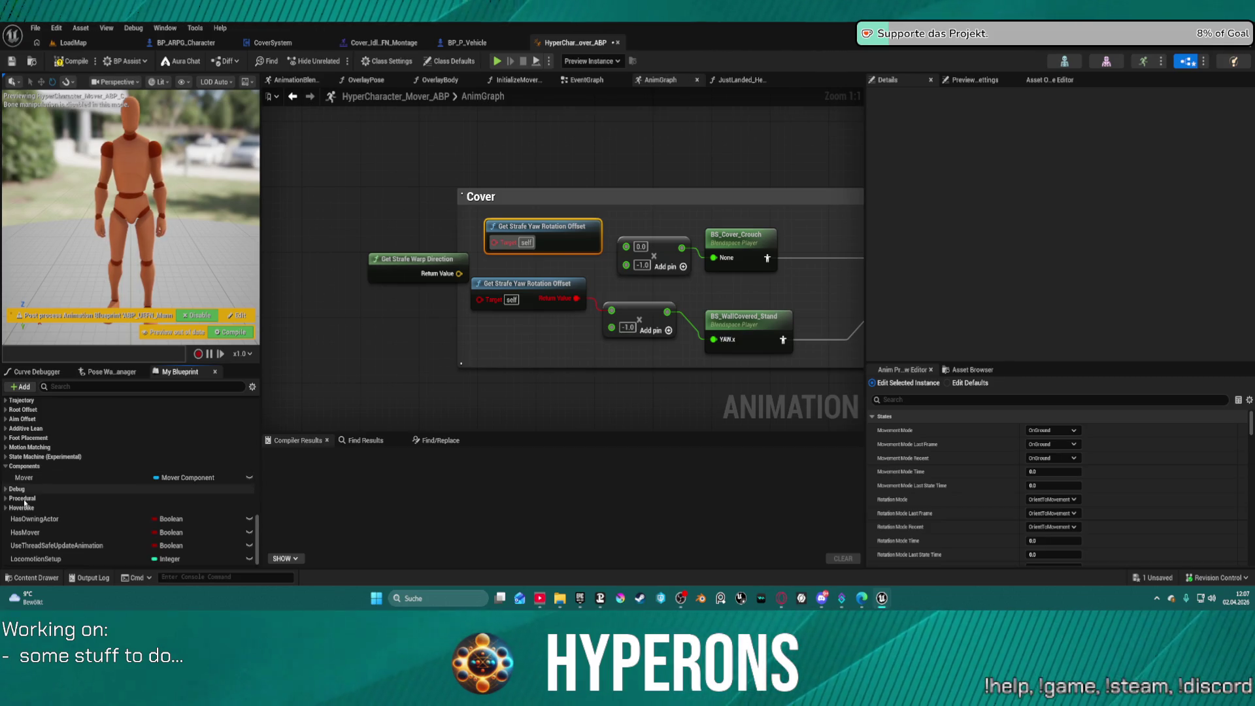
{"action": "scroll", "coordinate": [78, 502], "scroll_direction": "down", "scroll_amount": 1}
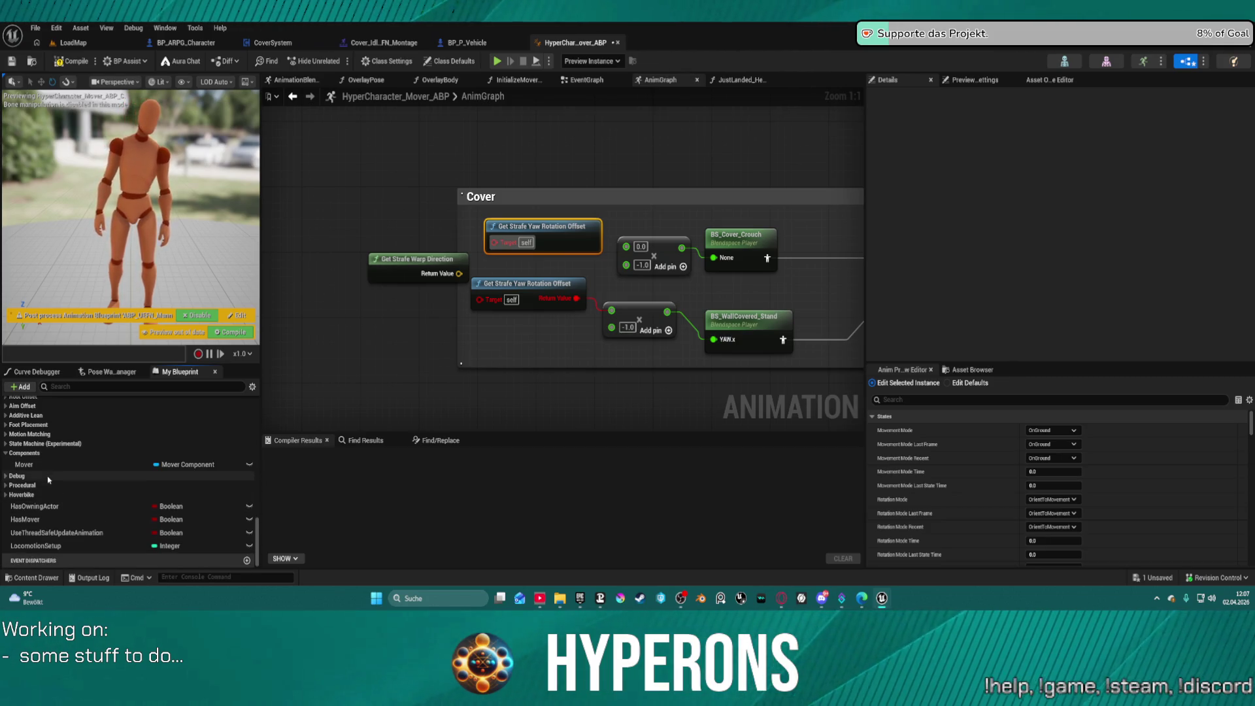
{"action": "scroll", "coordinate": [20, 457], "scroll_direction": "up", "scroll_amount": 5}
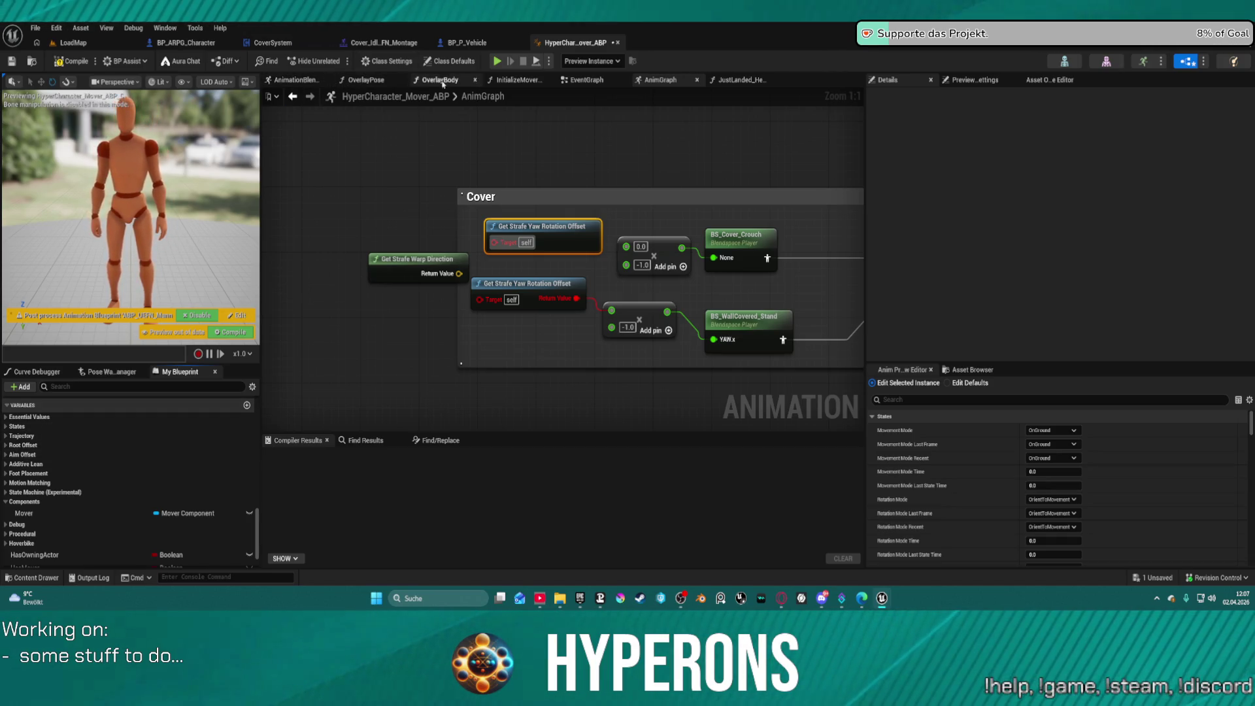
{"action": "left_click", "coordinate": [586, 80]}
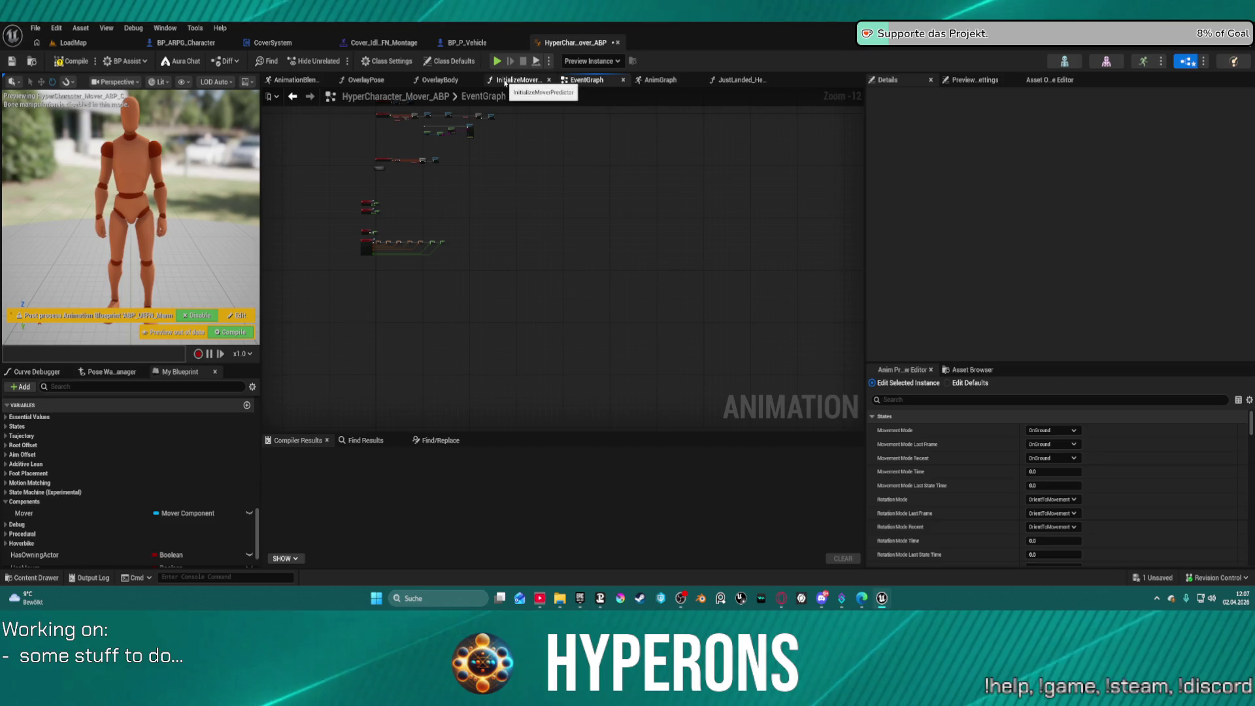
{"action": "left_click", "coordinate": [505, 81]}
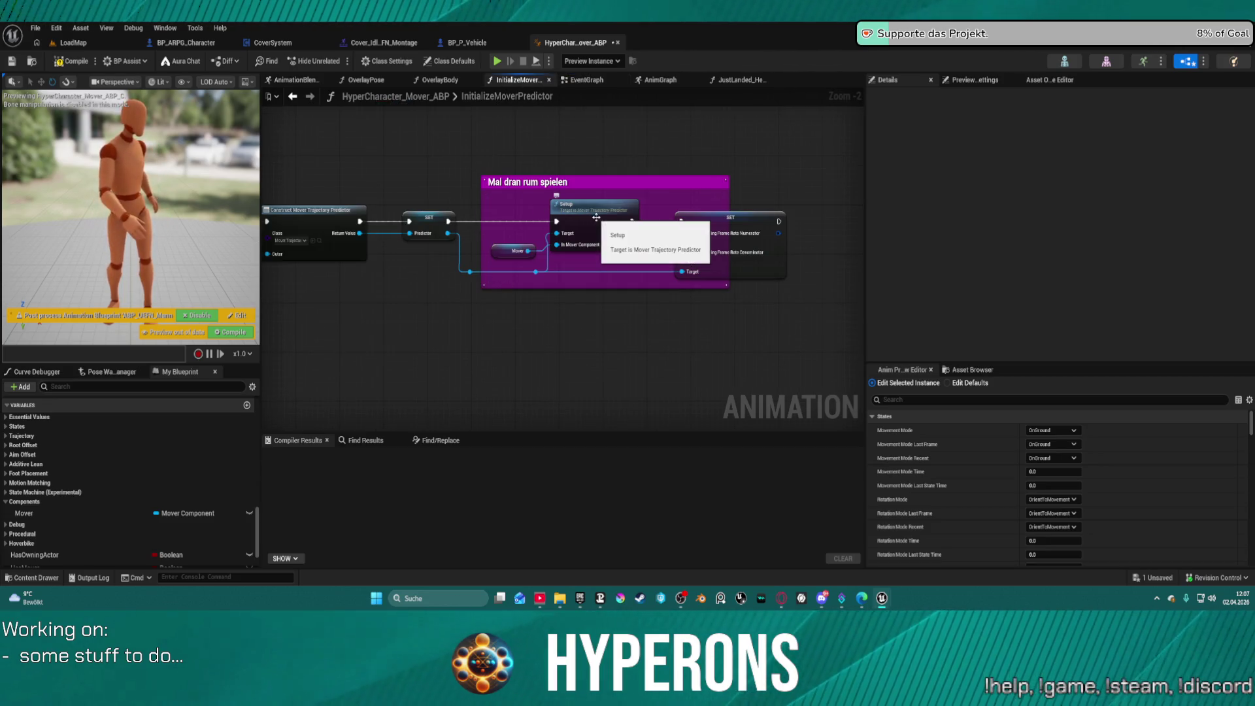
{"action": "left_click_drag", "start_coordinate": [592, 281], "coordinate": [805, 285]}
{"action": "scroll", "coordinate": [751, 284], "scroll_direction": "up", "scroll_amount": 2}
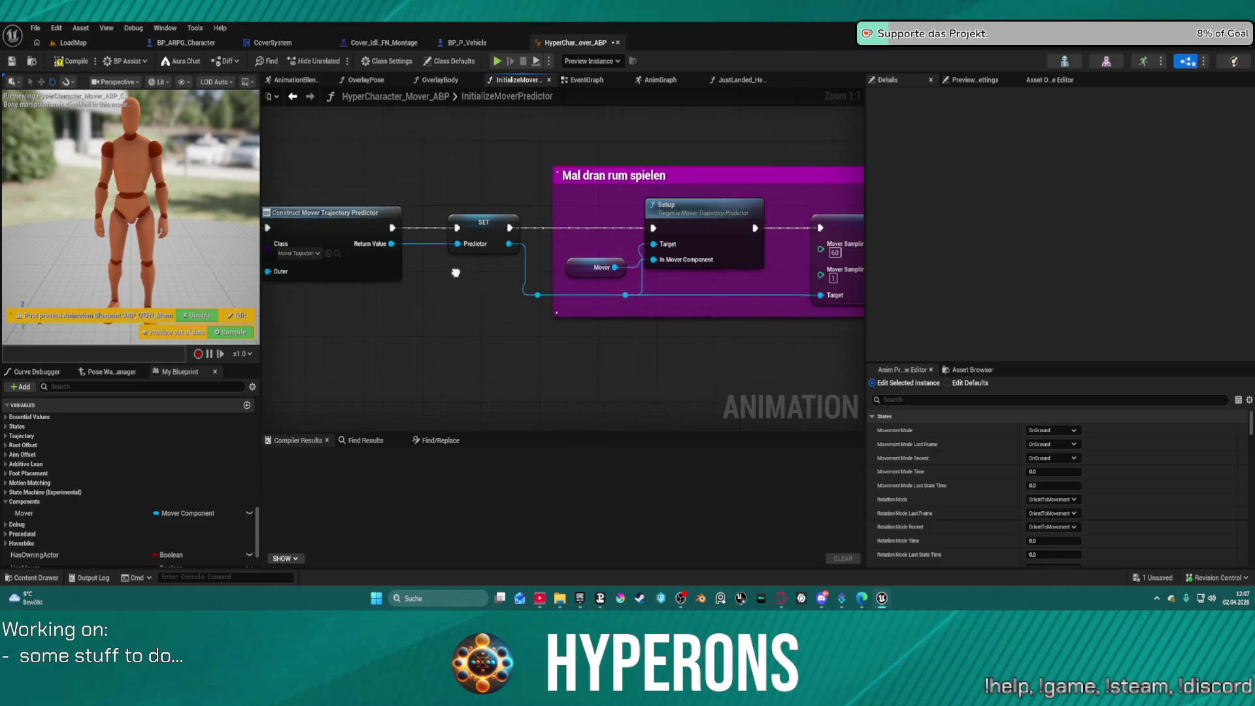
{"action": "left_click_drag", "start_coordinate": [864, 218], "coordinate": [537, 185]}
{"action": "left_click", "coordinate": [537, 185]}
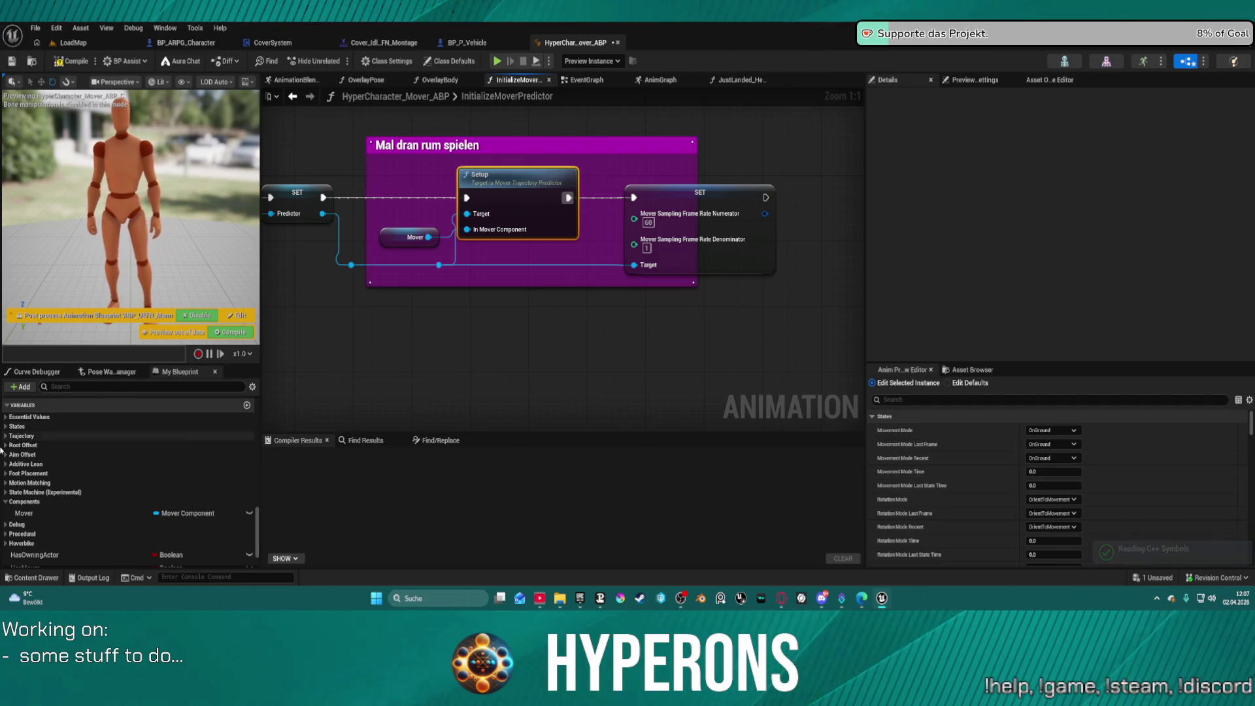
{"action": "left_click", "coordinate": [603, 81]}
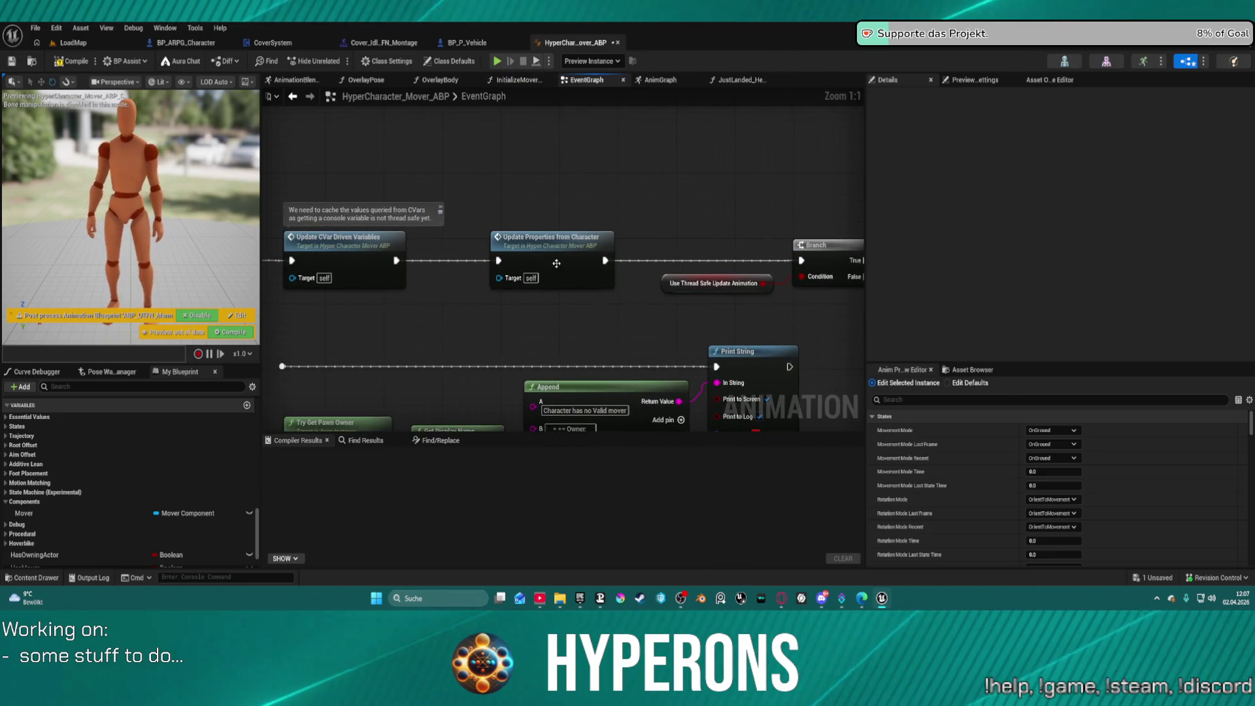
Step: Open Update Properties from Character and inspect its Get Properties, SET and Break nodes
{"action": "double_click", "coordinate": [581, 246]}
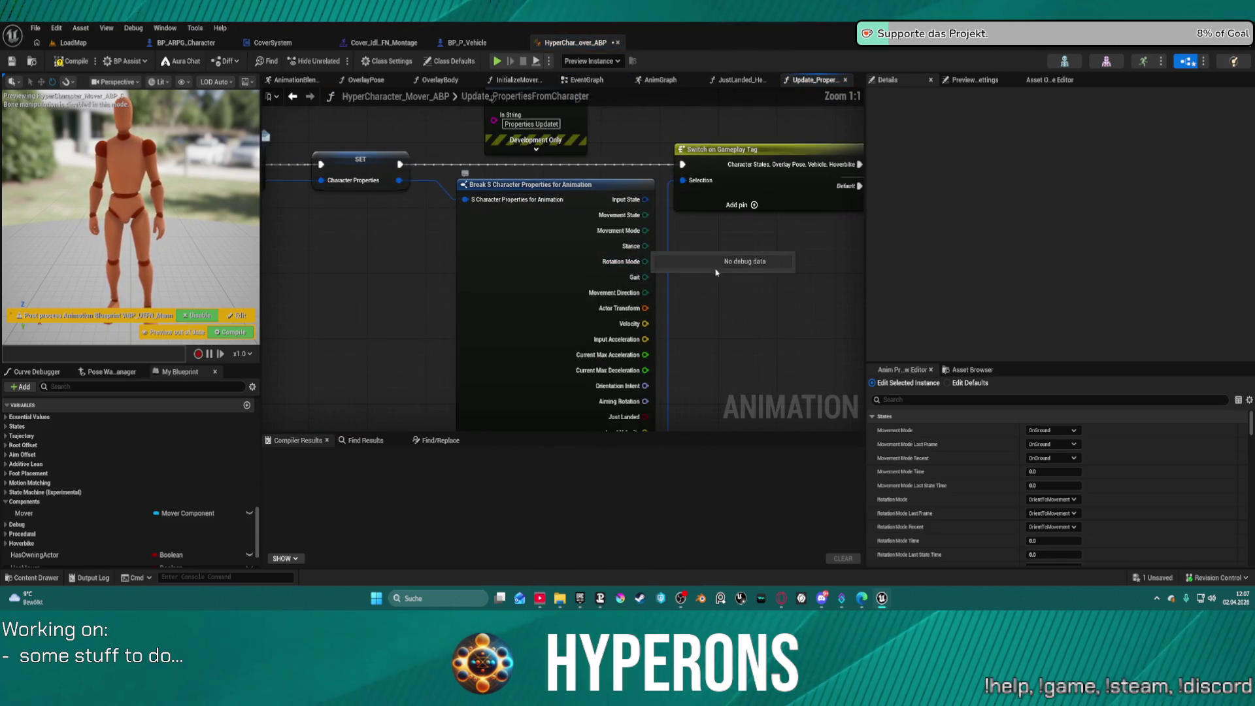
{"action": "mouse_move", "coordinate": [752, 261]}
{"action": "left_mouse_down"}
{"action": "mouse_move", "coordinate": [751, 230]}
{"action": "mouse_move", "coordinate": [709, 160]}
{"action": "mouse_move", "coordinate": [661, 152]}
{"action": "mouse_move", "coordinate": [639, 266]}
{"action": "mouse_move", "coordinate": [655, 283]}
{"action": "mouse_move", "coordinate": [575, 286]}
{"action": "mouse_move", "coordinate": [576, 144]}
{"action": "mouse_move", "coordinate": [549, 263]}
{"action": "mouse_move", "coordinate": [569, 261]}
{"action": "left_mouse_up"}
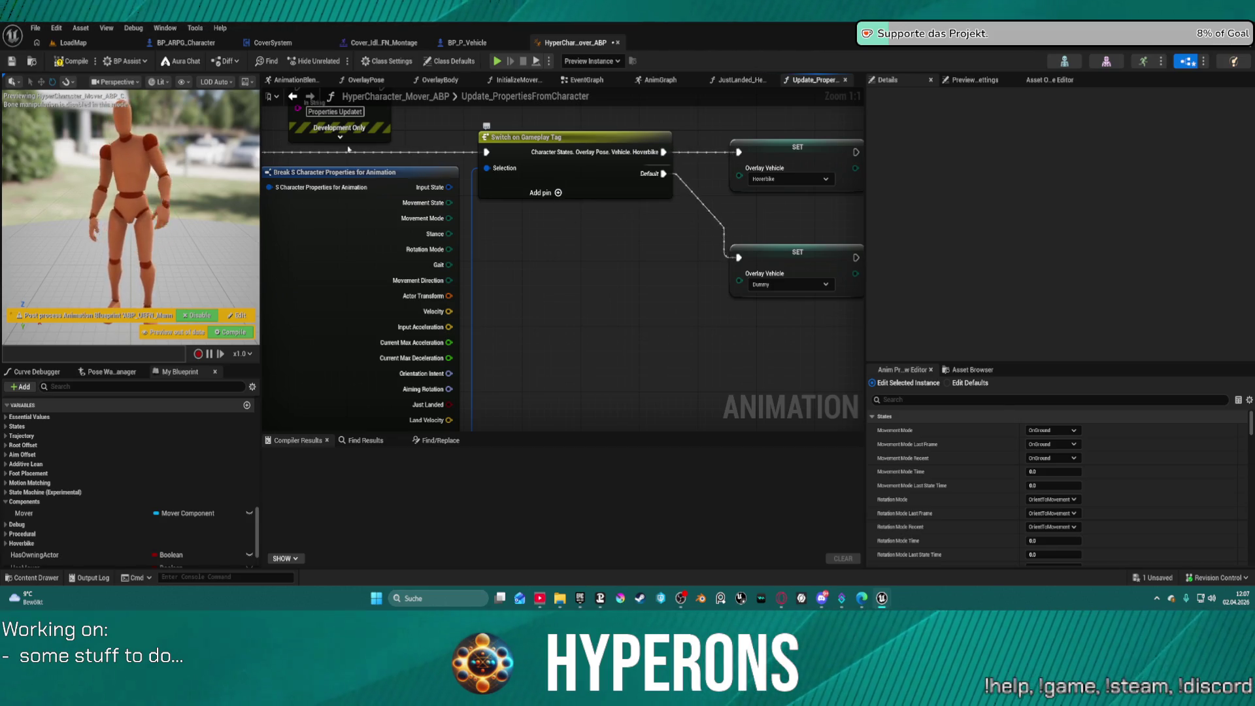
{"action": "mouse_move", "coordinate": [504, 170]}
{"action": "left_mouse_down"}
{"action": "mouse_move", "coordinate": [709, 373]}
{"action": "mouse_move", "coordinate": [846, 351]}
{"action": "mouse_move", "coordinate": [600, 255]}
{"action": "mouse_move", "coordinate": [601, 203]}
{"action": "mouse_move", "coordinate": [556, 219]}
{"action": "mouse_move", "coordinate": [558, 251]}
{"action": "left_mouse_up"}
{"action": "scroll", "coordinate": [600, 255], "scroll_direction": "down", "scroll_amount": 1}
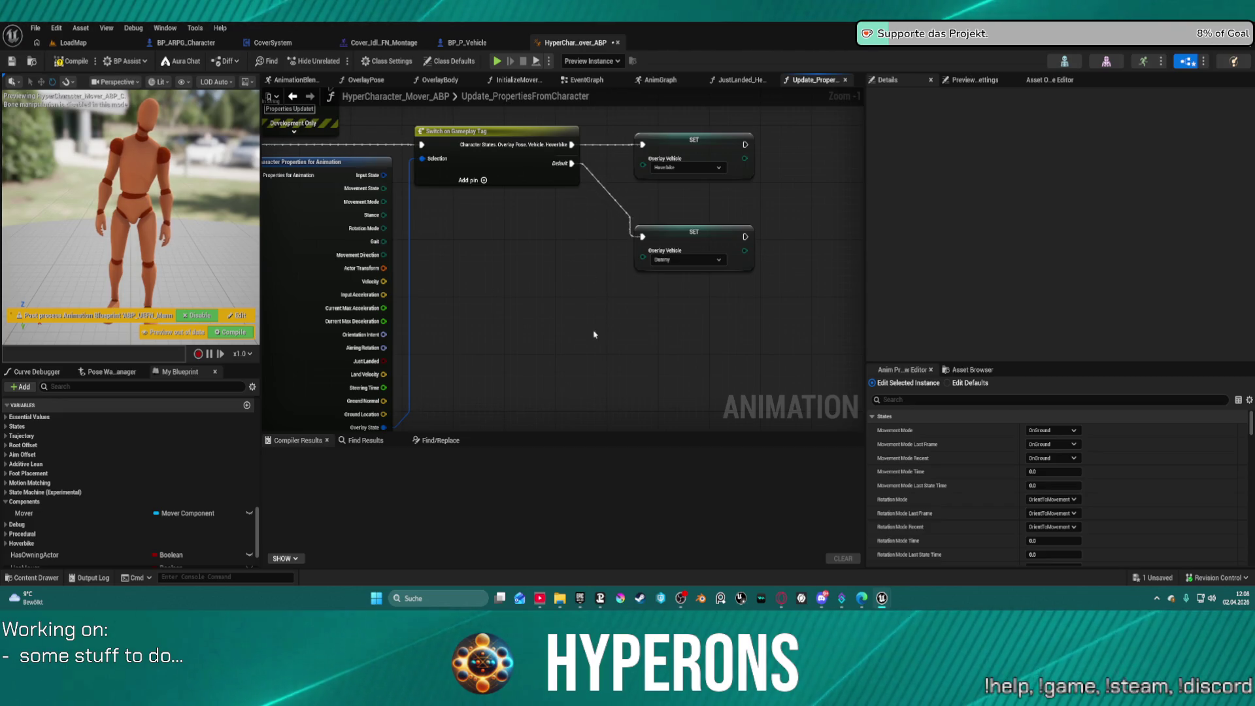
{"action": "left_click_drag", "start_coordinate": [594, 333], "coordinate": [631, 204]}
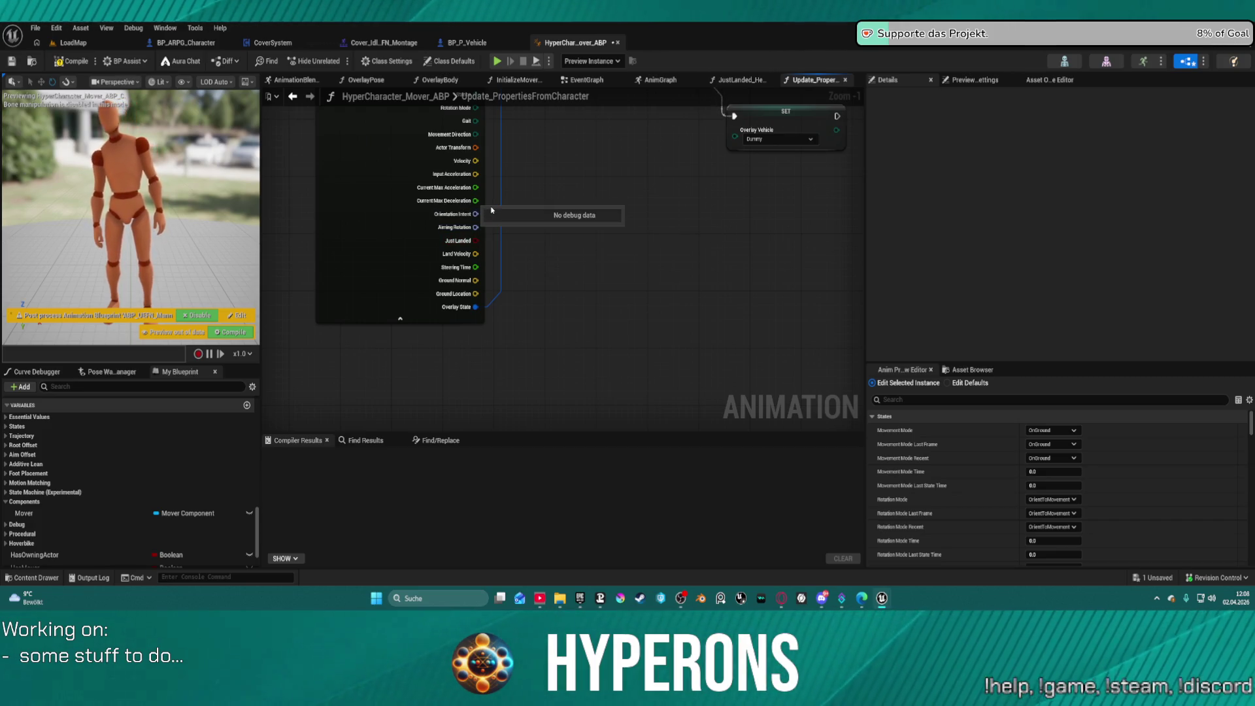
{"action": "left_click_drag", "start_coordinate": [571, 202], "coordinate": [556, 274]}
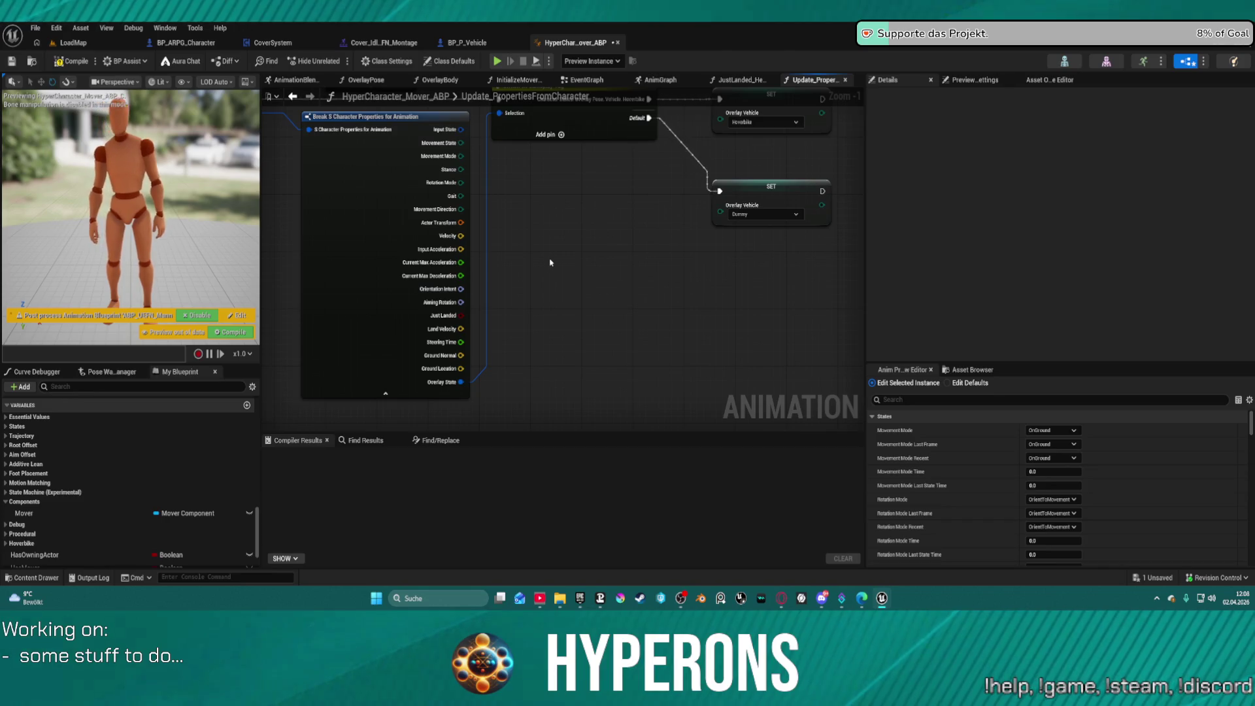
{"action": "left_click_drag", "start_coordinate": [497, 246], "coordinate": [795, 289]}
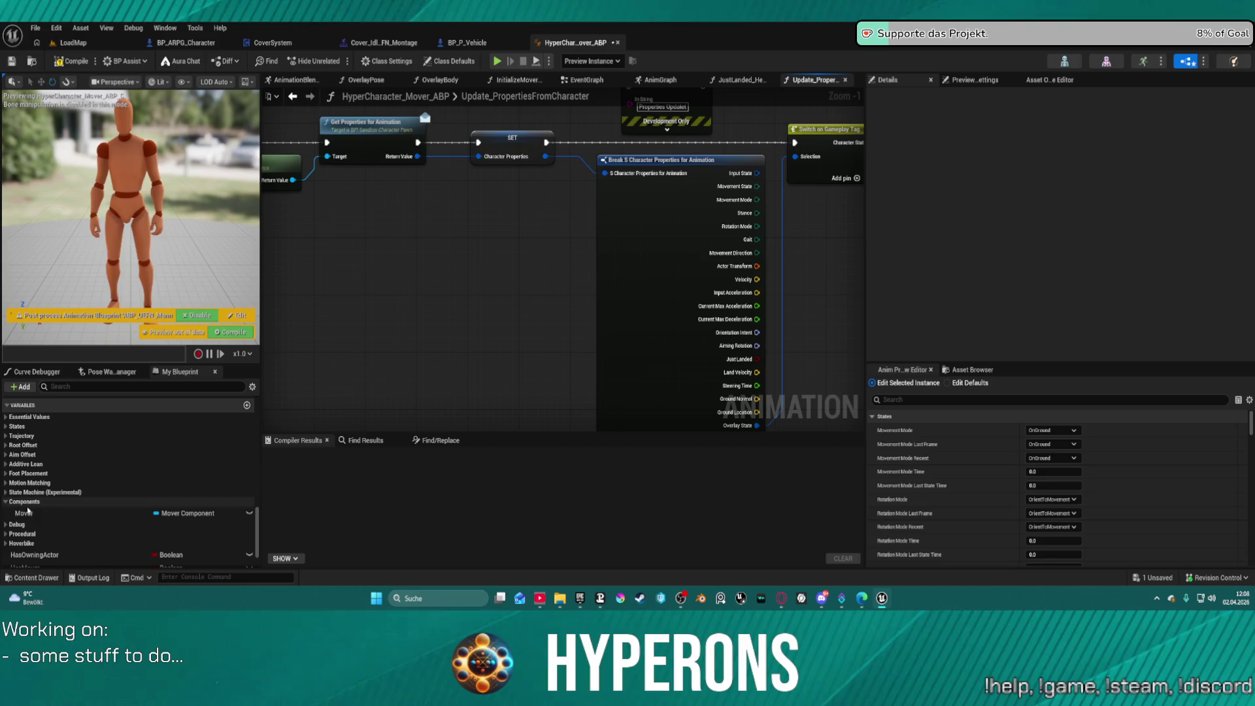
{"action": "scroll", "coordinate": [3, 516], "scroll_direction": "down", "scroll_amount": 3}
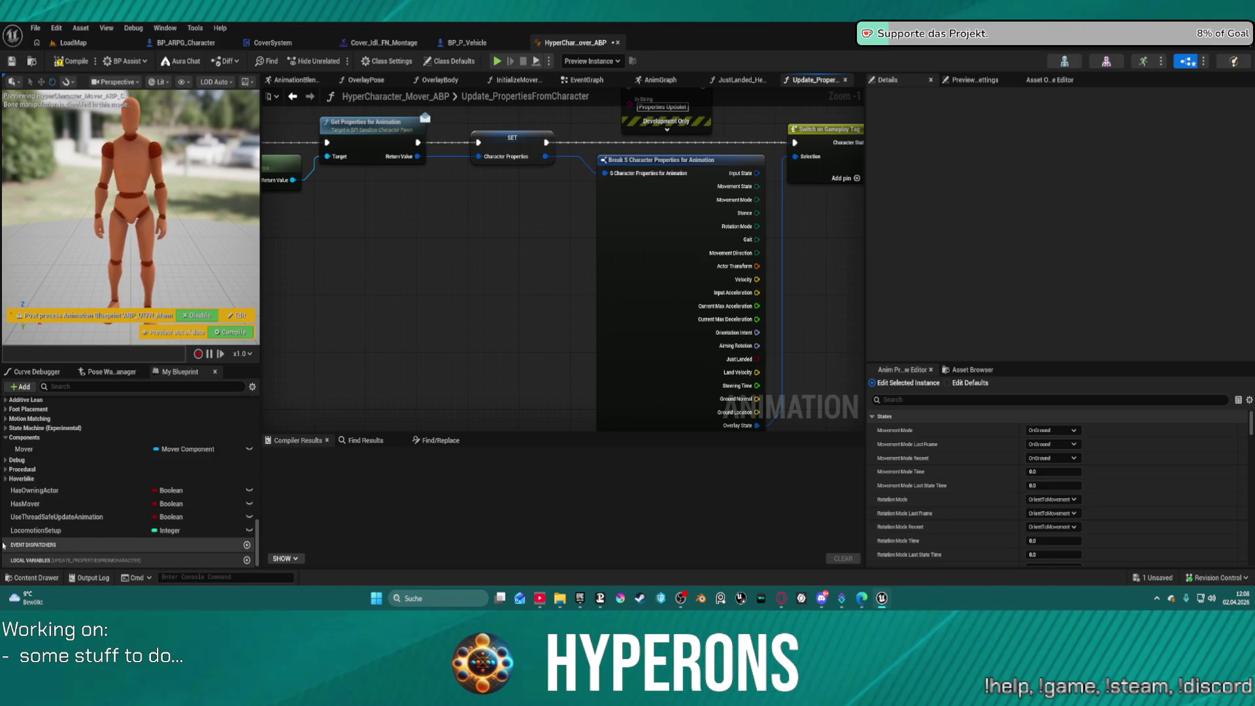
{"action": "scroll", "coordinate": [61, 543], "scroll_direction": "up", "scroll_amount": 15}
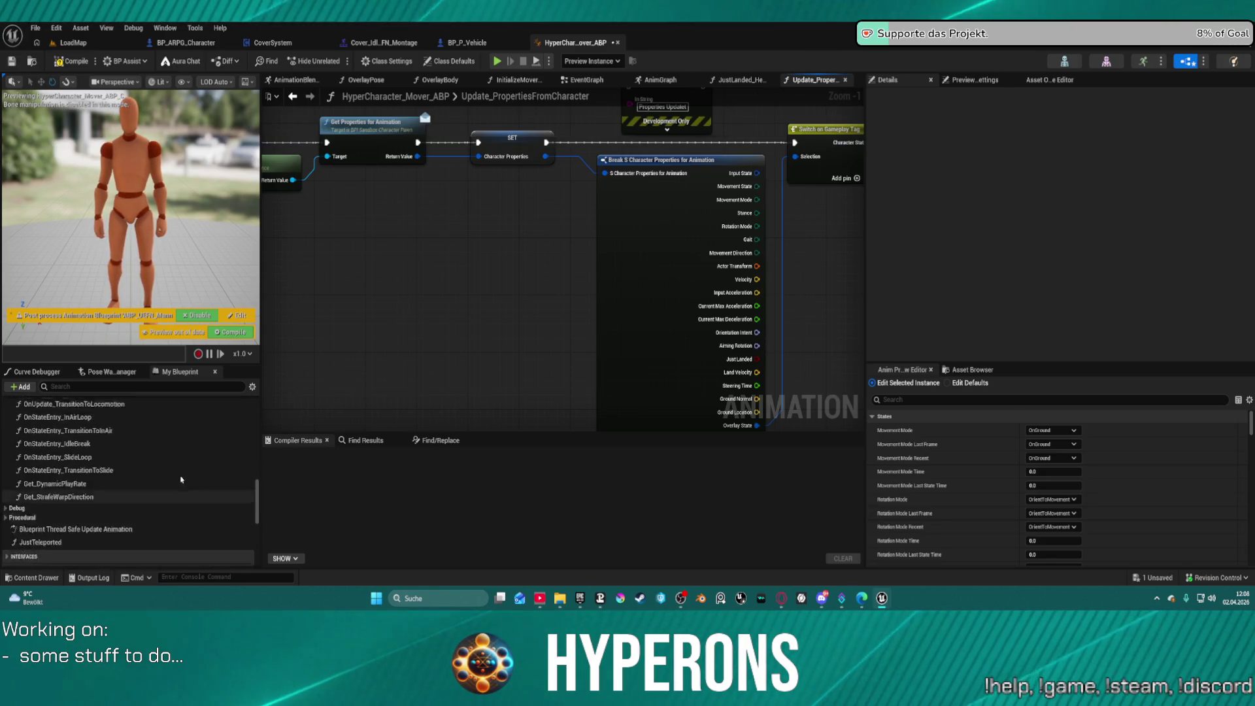
{"action": "scroll", "coordinate": [206, 468], "scroll_direction": "up", "scroll_amount": 10}
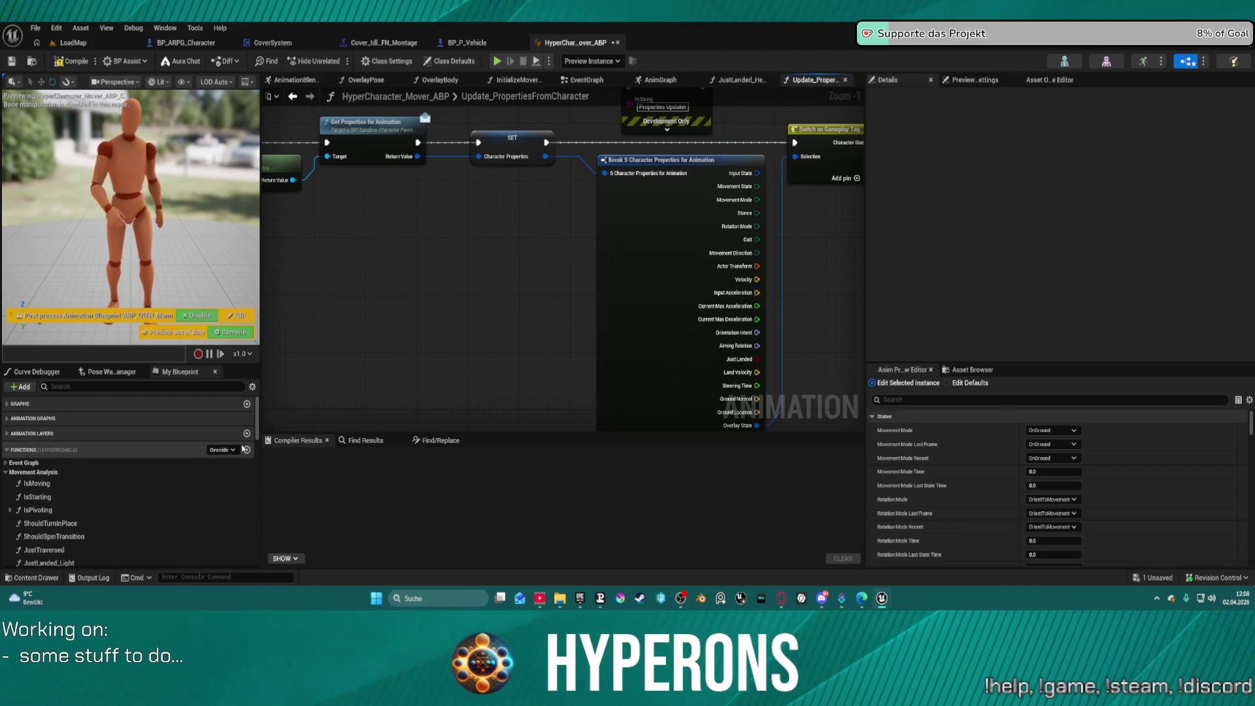
Step: Add a new function to the blueprint named CoverGet
{"action": "left_click", "coordinate": [248, 450]}
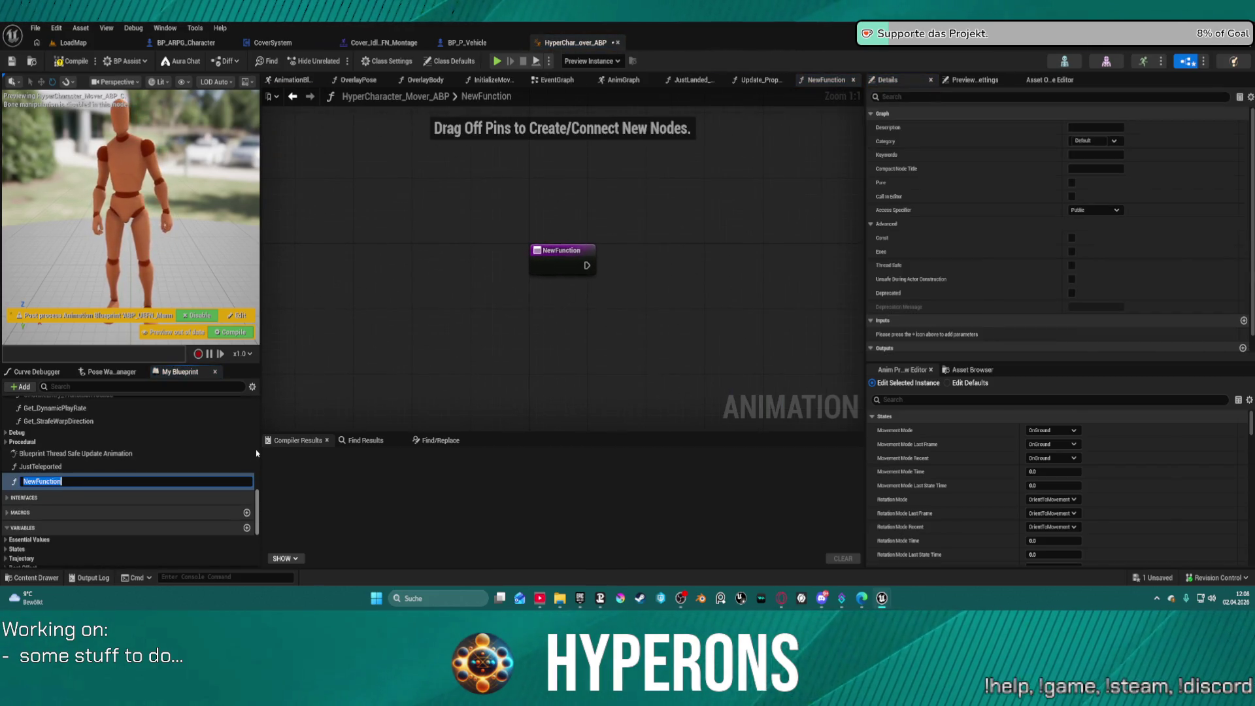
{"action": "type", "text": "Cover"}
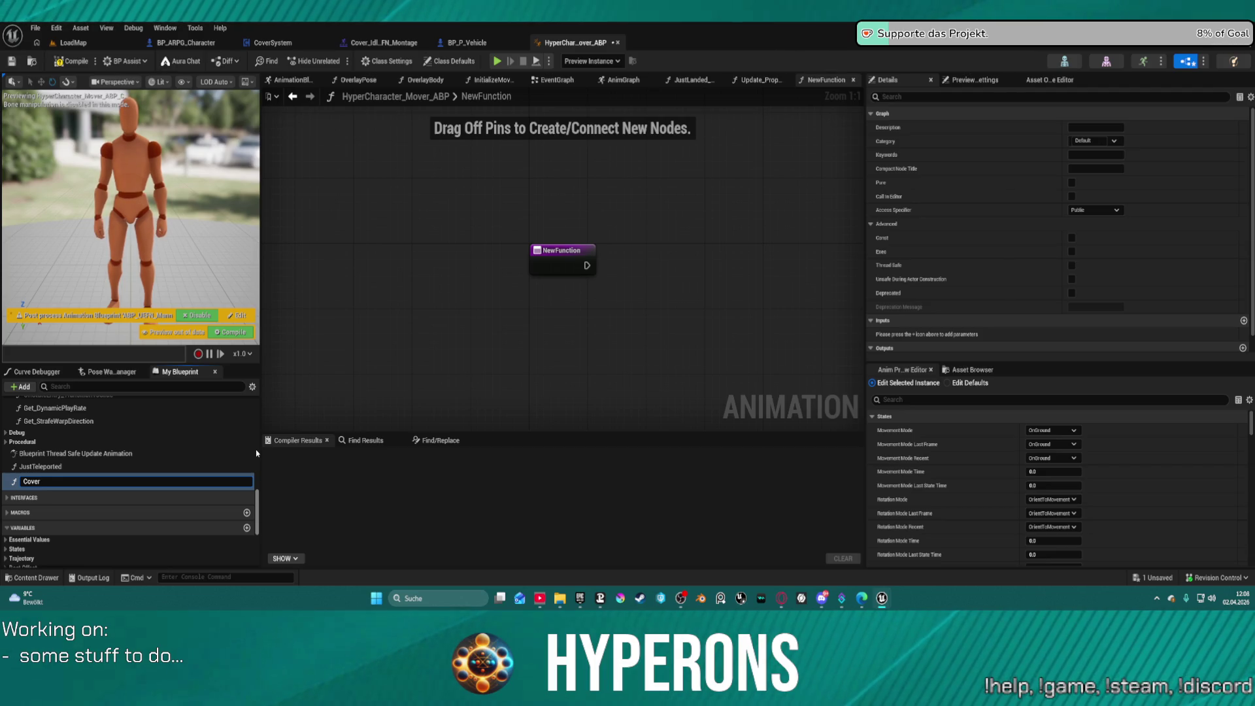
{"action": "type", "text": "Get"}
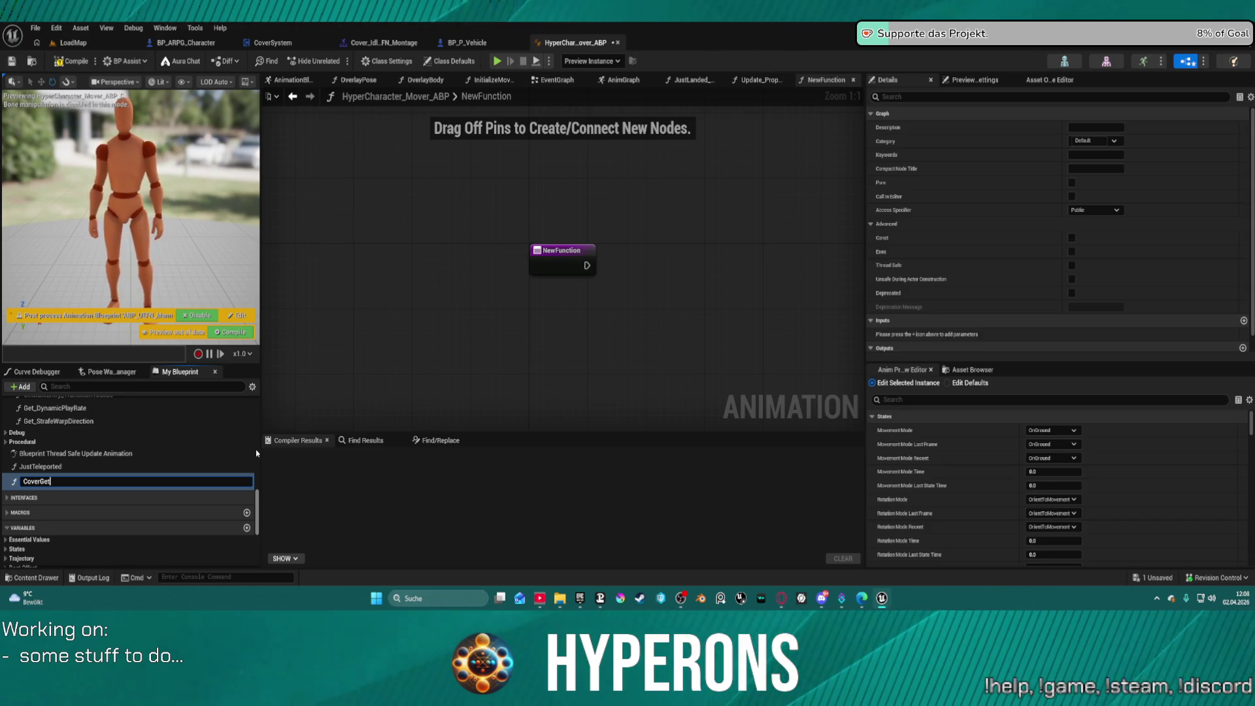
{"action": "key", "text": "Return"}
Step: Rename the function to CoverGetStrafeYaw and move its entry node left
{"action": "scroll", "coordinate": [218, 418], "scroll_direction": "down", "scroll_amount": 15}
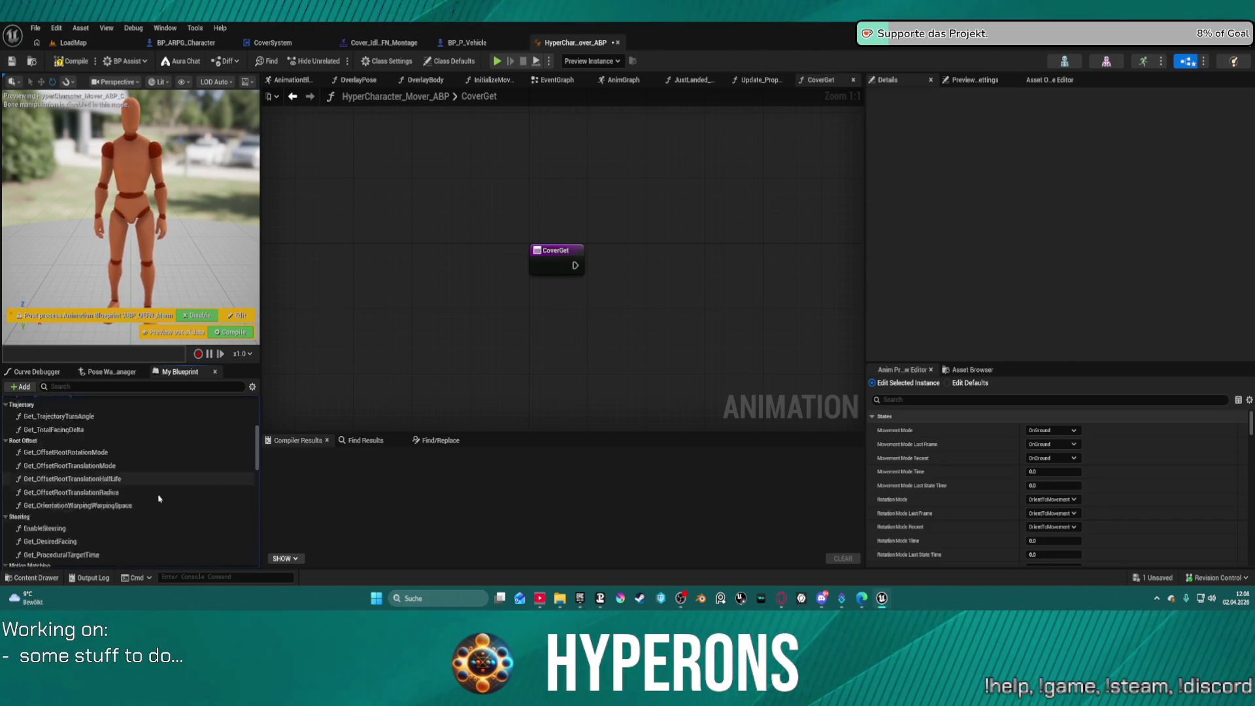
{"action": "scroll", "coordinate": [129, 484], "scroll_direction": "up", "scroll_amount": 5}
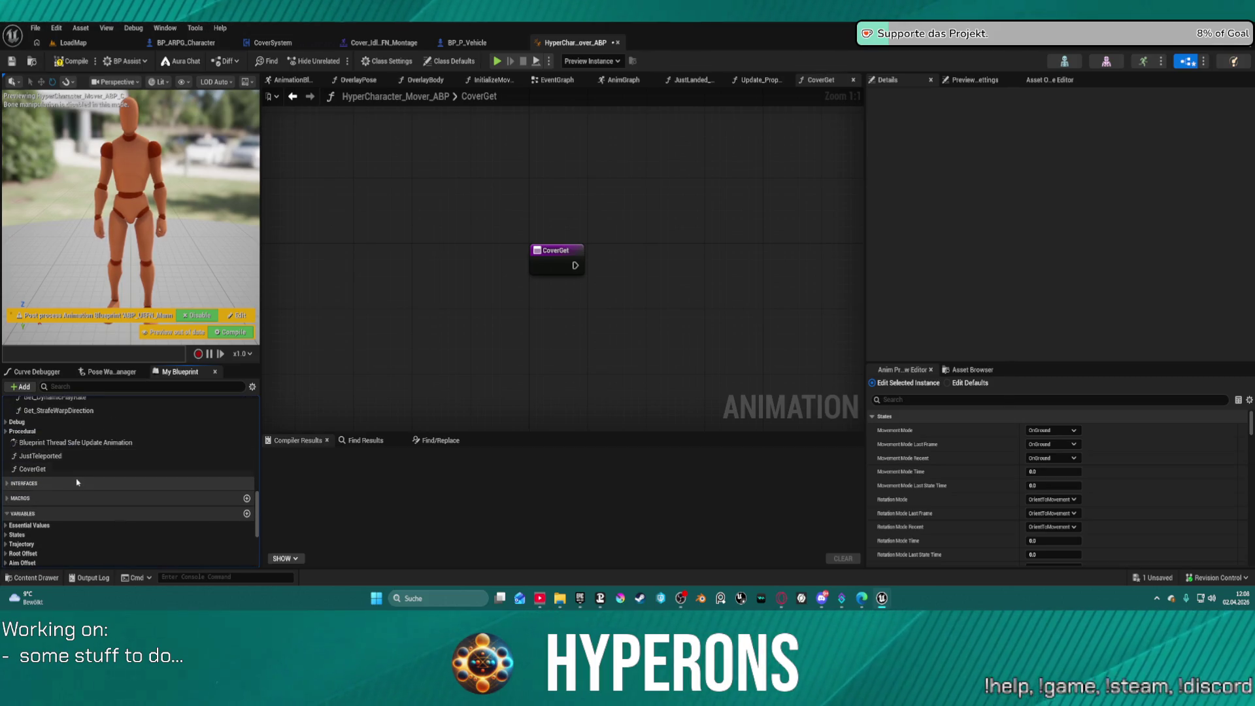
{"action": "left_click", "coordinate": [74, 468]}
{"action": "left_click", "coordinate": [74, 468]}
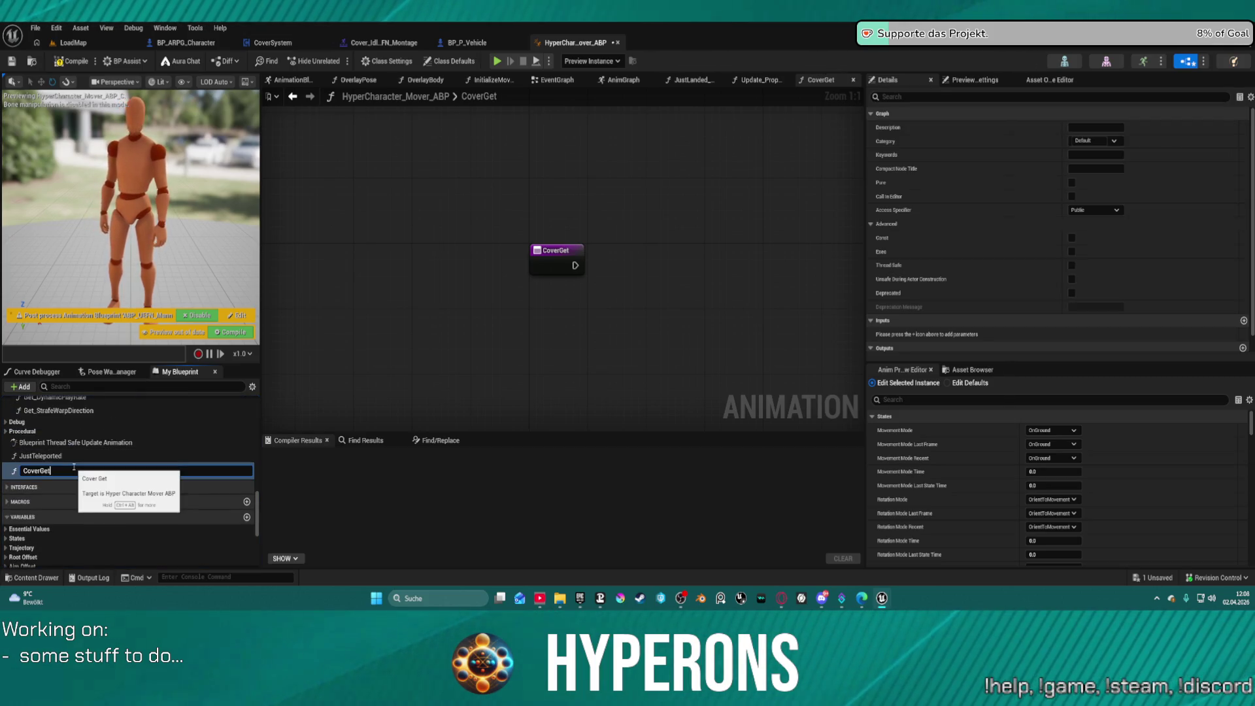
{"action": "type", "text": "Strafe"}
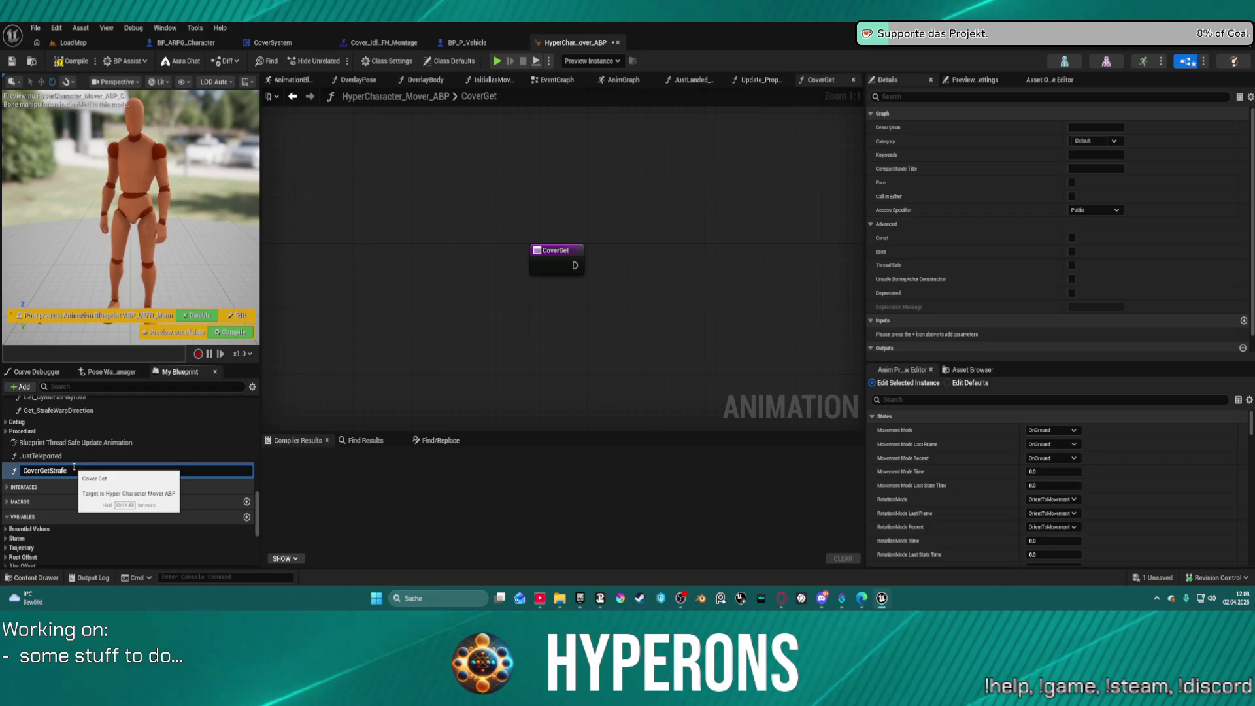
{"action": "type", "text": "Yaw"}
{"action": "key", "text": "Return"}
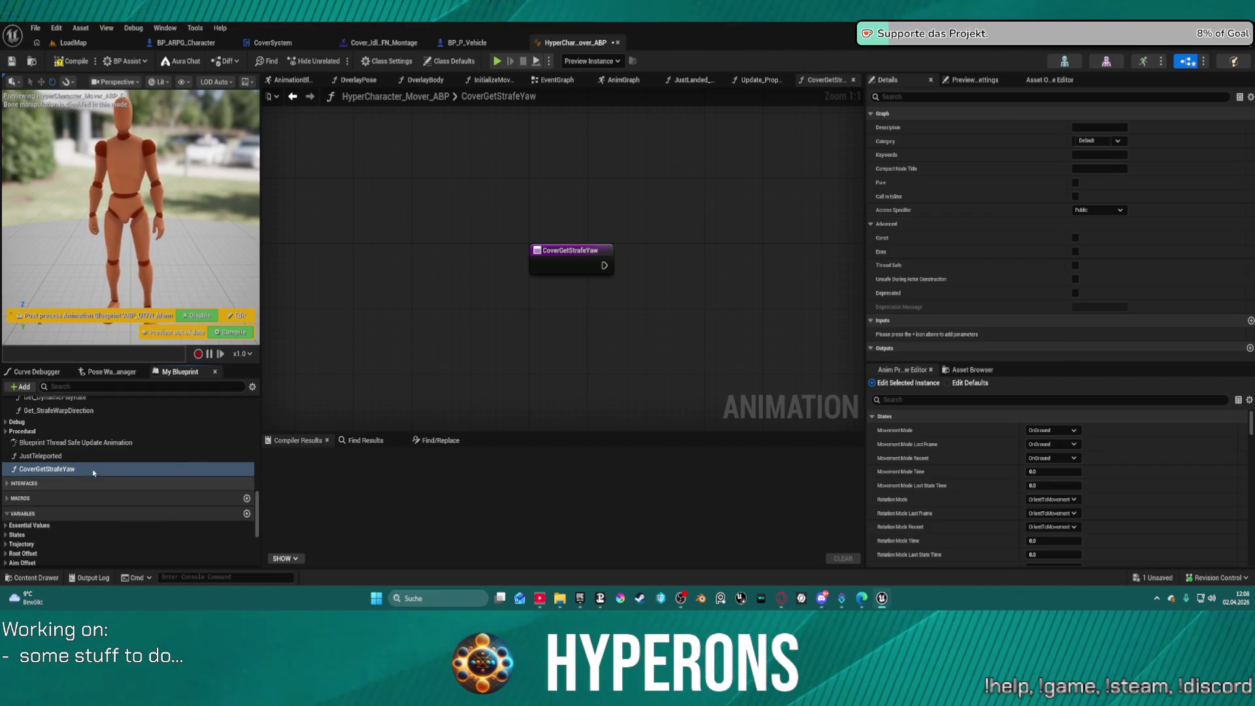
{"action": "left_click_drag", "start_coordinate": [604, 251], "coordinate": [538, 246]}
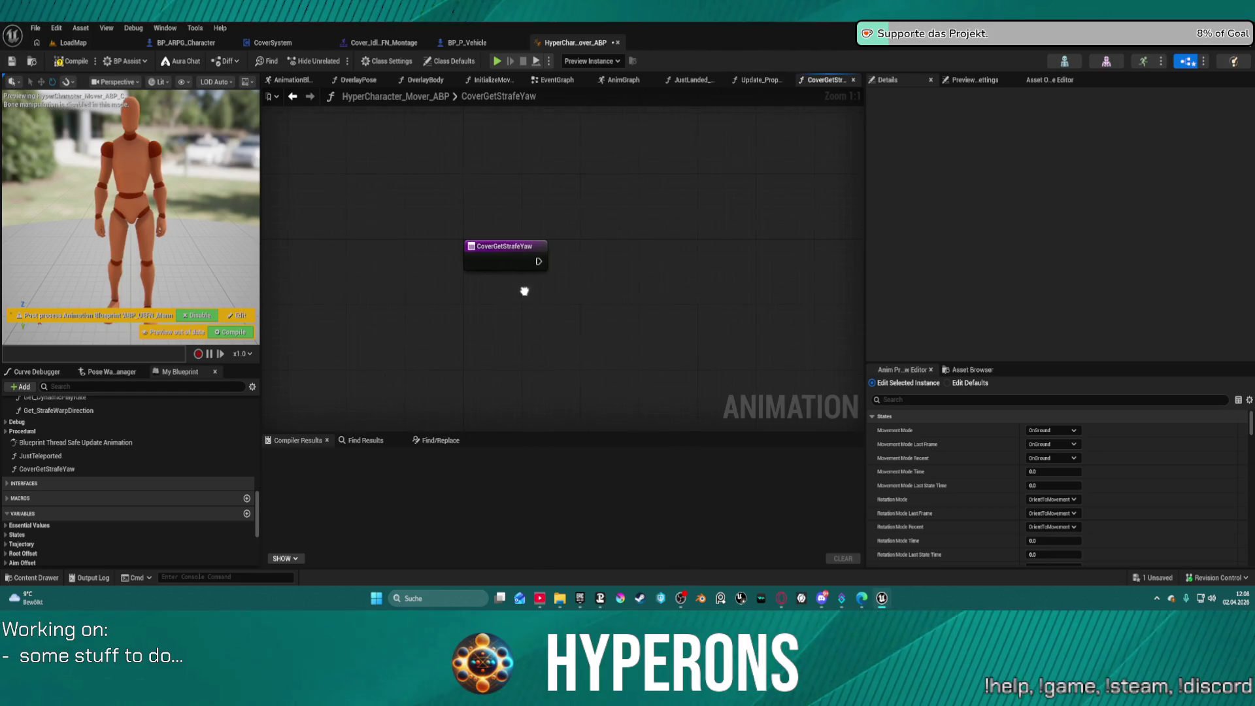
{"action": "left_click", "coordinate": [518, 246]}
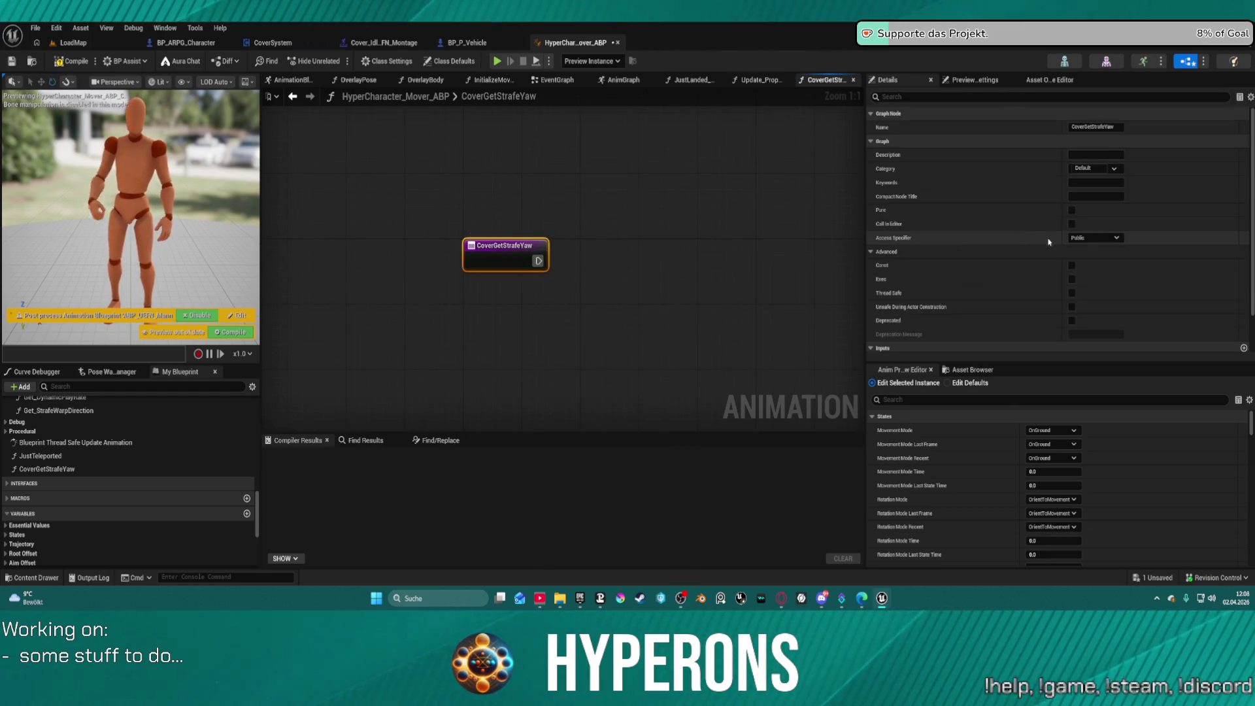
Step: Make CoverGetStrafeYaw pure and add a Character Properties getter node
{"action": "left_click", "coordinate": [1072, 211]}
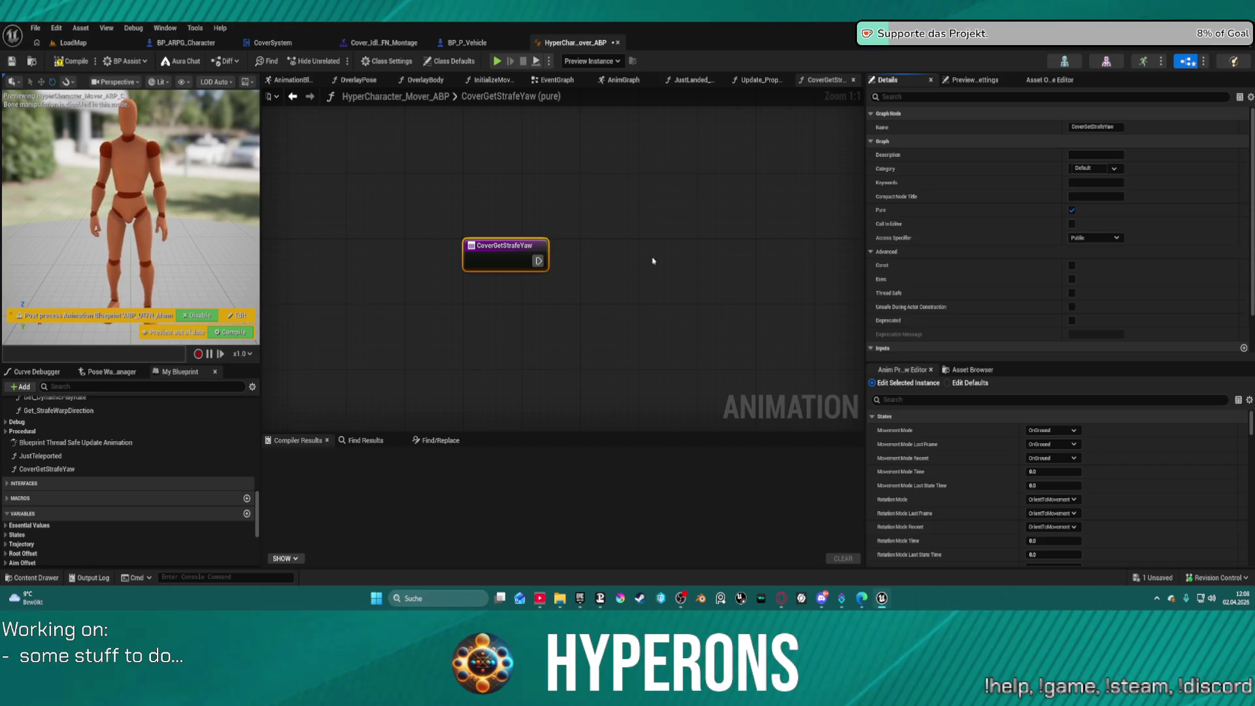
{"action": "right_click", "coordinate": [523, 301]}
{"action": "type", "text": "chrac"}
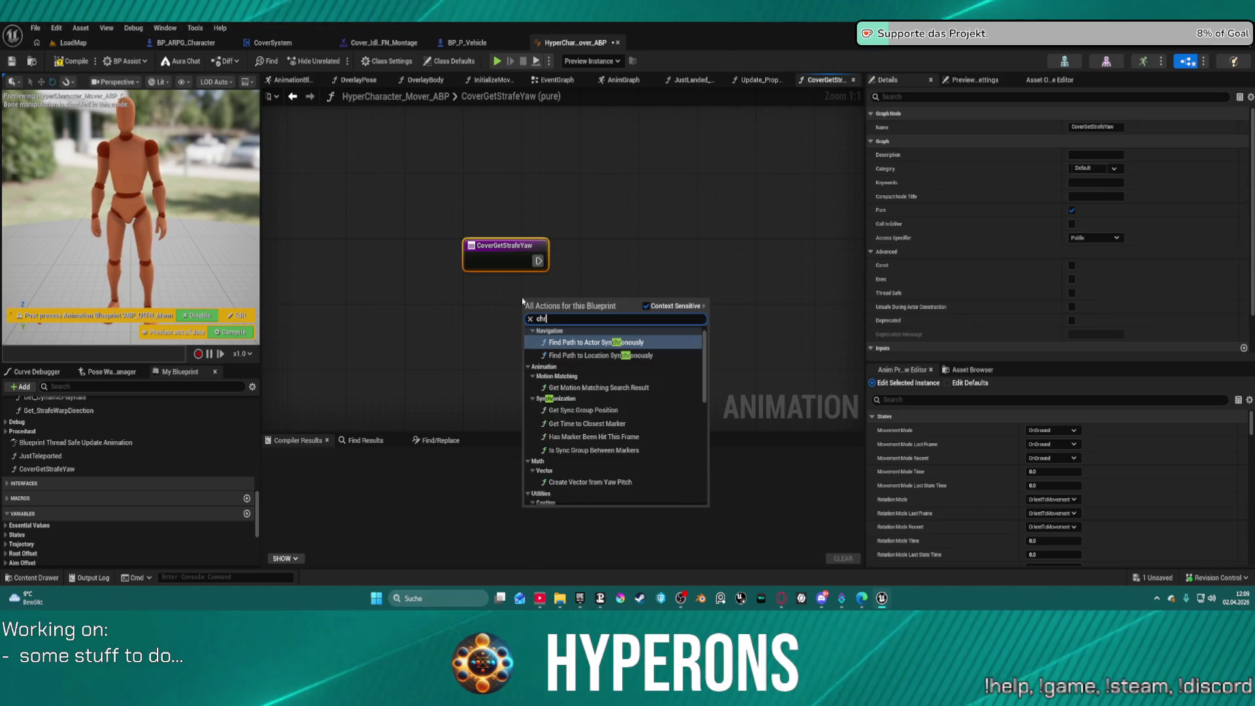
{"action": "key", "text": "BackSpace"}
{"action": "key", "text": "BackSpace"}
{"action": "key", "text": "BackSpace"}
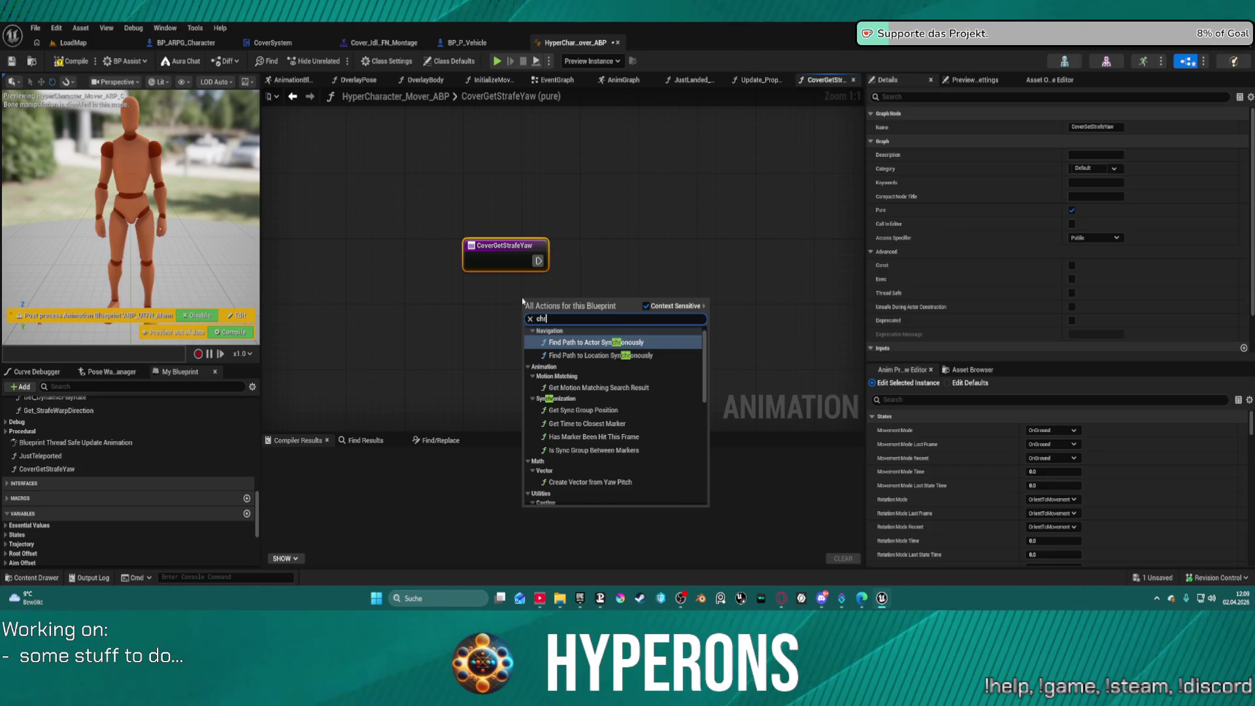
{"action": "type", "text": "ac"}
{"action": "key", "text": "BackSpace"}
{"action": "type", "text": "racte"}
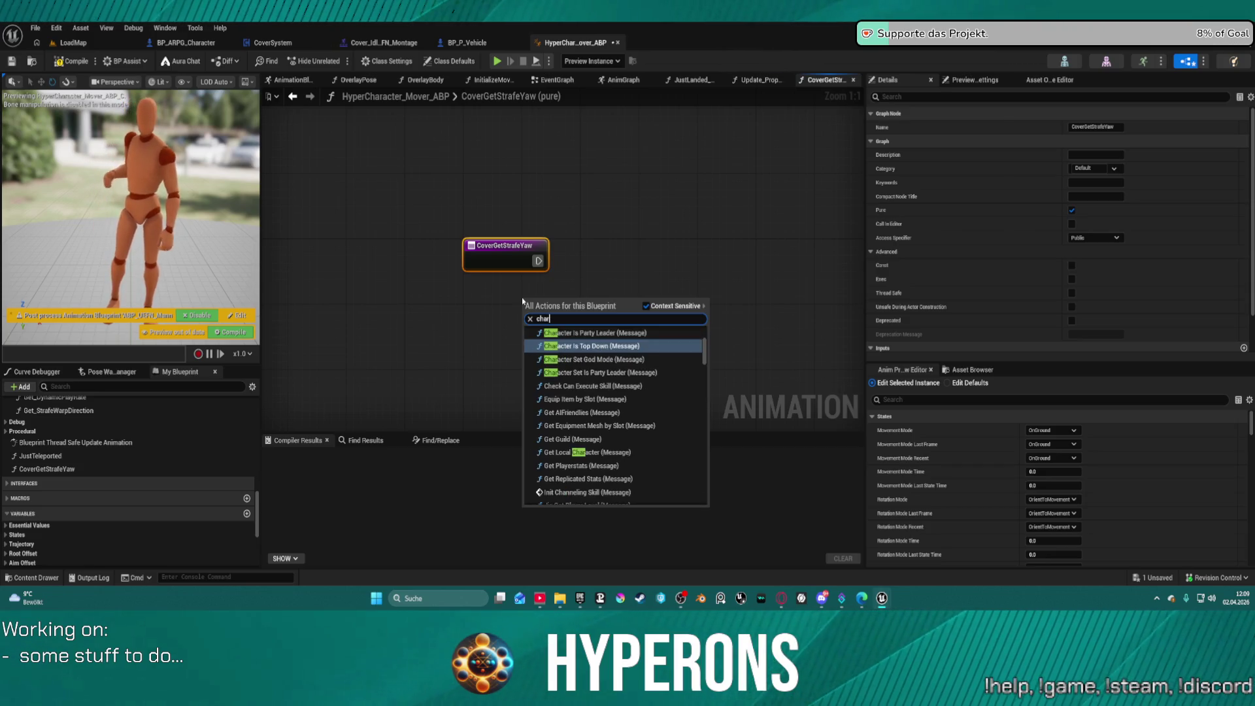
{"action": "type", "text": "r pro"}
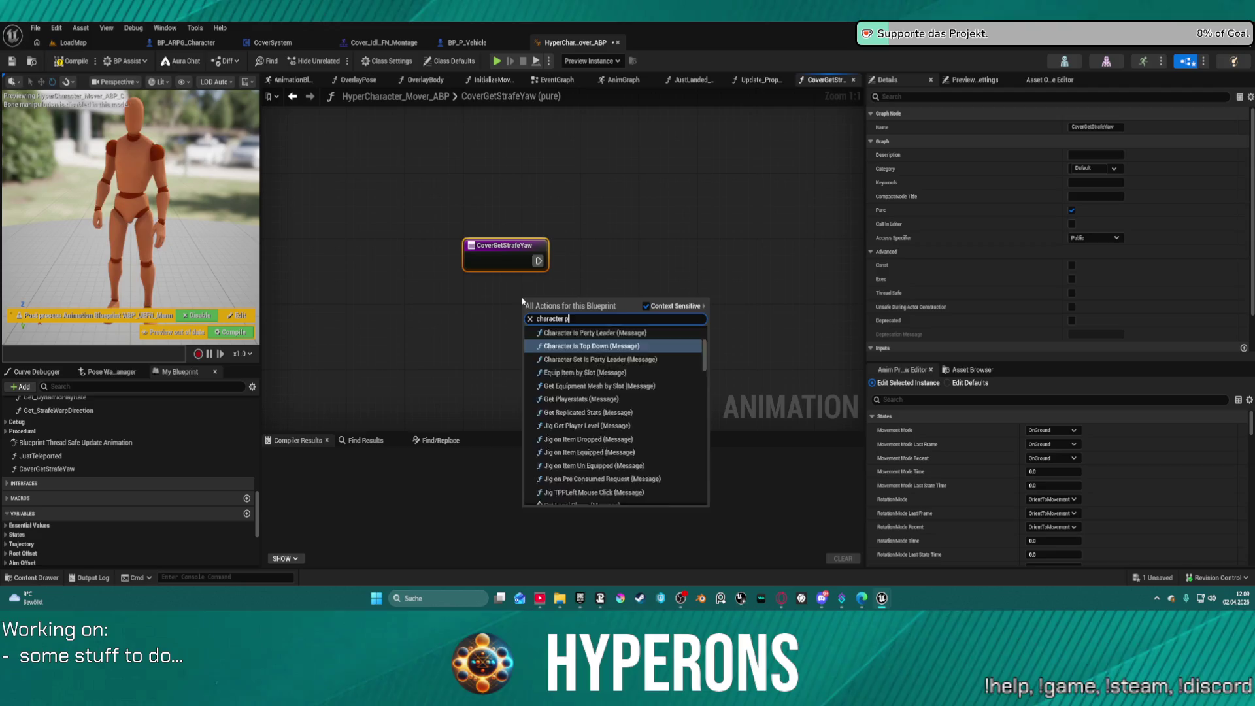
{"action": "key", "text": "Return"}
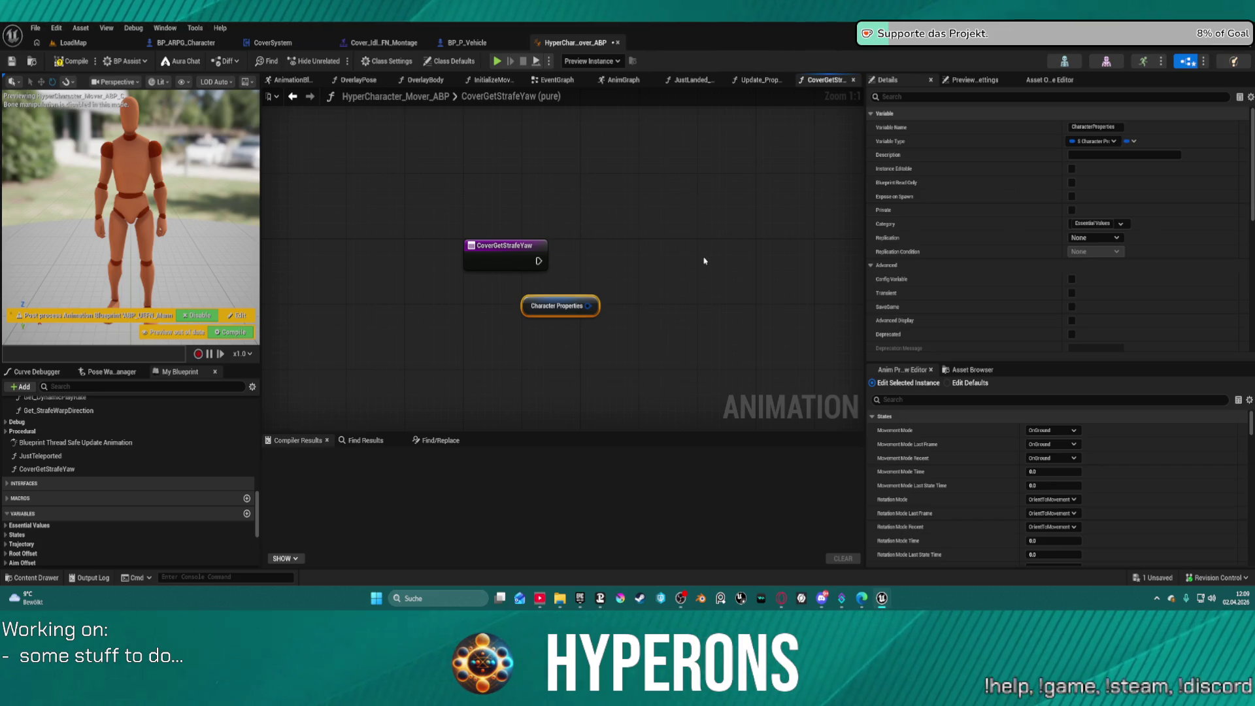
Step: Break Character Properties into a Break S Character Properties for Animation node
{"action": "mouse_move", "coordinate": [589, 306]}
{"action": "left_mouse_down"}
{"action": "mouse_move", "coordinate": [674, 305]}
{"action": "mouse_move", "coordinate": [632, 354]}
{"action": "mouse_move", "coordinate": [620, 346]}
{"action": "left_mouse_up"}
{"action": "type", "text": "break"}
{"action": "left_click", "coordinate": [693, 397]}
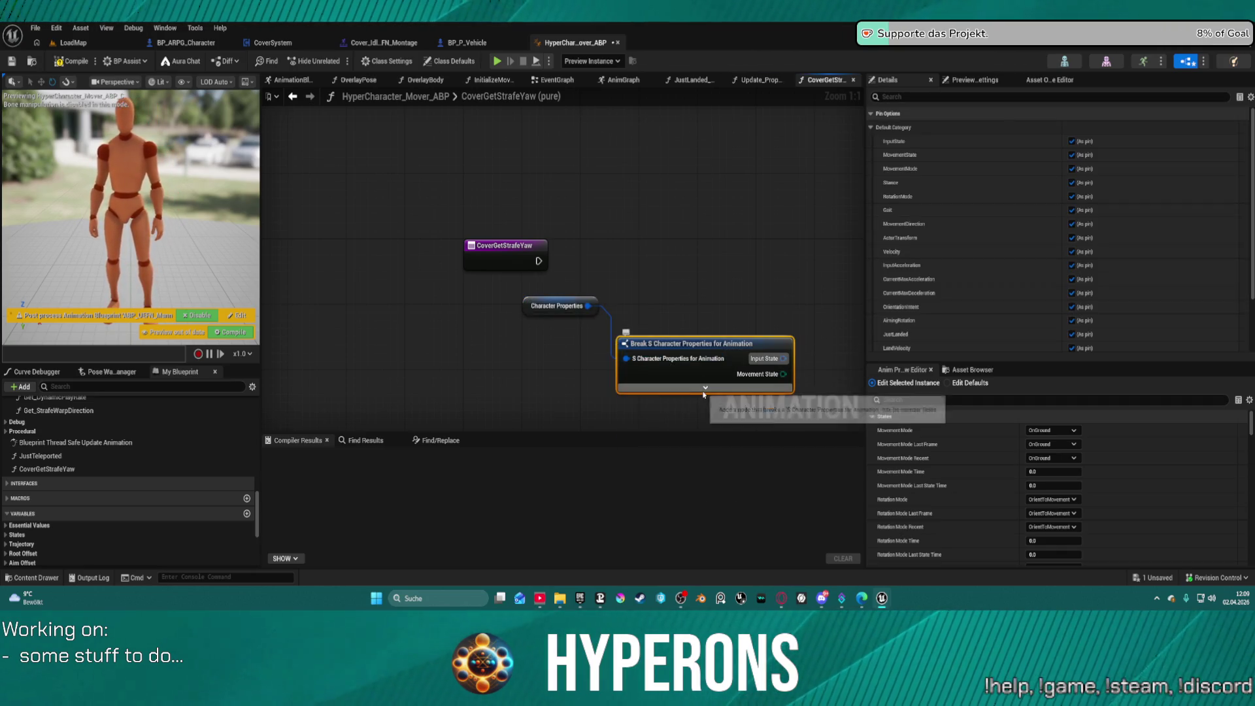
Step: Expand the Break node's advanced pins and line it up beside Character Properties
{"action": "left_click", "coordinate": [705, 388]}
{"action": "mouse_move", "coordinate": [546, 319]}
{"action": "left_mouse_down"}
{"action": "mouse_move", "coordinate": [583, 230]}
{"action": "mouse_move", "coordinate": [798, 179]}
{"action": "mouse_move", "coordinate": [541, 229]}
{"action": "mouse_move", "coordinate": [494, 217]}
{"action": "left_mouse_up"}
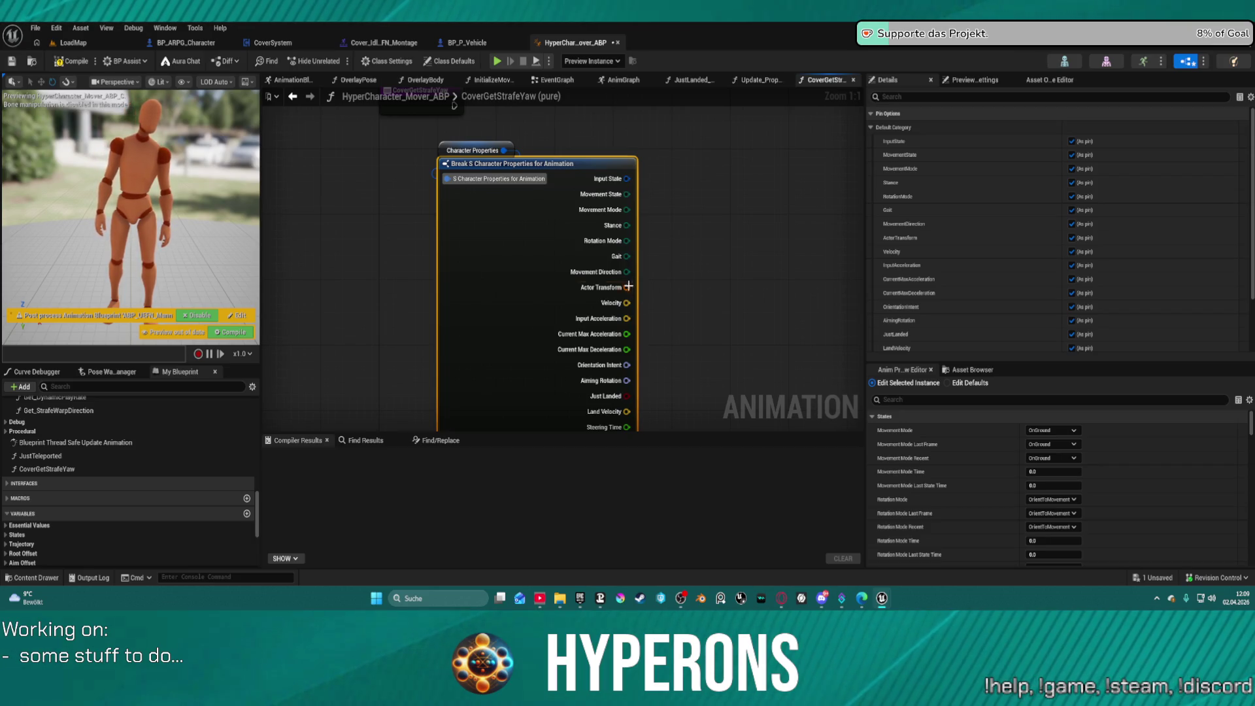
{"action": "left_click_drag", "start_coordinate": [627, 272], "coordinate": [706, 277]}
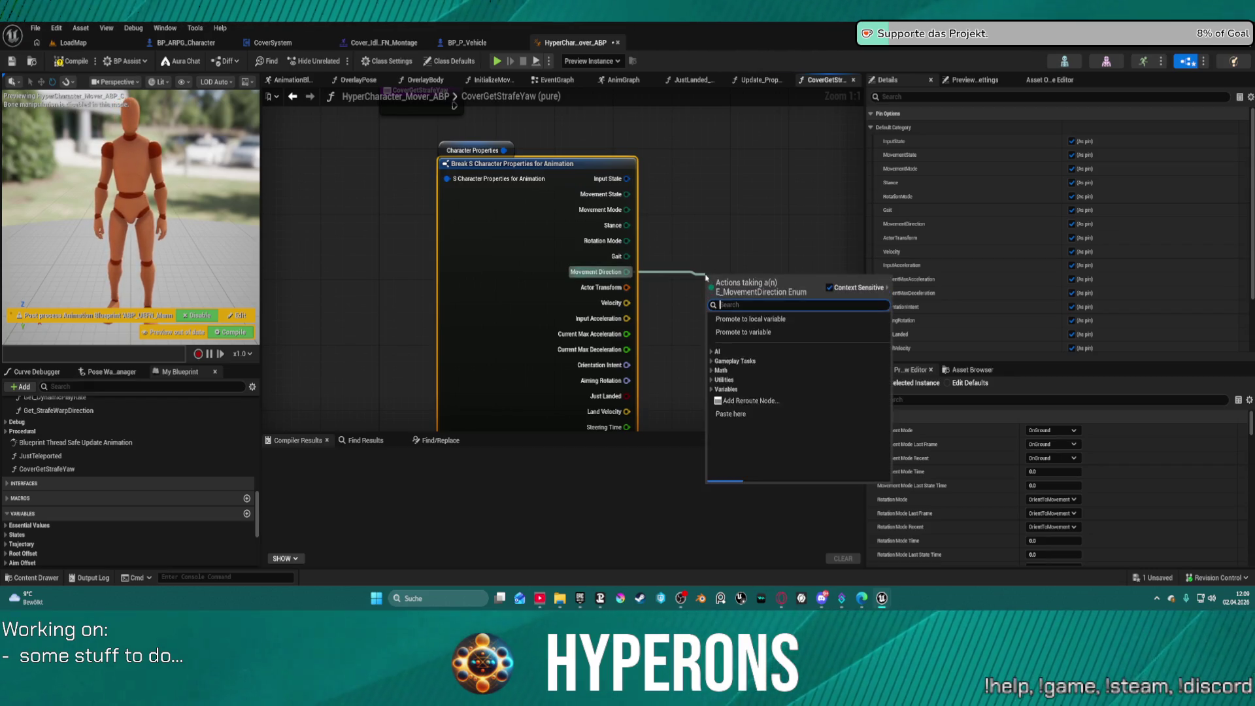
{"action": "left_click", "coordinate": [713, 223]}
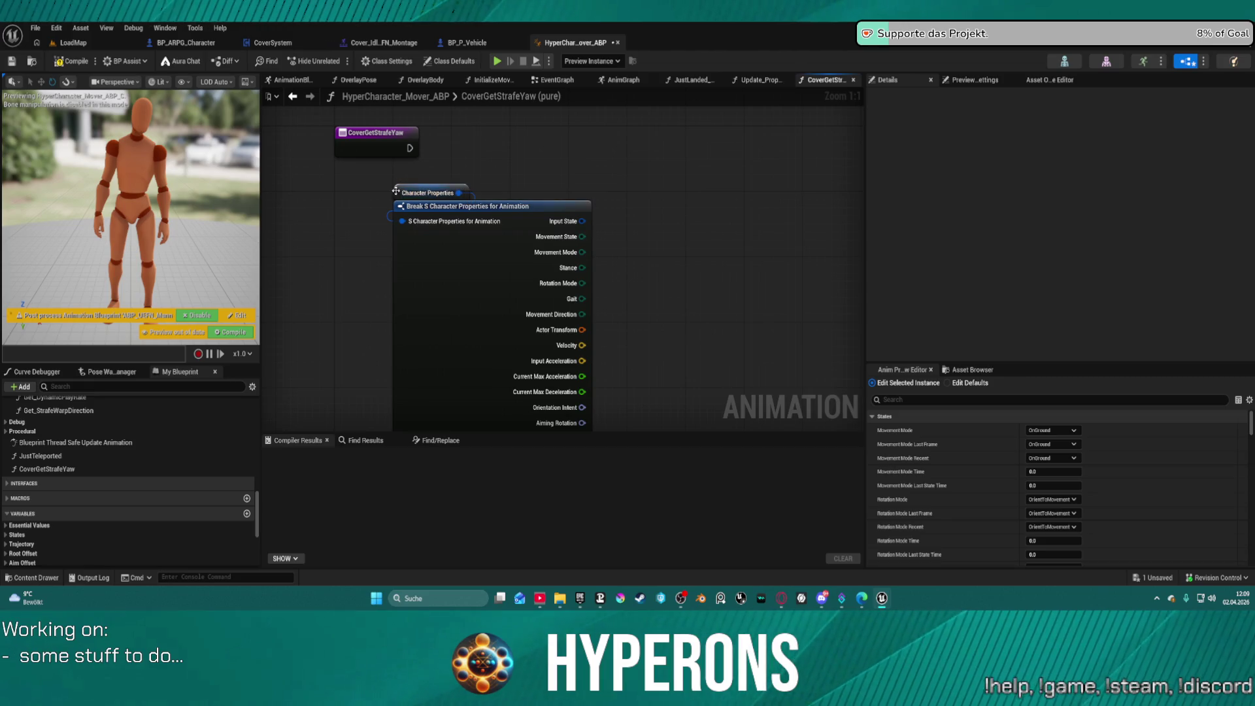
{"action": "left_click_drag", "start_coordinate": [428, 193], "coordinate": [376, 192]}
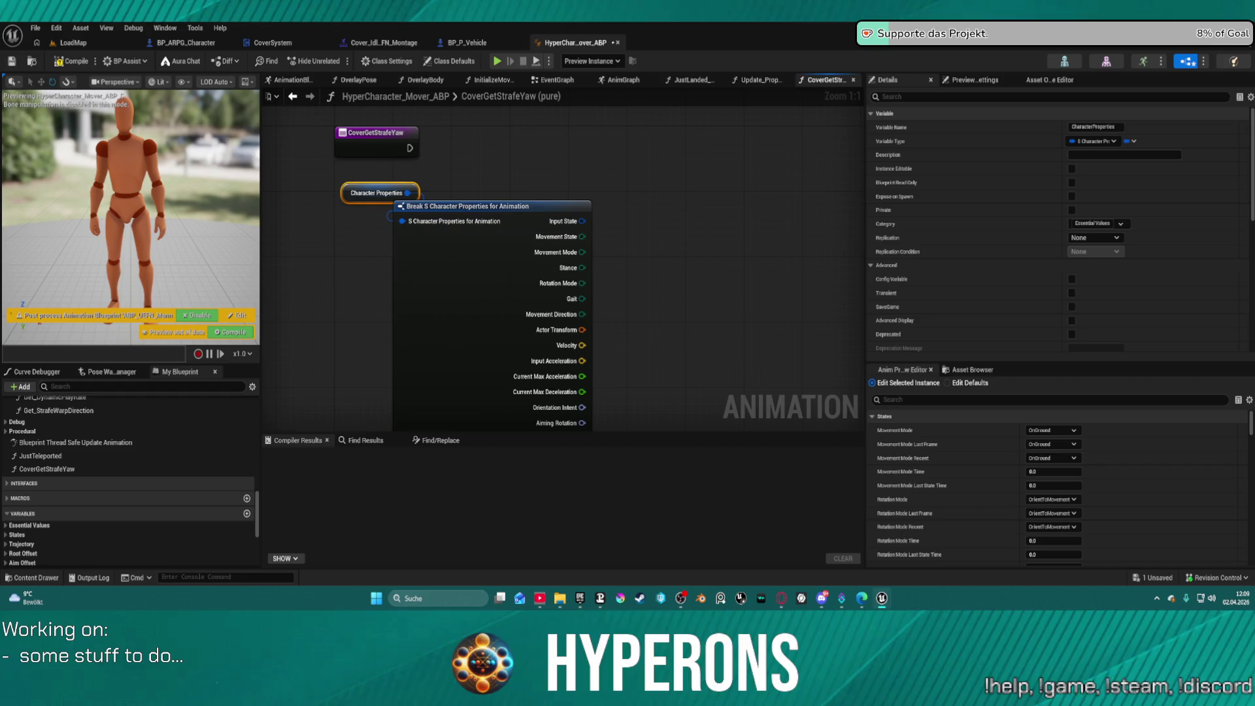
{"action": "mouse_move", "coordinate": [392, 193]}
{"action": "left_mouse_down"}
{"action": "mouse_move", "coordinate": [356, 196]}
{"action": "mouse_move", "coordinate": [358, 224]}
{"action": "left_mouse_up"}
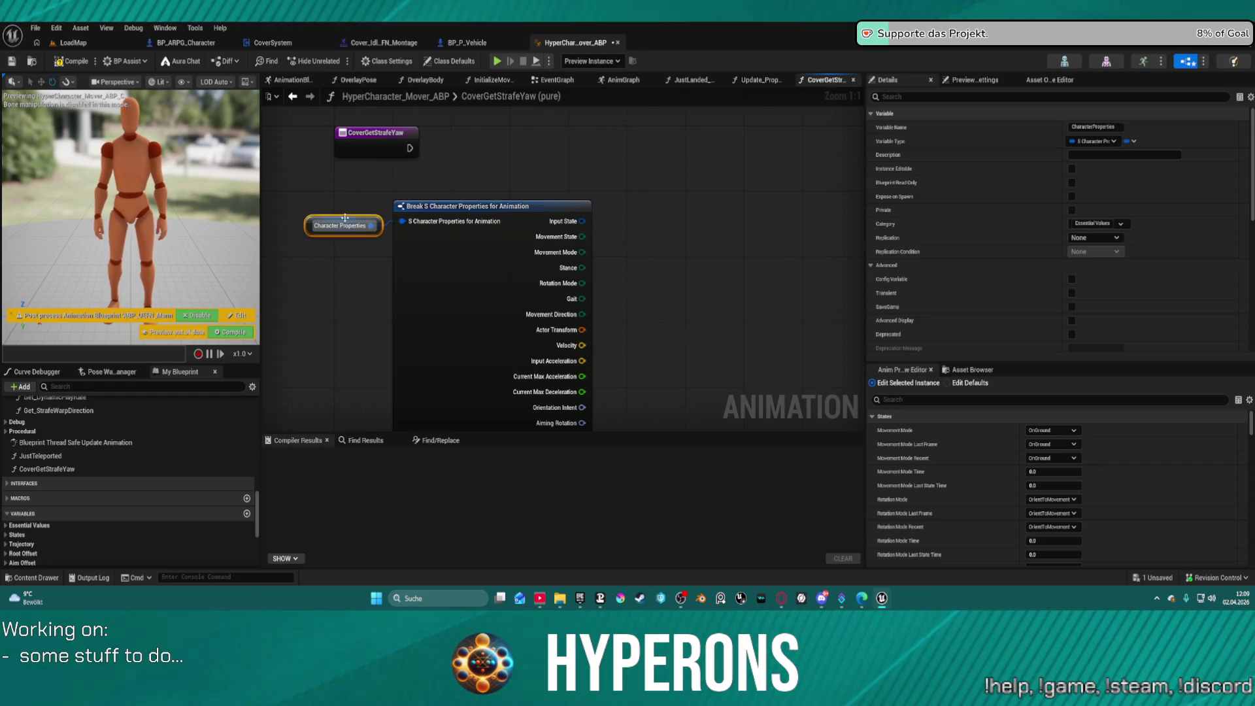
{"action": "mouse_move", "coordinate": [666, 196]}
{"action": "left_mouse_down"}
{"action": "mouse_move", "coordinate": [536, 176]}
{"action": "mouse_move", "coordinate": [706, 194]}
{"action": "left_mouse_up"}
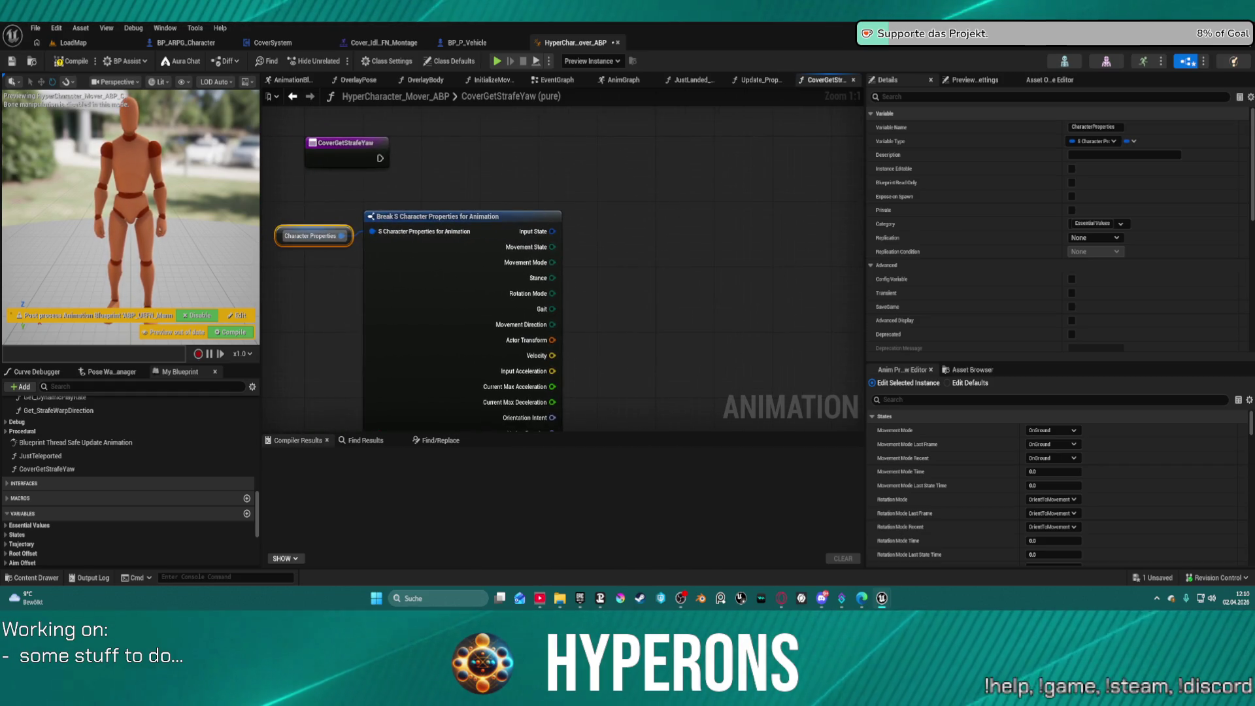
{"action": "left_click_drag", "start_coordinate": [636, 160], "coordinate": [728, 168]}
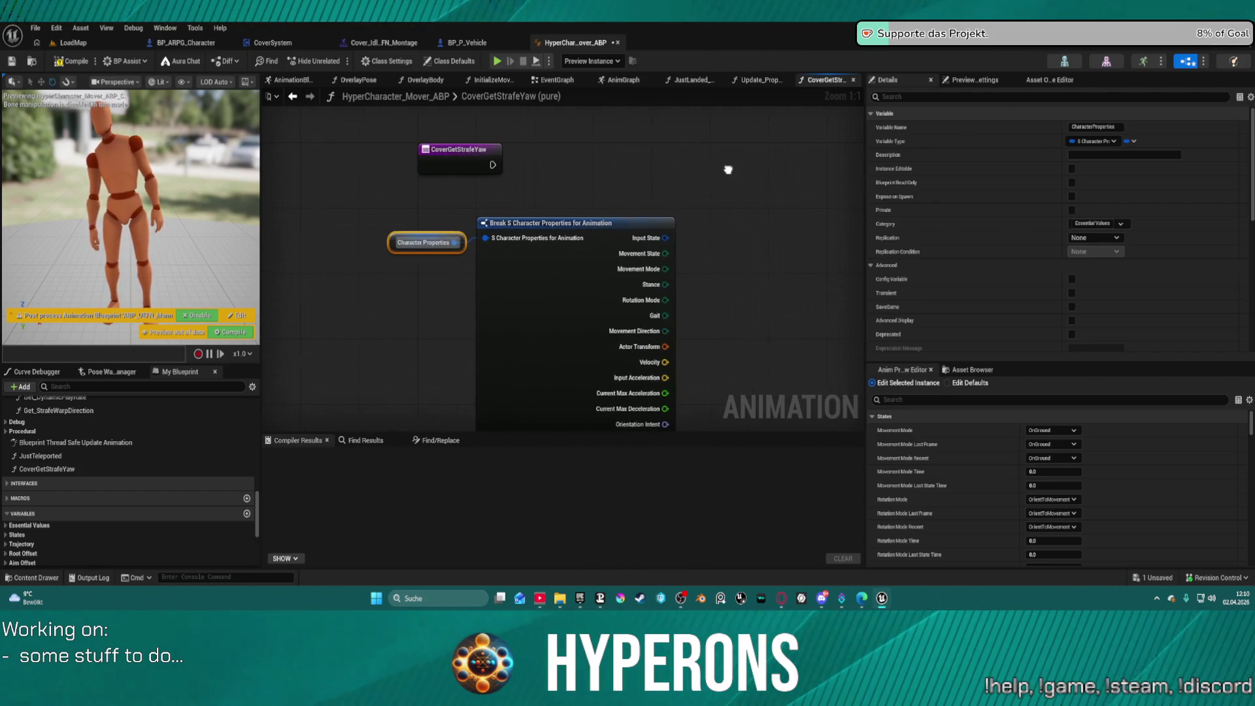
{"action": "left_click_drag", "start_coordinate": [662, 195], "coordinate": [564, 197]}
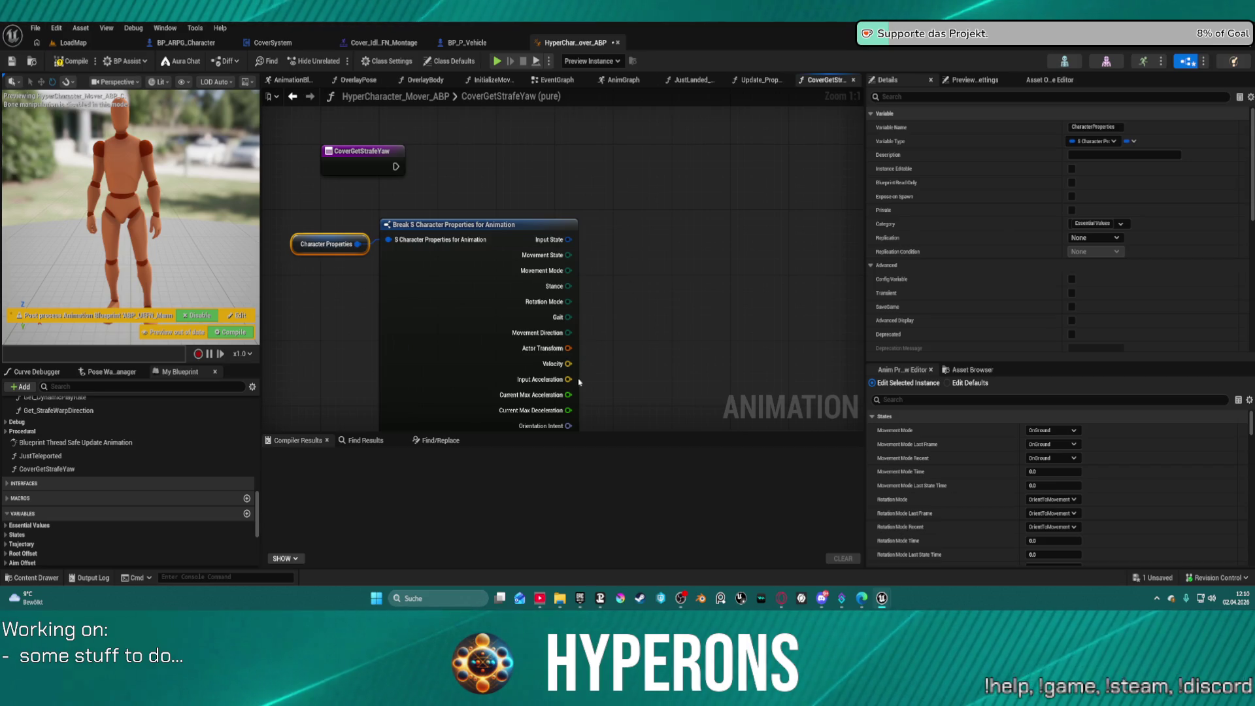
Step: Add a Normalize node fed by the Break node's Velocity output
{"action": "mouse_move", "coordinate": [566, 367]}
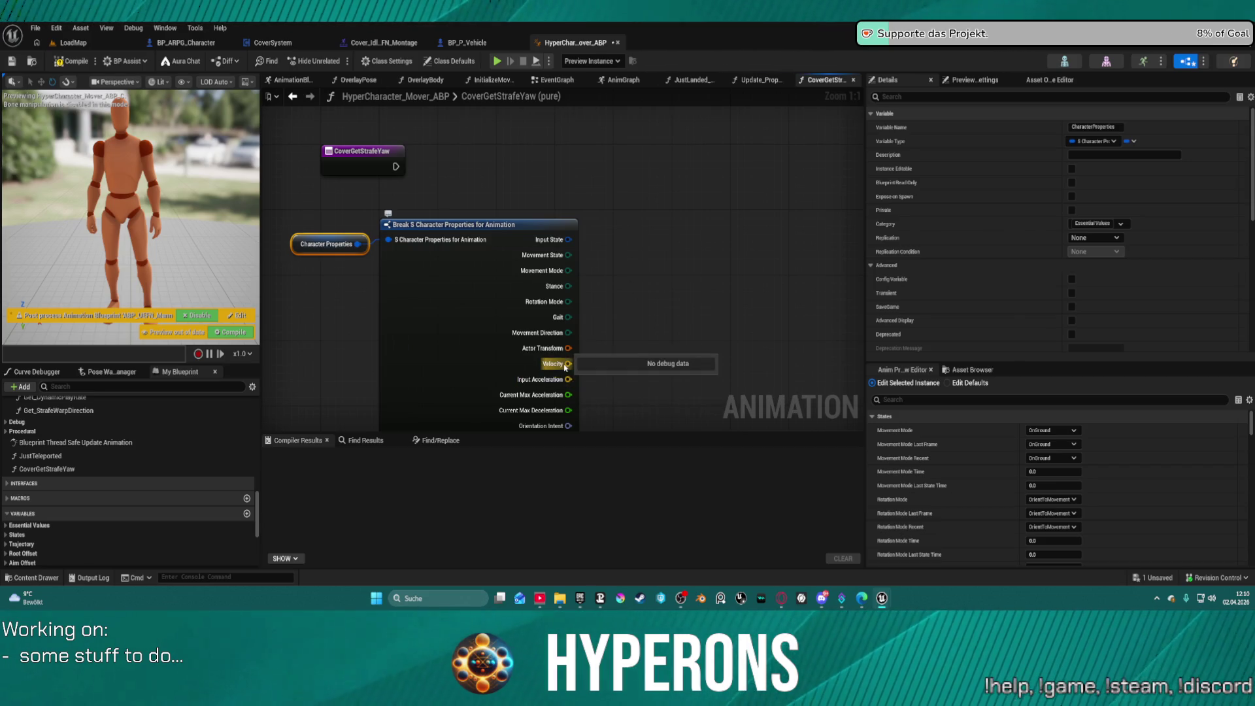
{"action": "mouse_move", "coordinate": [566, 365]}
{"action": "left_mouse_down"}
{"action": "mouse_move", "coordinate": [631, 322]}
{"action": "mouse_move", "coordinate": [626, 304]}
{"action": "left_mouse_up"}
{"action": "type", "text": "mo"}
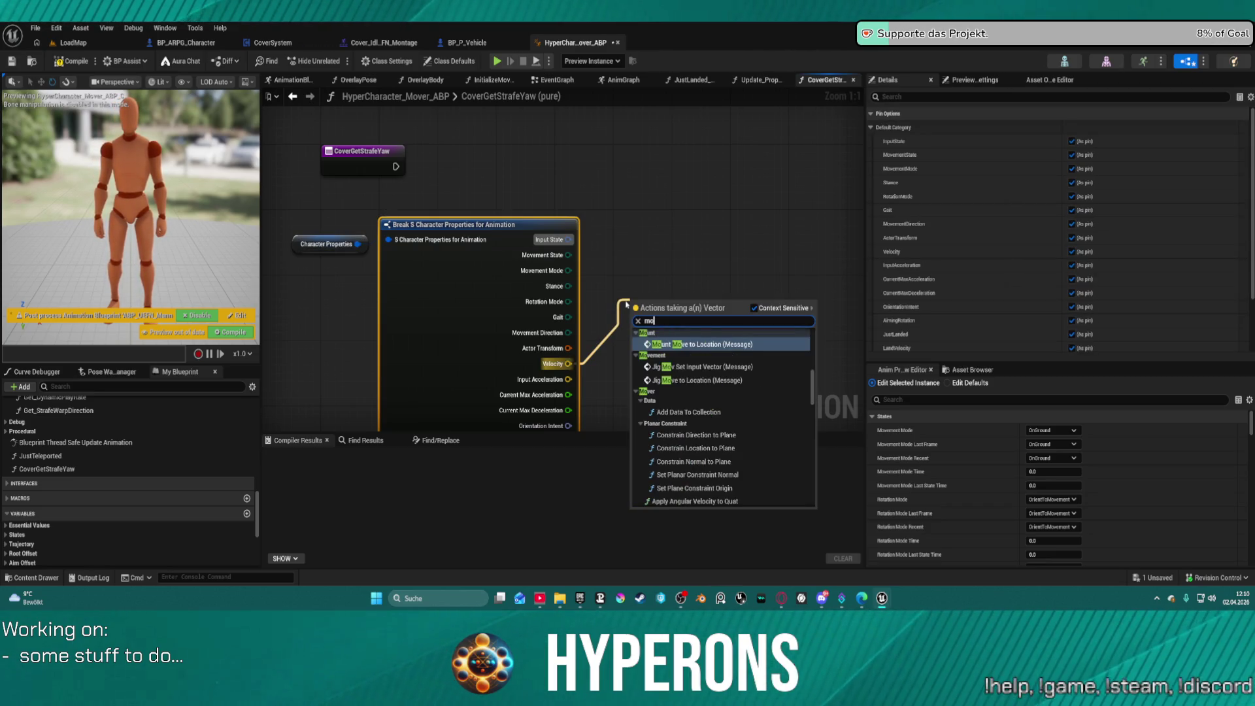
{"action": "key", "text": "BackSpace"}
{"action": "key", "text": "BackSpace"}
{"action": "type", "text": "no"}
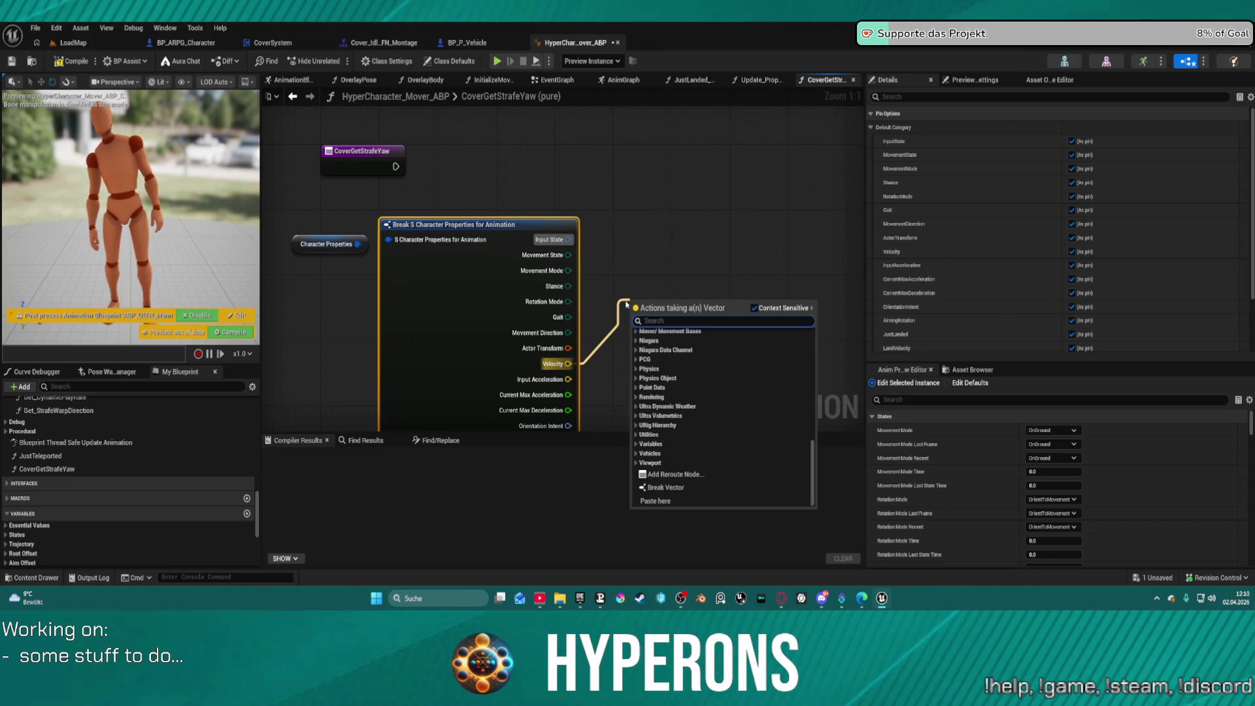
{"action": "type", "text": "rma"}
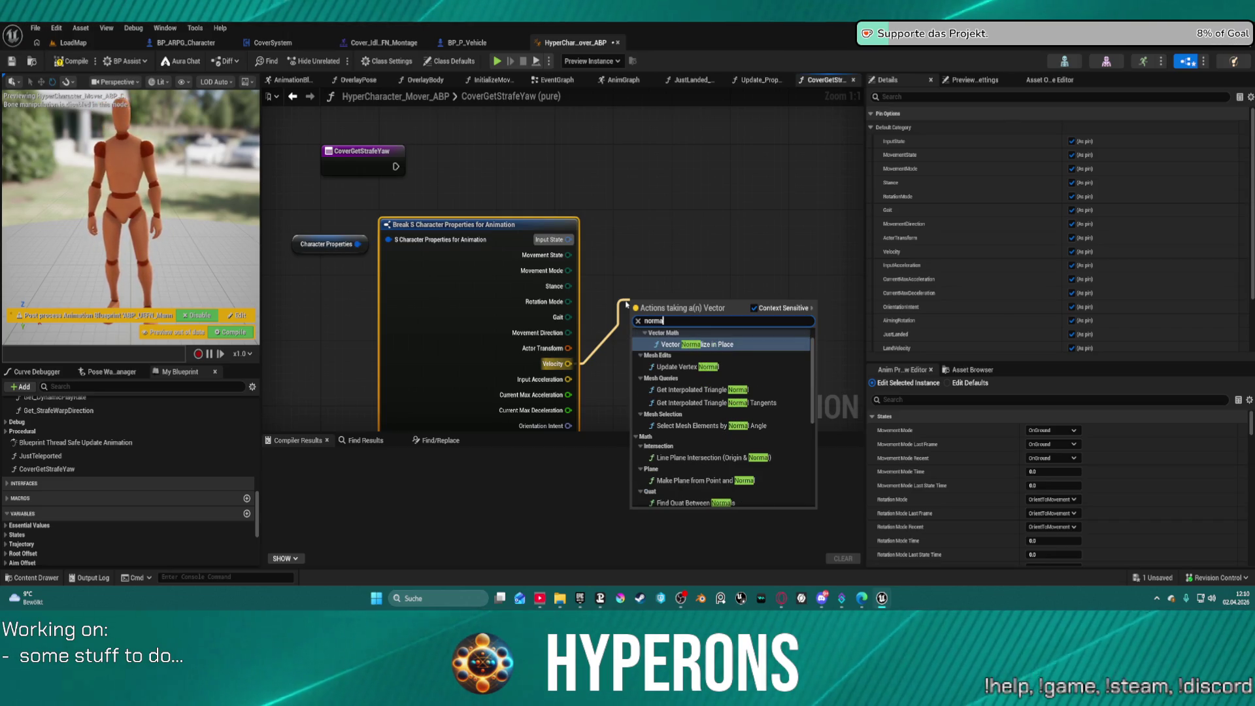
{"action": "scroll", "coordinate": [760, 457], "scroll_direction": "down", "scroll_amount": 10}
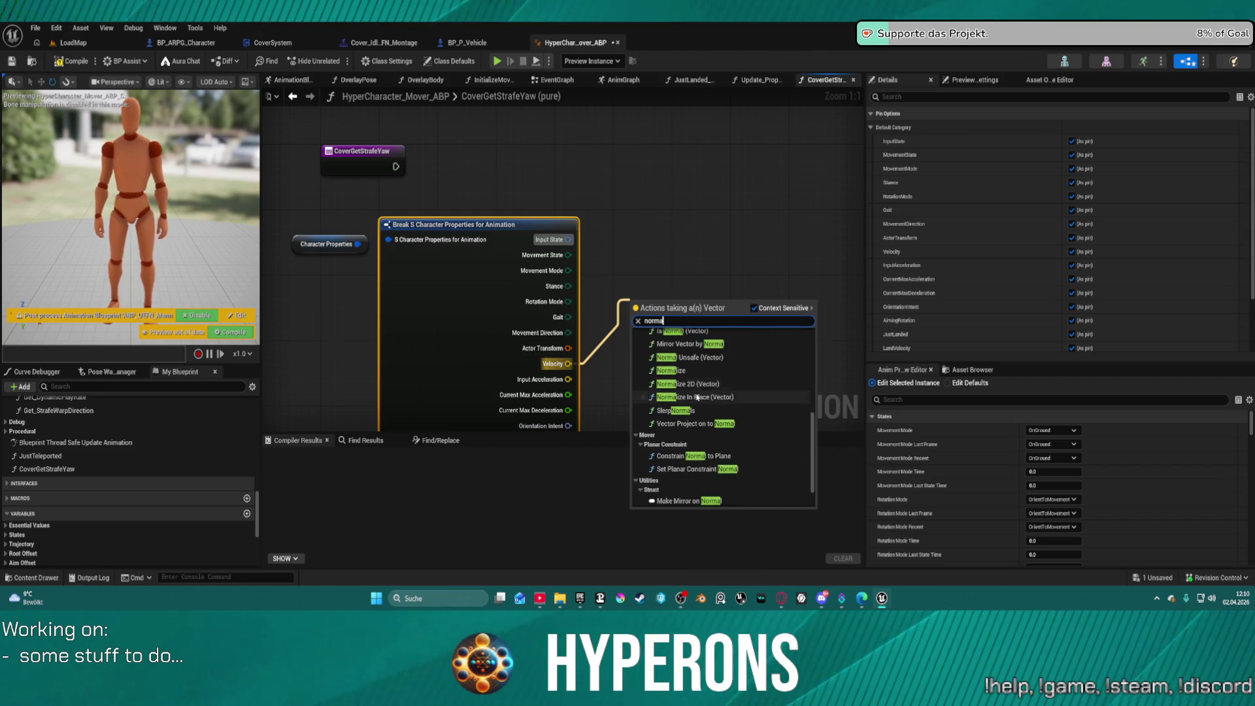
{"action": "left_click", "coordinate": [697, 371]}
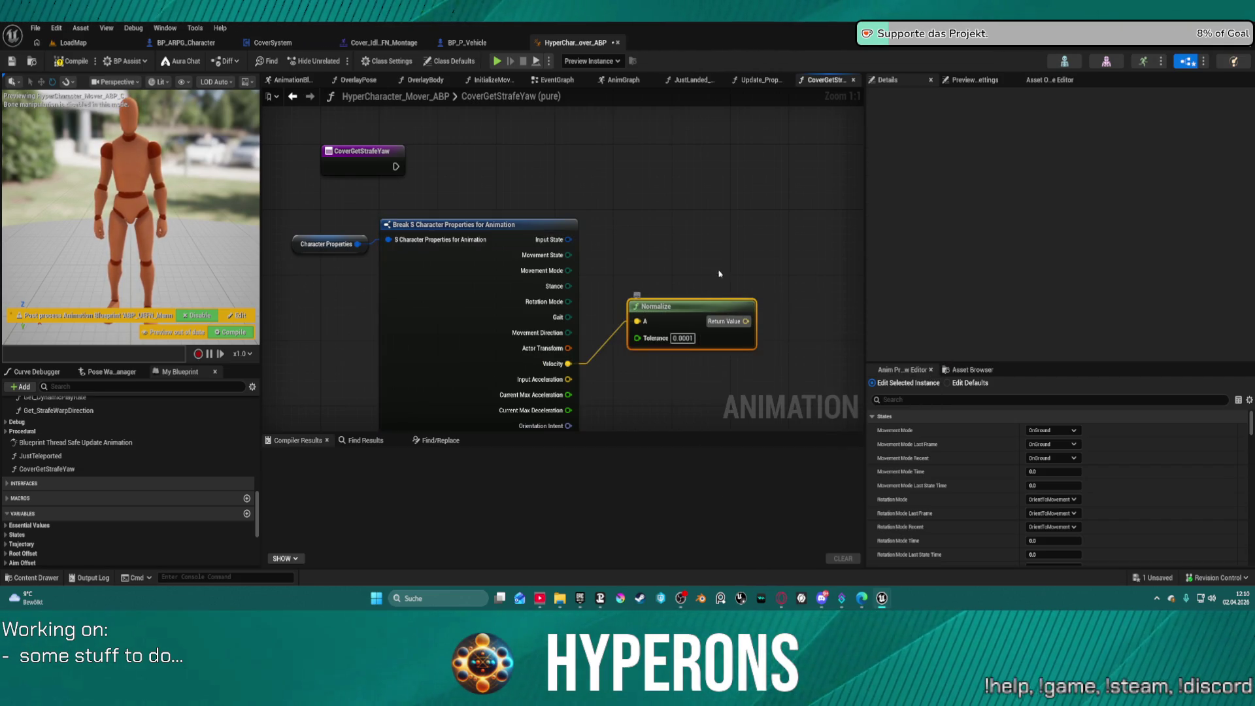
{"action": "mouse_move", "coordinate": [719, 274]}
{"action": "left_mouse_down"}
{"action": "mouse_move", "coordinate": [543, 236]}
{"action": "mouse_move", "coordinate": [542, 204]}
{"action": "left_mouse_up"}
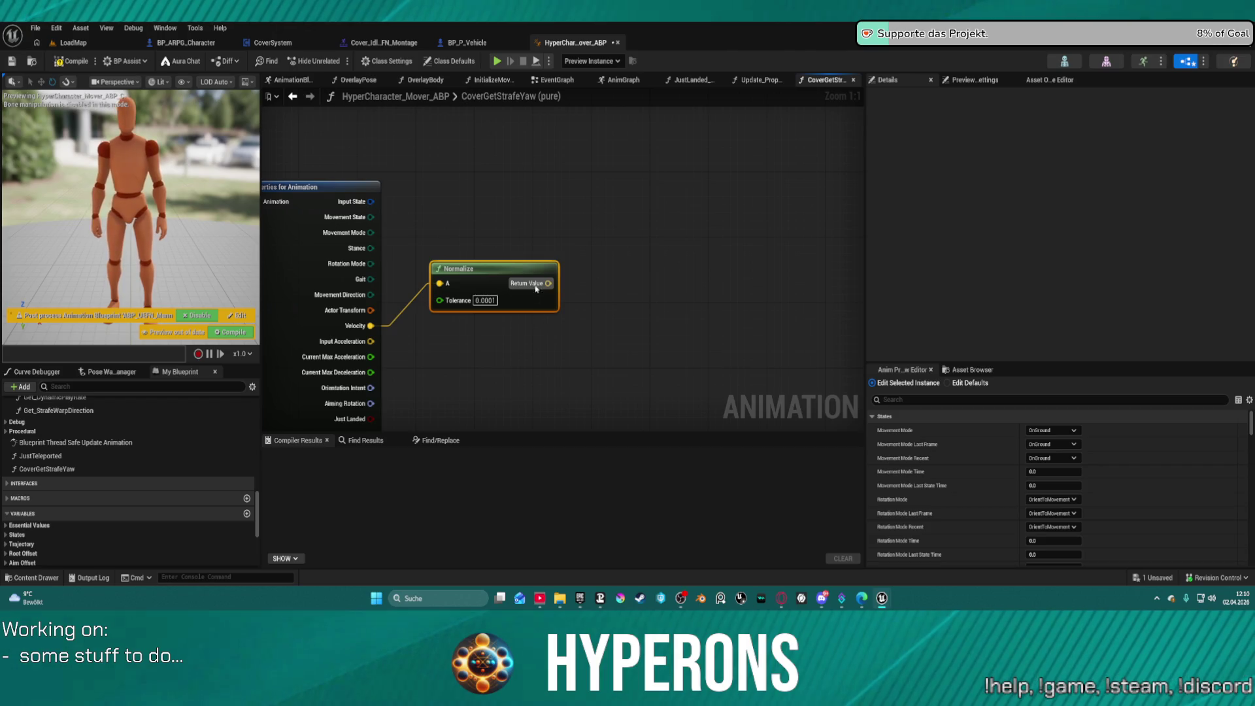
Step: Add Calculate Direction taking normalized Velocity, with Orientation Intent as Base Rotation
{"action": "mouse_move", "coordinate": [548, 283]}
{"action": "left_mouse_down"}
{"action": "mouse_move", "coordinate": [634, 274]}
{"action": "mouse_move", "coordinate": [622, 265]}
{"action": "left_mouse_up"}
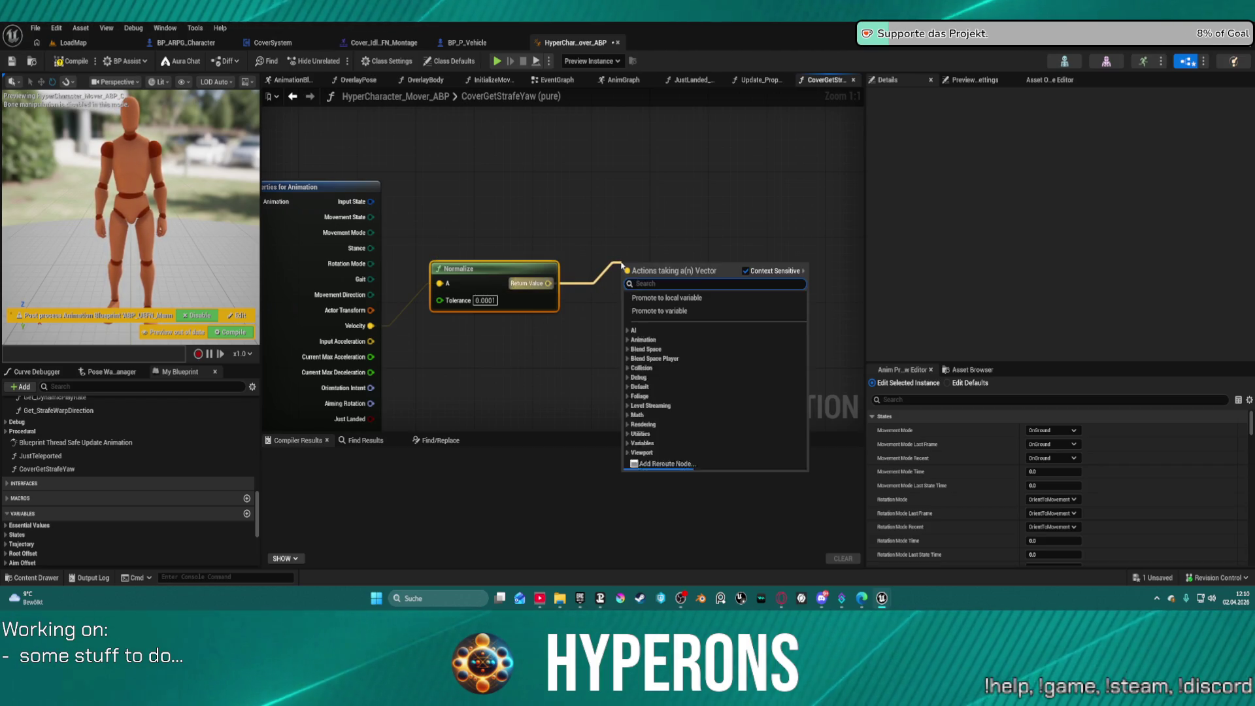
{"action": "type", "text": "clac"}
{"action": "key", "text": "BackSpace"}
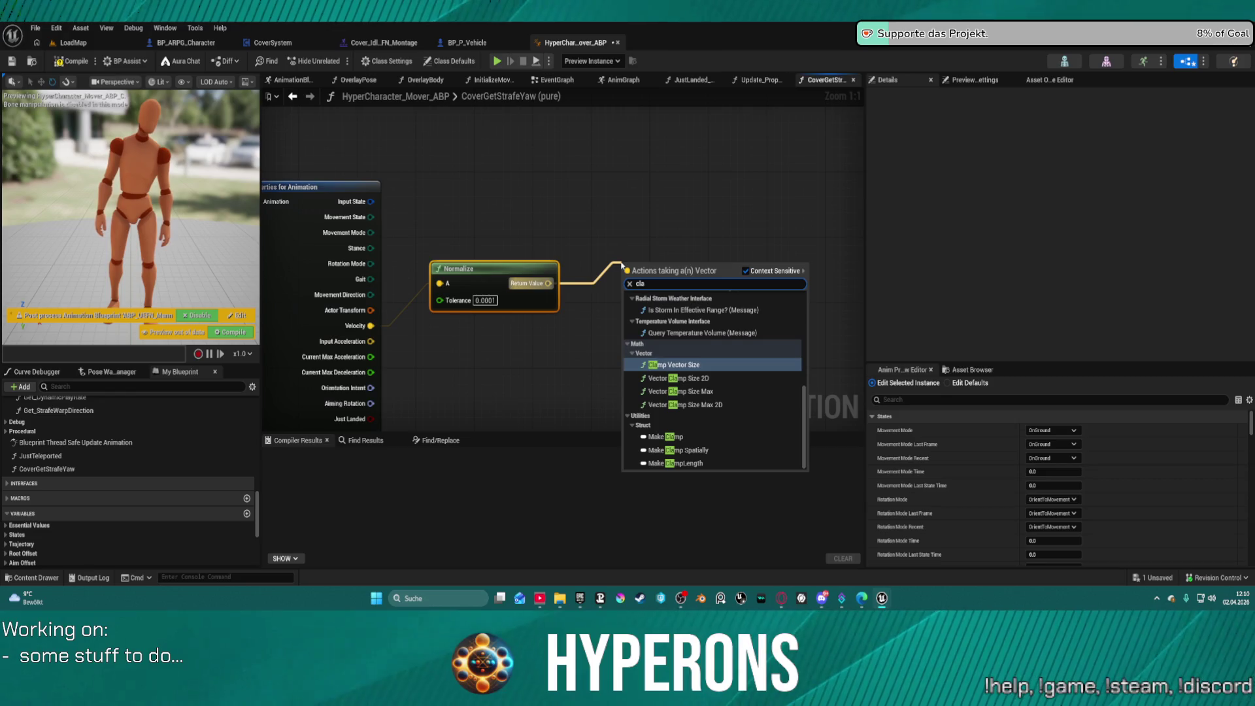
{"action": "right_click", "coordinate": [666, 225]}
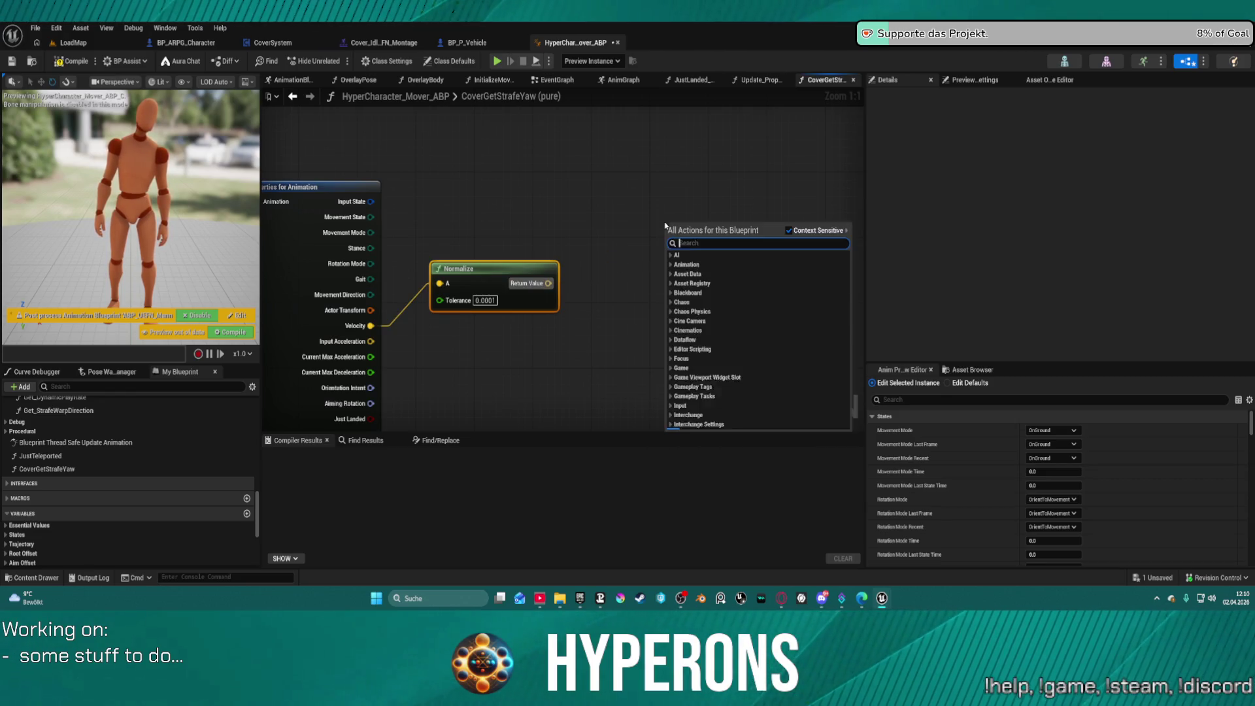
{"action": "type", "text": "clac"}
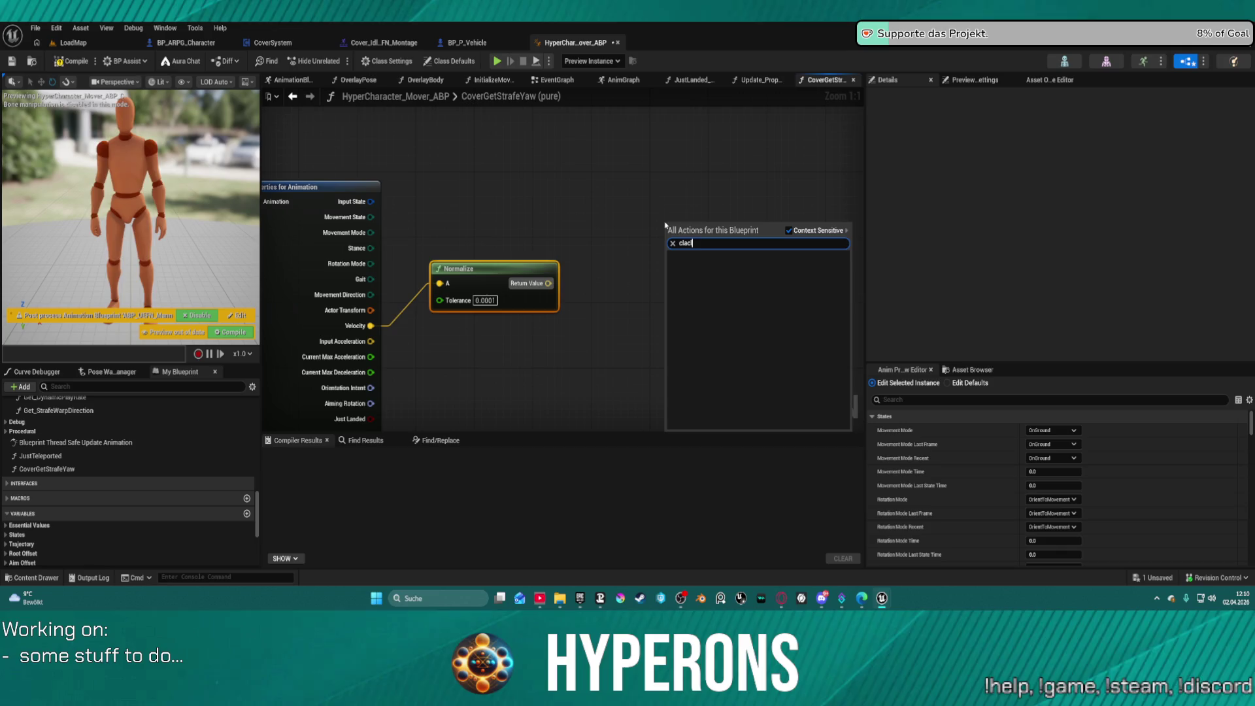
{"action": "key", "text": "BackSpace"}
{"action": "key", "text": "BackSpace"}
{"action": "type", "text": "c"}
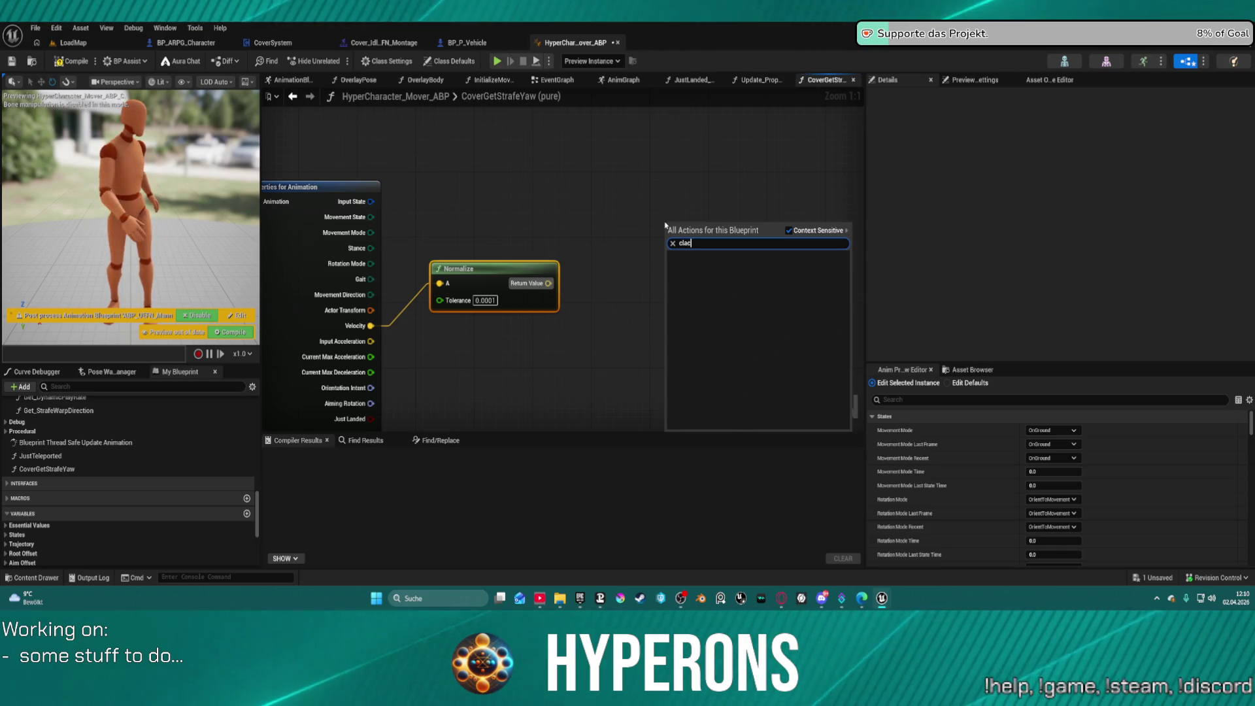
{"action": "key", "text": "BackSpace"}
{"action": "key", "text": "BackSpace"}
{"action": "key", "text": "BackSpace"}
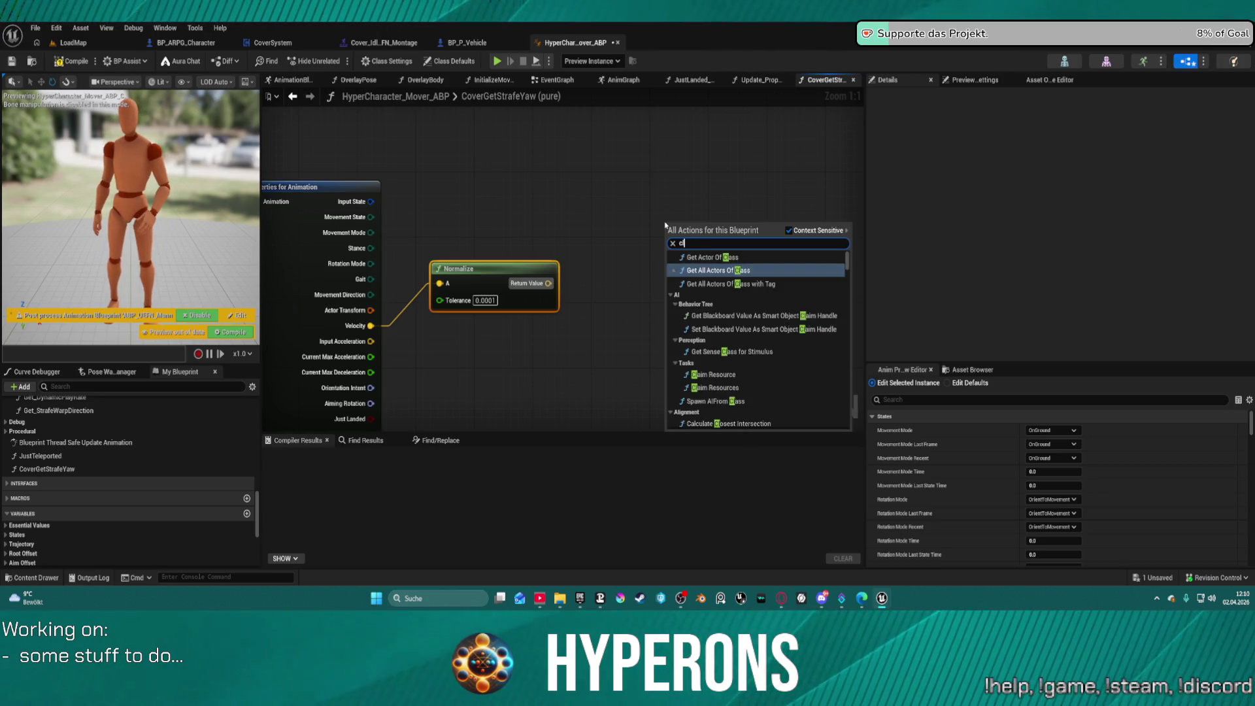
{"action": "type", "text": "alc"}
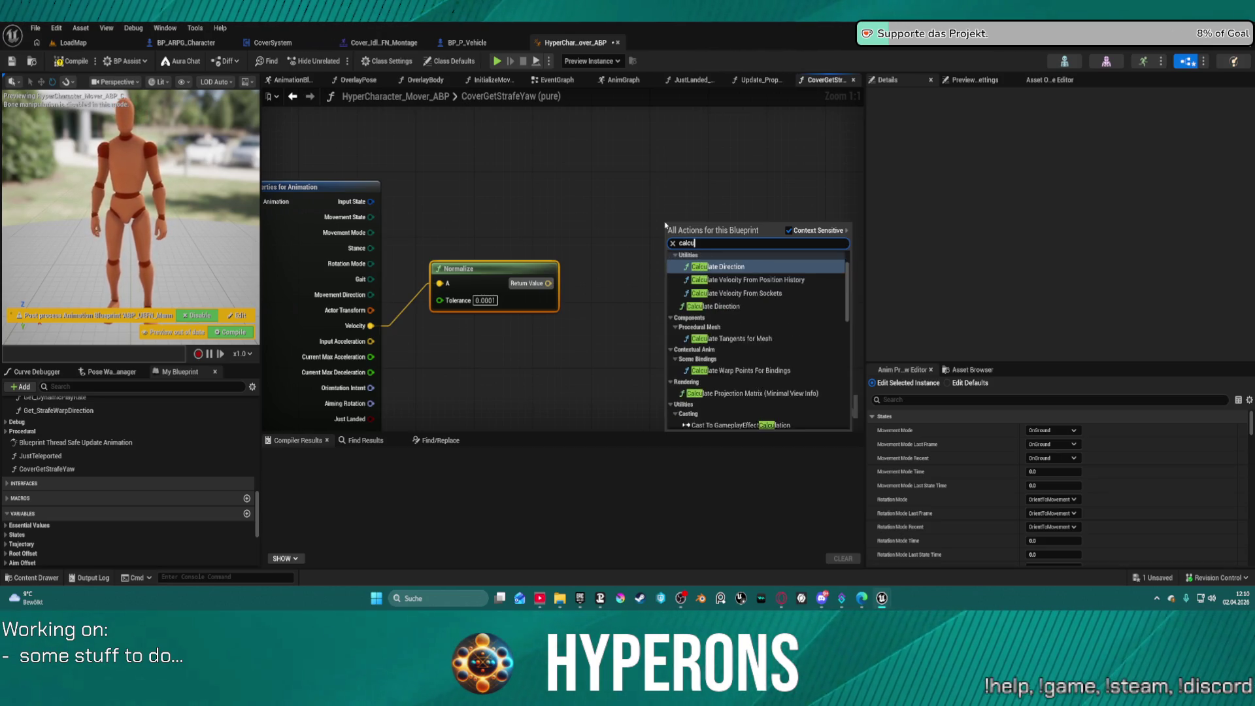
{"action": "type", "text": "u"}
{"action": "key", "text": "Down"}
{"action": "key", "text": "Down"}
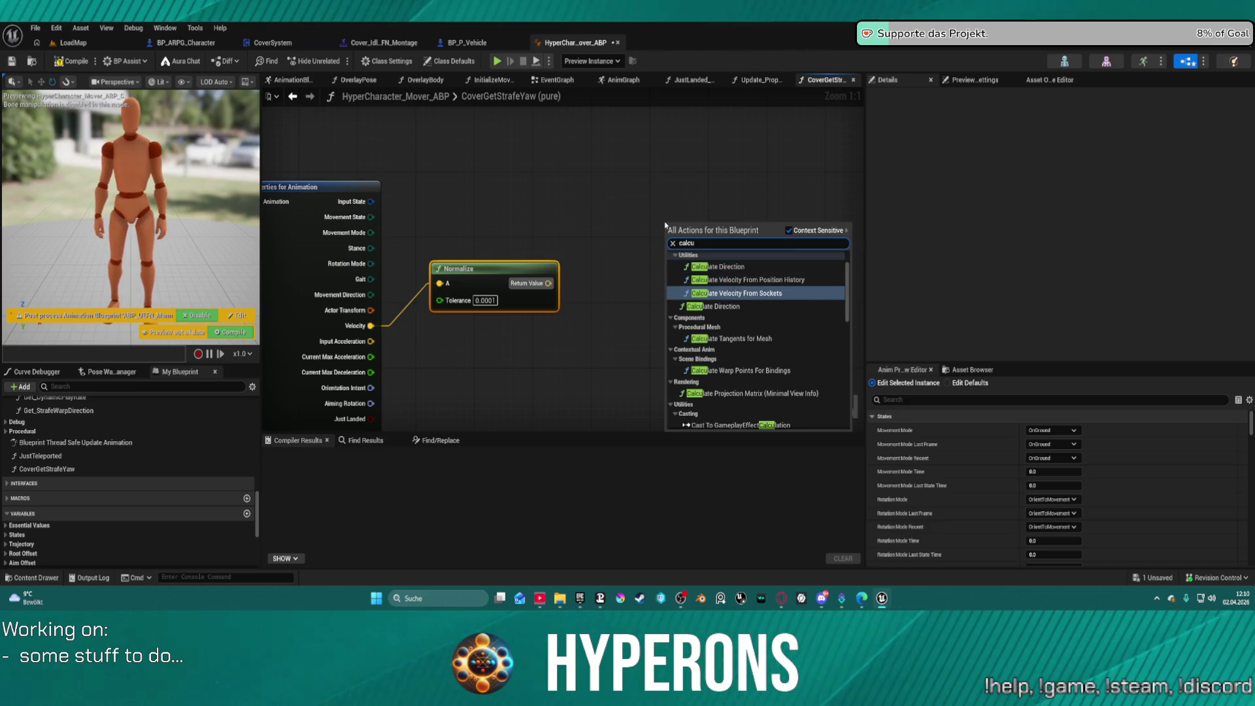
{"action": "key", "text": "Return"}
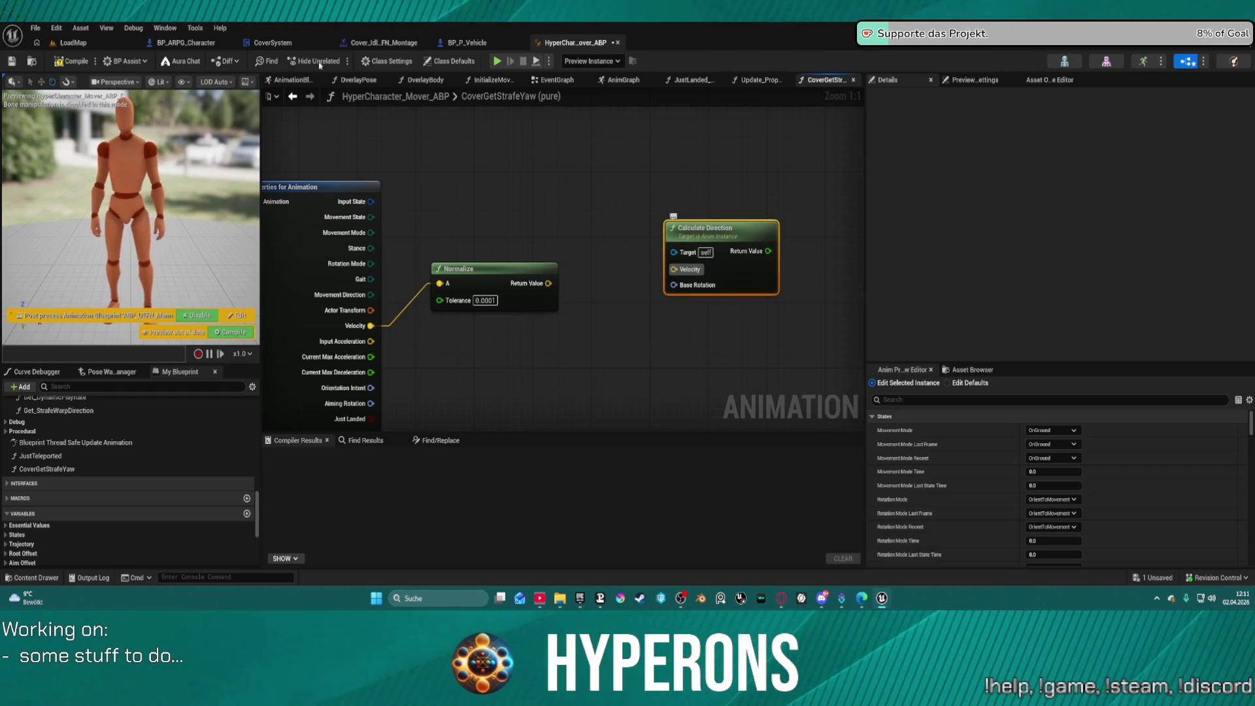
{"action": "left_click_drag", "start_coordinate": [548, 283], "coordinate": [674, 269]}
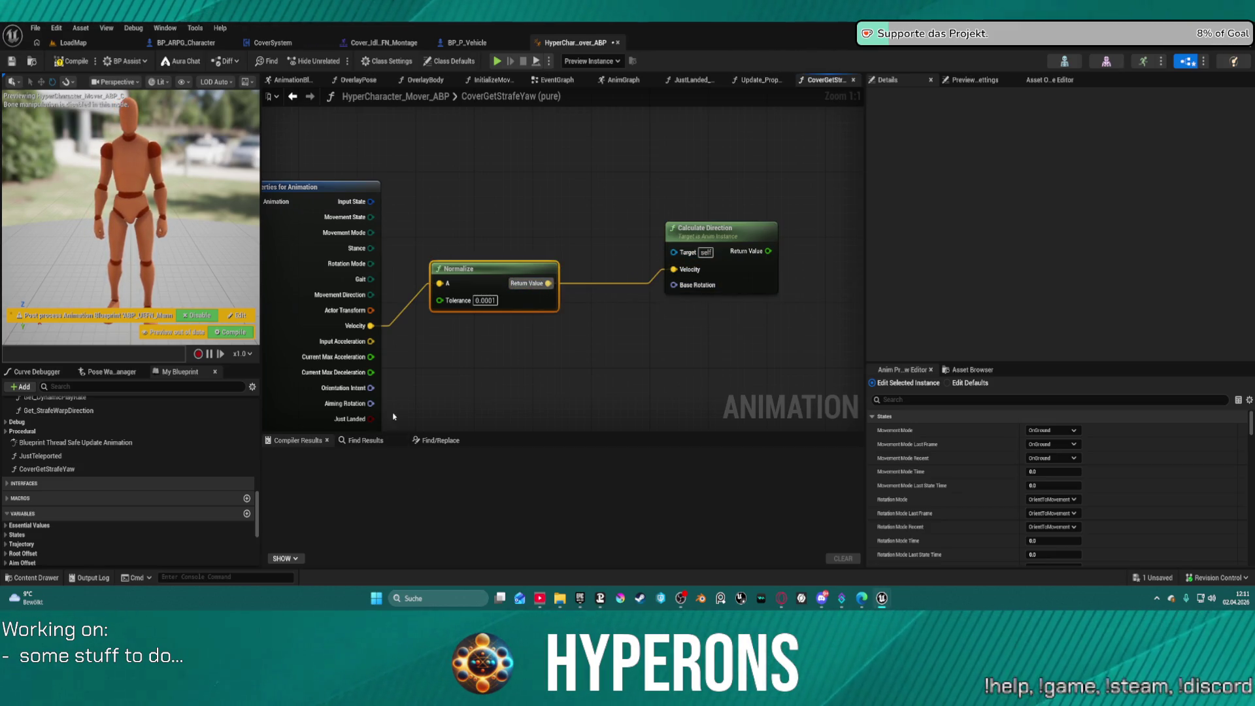
{"action": "mouse_move", "coordinate": [370, 388]}
{"action": "left_mouse_down"}
{"action": "mouse_move", "coordinate": [449, 395]}
{"action": "mouse_move", "coordinate": [674, 285]}
{"action": "left_mouse_up"}
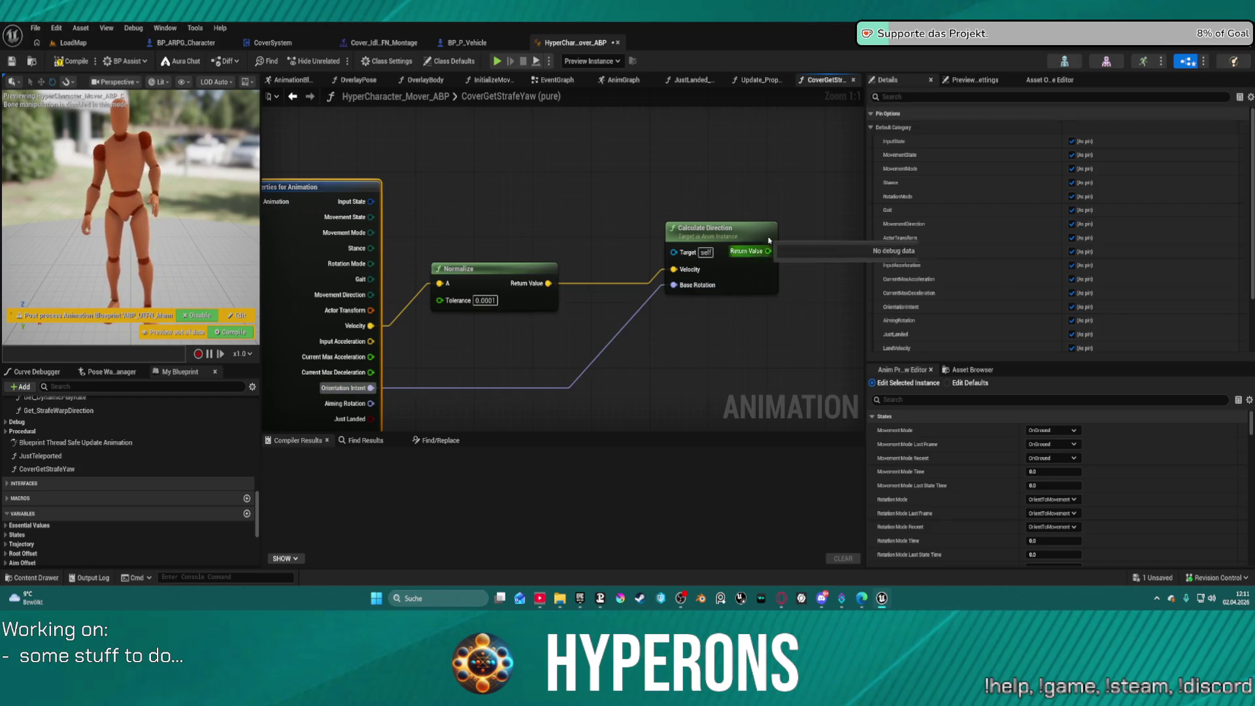
Step: Map the direction through Map Range Clamped, In Range -180 to 180, Out Range 0 to 8
{"action": "mouse_move", "coordinate": [769, 240]}
{"action": "left_mouse_down"}
{"action": "mouse_move", "coordinate": [532, 196]}
{"action": "mouse_move", "coordinate": [406, 216]}
{"action": "mouse_move", "coordinate": [471, 247]}
{"action": "mouse_move", "coordinate": [521, 222]}
{"action": "left_mouse_up"}
{"action": "type", "text": "map"}
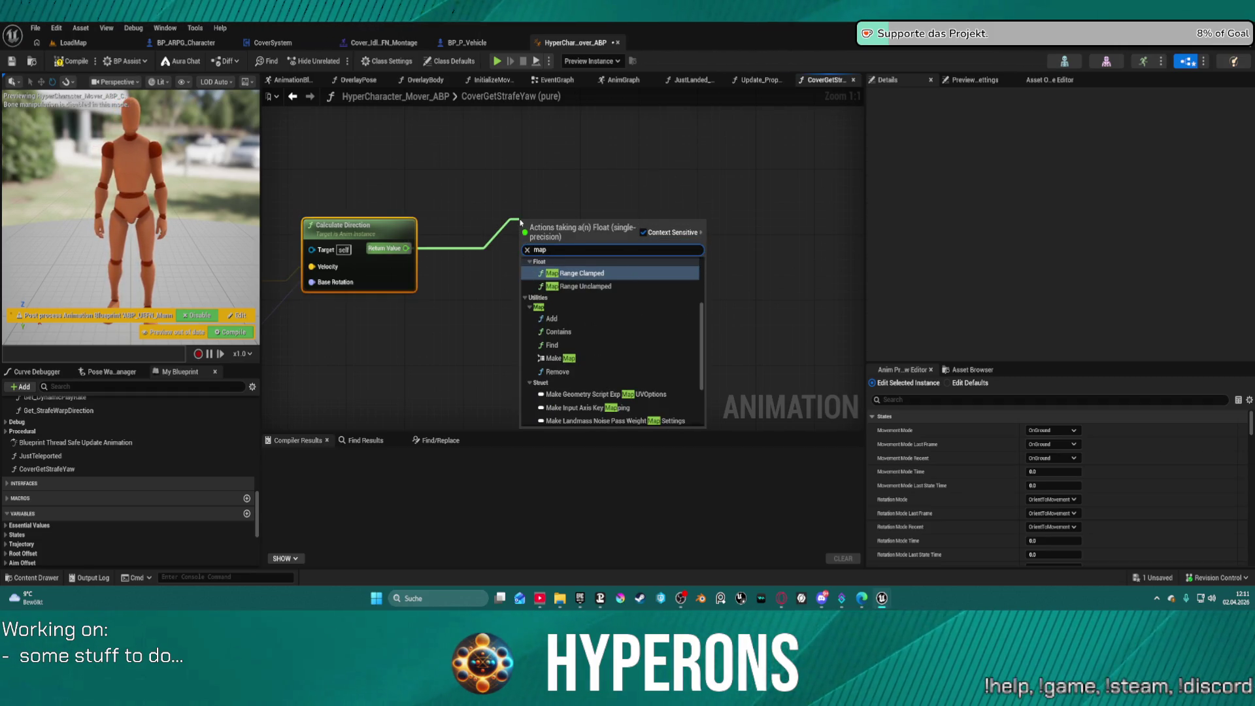
{"action": "key", "text": "Return"}
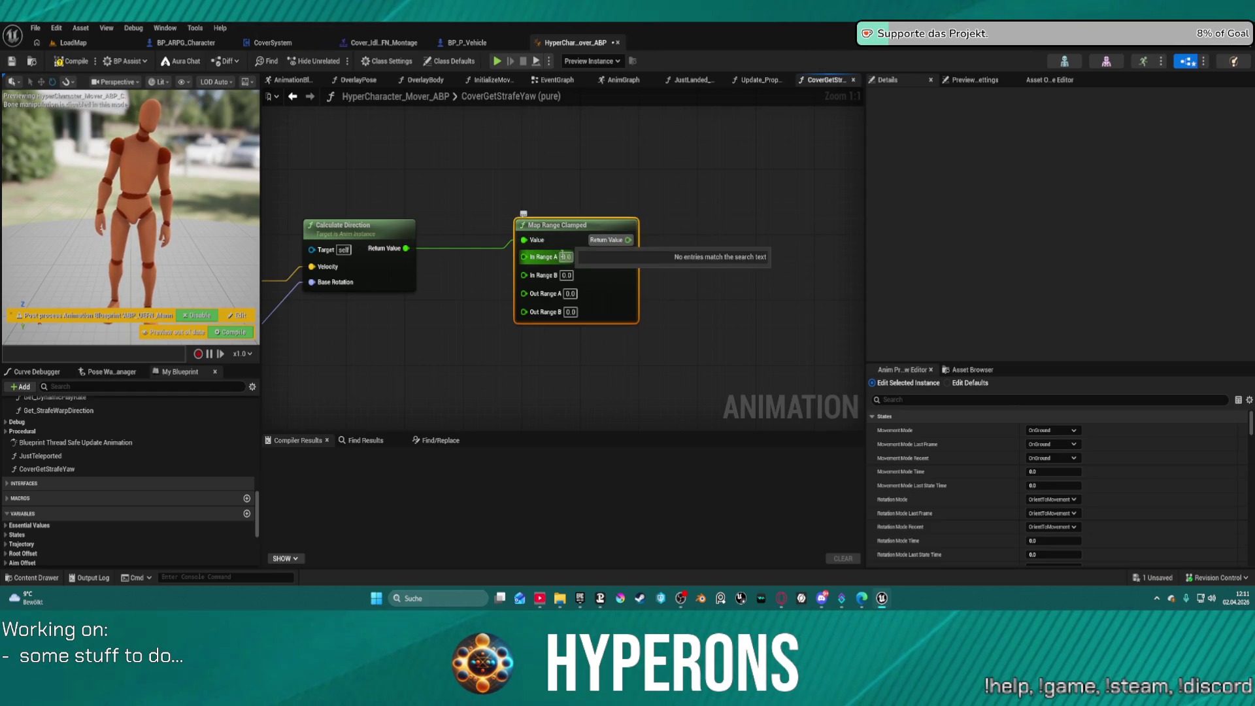
{"action": "type", "text": "-180"}
{"action": "key", "text": "Return"}
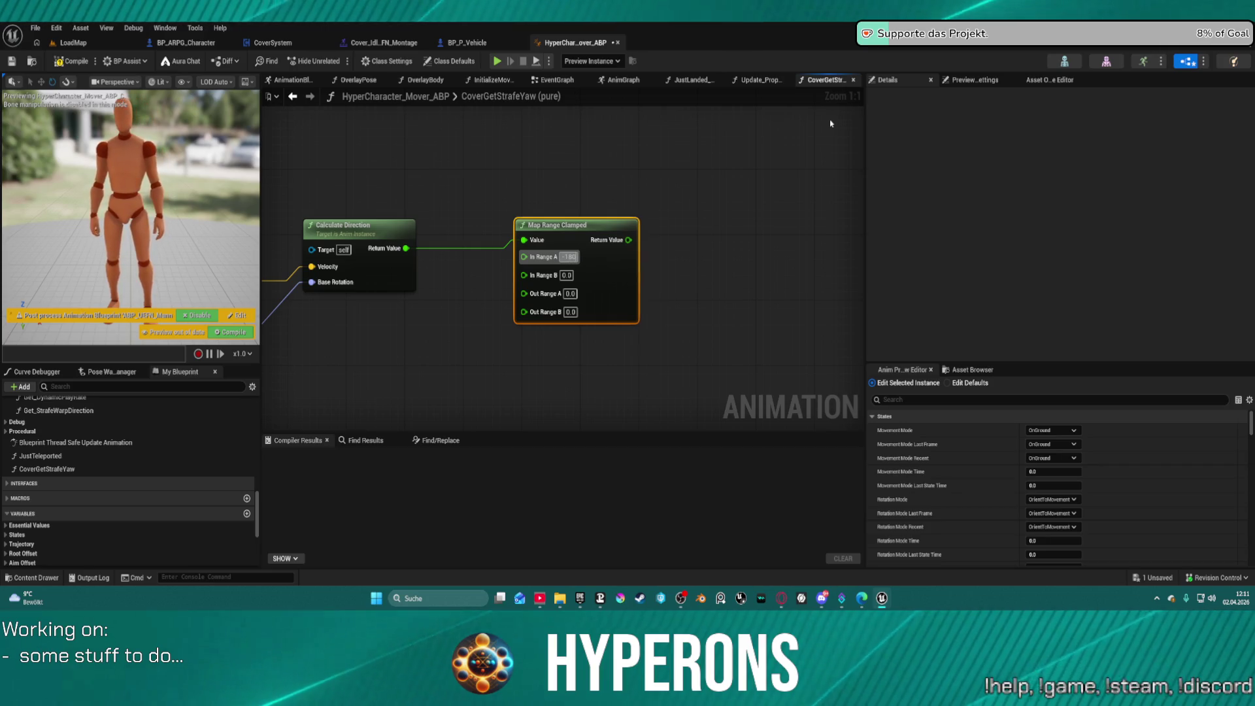
{"action": "key", "text": "Tab"}
{"action": "type", "text": "1"}
{"action": "key", "text": "Tab"}
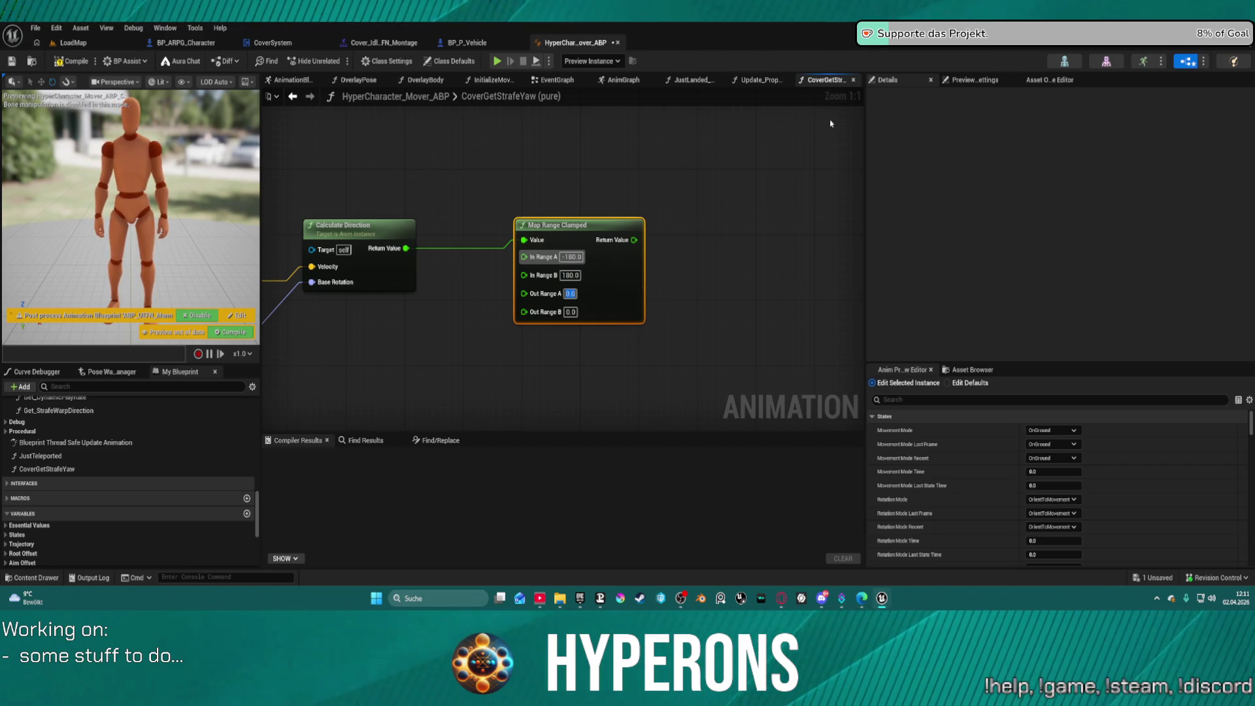
{"action": "key", "text": "Tab"}
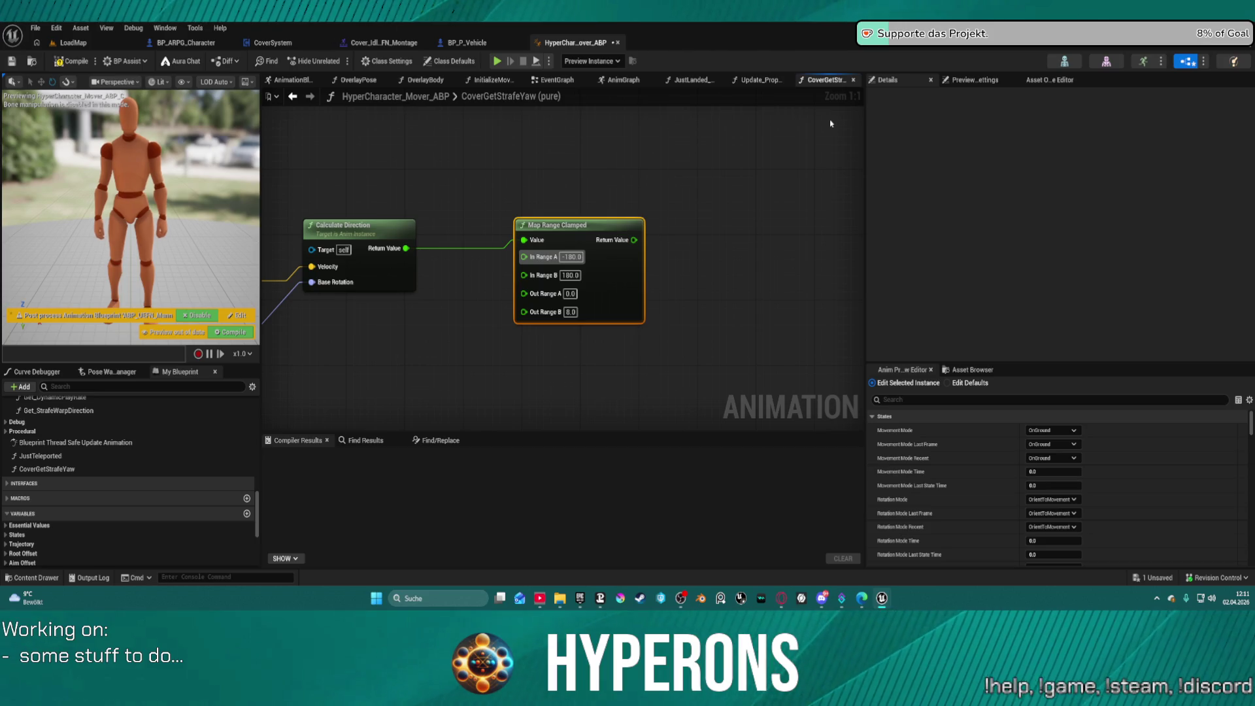
Step: Divide the mapped result by 80
{"action": "left_click_drag", "start_coordinate": [634, 239], "coordinate": [661, 248]}
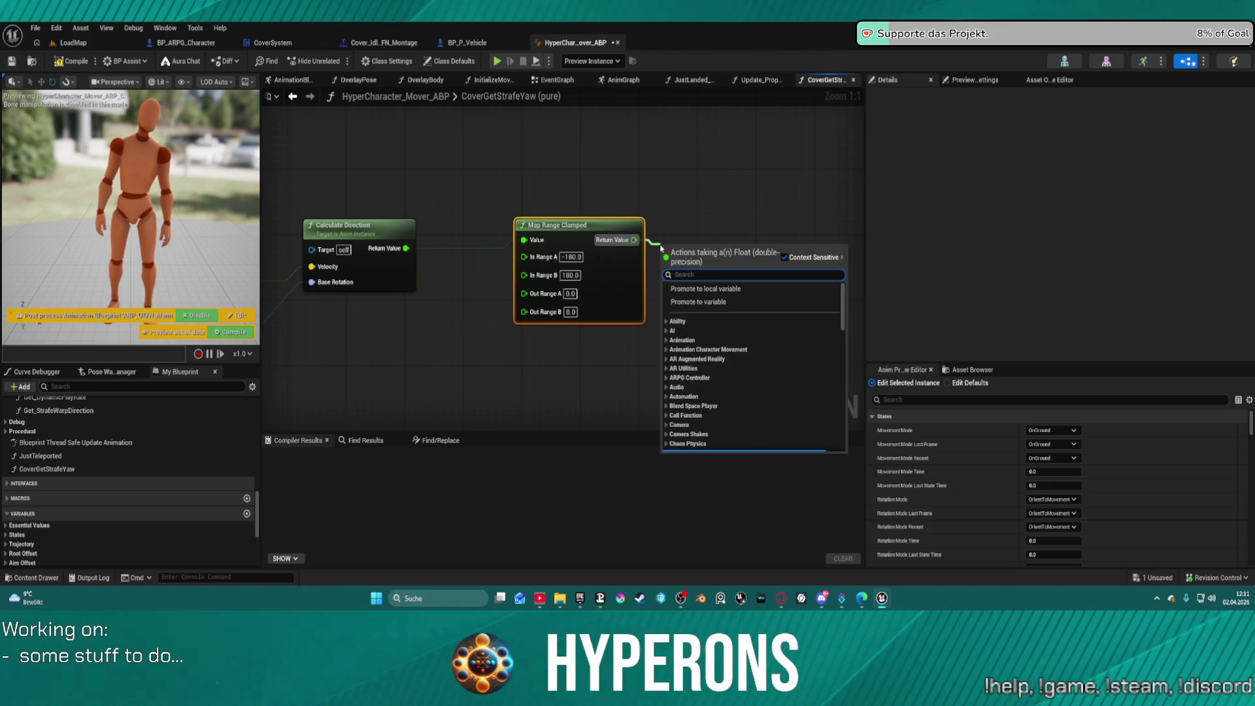
{"action": "type", "text": "div"}
{"action": "key", "text": "Return"}
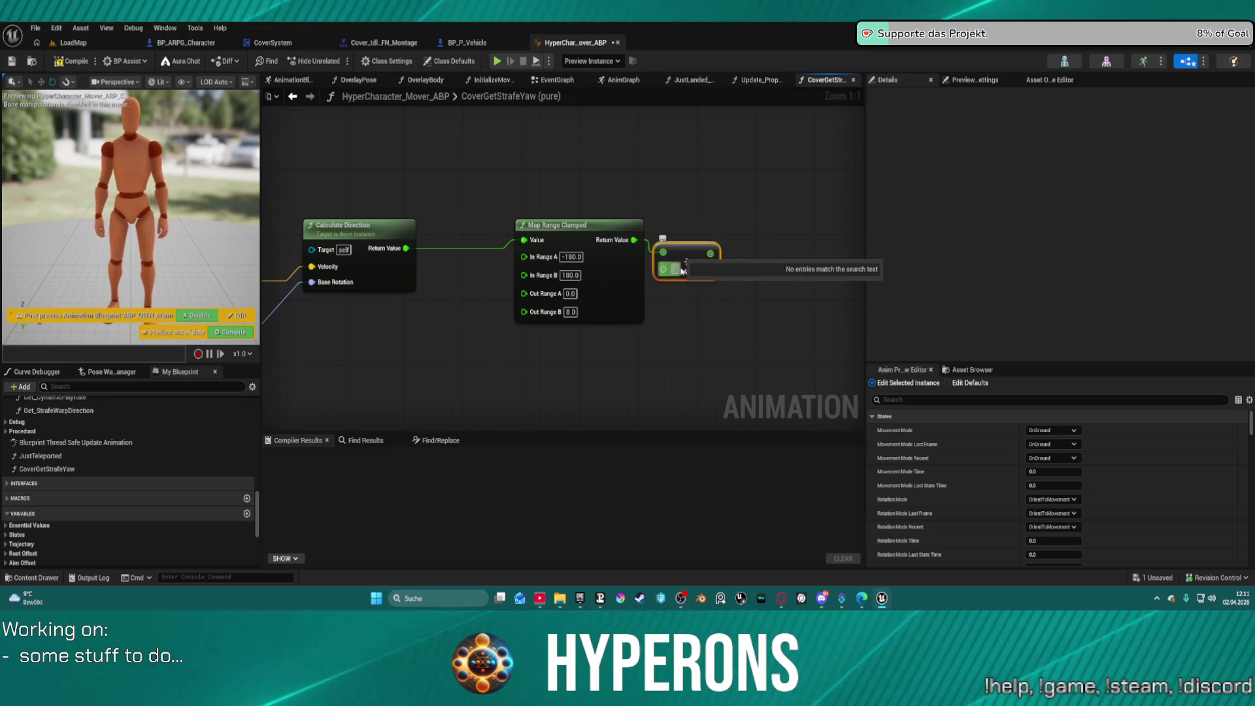
{"action": "type", "text": "80"}
{"action": "key", "text": "Return"}
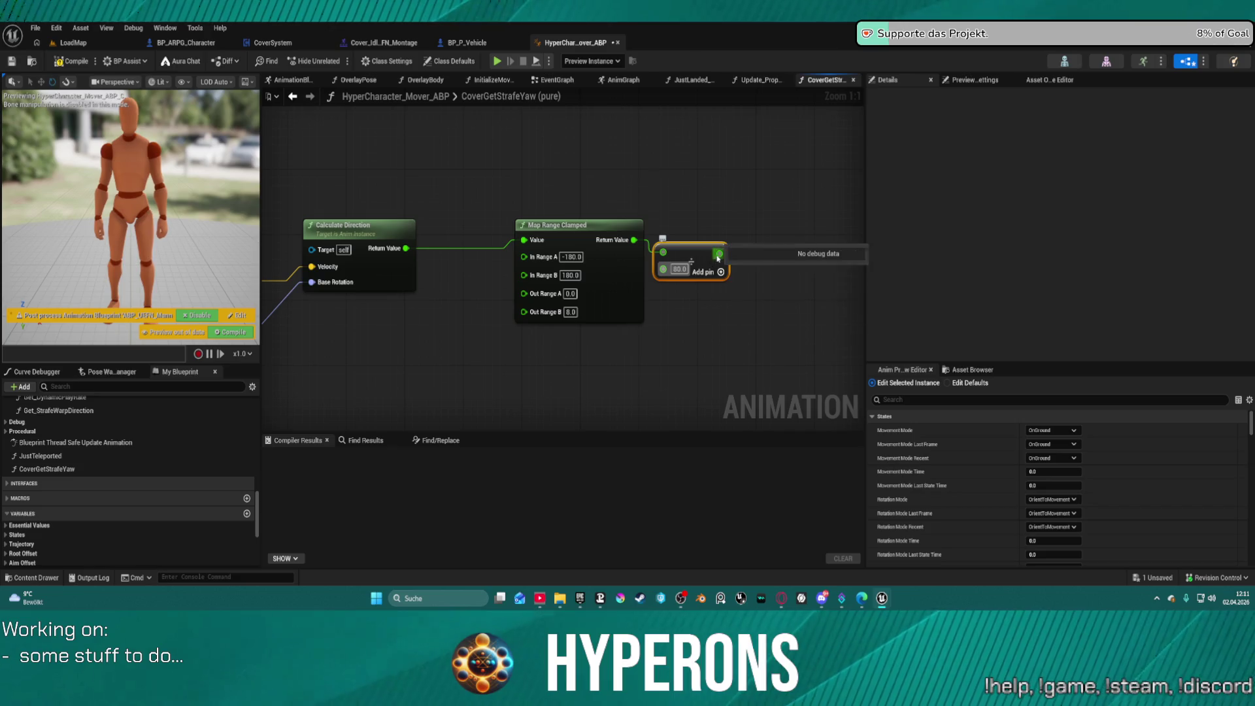
{"action": "left_click_drag", "start_coordinate": [720, 253], "coordinate": [725, 243]}
Step: Promote the Divide result to a float variable MappedDirection and wire the function's execution into its SET node
{"action": "right_click", "coordinate": [726, 243]}
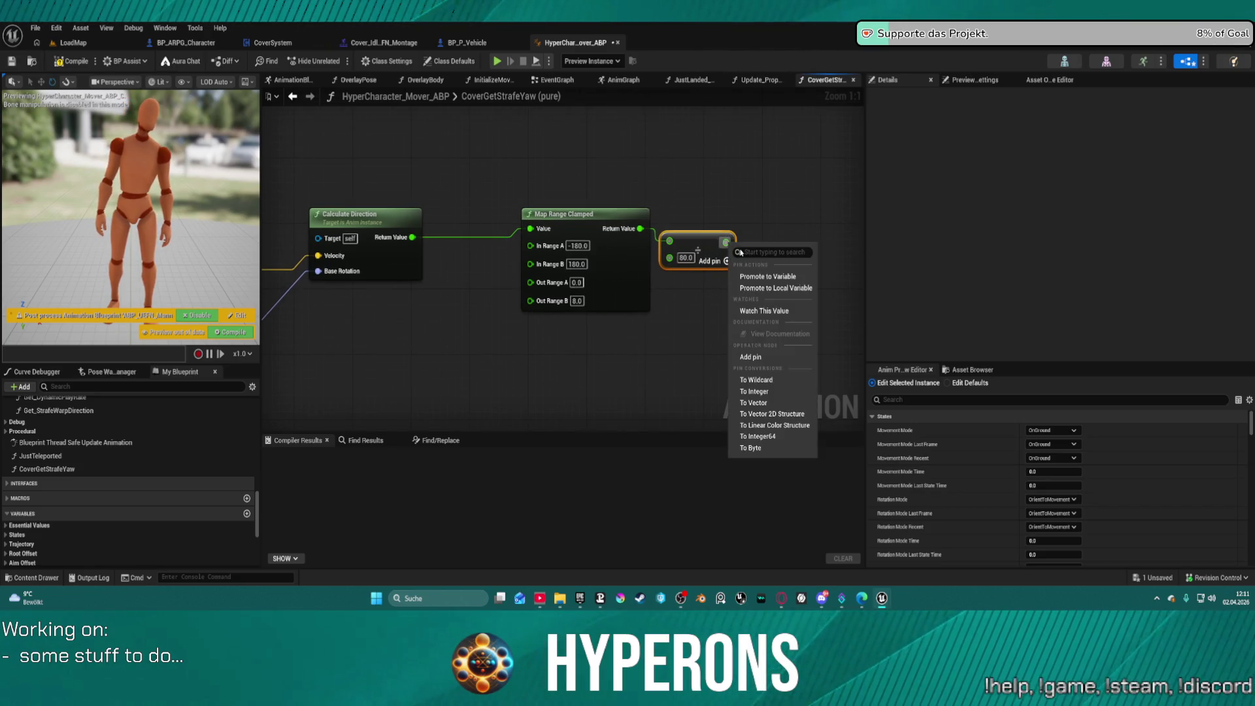
{"action": "left_click", "coordinate": [758, 277]}
{"action": "type", "text": "MappedDirection"}
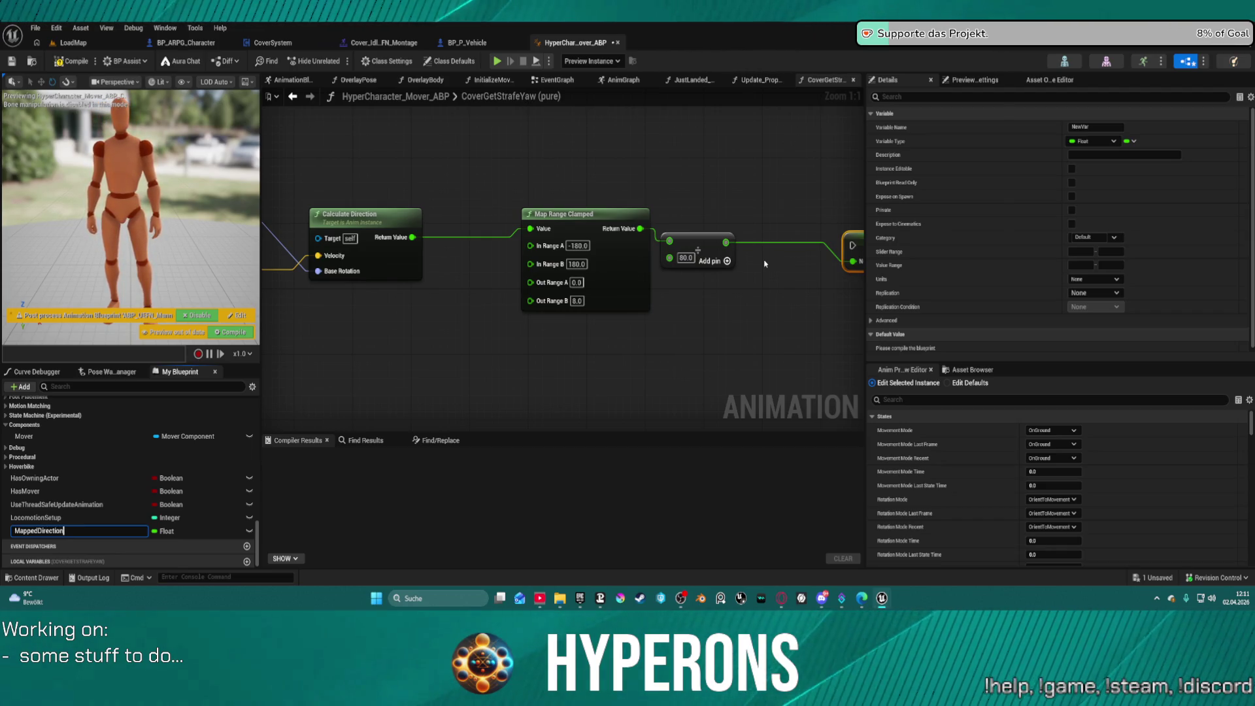
{"action": "key", "text": "Return"}
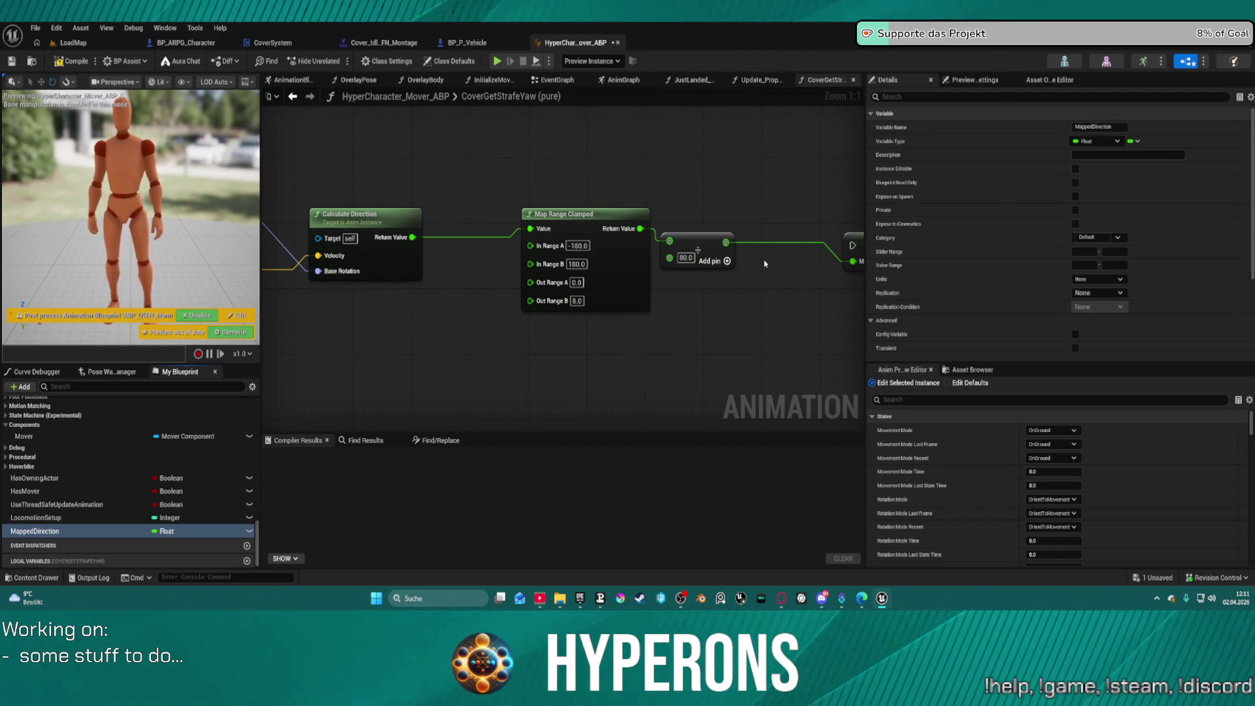
{"action": "left_click", "coordinate": [480, 202]}
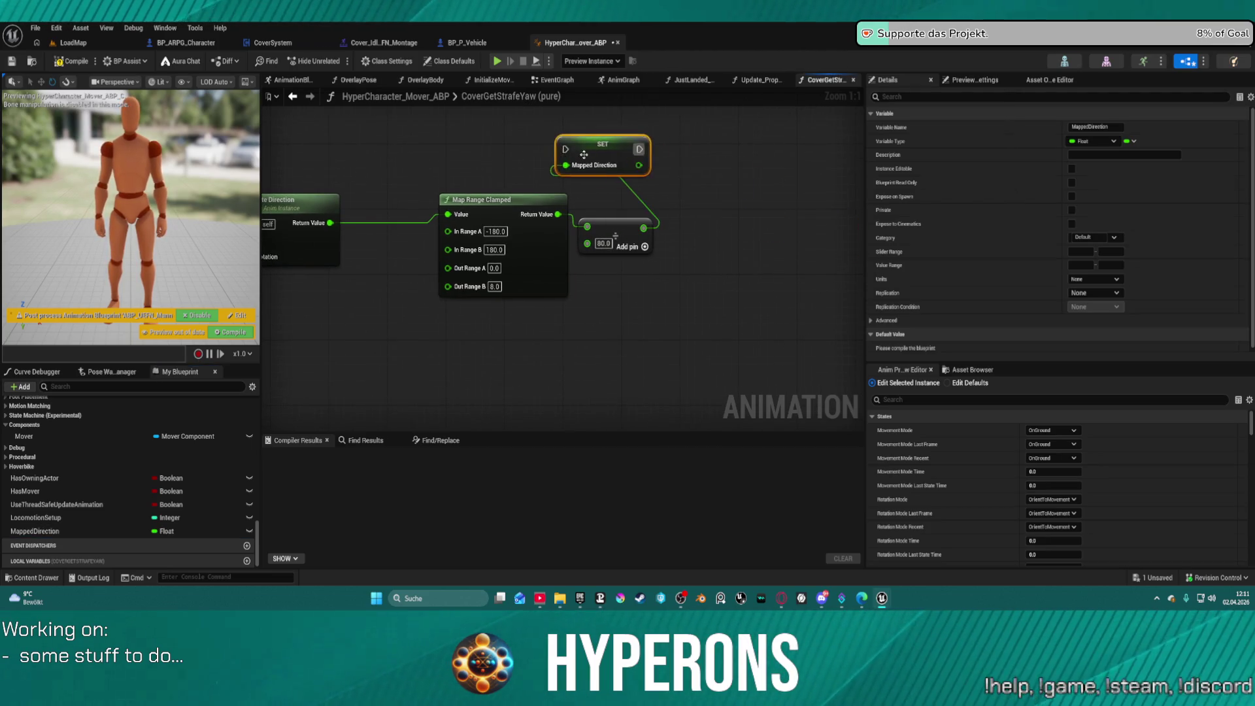
{"action": "scroll", "coordinate": [556, 212], "scroll_direction": "down", "scroll_amount": 5}
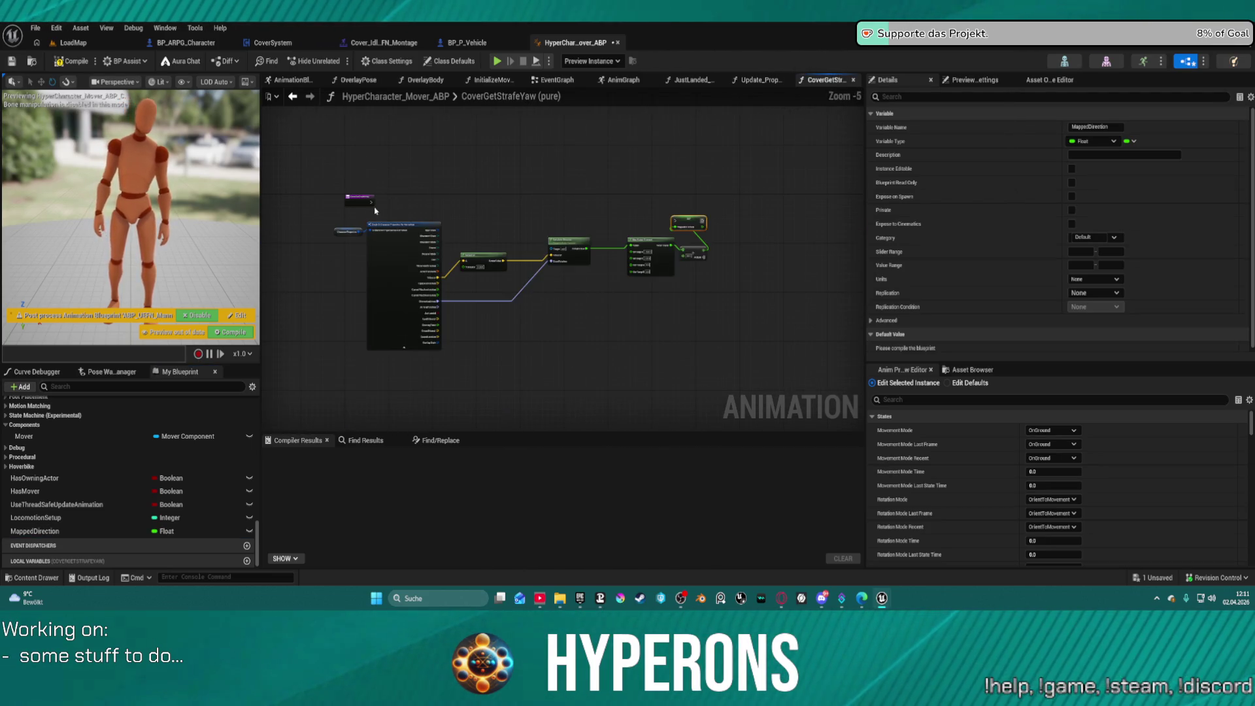
{"action": "mouse_move", "coordinate": [371, 201]}
{"action": "left_mouse_down"}
{"action": "mouse_move", "coordinate": [680, 246]}
{"action": "mouse_move", "coordinate": [680, 223]}
{"action": "left_mouse_up"}
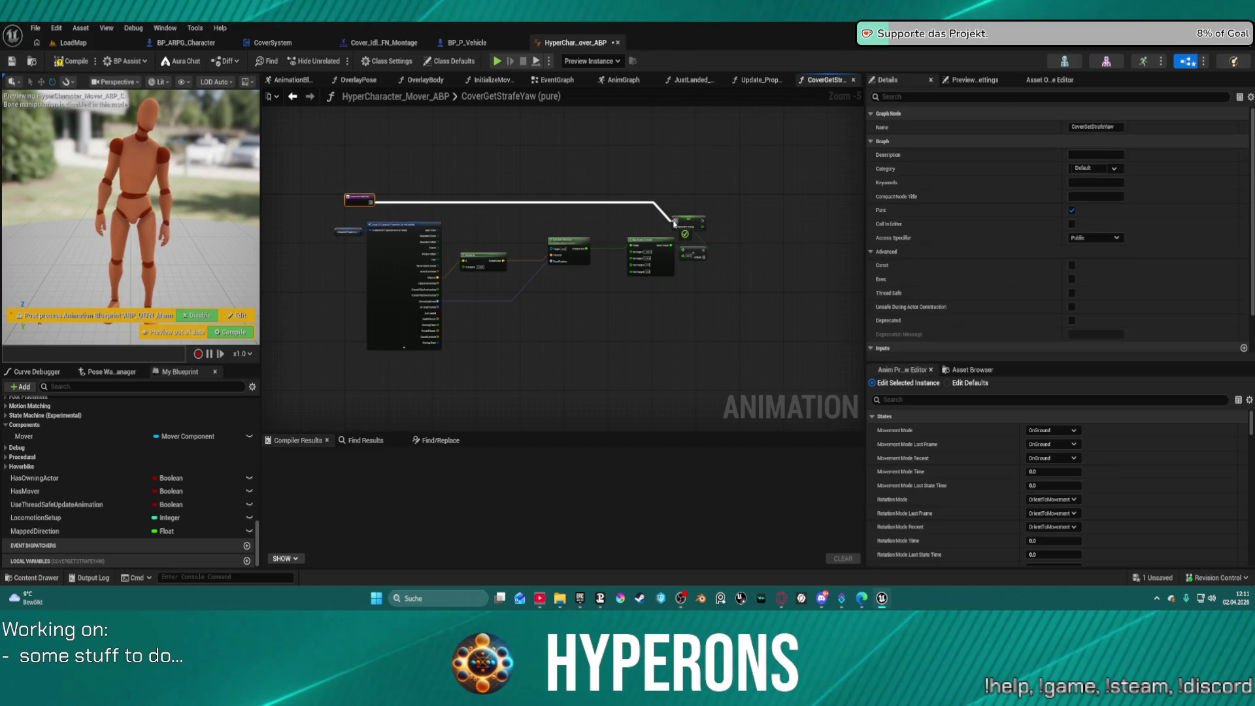
{"action": "left_click_drag", "start_coordinate": [758, 234], "coordinate": [578, 220]}
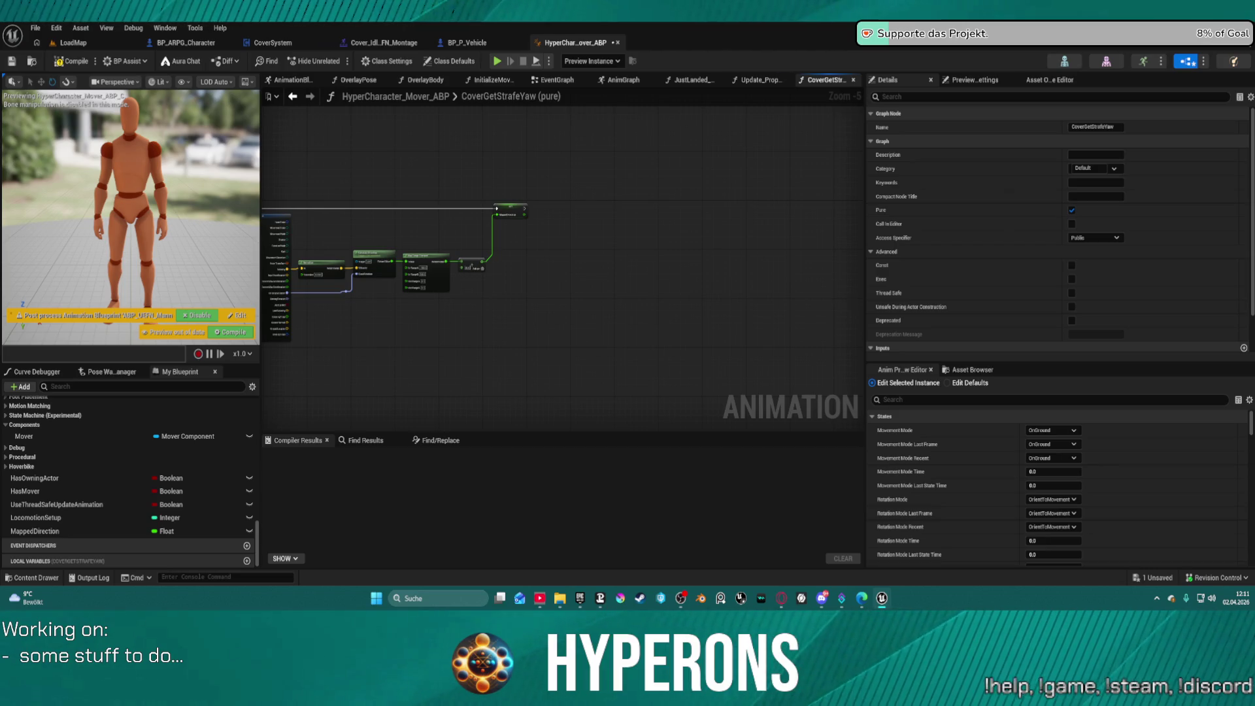
{"action": "scroll", "coordinate": [382, 306], "scroll_direction": "up", "scroll_amount": 4}
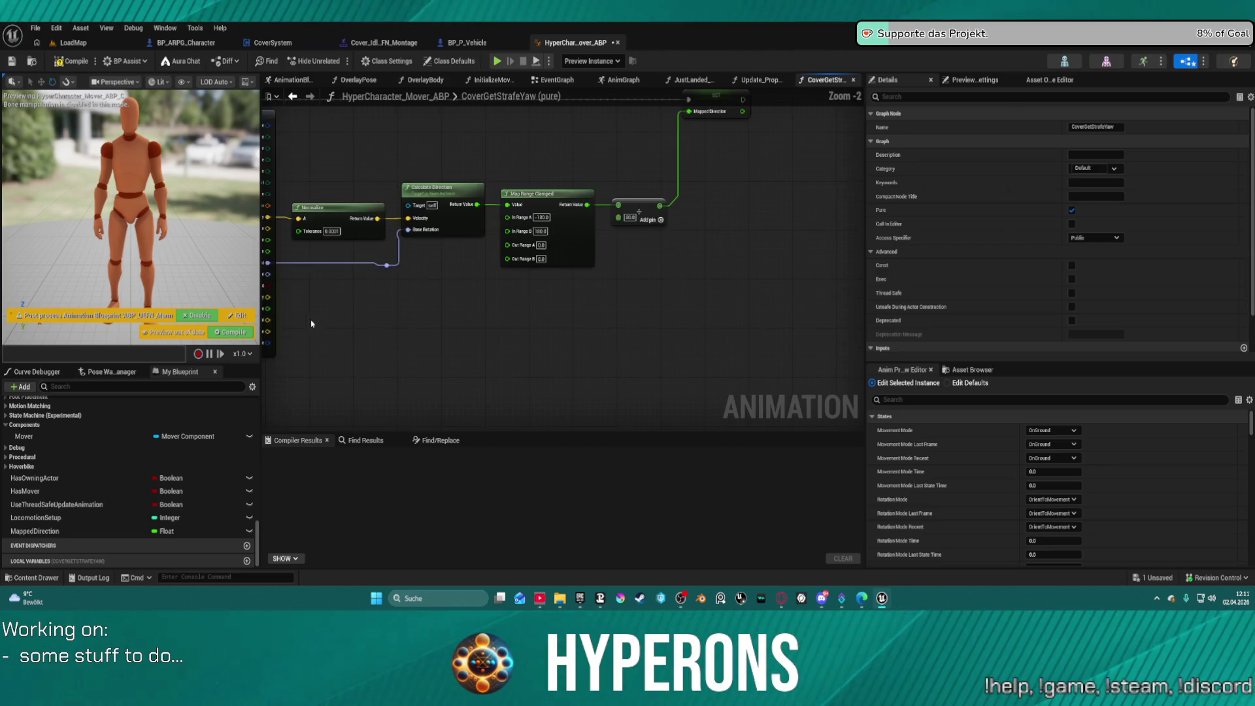
{"action": "mouse_move", "coordinate": [337, 179]}
{"action": "left_mouse_down"}
{"action": "mouse_move", "coordinate": [592, 191]}
{"action": "mouse_move", "coordinate": [714, 292]}
{"action": "mouse_move", "coordinate": [806, 262]}
{"action": "mouse_move", "coordinate": [499, 314]}
{"action": "mouse_move", "coordinate": [611, 160]}
{"action": "left_mouse_up"}
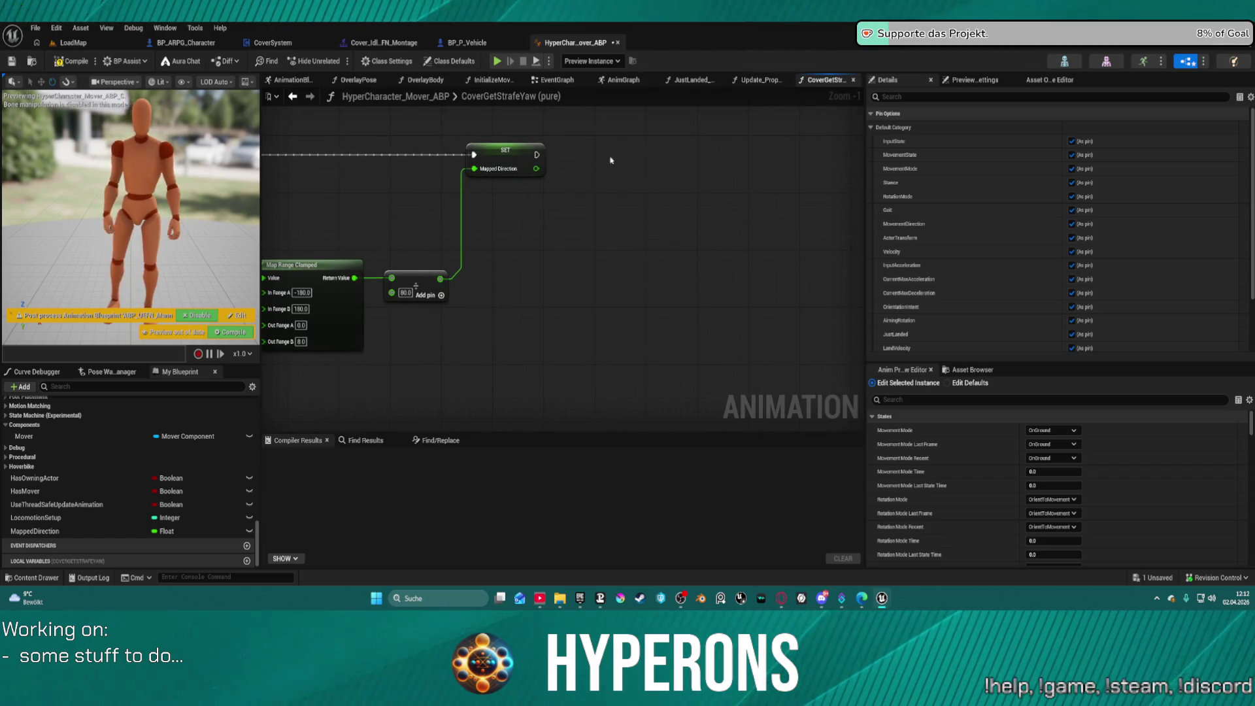
Step: Place a Get Curve Value from Animation node after the MappedDirection SET, replacing a mistaken Get Curve Value node
{"action": "right_click", "coordinate": [701, 145]}
{"action": "type", "text": "get curve"}
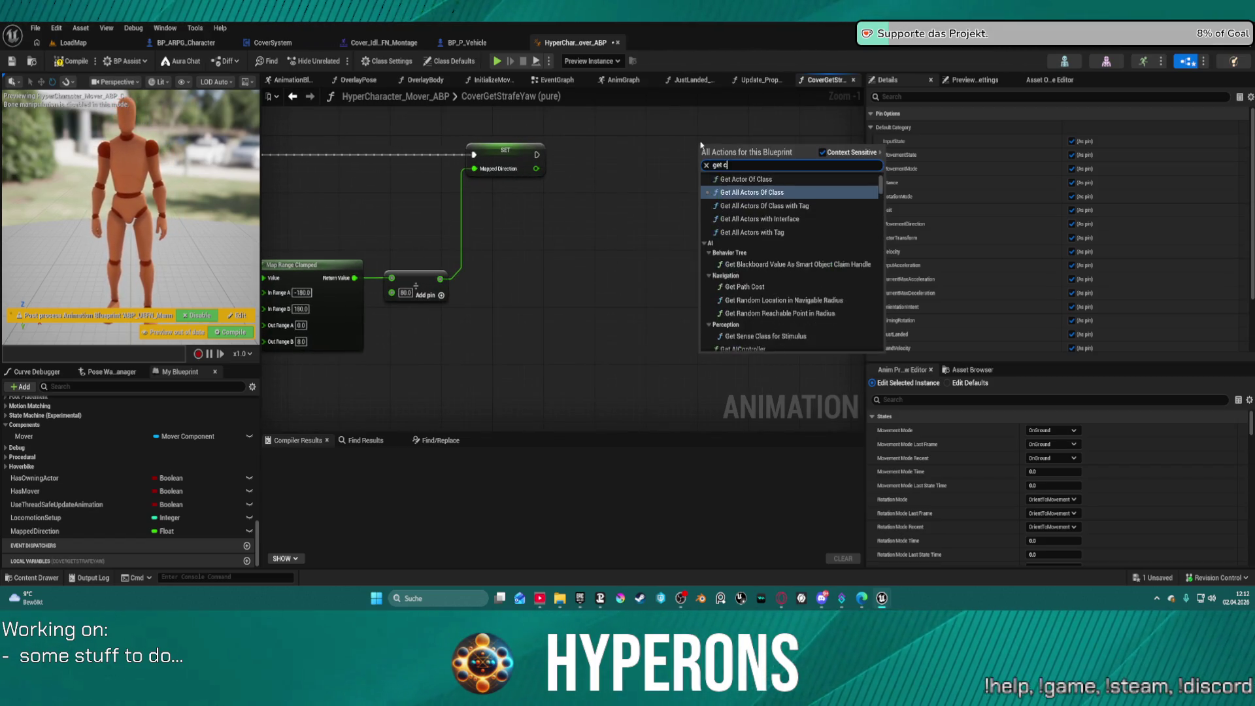
{"action": "key", "text": "Return"}
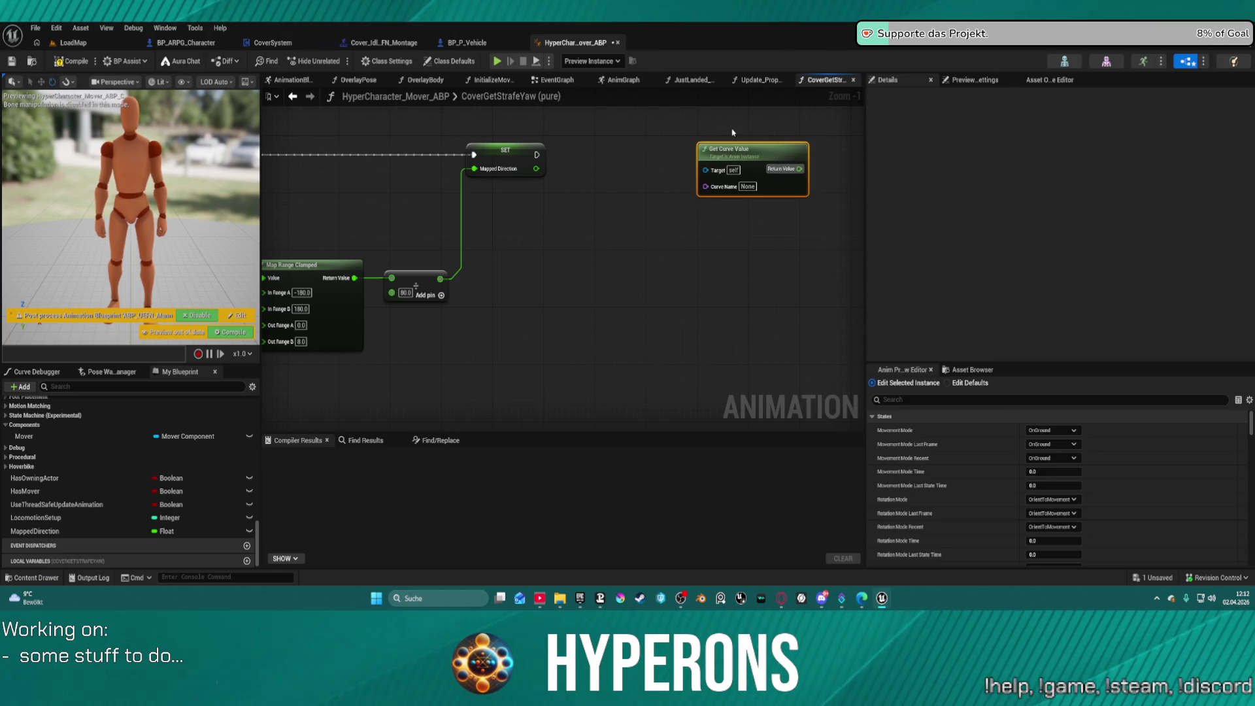
{"action": "left_click_drag", "start_coordinate": [732, 132], "coordinate": [506, 106]}
{"action": "scroll", "coordinate": [638, 189], "scroll_direction": "up", "scroll_amount": 1}
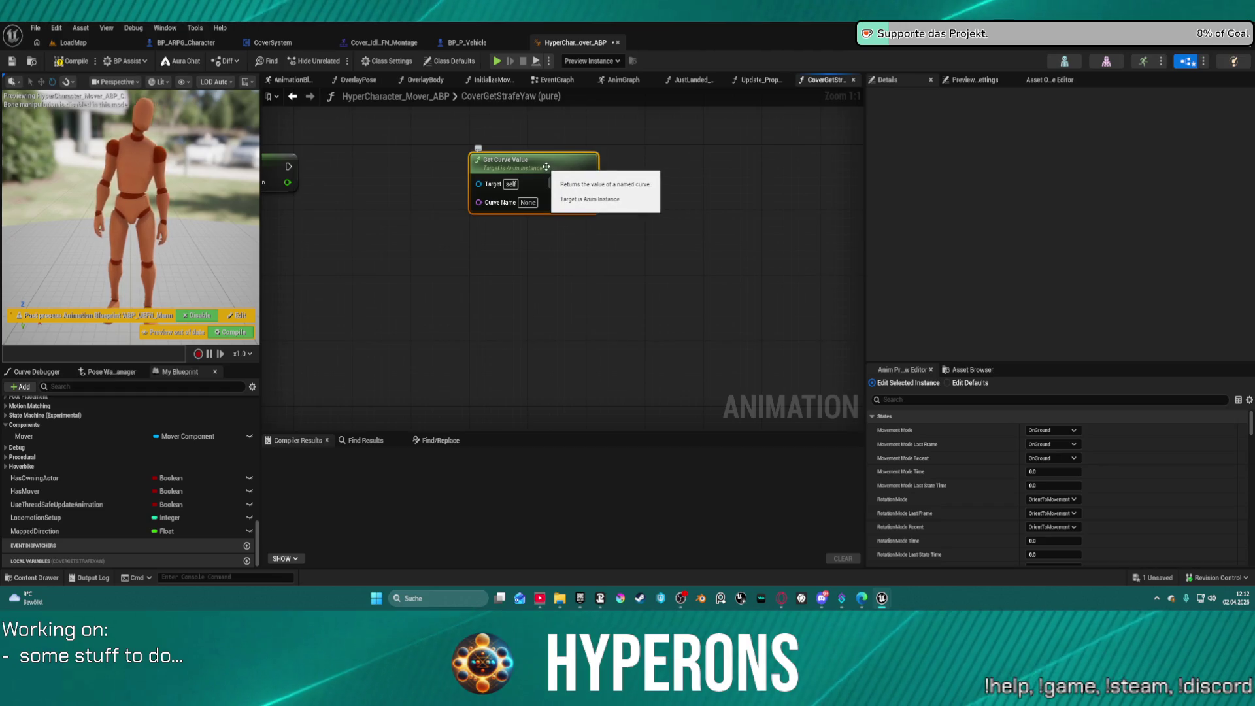
{"action": "key", "text": "Delete"}
{"action": "right_click", "coordinate": [518, 171]}
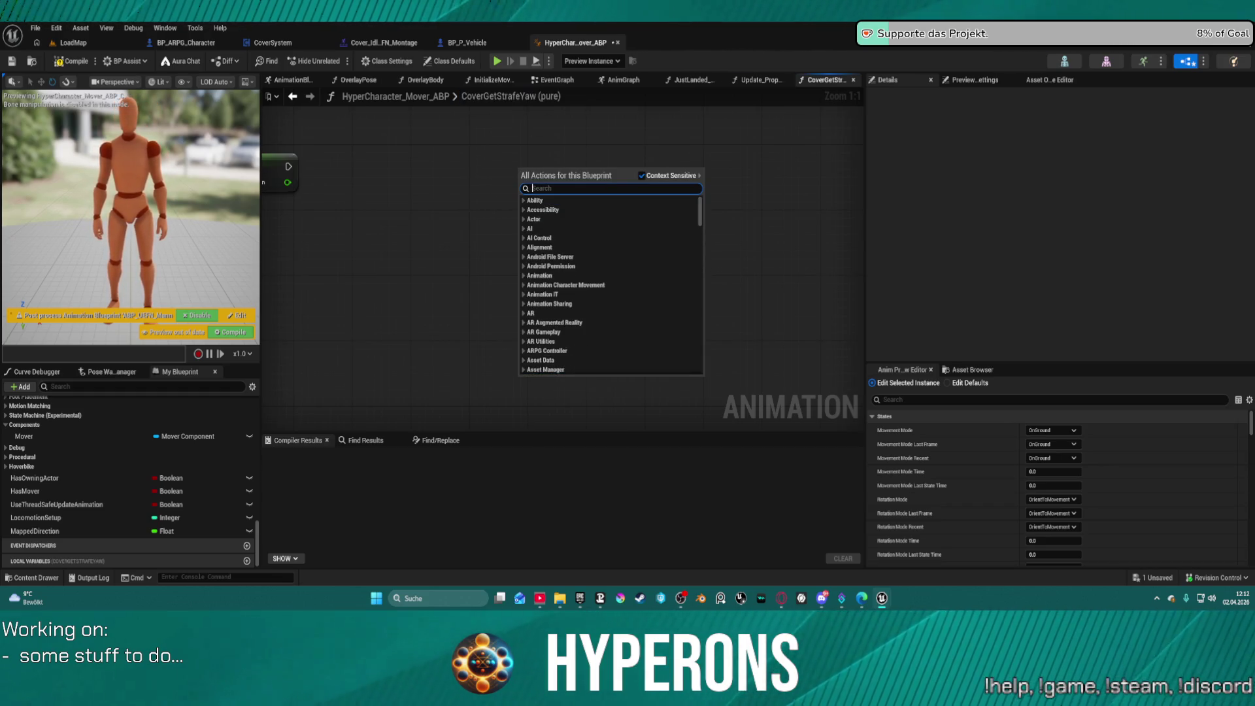
{"action": "type", "text": "get cur"}
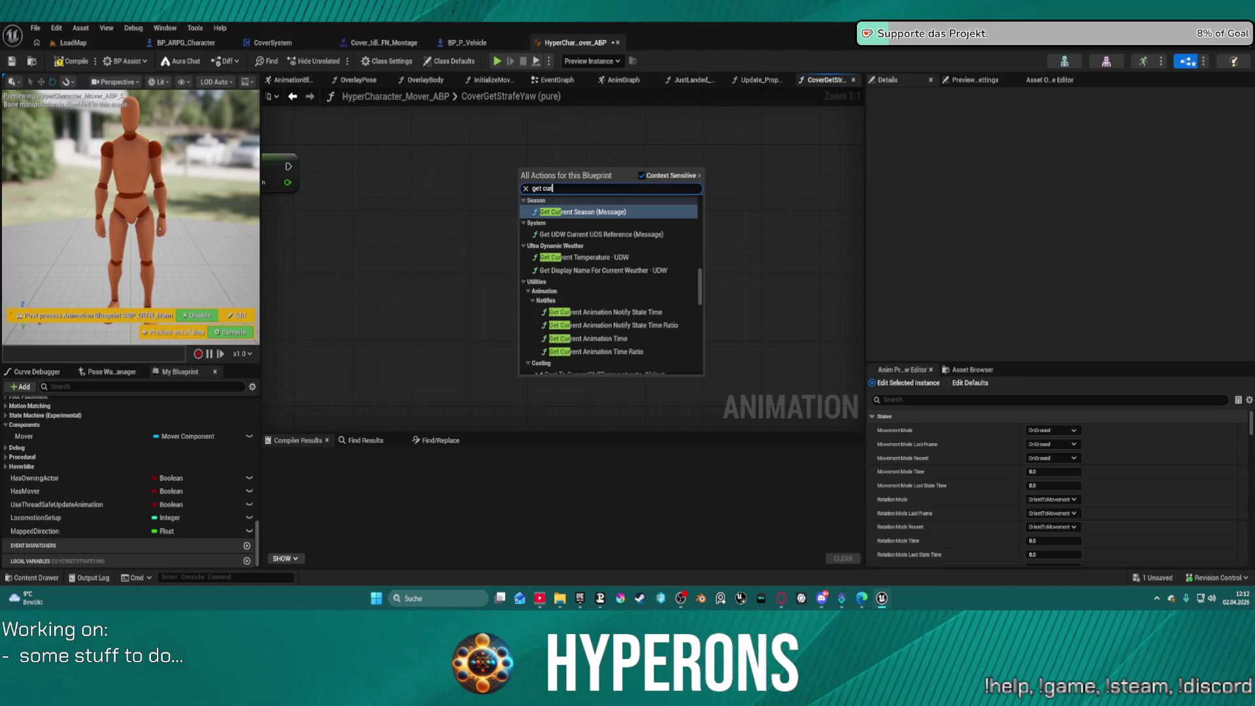
{"action": "type", "text": "ve"}
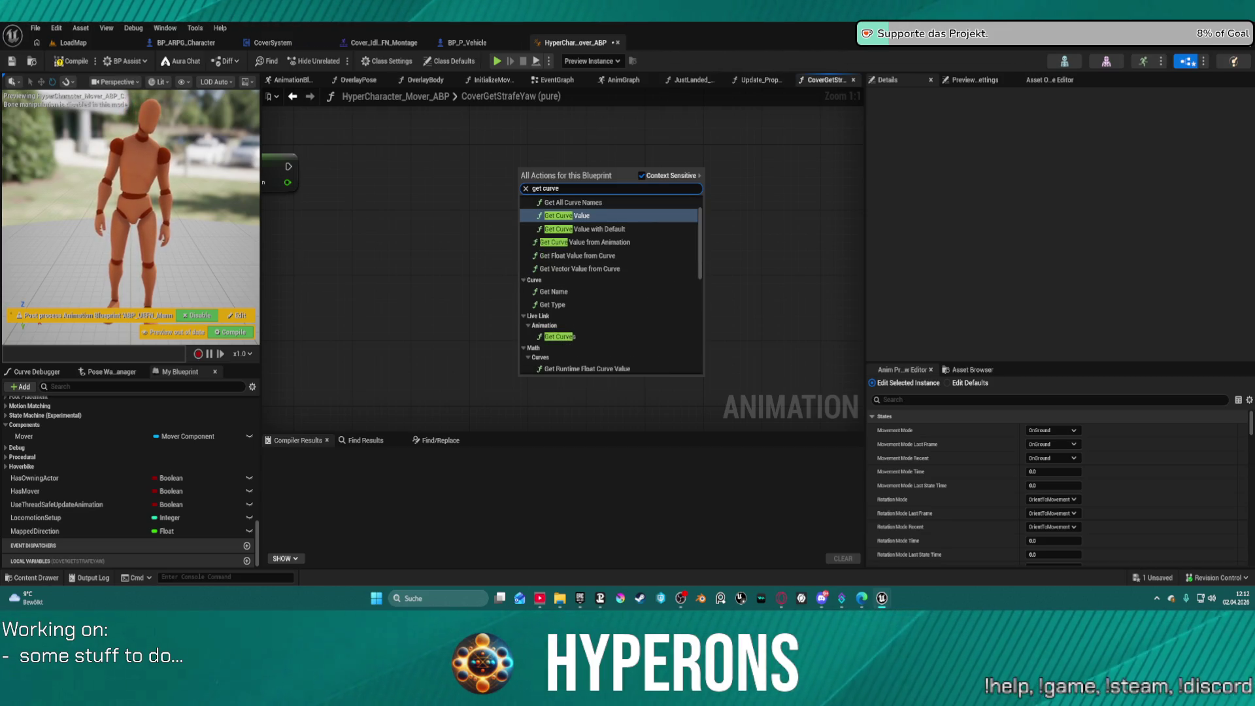
{"action": "type", "text": " val"}
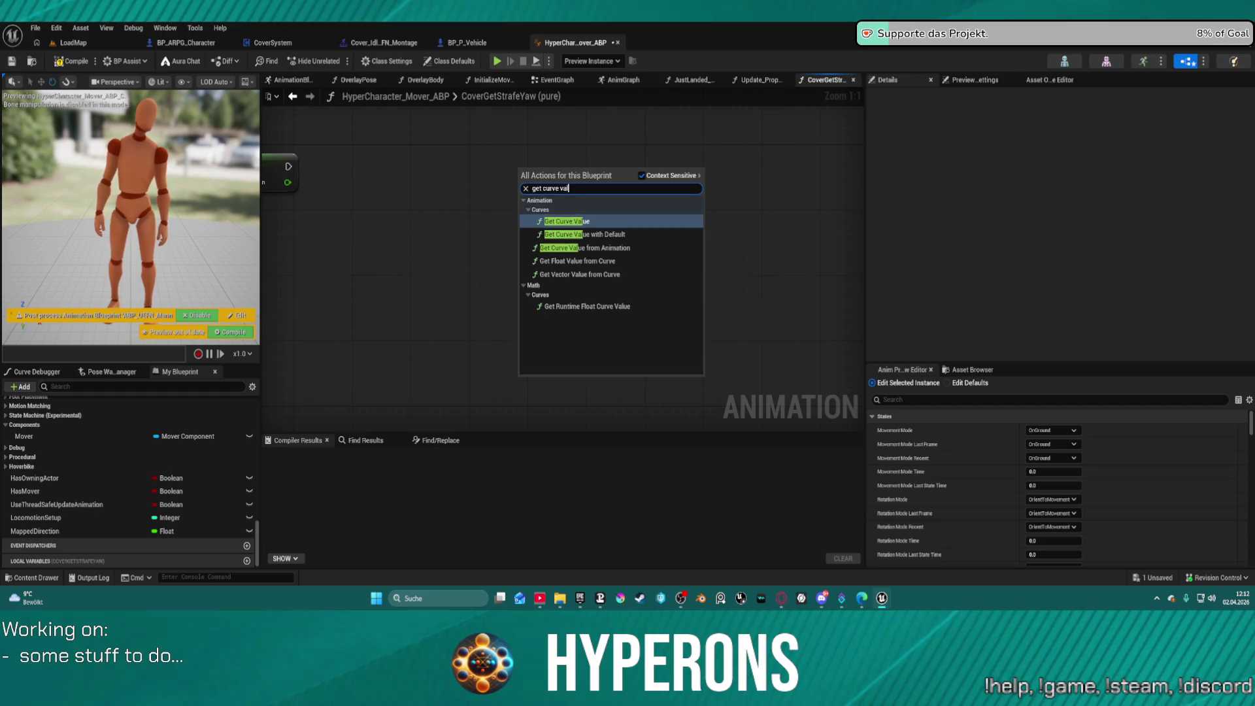
{"action": "key", "text": "Down"}
{"action": "key", "text": "Down"}
{"action": "key", "text": "Return"}
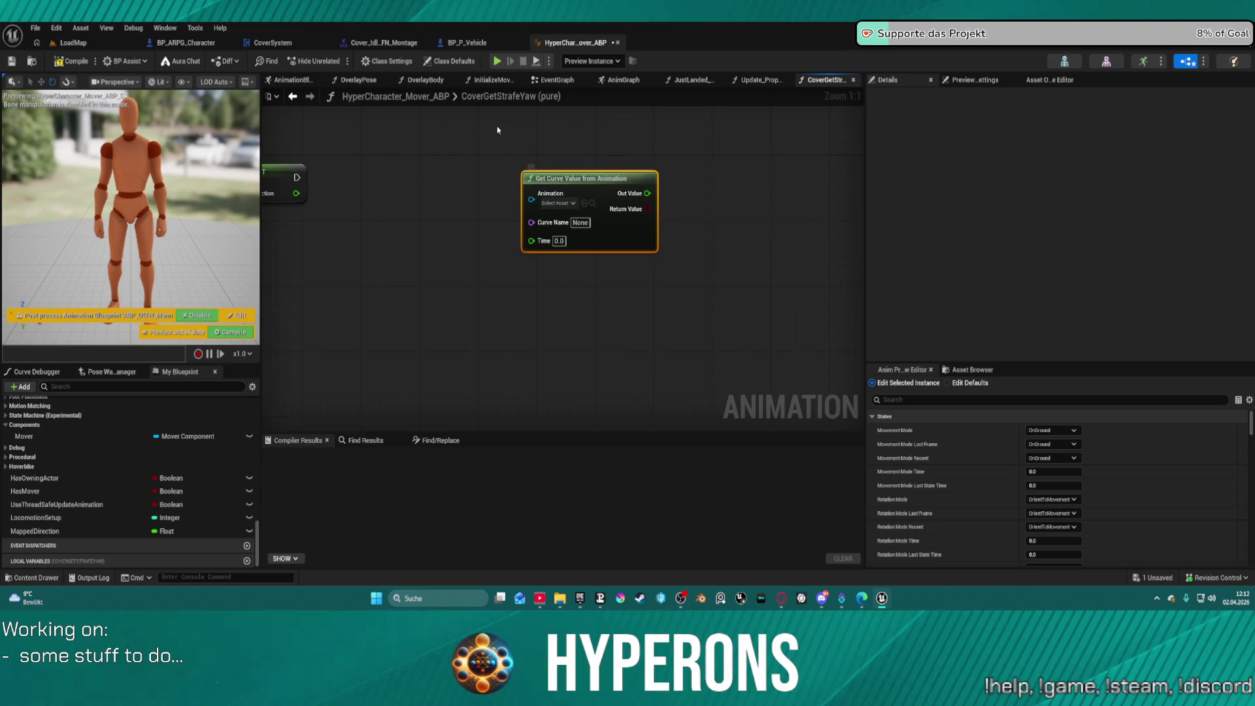
{"action": "left_click_drag", "start_coordinate": [497, 126], "coordinate": [759, 134]}
Step: Continue the execution after the SET node into a new Return Node
{"action": "left_click", "coordinate": [521, 190]}
{"action": "left_click_drag", "start_coordinate": [557, 183], "coordinate": [809, 140]}
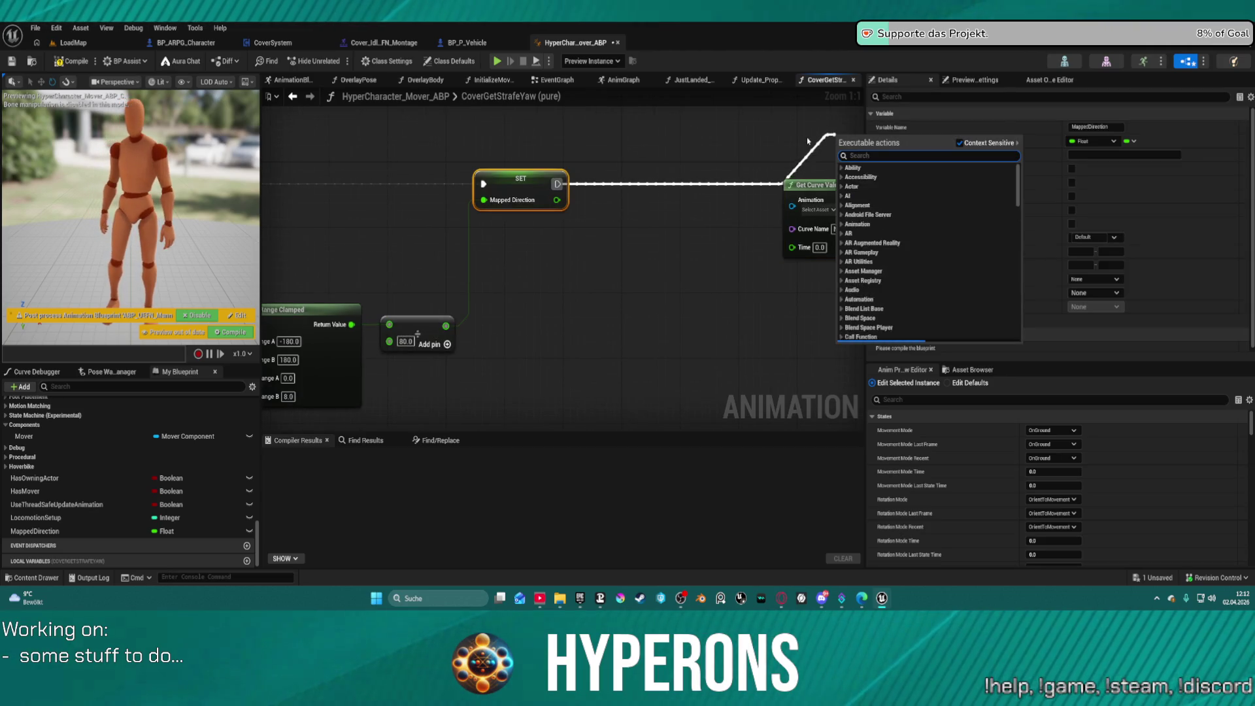
{"action": "type", "text": "retun"}
{"action": "key", "text": "BackSpace"}
{"action": "key", "text": "BackSpace"}
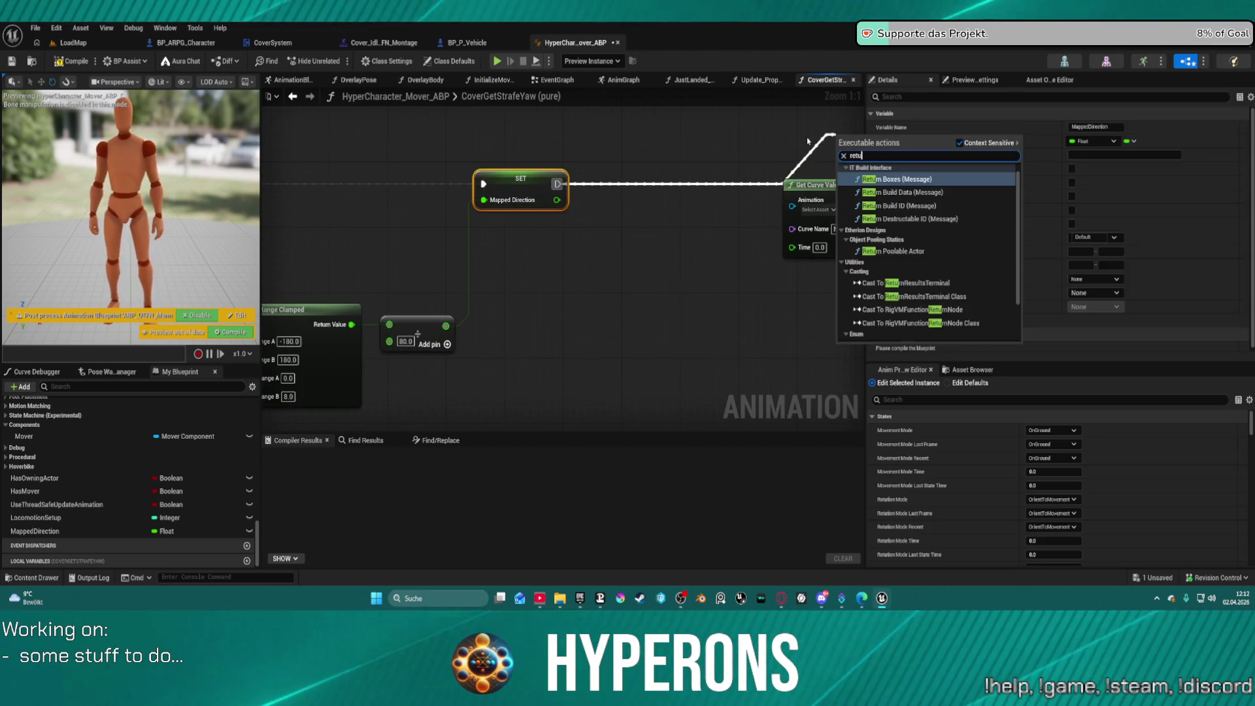
{"action": "type", "text": "urn nod"}
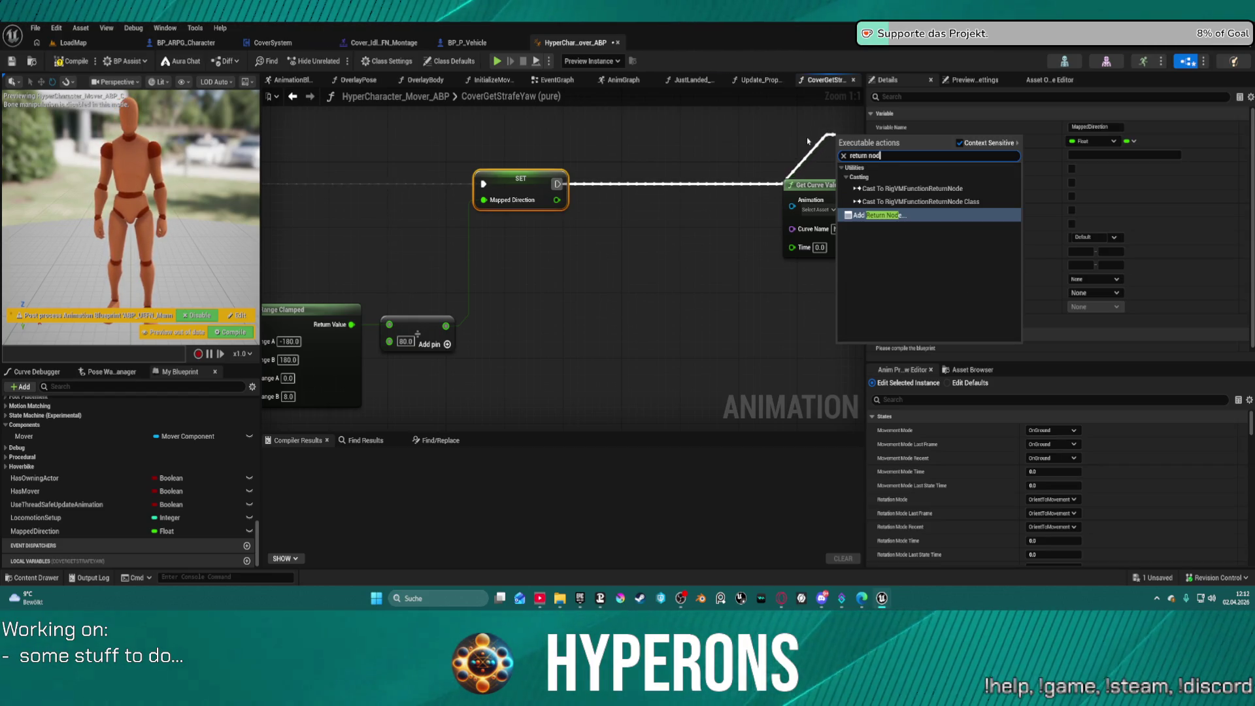
{"action": "key", "text": "Return"}
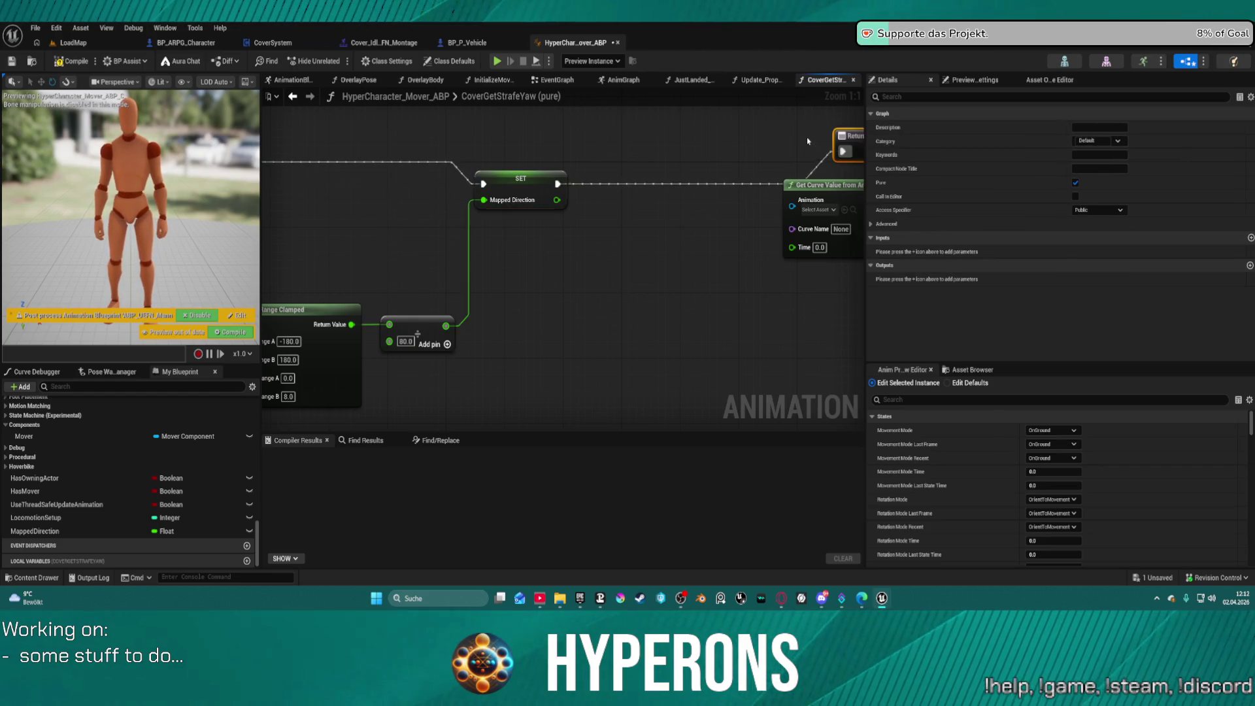
Step: Return the curve's Out Value, read it from StrafeOffsetCurveContainer, and drive Time with MappedDirection
{"action": "mouse_move", "coordinate": [639, 281]}
{"action": "left_mouse_down"}
{"action": "mouse_move", "coordinate": [716, 279]}
{"action": "mouse_move", "coordinate": [578, 252]}
{"action": "mouse_move", "coordinate": [743, 223]}
{"action": "left_mouse_up"}
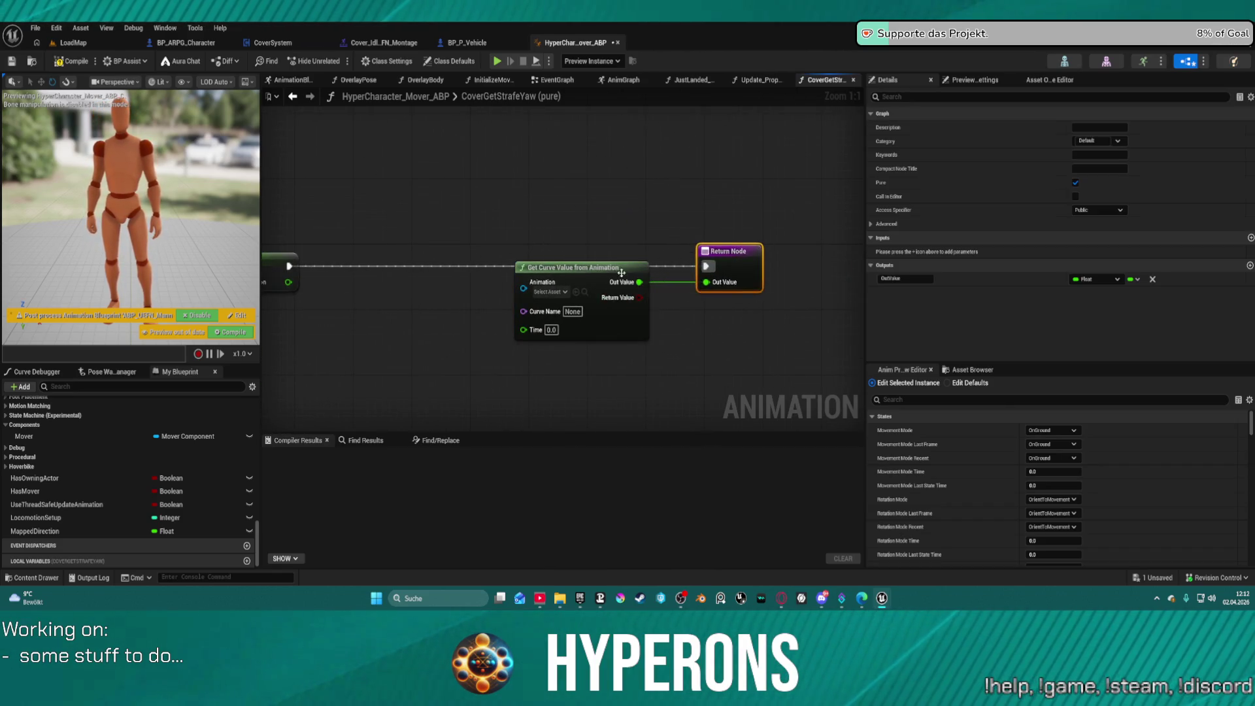
{"action": "left_click", "coordinate": [719, 271]}
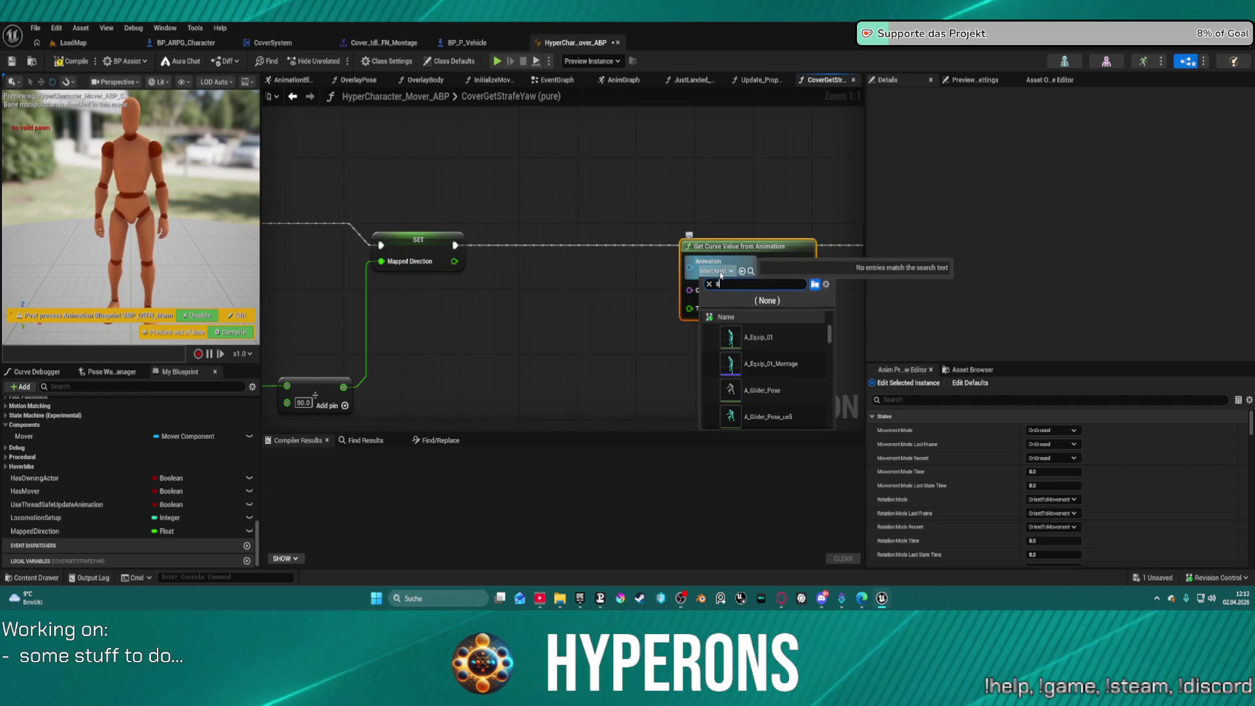
{"action": "type", "text": "strafe"}
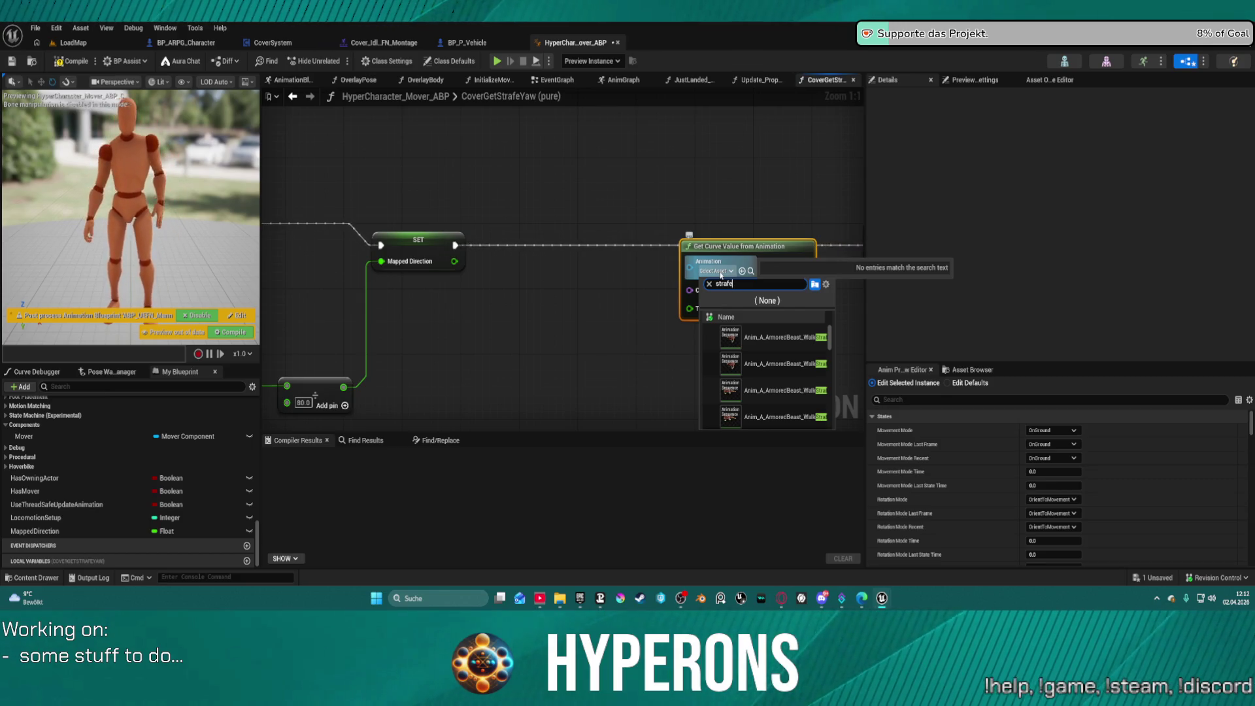
{"action": "type", "text": "of"}
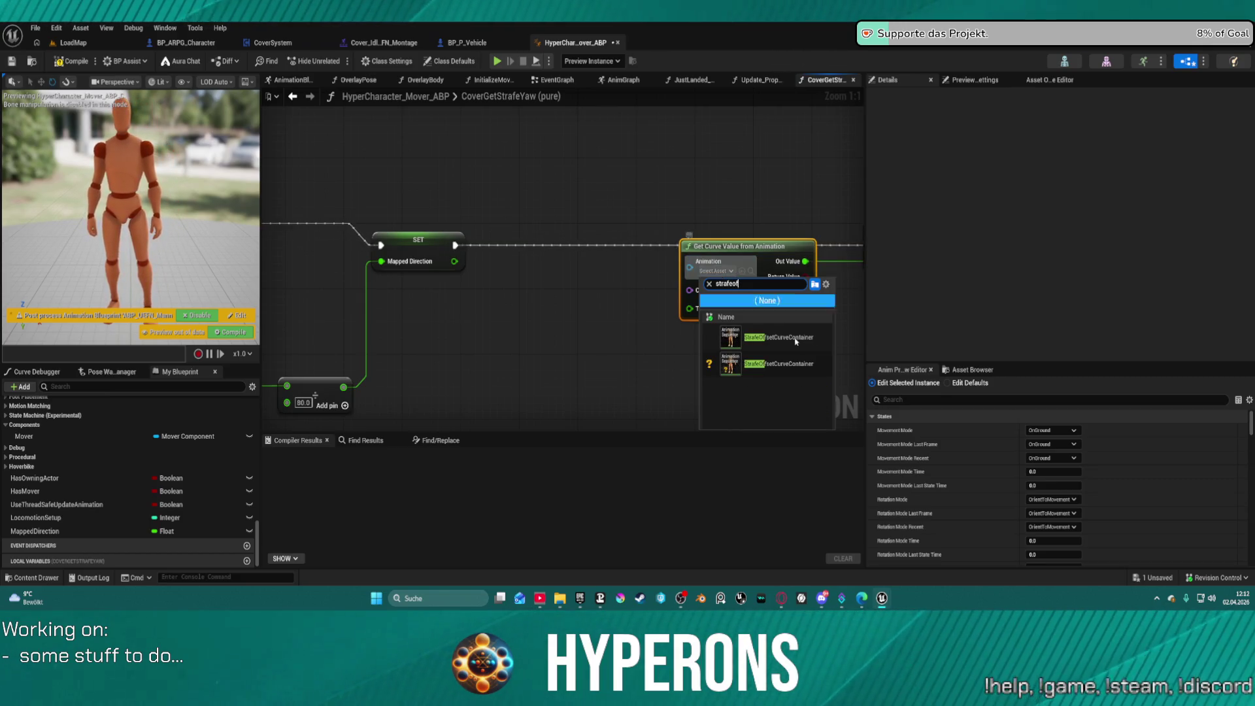
{"action": "left_click", "coordinate": [765, 376]}
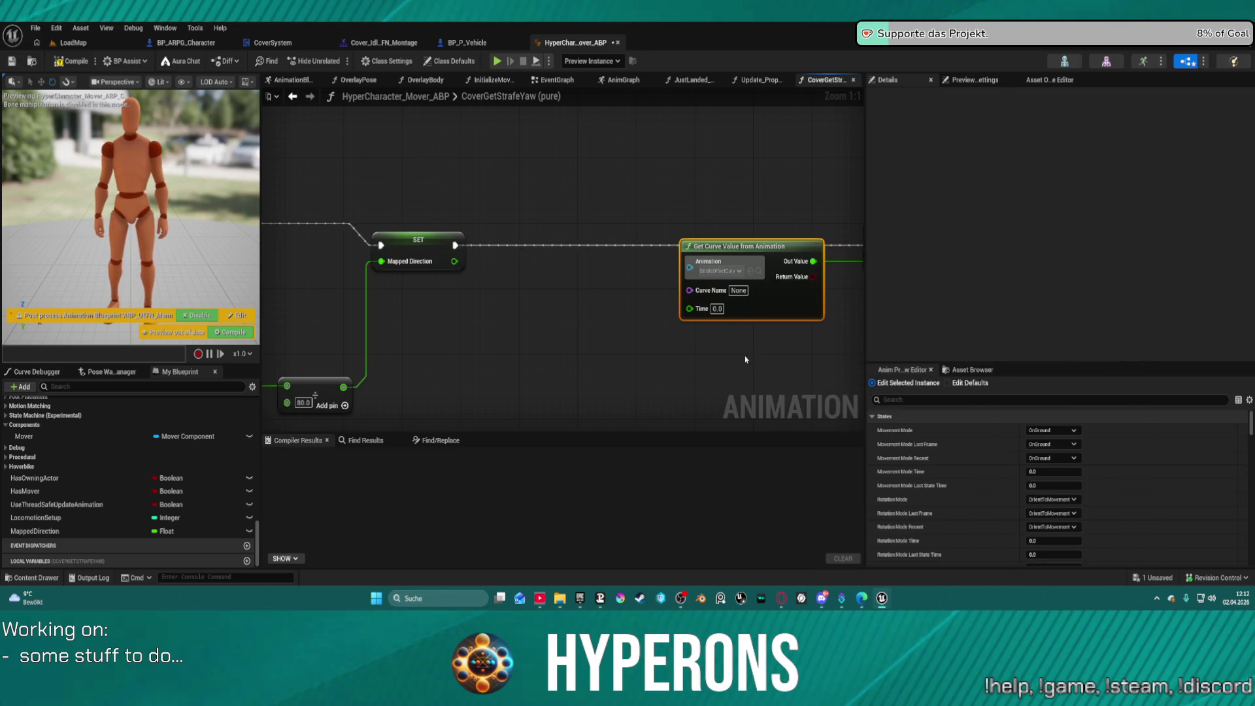
{"action": "mouse_move", "coordinate": [813, 242]}
{"action": "left_mouse_down"}
{"action": "mouse_move", "coordinate": [778, 255]}
{"action": "mouse_move", "coordinate": [760, 283]}
{"action": "left_mouse_up"}
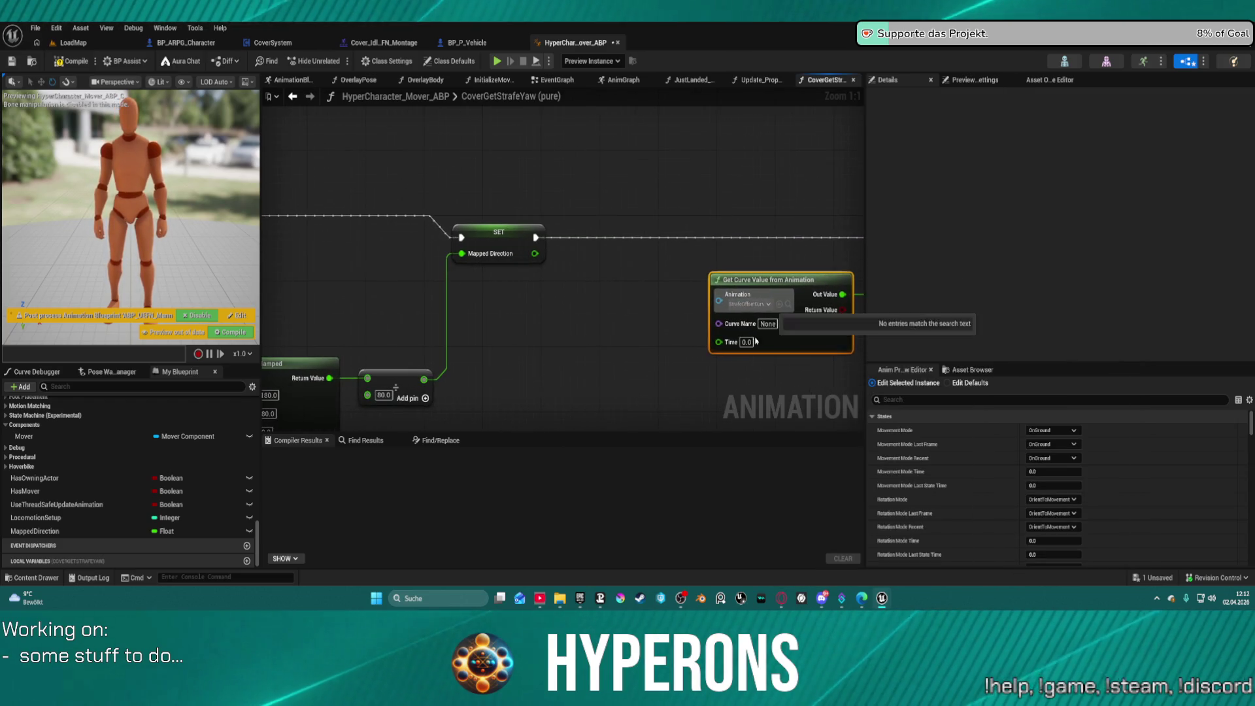
{"action": "mouse_move", "coordinate": [718, 342]}
{"action": "left_mouse_down"}
{"action": "mouse_move", "coordinate": [504, 393]}
{"action": "mouse_move", "coordinate": [564, 288]}
{"action": "mouse_move", "coordinate": [558, 317]}
{"action": "mouse_move", "coordinate": [535, 259]}
{"action": "mouse_move", "coordinate": [647, 201]}
{"action": "left_mouse_up"}
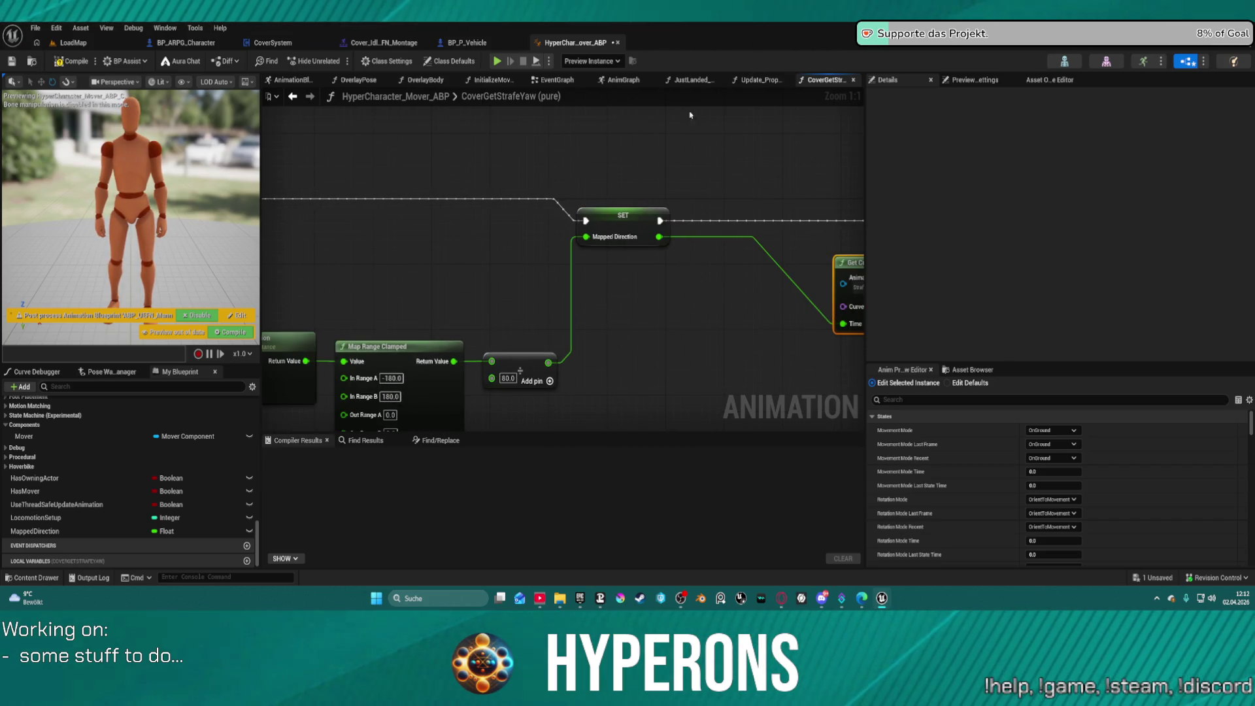
{"action": "left_click", "coordinate": [620, 208]}
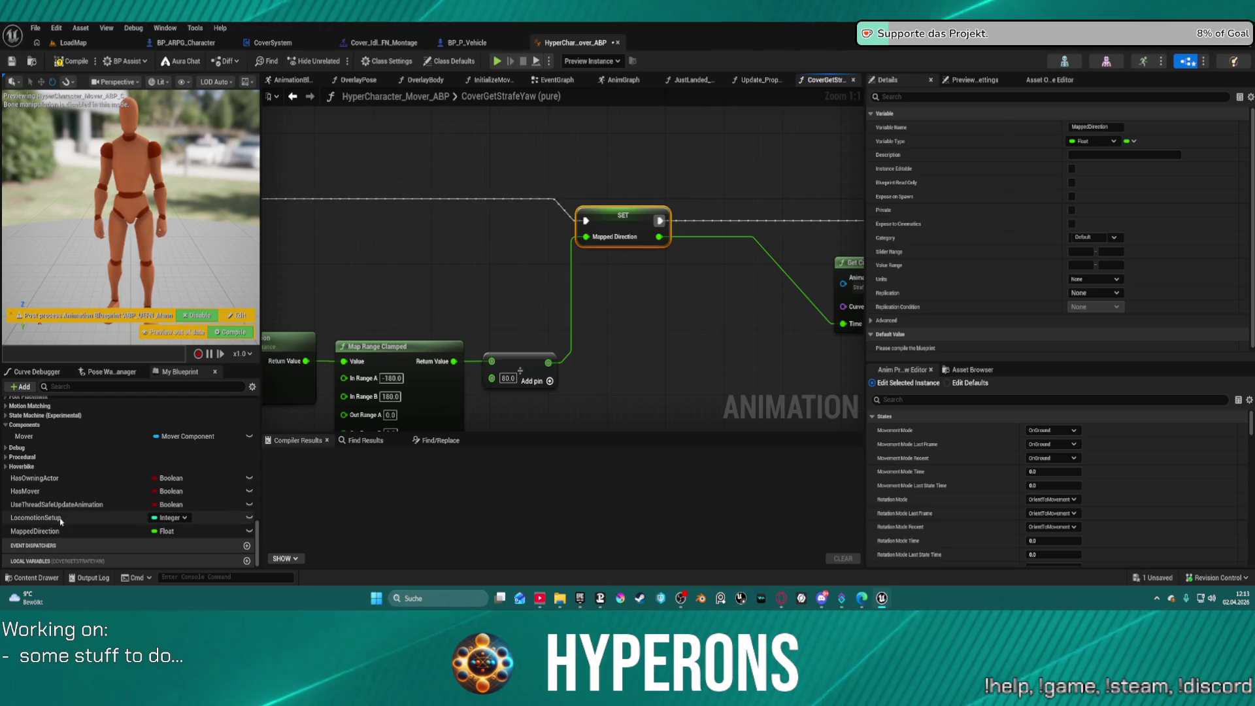
Step: Delete MappedDirection, store the Add result in New Local Var 0, and link its SET to the Return Node
{"action": "left_click", "coordinate": [78, 531]}
{"action": "key", "text": "Delete"}
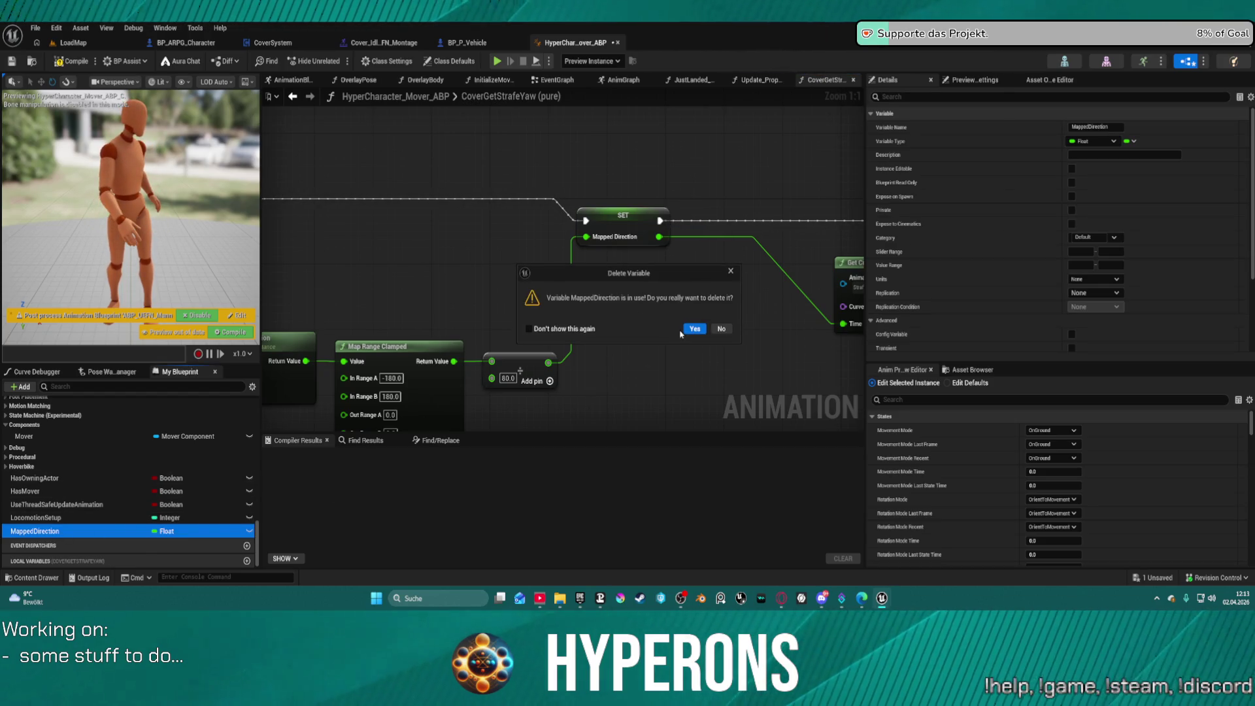
{"action": "left_click", "coordinate": [695, 329]}
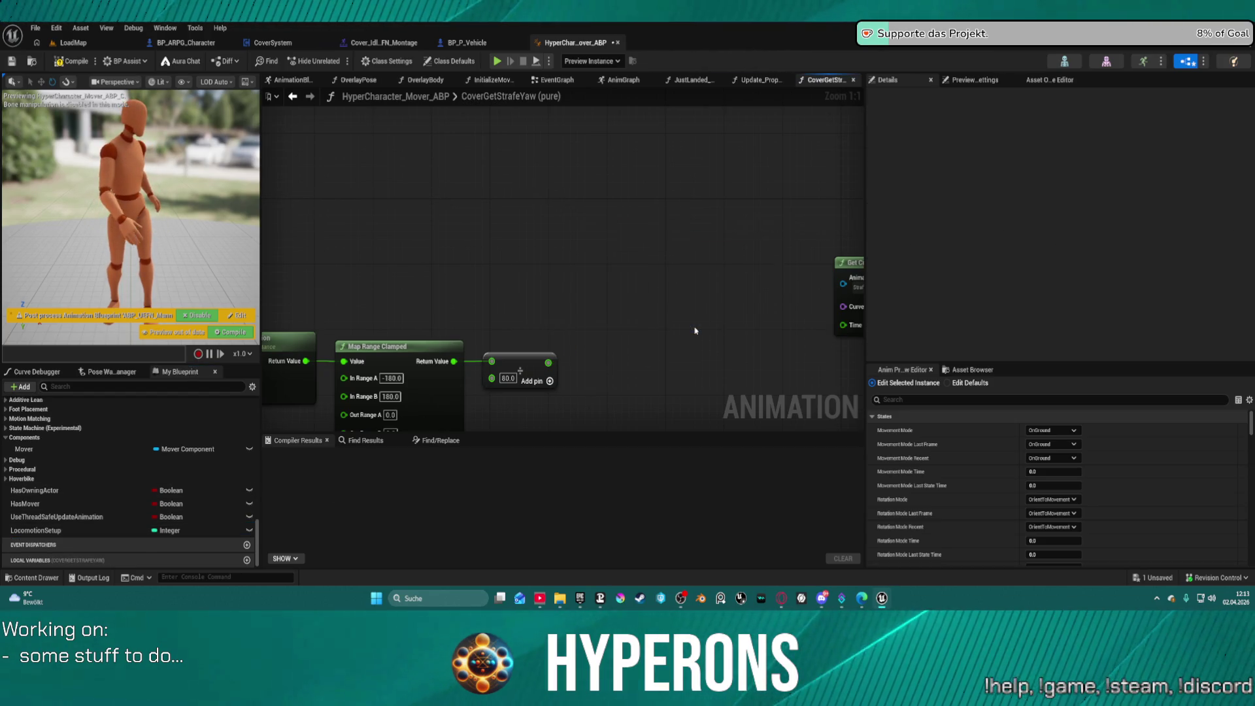
{"action": "left_click", "coordinate": [546, 361]}
{"action": "mouse_move", "coordinate": [544, 362]}
{"action": "left_mouse_down"}
{"action": "mouse_move", "coordinate": [628, 229]}
{"action": "mouse_move", "coordinate": [278, 224]}
{"action": "mouse_move", "coordinate": [182, 249]}
{"action": "mouse_move", "coordinate": [291, 220]}
{"action": "left_mouse_up"}
{"action": "left_click", "coordinate": [637, 338]}
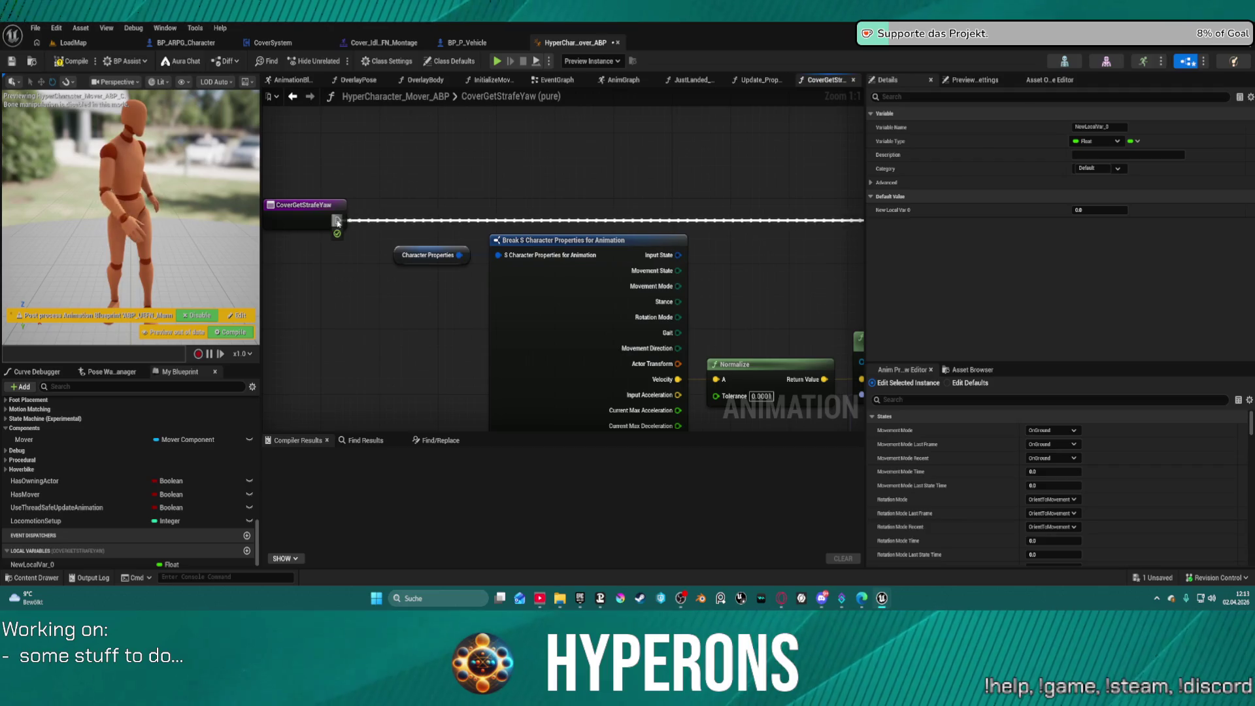
{"action": "mouse_move", "coordinate": [647, 178]}
{"action": "left_mouse_down"}
{"action": "mouse_move", "coordinate": [765, 177]}
{"action": "mouse_move", "coordinate": [826, 283]}
{"action": "mouse_move", "coordinate": [811, 257]}
{"action": "left_mouse_up"}
{"action": "mouse_move", "coordinate": [647, 164]}
{"action": "left_mouse_down"}
{"action": "mouse_move", "coordinate": [850, 160]}
{"action": "mouse_move", "coordinate": [730, 154]}
{"action": "left_mouse_up"}
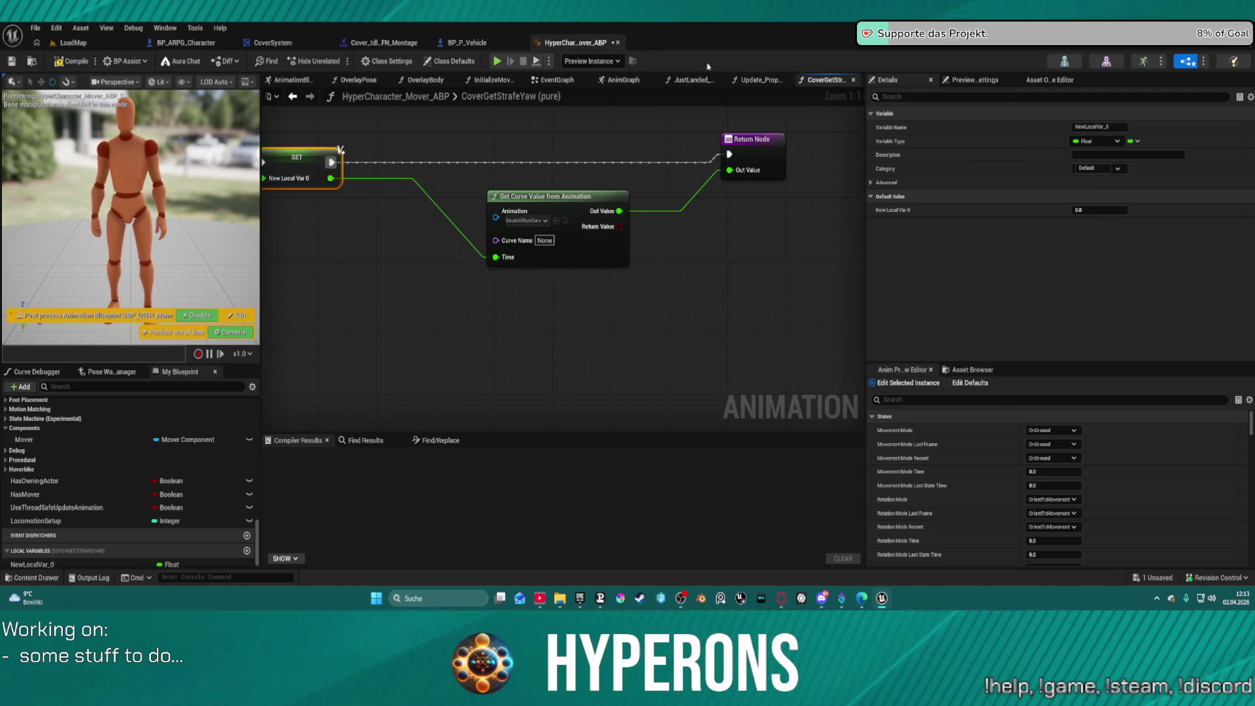
{"action": "left_click", "coordinate": [443, 213]}
{"action": "left_click", "coordinate": [503, 259], "text": "alt"}
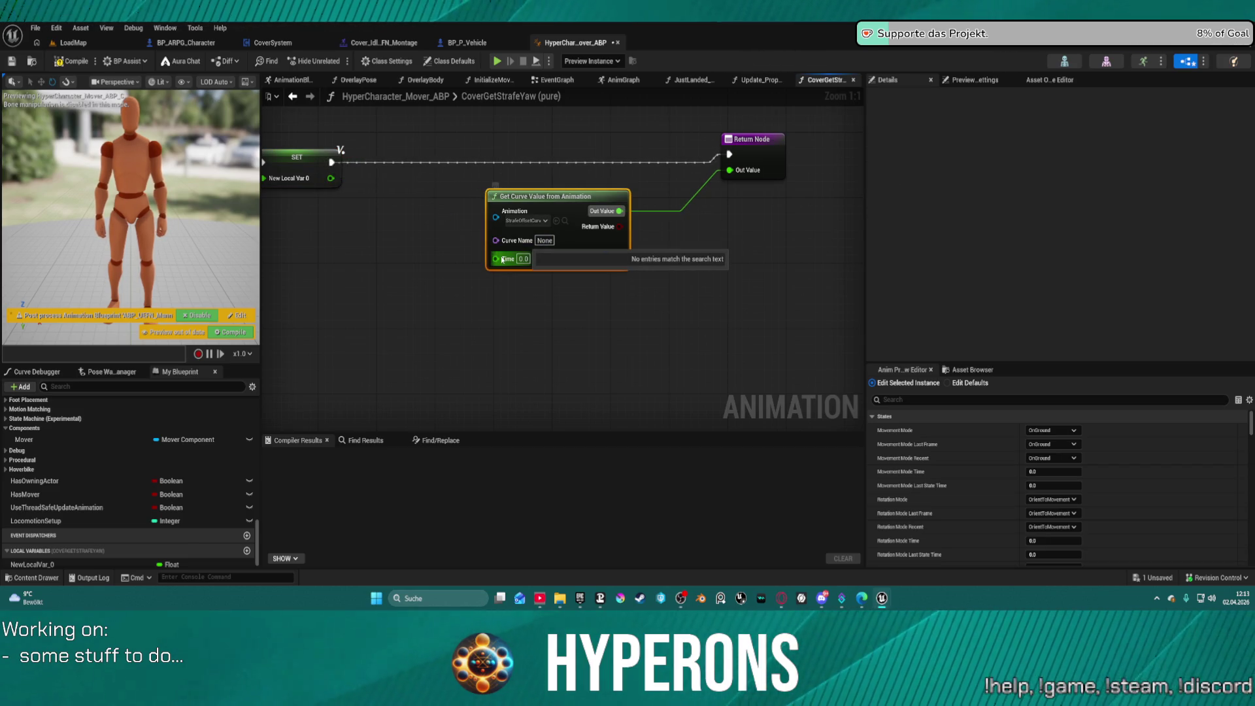
Step: Feed the Get Curve Value's Curve Name from a new Select Name node
{"action": "left_click_drag", "start_coordinate": [496, 240], "coordinate": [448, 234]}
{"action": "type", "text": "selec"}
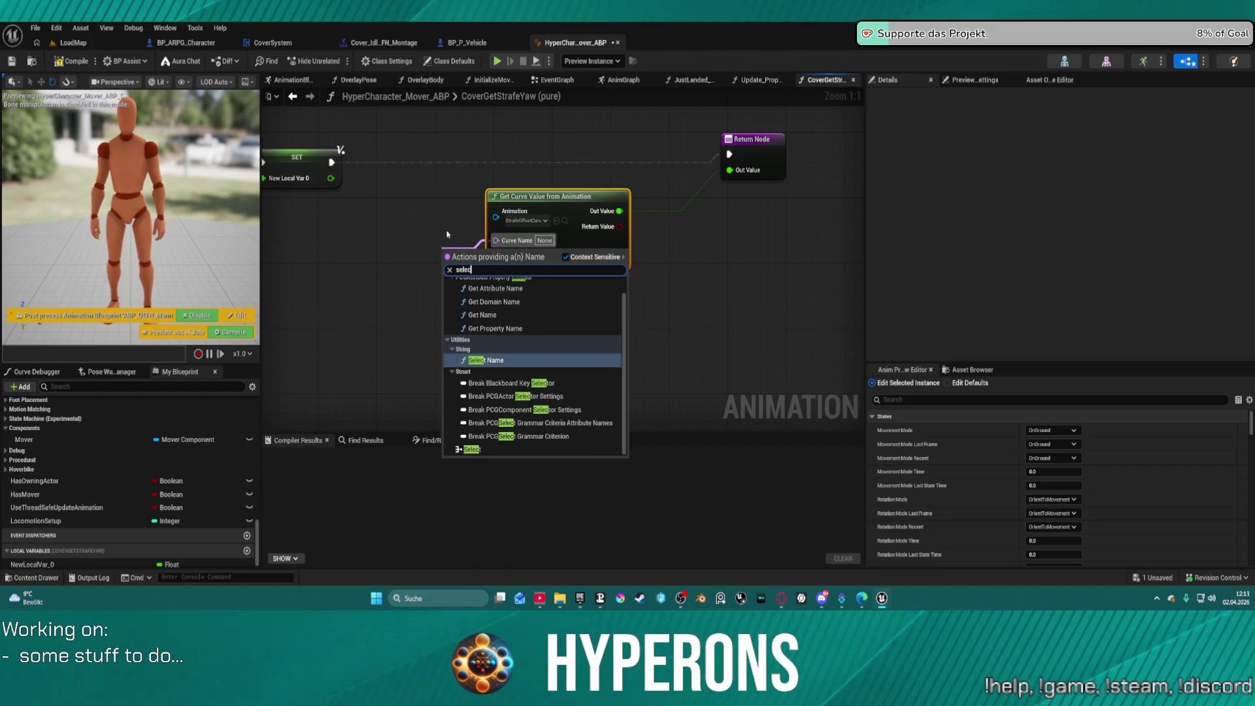
{"action": "left_click", "coordinate": [500, 359]}
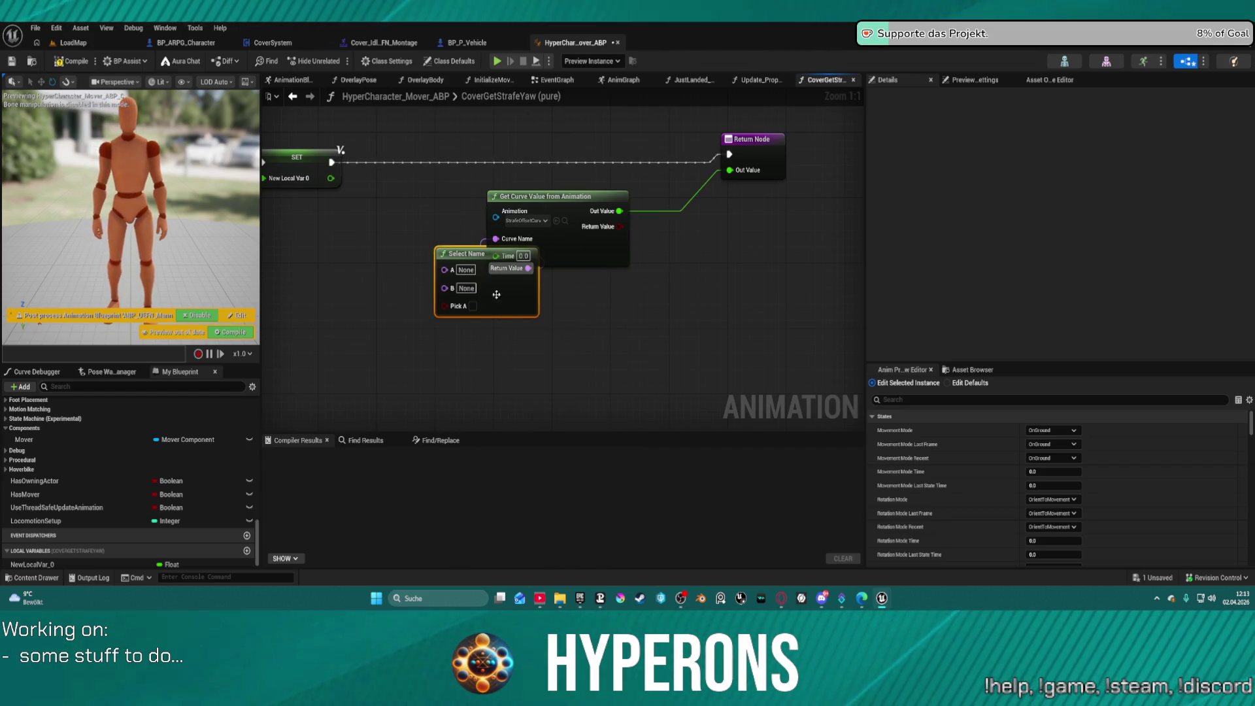
Step: Reconnect New Local Var 0 to the curve's Time input and rearrange the graph
{"action": "left_click_drag", "start_coordinate": [466, 262], "coordinate": [378, 312]}
{"action": "mouse_move", "coordinate": [331, 178]}
{"action": "left_mouse_down"}
{"action": "mouse_move", "coordinate": [553, 252]}
{"action": "mouse_move", "coordinate": [495, 256]}
{"action": "left_mouse_up"}
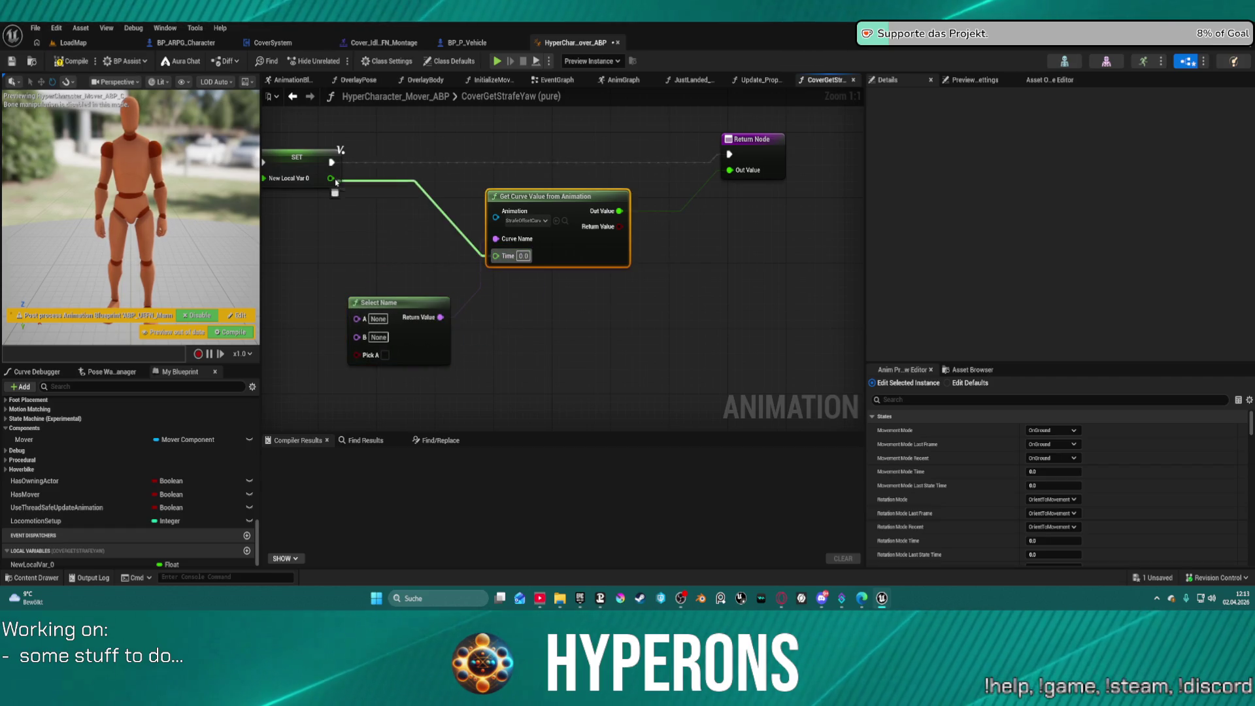
{"action": "mouse_move", "coordinate": [356, 204]}
{"action": "left_mouse_down"}
{"action": "mouse_move", "coordinate": [560, 246]}
{"action": "mouse_move", "coordinate": [671, 247]}
{"action": "mouse_move", "coordinate": [667, 197]}
{"action": "left_mouse_up"}
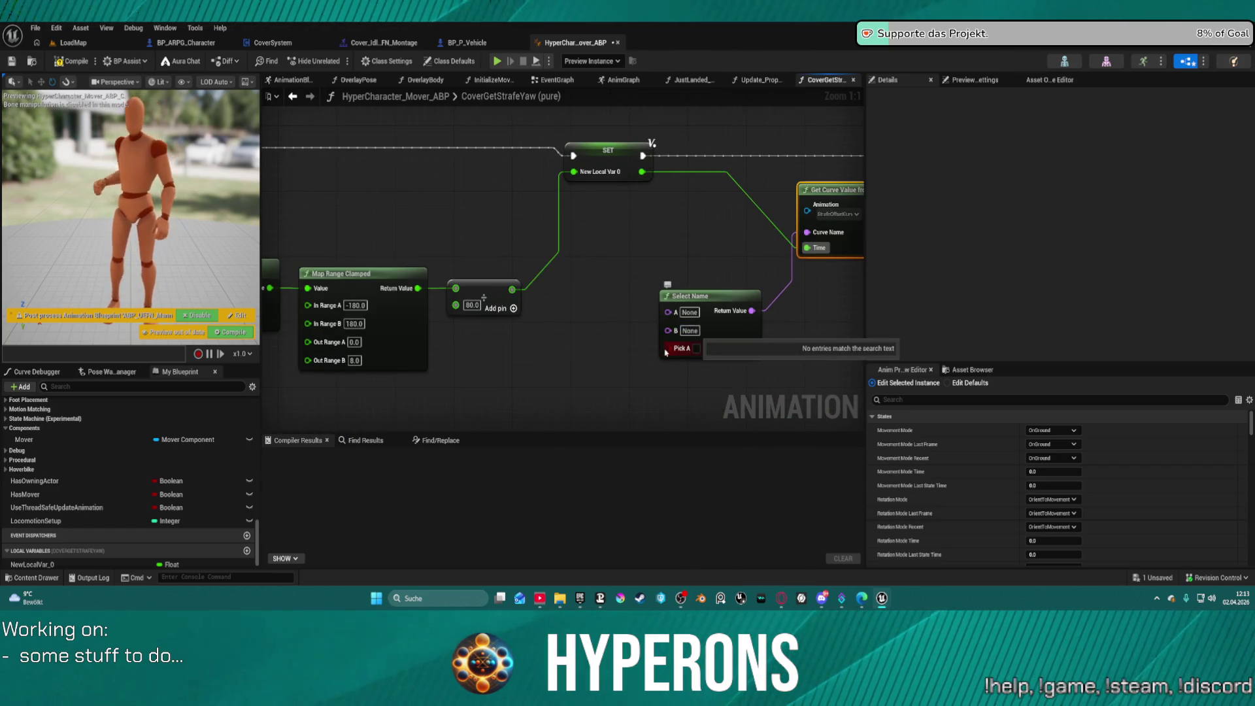
{"action": "mouse_move", "coordinate": [696, 348]}
{"action": "left_mouse_down"}
{"action": "mouse_move", "coordinate": [523, 327]}
{"action": "mouse_move", "coordinate": [406, 331]}
{"action": "mouse_move", "coordinate": [759, 392]}
{"action": "mouse_move", "coordinate": [806, 347]}
{"action": "mouse_move", "coordinate": [535, 272]}
{"action": "mouse_move", "coordinate": [643, 201]}
{"action": "mouse_move", "coordinate": [620, 271]}
{"action": "left_mouse_up"}
Step: Replace Select Name with a generic Select node on Curve Name, indexed by Movement Direction
{"action": "key", "text": "Delete"}
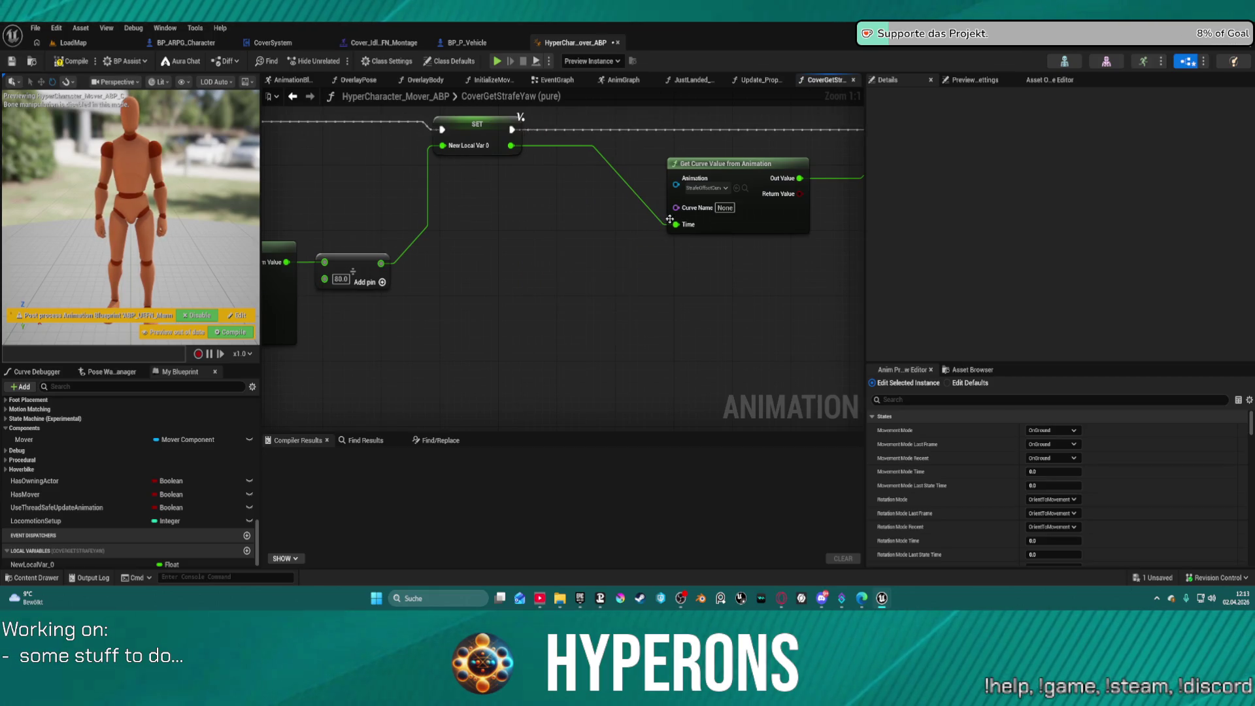
{"action": "left_click_drag", "start_coordinate": [676, 206], "coordinate": [510, 297]}
{"action": "type", "text": "selec"}
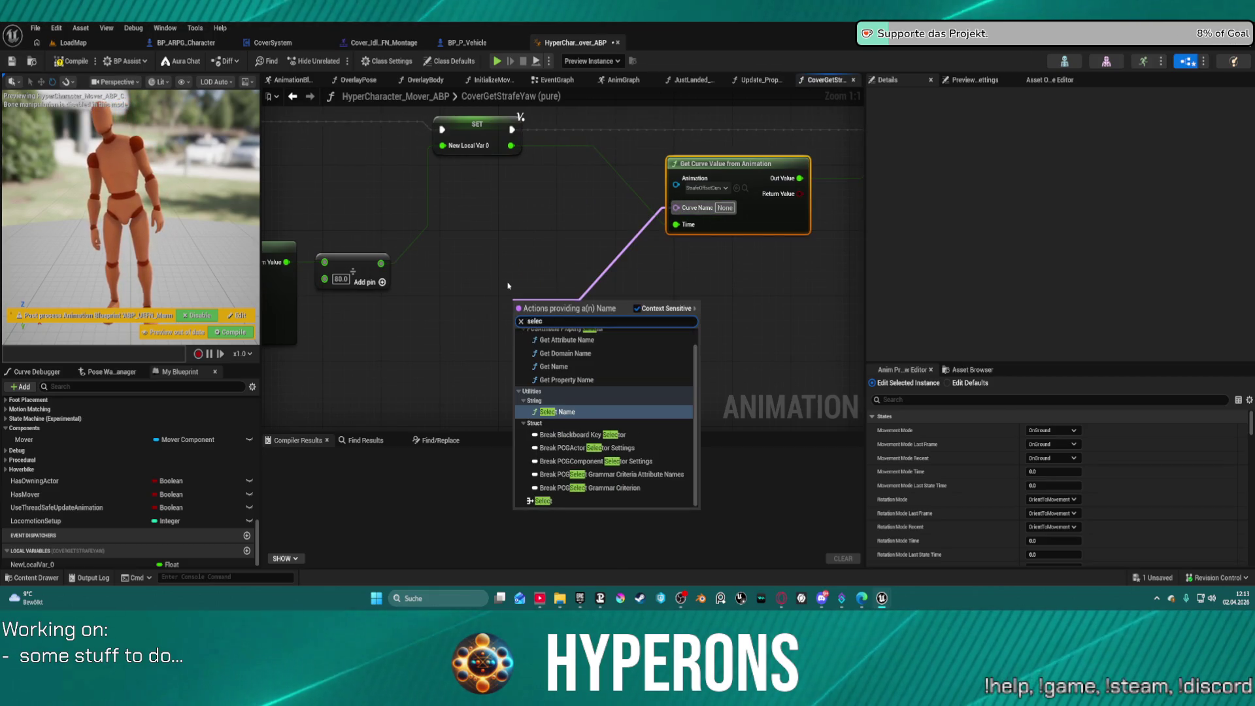
{"action": "left_click", "coordinate": [542, 501]}
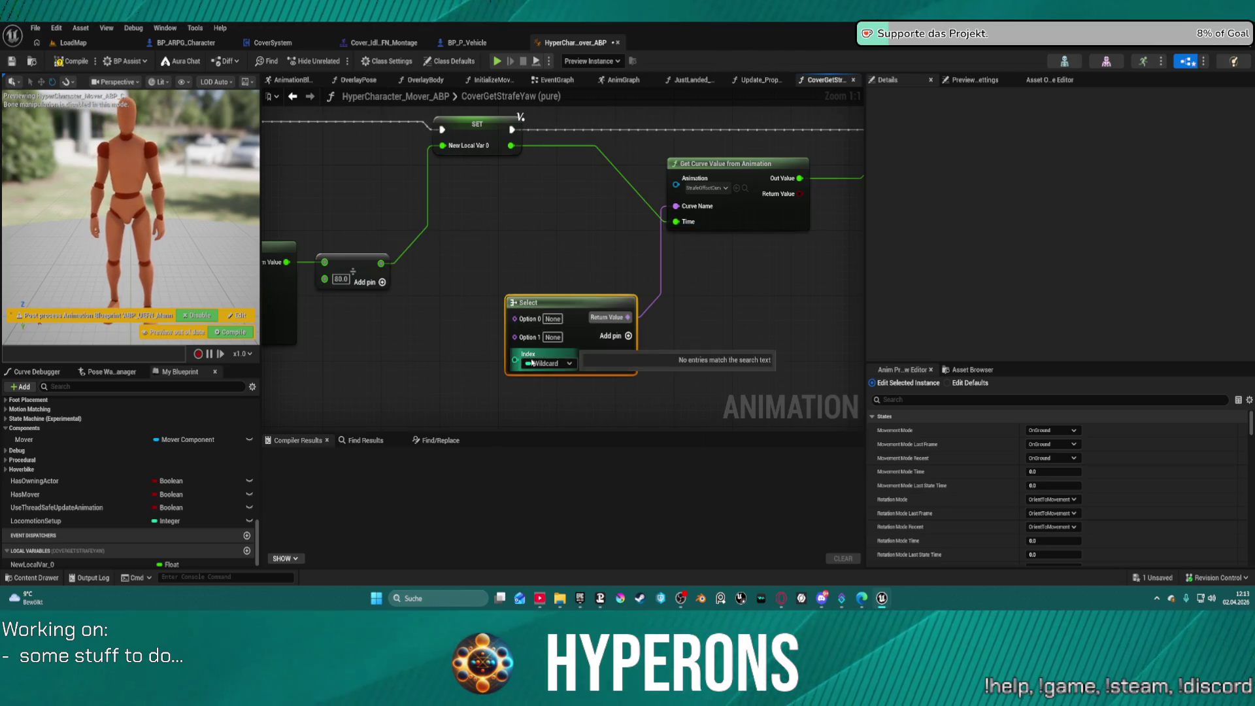
{"action": "mouse_move", "coordinate": [515, 359]}
{"action": "left_mouse_down"}
{"action": "mouse_move", "coordinate": [476, 387]}
{"action": "mouse_move", "coordinate": [747, 430]}
{"action": "mouse_move", "coordinate": [817, 292]}
{"action": "left_mouse_up"}
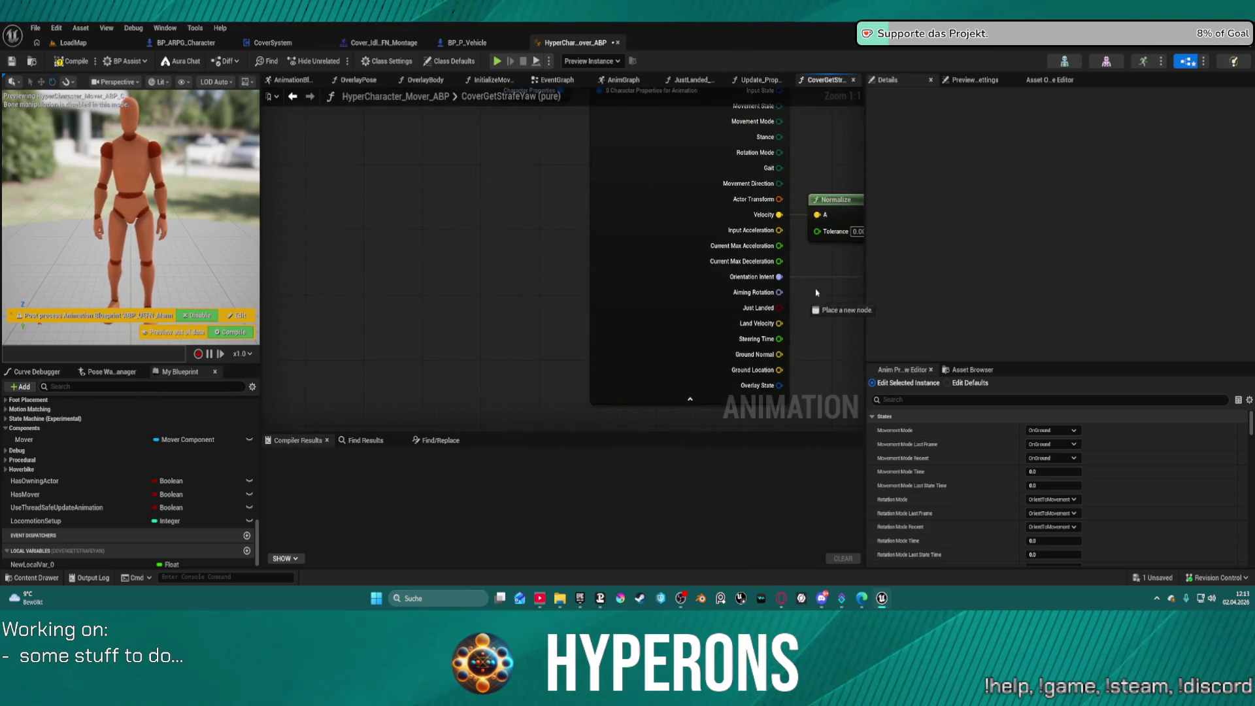
{"action": "mouse_move", "coordinate": [801, 213]}
{"action": "left_mouse_down"}
{"action": "mouse_move", "coordinate": [719, 236]}
{"action": "mouse_move", "coordinate": [641, 283]}
{"action": "left_mouse_up"}
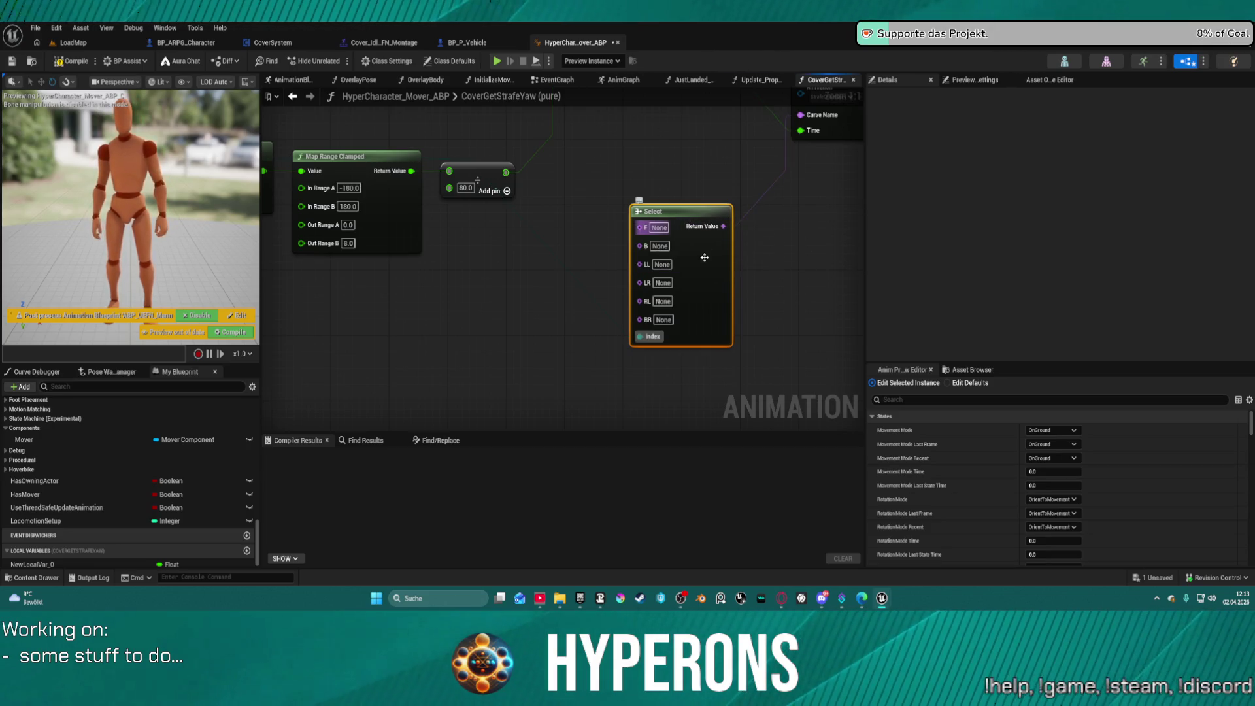
{"action": "key", "text": "ctrl+v"}
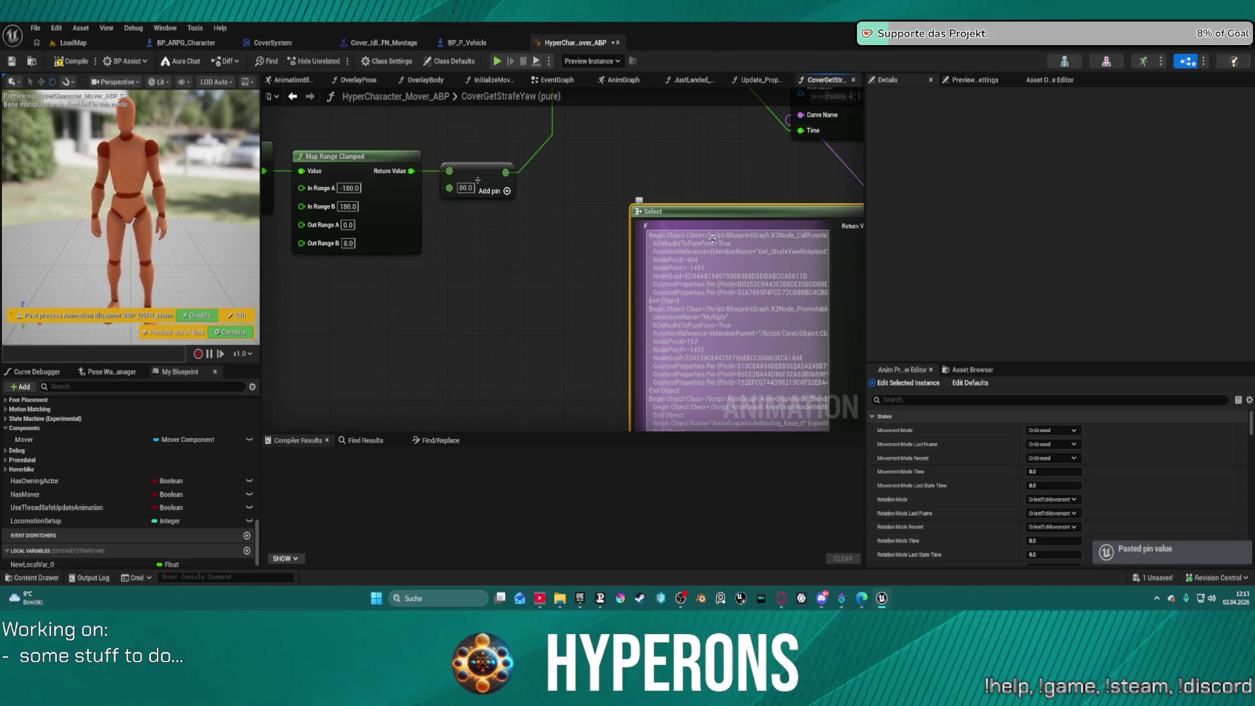
{"action": "key", "text": "ctrl+z"}
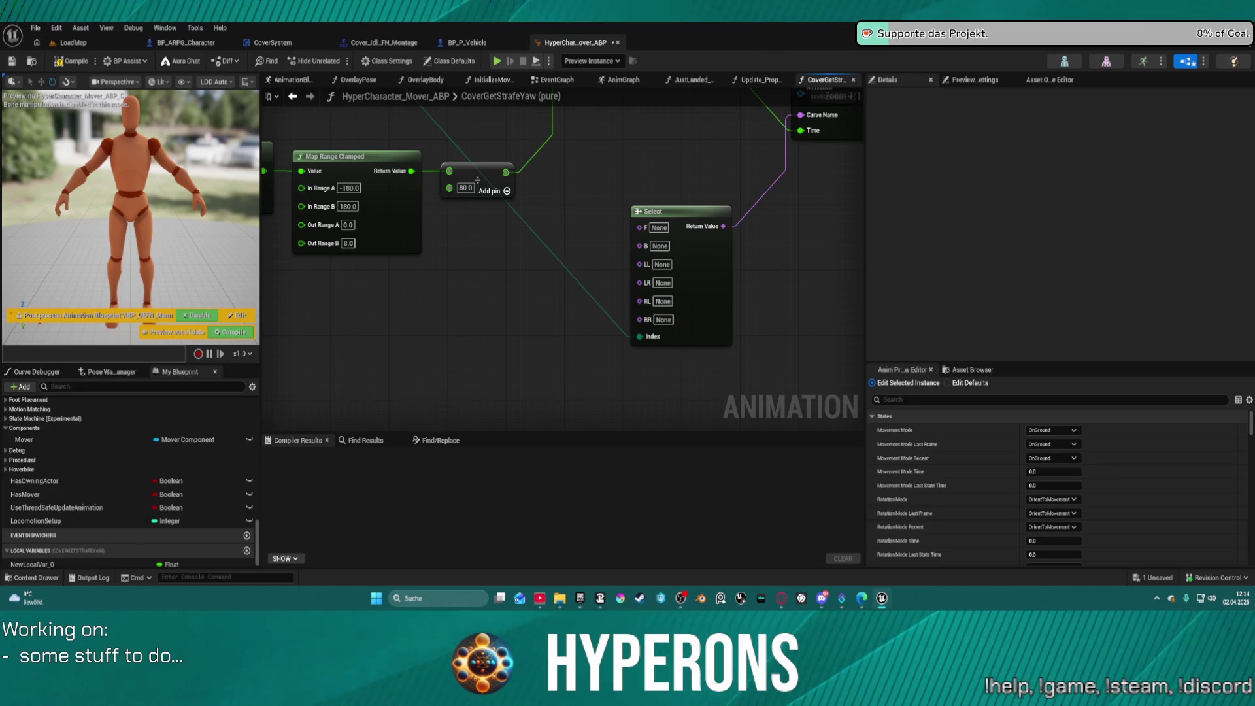
Step: Name the F and B options StrafeOffset_F and StrafeOffset_B
{"action": "left_click", "coordinate": [670, 230]}
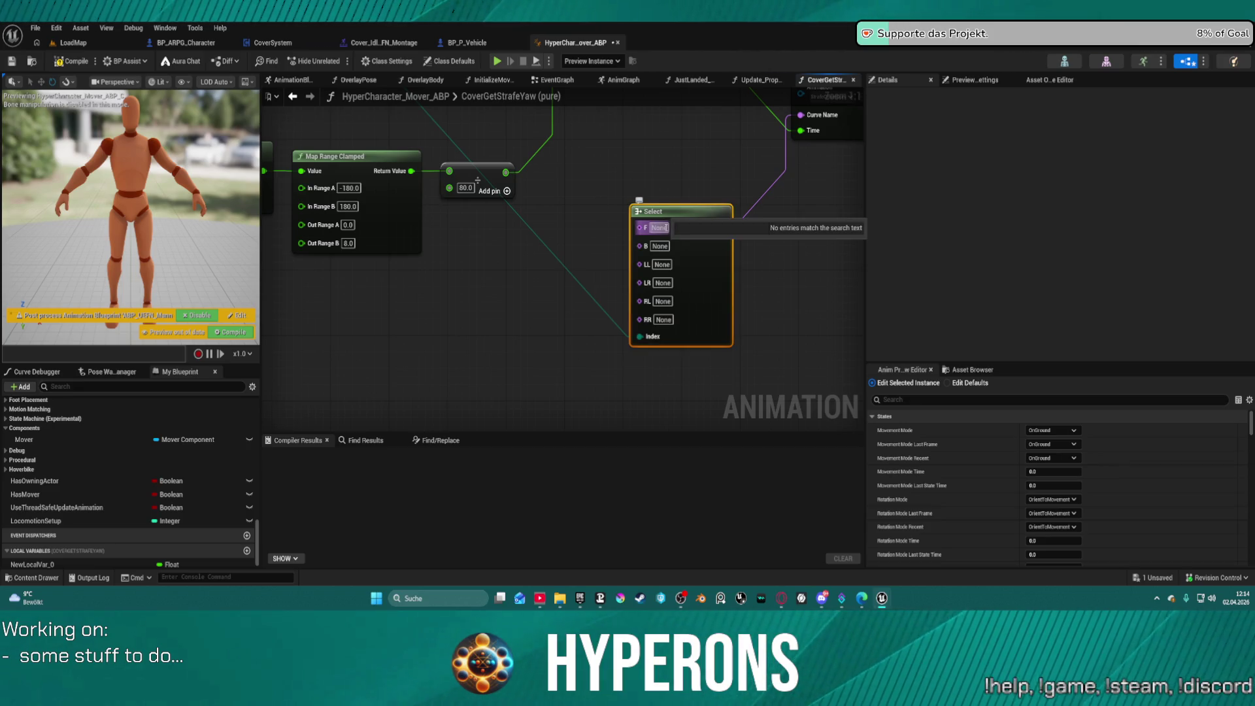
{"action": "key", "text": "ctrl+v"}
{"action": "left_click", "coordinate": [674, 249]}
{"action": "left_click", "coordinate": [699, 227]}
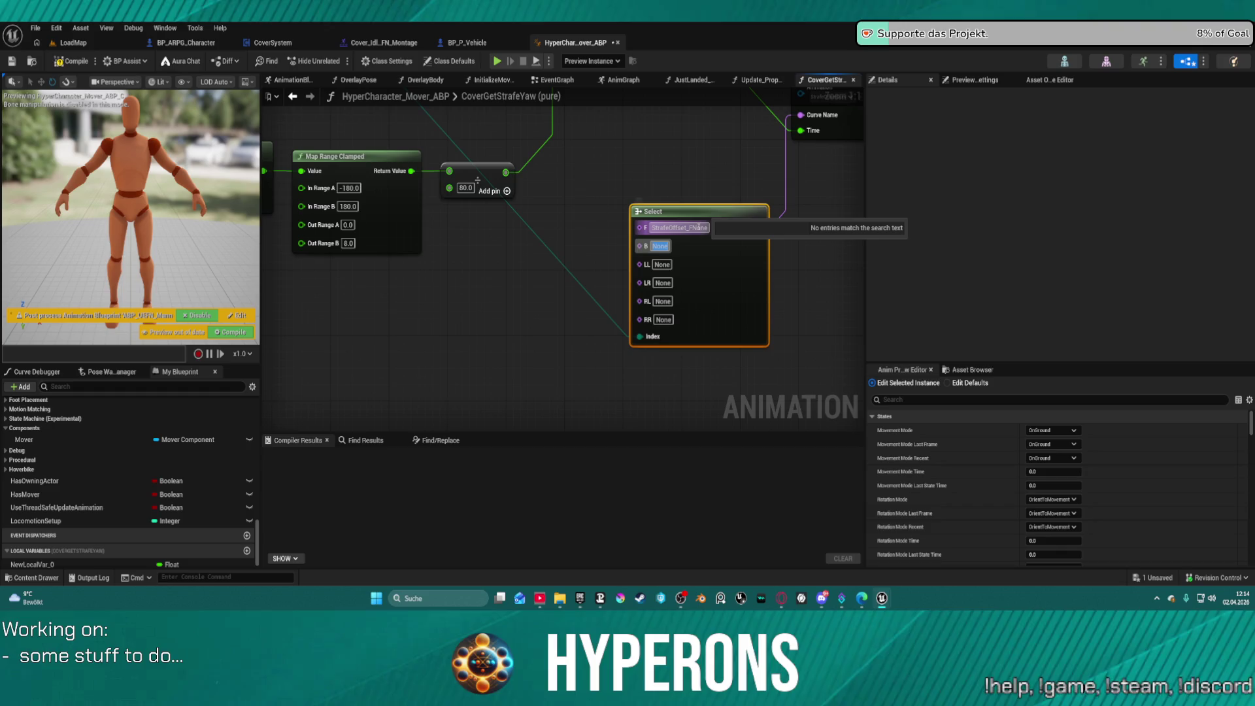
{"action": "left_click", "coordinate": [657, 247]}
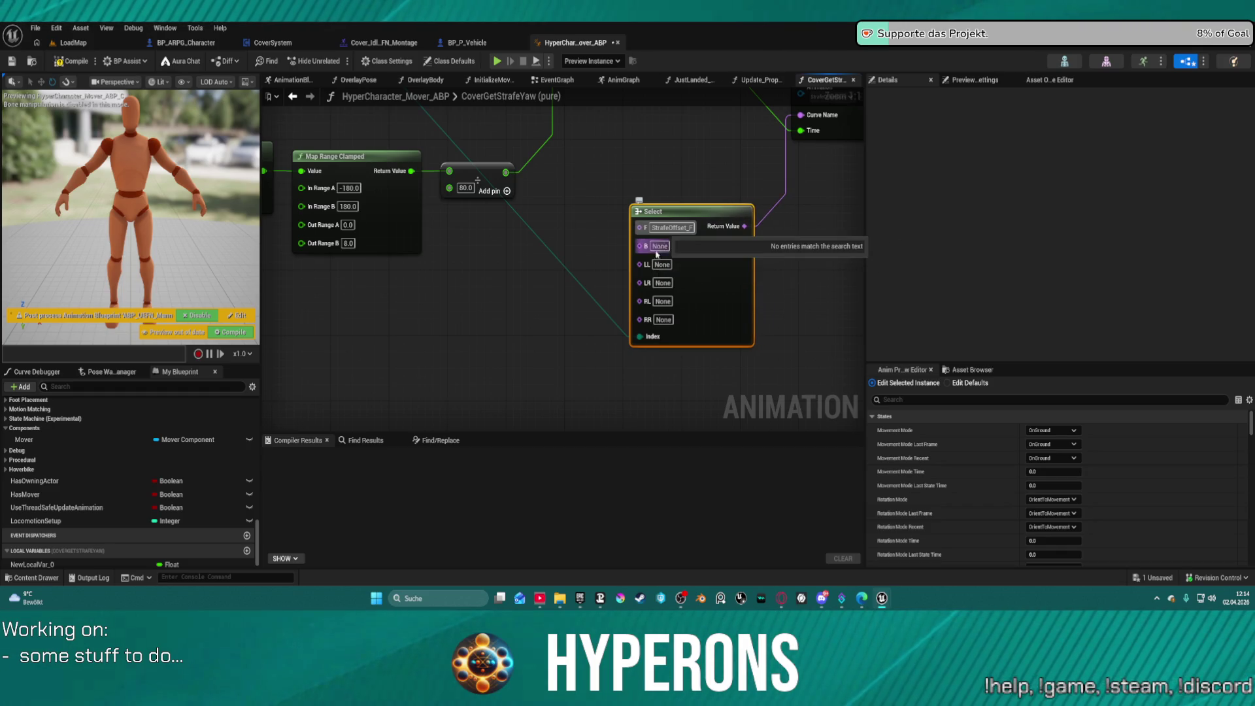
{"action": "key", "text": "ctrl+v"}
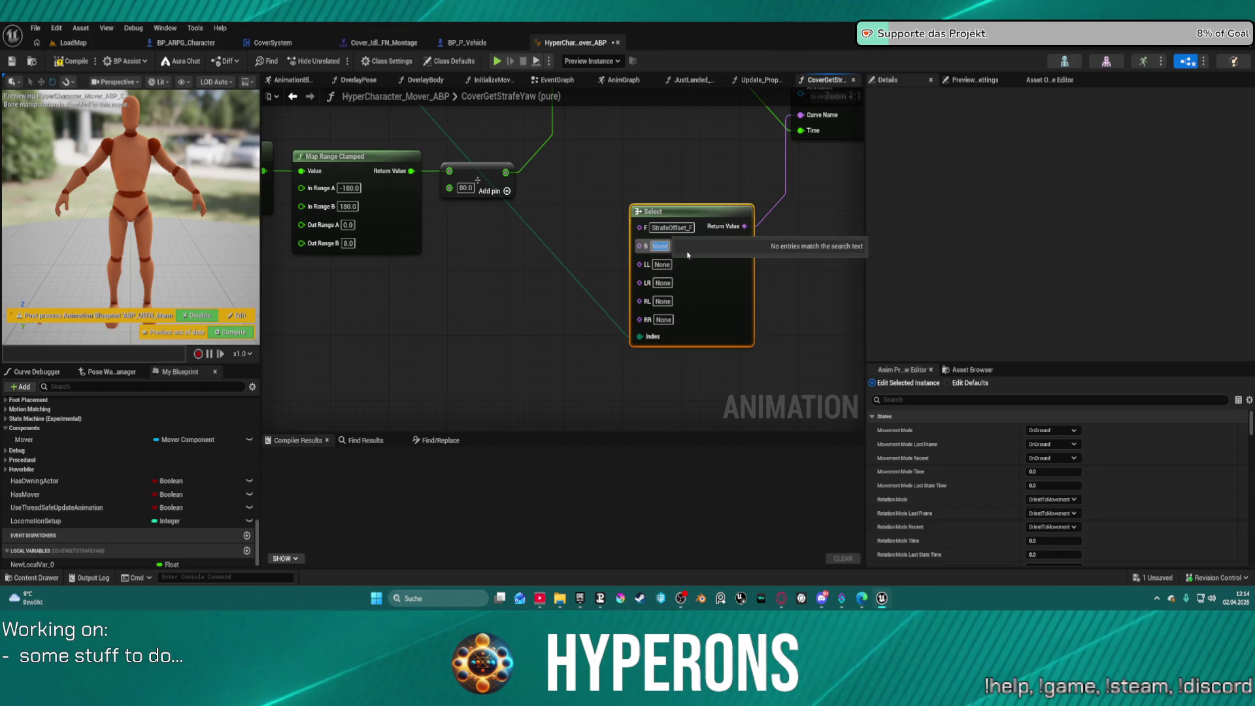
{"action": "key", "text": "Return"}
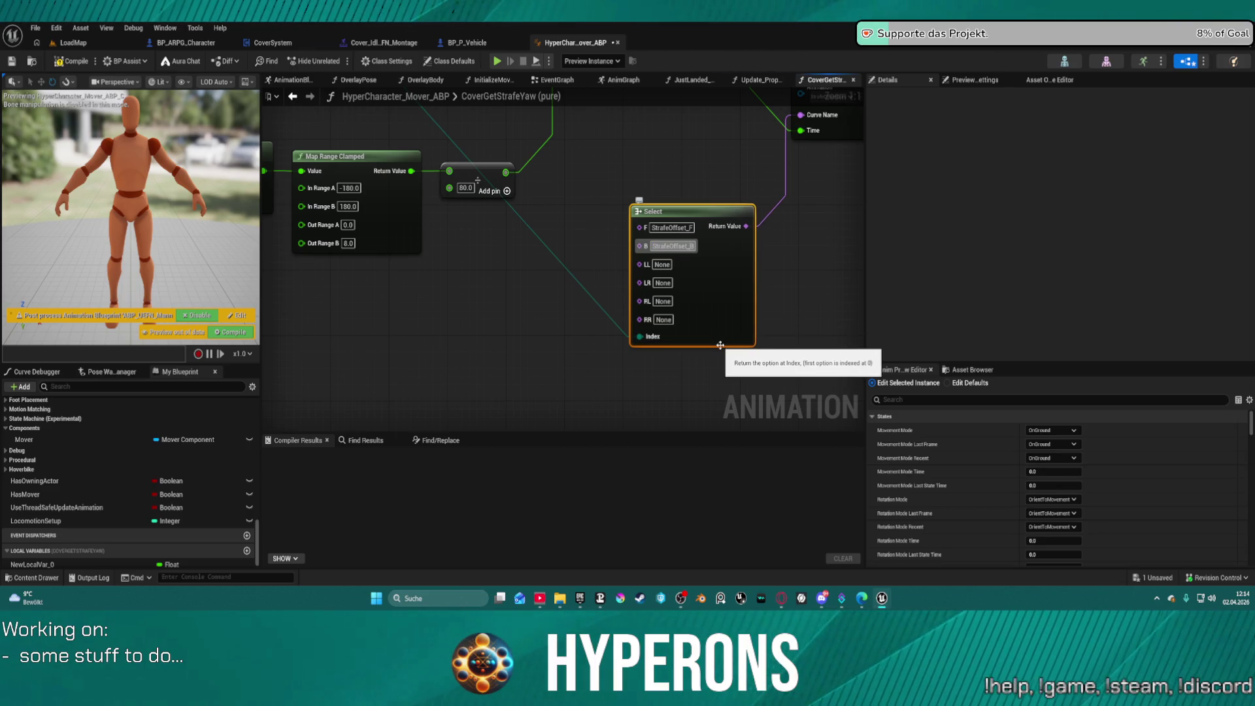
Step: Name the LL and LR options StrafeOffset_LL and StrafeOffset_LR
{"action": "left_click", "coordinate": [662, 265]}
{"action": "key", "text": "ctrl+v"}
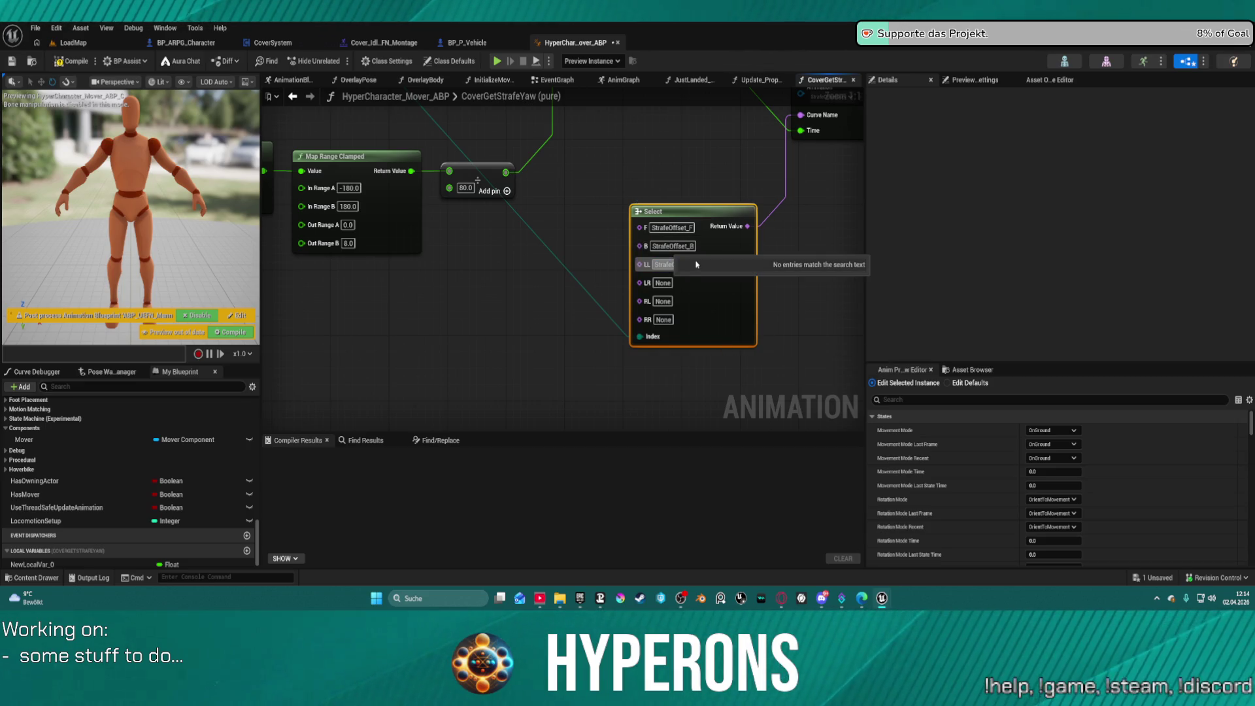
{"action": "key", "text": "Return"}
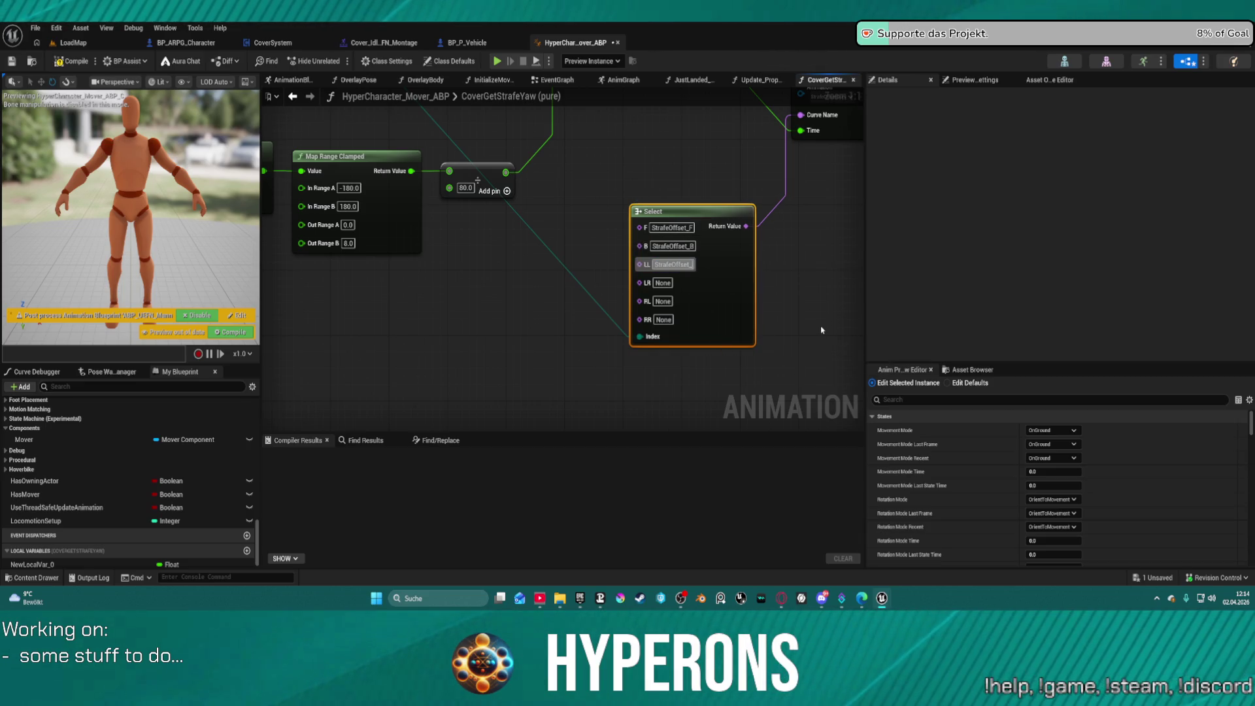
{"action": "type", "text": "LL"}
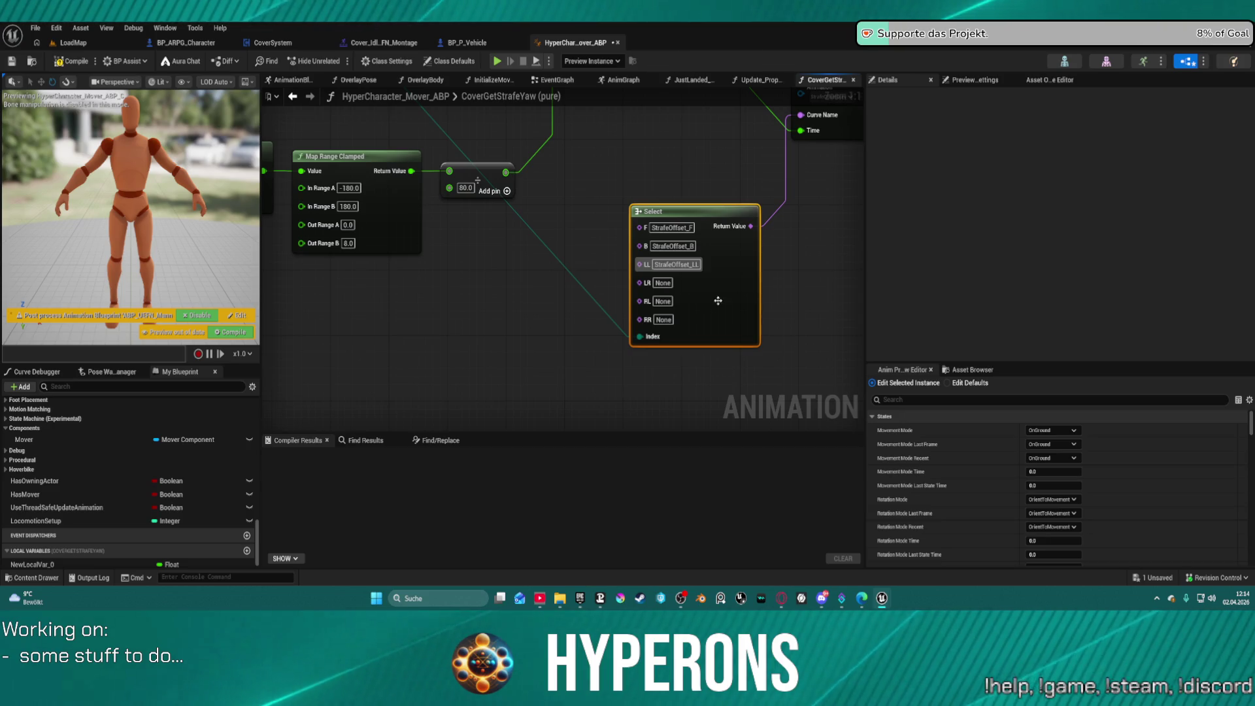
{"action": "key", "text": "Tab"}
{"action": "key", "text": "ctrl+v"}
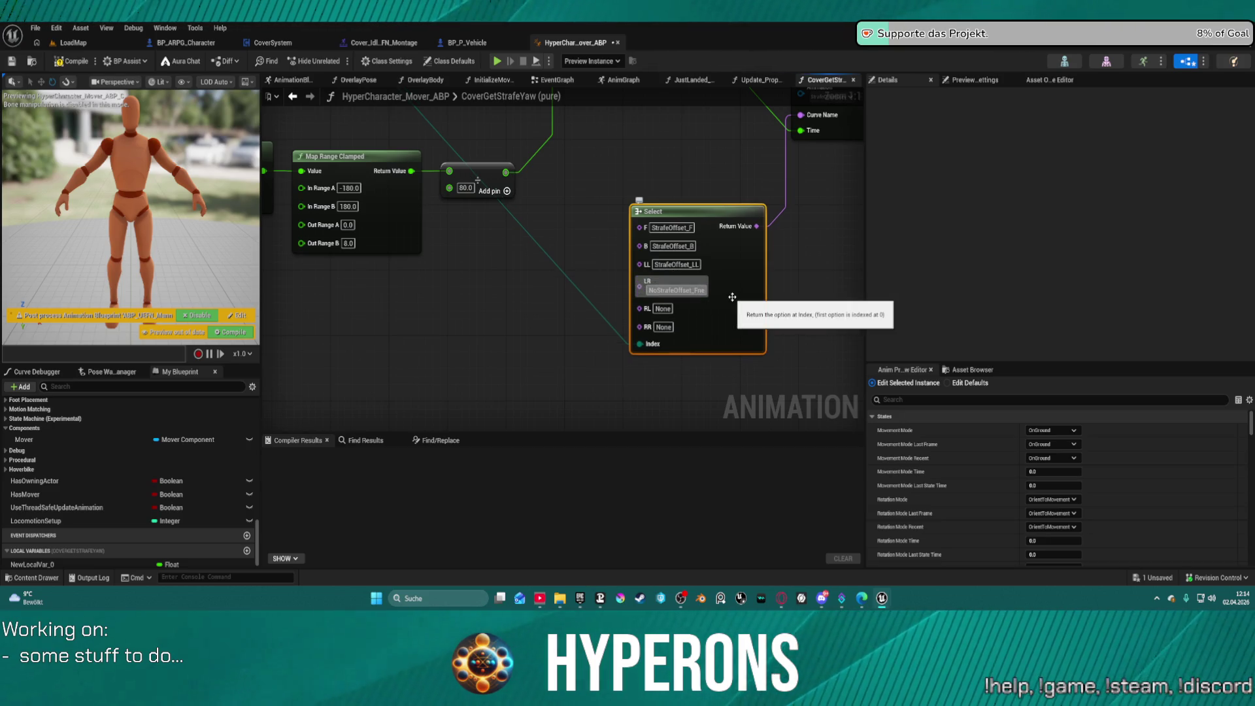
{"action": "key", "text": "Return"}
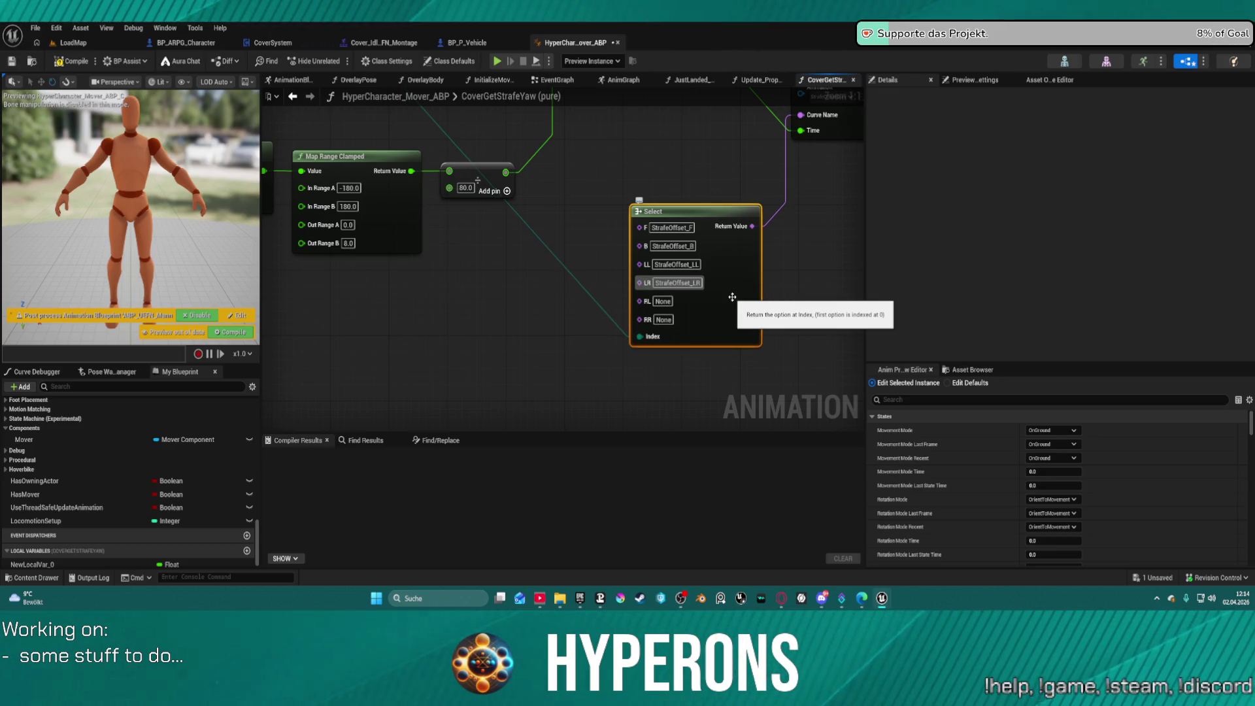
Step: Name the RL and RR options StrafeOffset_RL and StrafeOffset_RR
{"action": "key", "text": "Tab"}
{"action": "key", "text": "ctrl+v"}
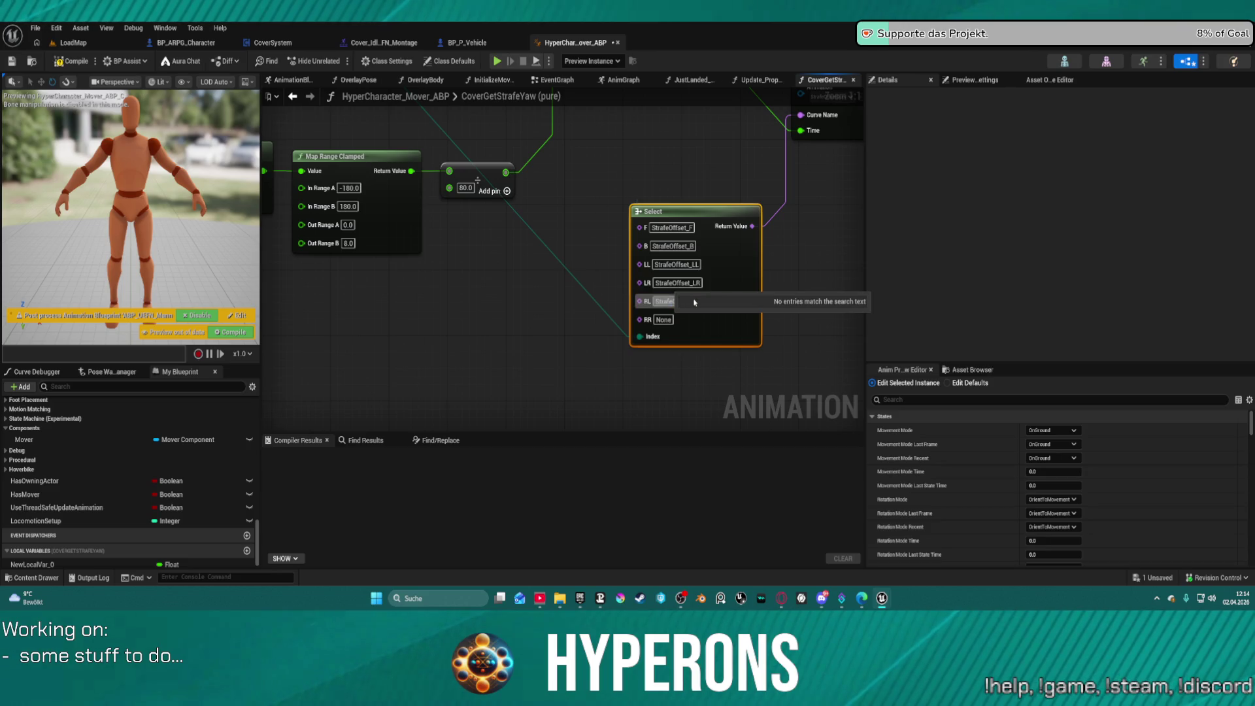
{"action": "key", "text": "BackSpace"}
{"action": "type", "text": "RL"}
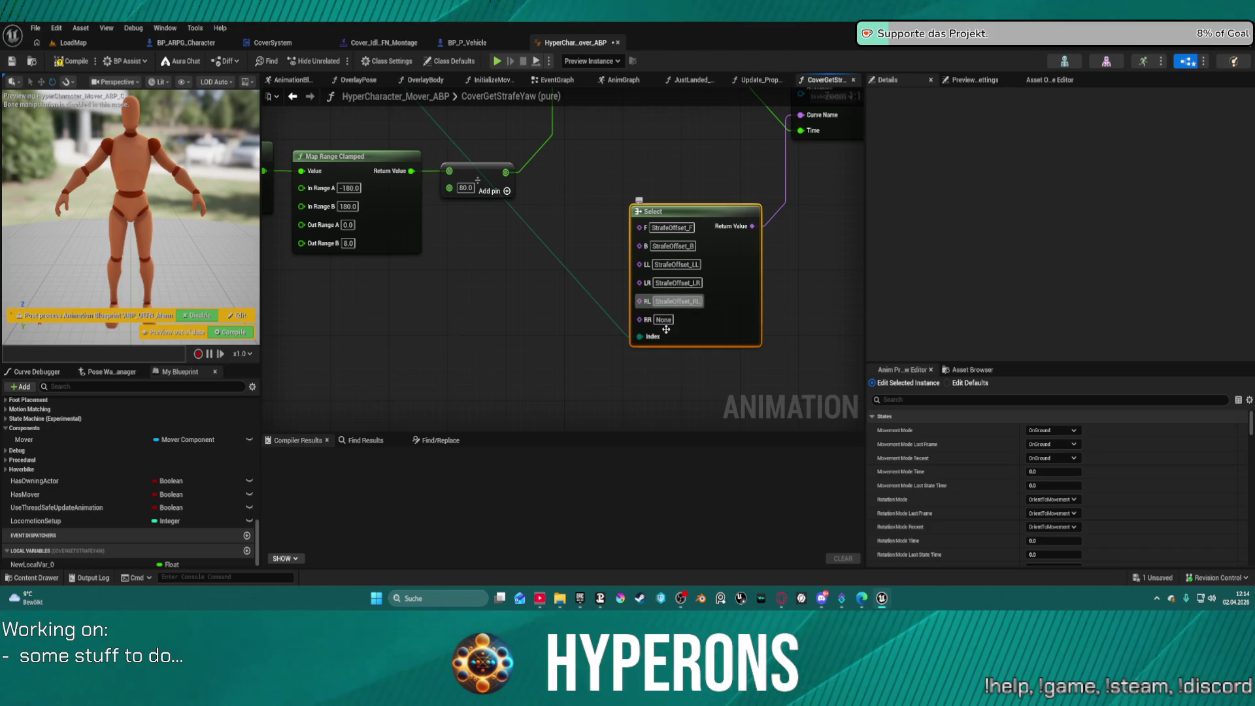
{"action": "key", "text": "Tab"}
{"action": "key", "text": "Escape"}
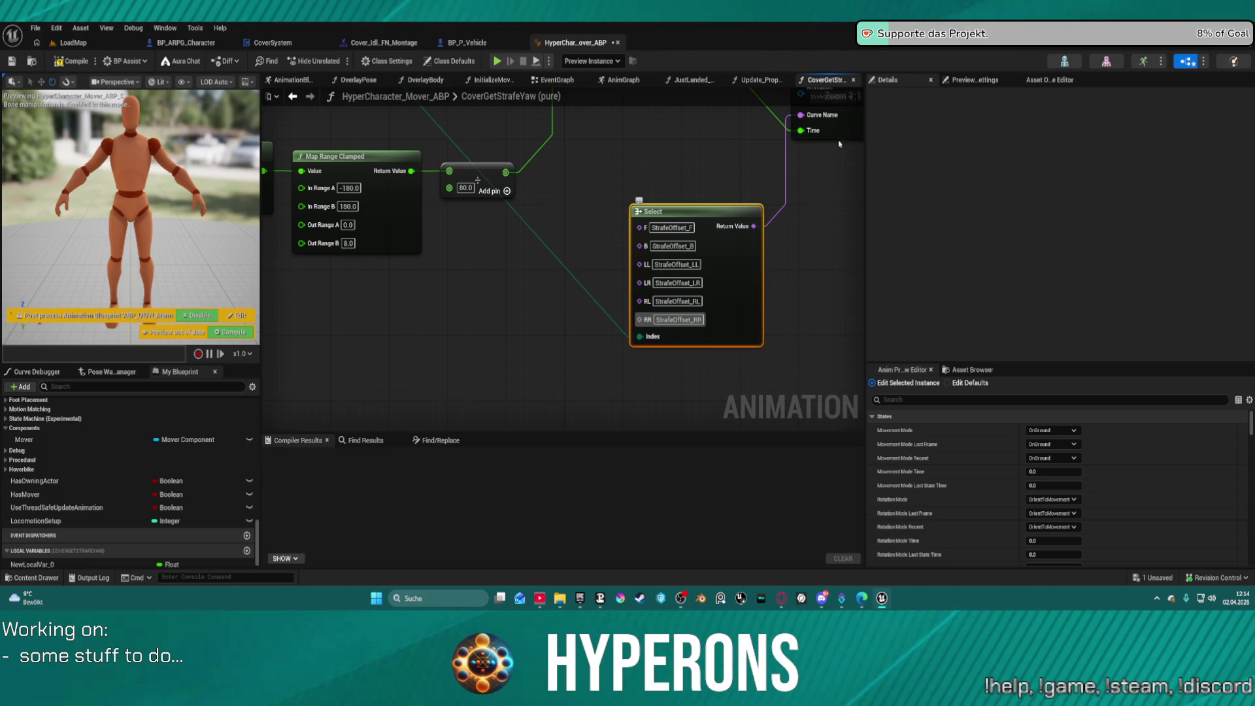
{"action": "mouse_move", "coordinate": [778, 213]}
{"action": "left_mouse_down"}
{"action": "mouse_move", "coordinate": [480, 333]}
{"action": "mouse_move", "coordinate": [542, 298]}
{"action": "mouse_move", "coordinate": [611, 295]}
{"action": "left_mouse_up"}
Step: Compile the animation blueprint and jump to the AnimGraph node causing the error
{"action": "left_click", "coordinate": [727, 225]}
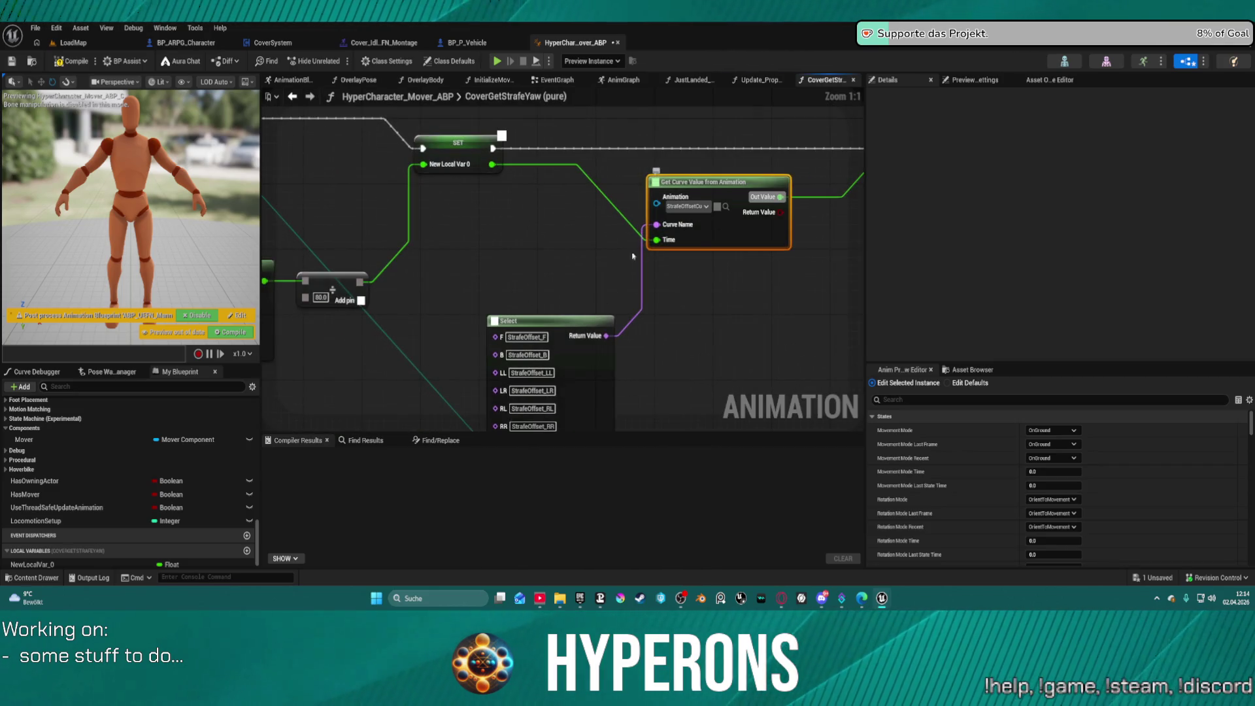
{"action": "key", "text": "f"}
{"action": "left_click_drag", "start_coordinate": [446, 271], "coordinate": [669, 281]}
{"action": "scroll", "coordinate": [670, 282], "scroll_direction": "down", "scroll_amount": 3}
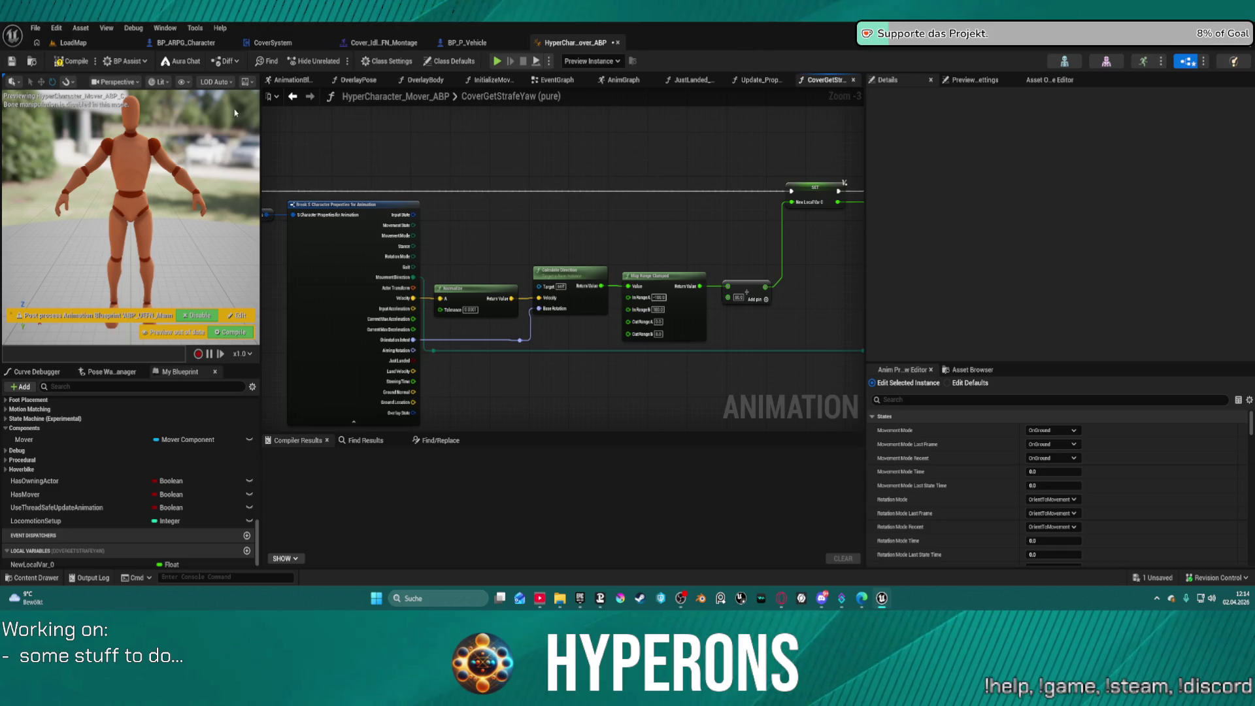
{"action": "left_click", "coordinate": [71, 64]}
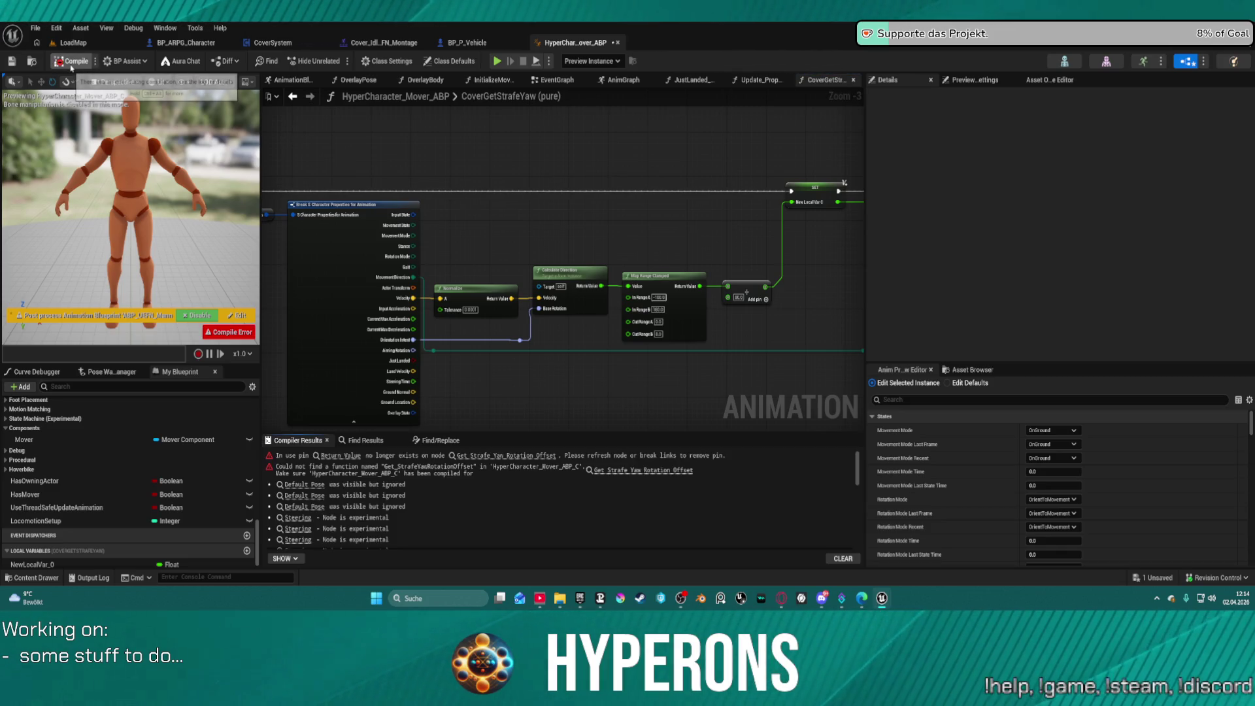
{"action": "left_click", "coordinate": [343, 459]}
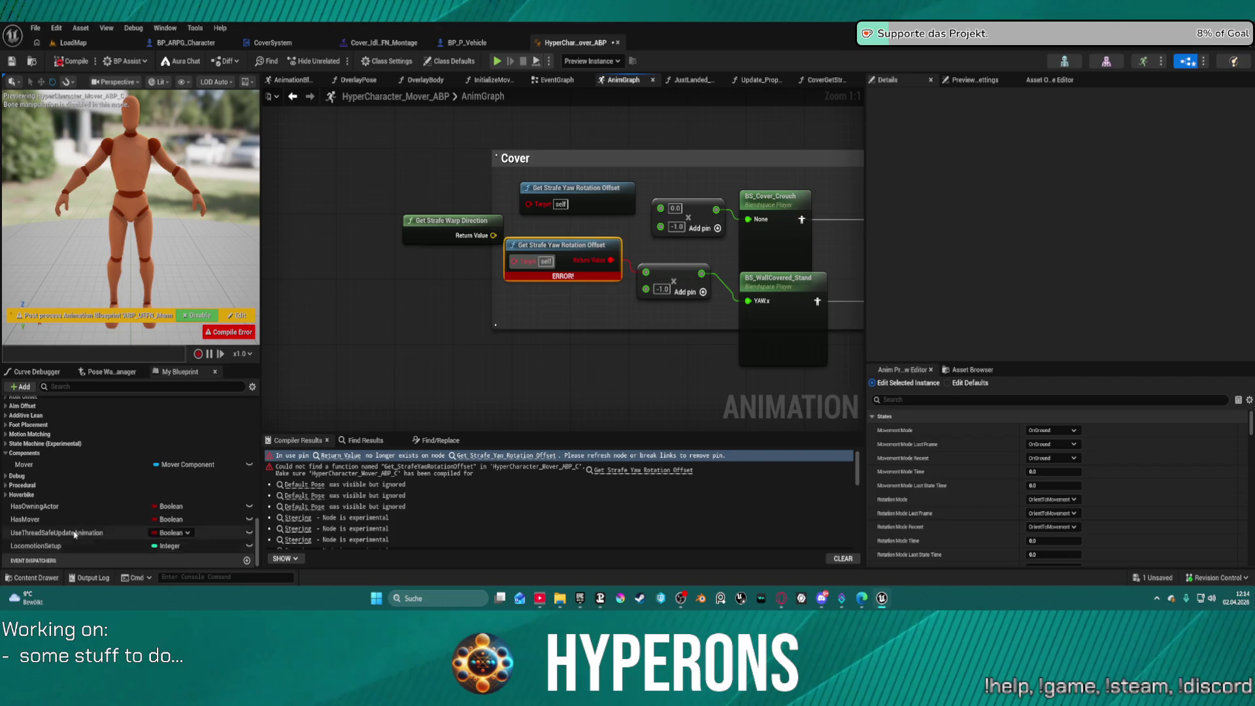
Step: Add a Cover Get Strafe Yaw node and wire its Out Value into both multiply nodes
{"action": "scroll", "coordinate": [98, 458], "scroll_direction": "up", "scroll_amount": 5}
{"action": "left_click_drag", "start_coordinate": [100, 450], "coordinate": [515, 310]}
{"action": "mouse_move", "coordinate": [591, 325]}
{"action": "left_mouse_down"}
{"action": "mouse_move", "coordinate": [641, 286]}
{"action": "mouse_move", "coordinate": [632, 275]}
{"action": "left_mouse_up"}
{"action": "key", "text": "Escape"}
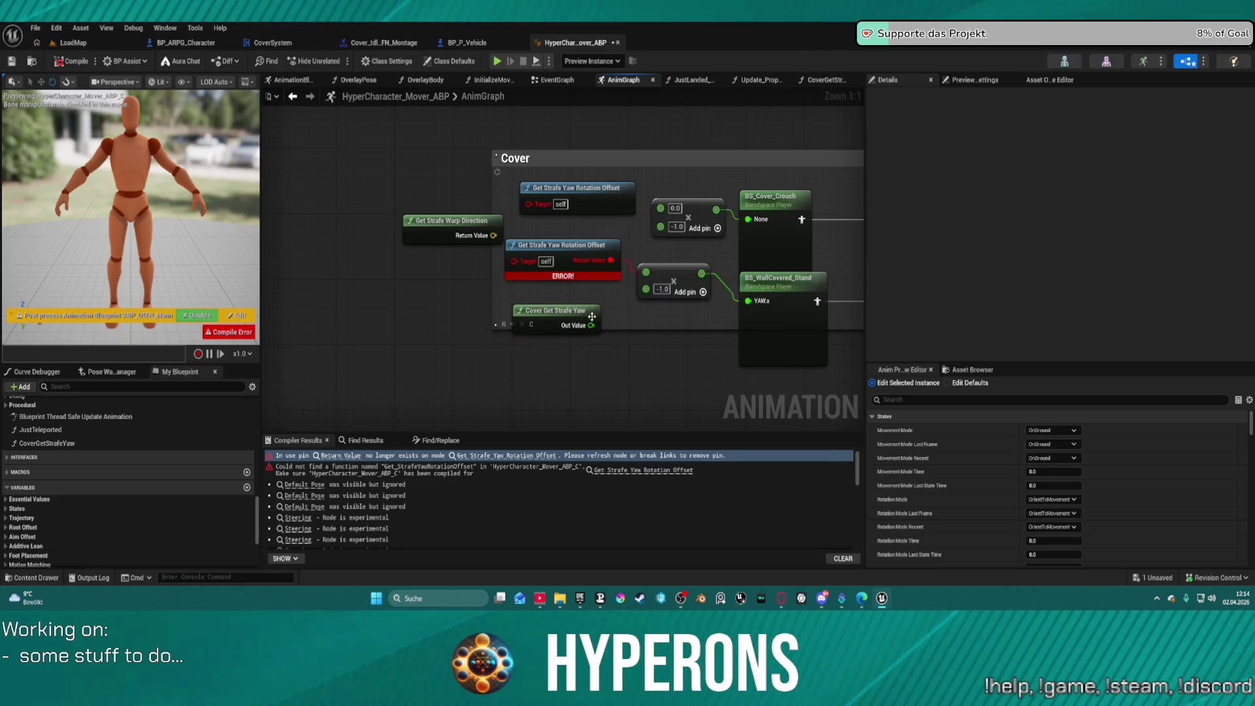
{"action": "left_click_drag", "start_coordinate": [591, 325], "coordinate": [646, 271]}
{"action": "left_click_drag", "start_coordinate": [592, 325], "coordinate": [660, 208]}
Step: Delete the old strafe yaw offset nodes and the Get Strafe Warp Direction node
{"action": "mouse_move", "coordinate": [514, 186]}
{"action": "left_mouse_down"}
{"action": "mouse_move", "coordinate": [556, 287]}
{"action": "mouse_move", "coordinate": [562, 226]}
{"action": "mouse_move", "coordinate": [589, 188]}
{"action": "left_mouse_up"}
{"action": "key", "text": "Delete"}
{"action": "left_click", "coordinate": [451, 223]}
{"action": "key", "text": "Delete"}
Step: Bind Blend Poses by bool's Active Value to Character Properties > InputState > WantsToAim and recompile with F7
{"action": "scroll", "coordinate": [458, 262], "scroll_direction": "down", "scroll_amount": 3}
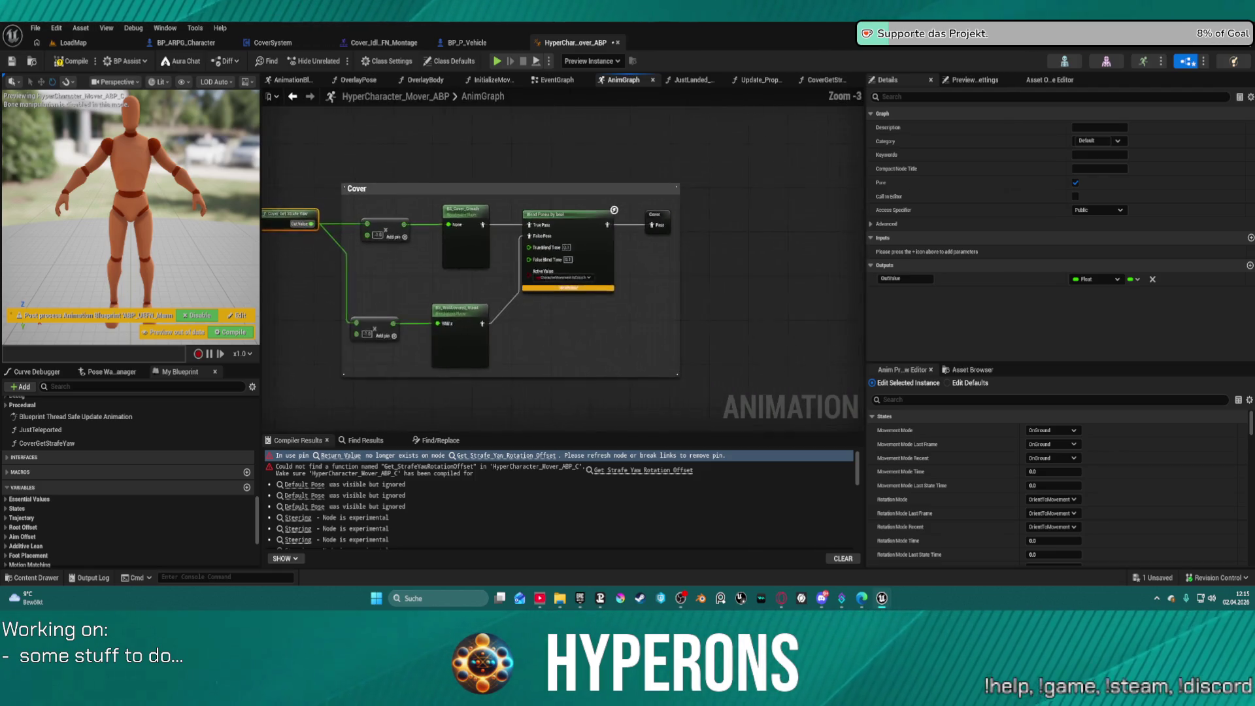
{"action": "left_click", "coordinate": [528, 355]}
{"action": "scroll", "coordinate": [535, 355], "scroll_direction": "up", "scroll_amount": 3}
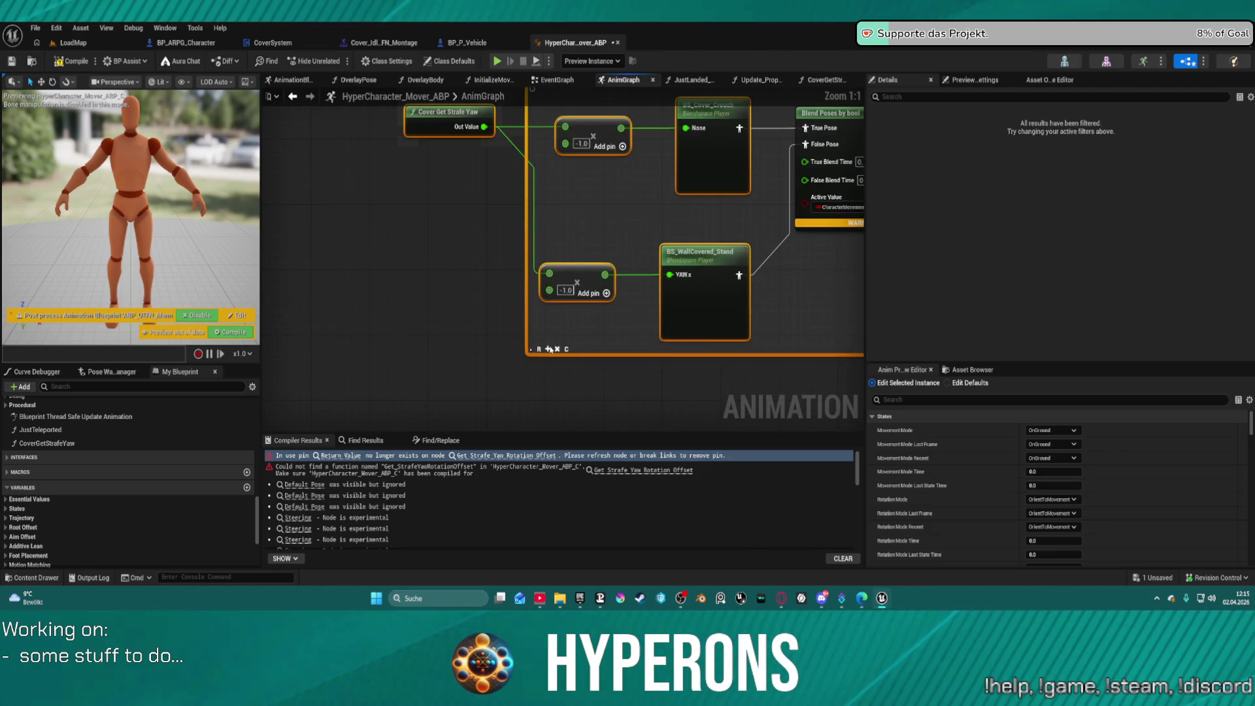
{"action": "scroll", "coordinate": [549, 348], "scroll_direction": "down", "scroll_amount": 4}
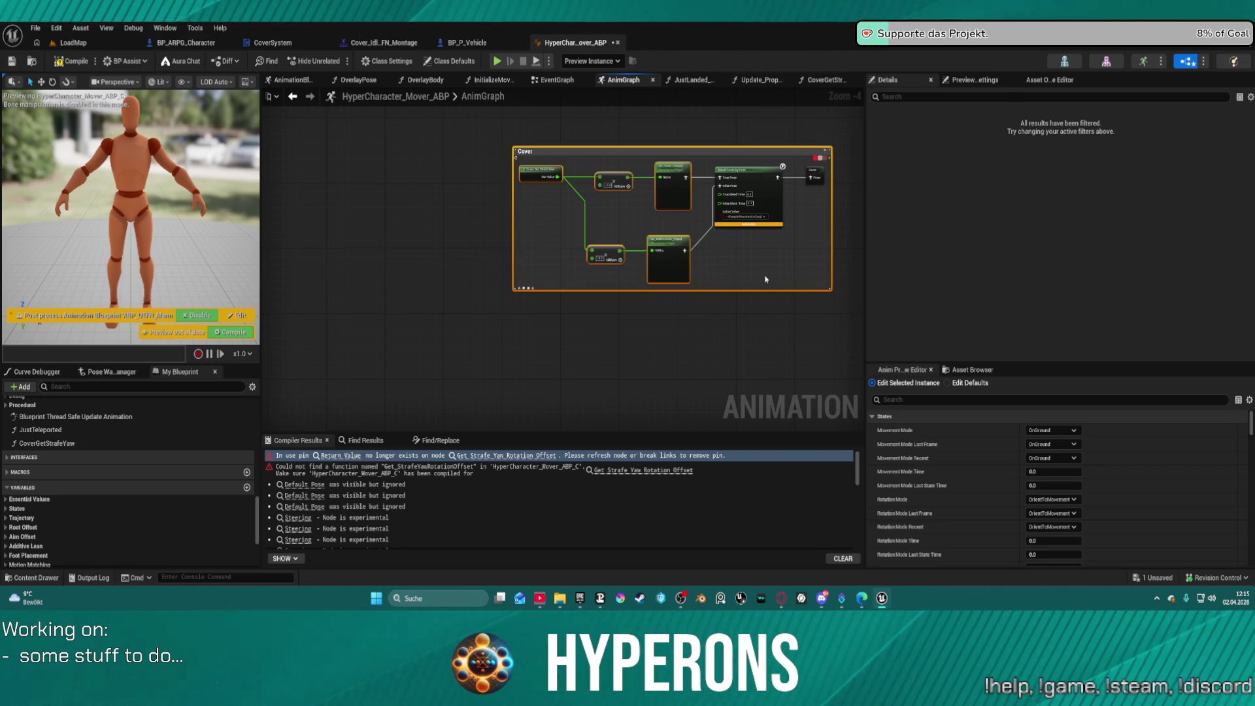
{"action": "scroll", "coordinate": [741, 220], "scroll_direction": "up", "scroll_amount": 4}
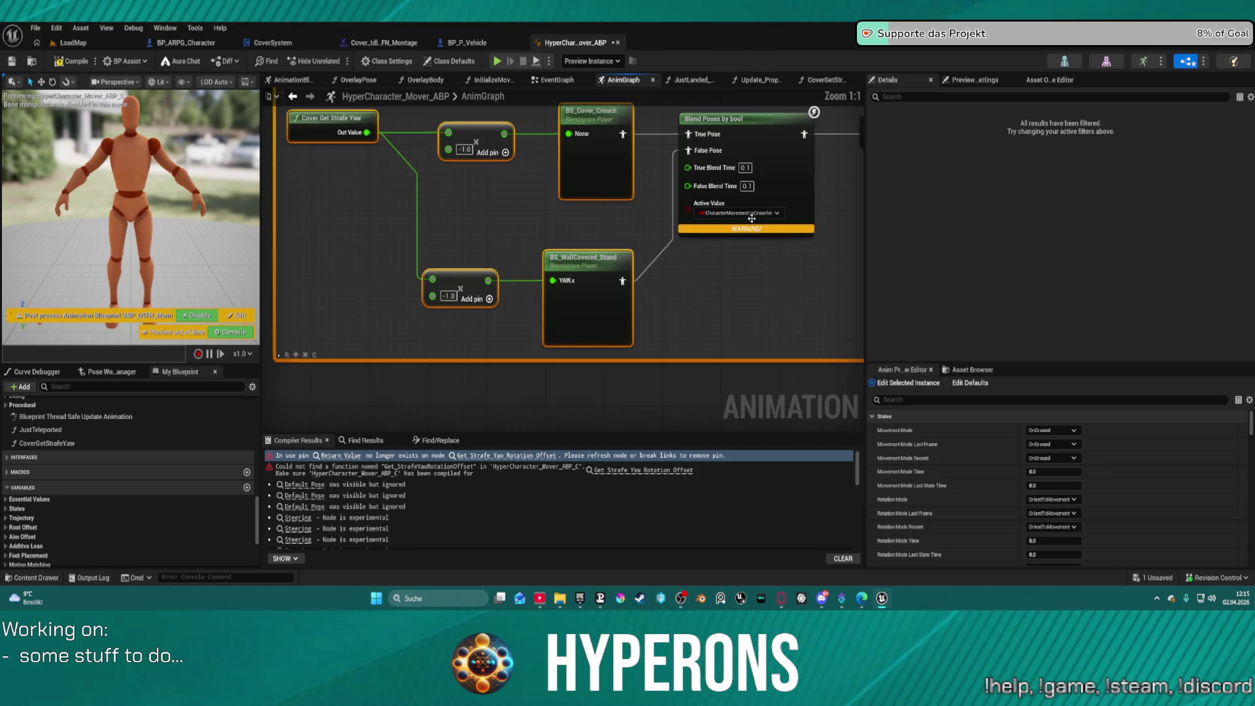
{"action": "left_click", "coordinate": [749, 213]}
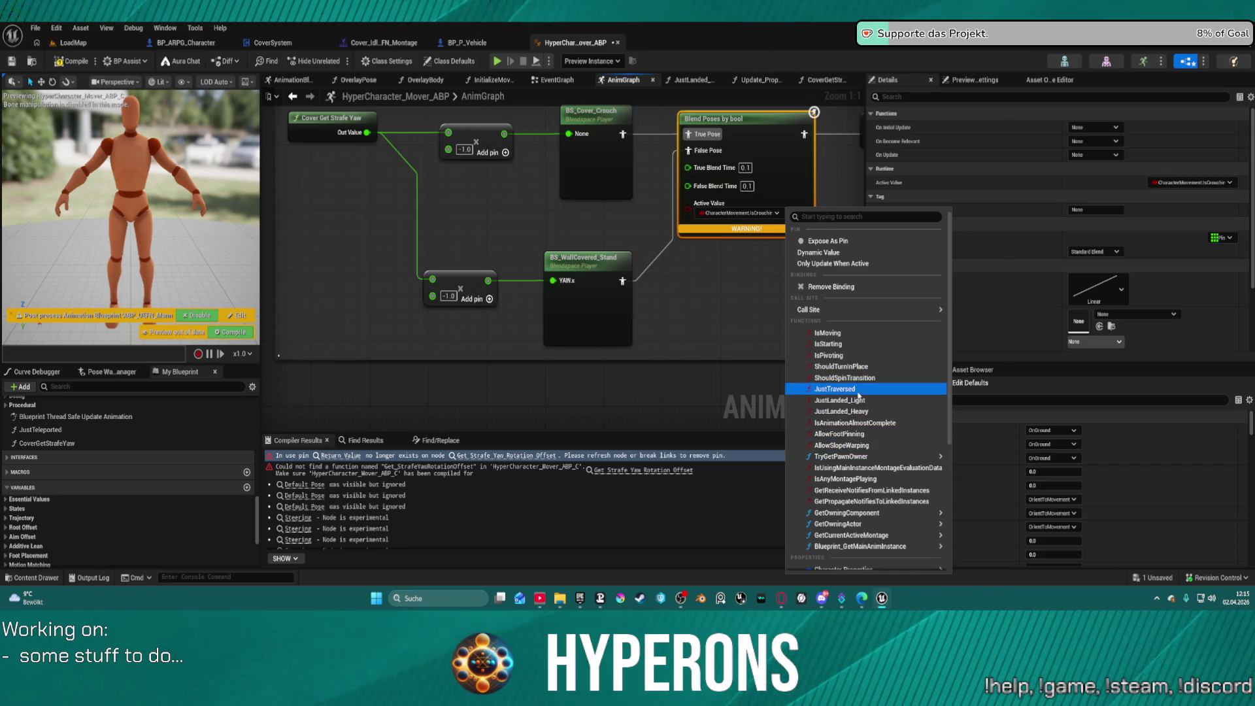
{"action": "scroll", "coordinate": [869, 451], "scroll_direction": "down", "scroll_amount": 3}
{"action": "scroll", "coordinate": [874, 461], "scroll_direction": "down", "scroll_amount": 2}
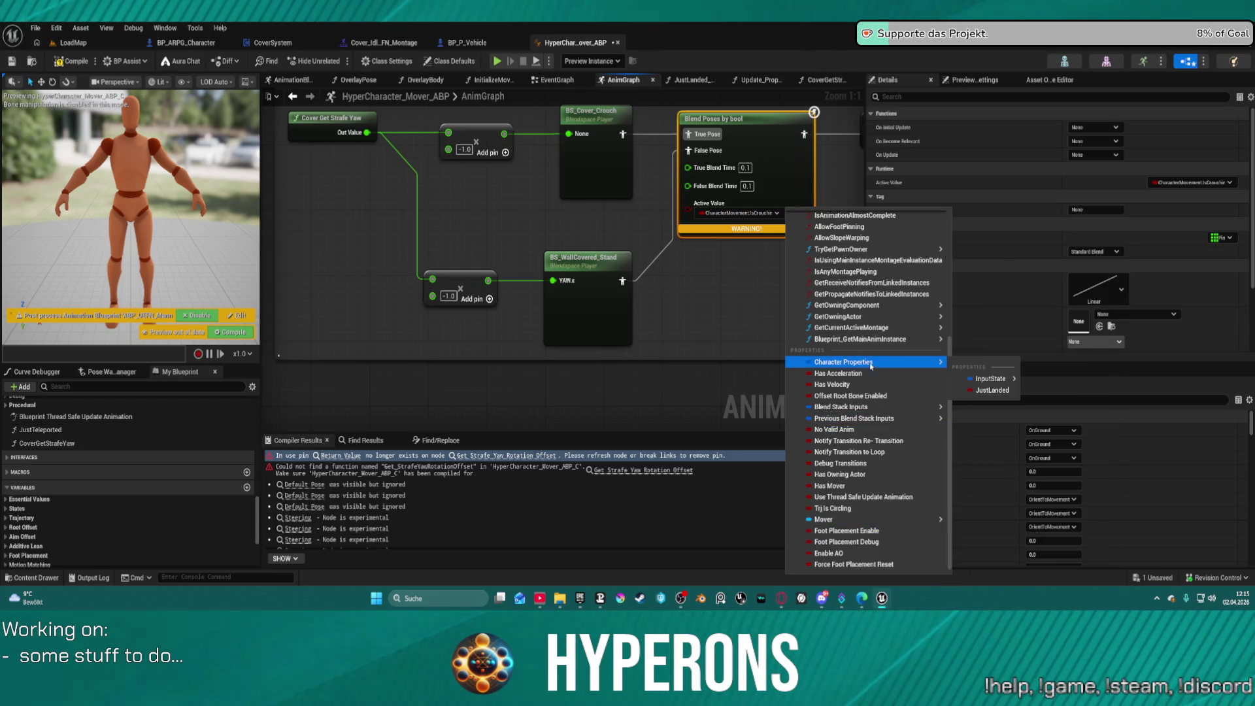
{"action": "mouse_move", "coordinate": [850, 361]}
{"action": "mouse_move", "coordinate": [991, 378]}
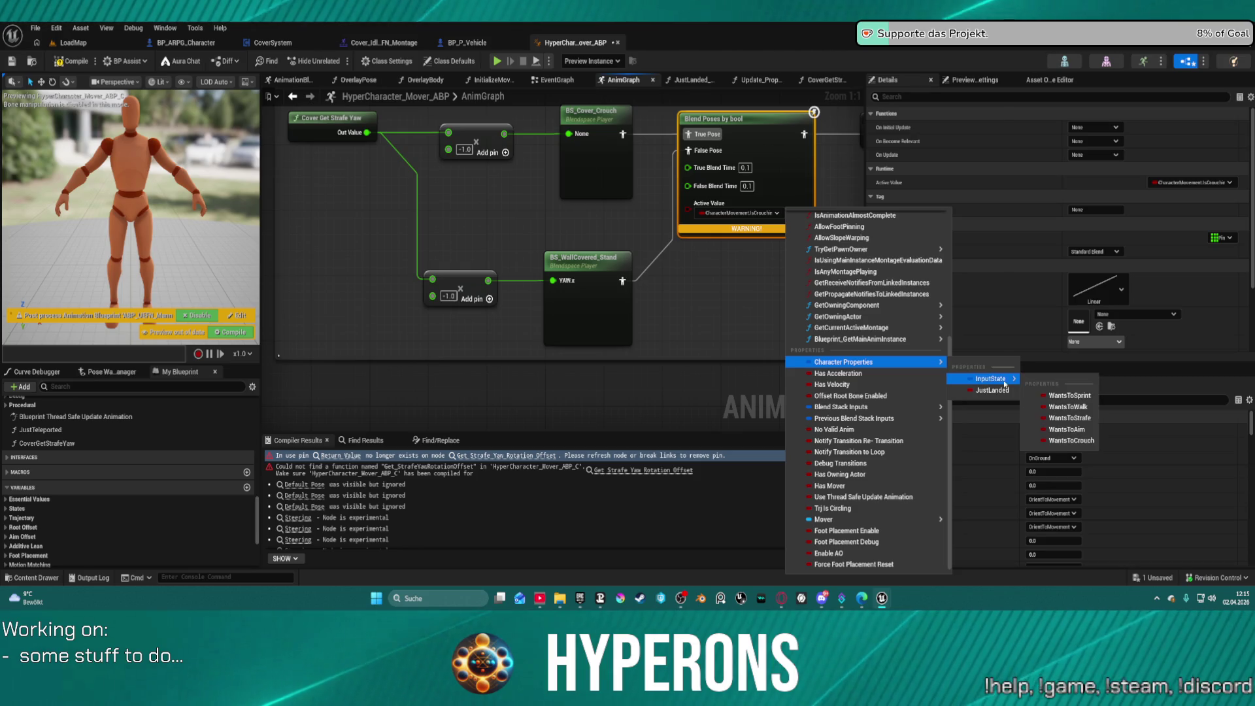
{"action": "left_click", "coordinate": [1069, 431]}
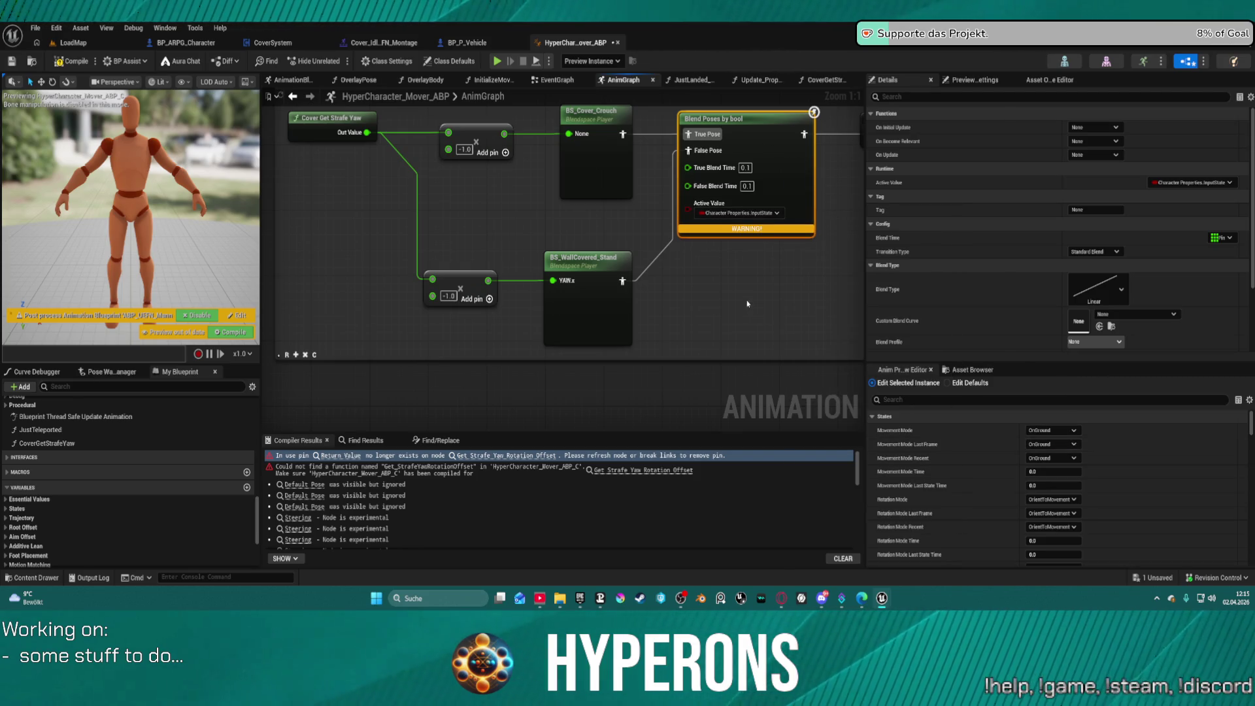
{"action": "left_click", "coordinate": [756, 260]}
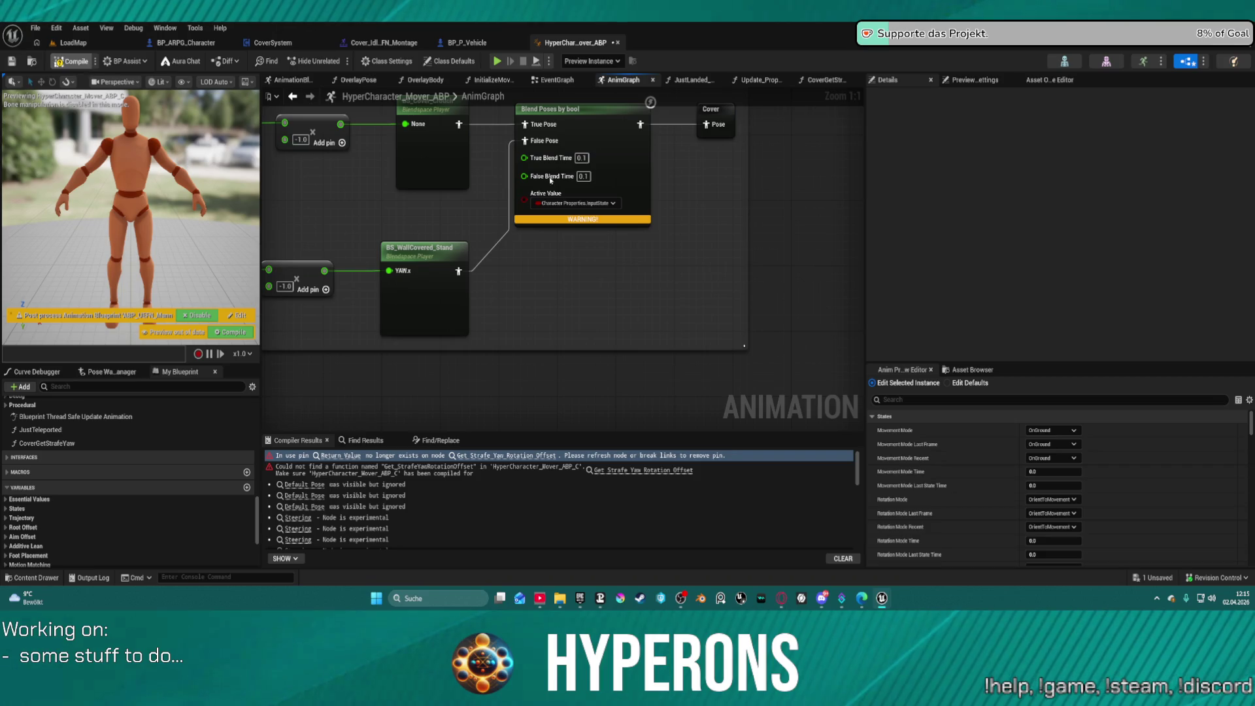
{"action": "key", "text": "F7"}
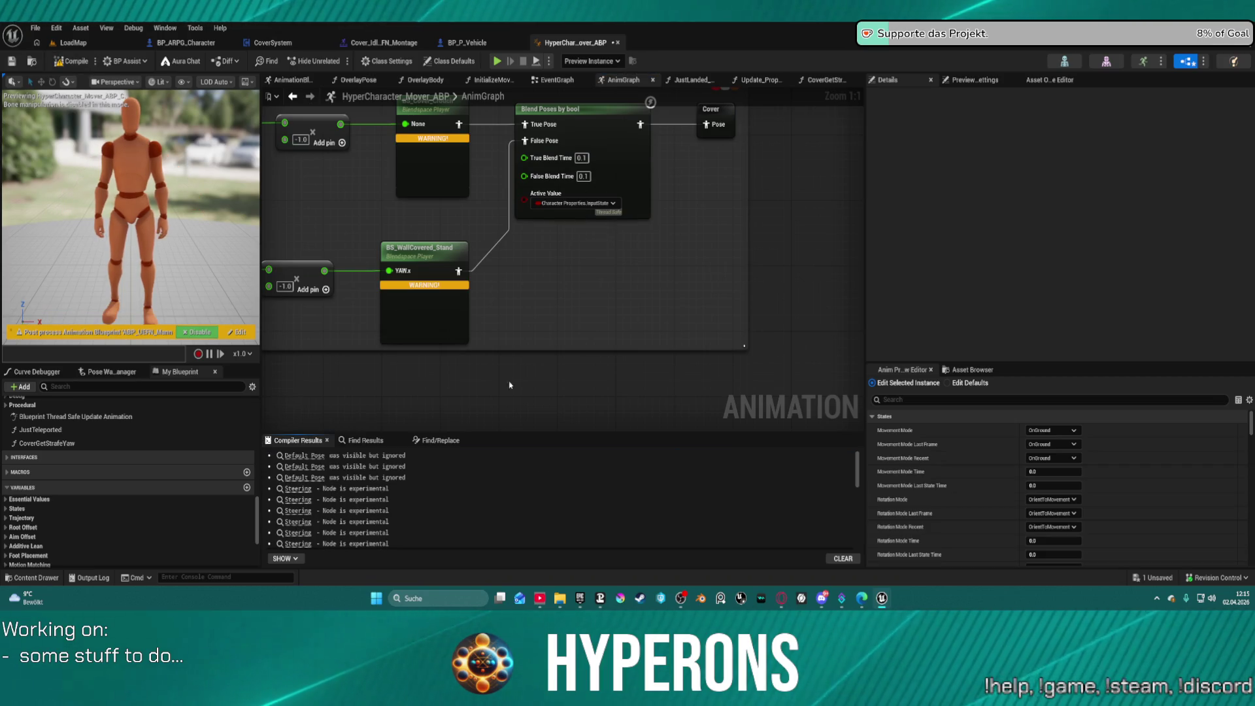
Step: Jump to the BS_Cover_Crouch warning node in the AnimGraph
{"action": "left_click", "coordinate": [399, 516]}
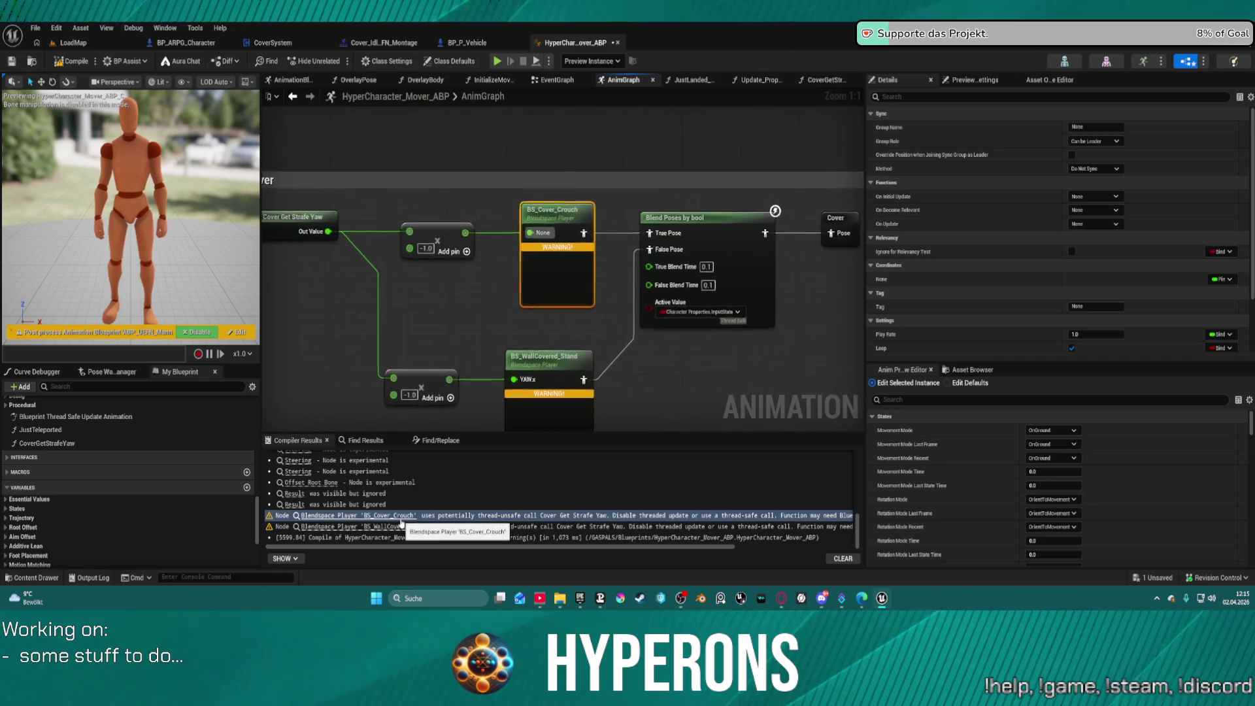
{"action": "scroll", "coordinate": [562, 273], "scroll_direction": "up", "scroll_amount": 2}
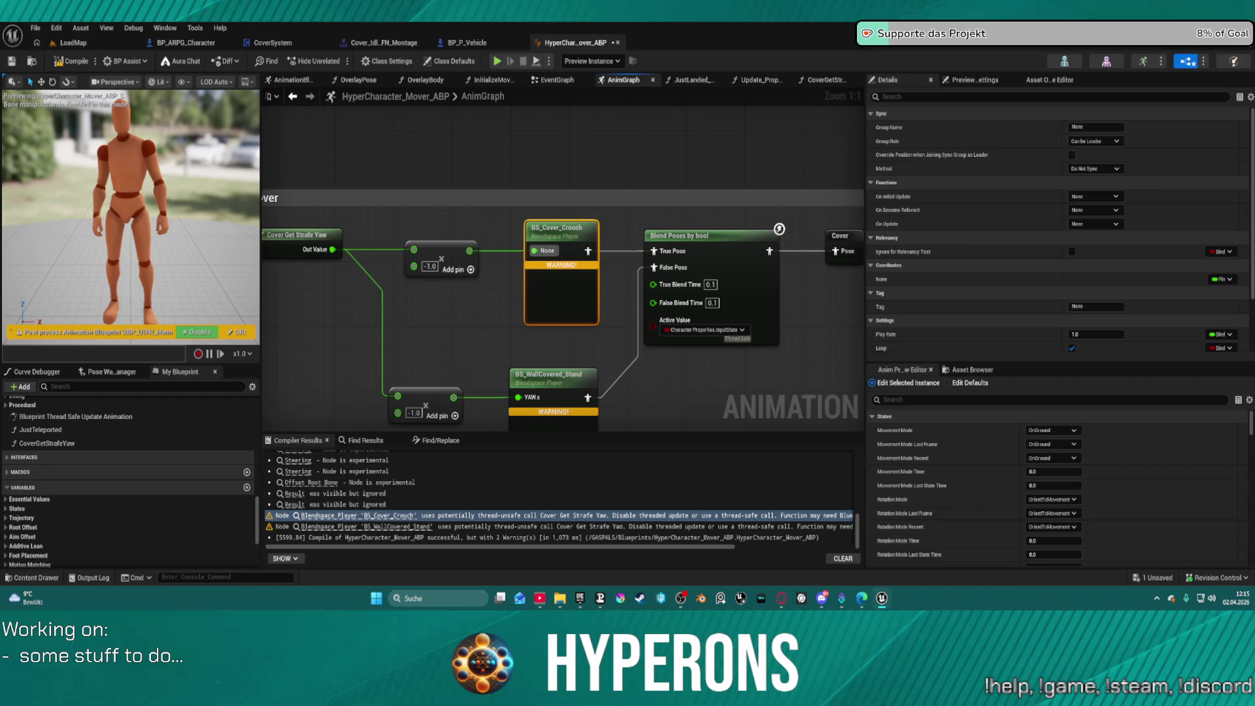
{"action": "key", "text": "ctrl+space"}
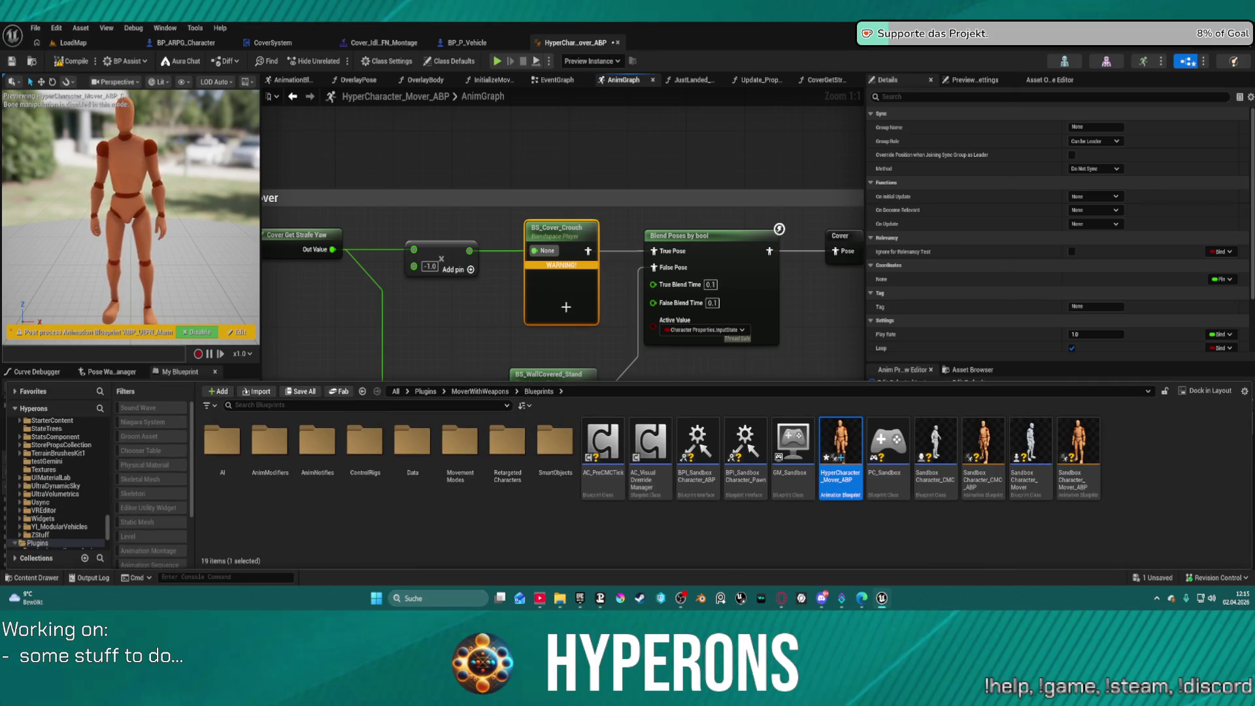
{"action": "left_click", "coordinate": [578, 237]}
{"action": "scroll", "coordinate": [1122, 327], "scroll_direction": "down", "scroll_amount": 2}
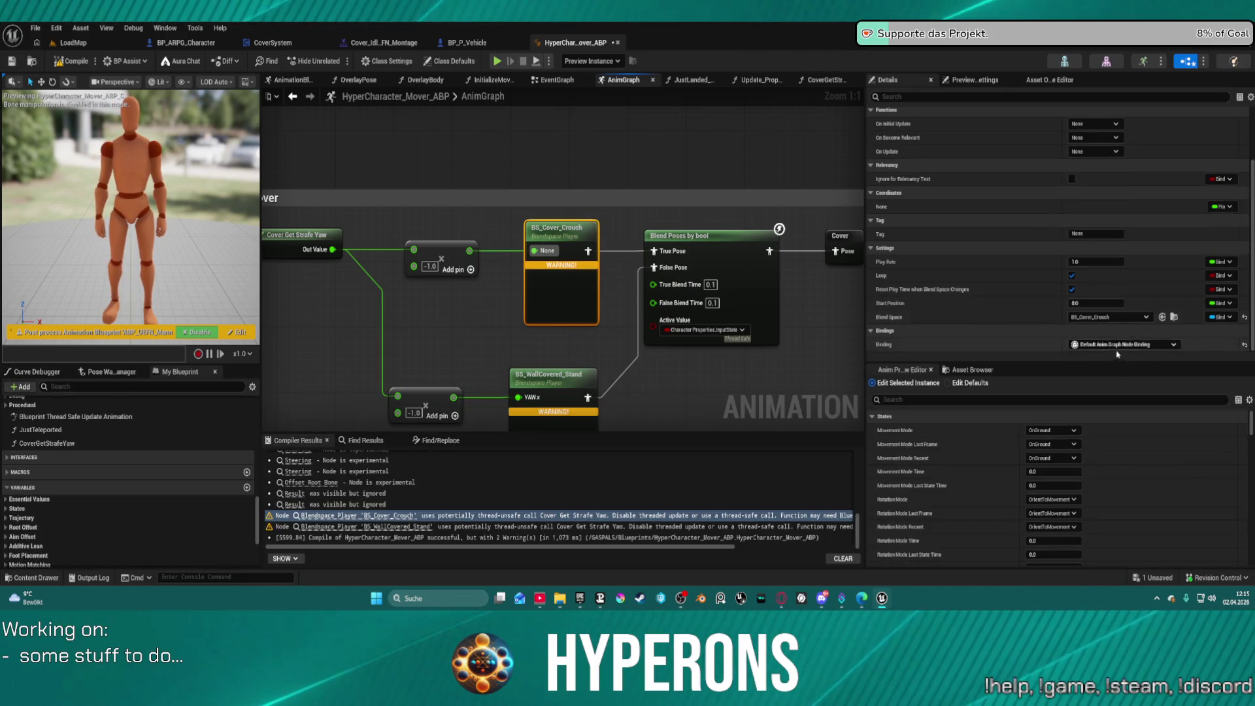
Step: Leave the crouch blend space as BS_Cover_Crouch, frame the Cover section, and open BS_Cover_Crouch
{"action": "left_click", "coordinate": [1111, 317]}
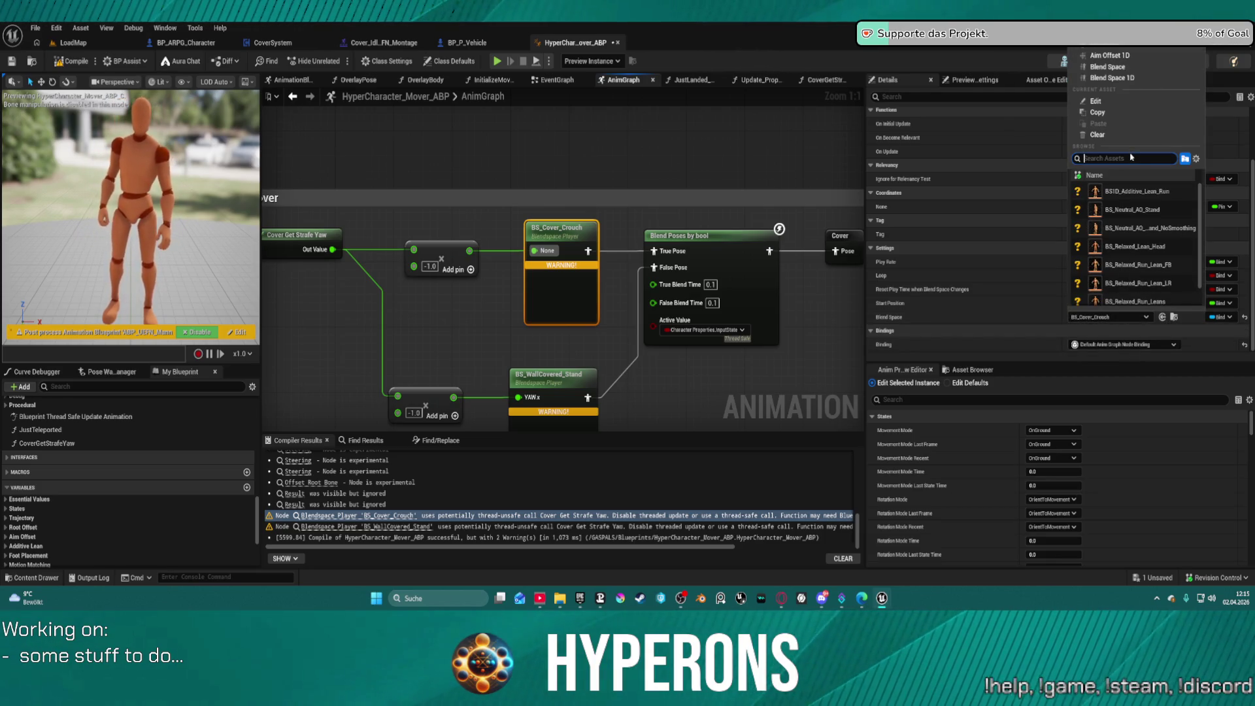
{"action": "type", "text": "BS cover"}
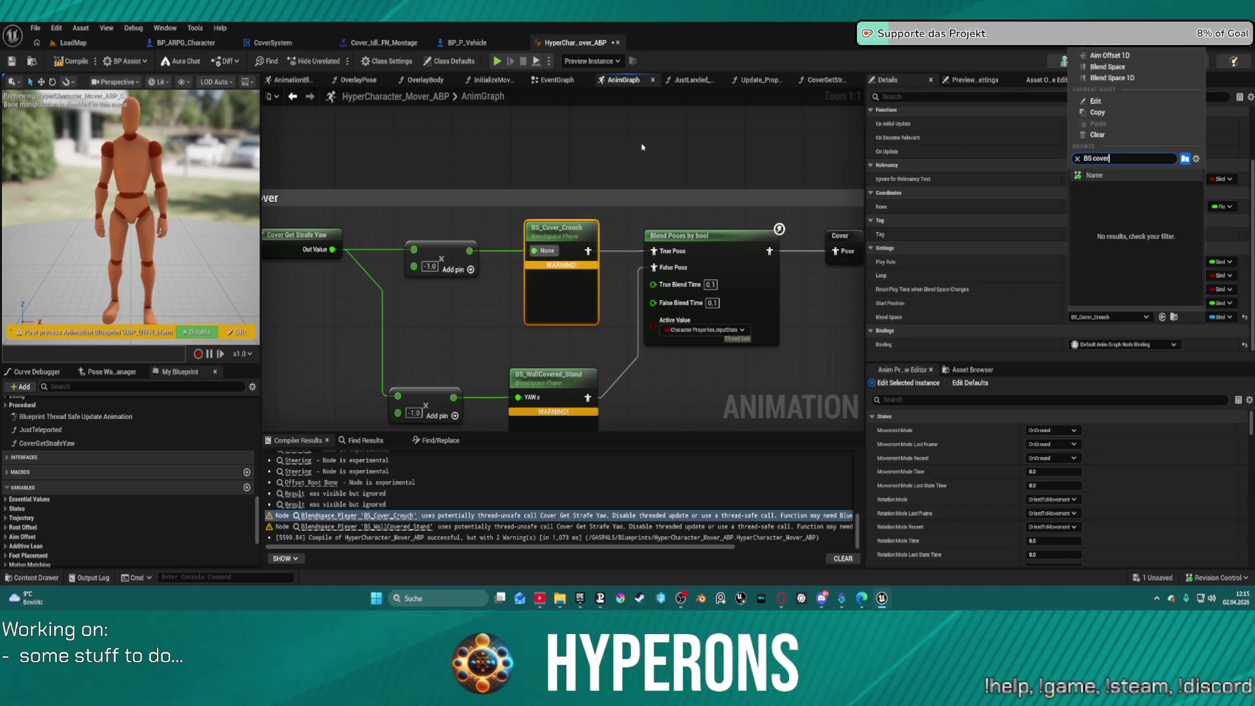
{"action": "key", "text": "Escape"}
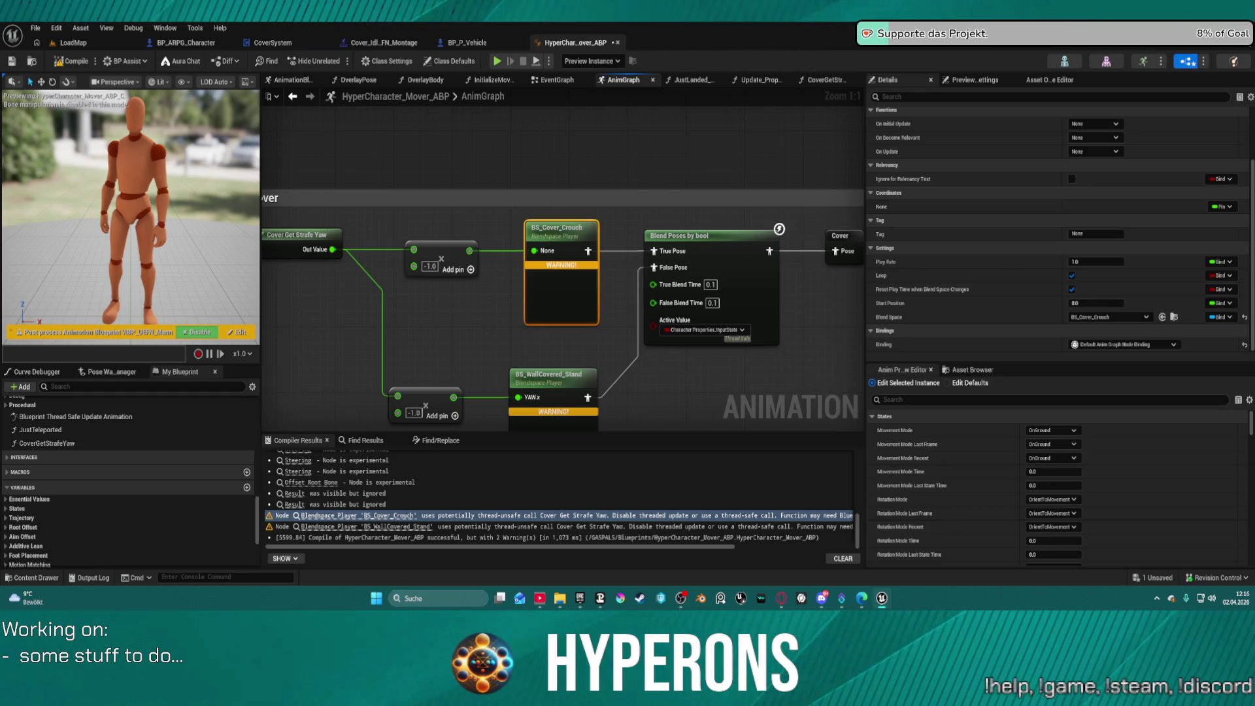
{"action": "key", "text": "Home"}
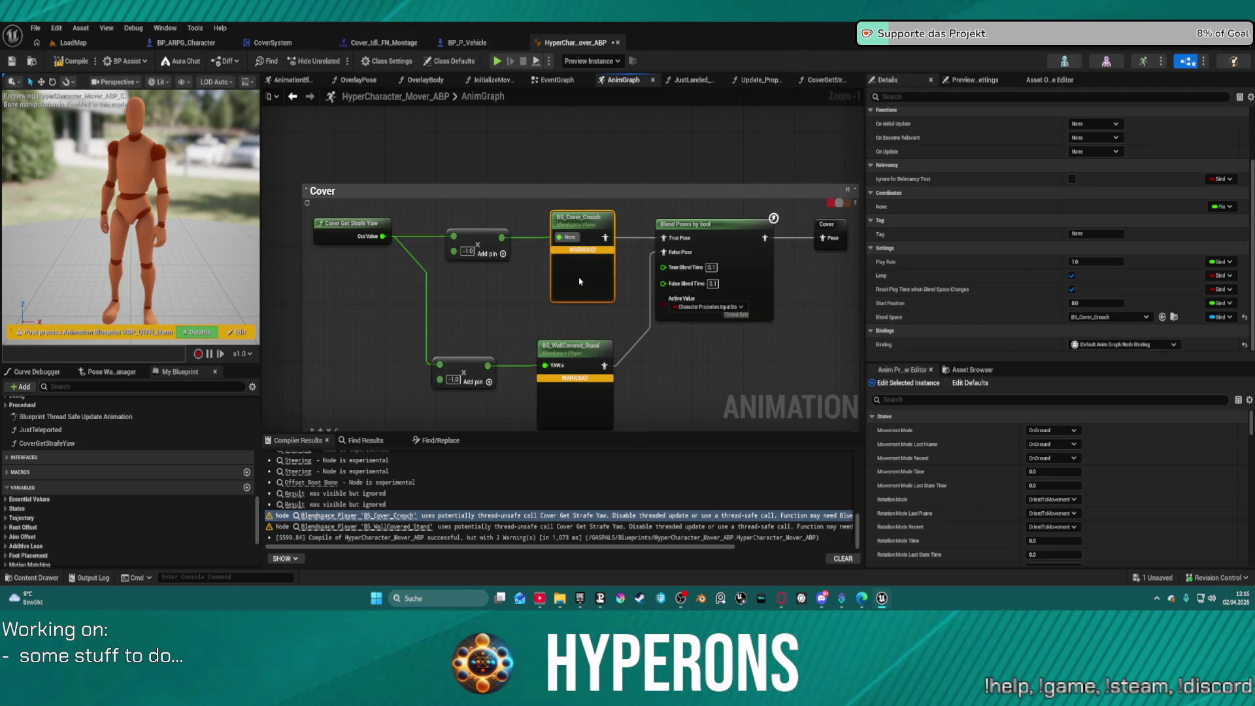
{"action": "double_click", "coordinate": [572, 237]}
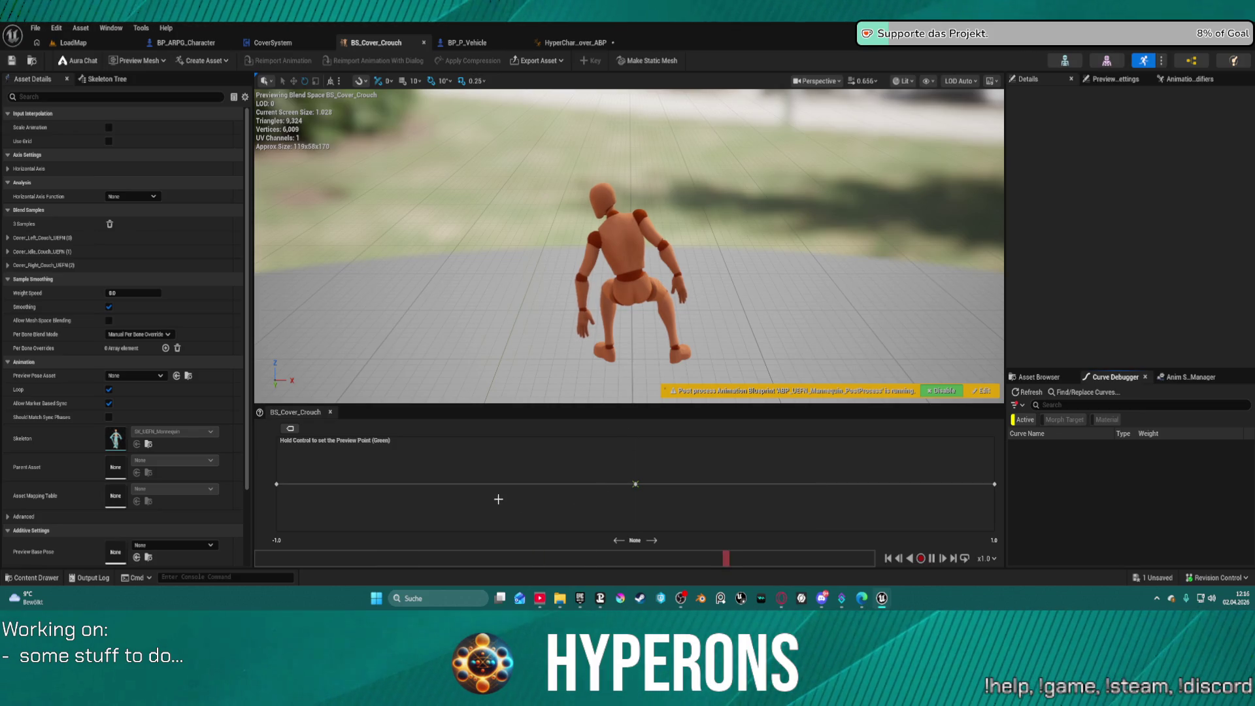
Step: Sweep the crouch preview point from the left end to +1.0, then save BS_Cover_Crouch
{"action": "left_click", "coordinate": [331, 484], "text": "ctrl"}
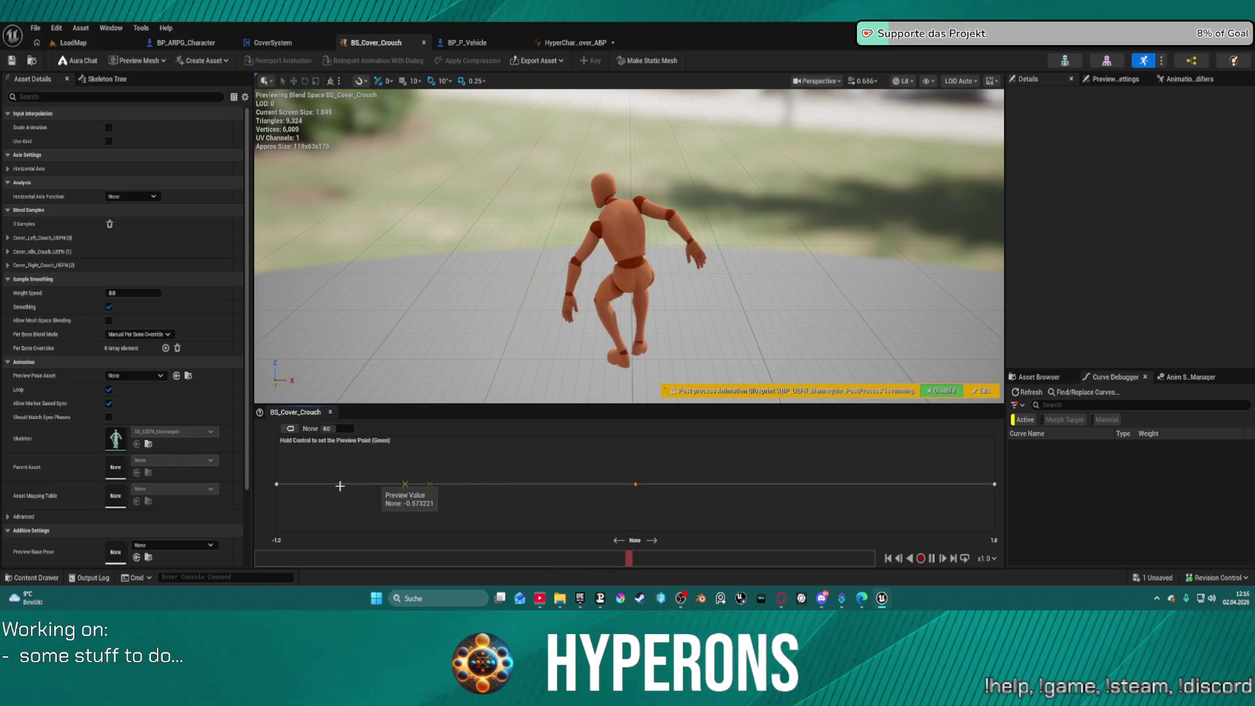
{"action": "mouse_move", "coordinate": [491, 483]}
{"action": "left_mouse_down"}
{"action": "mouse_move", "coordinate": [1006, 478]}
{"action": "mouse_move", "coordinate": [862, 485]}
{"action": "left_mouse_up"}
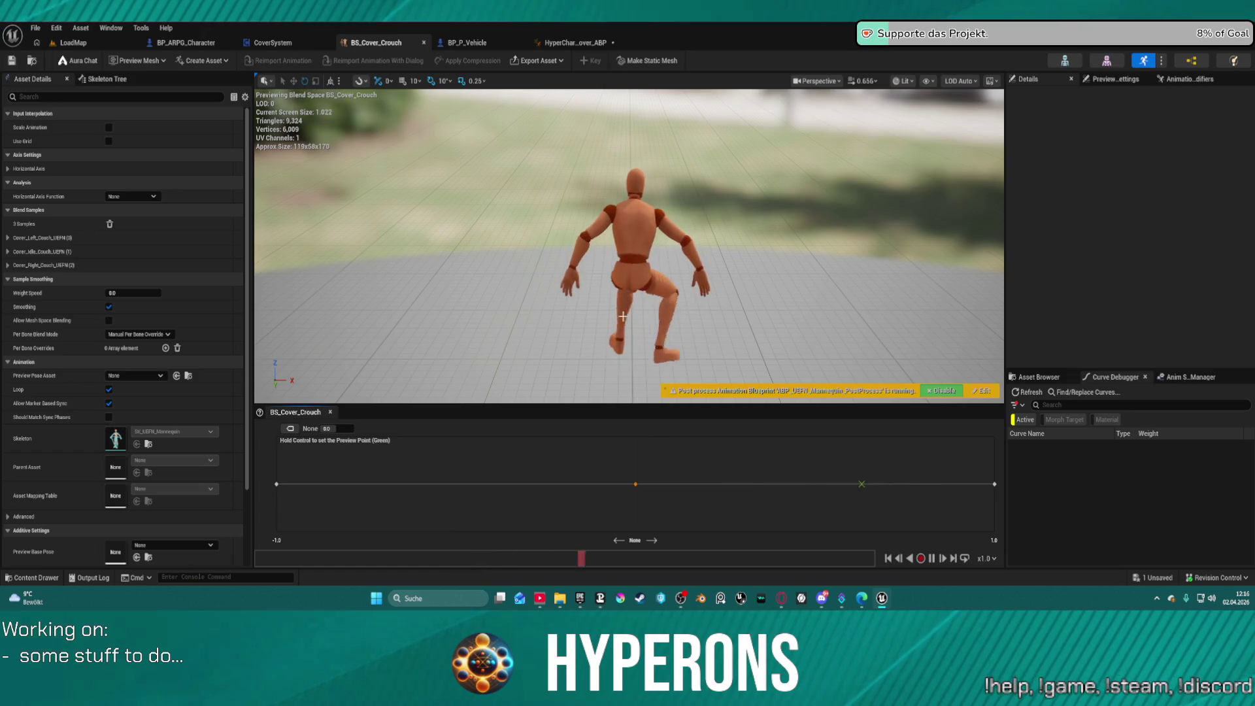
{"action": "key", "text": "ctrl+s"}
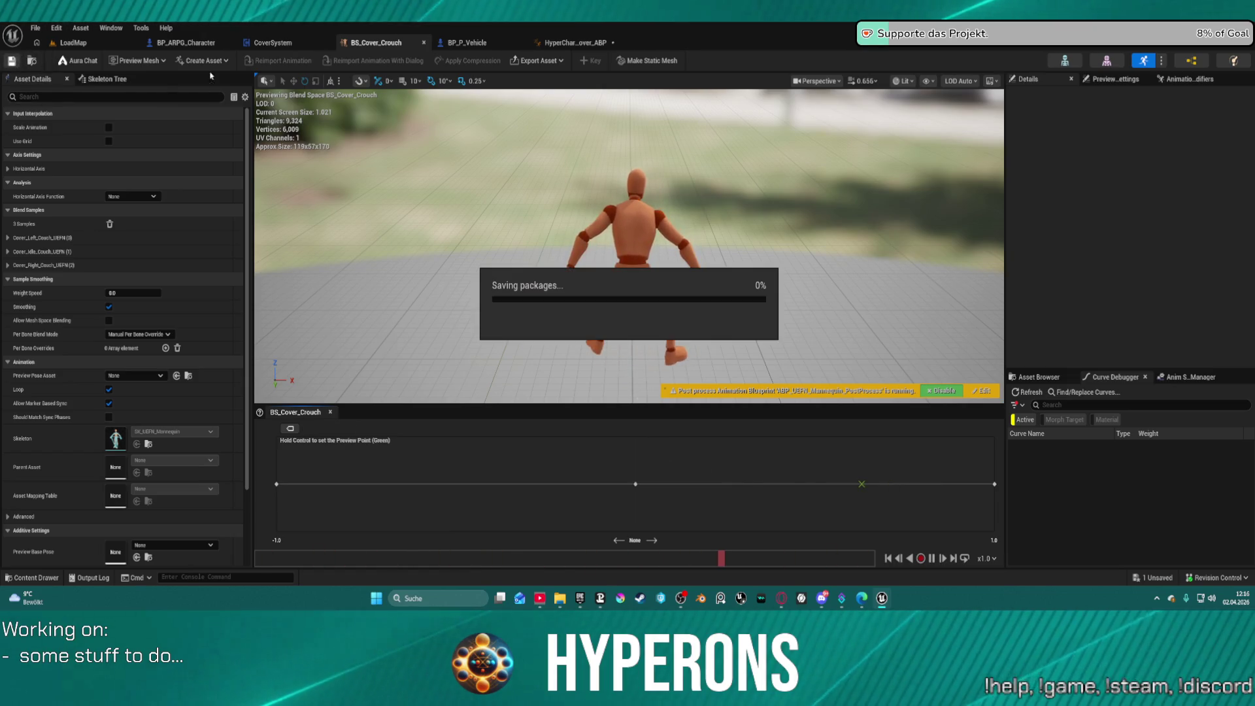
Step: Back in the HyperCharacter_Mover_ABP AnimGraph, read the thread-unsafe Cover Get Strafe Yaw compiler warning
{"action": "left_click", "coordinate": [576, 42]}
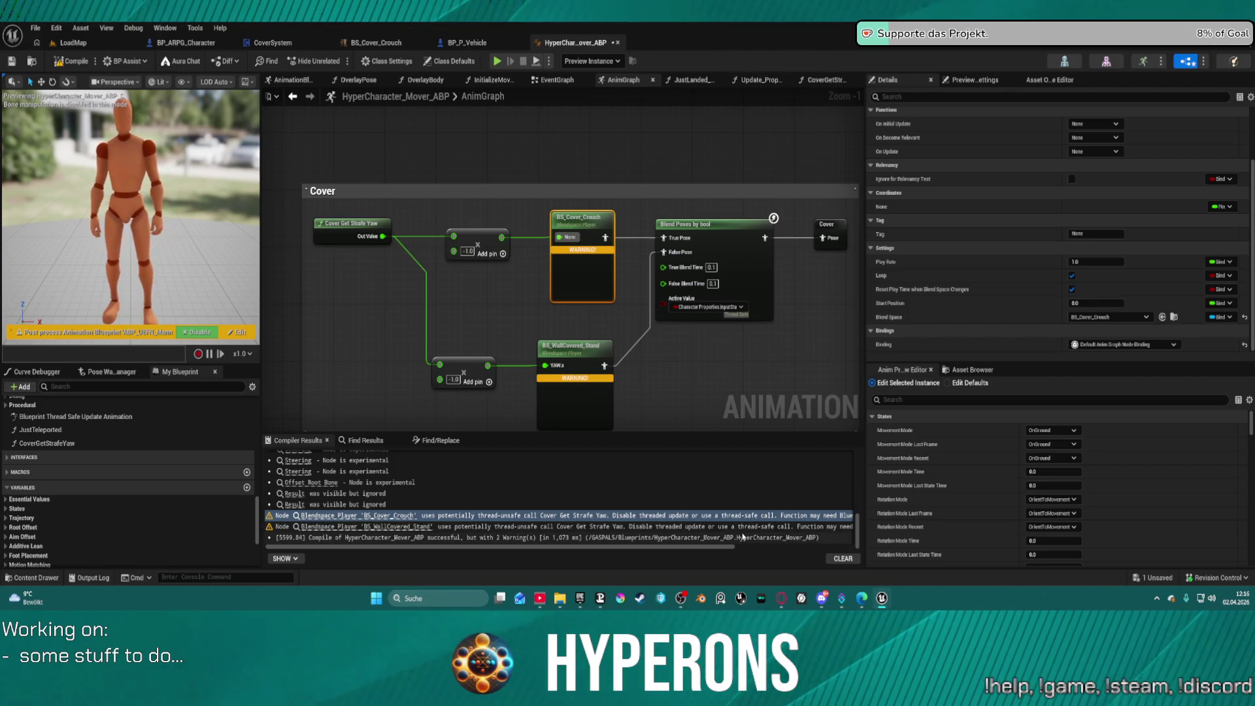
{"action": "left_click_drag", "start_coordinate": [740, 547], "coordinate": [861, 551]}
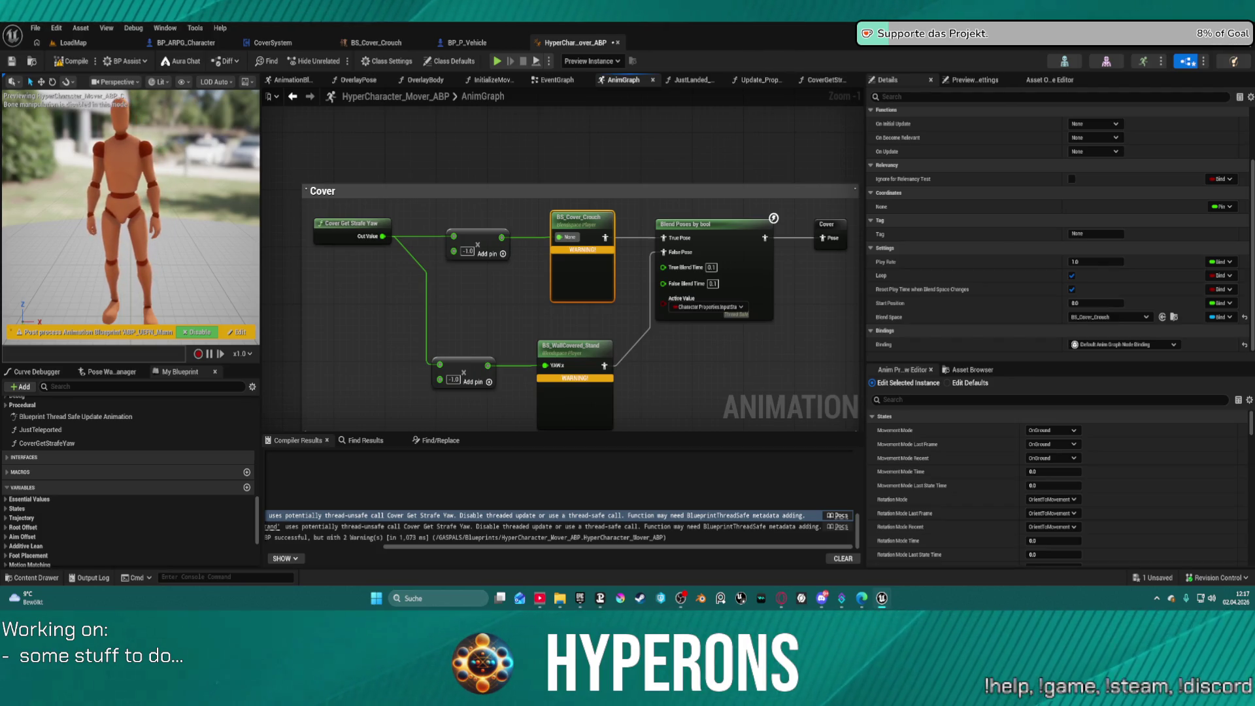
{"action": "left_click", "coordinate": [588, 517]}
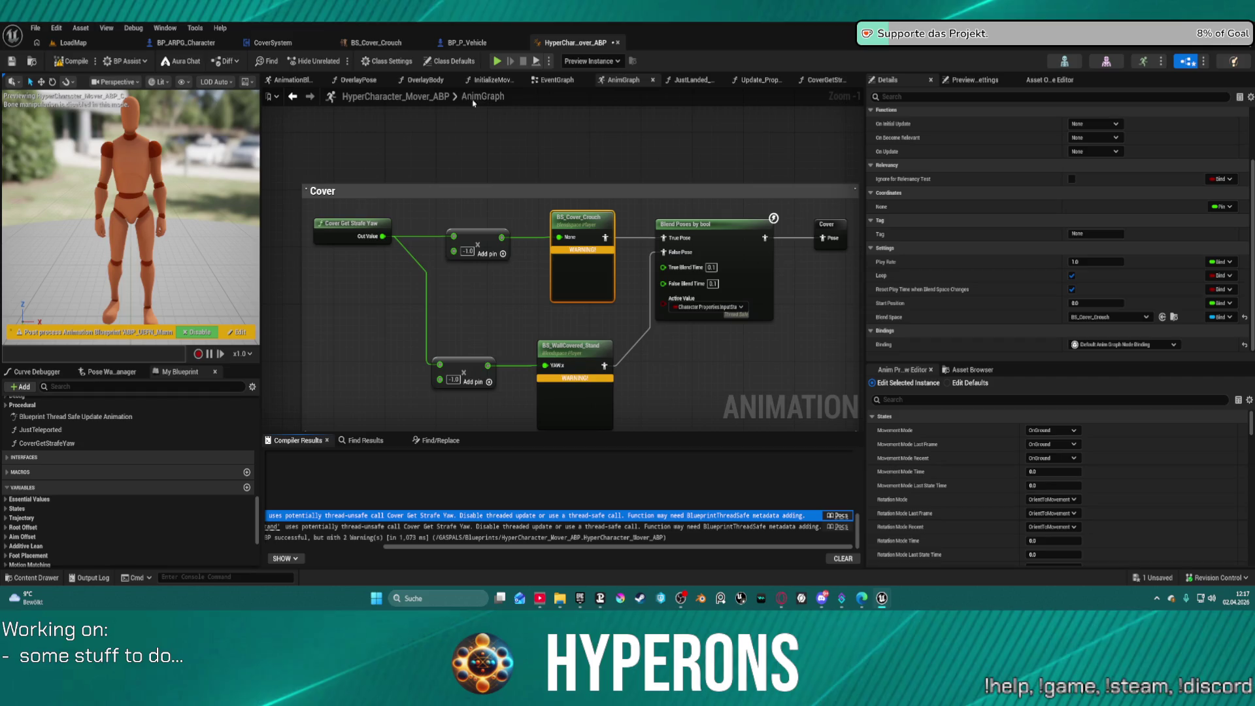
{"action": "double_click", "coordinate": [493, 99]}
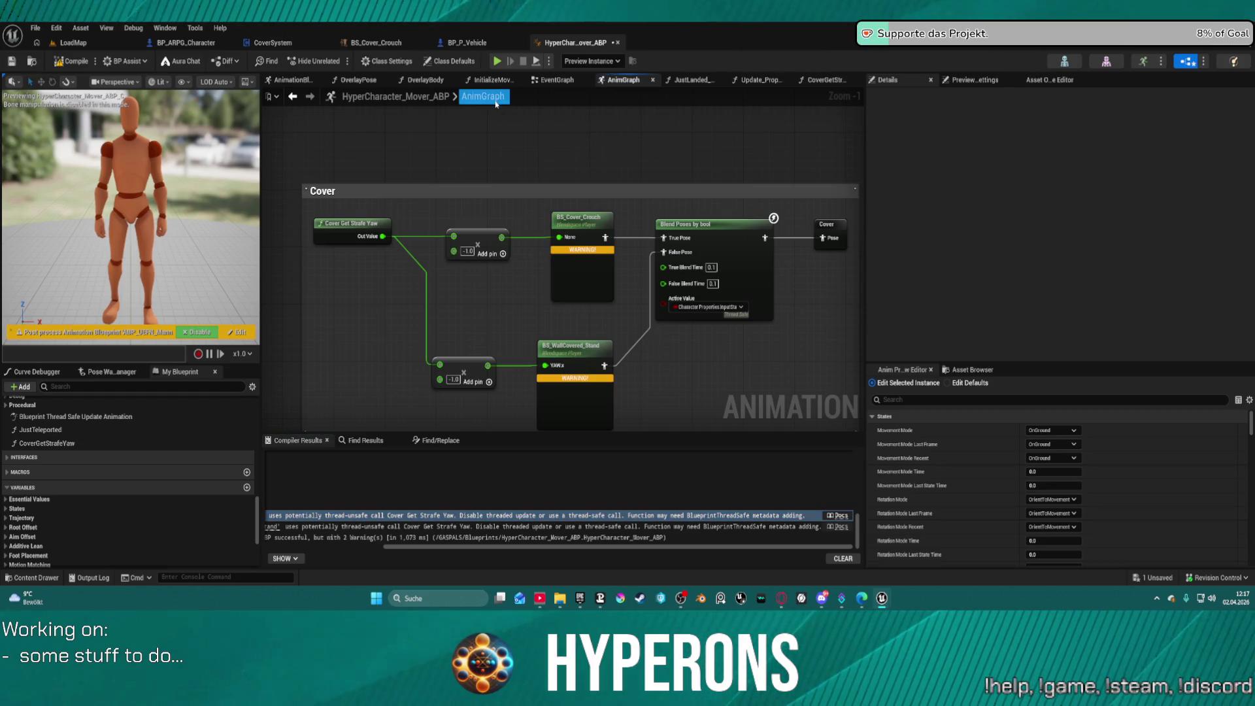
Step: Paste a Slot 'CoverSlot' node, shift the Hoverbike Overlay nodes left, and wire it into Pose History's Source
{"action": "scroll", "coordinate": [505, 145], "scroll_direction": "down", "scroll_amount": 10}
{"action": "scroll", "coordinate": [506, 145], "scroll_direction": "up", "scroll_amount": 9}
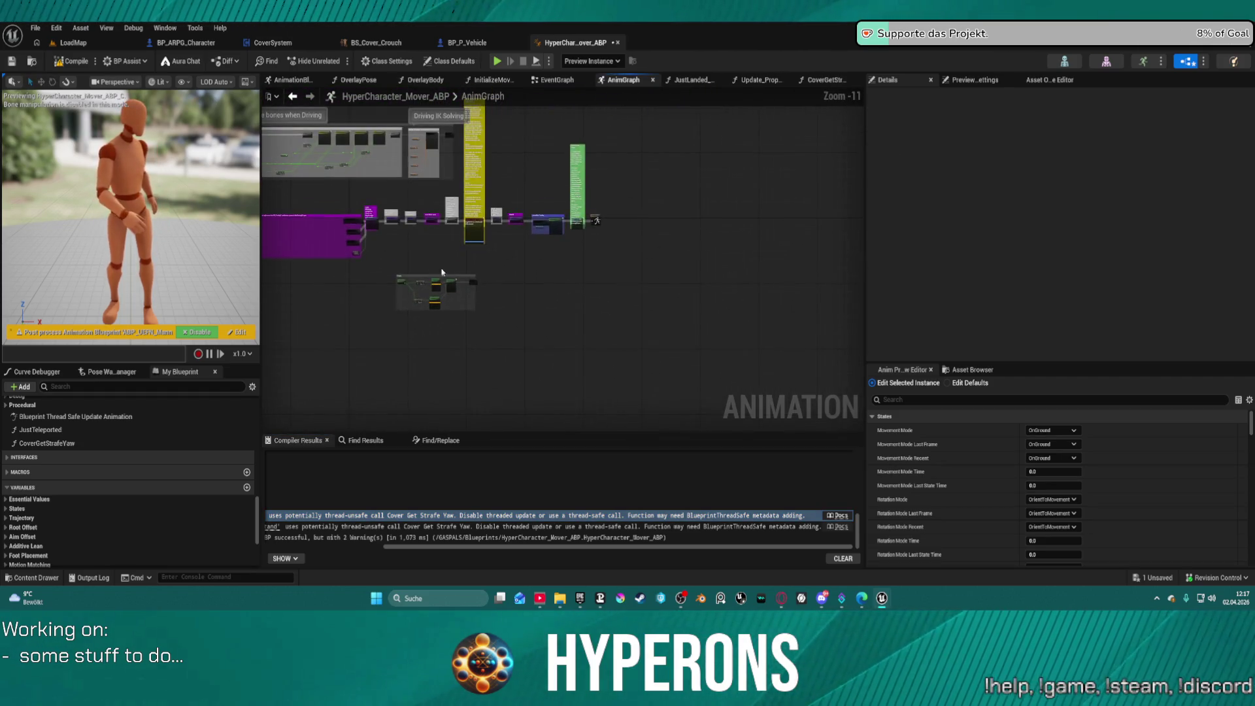
{"action": "mouse_move", "coordinate": [393, 163]}
{"action": "left_mouse_down"}
{"action": "mouse_move", "coordinate": [317, 156]}
{"action": "mouse_move", "coordinate": [481, 197]}
{"action": "mouse_move", "coordinate": [543, 293]}
{"action": "left_mouse_up"}
{"action": "key", "text": "ctrl+v"}
{"action": "left_click_drag", "start_coordinate": [471, 231], "coordinate": [440, 219]}
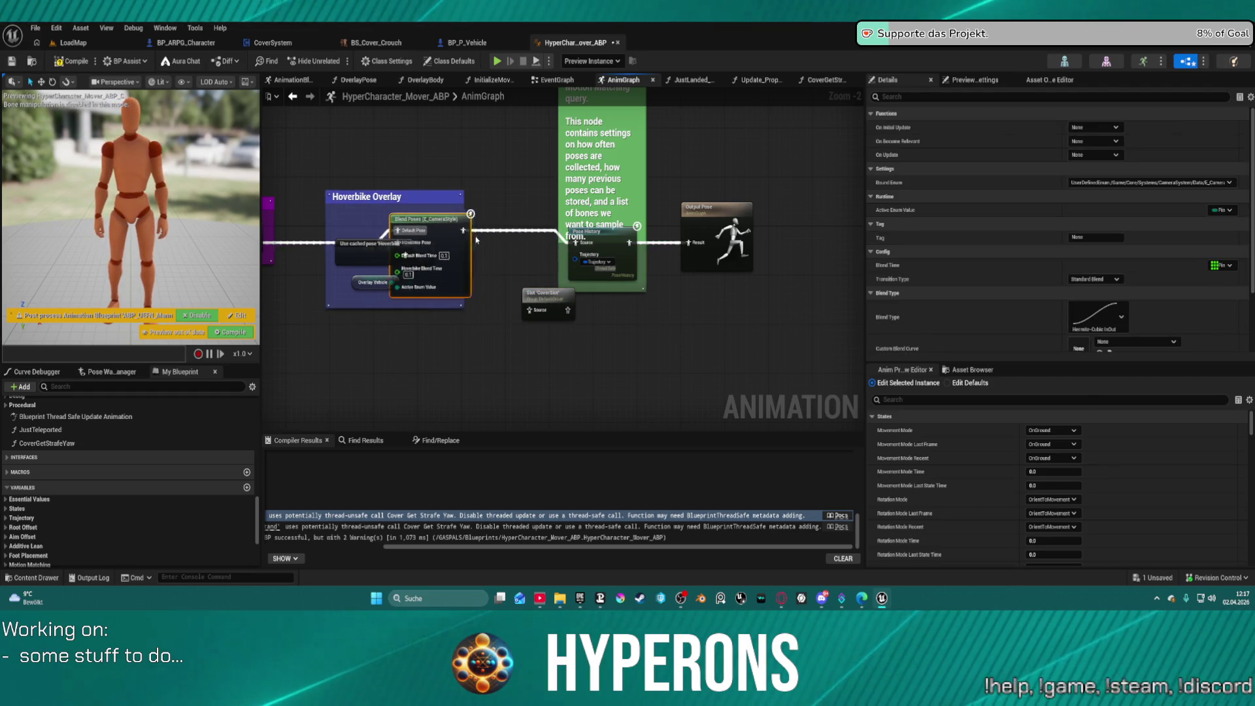
{"action": "left_click_drag", "start_coordinate": [342, 228], "coordinate": [439, 308]}
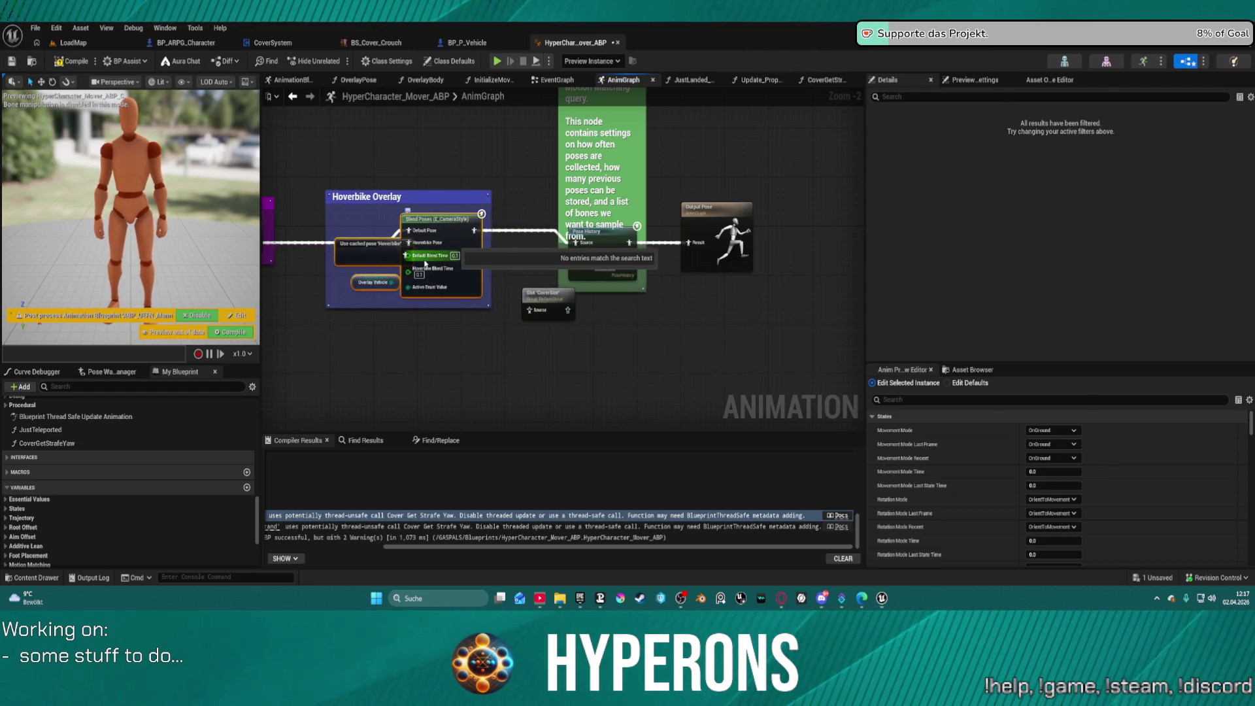
{"action": "mouse_move", "coordinate": [447, 232]}
{"action": "left_mouse_down"}
{"action": "mouse_move", "coordinate": [410, 232]}
{"action": "mouse_move", "coordinate": [529, 310]}
{"action": "mouse_move", "coordinate": [577, 243]}
{"action": "left_mouse_up"}
{"action": "left_click", "coordinate": [615, 249]}
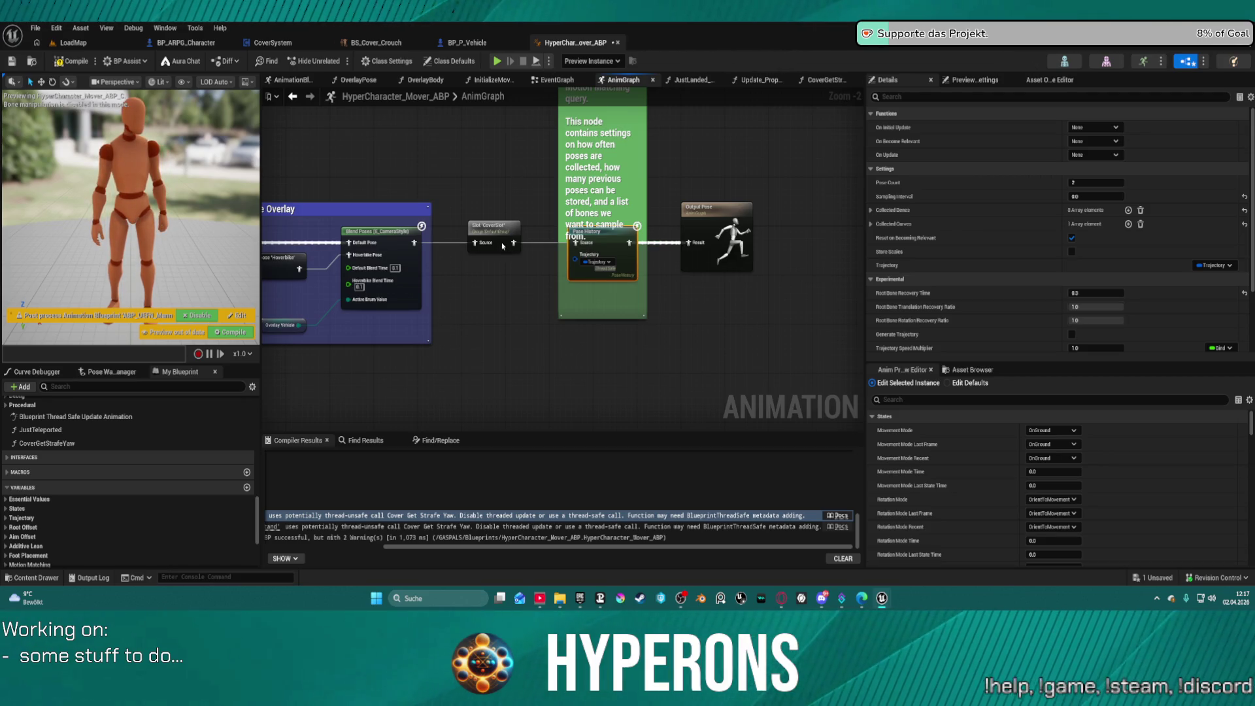
{"action": "scroll", "coordinate": [502, 246], "scroll_direction": "up", "scroll_amount": 2}
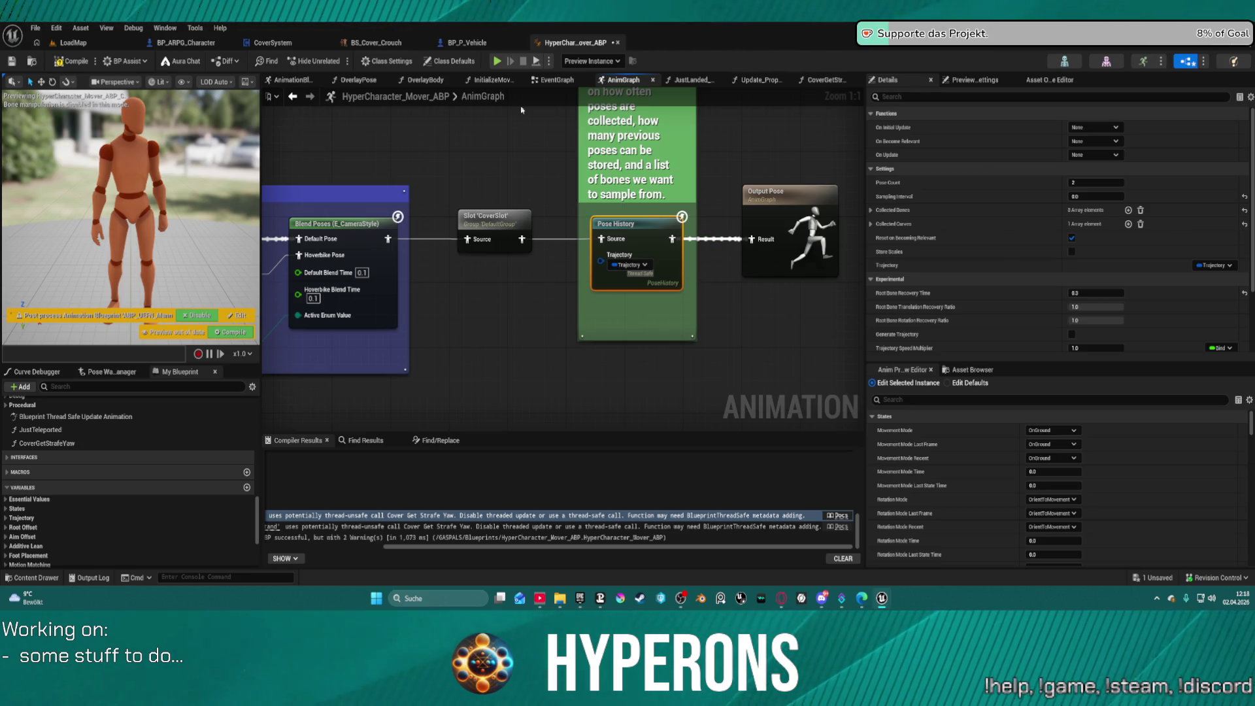
Step: Add a Blend Poses by bool node from the CoverSlot output
{"action": "left_click_drag", "start_coordinate": [654, 294], "coordinate": [486, 281]}
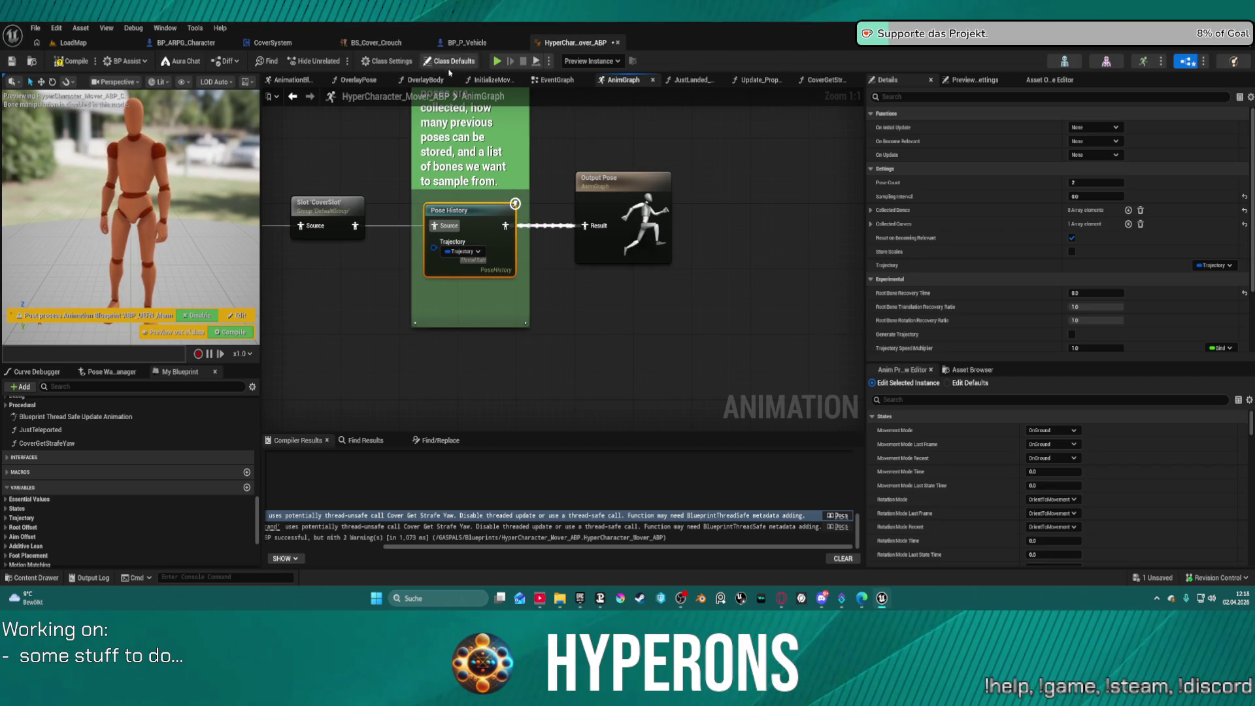
{"action": "mouse_move", "coordinate": [672, 322]}
{"action": "left_mouse_down"}
{"action": "mouse_move", "coordinate": [435, 135]}
{"action": "mouse_move", "coordinate": [687, 154]}
{"action": "left_mouse_up"}
{"action": "left_click_drag", "start_coordinate": [354, 226], "coordinate": [495, 224]}
{"action": "type", "text": "blend"}
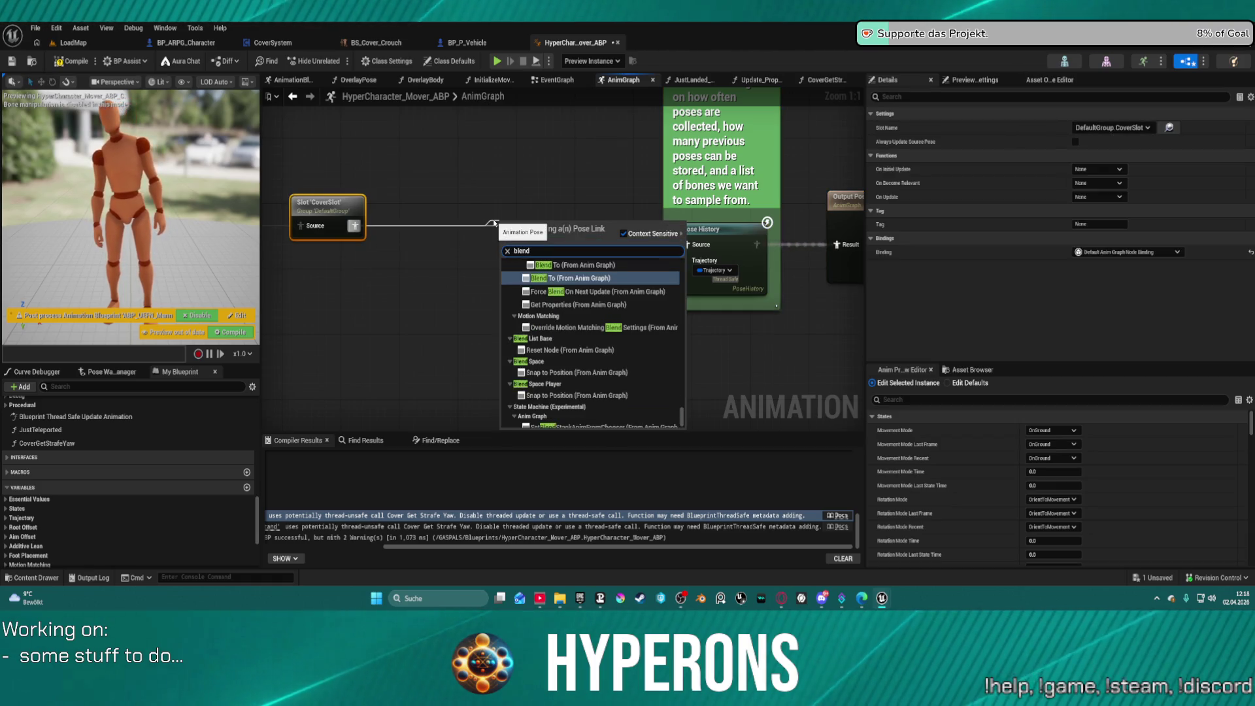
{"action": "type", "text": "pose"}
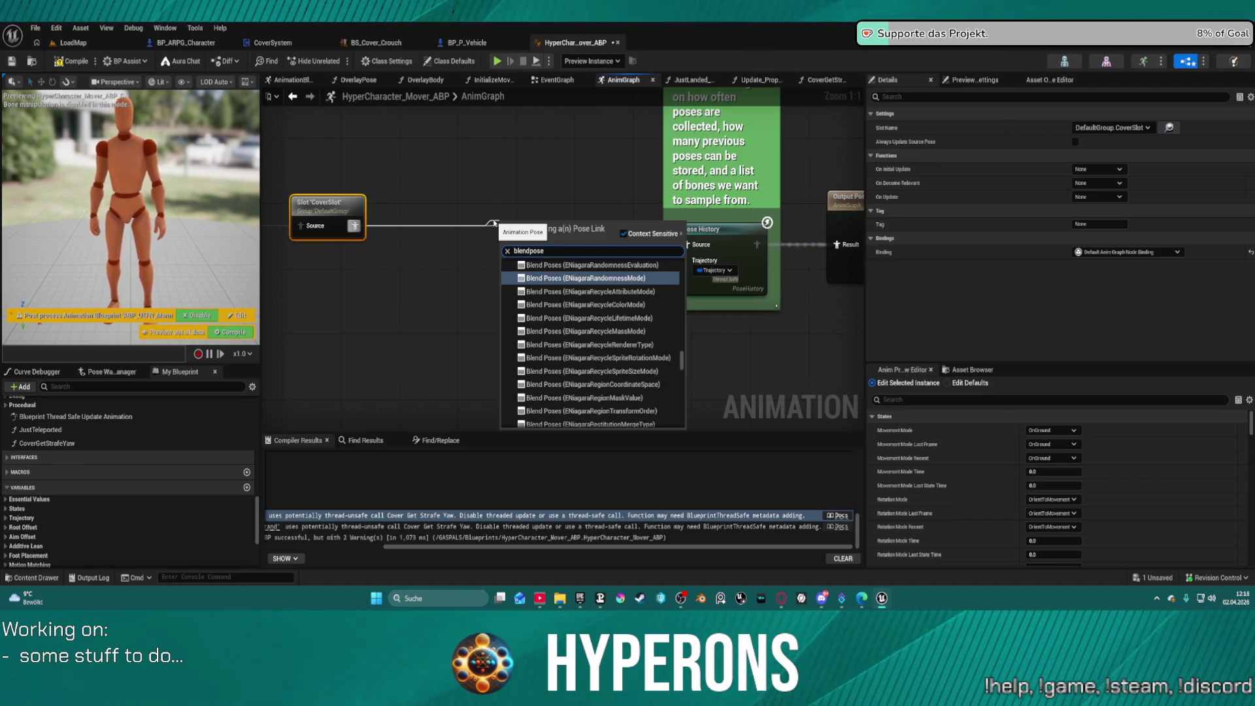
{"action": "type", "text": "by"}
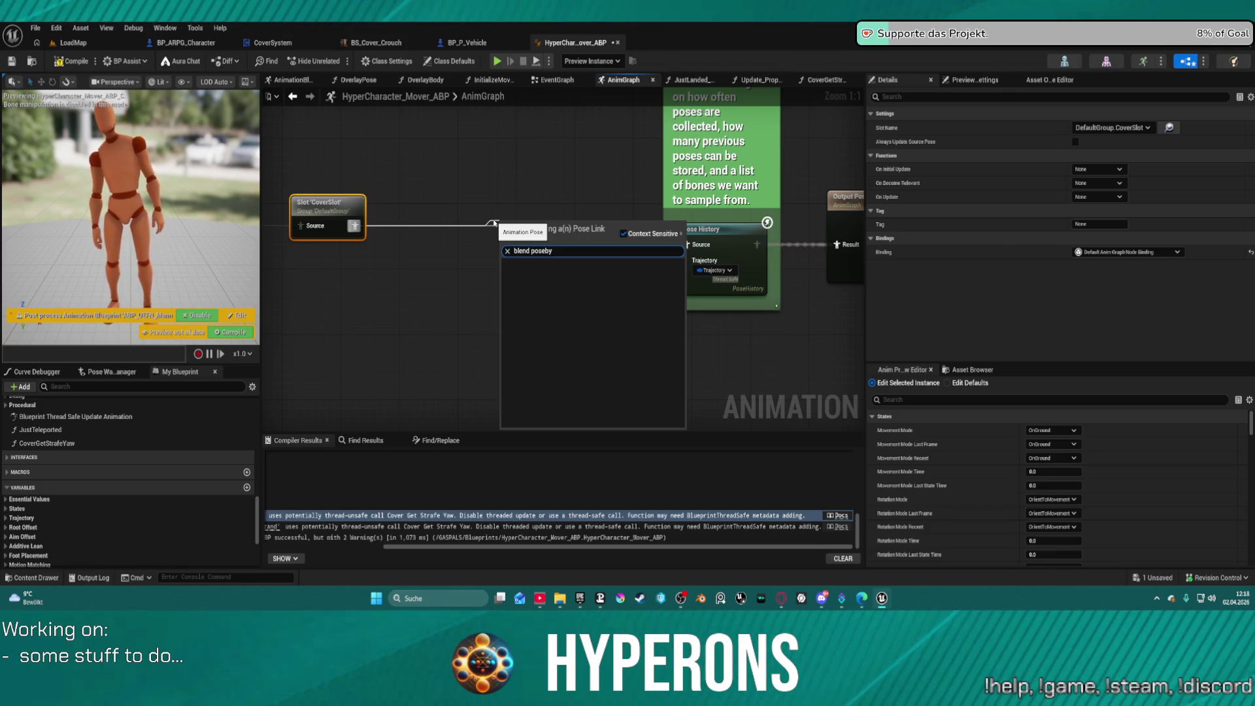
{"action": "key", "text": "Right"}
{"action": "key", "text": "Right"}
{"action": "key", "text": "Right"}
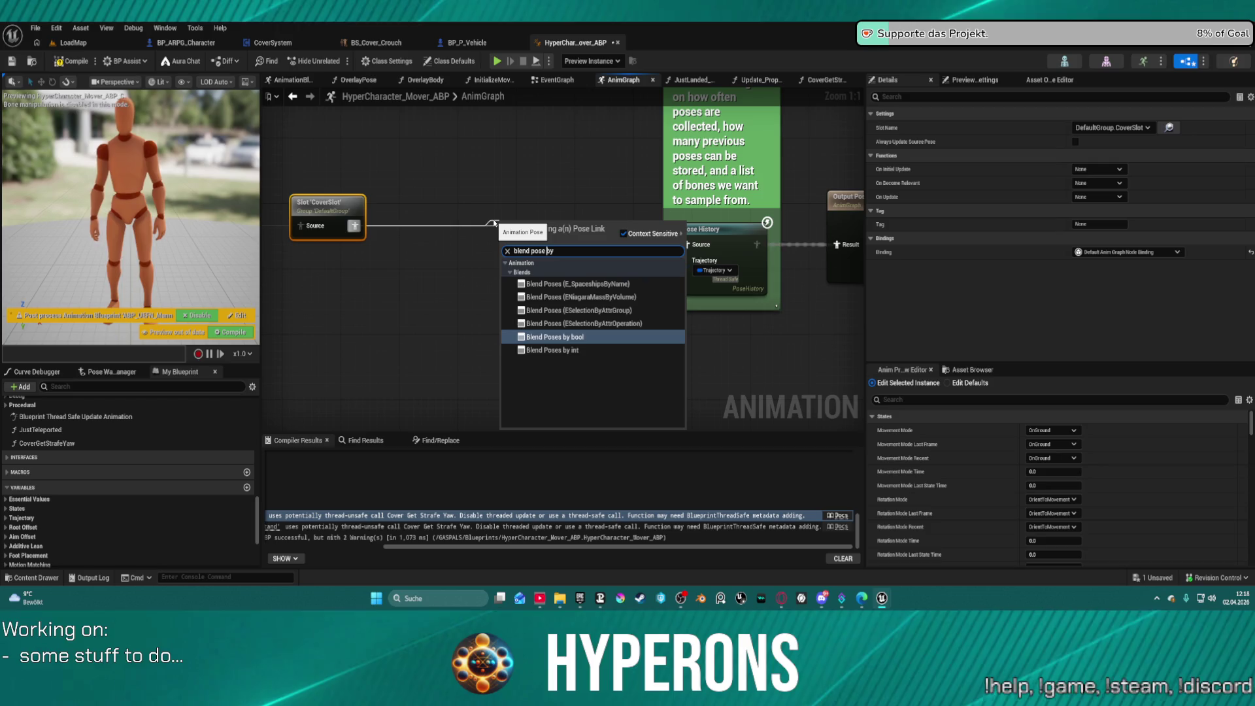
{"action": "key", "text": "Return"}
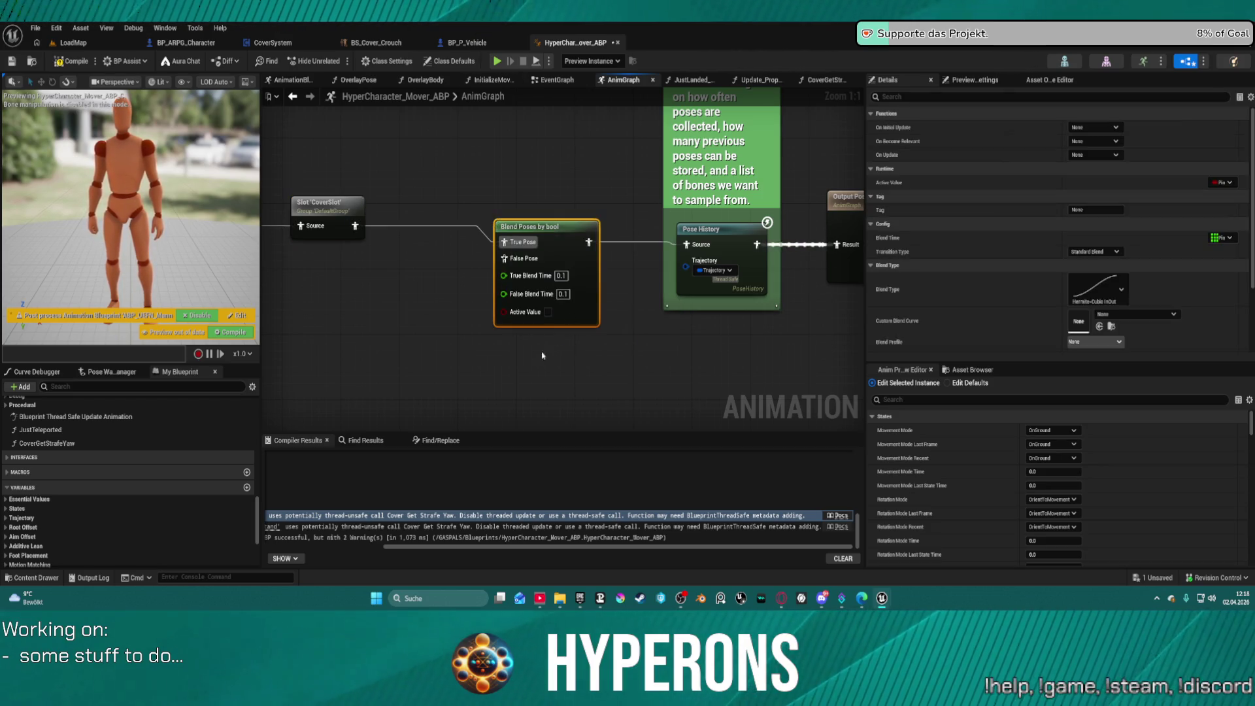
{"action": "left_click_drag", "start_coordinate": [516, 228], "coordinate": [510, 220]}
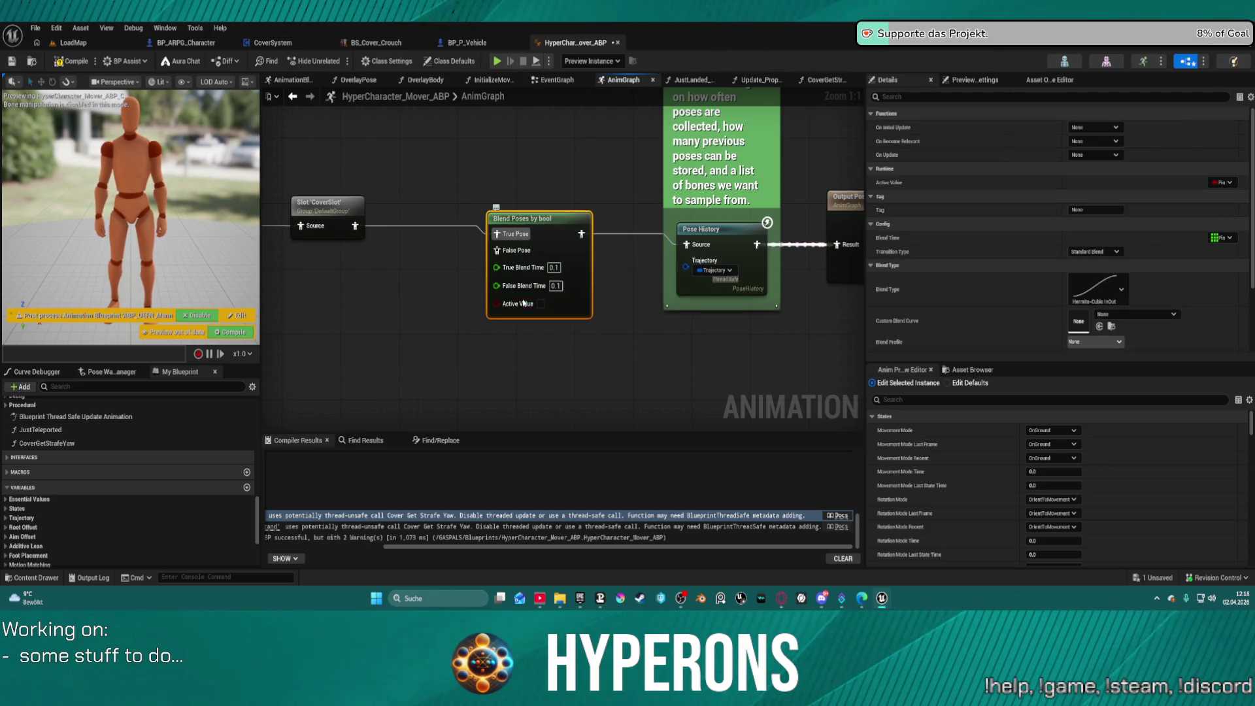
{"action": "scroll", "coordinate": [1084, 337], "scroll_direction": "down", "scroll_amount": 2}
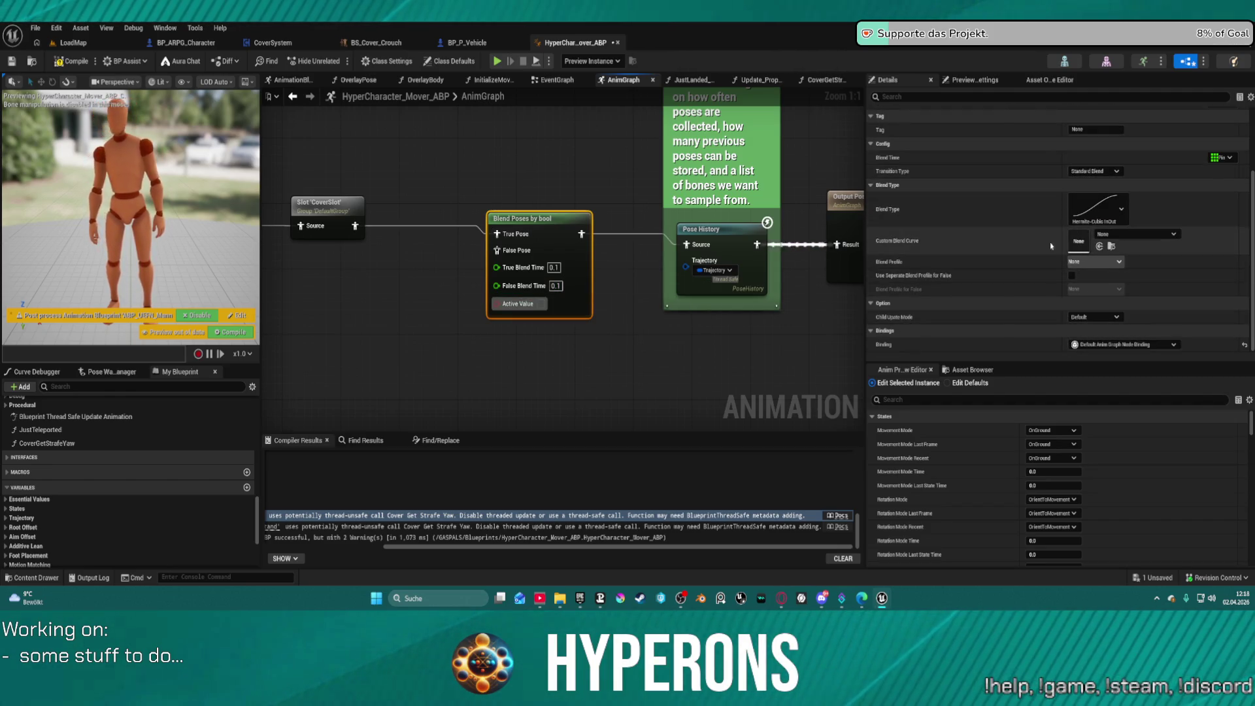
{"action": "scroll", "coordinate": [997, 192], "scroll_direction": "up", "scroll_amount": 2}
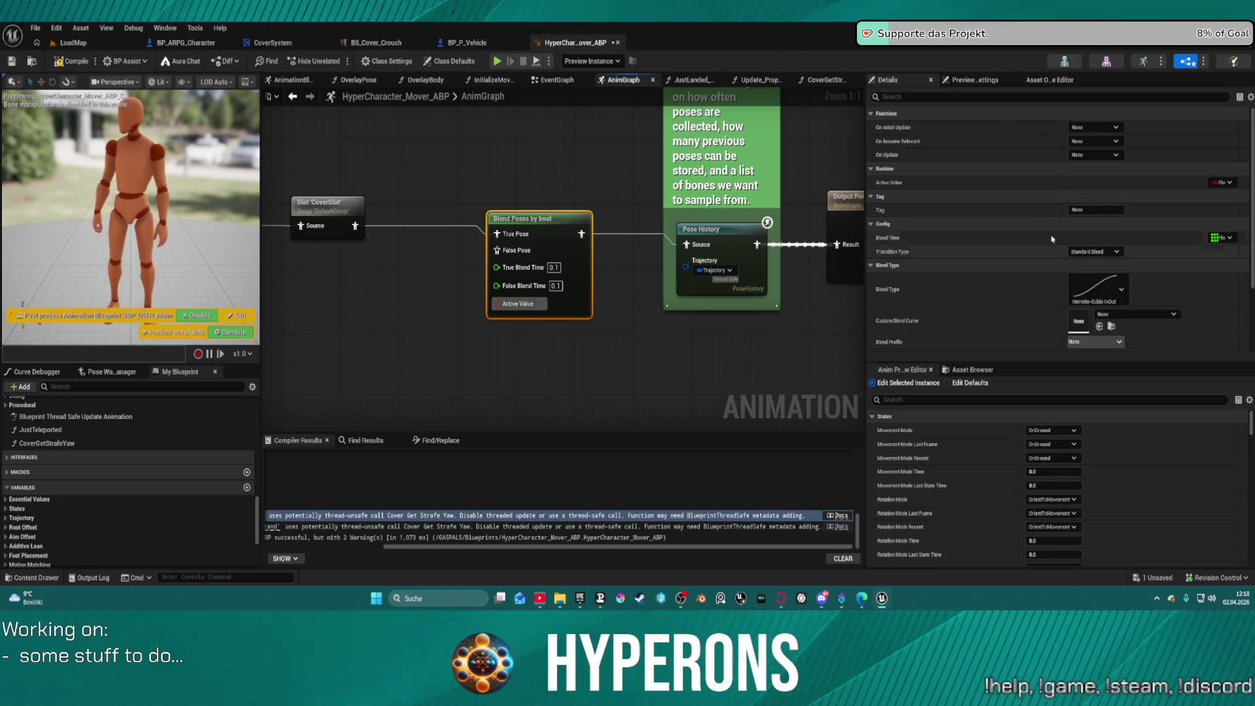
Step: Bind the blend's Active Value to Character Properties > InputState > WantsToCrouch
{"action": "left_click", "coordinate": [1221, 182]}
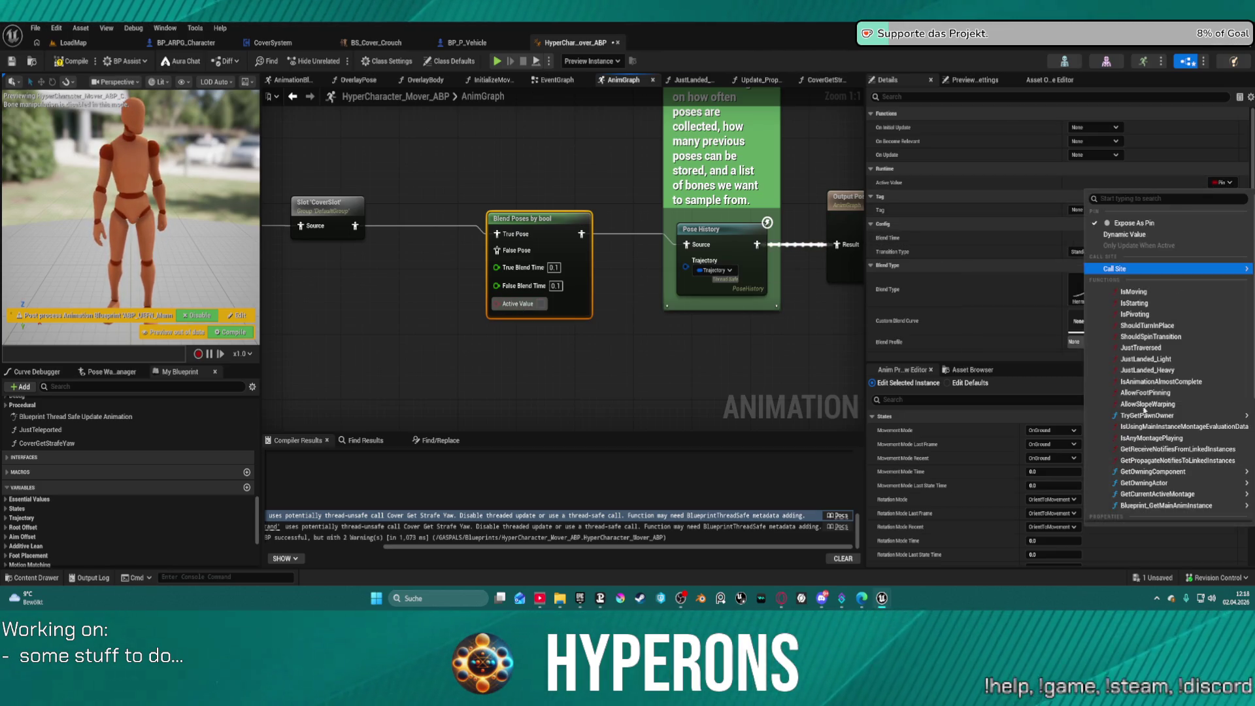
{"action": "scroll", "coordinate": [1166, 445], "scroll_direction": "down", "scroll_amount": 2}
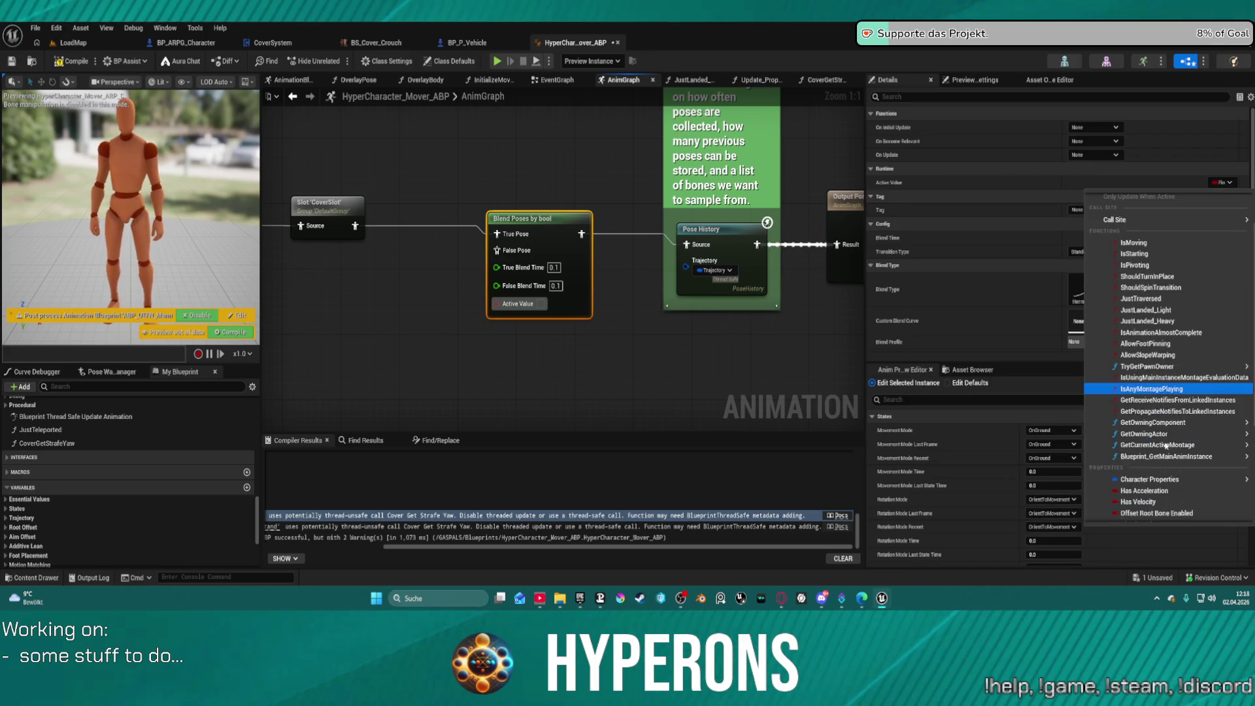
{"action": "scroll", "coordinate": [1166, 445], "scroll_direction": "down", "scroll_amount": 2}
{"action": "mouse_move", "coordinate": [1114, 433]}
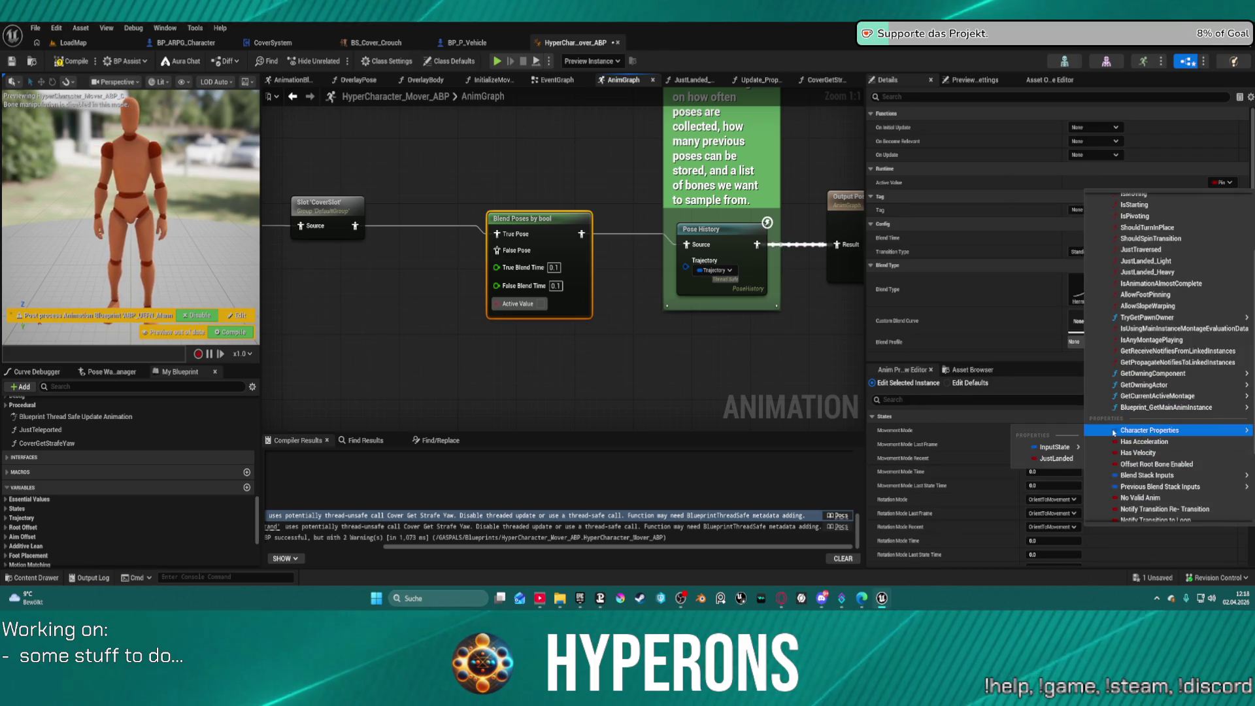
{"action": "mouse_move", "coordinate": [1115, 475]}
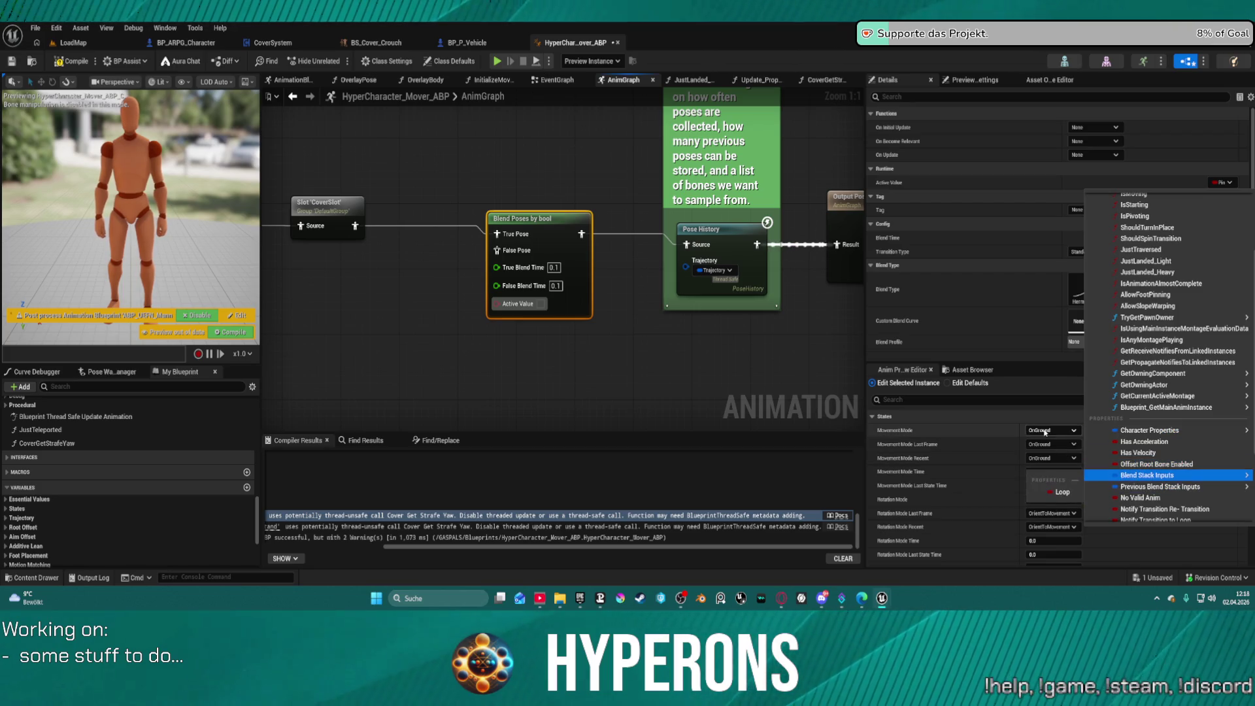
{"action": "mouse_move", "coordinate": [1057, 446]}
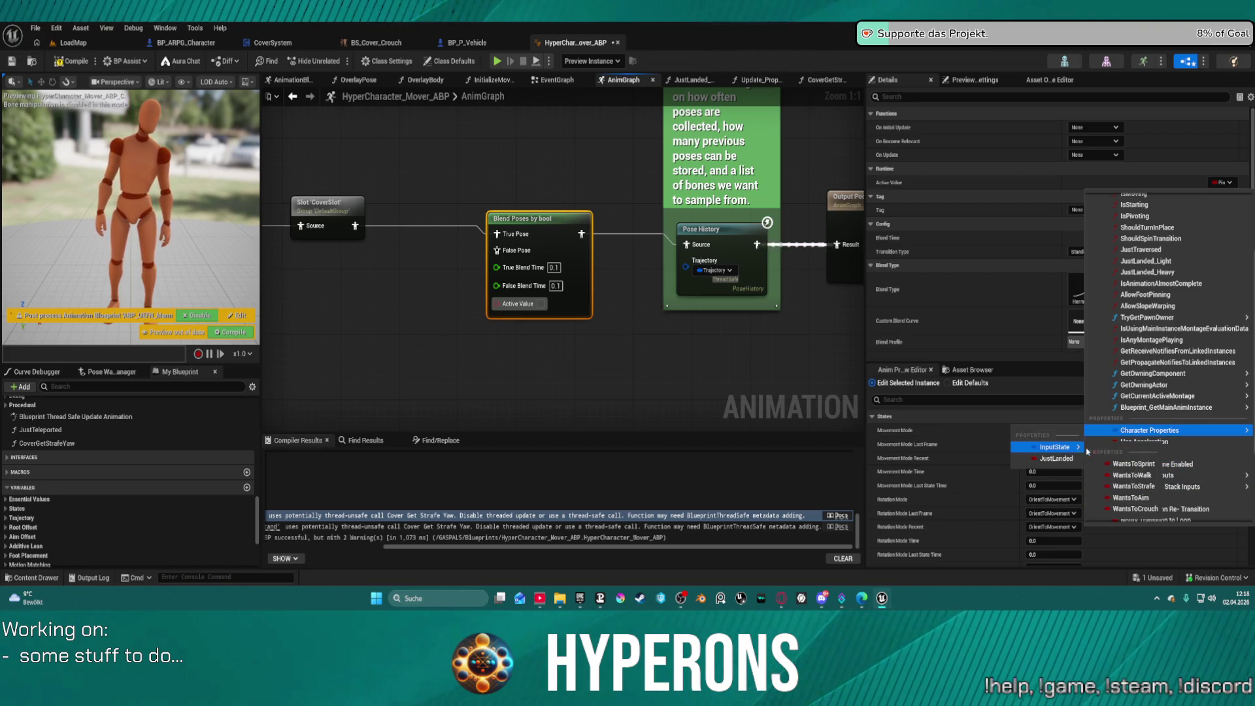
{"action": "left_click", "coordinate": [1130, 509]}
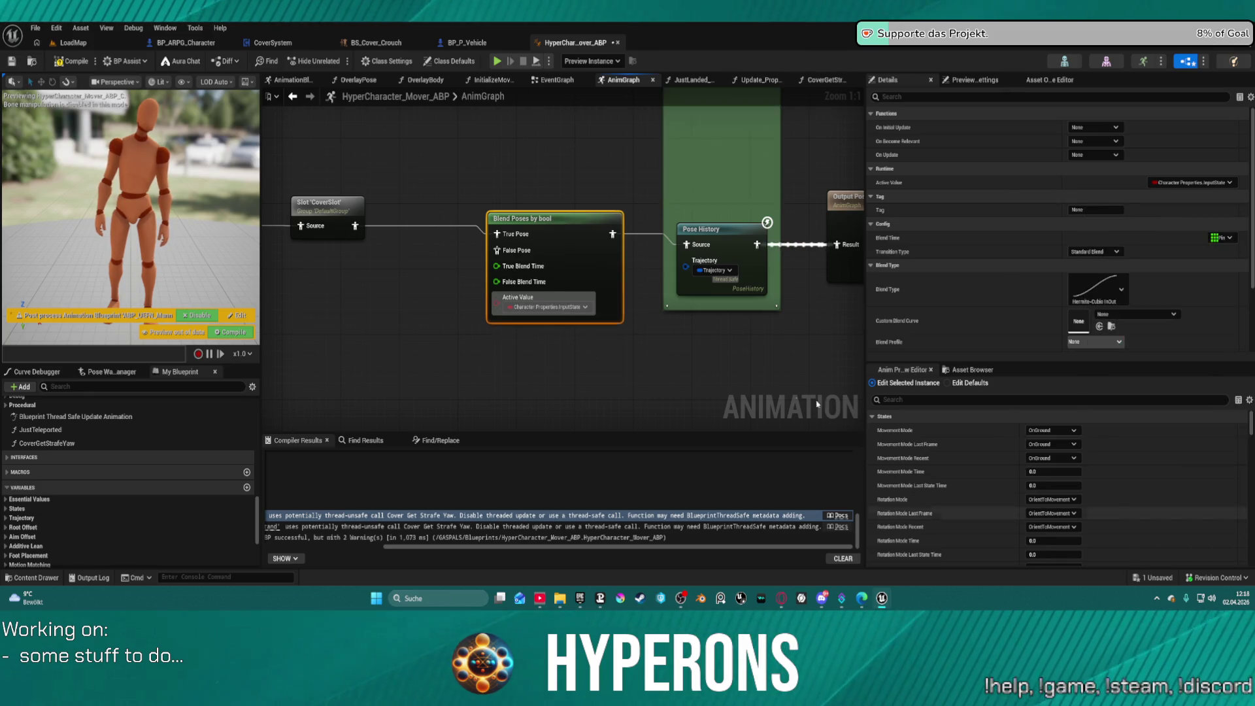
Step: Rewire the Slot 'CoverSlot' output into the Blend Poses by bool False Pose pin
{"action": "left_click_drag", "start_coordinate": [568, 246], "coordinate": [569, 230]}
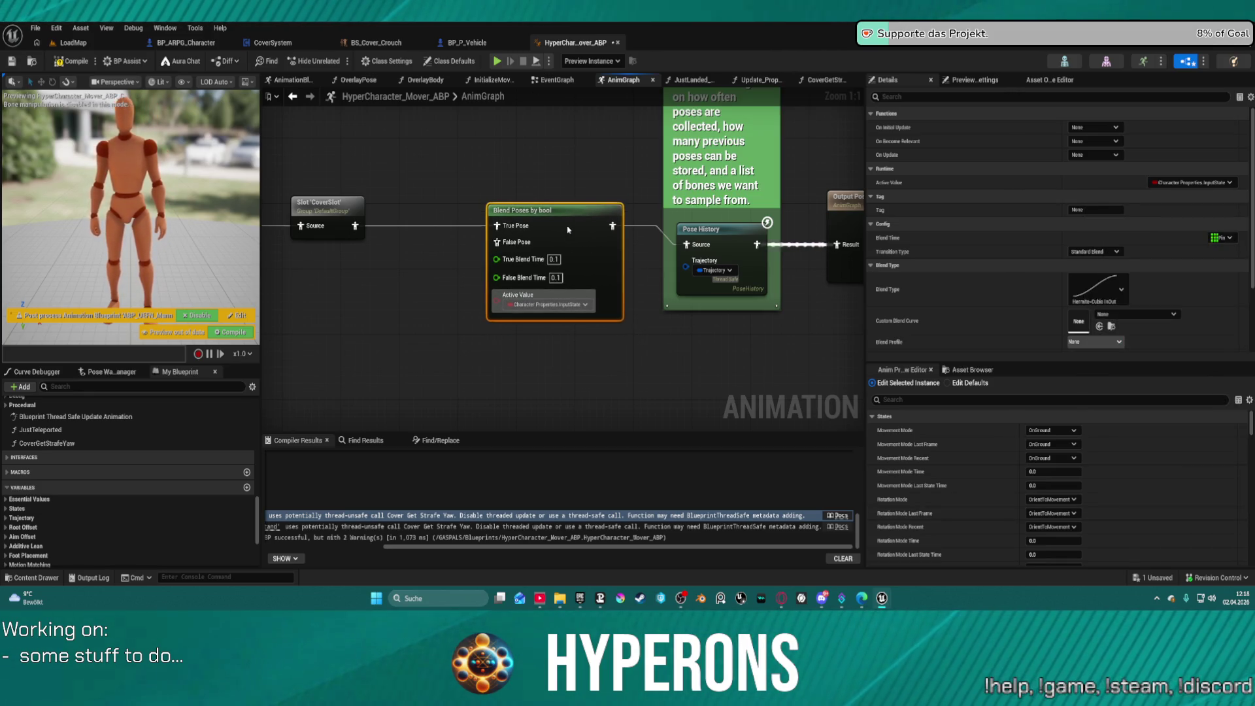
{"action": "left_click_drag", "start_coordinate": [478, 229], "coordinate": [592, 260]}
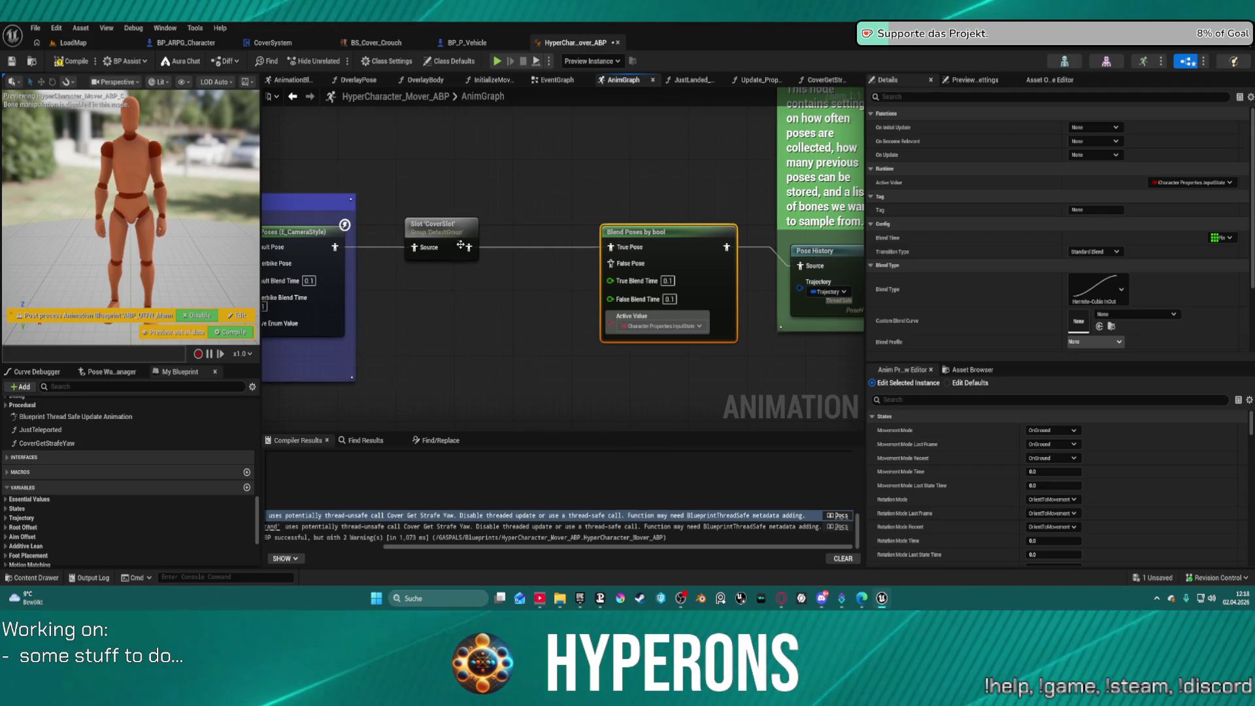
{"action": "left_click", "coordinate": [441, 229]}
{"action": "left_click_drag", "start_coordinate": [469, 247], "coordinate": [610, 263]}
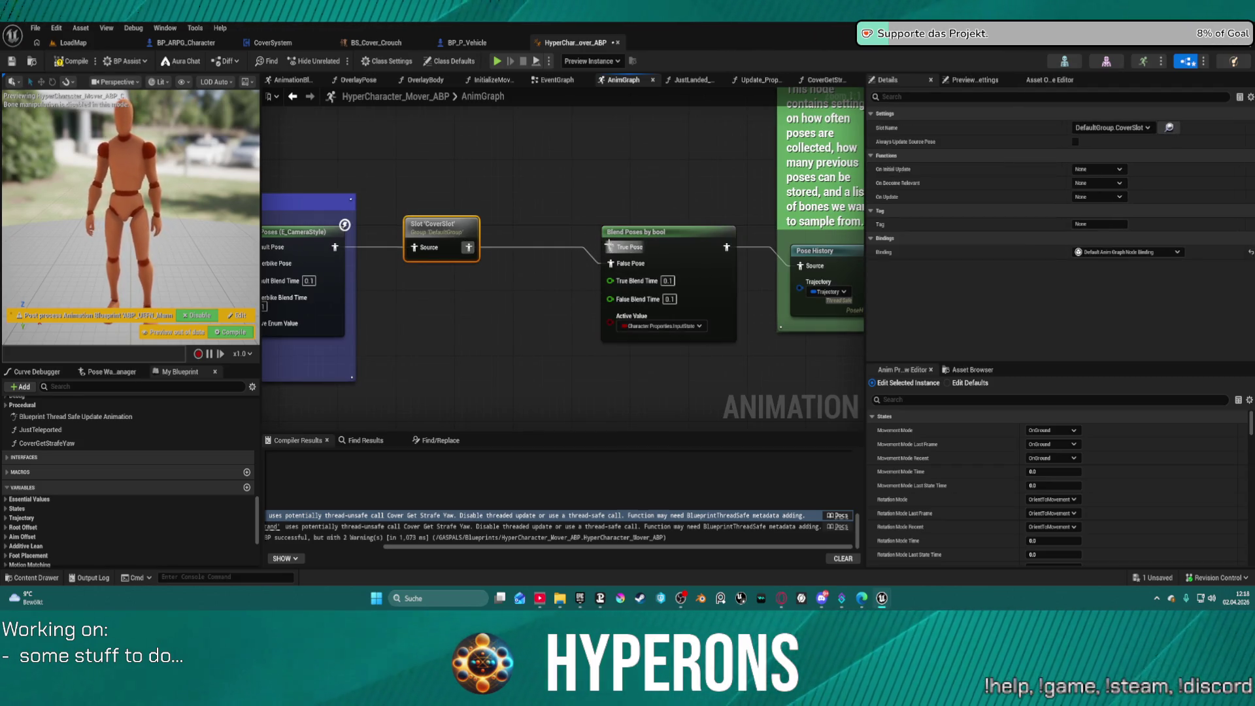
{"action": "left_click", "coordinate": [614, 239]}
Step: Feed a Use cached pose 'Cover' node into the Blend Poses by bool True Pose
{"action": "key", "text": "c"}
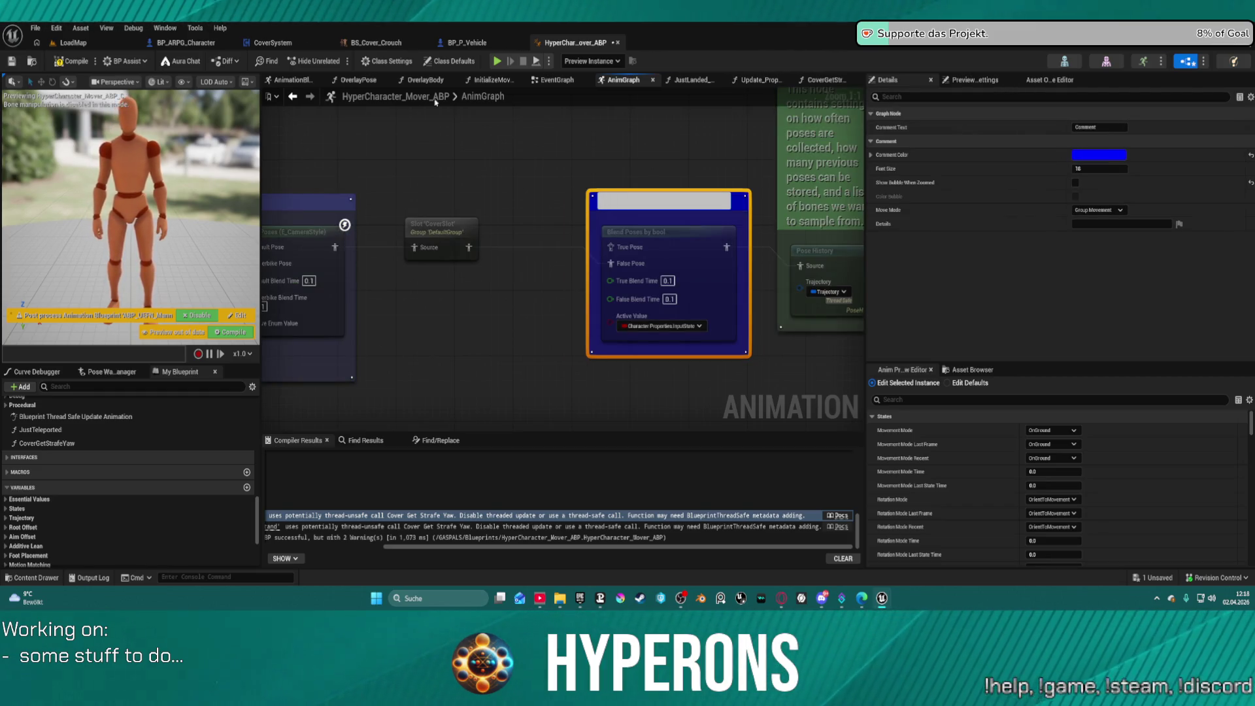
{"action": "key", "text": "Escape"}
{"action": "key", "text": "ctrl+z"}
{"action": "left_click_drag", "start_coordinate": [611, 247], "coordinate": [503, 149]}
{"action": "type", "text": "cover"}
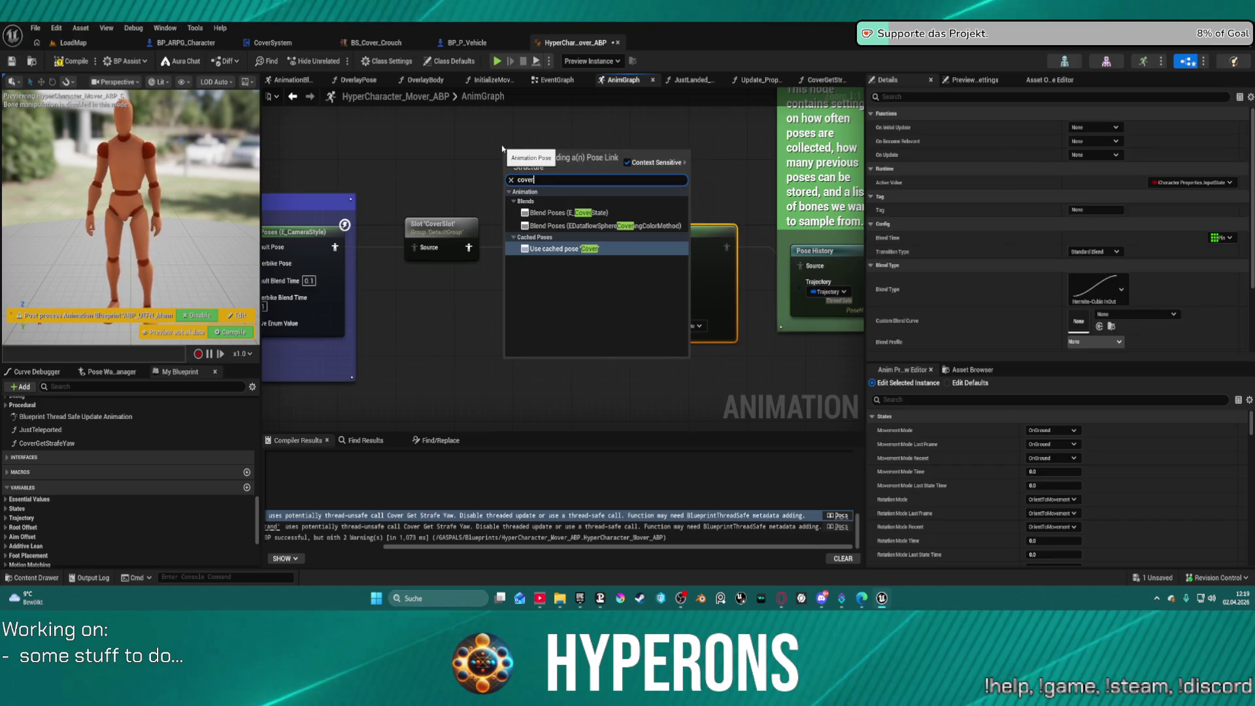
{"action": "left_click", "coordinate": [567, 250]}
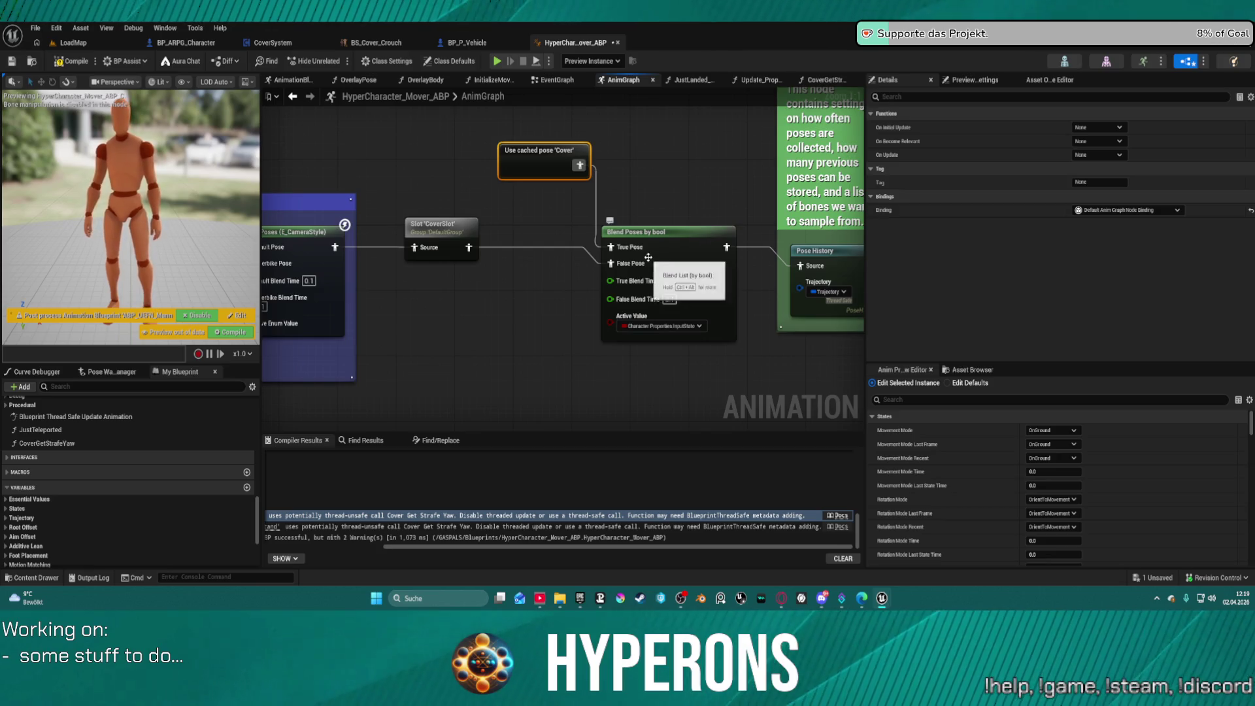
Step: Auto-format the blend nodes and recompile the animation blueprint, leaving 2 warnings
{"action": "left_click", "coordinate": [663, 224]}
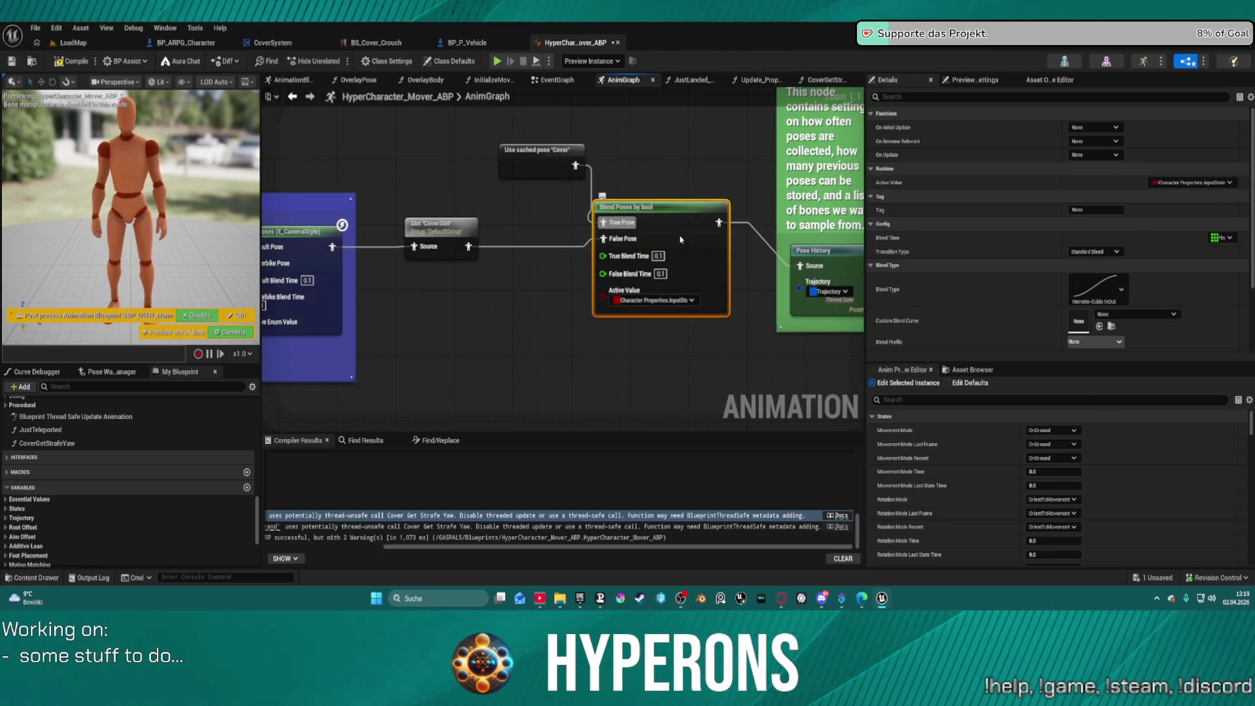
{"action": "key", "text": "f"}
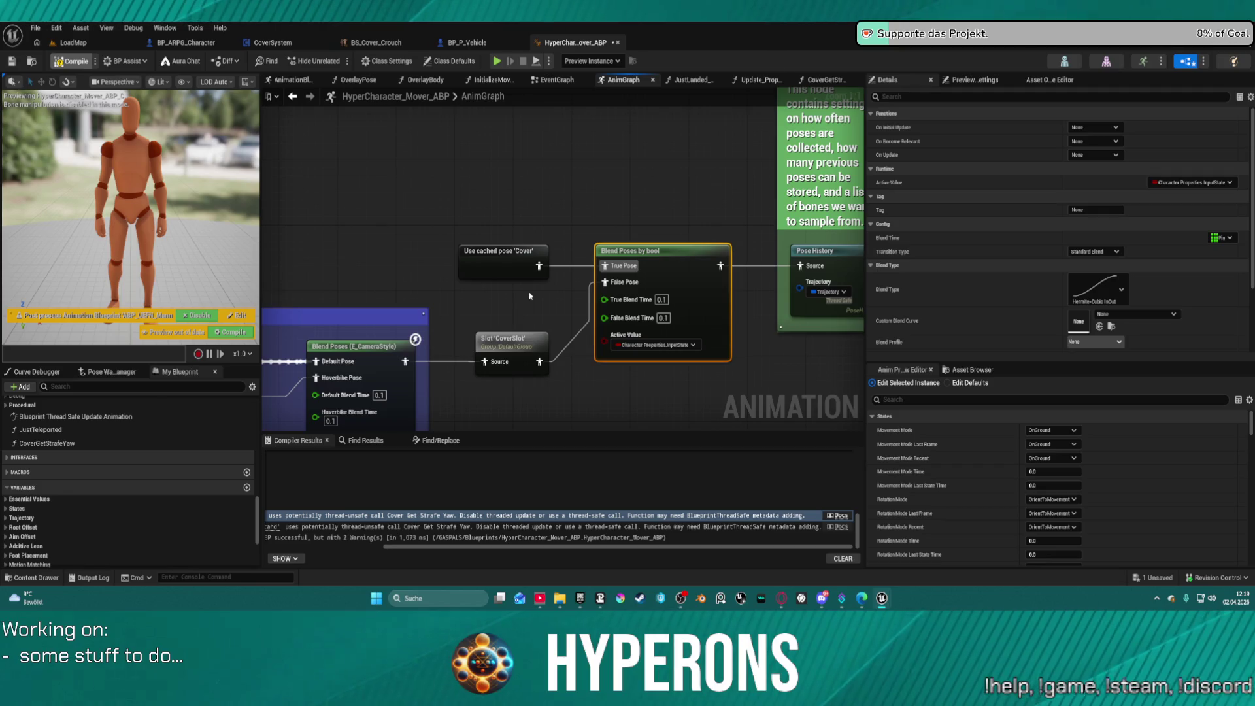
{"action": "key", "text": "F7"}
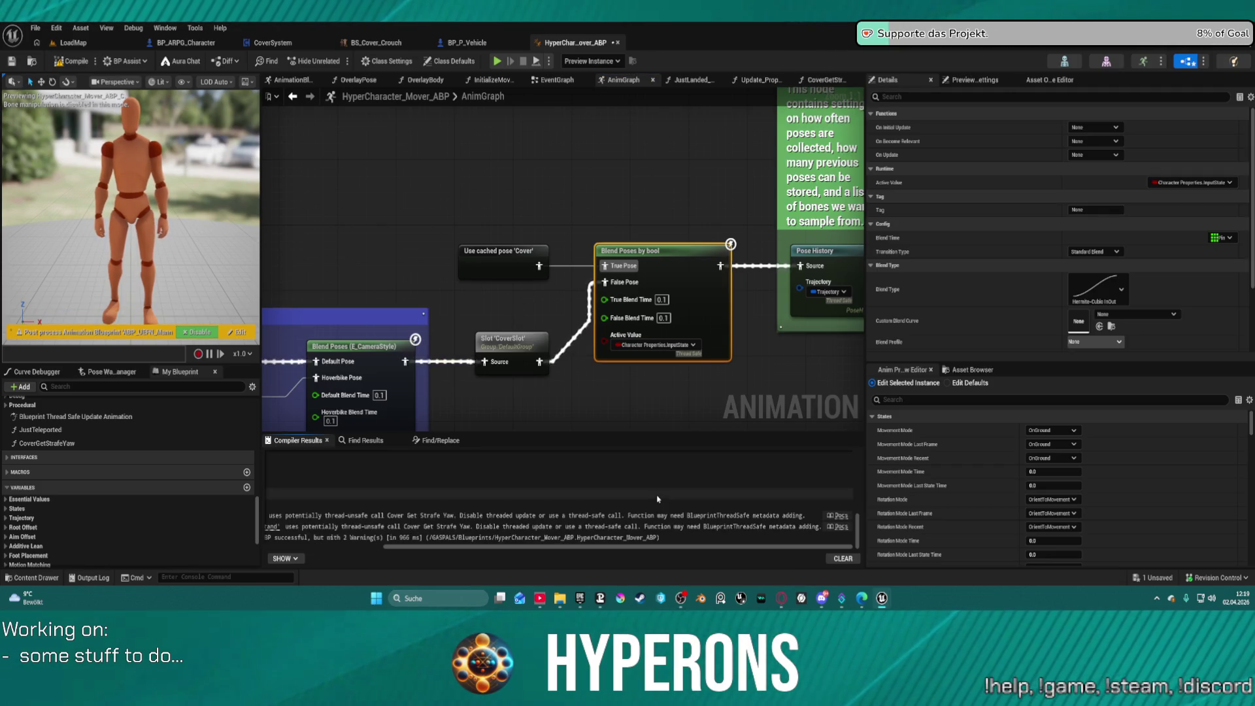
{"action": "left_click", "coordinate": [450, 537]}
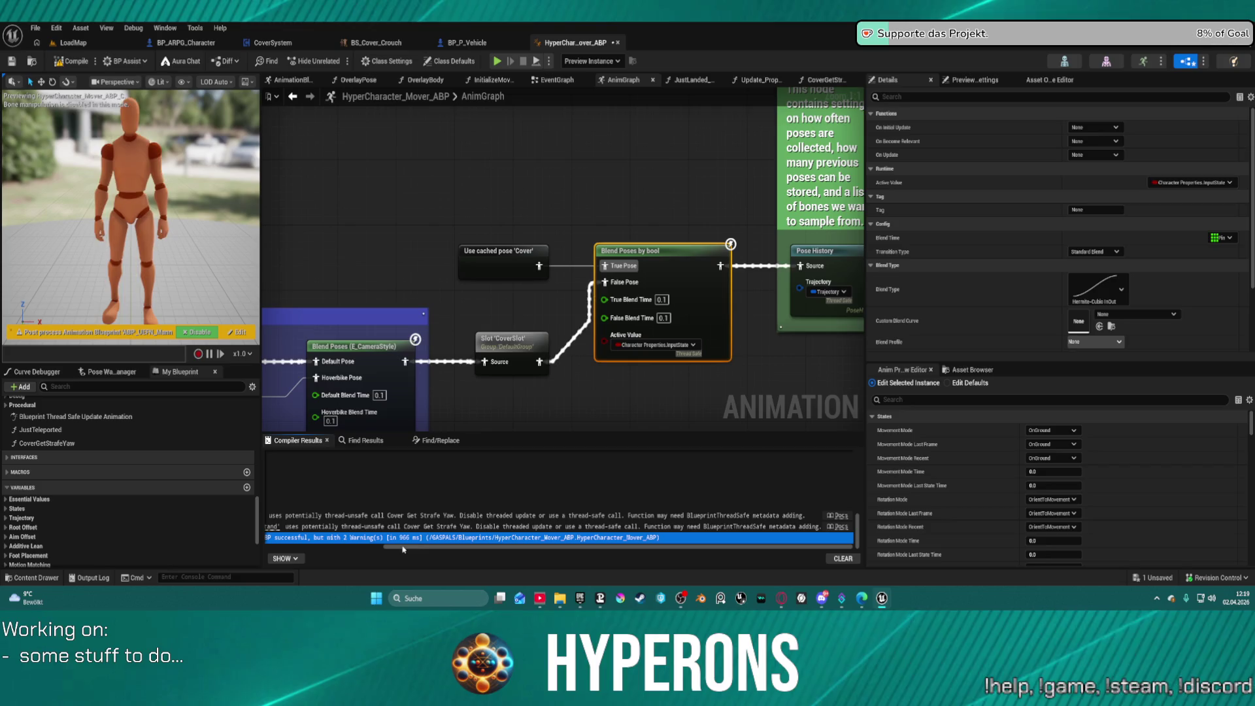
{"action": "left_click_drag", "start_coordinate": [388, 548], "coordinate": [268, 547]}
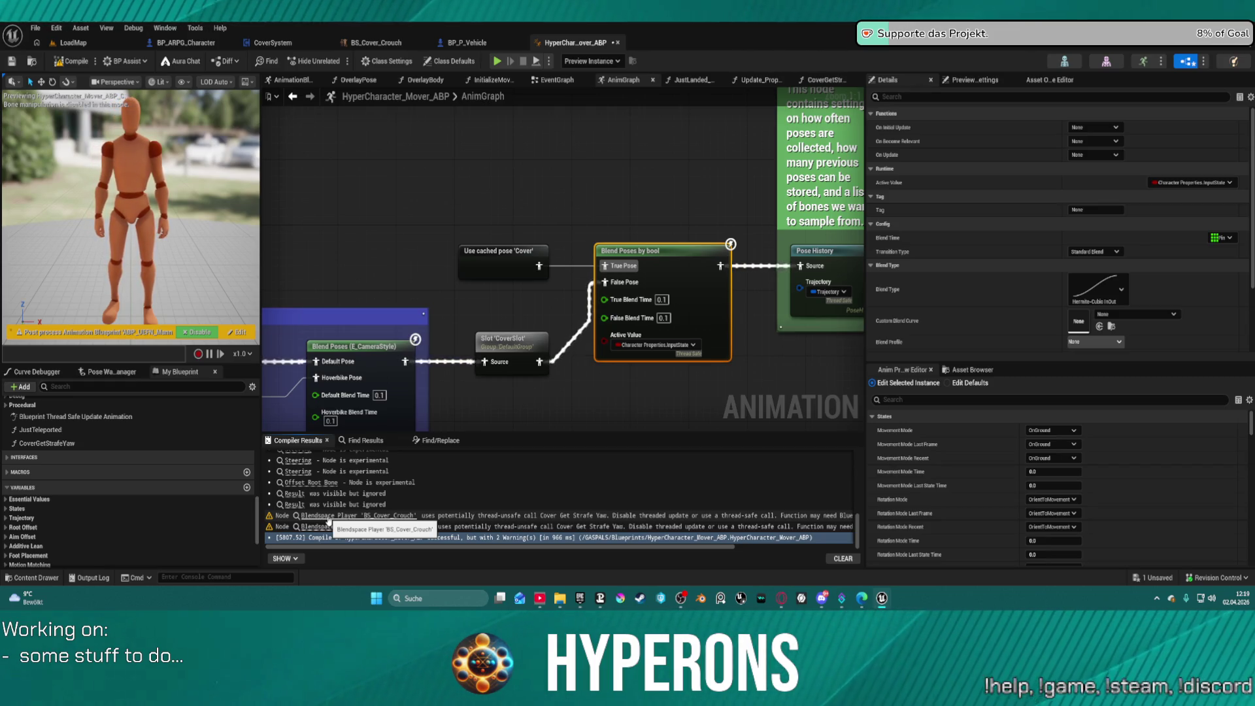
Step: Screenshot the BS_Cover_Crouch thread-safety warning, then open Blueprint Thread Safe Update Animation
{"action": "left_click", "coordinate": [328, 517]}
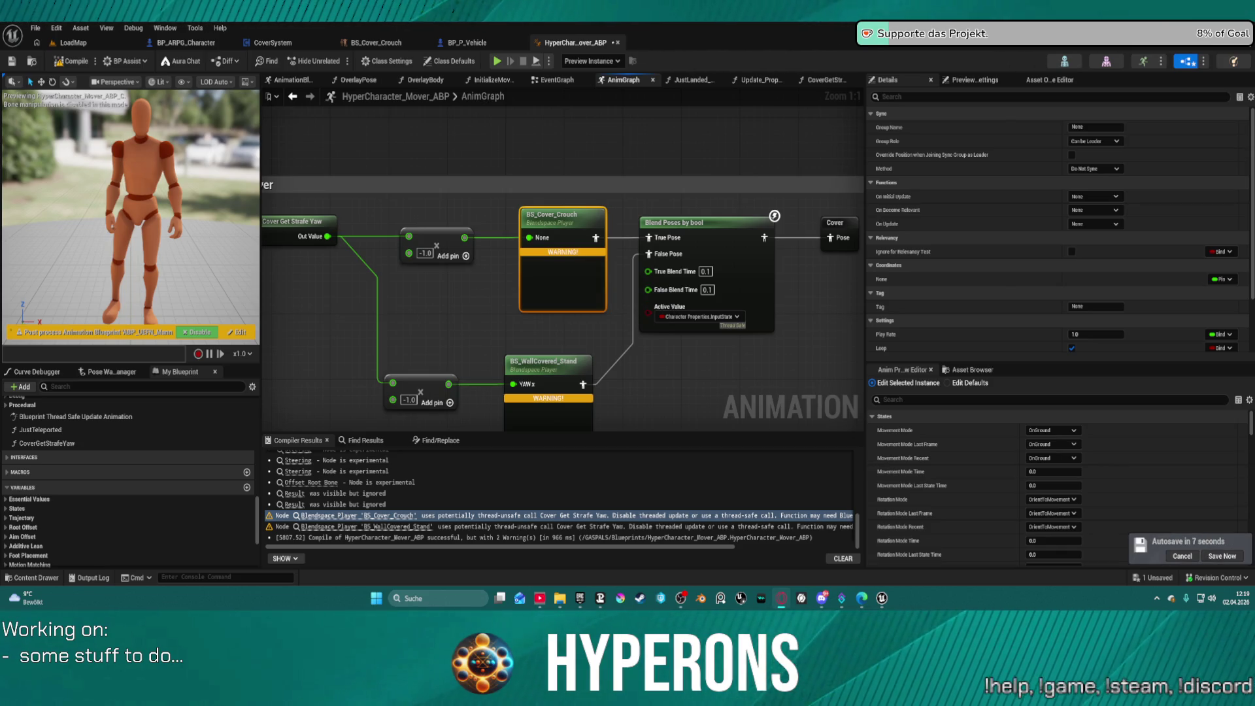
{"action": "left_click", "coordinate": [424, 518]}
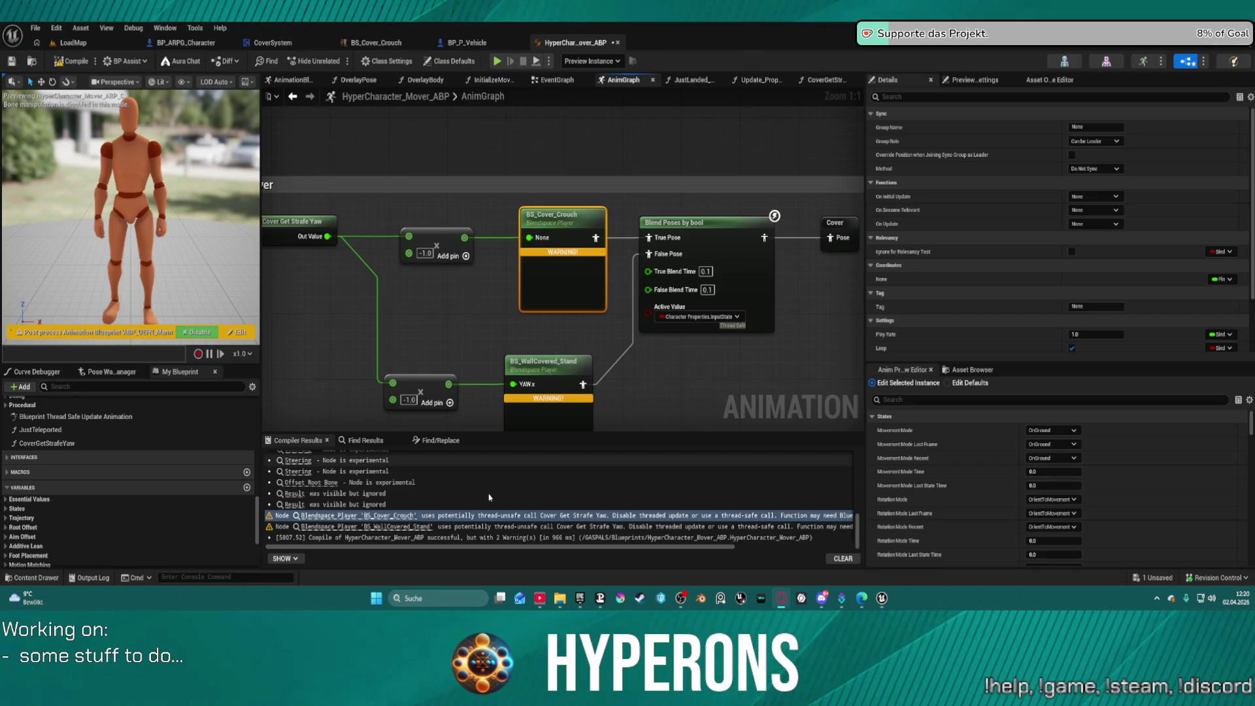
{"action": "key", "text": "super+shift+s"}
{"action": "mouse_move", "coordinate": [262, 510]}
{"action": "left_mouse_down"}
{"action": "mouse_move", "coordinate": [421, 537]}
{"action": "mouse_move", "coordinate": [846, 538]}
{"action": "left_mouse_up"}
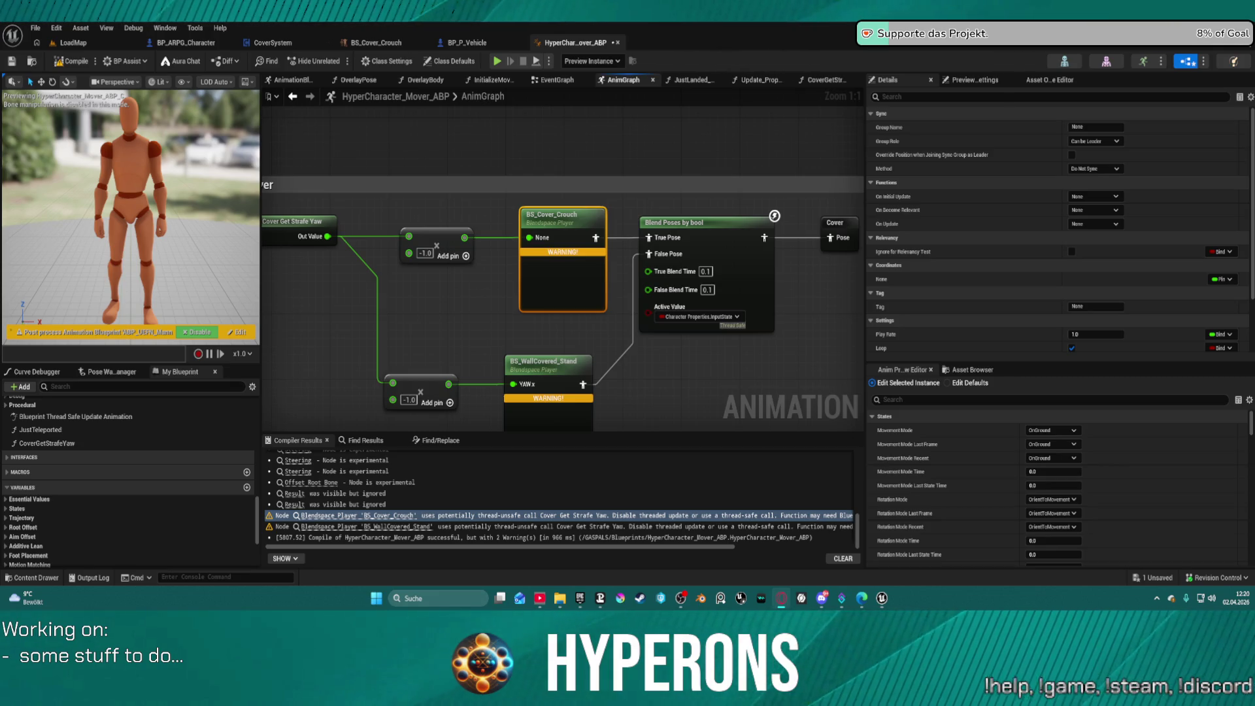
{"action": "double_click", "coordinate": [75, 417]}
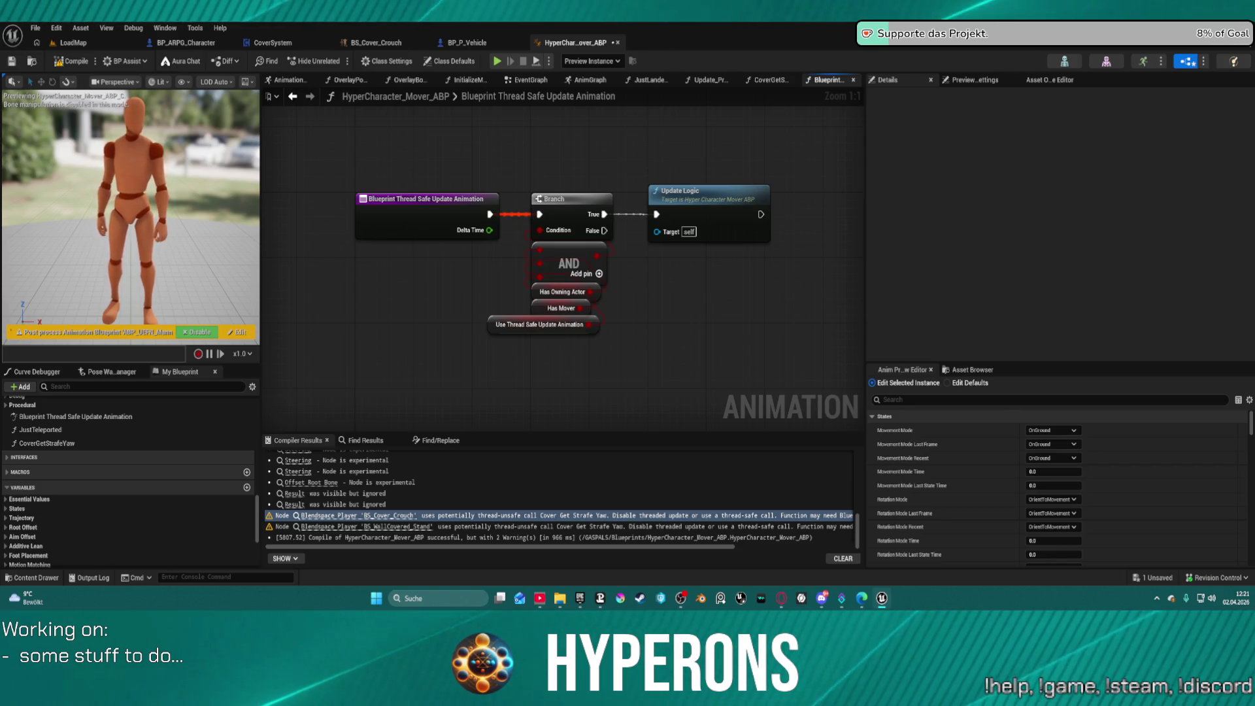
Step: Delete the Cover Get Strafe Yaw node from the AnimGraph's Cover section
{"action": "left_click", "coordinate": [527, 80]}
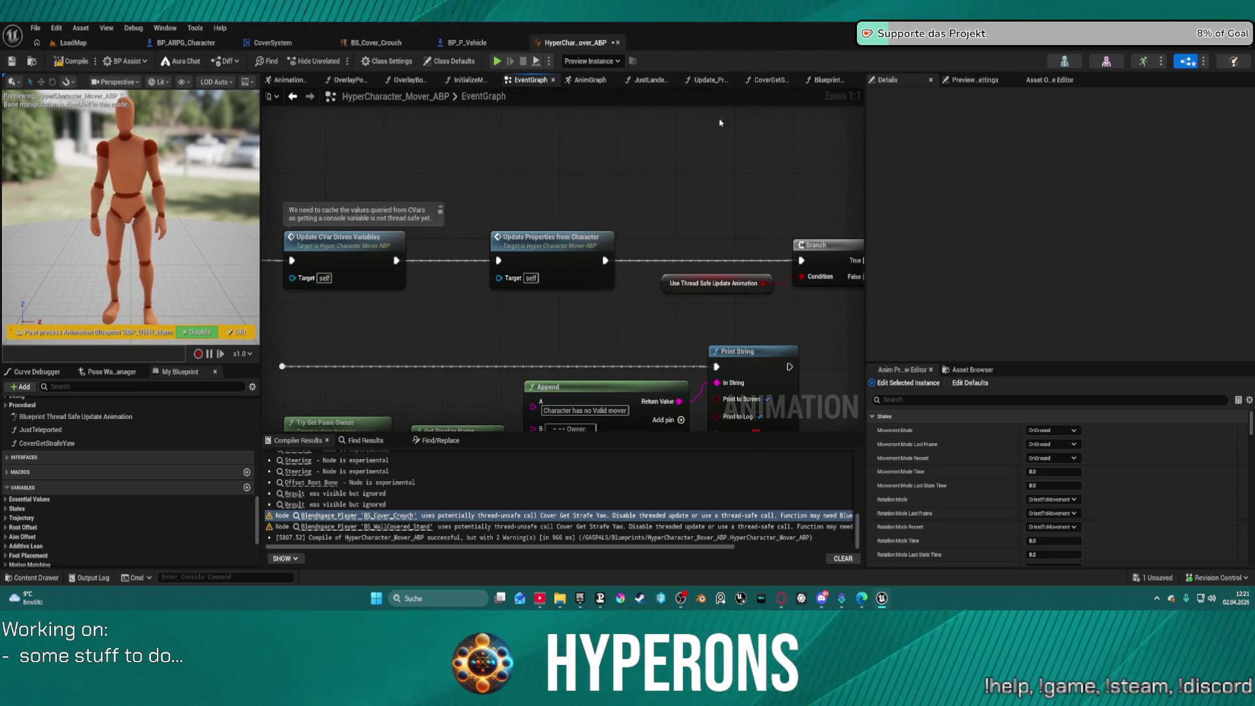
{"action": "scroll", "coordinate": [595, 164], "scroll_direction": "down", "scroll_amount": 3}
{"action": "left_click", "coordinate": [591, 79]}
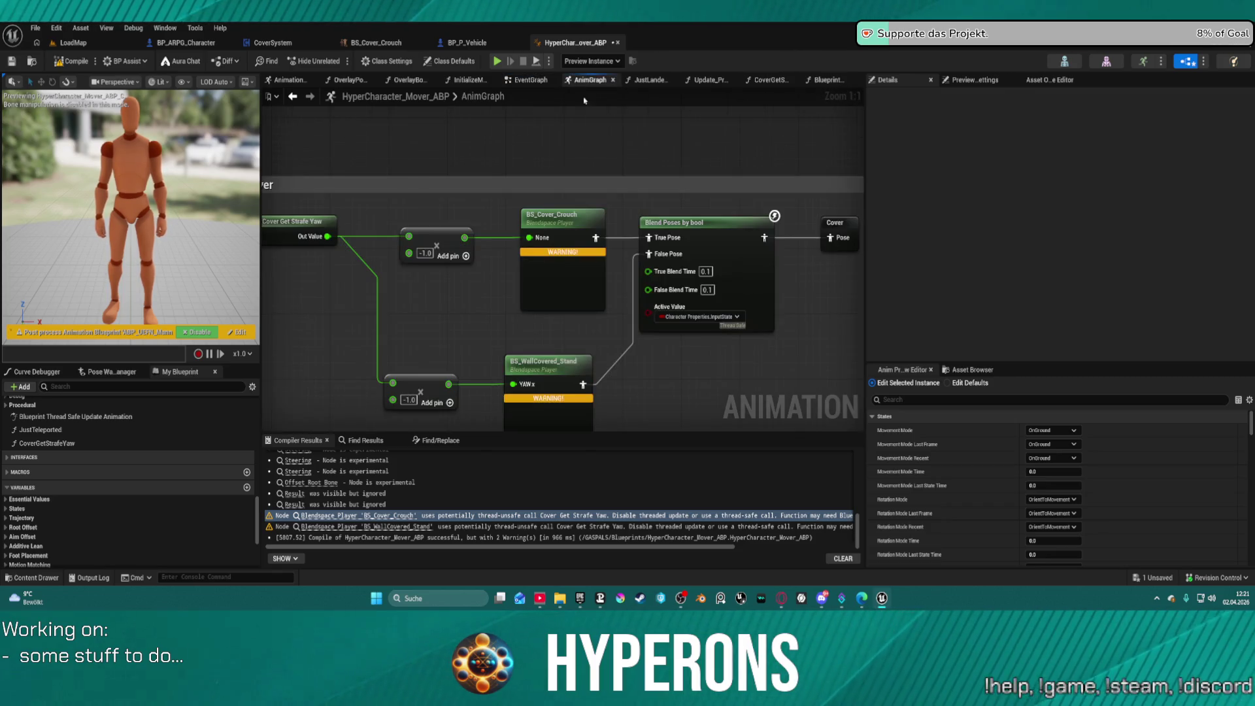
{"action": "left_click_drag", "start_coordinate": [617, 185], "coordinate": [551, 186]}
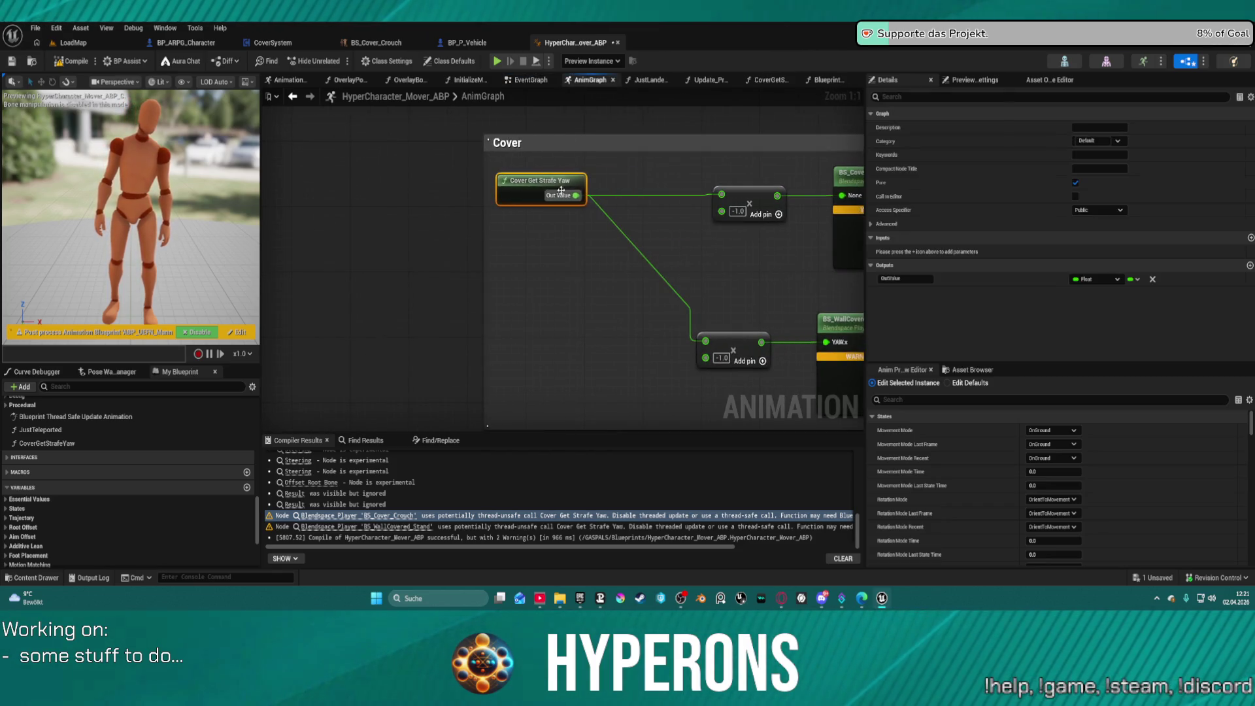
{"action": "mouse_move", "coordinate": [620, 199]}
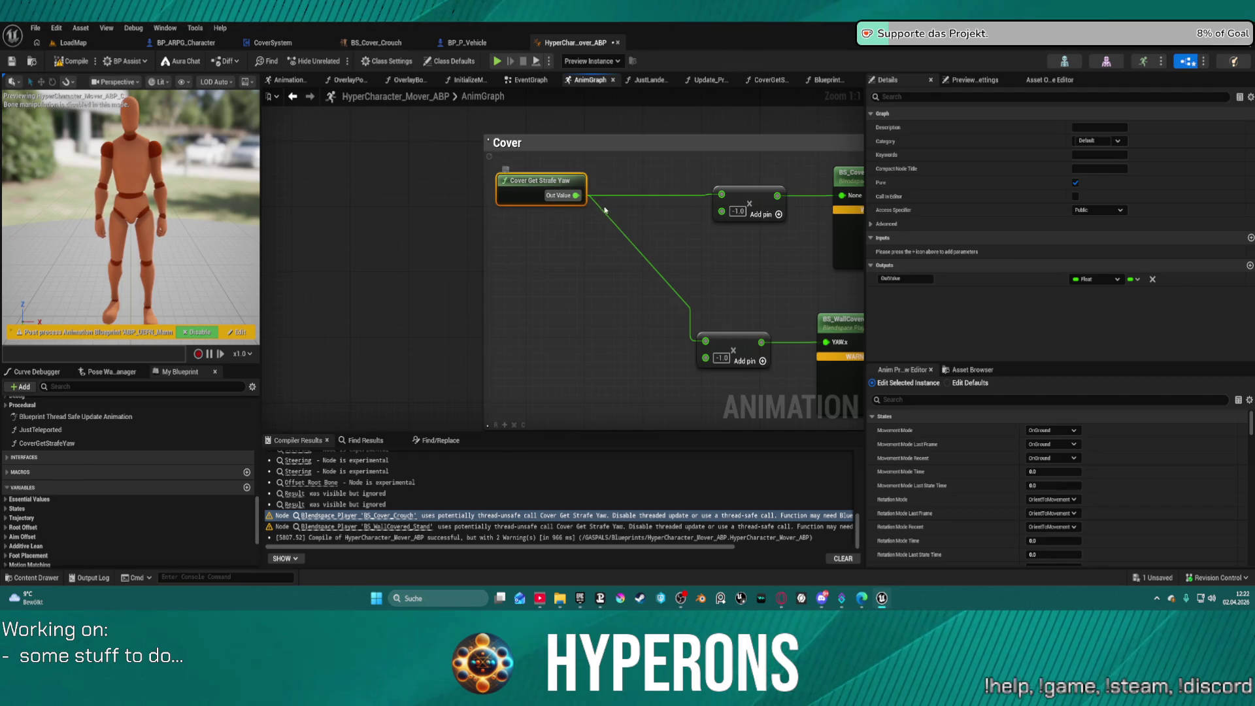
{"action": "key", "text": "Delete"}
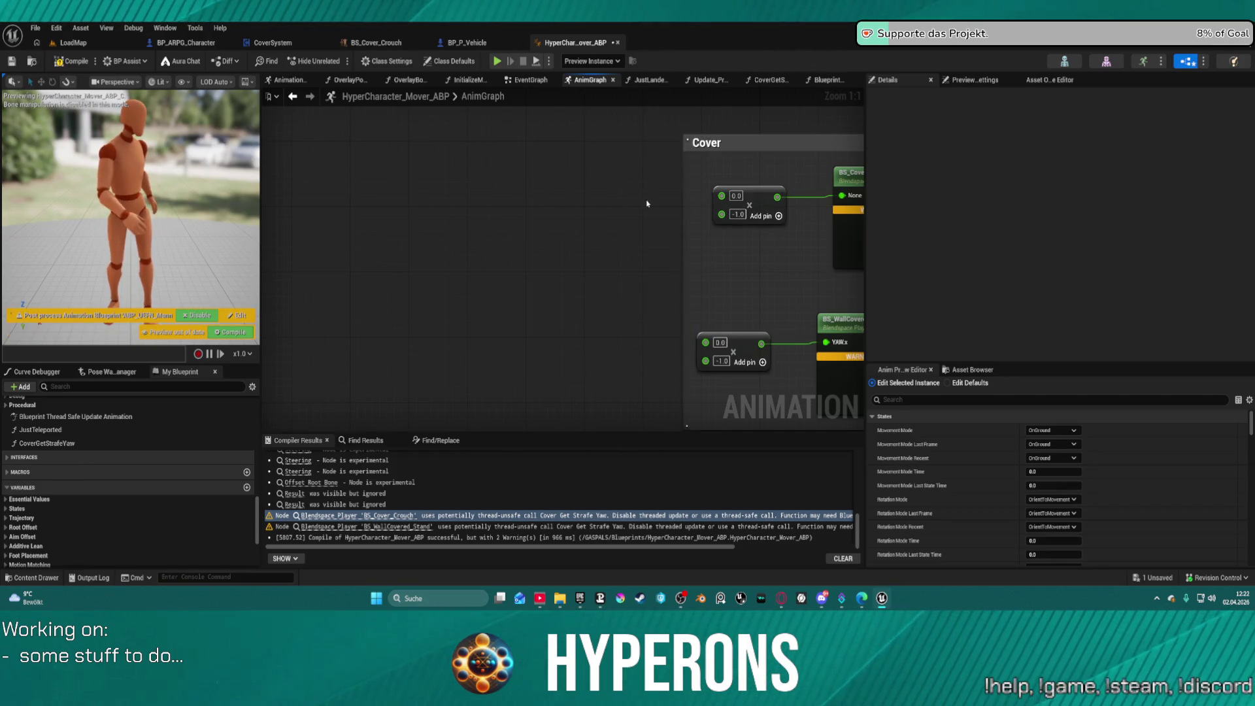
Step: Promote the add node's input to a float variable CoverOffsetStrafe, feeding both add nodes
{"action": "right_click", "coordinate": [720, 196]}
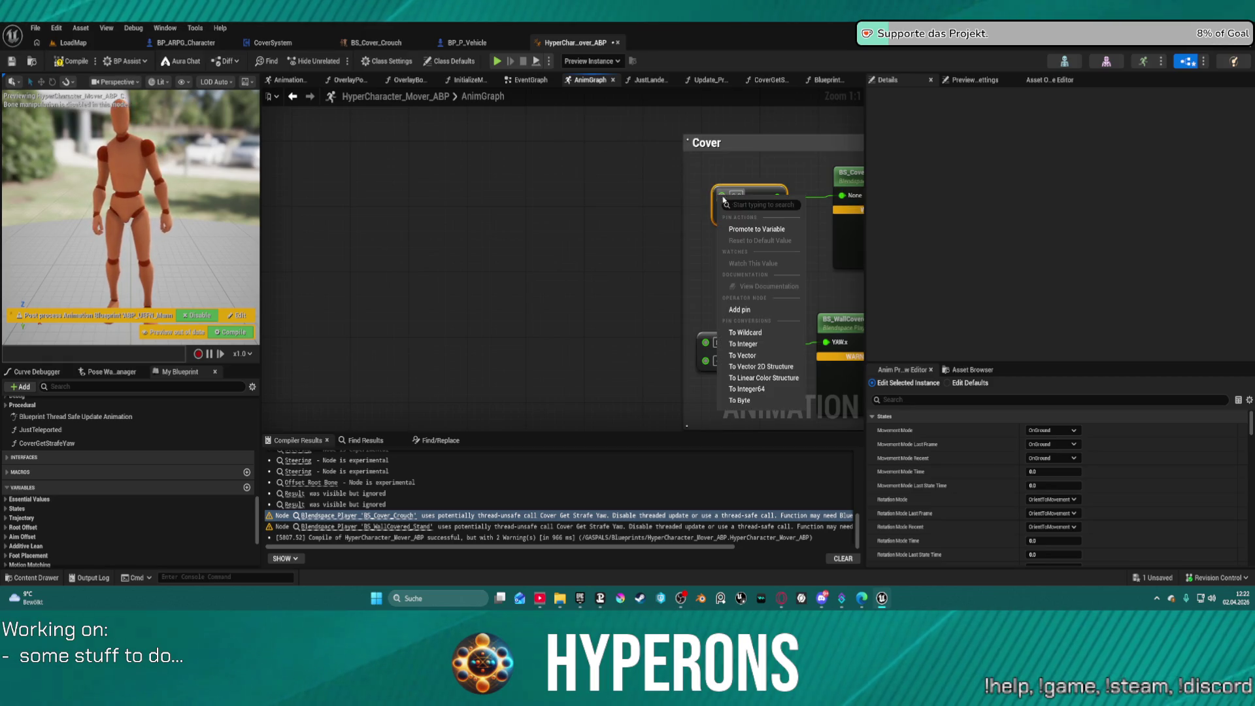
{"action": "left_click", "coordinate": [756, 230]}
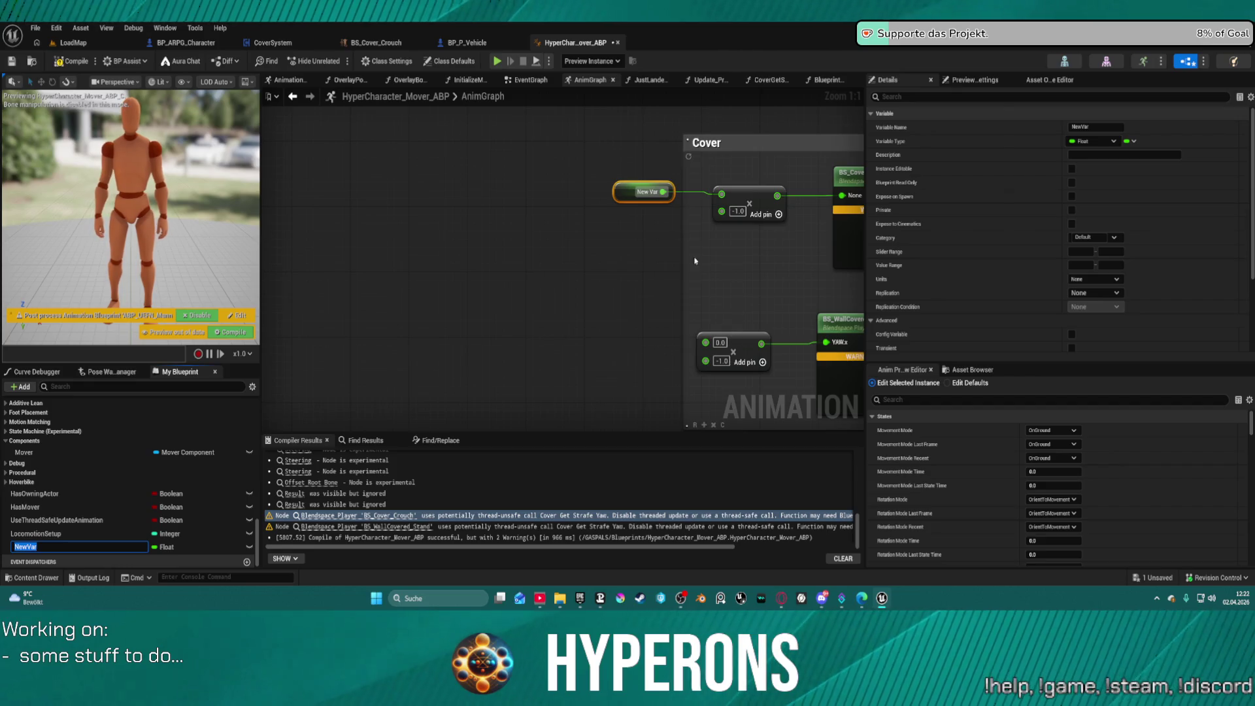
{"action": "left_click_drag", "start_coordinate": [663, 191], "coordinate": [705, 341]}
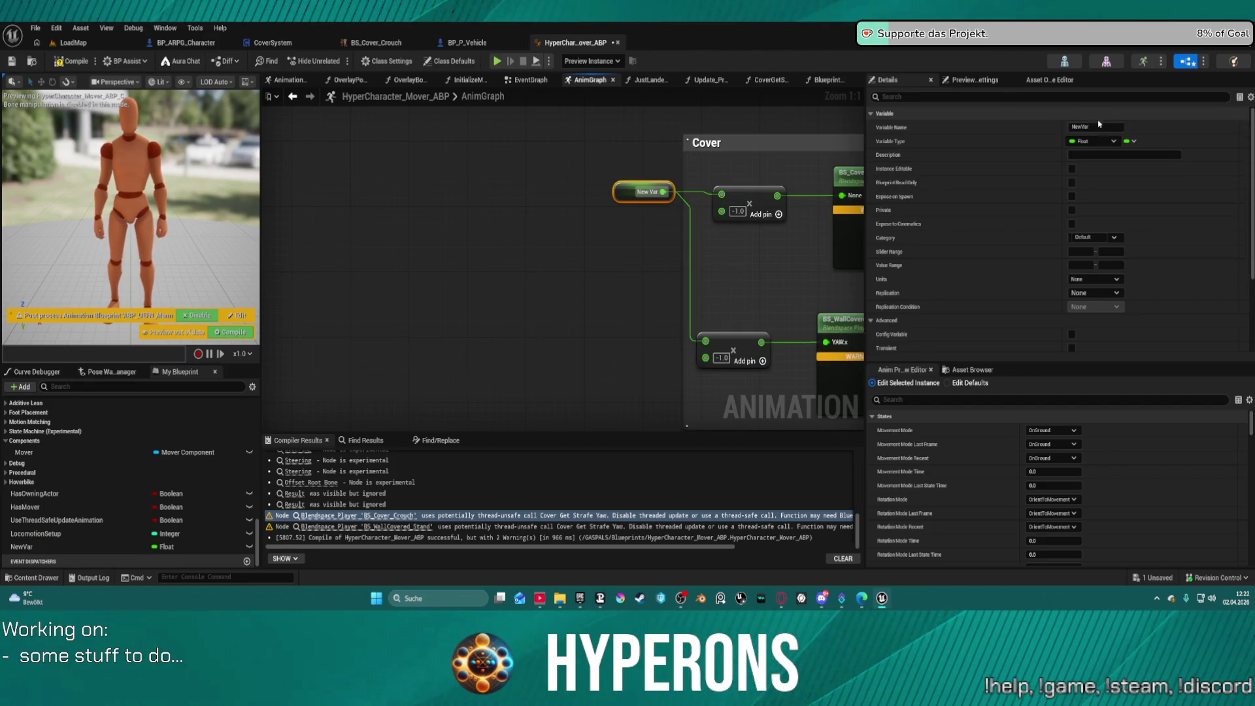
{"action": "left_click", "coordinate": [1072, 127]}
{"action": "type", "text": "Dire"}
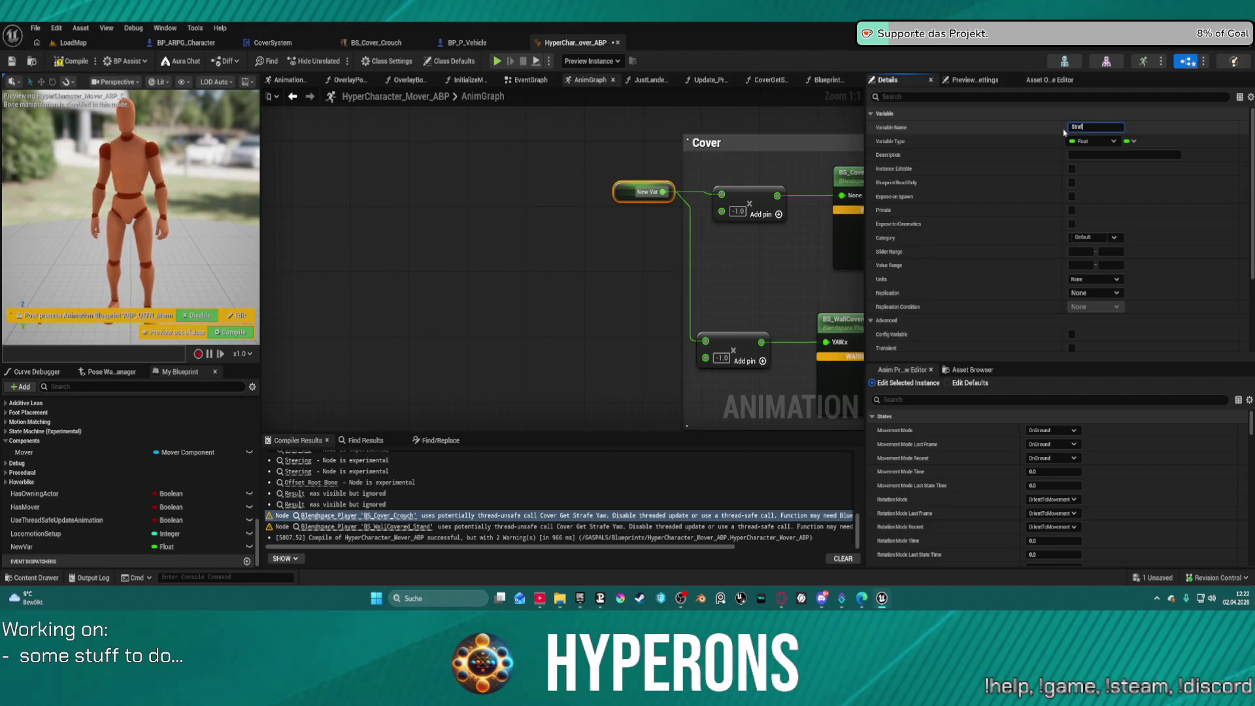
{"action": "type", "text": "fe"}
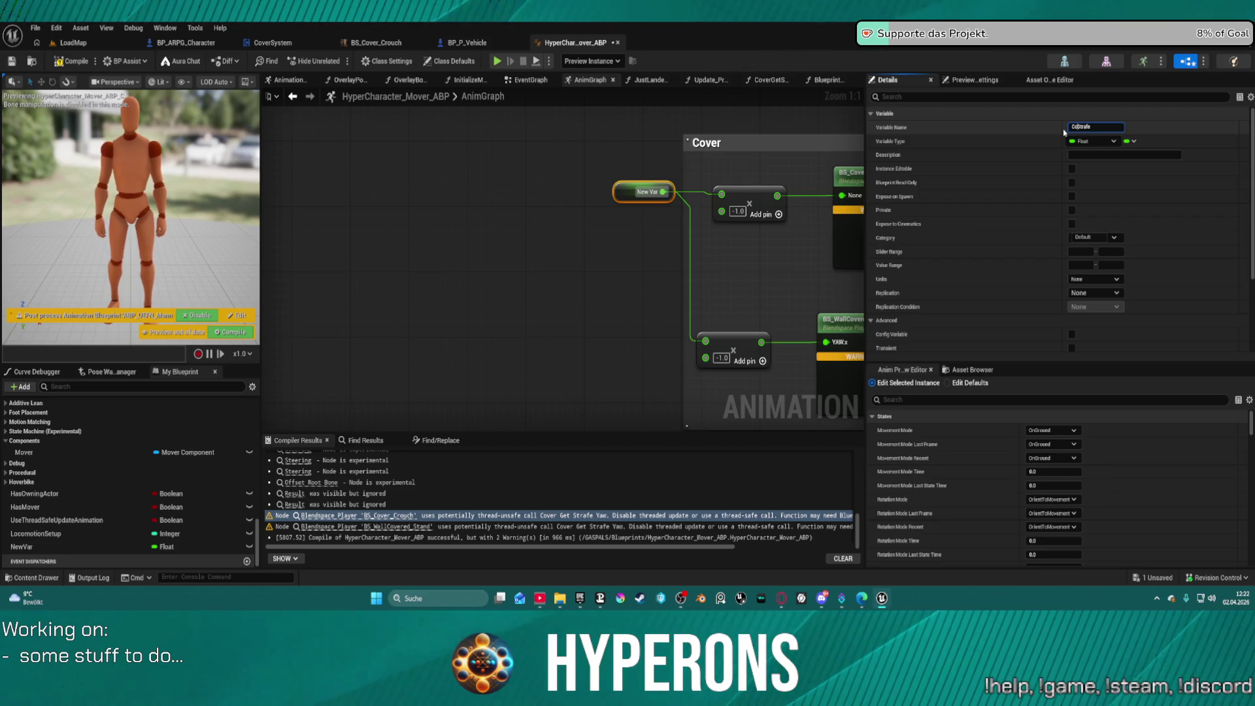
{"action": "type", "text": "verOffset"}
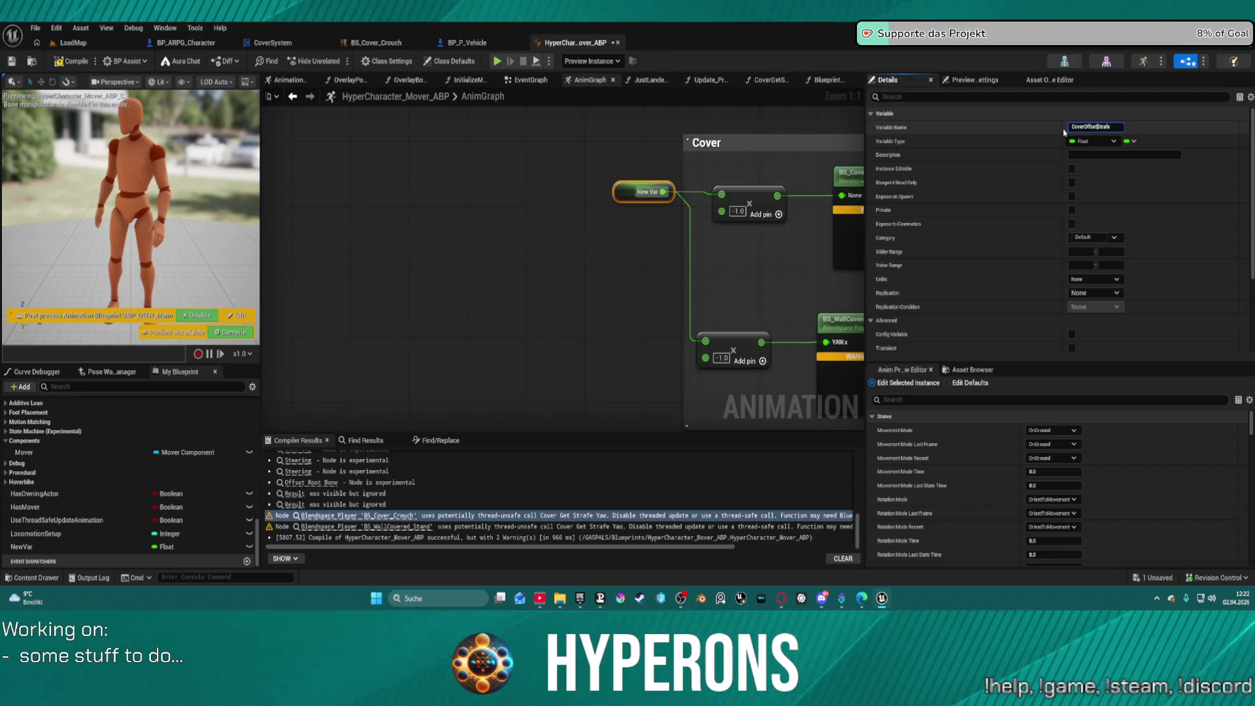
{"action": "type", "text": "Offset"}
{"action": "key", "text": "Return"}
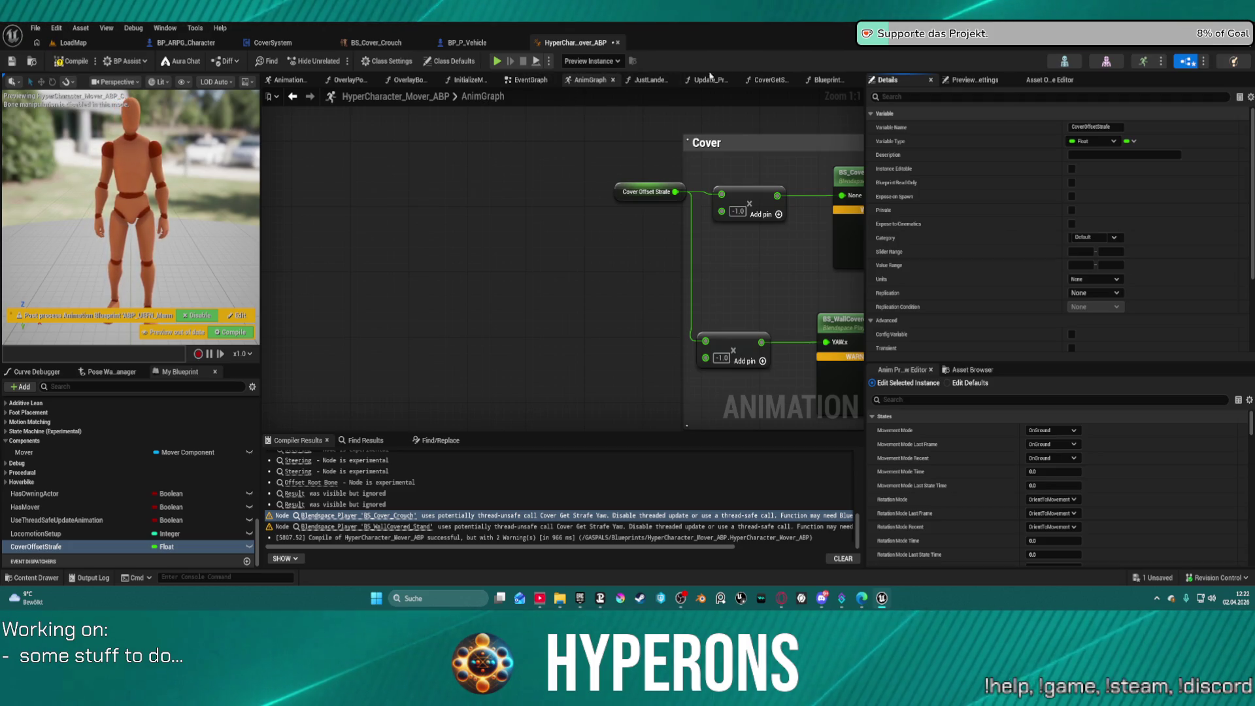
Step: Paste a Cover Get Strafe Yaw call into Update_PropertiesFromCharacter and open its definition
{"action": "left_click", "coordinate": [712, 83]}
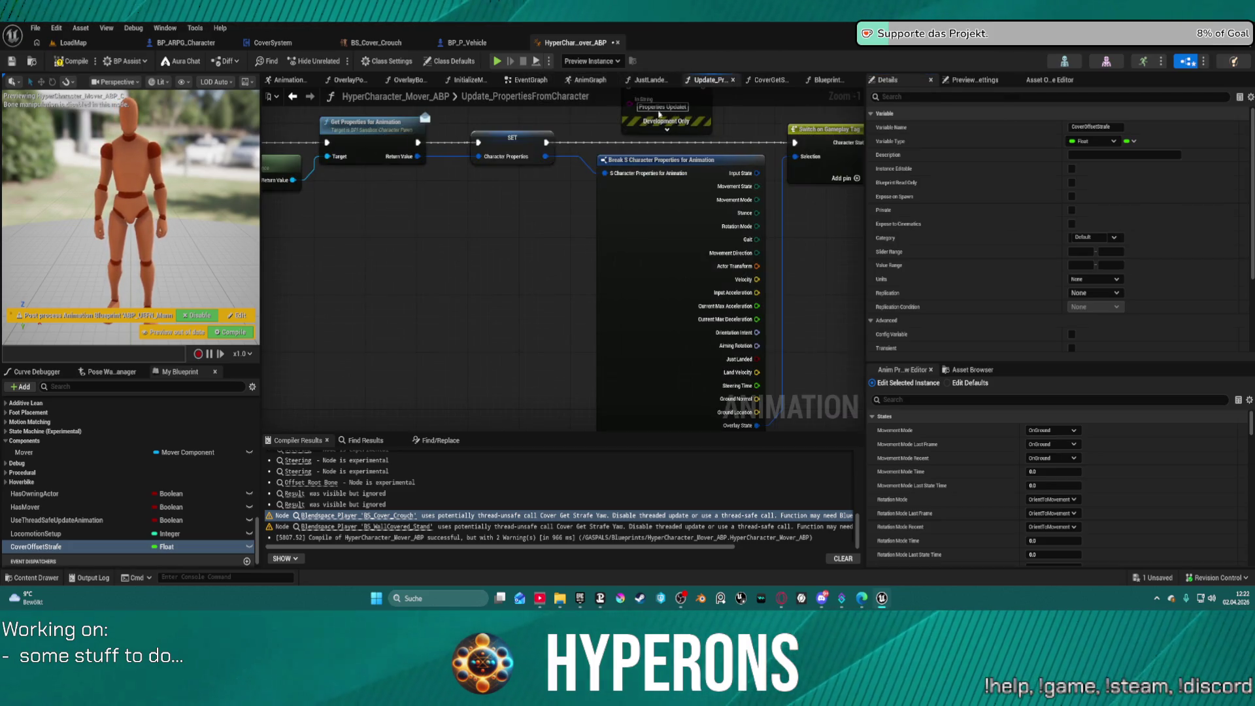
{"action": "scroll", "coordinate": [381, 272], "scroll_direction": "down", "scroll_amount": 2}
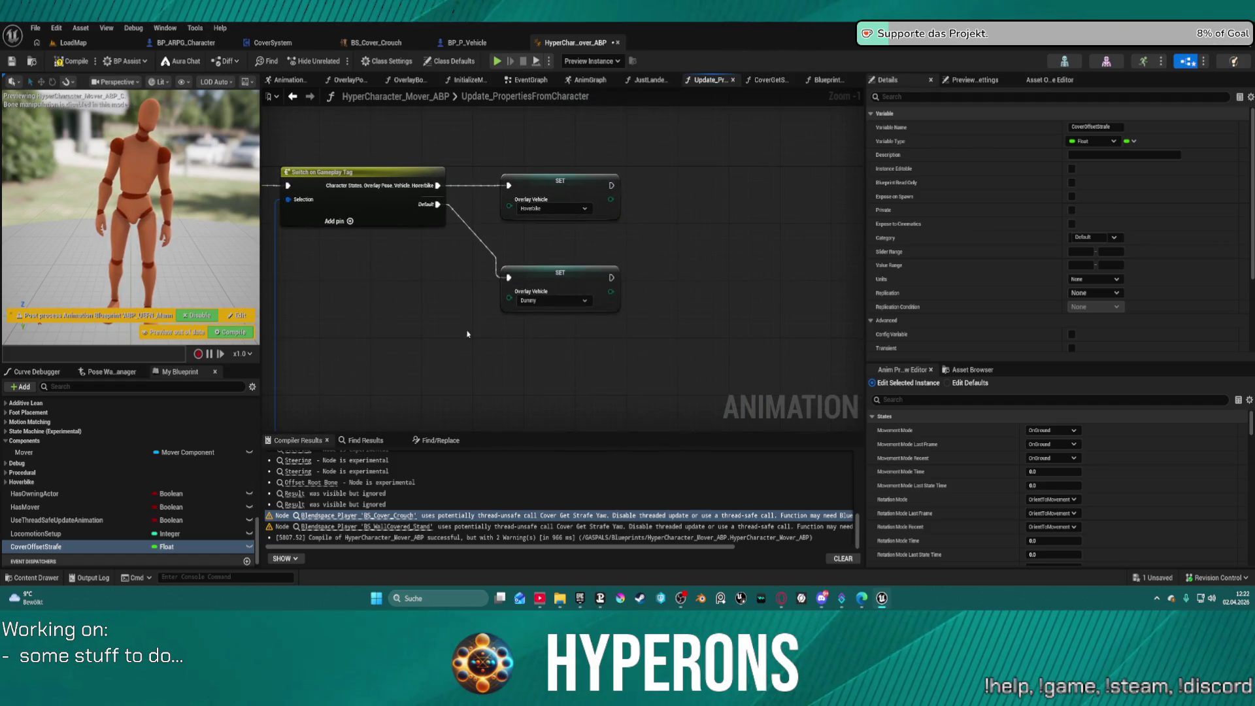
{"action": "key", "text": "ctrl+v"}
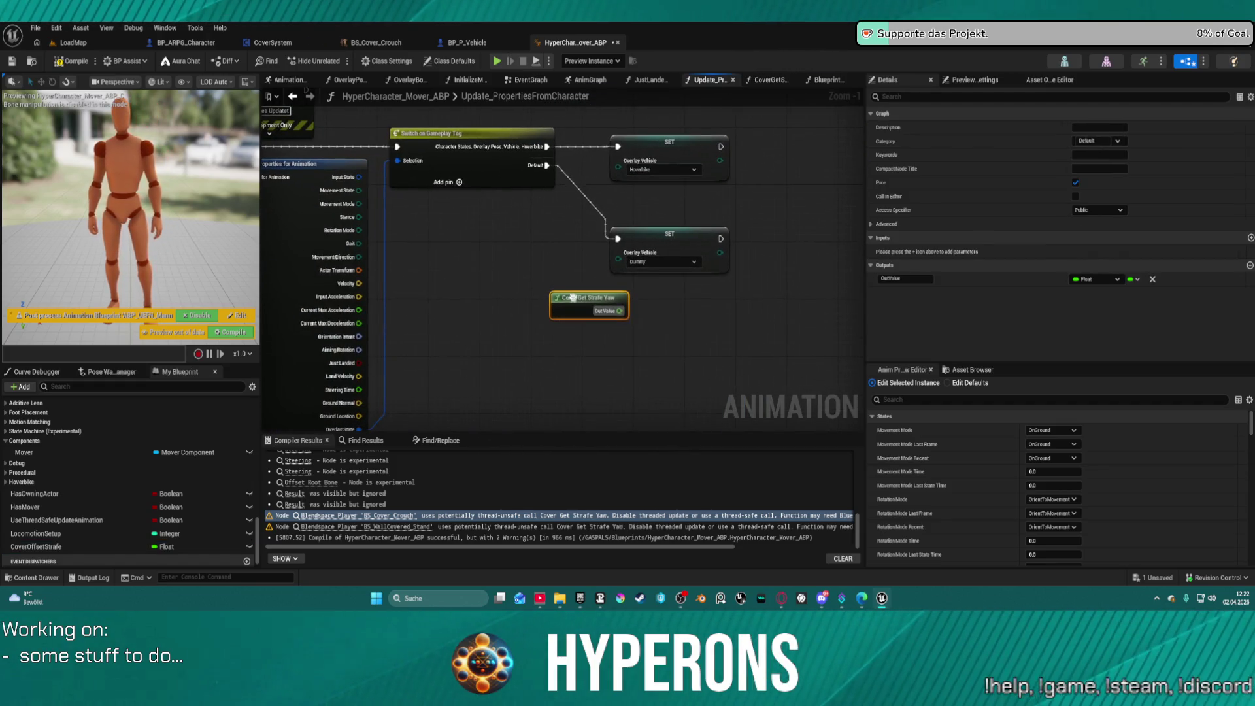
{"action": "right_click", "coordinate": [582, 308]}
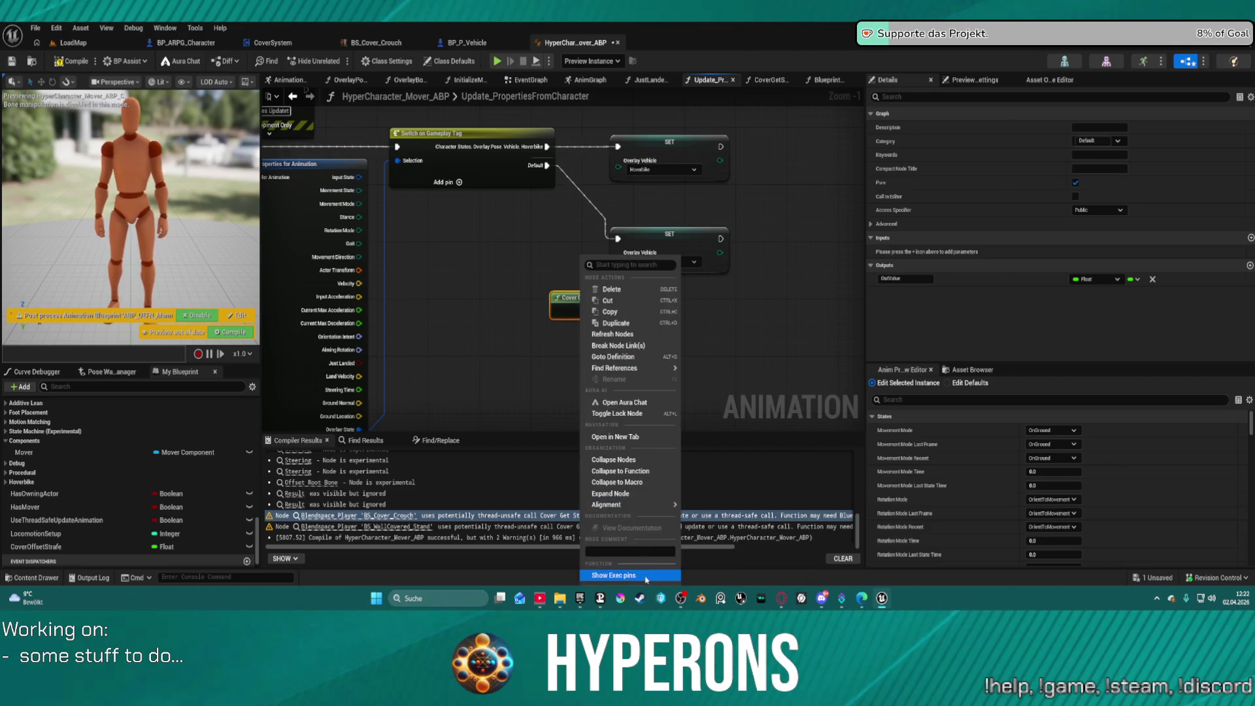
{"action": "mouse_move", "coordinate": [628, 504]}
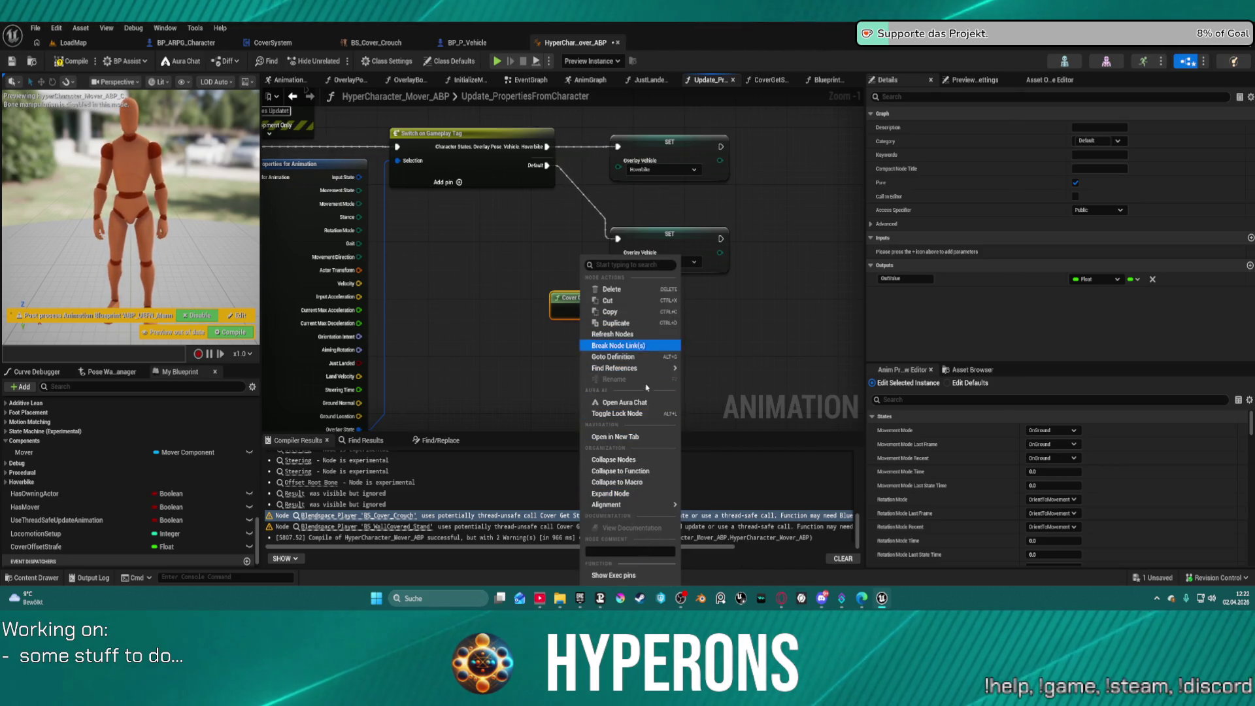
{"action": "mouse_move", "coordinate": [647, 368]}
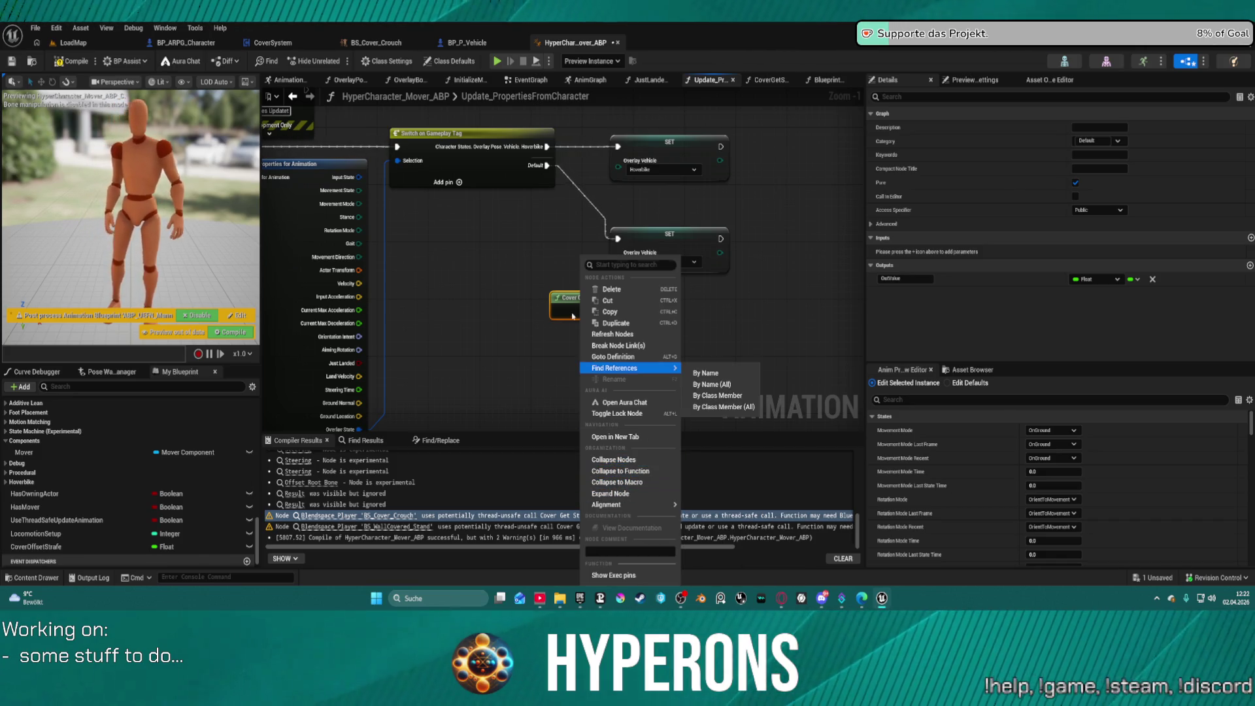
{"action": "left_click", "coordinate": [568, 297]}
{"action": "double_click", "coordinate": [567, 298]}
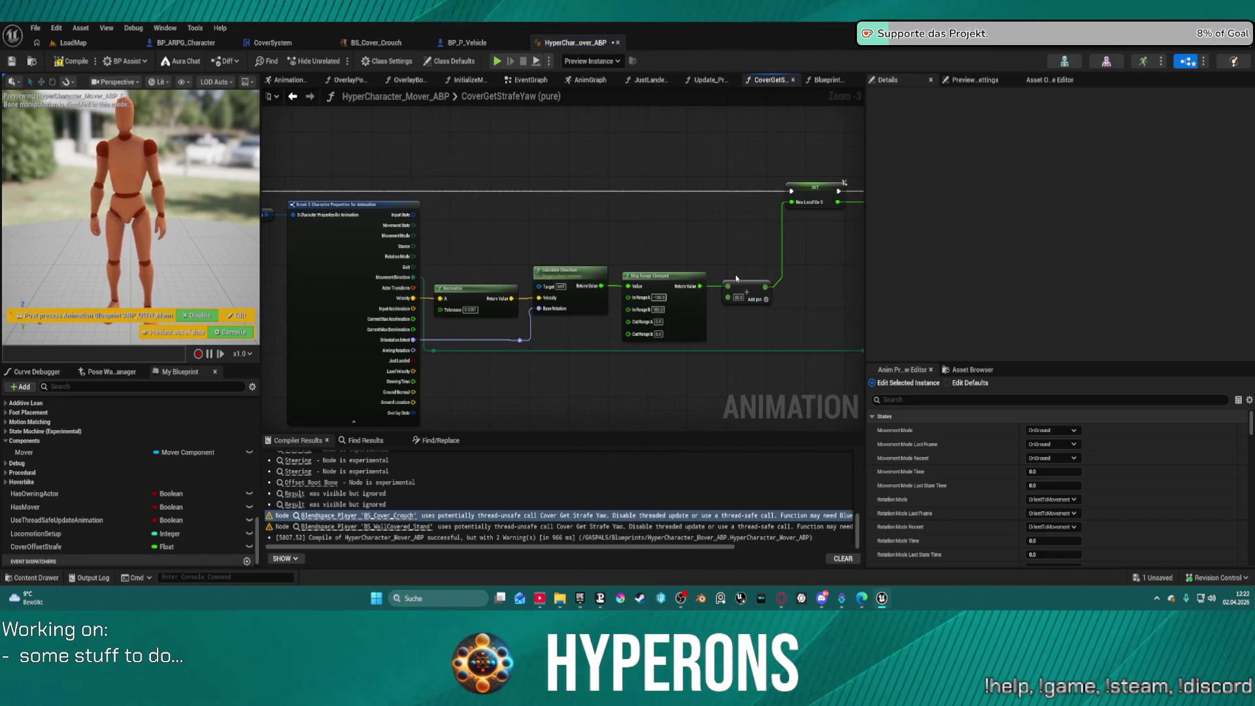
Step: Replace the Return Node with a SET CoverOffsetStrafe storing the curve's Out Value after the first SET
{"action": "scroll", "coordinate": [568, 230], "scroll_direction": "up", "scroll_amount": 2}
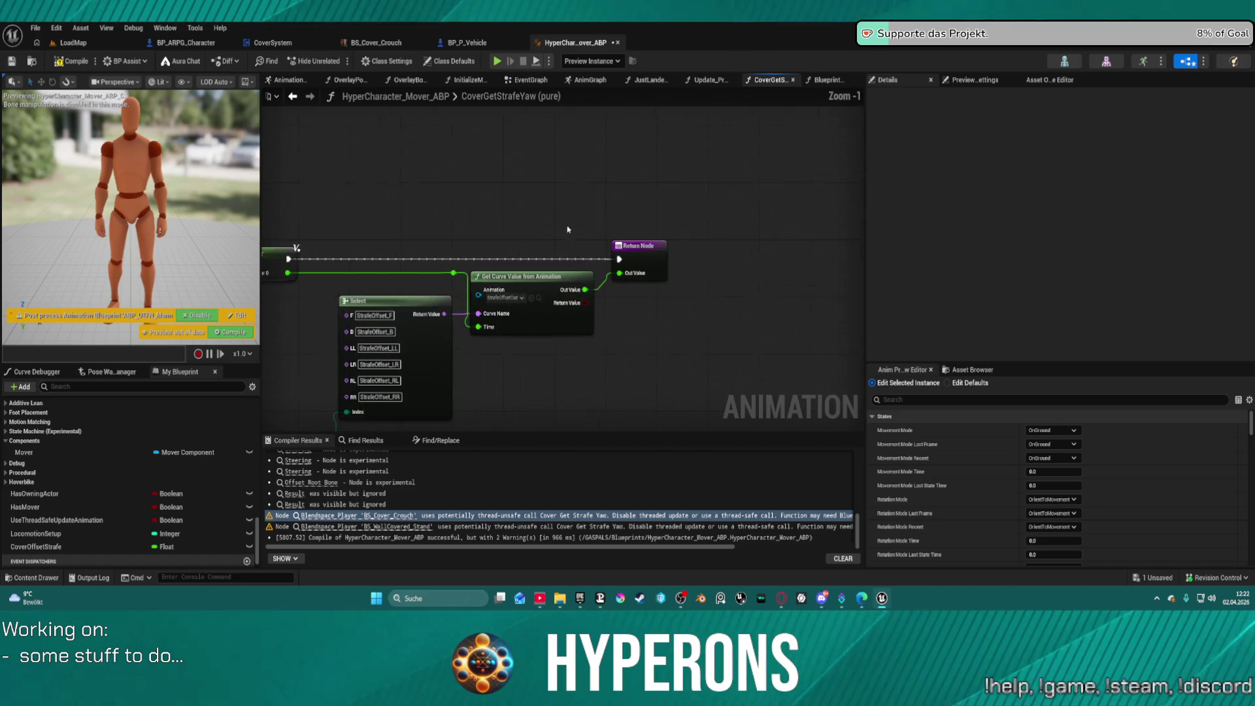
{"action": "left_click", "coordinate": [647, 245]}
{"action": "key", "text": "Delete"}
{"action": "mouse_move", "coordinate": [590, 290]}
{"action": "left_mouse_down"}
{"action": "mouse_move", "coordinate": [664, 272]}
{"action": "mouse_move", "coordinate": [646, 262]}
{"action": "mouse_move", "coordinate": [717, 233]}
{"action": "mouse_move", "coordinate": [677, 232]}
{"action": "left_mouse_up"}
{"action": "left_click_drag", "start_coordinate": [691, 279], "coordinate": [720, 234]}
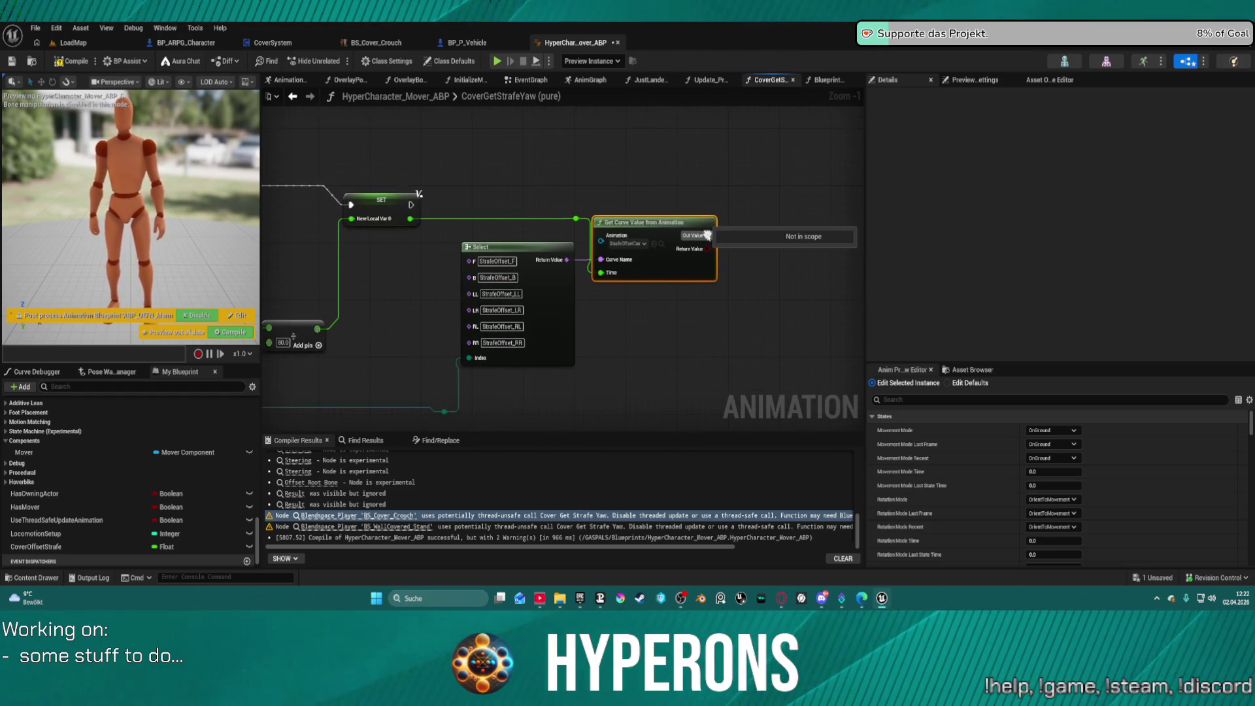
{"action": "mouse_move", "coordinate": [36, 547]}
{"action": "left_mouse_down"}
{"action": "mouse_move", "coordinate": [261, 392]}
{"action": "mouse_move", "coordinate": [793, 178]}
{"action": "mouse_move", "coordinate": [762, 181]}
{"action": "left_mouse_up"}
{"action": "left_click", "coordinate": [788, 207]}
{"action": "mouse_move", "coordinate": [411, 204]}
{"action": "left_mouse_down"}
{"action": "mouse_move", "coordinate": [764, 186]}
{"action": "mouse_move", "coordinate": [752, 219]}
{"action": "mouse_move", "coordinate": [707, 236]}
{"action": "left_mouse_up"}
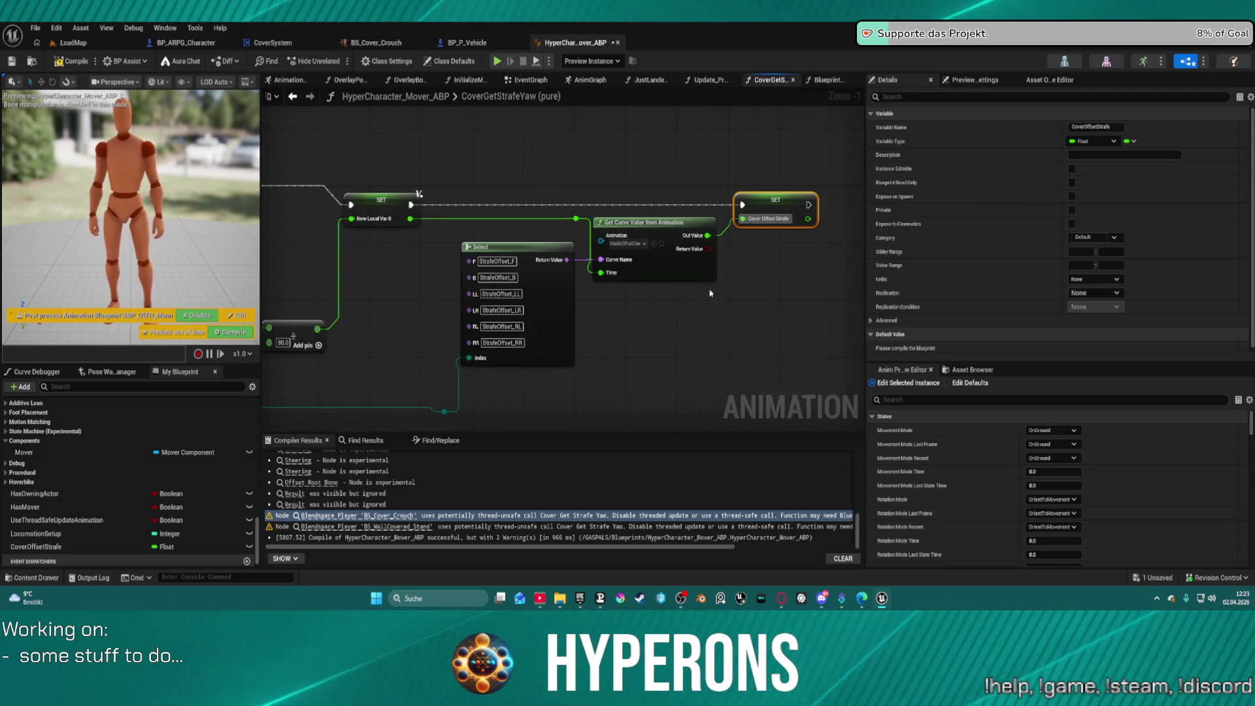
{"action": "left_click_drag", "start_coordinate": [497, 235], "coordinate": [623, 237]}
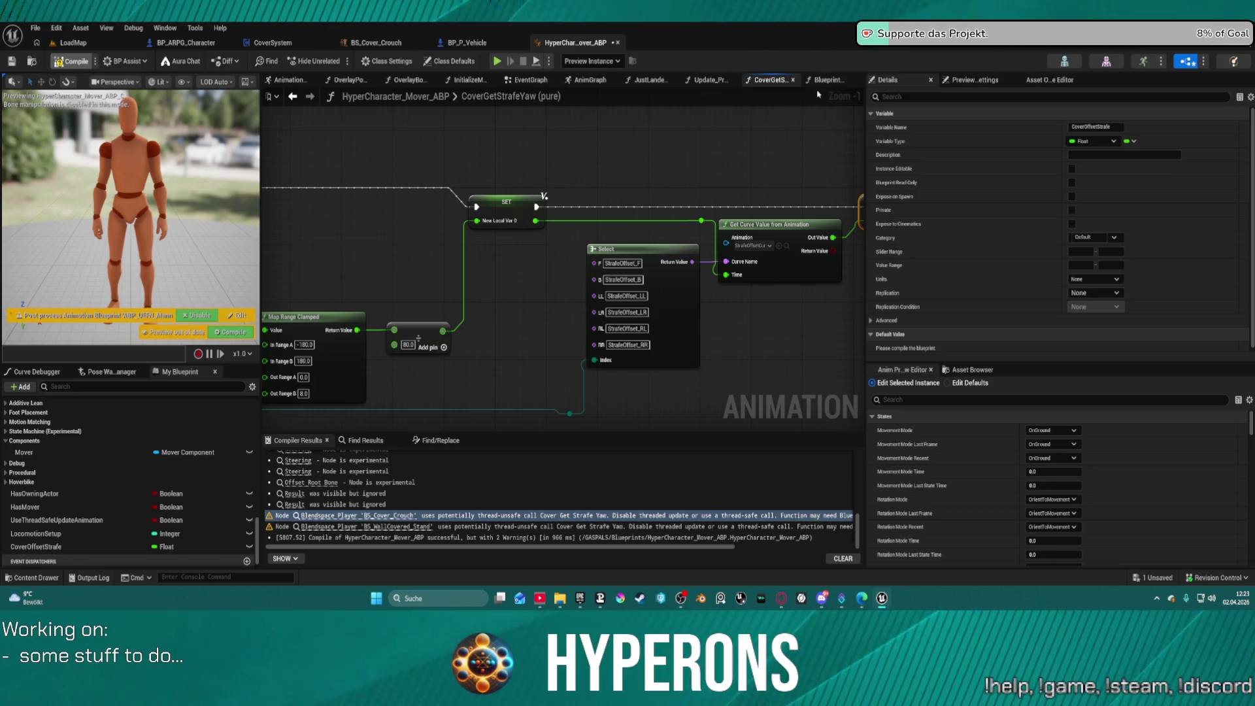
Step: Uncheck Pure on Cover Get Strafe Yaw and position the node in Update_PropertiesFromCharacter
{"action": "left_click", "coordinate": [527, 80]}
{"action": "mouse_move", "coordinate": [703, 282]}
{"action": "left_mouse_down"}
{"action": "mouse_move", "coordinate": [538, 272]}
{"action": "mouse_move", "coordinate": [731, 178]}
{"action": "left_mouse_up"}
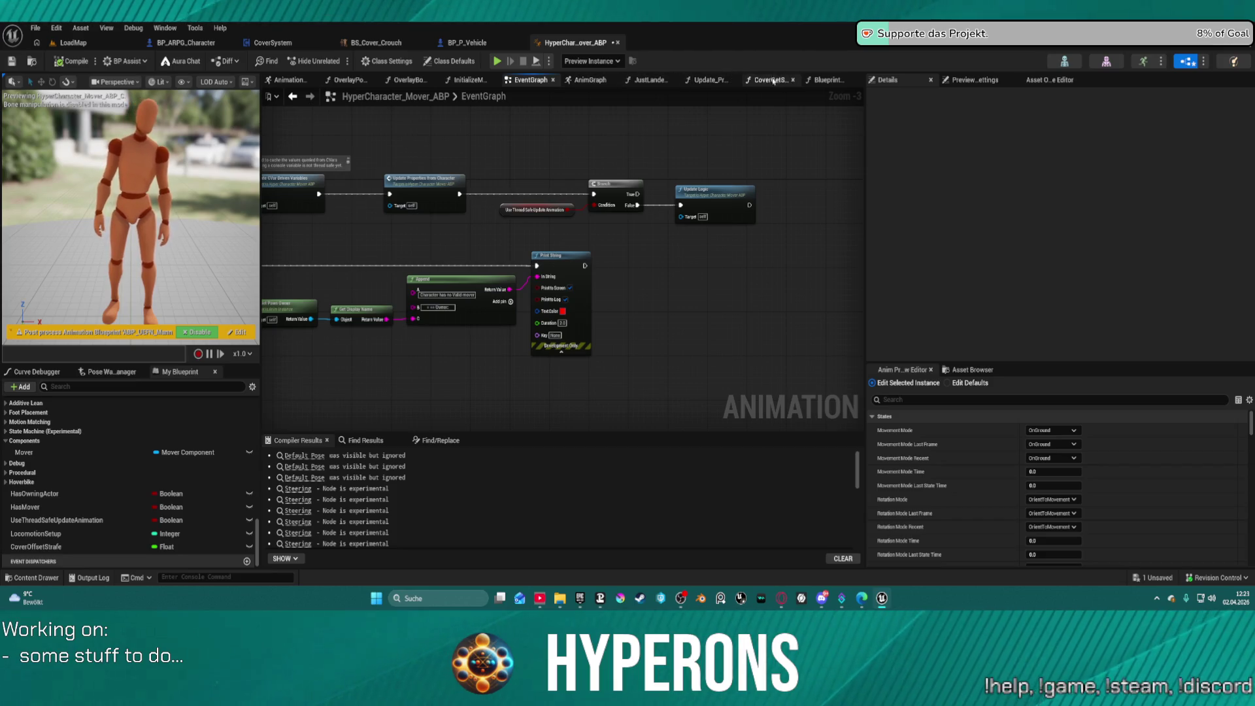
{"action": "left_click", "coordinate": [708, 90]}
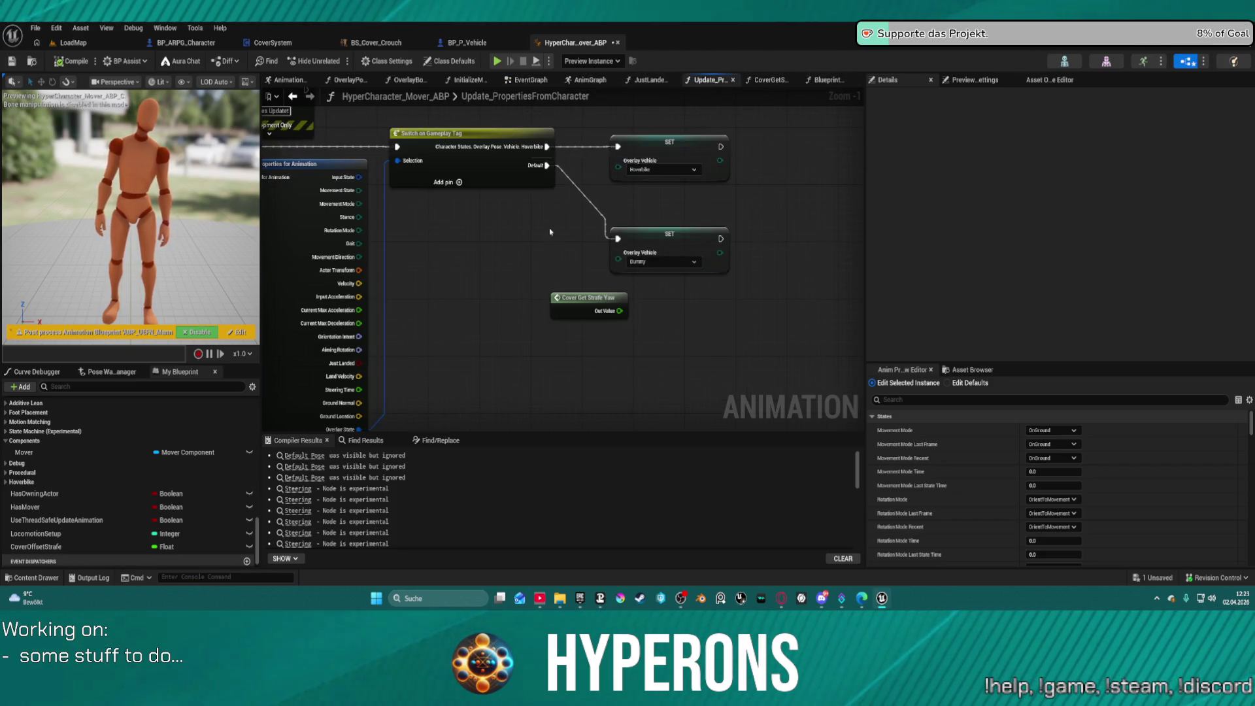
{"action": "left_click_drag", "start_coordinate": [576, 306], "coordinate": [506, 342]}
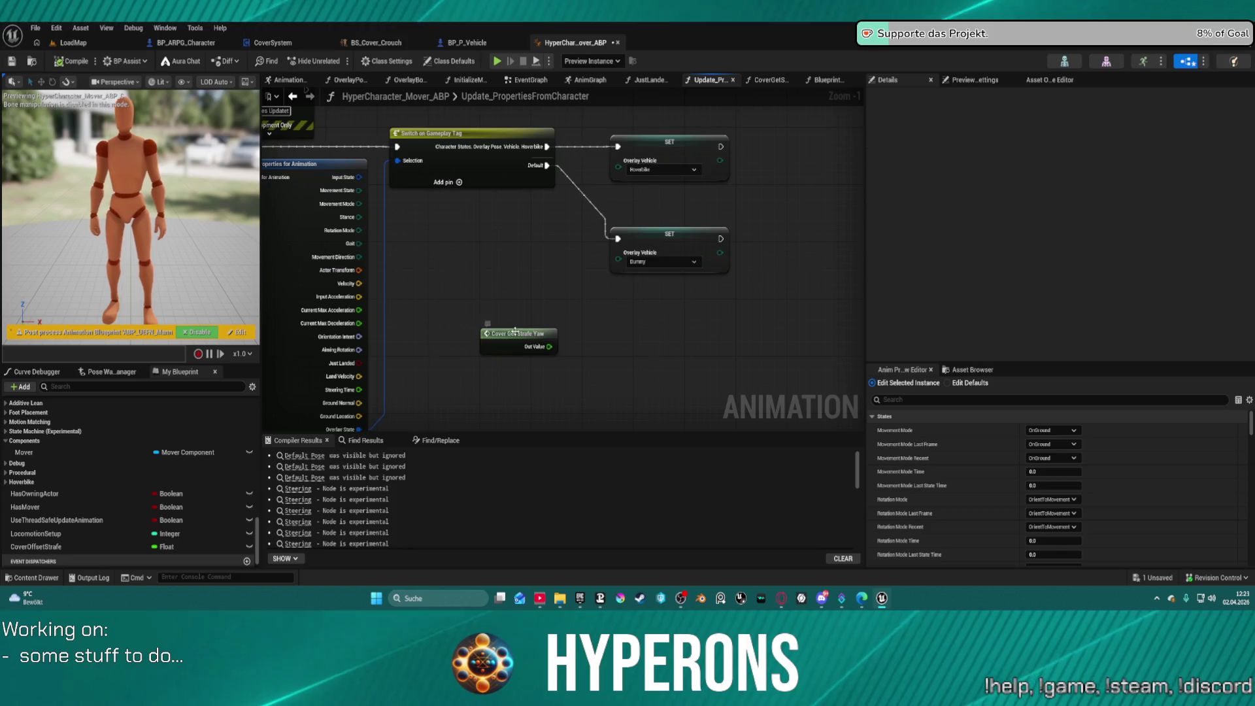
{"action": "left_click", "coordinate": [1076, 183]}
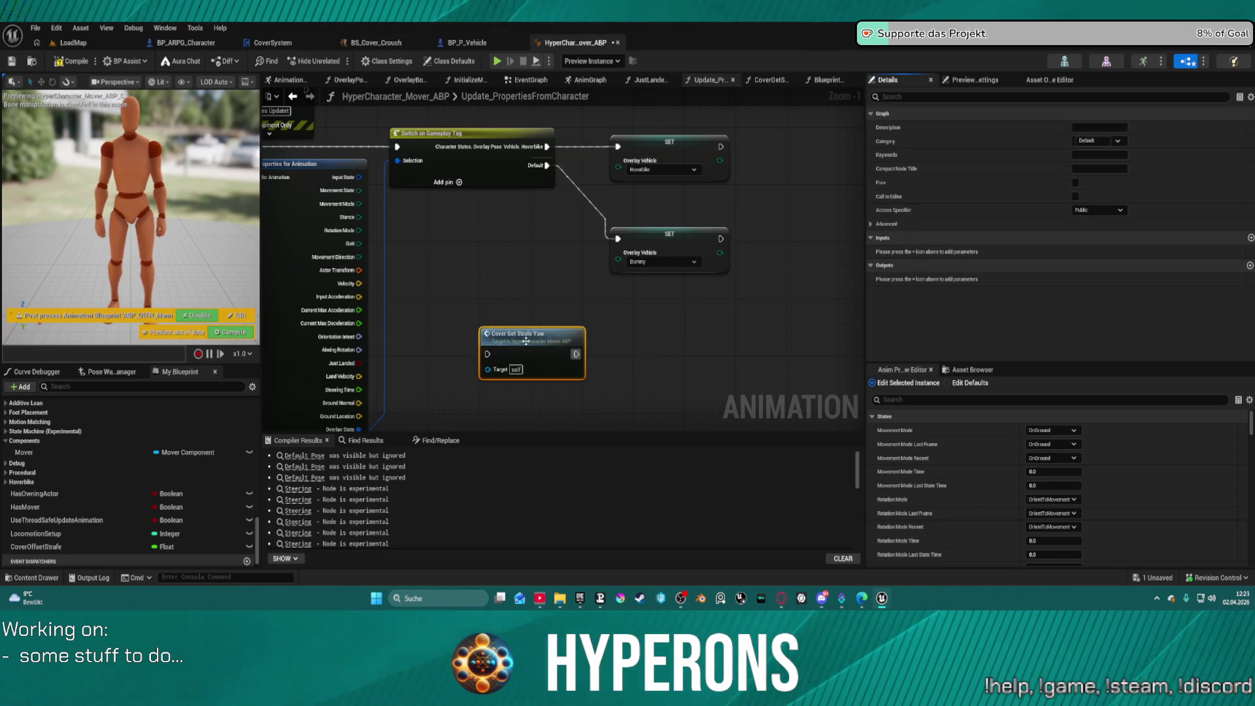
{"action": "left_click_drag", "start_coordinate": [514, 342], "coordinate": [680, 334]}
{"action": "left_click_drag", "start_coordinate": [524, 310], "coordinate": [680, 336]}
{"action": "left_click", "coordinate": [647, 196]}
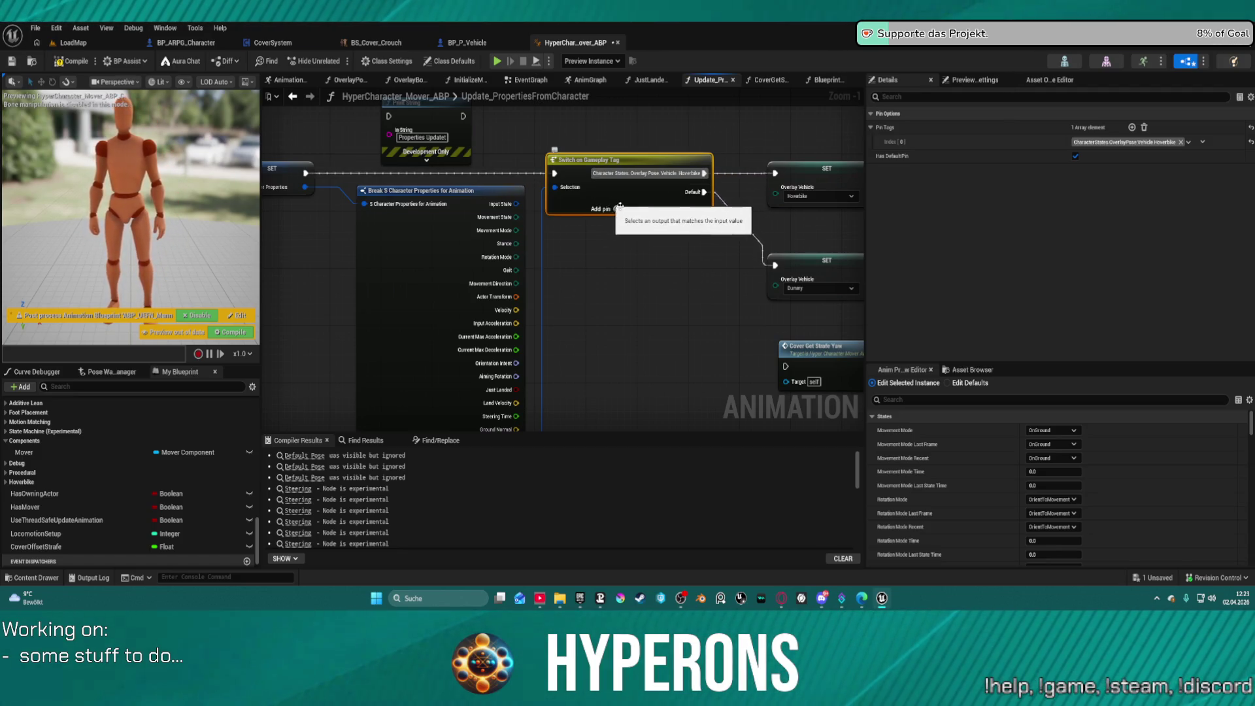
{"action": "left_click_drag", "start_coordinate": [598, 200], "coordinate": [587, 244]}
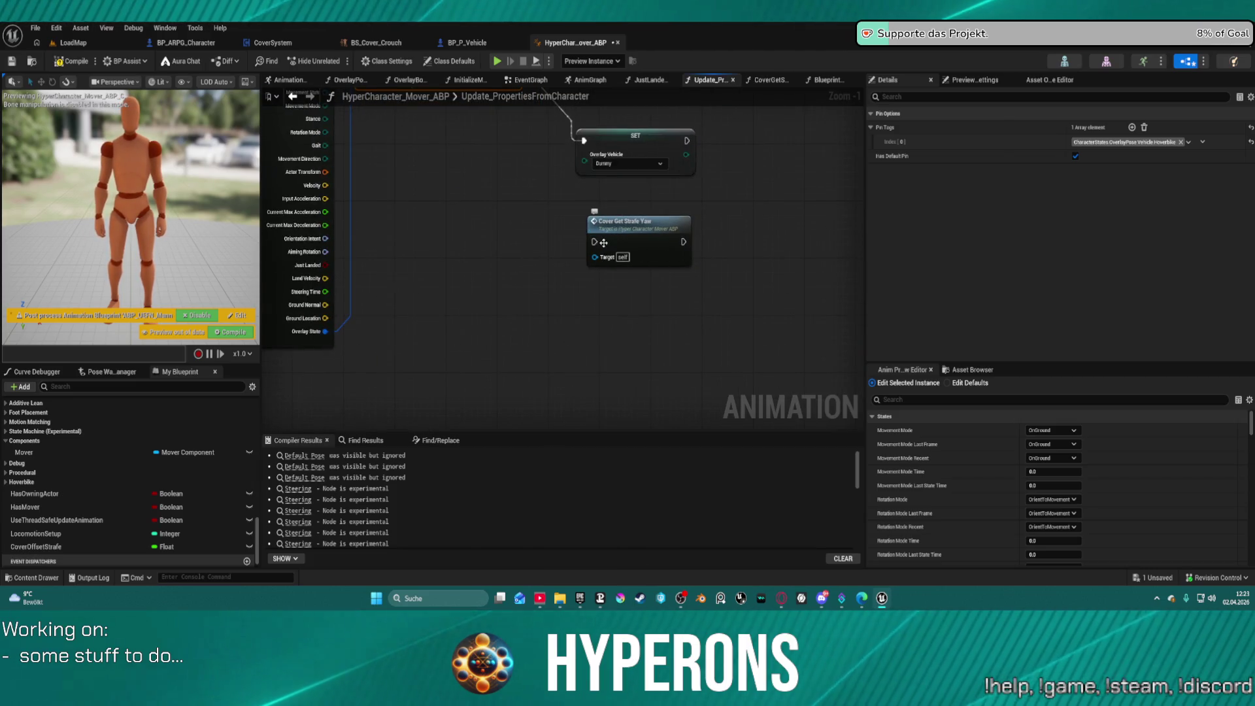
Step: Break Input State into a Break S Player Input State node and expand its Wants pins
{"action": "right_click", "coordinate": [480, 347]}
{"action": "type", "text": "char"}
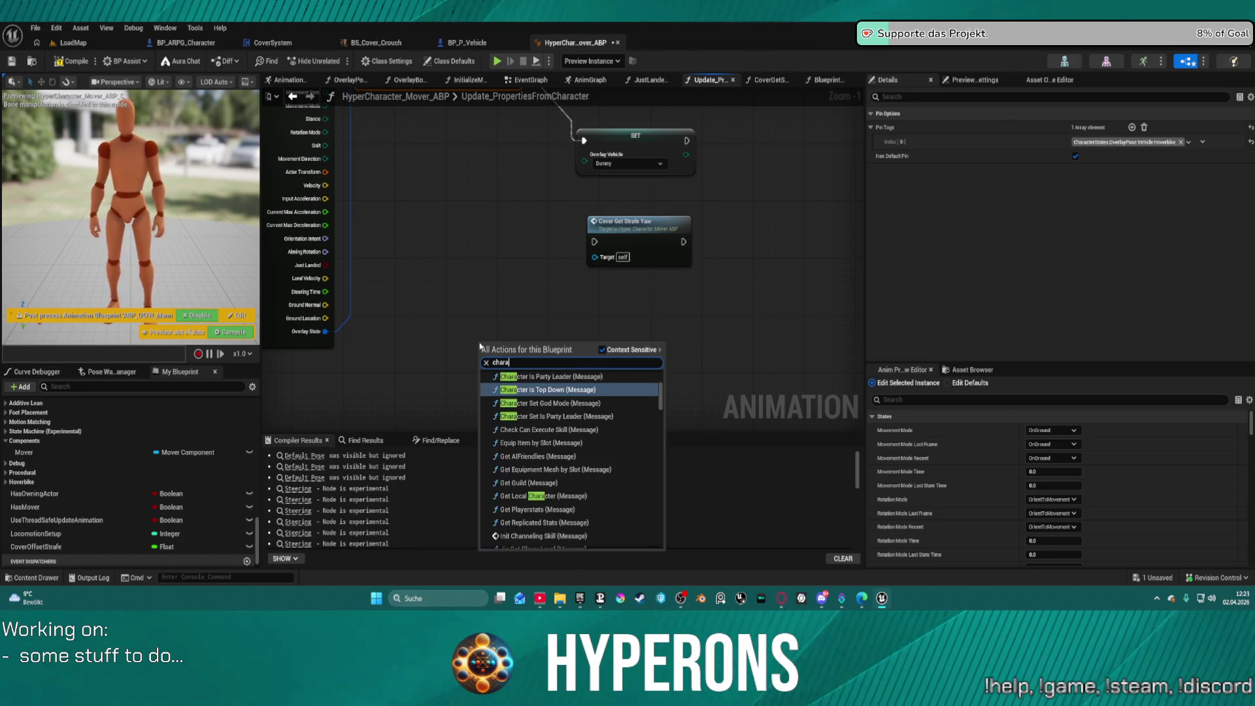
{"action": "mouse_move", "coordinate": [448, 273]}
{"action": "left_mouse_down"}
{"action": "mouse_move", "coordinate": [527, 301]}
{"action": "mouse_move", "coordinate": [491, 412]}
{"action": "left_mouse_up"}
{"action": "left_click_drag", "start_coordinate": [423, 207], "coordinate": [551, 345]}
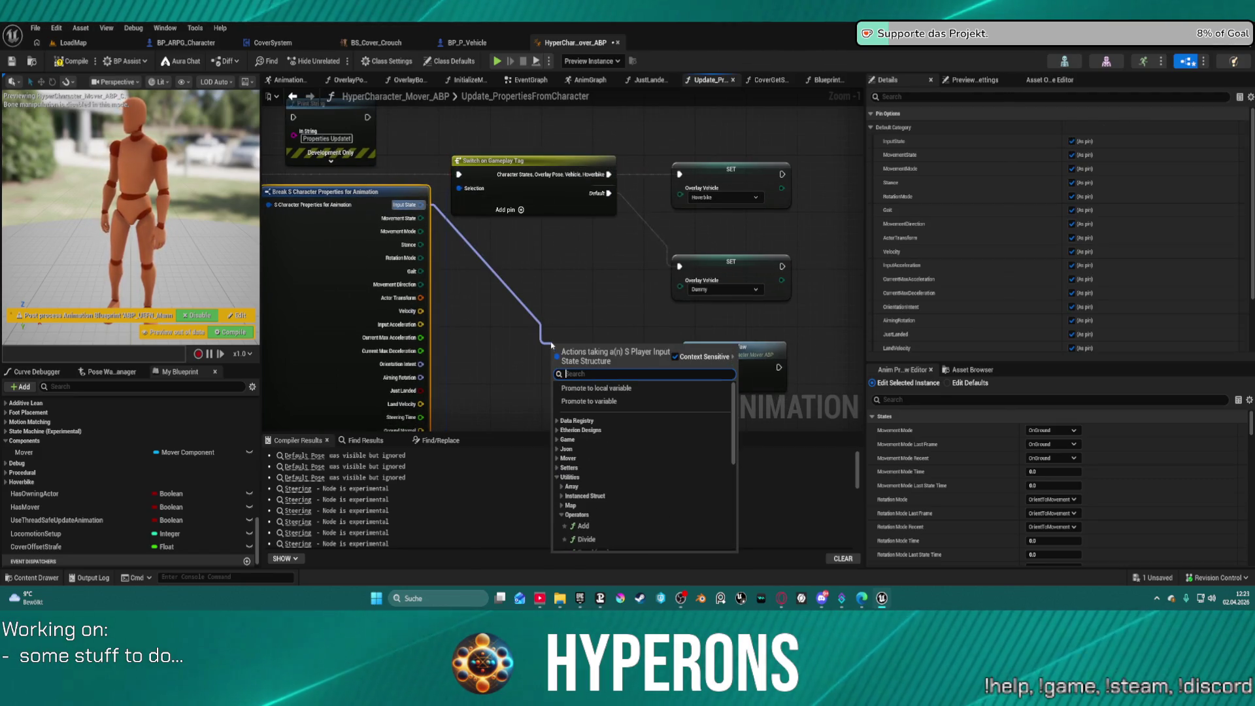
{"action": "type", "text": "break"}
{"action": "left_click", "coordinate": [626, 386]}
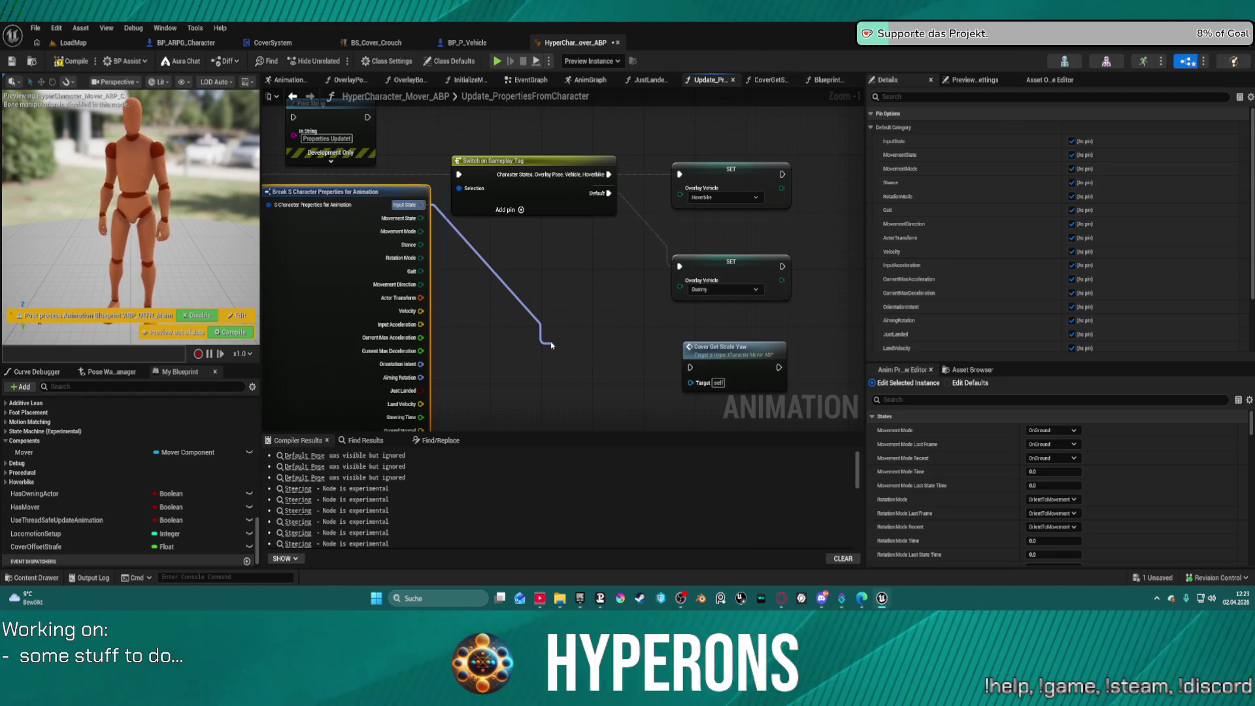
{"action": "left_click", "coordinate": [625, 386]}
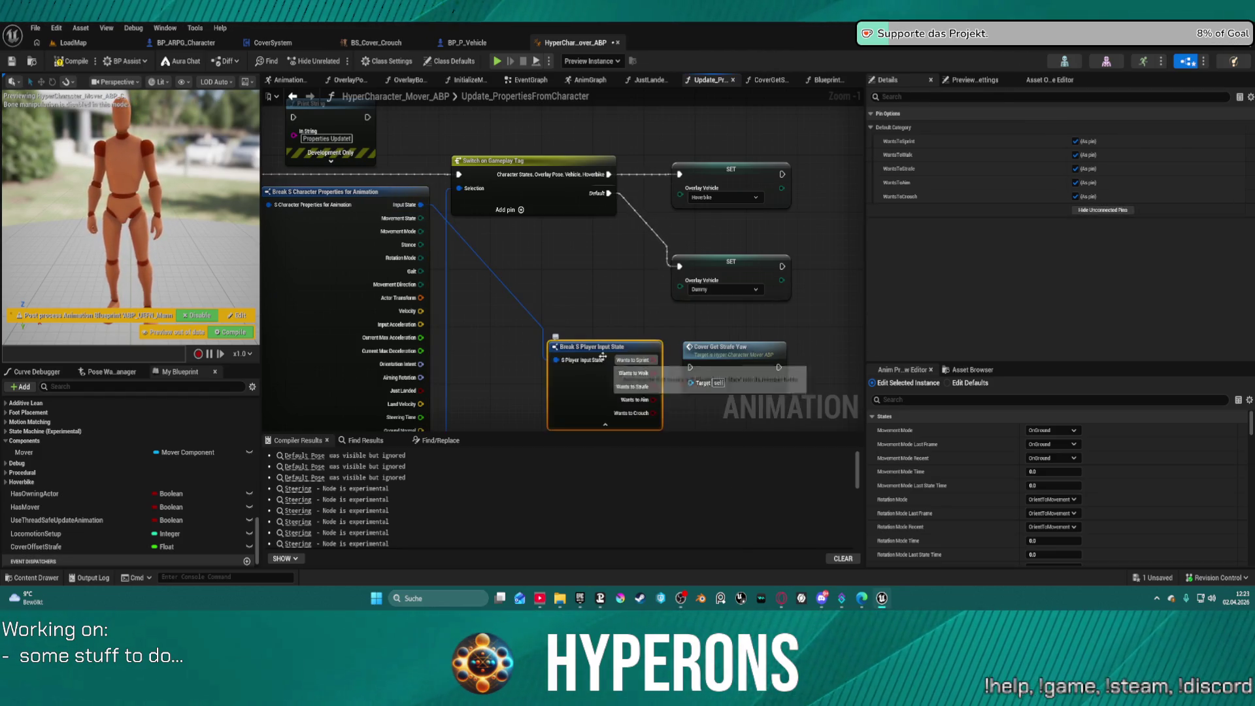
{"action": "left_click_drag", "start_coordinate": [625, 386], "coordinate": [479, 335]}
{"action": "left_click_drag", "start_coordinate": [581, 314], "coordinate": [651, 305]}
{"action": "mouse_move", "coordinate": [510, 362]}
{"action": "left_mouse_down"}
{"action": "mouse_move", "coordinate": [553, 363]}
{"action": "mouse_move", "coordinate": [545, 323]}
{"action": "left_mouse_up"}
{"action": "left_click_drag", "start_coordinate": [456, 294], "coordinate": [424, 287]}
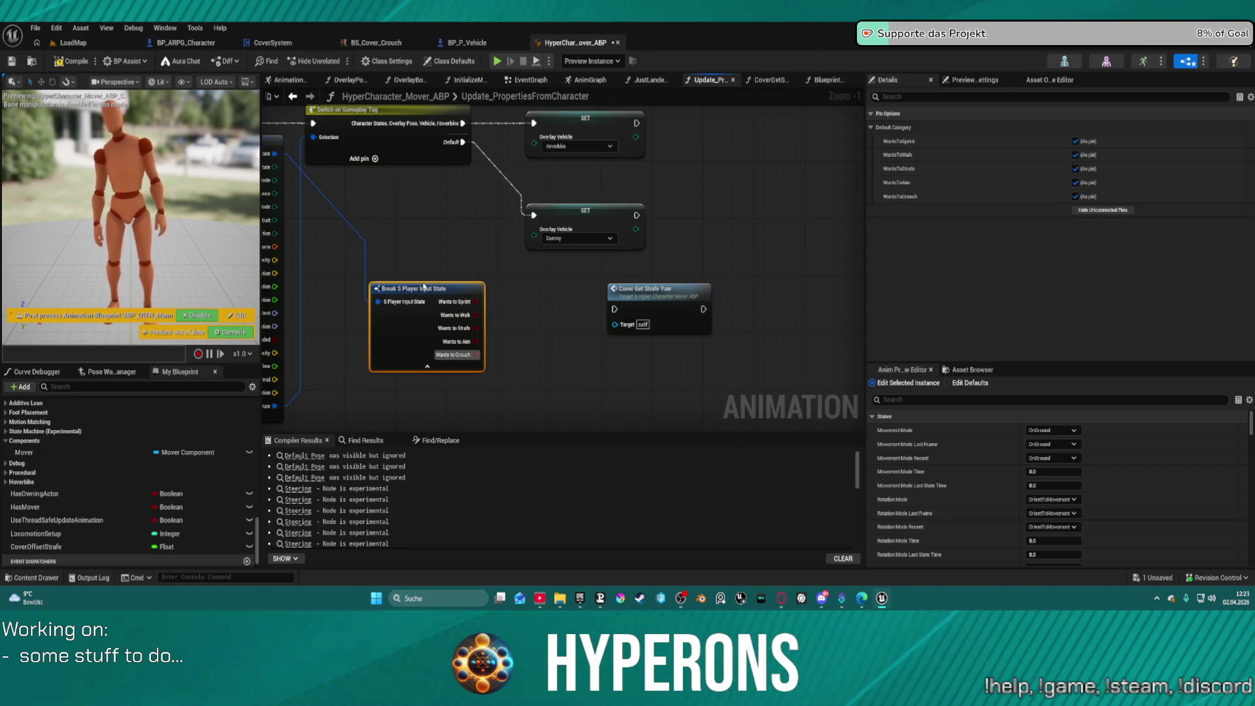
{"action": "mouse_move", "coordinate": [505, 320]}
{"action": "left_mouse_down"}
{"action": "mouse_move", "coordinate": [672, 273]}
{"action": "mouse_move", "coordinate": [585, 349]}
{"action": "left_mouse_up"}
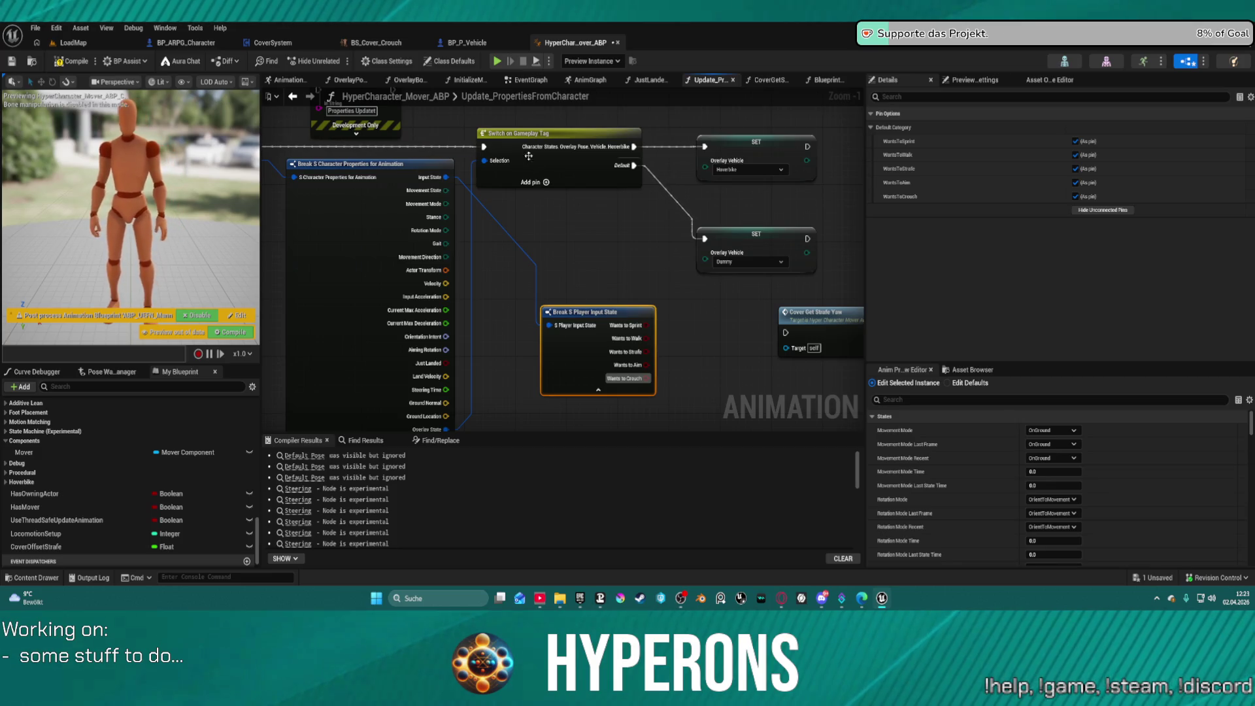
Step: In the AnimGraph, check the WantsToCrouch Active Value binding and view the Cover comment nodes
{"action": "left_click", "coordinate": [590, 79]}
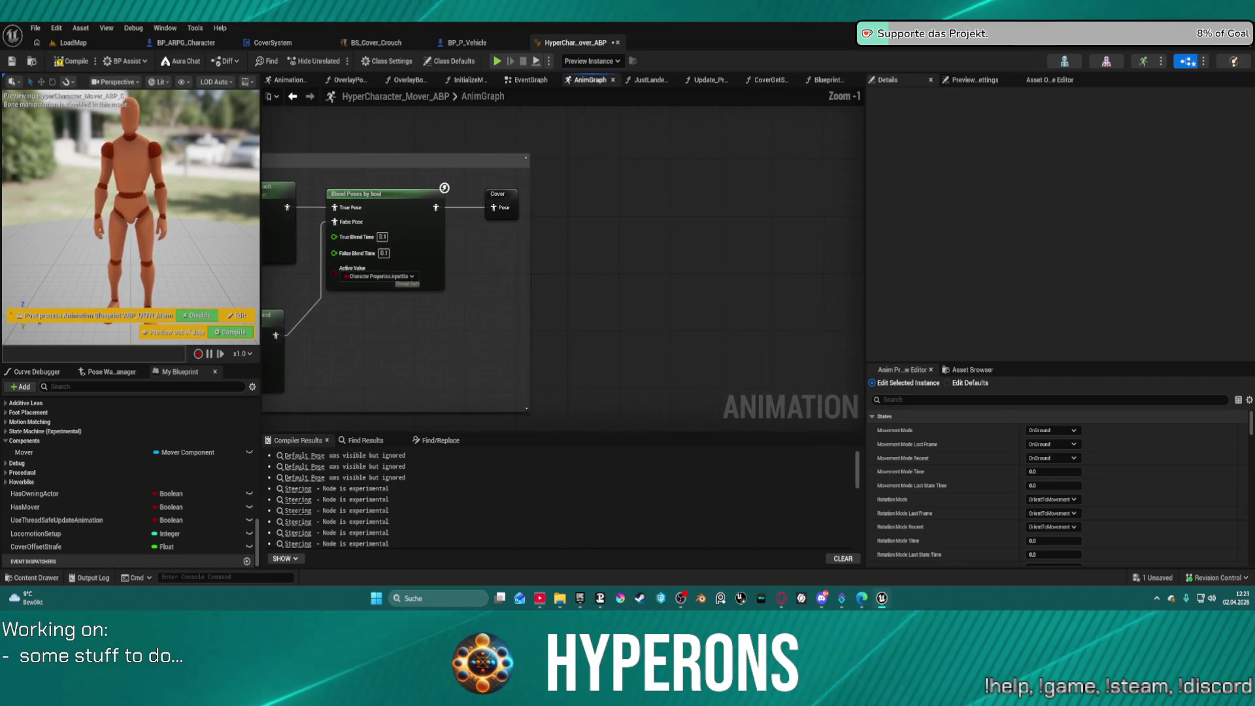
{"action": "left_click", "coordinate": [428, 277]}
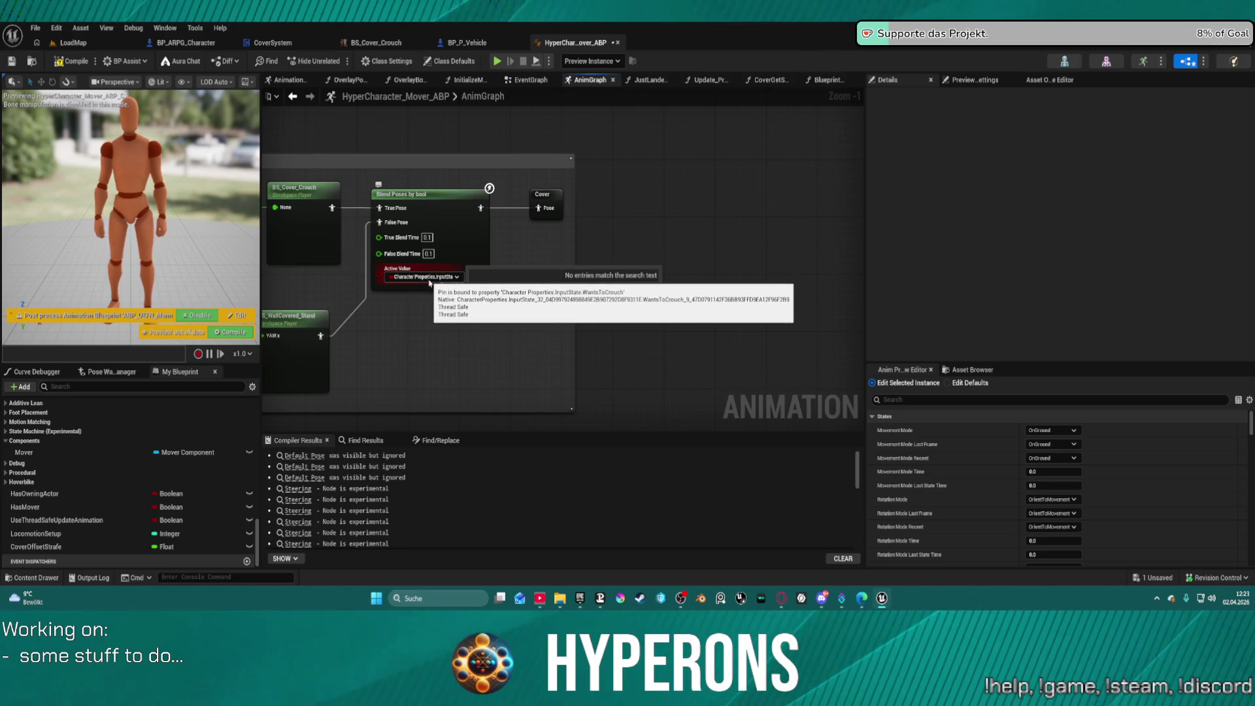
{"action": "left_click_drag", "start_coordinate": [439, 286], "coordinate": [819, 268]}
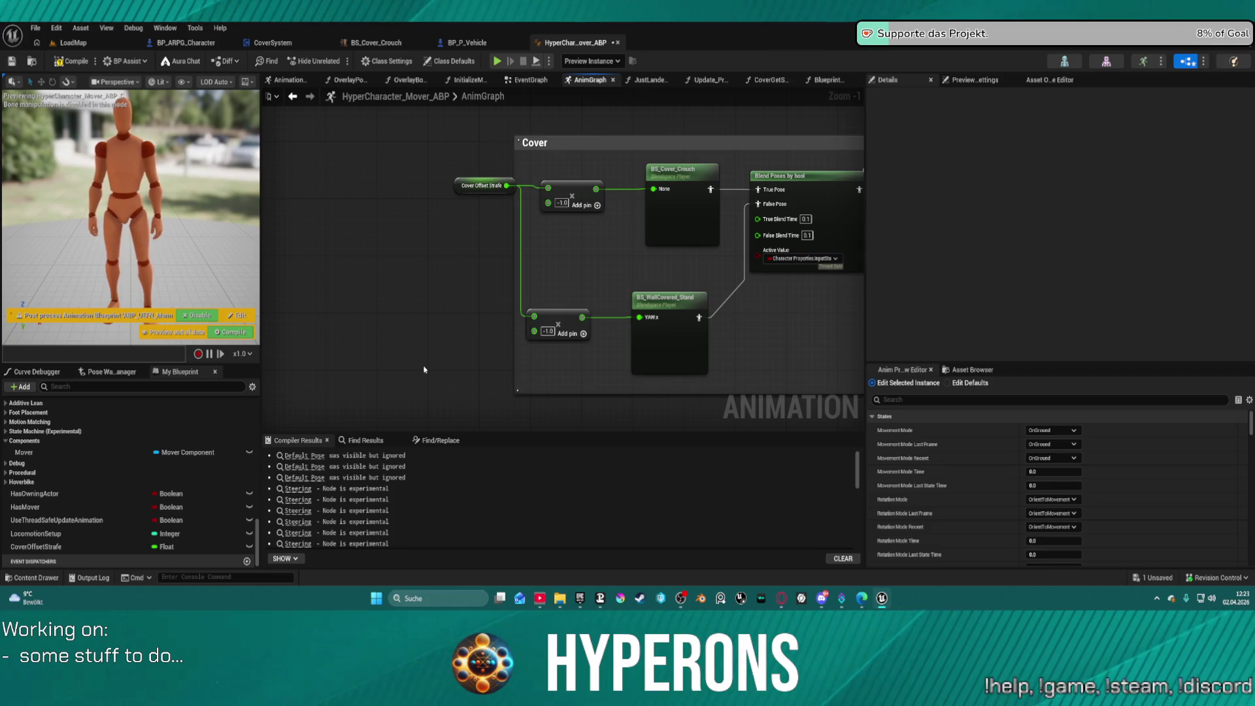
{"action": "left_click_drag", "start_coordinate": [423, 370], "coordinate": [270, 359]}
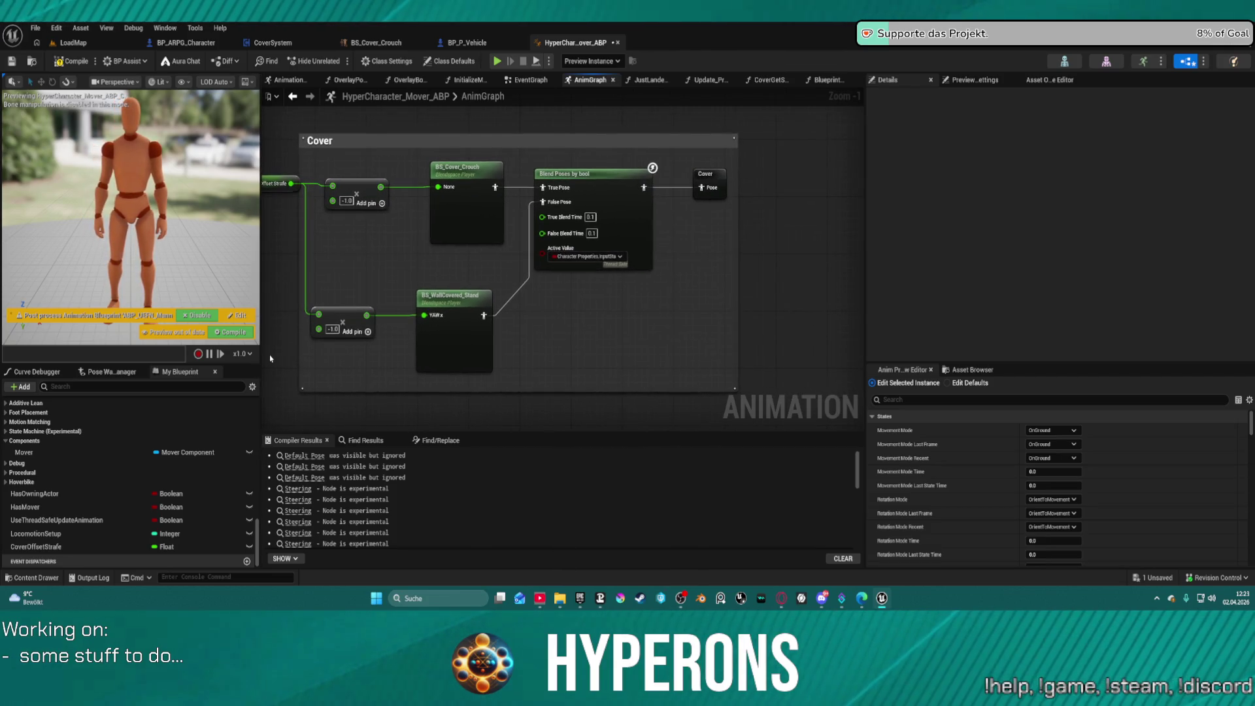
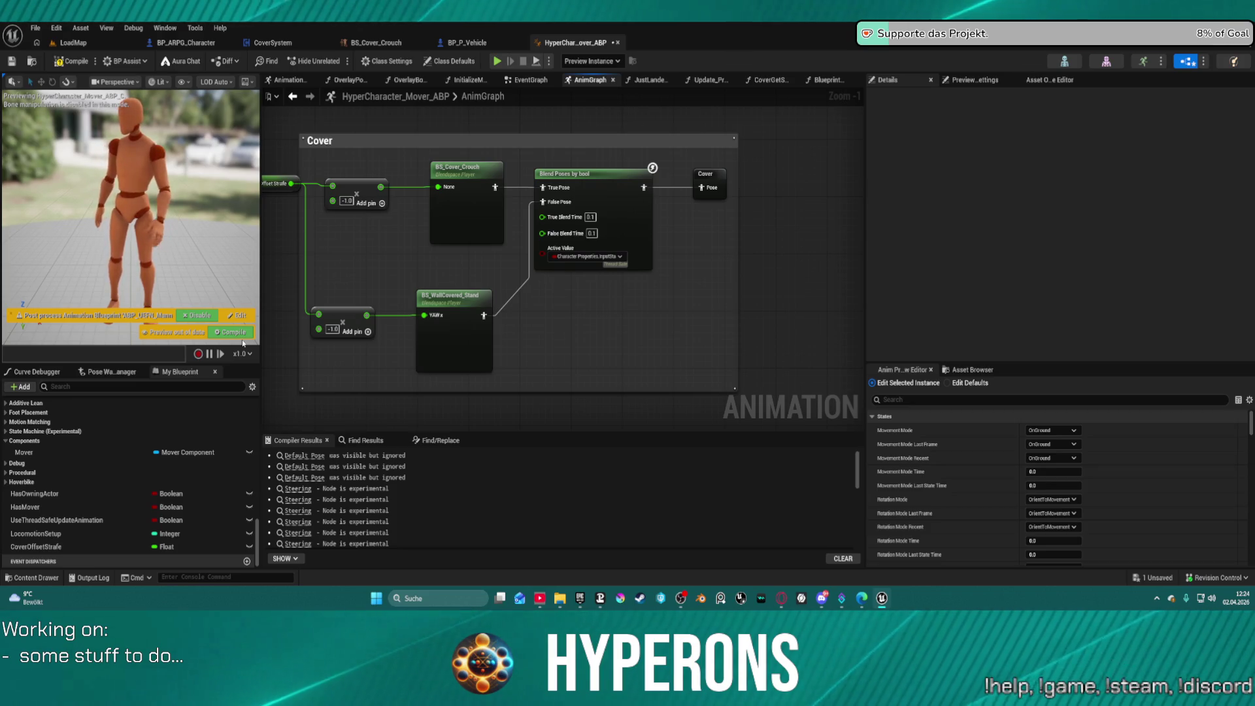
Step: In Project Settings > Gameplay Tags, add a Cover sub-tag under Movement to create Movement.Cover
{"action": "left_click", "coordinate": [69, 42]}
{"action": "left_click", "coordinate": [36, 27]}
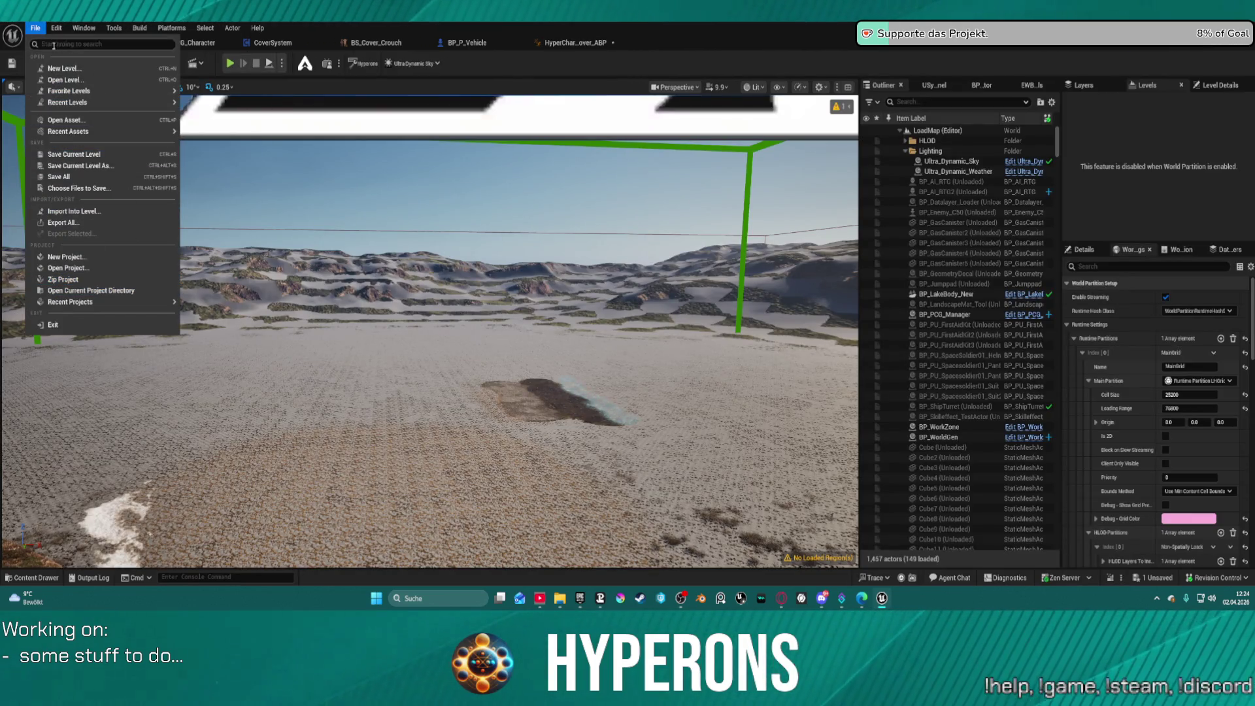
{"action": "mouse_move", "coordinate": [56, 27]}
{"action": "left_click", "coordinate": [123, 193]}
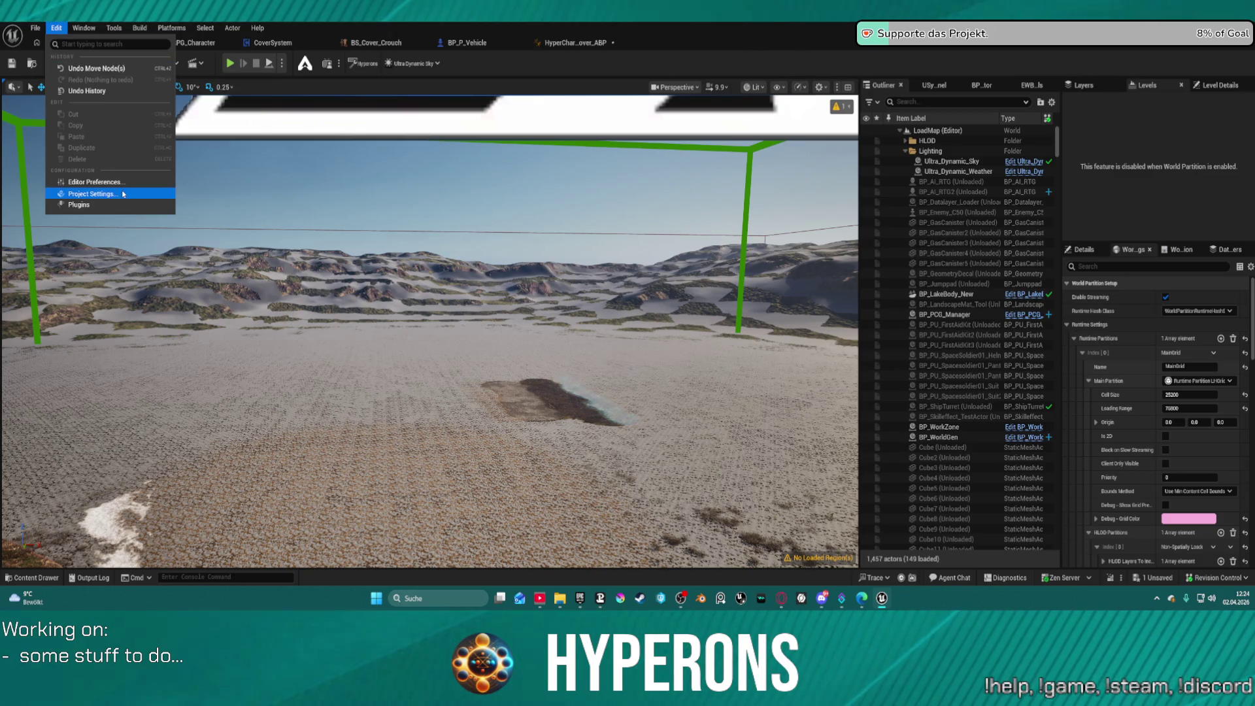
{"action": "left_click", "coordinate": [123, 194]}
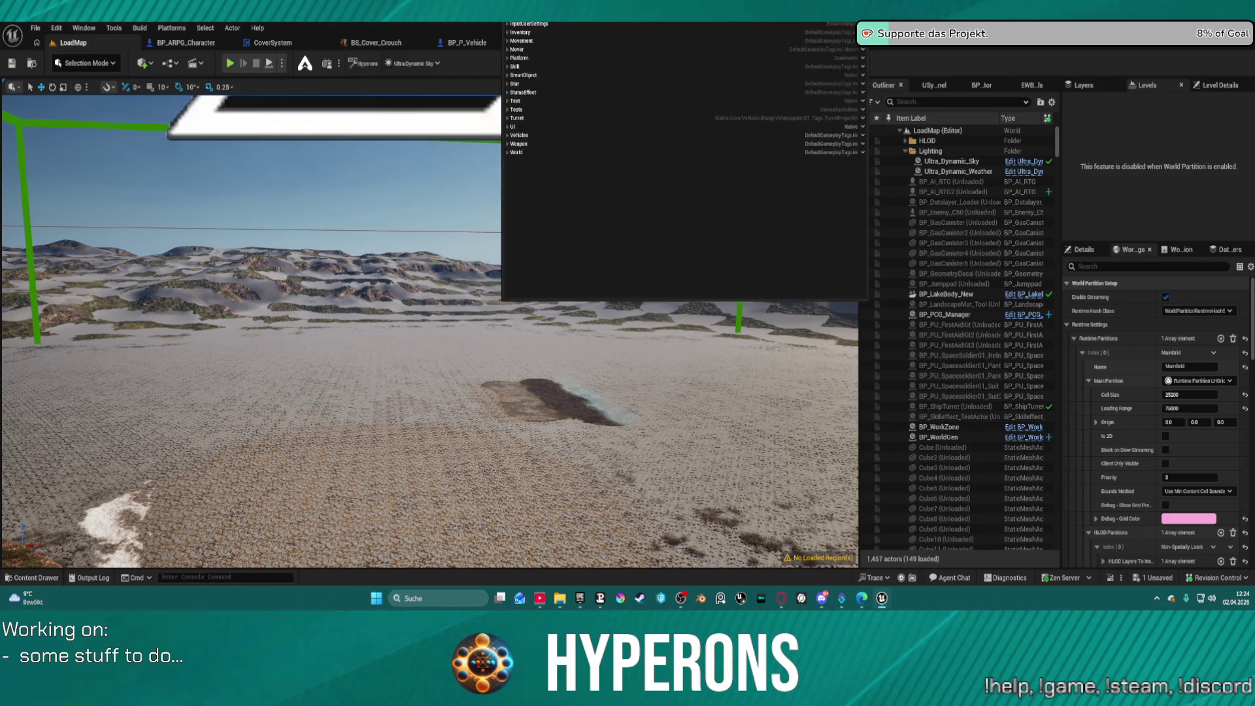
{"action": "left_click", "coordinate": [516, 110]}
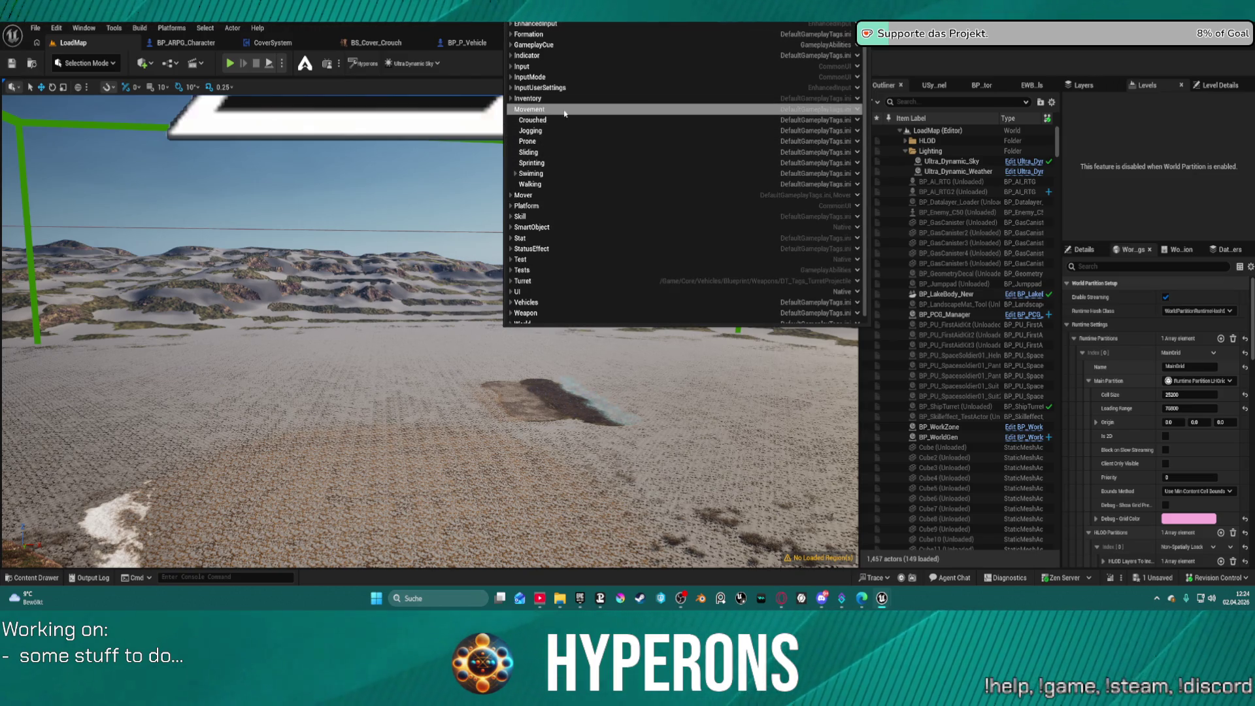
{"action": "right_click", "coordinate": [533, 114]}
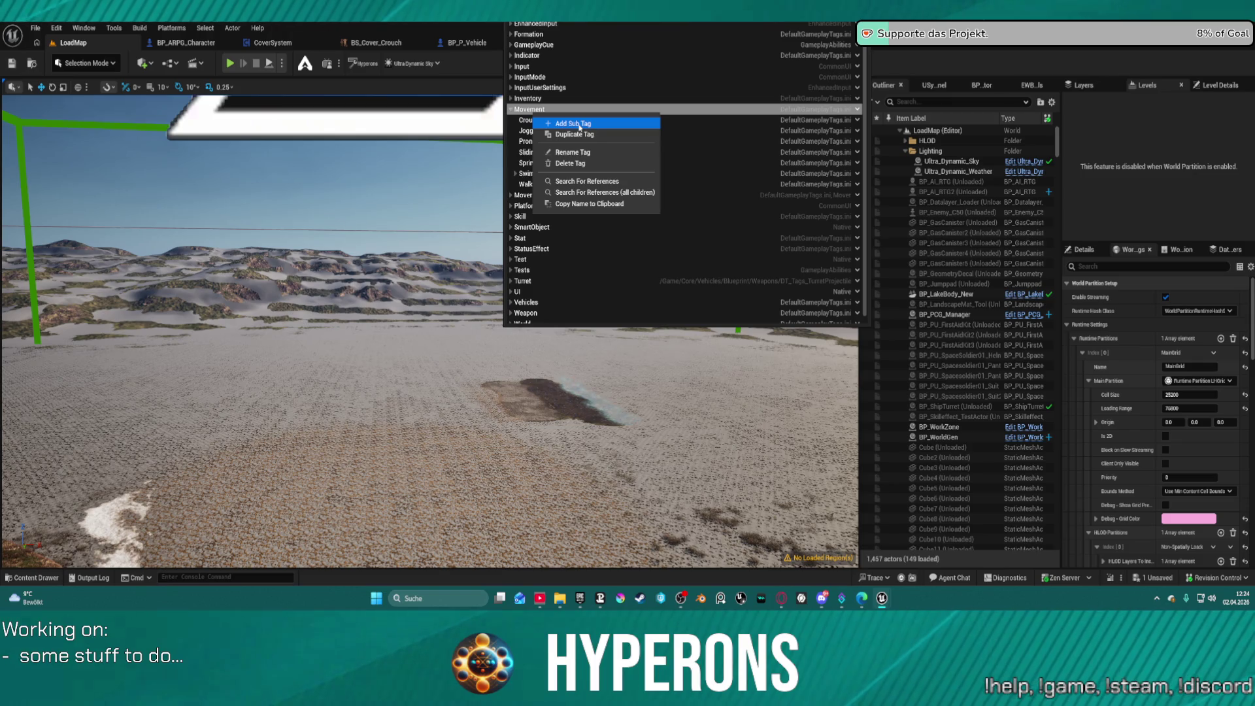
{"action": "left_click", "coordinate": [579, 127]}
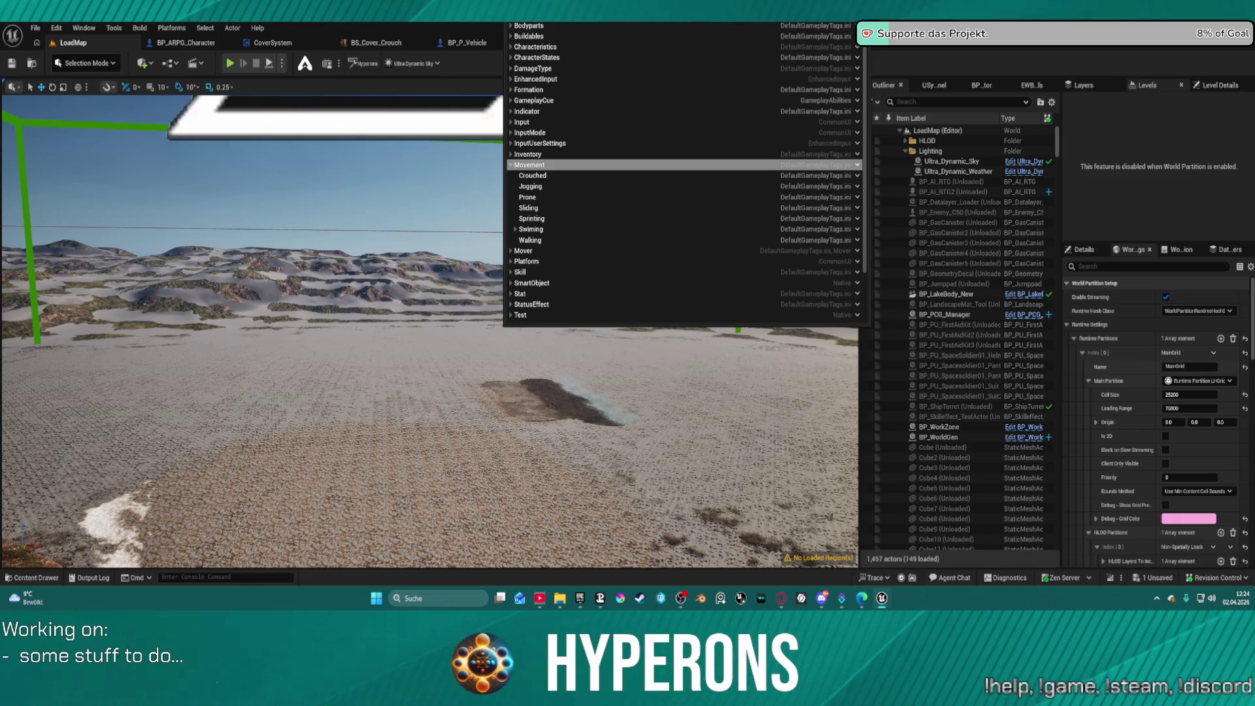
{"action": "key", "text": "Return"}
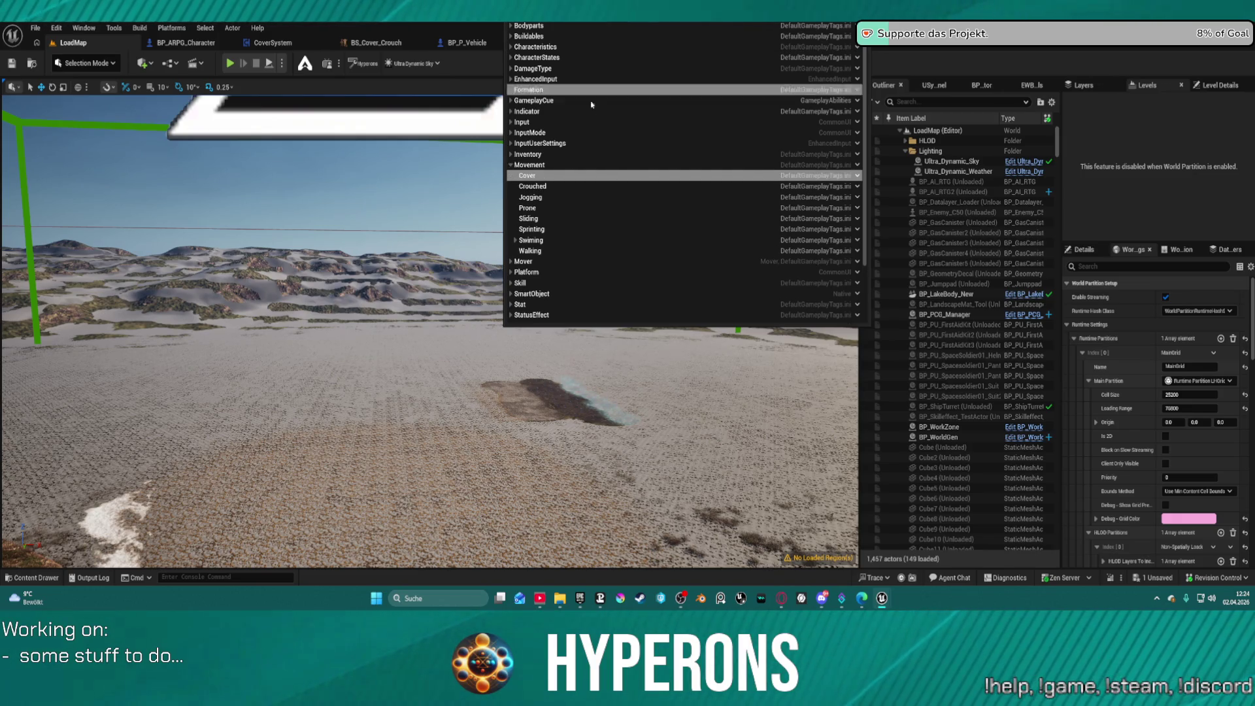
Step: Switch to the character animation blueprint and open its Blueprint Thread Safe Update Animation graph
{"action": "left_click", "coordinate": [527, 175]}
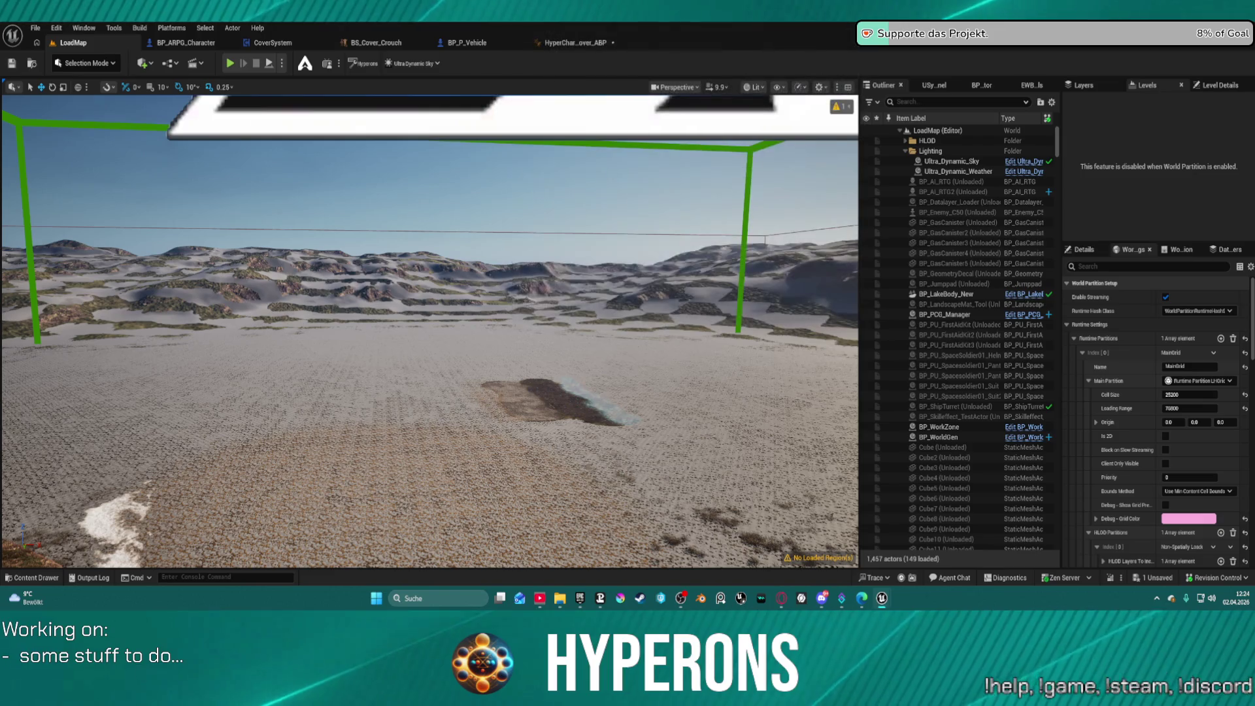
{"action": "left_click", "coordinate": [265, 44]}
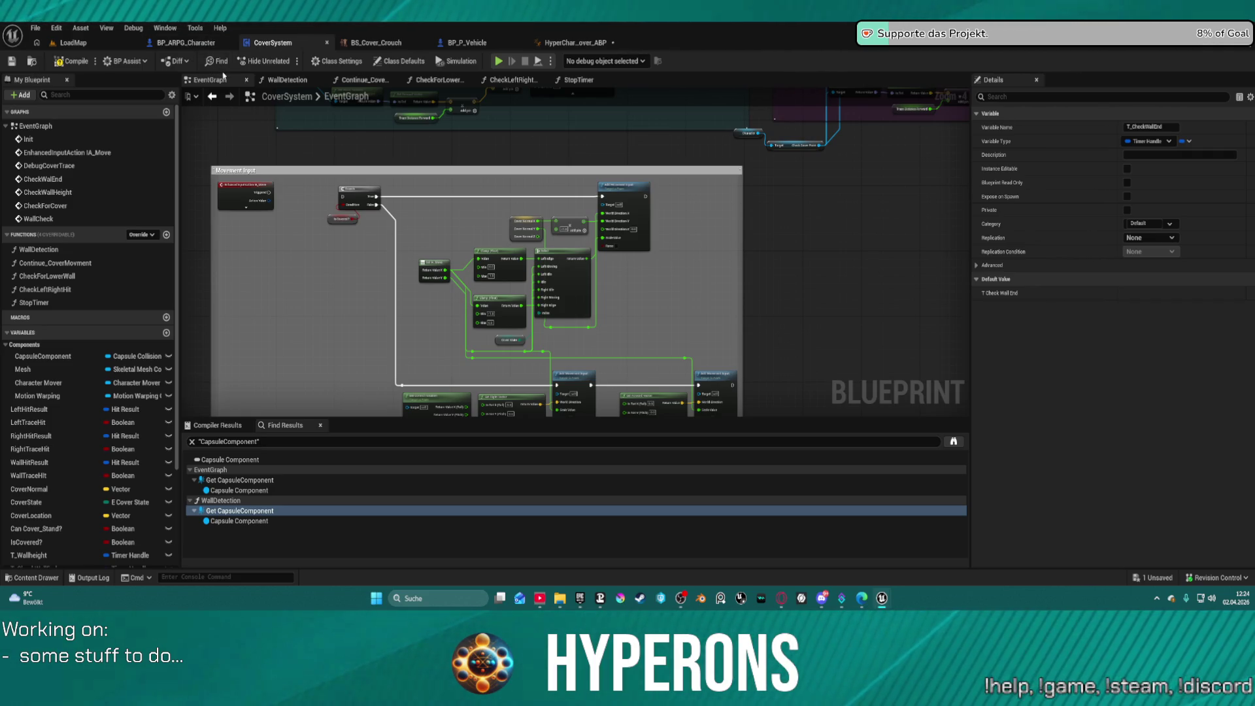
{"action": "left_click", "coordinate": [610, 39]}
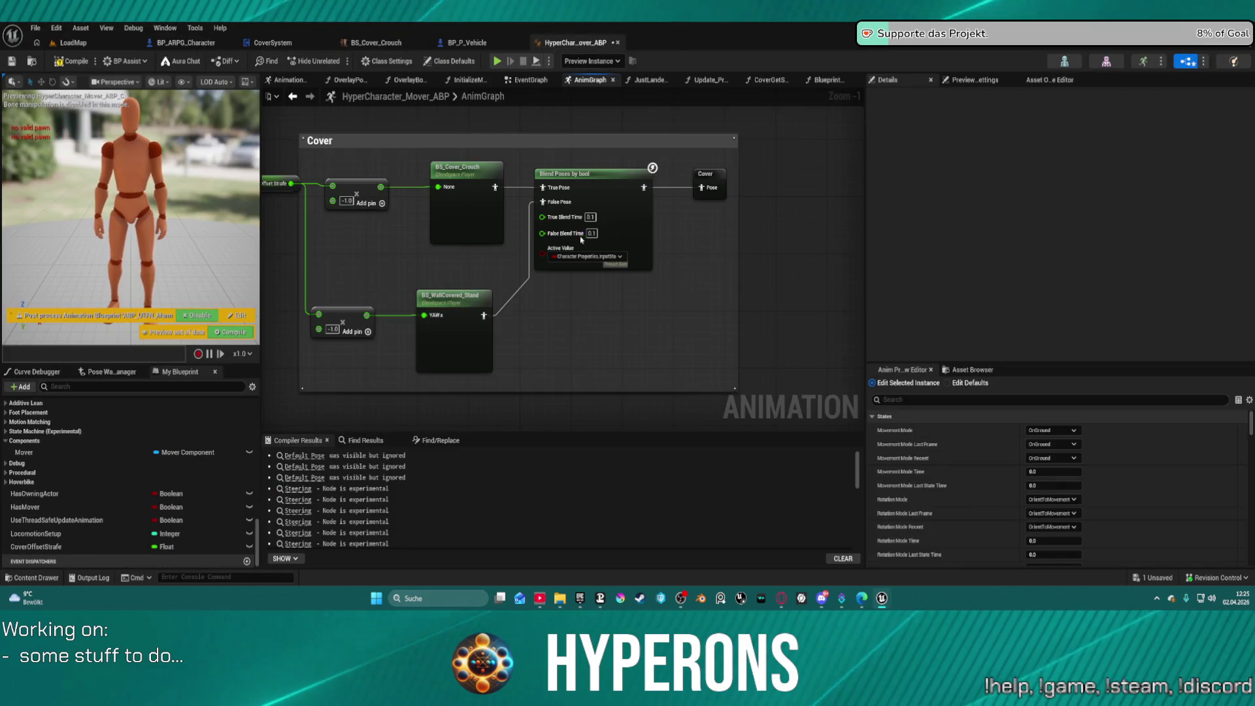
{"action": "left_click", "coordinate": [582, 257]}
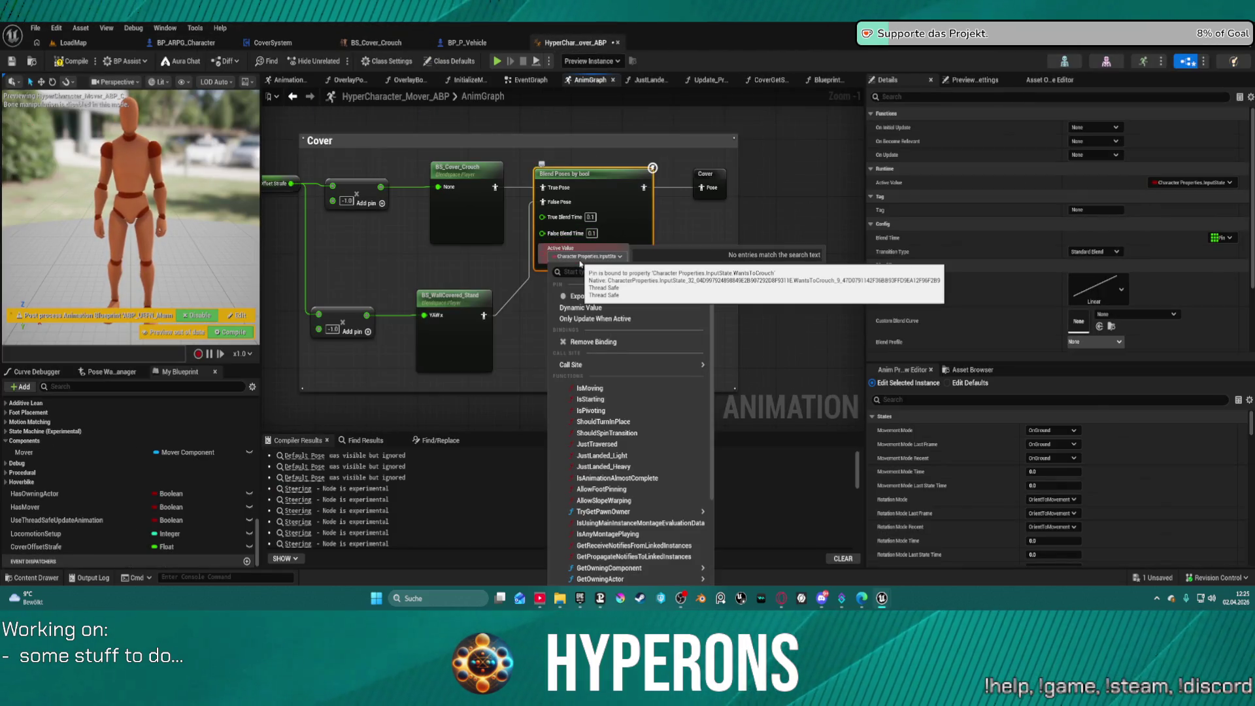
{"action": "key", "text": "Escape"}
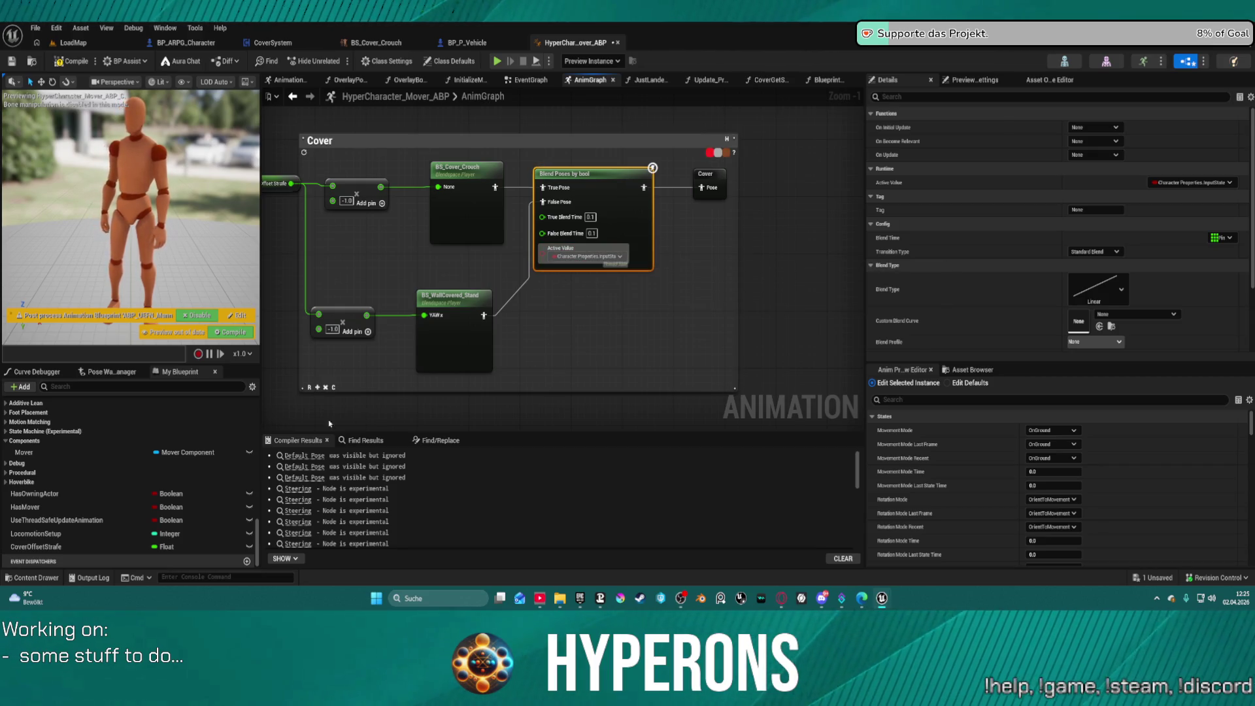
{"action": "left_click", "coordinate": [7, 484]}
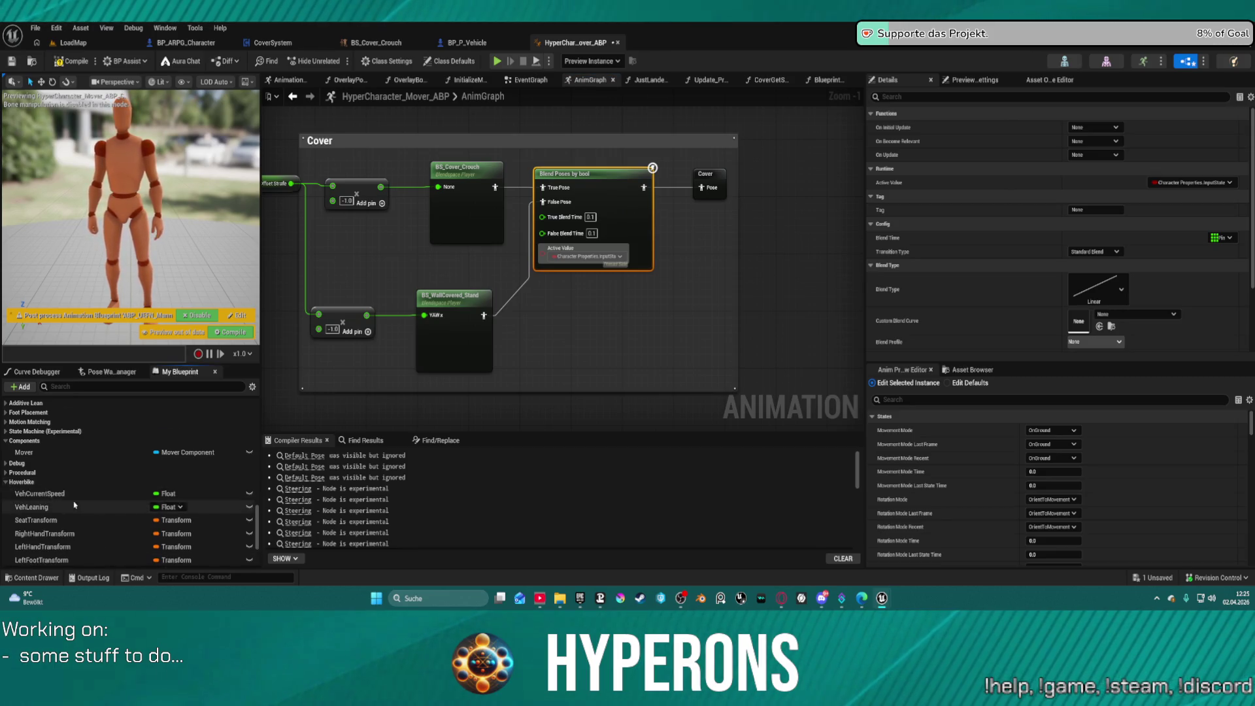
{"action": "scroll", "coordinate": [39, 497], "scroll_direction": "down", "scroll_amount": 2}
{"action": "scroll", "coordinate": [74, 507], "scroll_direction": "down", "scroll_amount": 1}
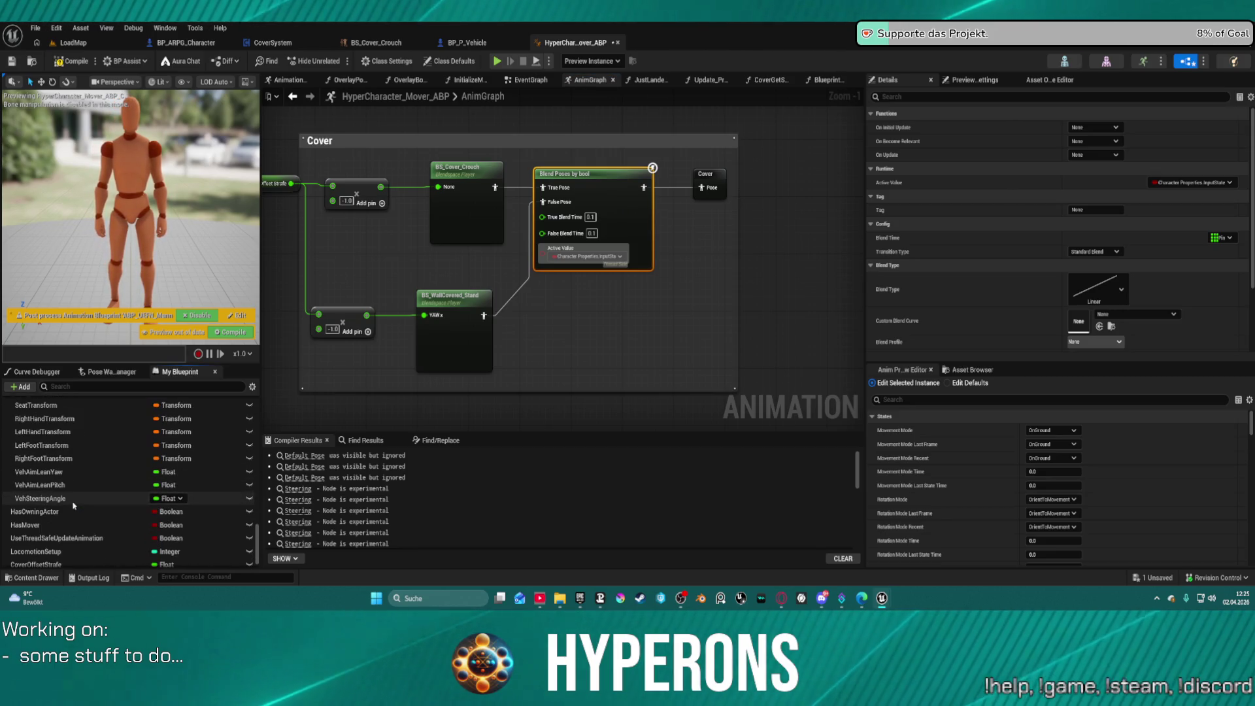
{"action": "left_click_drag", "start_coordinate": [411, 249], "coordinate": [669, 220]}
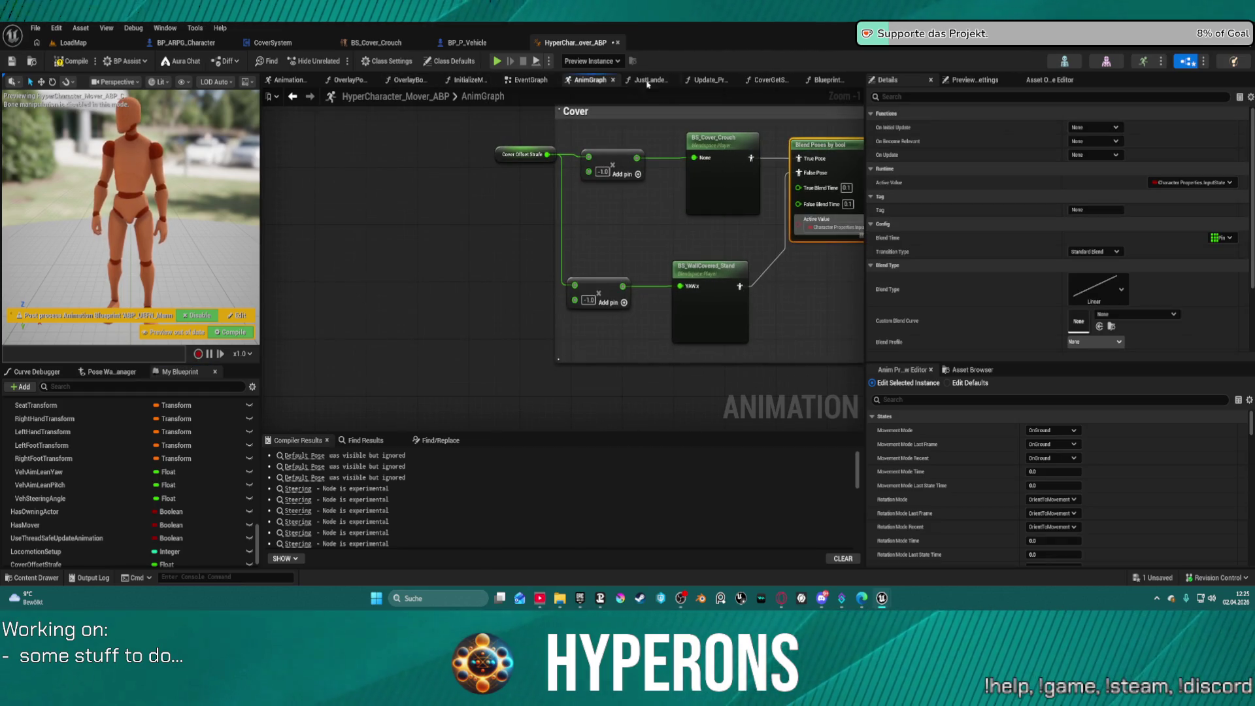
{"action": "left_click", "coordinate": [767, 80]}
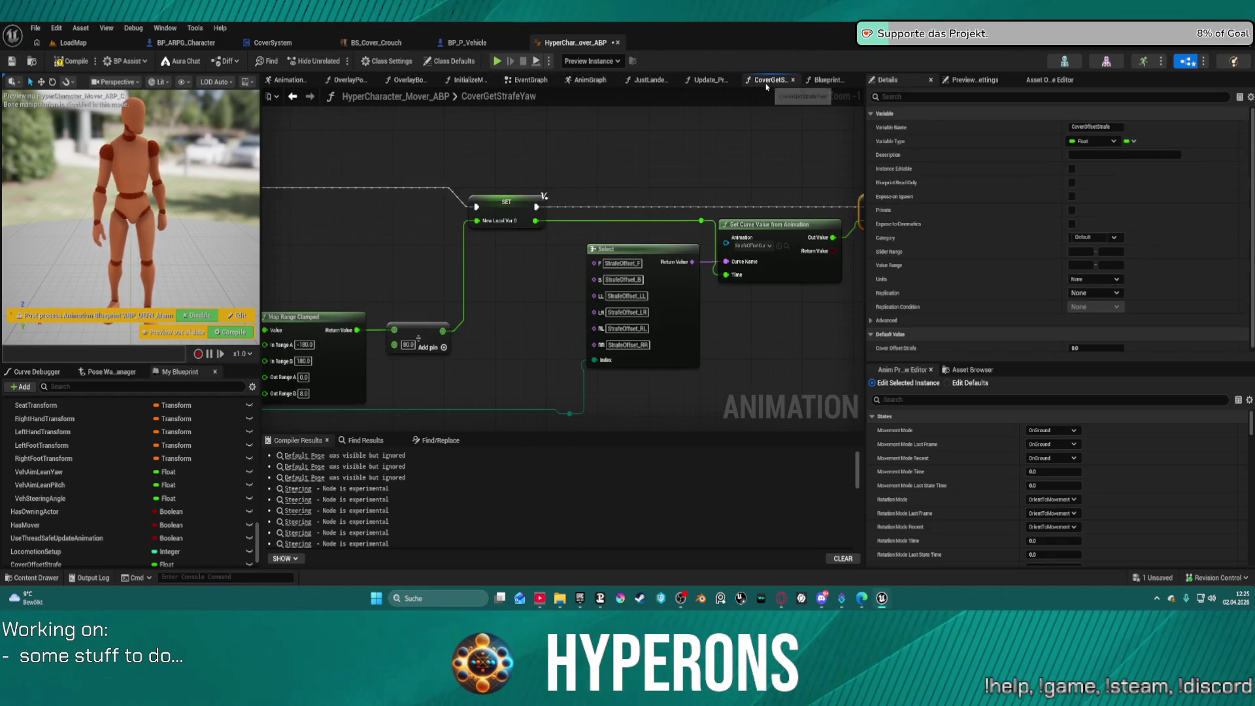
{"action": "left_click", "coordinate": [821, 81]}
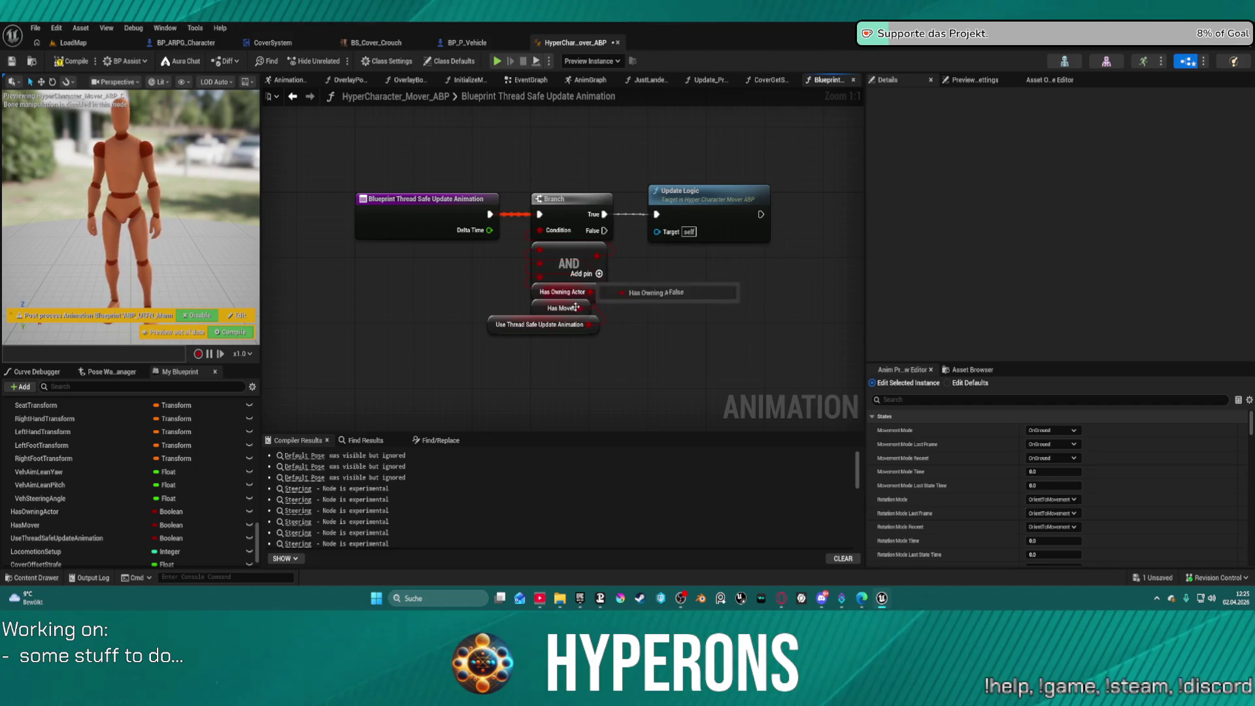
Step: Drill into Update Logic, then Update States, and bring the movement state section into view
{"action": "double_click", "coordinate": [679, 196]}
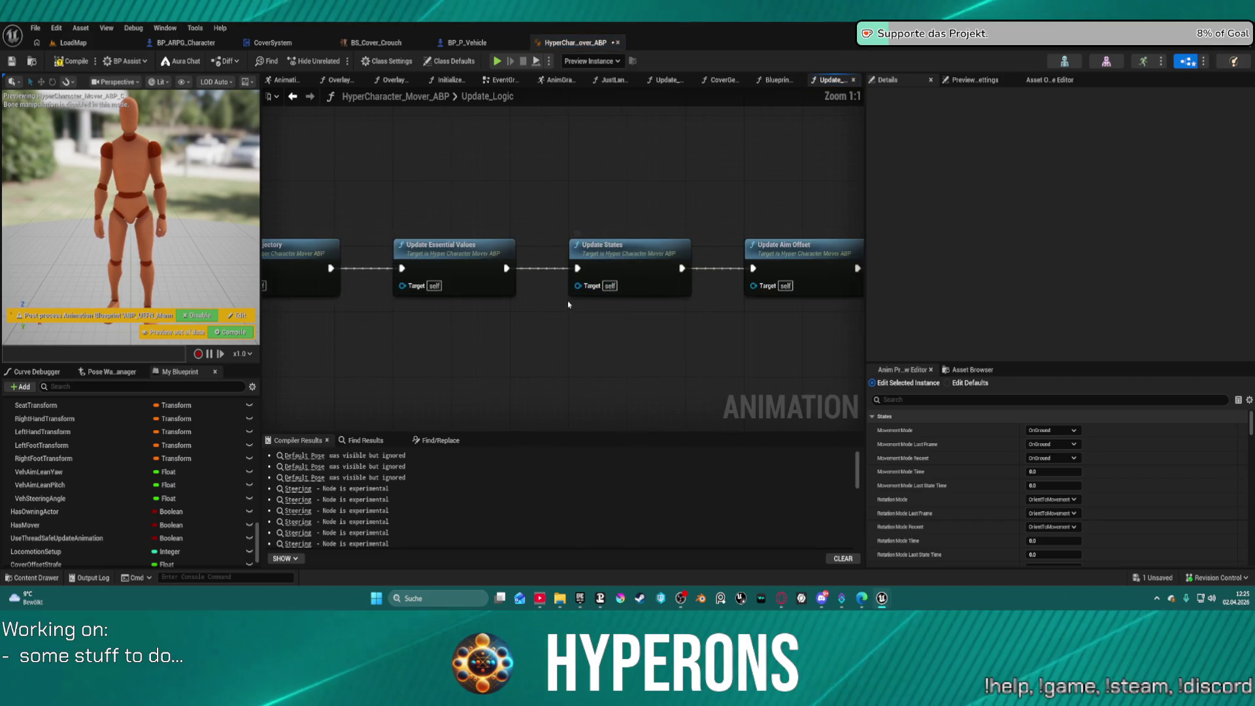
{"action": "mouse_move", "coordinate": [568, 304]}
{"action": "left_mouse_down"}
{"action": "mouse_move", "coordinate": [678, 292]}
{"action": "mouse_move", "coordinate": [728, 264]}
{"action": "mouse_move", "coordinate": [524, 268]}
{"action": "mouse_move", "coordinate": [548, 203]}
{"action": "left_mouse_up"}
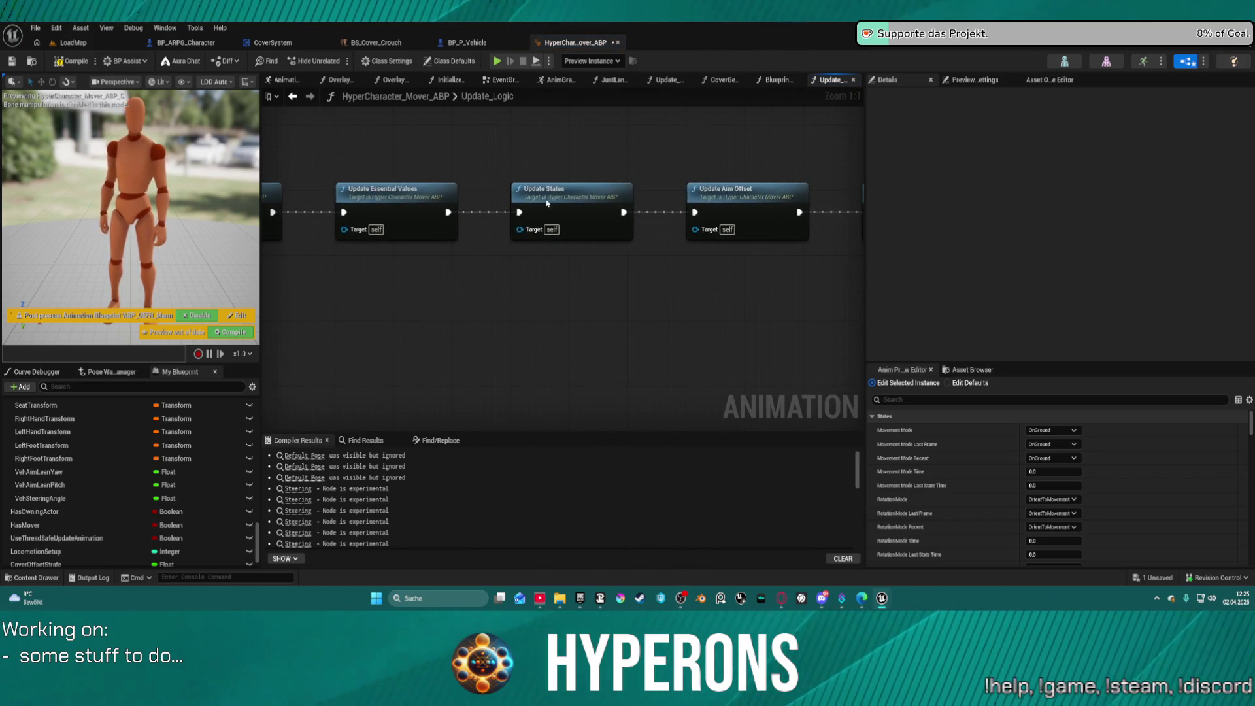
{"action": "double_click", "coordinate": [546, 202]}
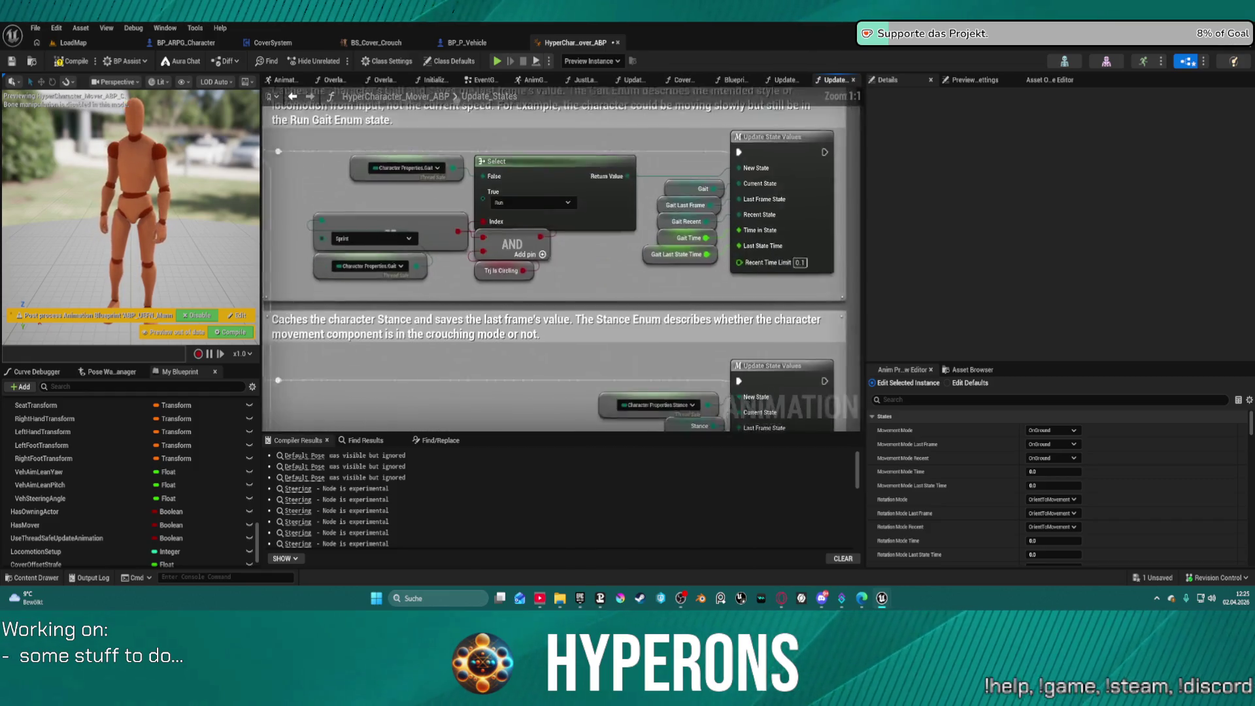
{"action": "scroll", "coordinate": [422, 173], "scroll_direction": "down", "scroll_amount": 1}
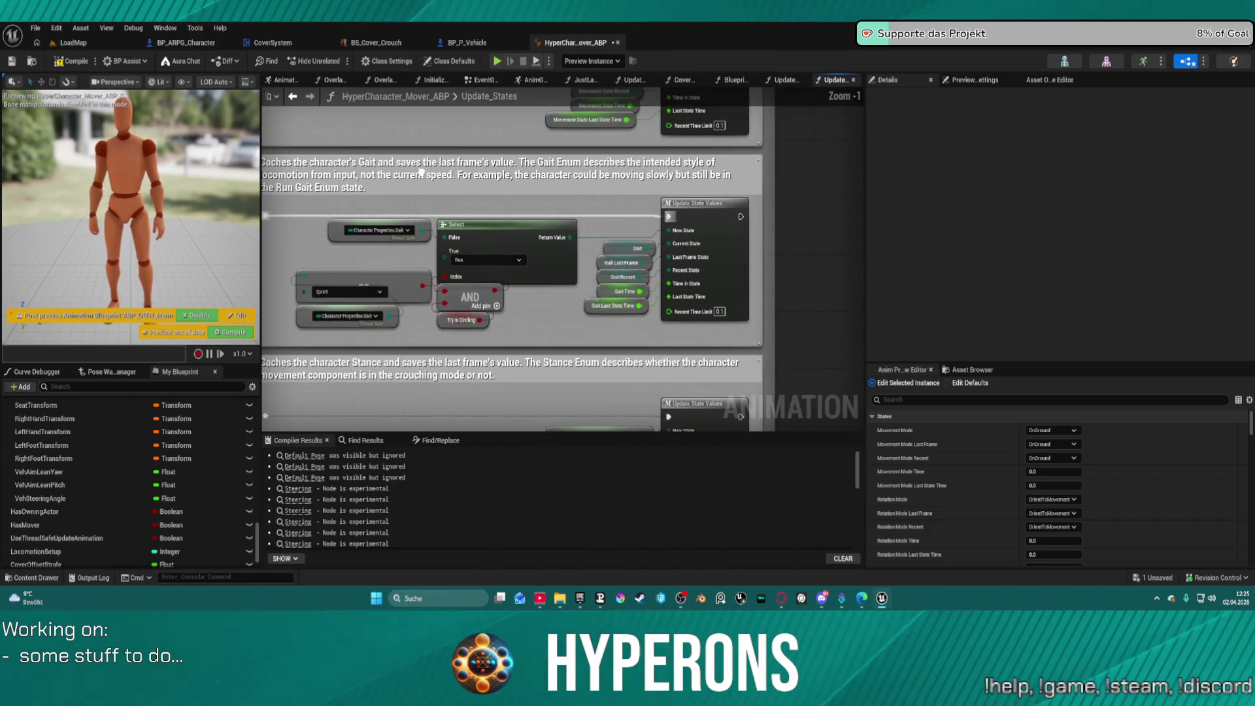
{"action": "left_click_drag", "start_coordinate": [386, 101], "coordinate": [563, 409]}
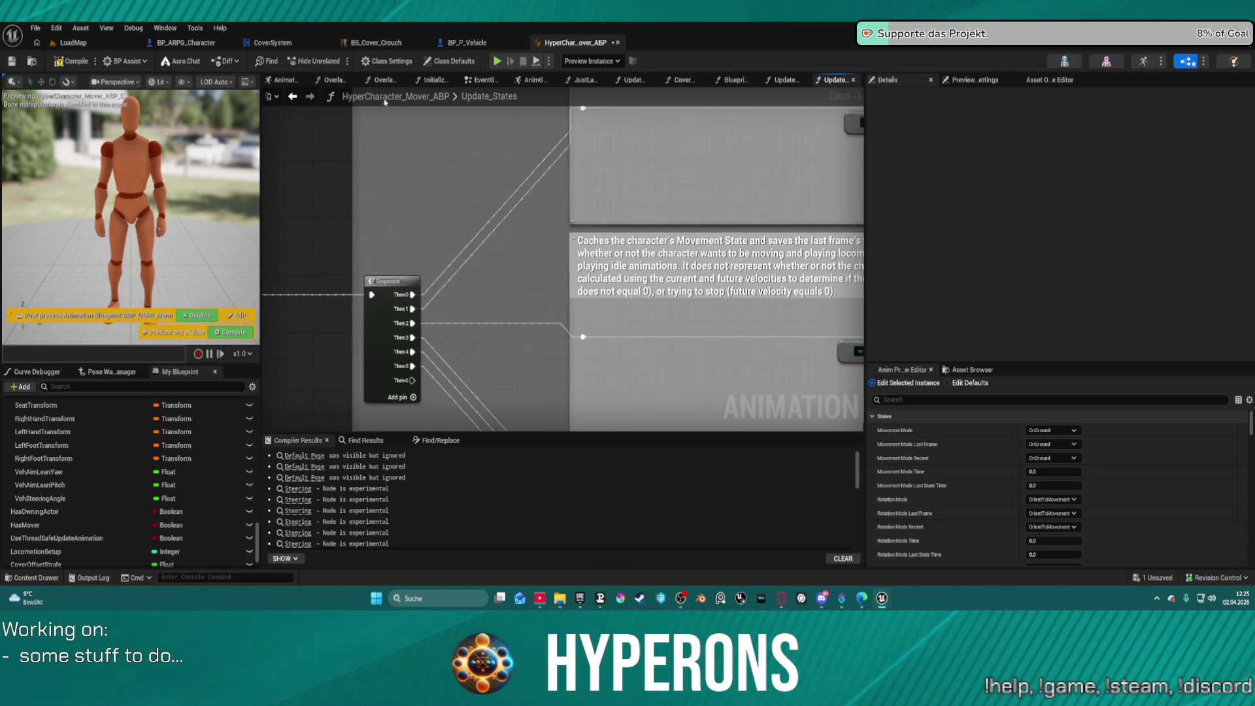
Step: Look through the BP_P_Vehicle, BP_ARPG_Character and CoverSystem blueprints, then return to the animation blueprint
{"action": "left_click", "coordinate": [467, 42]}
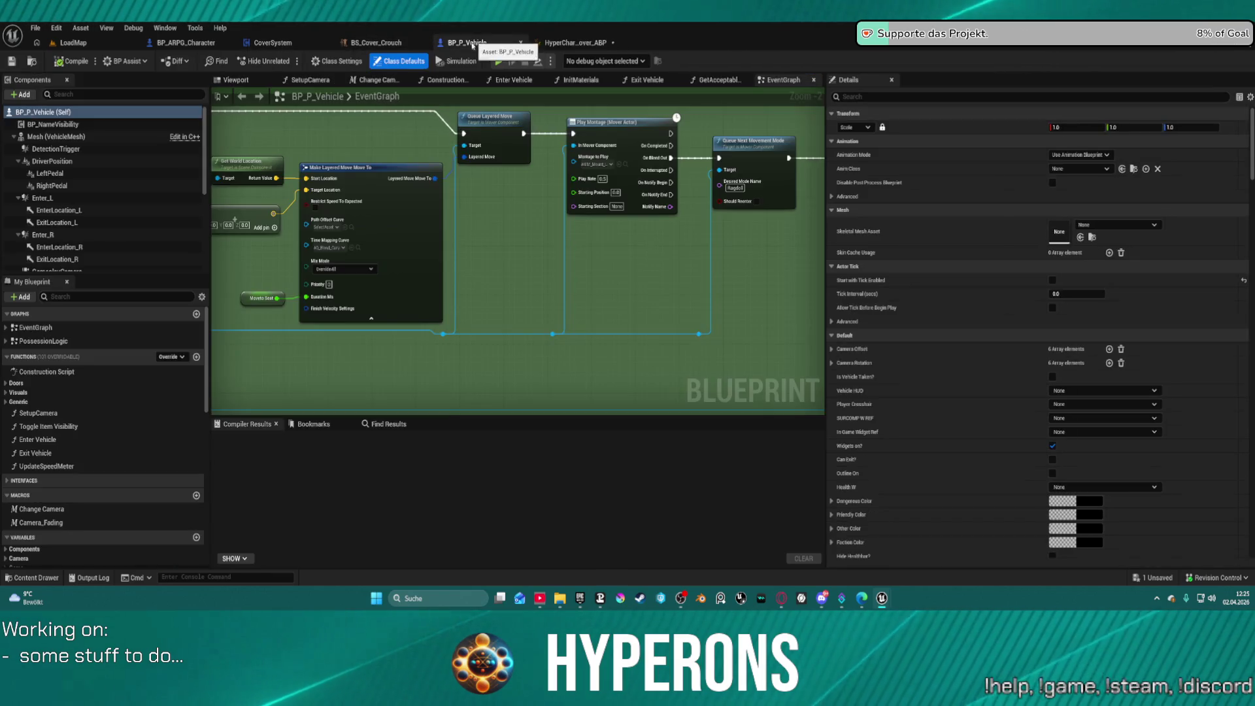
{"action": "left_click", "coordinate": [186, 43]}
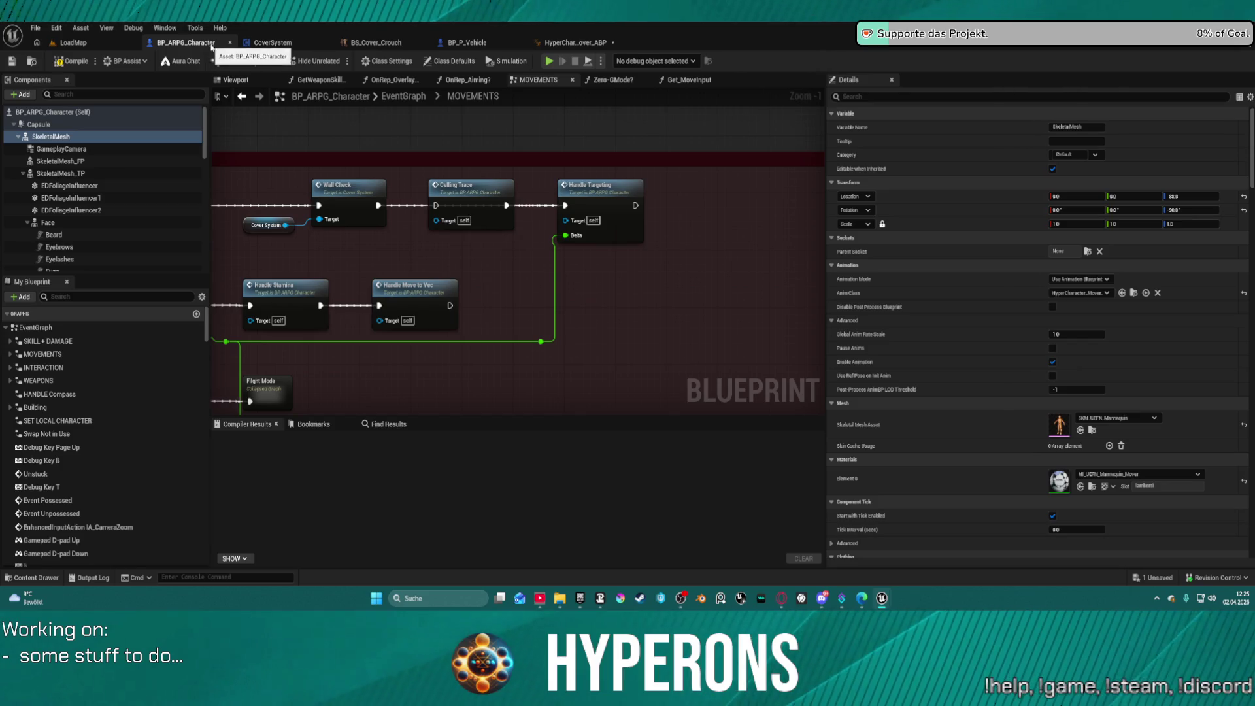
{"action": "left_click", "coordinate": [287, 43]}
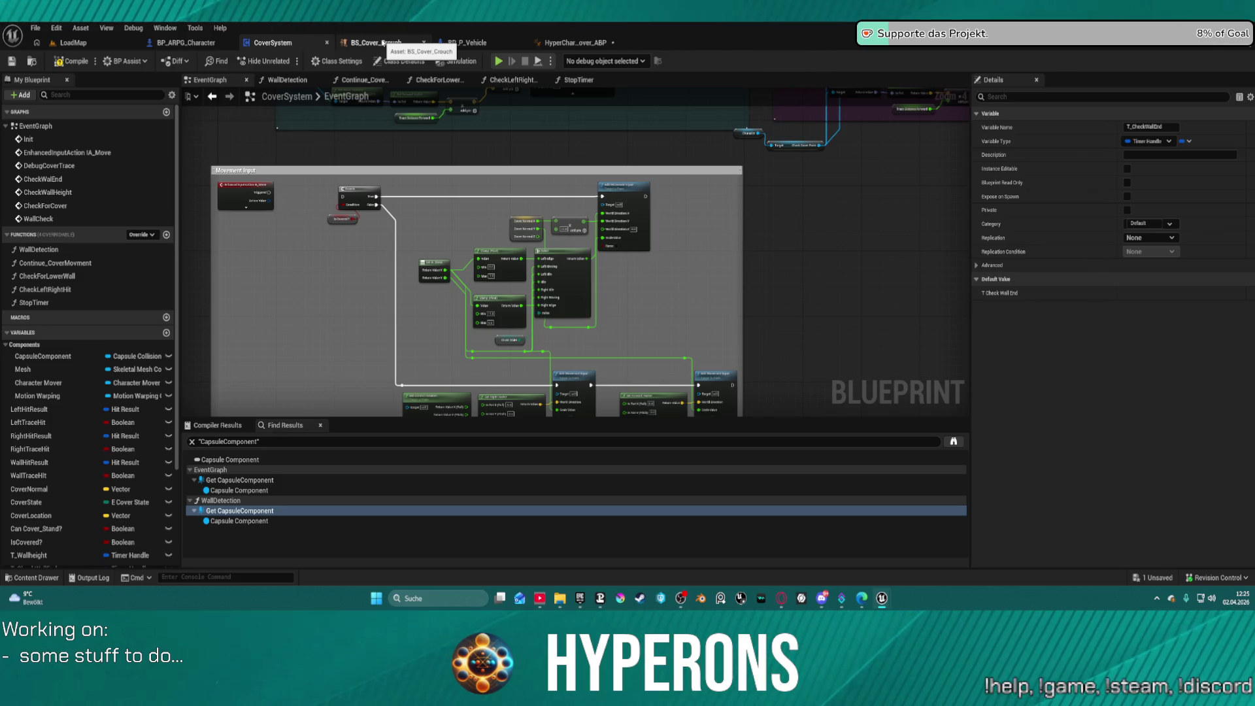
{"action": "left_click", "coordinate": [440, 43]}
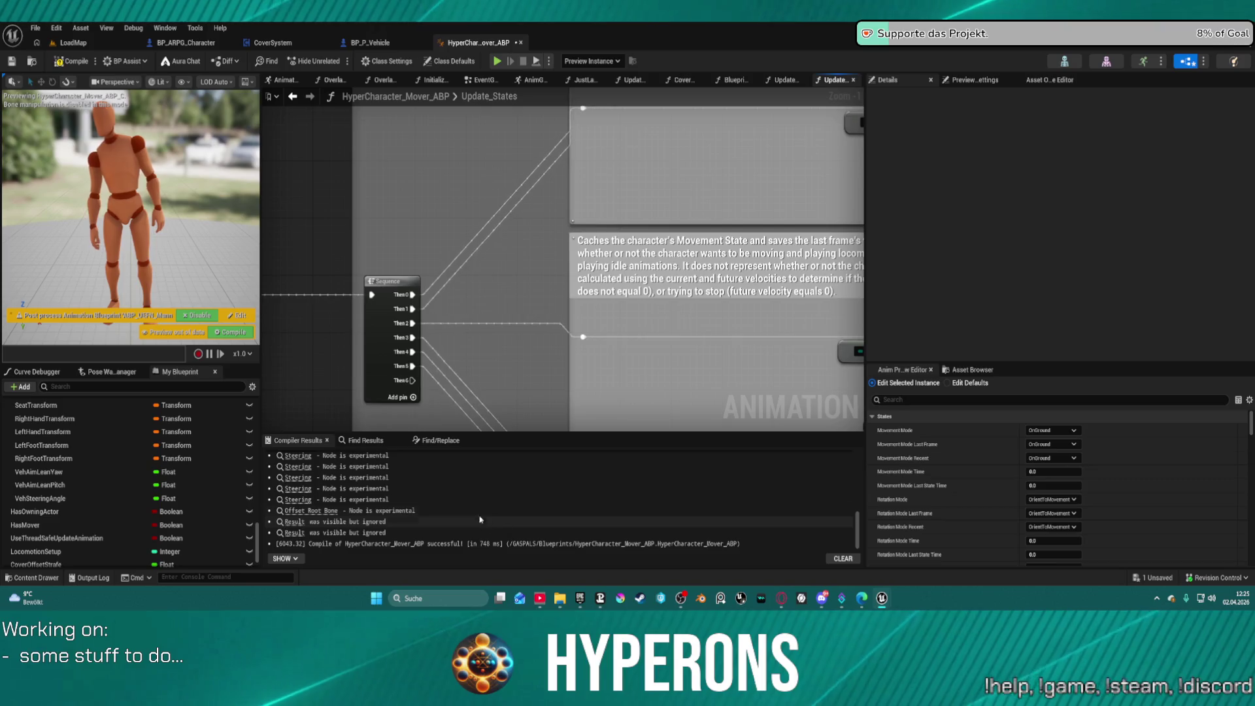
{"action": "scroll", "coordinate": [432, 103], "scroll_direction": "down", "scroll_amount": 8}
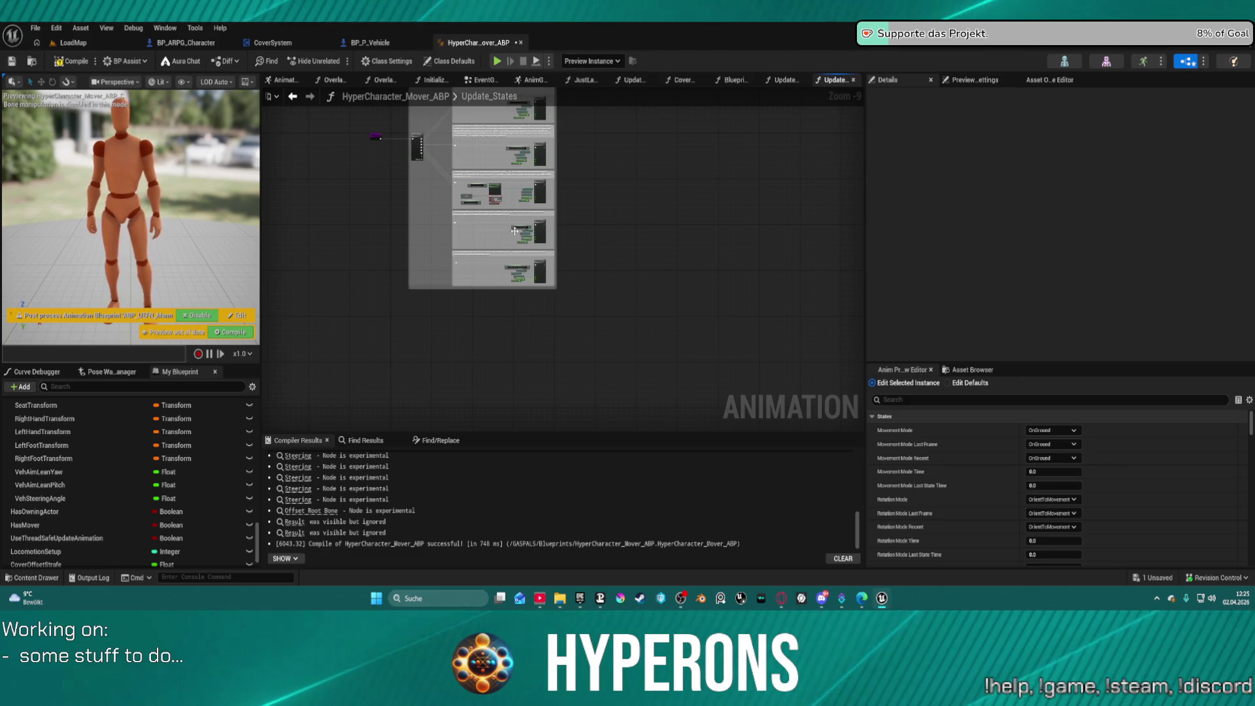
Step: From the EventGraph, open the Update Properties from Character function
{"action": "left_click", "coordinate": [478, 79]}
{"action": "left_click_drag", "start_coordinate": [578, 160], "coordinate": [705, 151]}
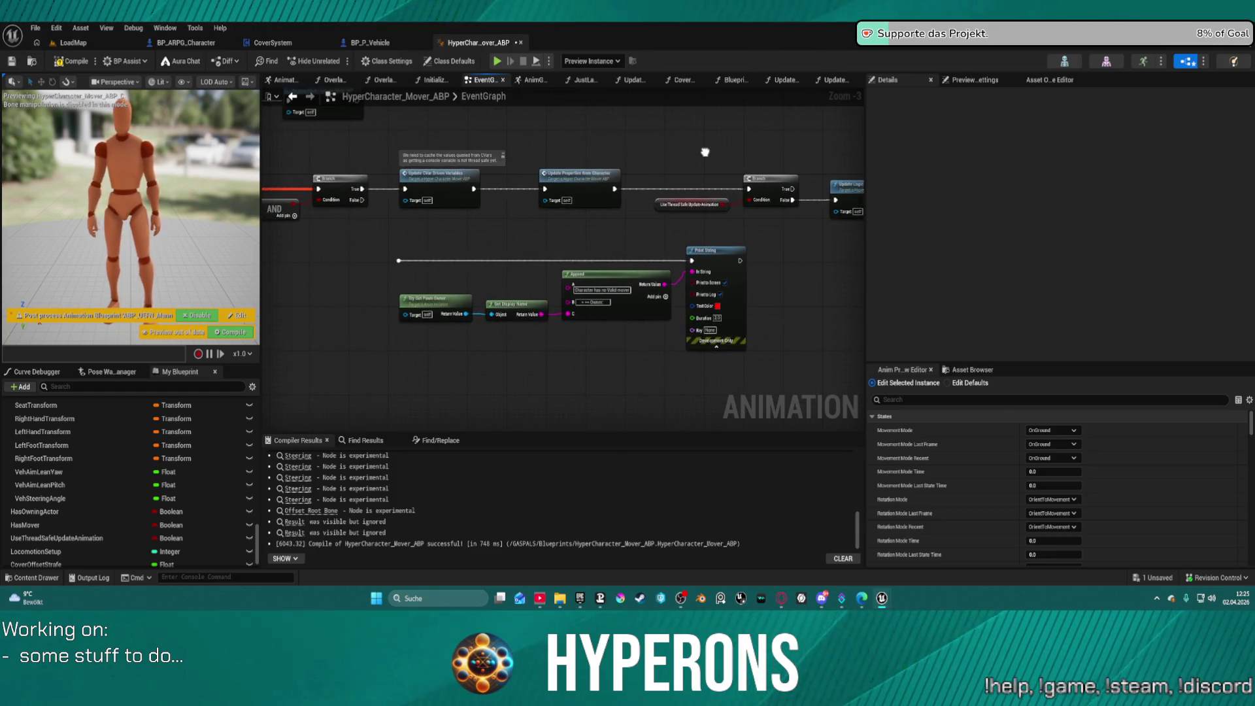
{"action": "double_click", "coordinate": [570, 183]}
{"action": "mouse_move", "coordinate": [572, 189]}
{"action": "left_mouse_down"}
{"action": "mouse_move", "coordinate": [572, 140]}
{"action": "mouse_move", "coordinate": [572, 253]}
{"action": "mouse_move", "coordinate": [572, 210]}
{"action": "mouse_move", "coordinate": [528, 263]}
{"action": "mouse_move", "coordinate": [591, 234]}
{"action": "mouse_move", "coordinate": [633, 172]}
{"action": "mouse_move", "coordinate": [621, 237]}
{"action": "mouse_move", "coordinate": [585, 293]}
{"action": "left_mouse_up"}
Step: Add a Movement.Cover case to Switch on Gameplay Tag, wire it to Cover Get Strafe Yaw, and auto-arrange
{"action": "left_click", "coordinate": [523, 164]}
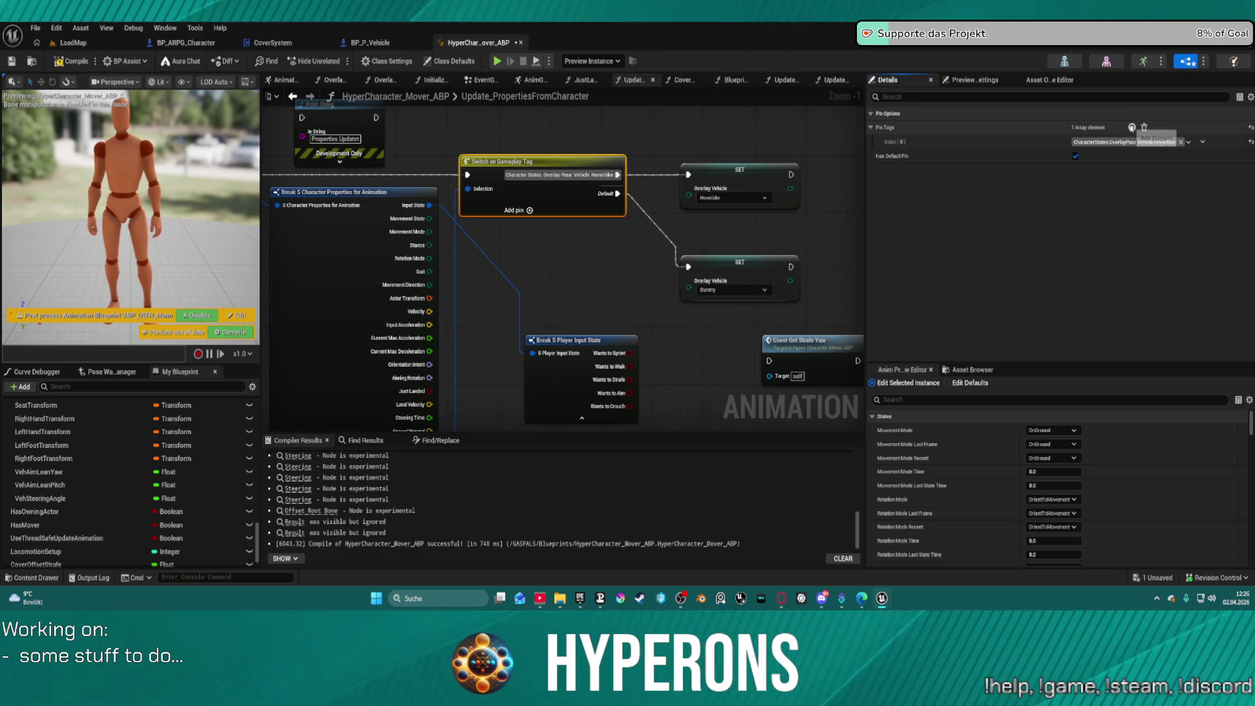
{"action": "left_click", "coordinate": [1132, 128]}
{"action": "left_click", "coordinate": [1085, 157]}
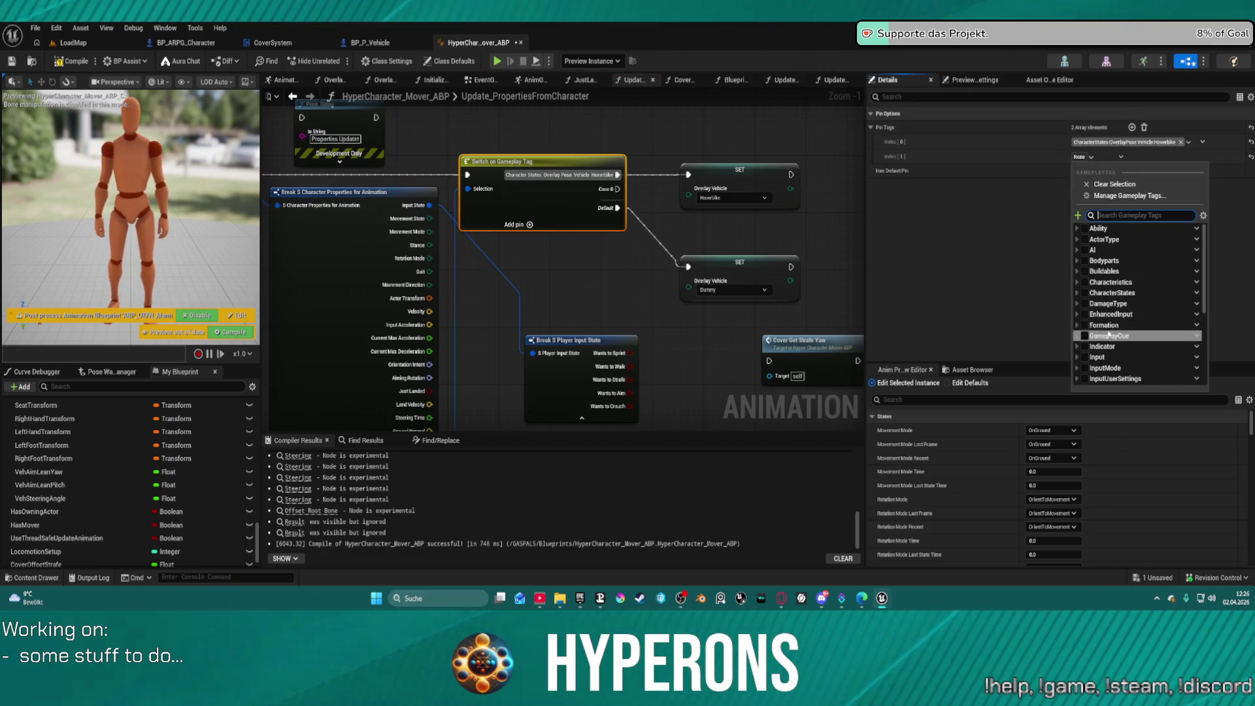
{"action": "scroll", "coordinate": [1104, 331], "scroll_direction": "down", "scroll_amount": 3}
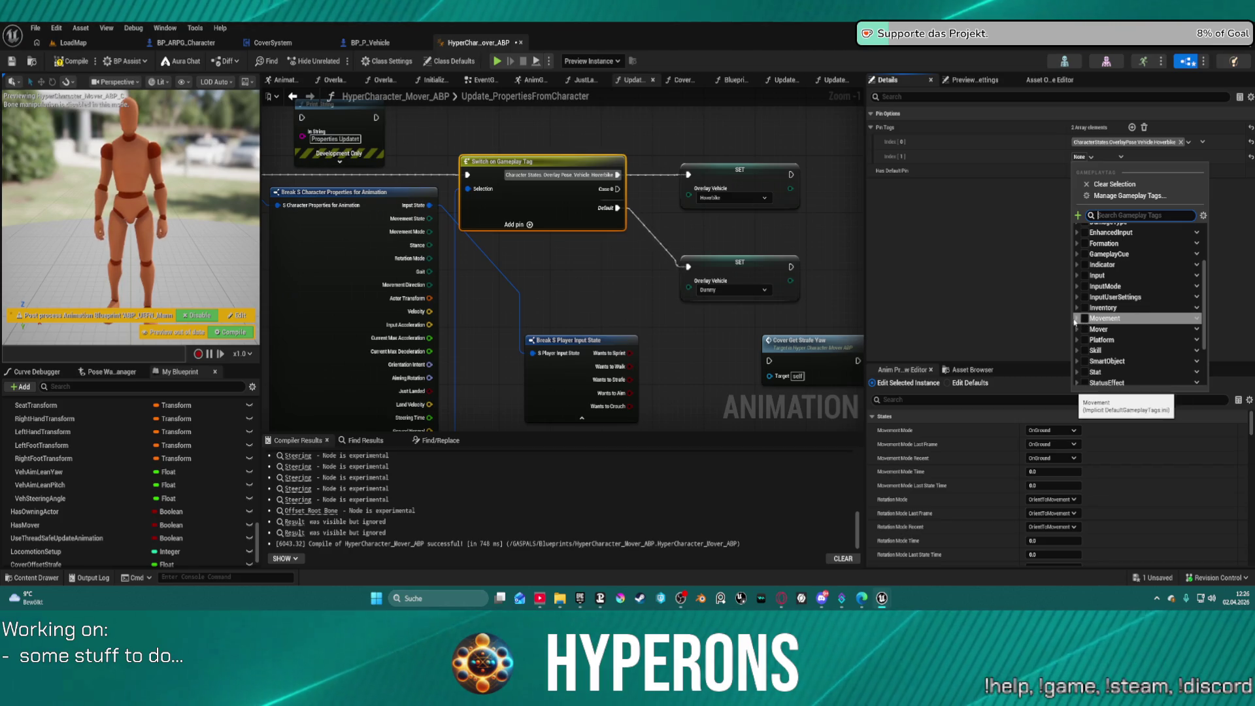
{"action": "left_click", "coordinate": [1077, 319]}
{"action": "mouse_move", "coordinate": [809, 343]}
{"action": "left_mouse_down"}
{"action": "mouse_move", "coordinate": [639, 302]}
{"action": "mouse_move", "coordinate": [504, 176]}
{"action": "mouse_move", "coordinate": [448, 149]}
{"action": "left_mouse_up"}
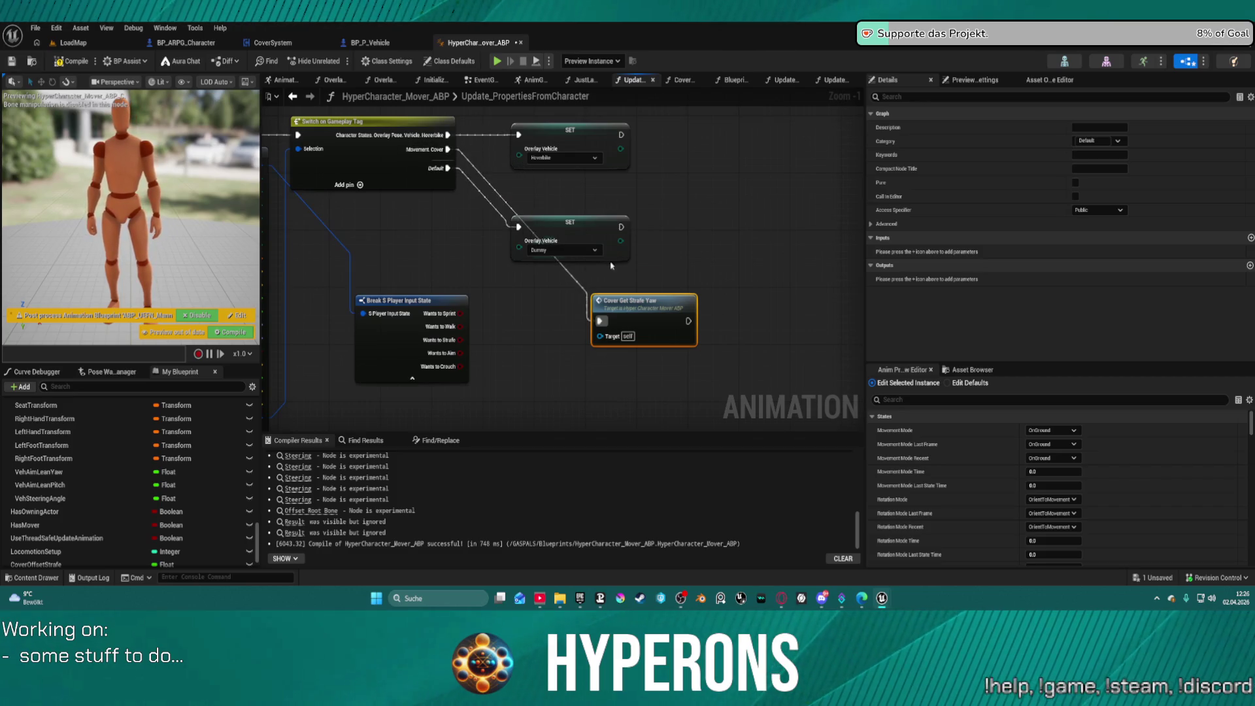
{"action": "left_click_drag", "start_coordinate": [654, 307], "coordinate": [654, 300]}
{"action": "key", "text": "f"}
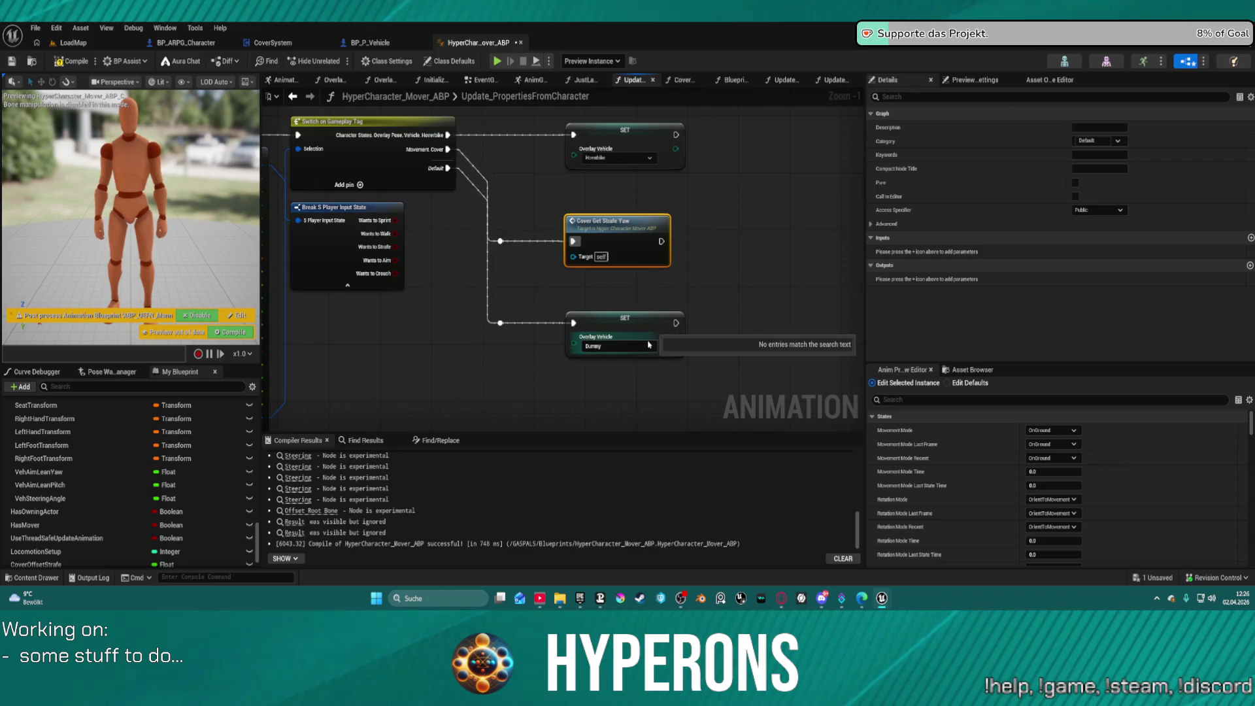
Step: Check the top SET node's Overlay Vehicle value, keep Hoverbike, and move Cover Get Strafe Yaw right
{"action": "left_click", "coordinate": [629, 138]}
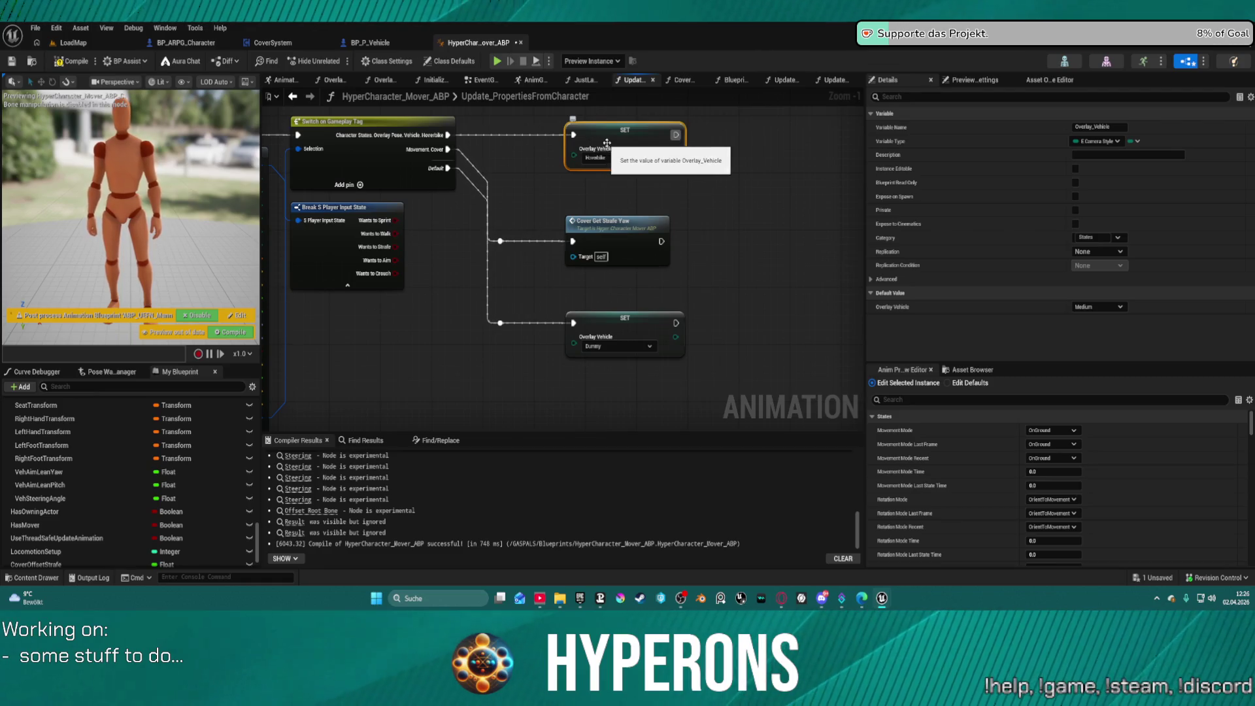
{"action": "left_click", "coordinate": [622, 158]}
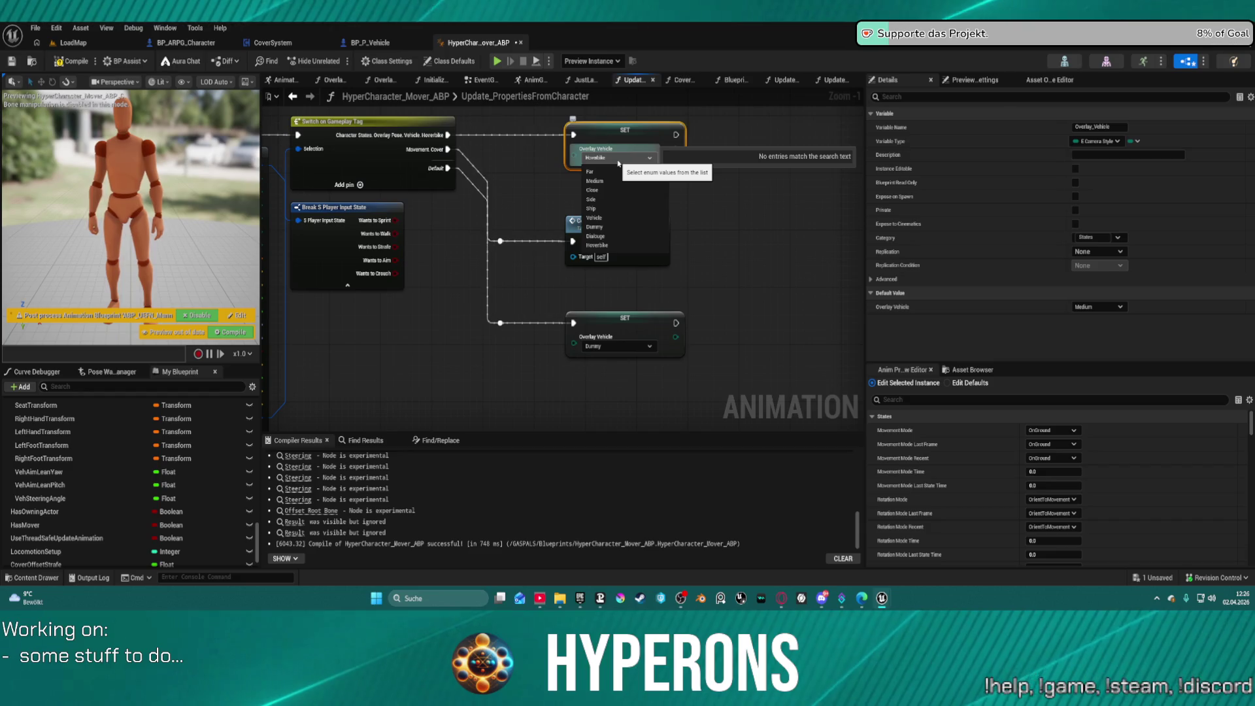
{"action": "left_click", "coordinate": [618, 161]}
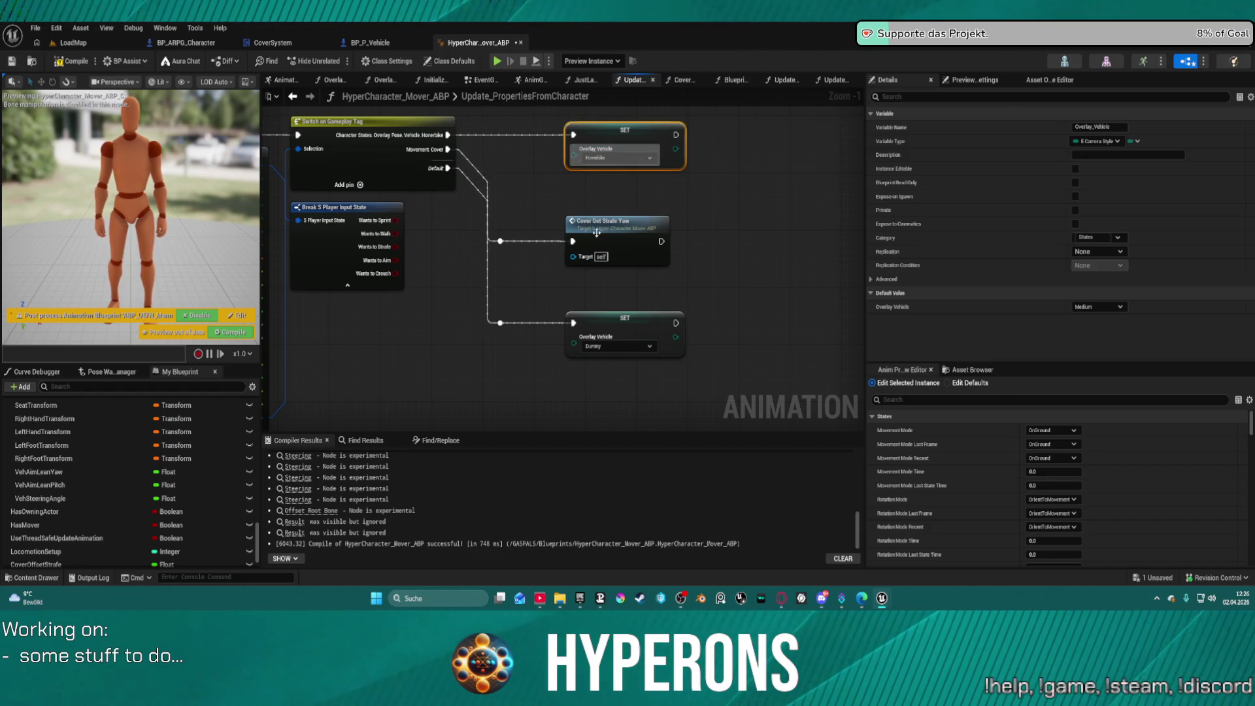
{"action": "mouse_move", "coordinate": [602, 232]}
{"action": "left_mouse_down"}
{"action": "mouse_move", "coordinate": [684, 232]}
{"action": "mouse_move", "coordinate": [671, 236]}
{"action": "left_mouse_up"}
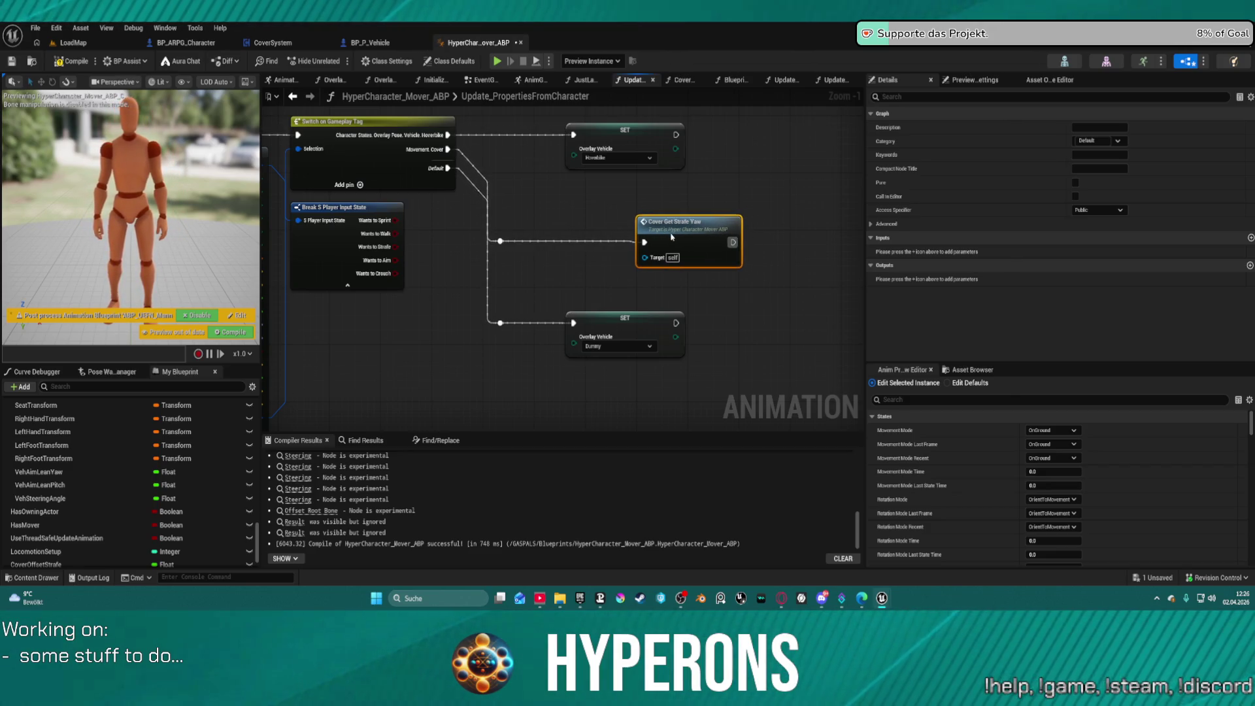
{"action": "mouse_move", "coordinate": [461, 219]}
{"action": "left_mouse_down"}
{"action": "mouse_move", "coordinate": [827, 188]}
{"action": "mouse_move", "coordinate": [815, 174]}
{"action": "mouse_move", "coordinate": [798, 182]}
{"action": "left_mouse_up"}
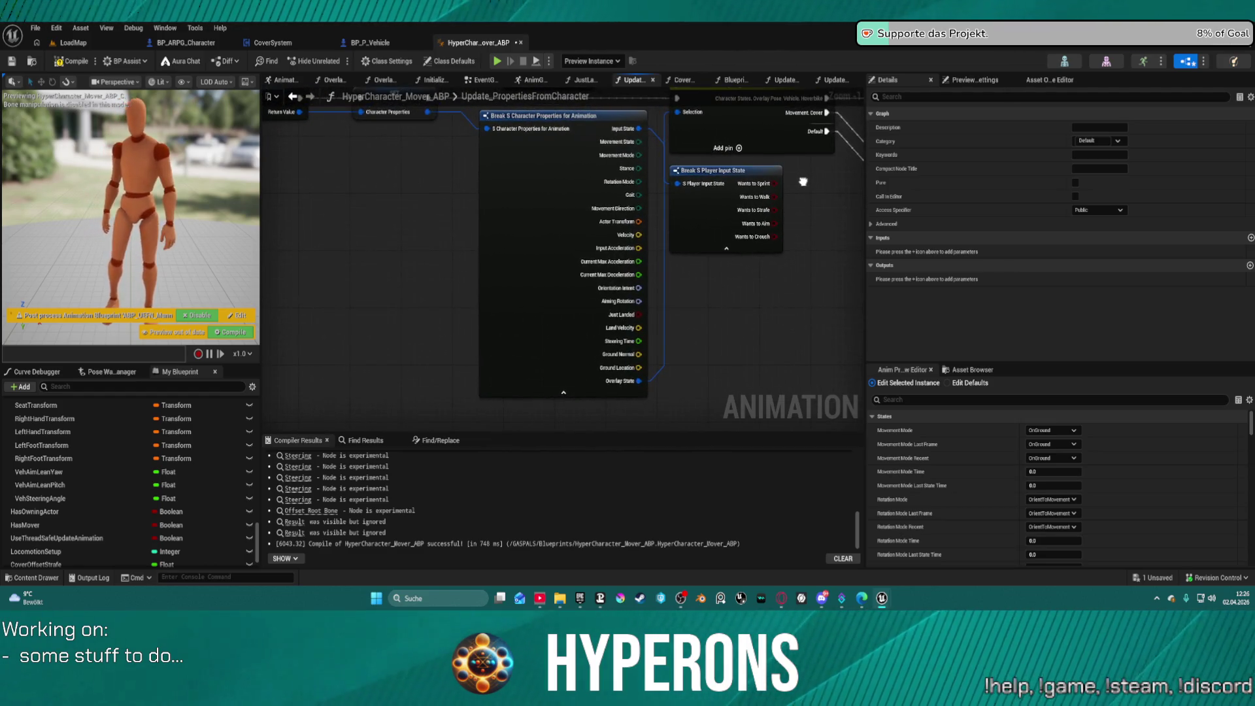
Step: Try adding a node from the Break node's Stance pin, deleting the wrongly placed Equal (==) node
{"action": "left_click", "coordinate": [530, 199]}
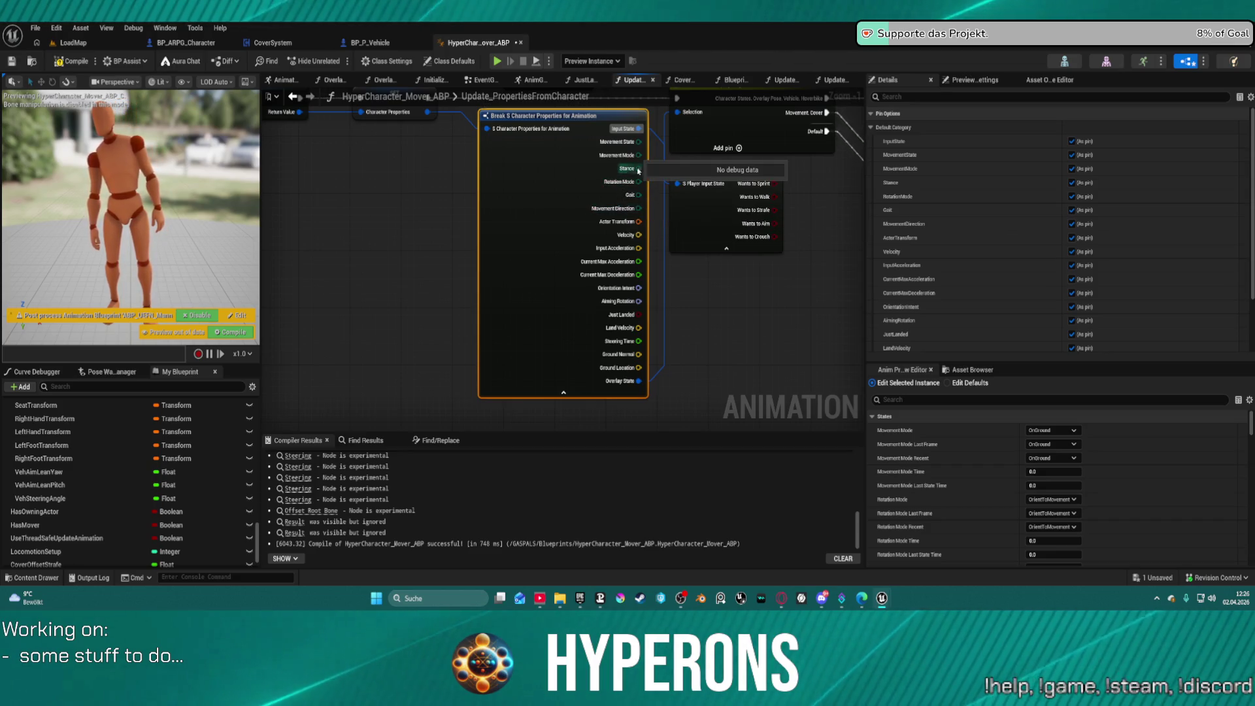
{"action": "left_click_drag", "start_coordinate": [639, 172], "coordinate": [722, 321]}
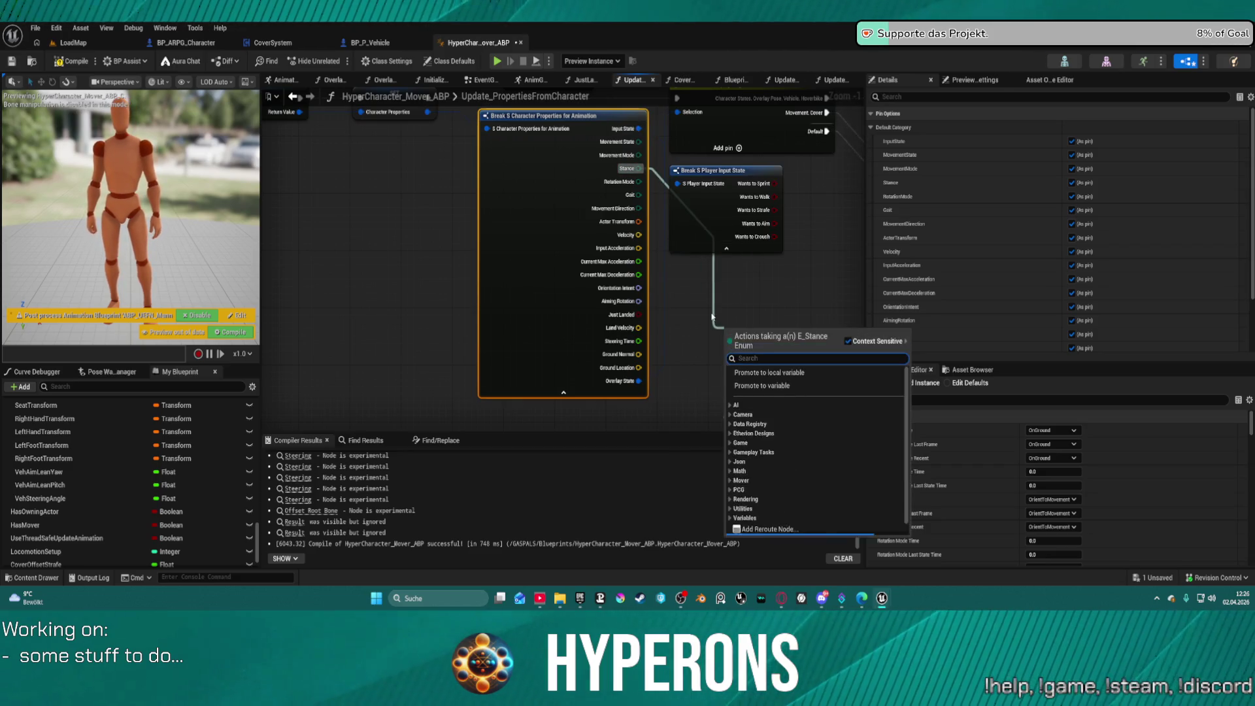
{"action": "type", "text": "brea"}
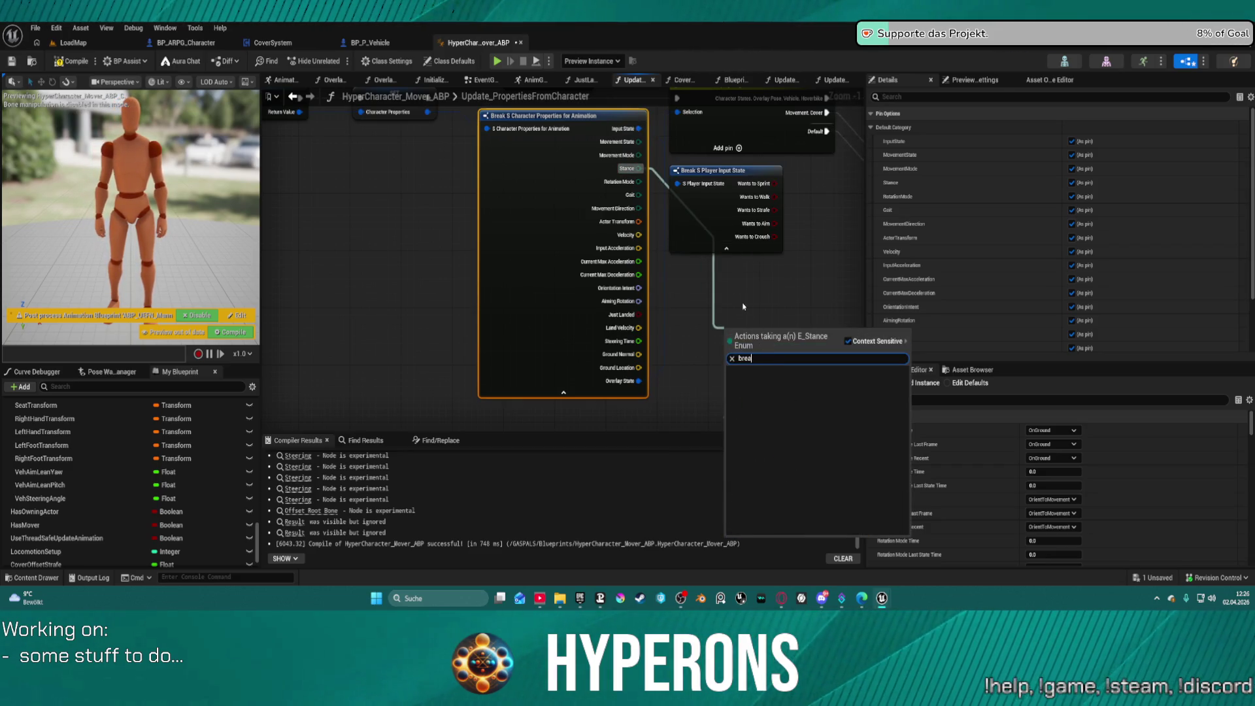
{"action": "key", "text": "Escape"}
{"action": "left_click_drag", "start_coordinate": [638, 169], "coordinate": [729, 338]}
{"action": "type", "text": "e"}
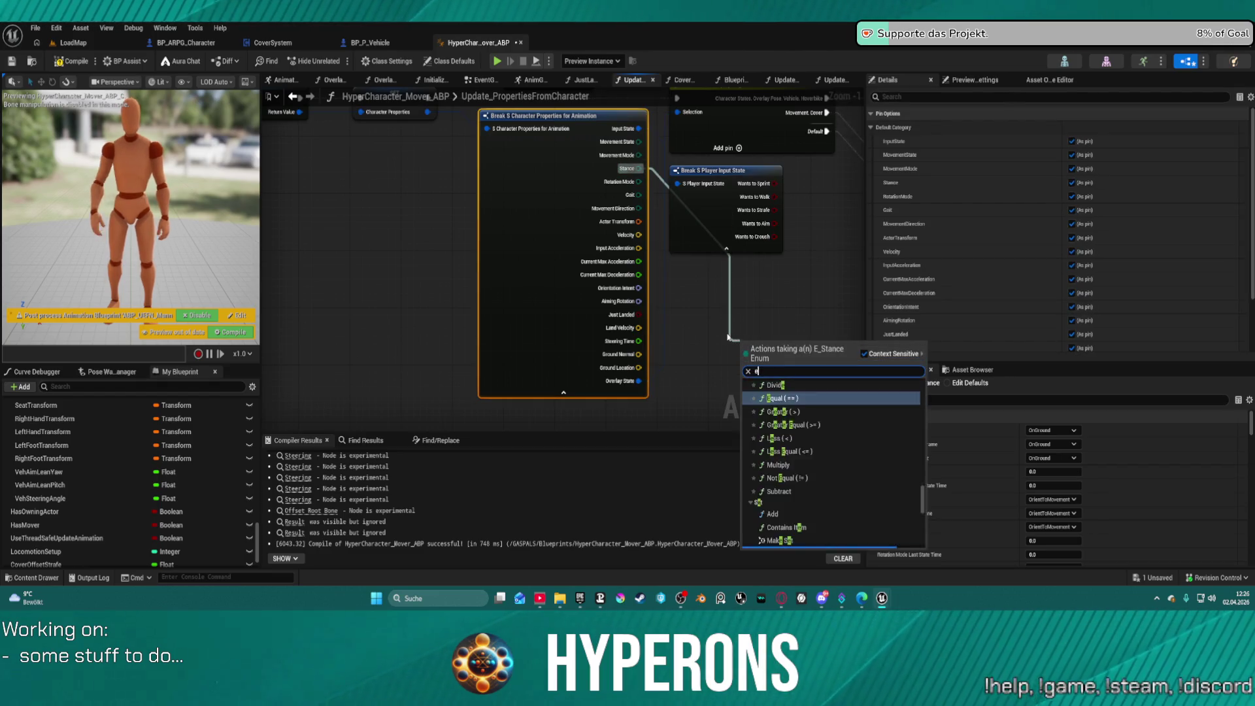
{"action": "type", "text": "q"}
{"action": "left_click", "coordinate": [787, 435]}
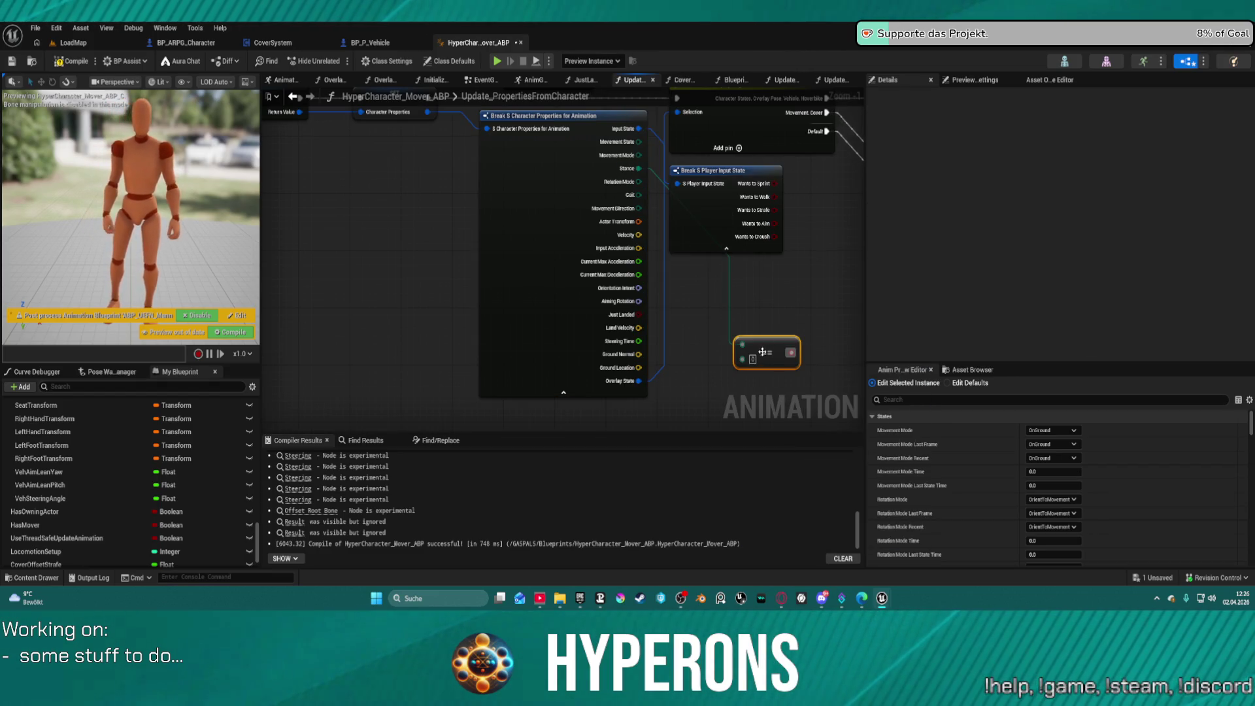
{"action": "key", "text": "Delete"}
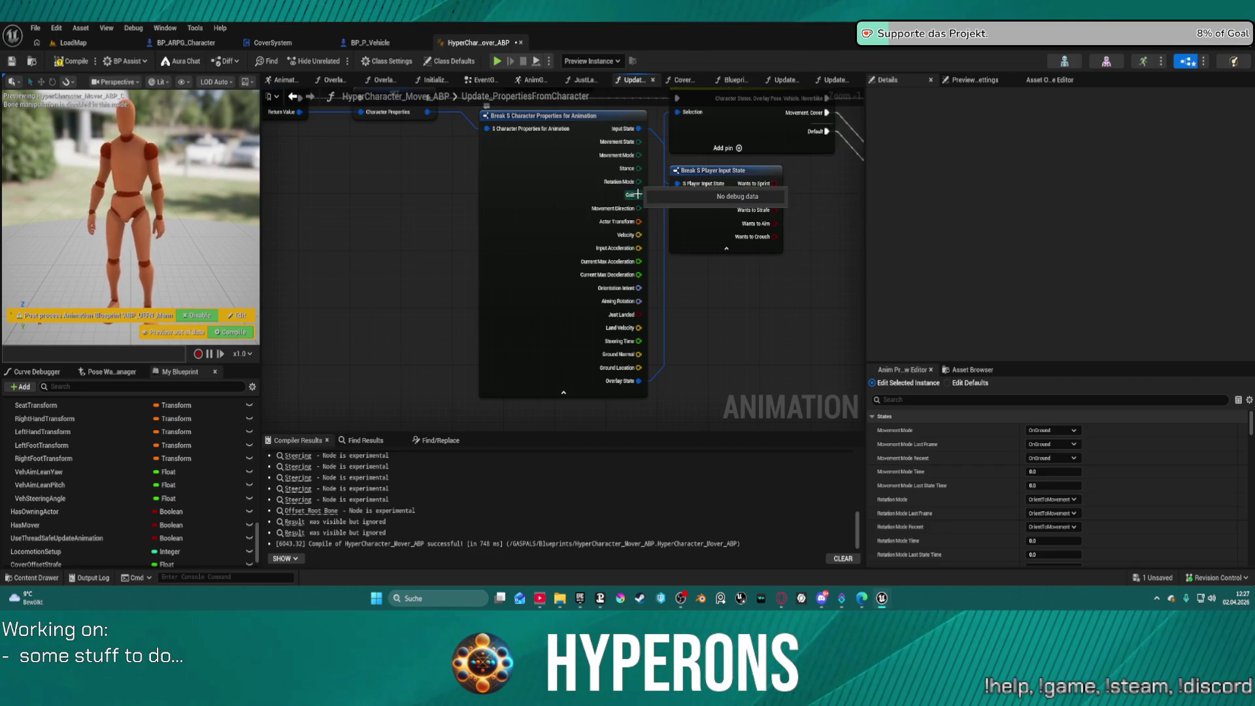
Step: Add an Equal (Enum) node from the Stance pin, leaving its compare value on Stand
{"action": "left_click_drag", "start_coordinate": [639, 168], "coordinate": [698, 312]}
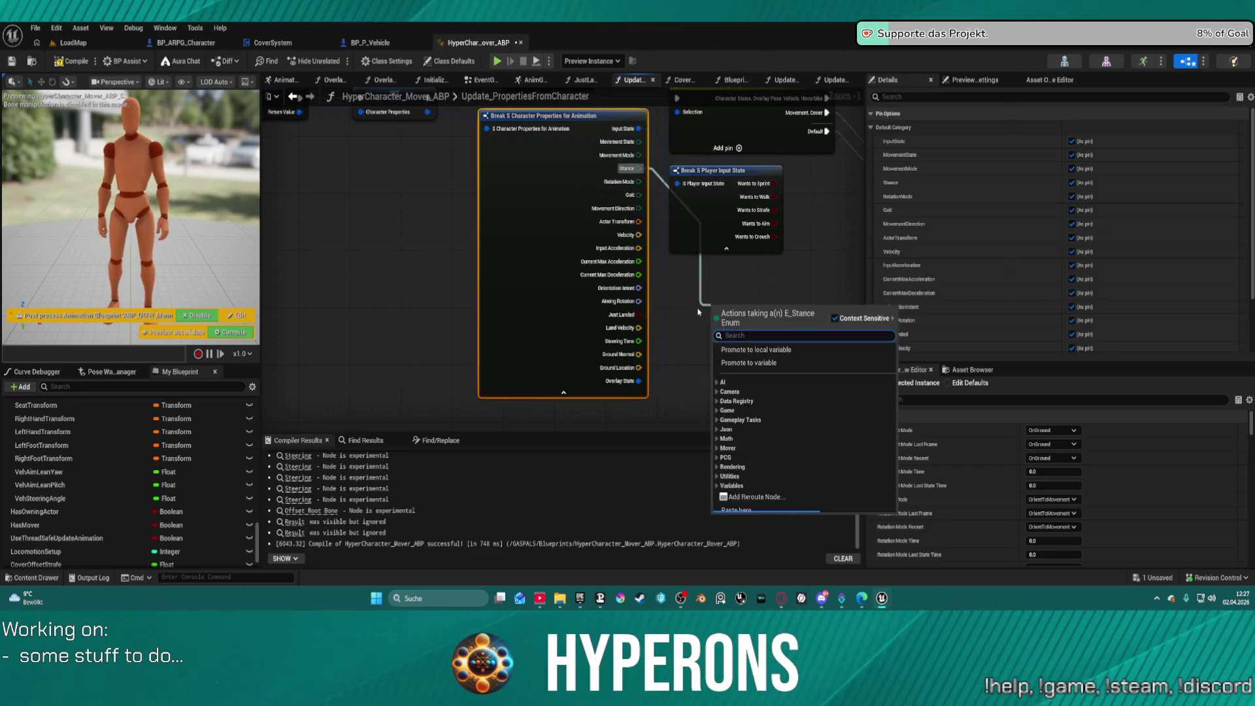
{"action": "type", "text": "equal"}
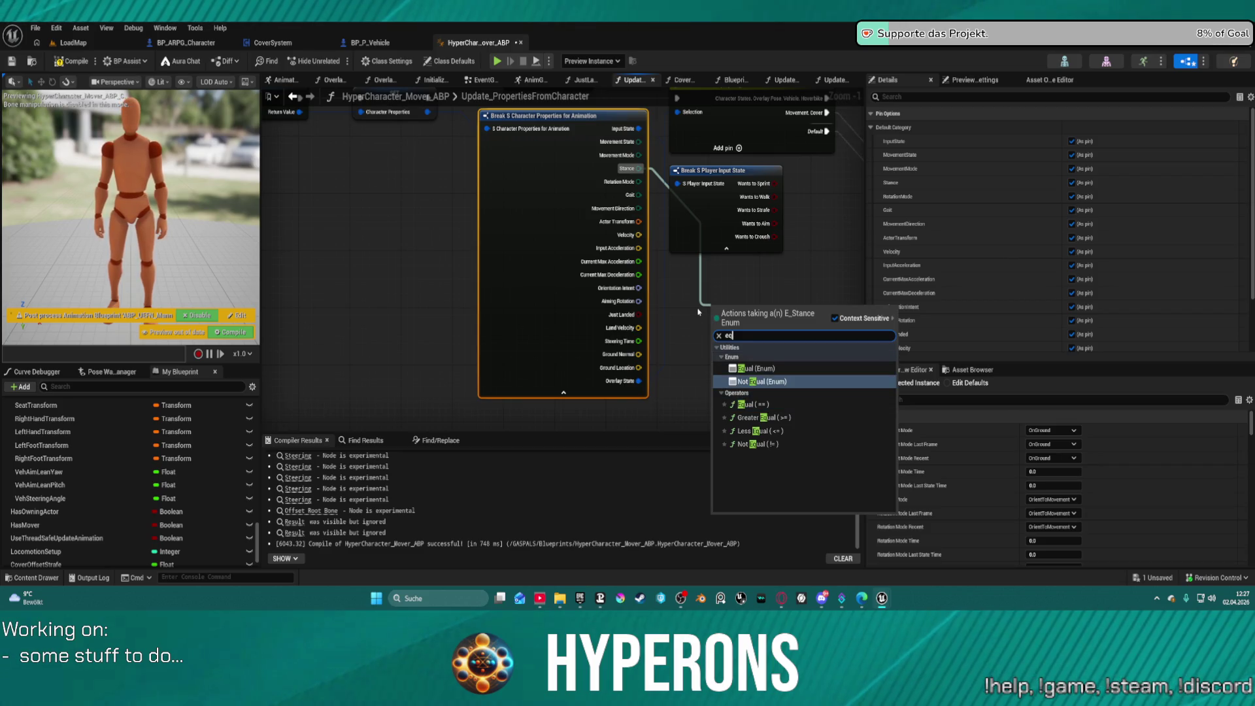
{"action": "key", "text": "Return"}
{"action": "left_click", "coordinate": [741, 325]}
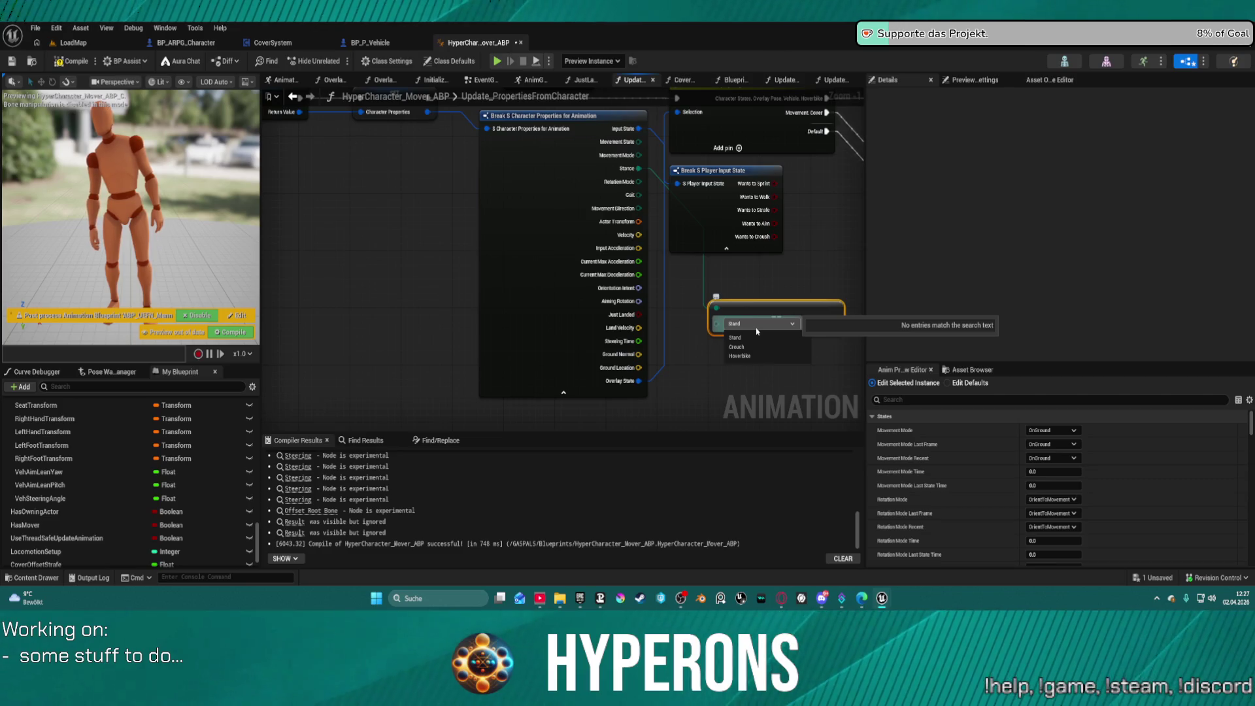
{"action": "left_click_drag", "start_coordinate": [758, 332], "coordinate": [577, 309]}
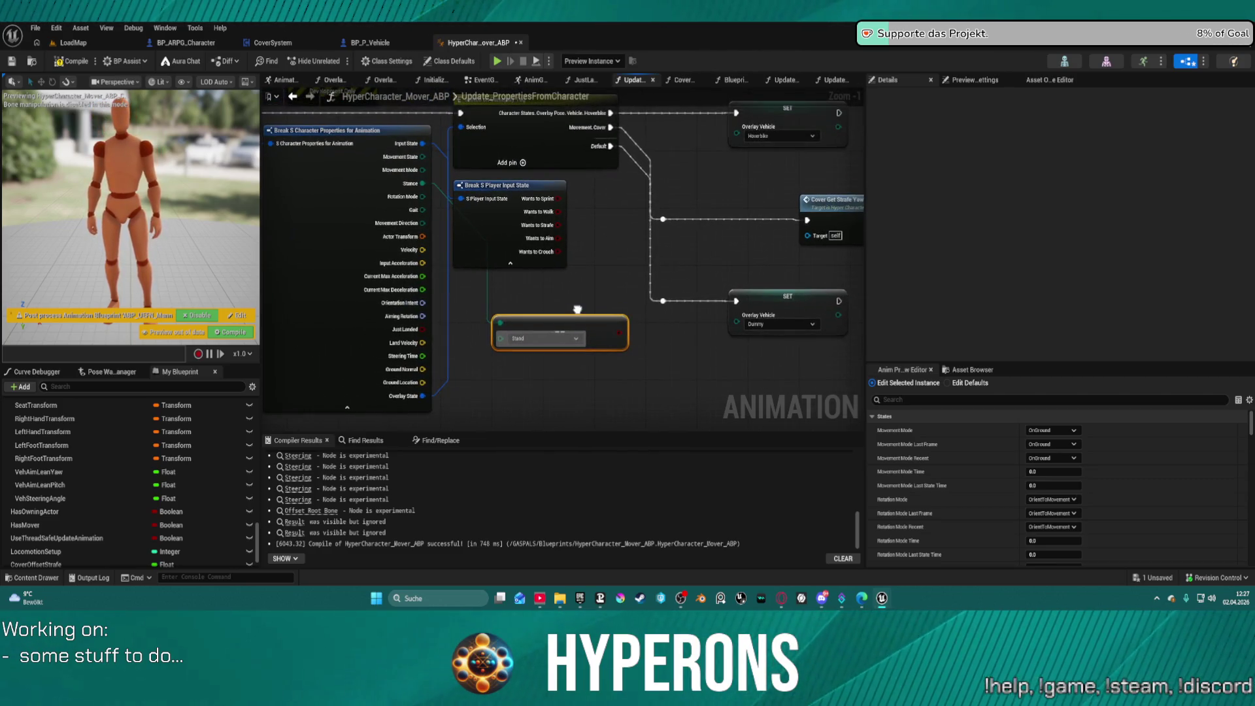
{"action": "left_click", "coordinate": [538, 338]}
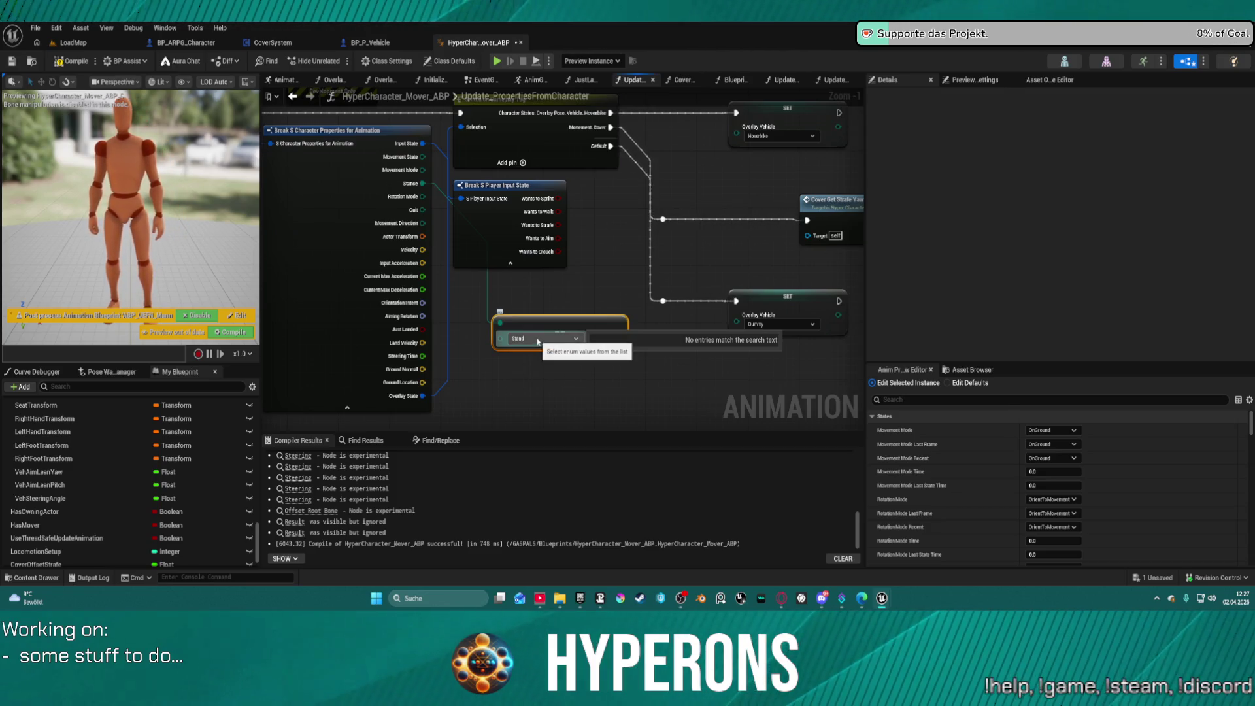
{"action": "left_click", "coordinate": [523, 325]}
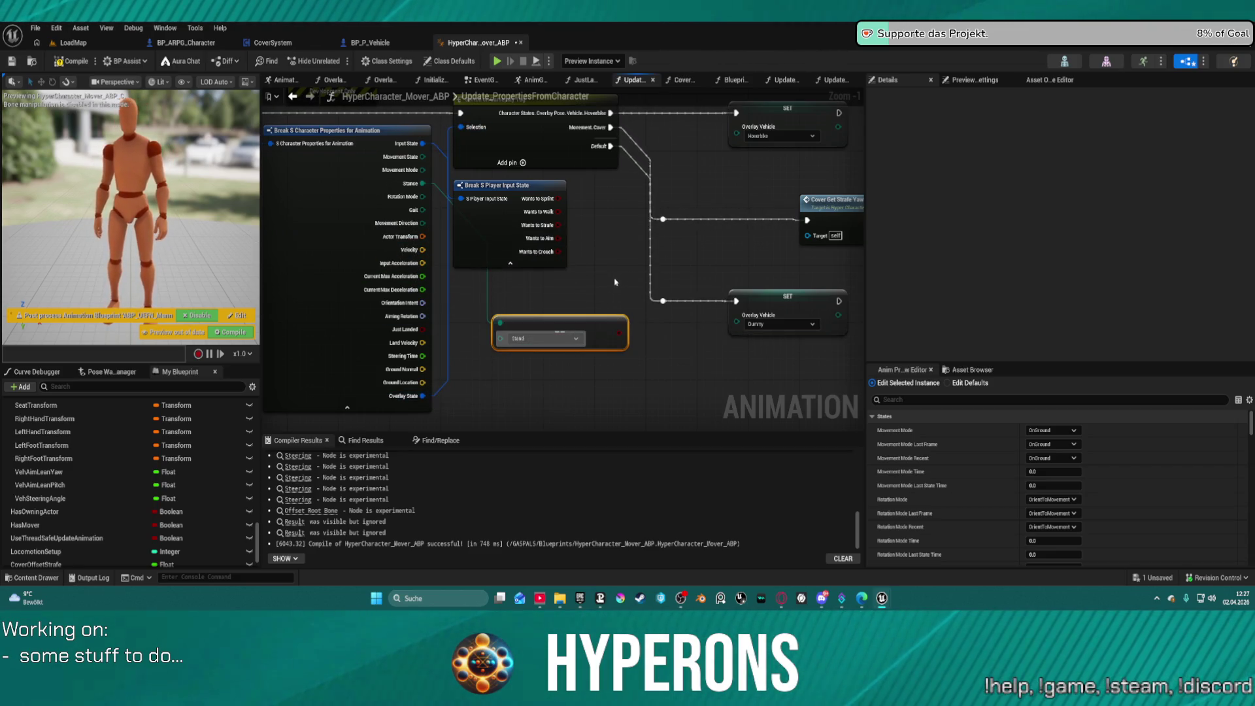
{"action": "left_click_drag", "start_coordinate": [764, 245], "coordinate": [617, 245]}
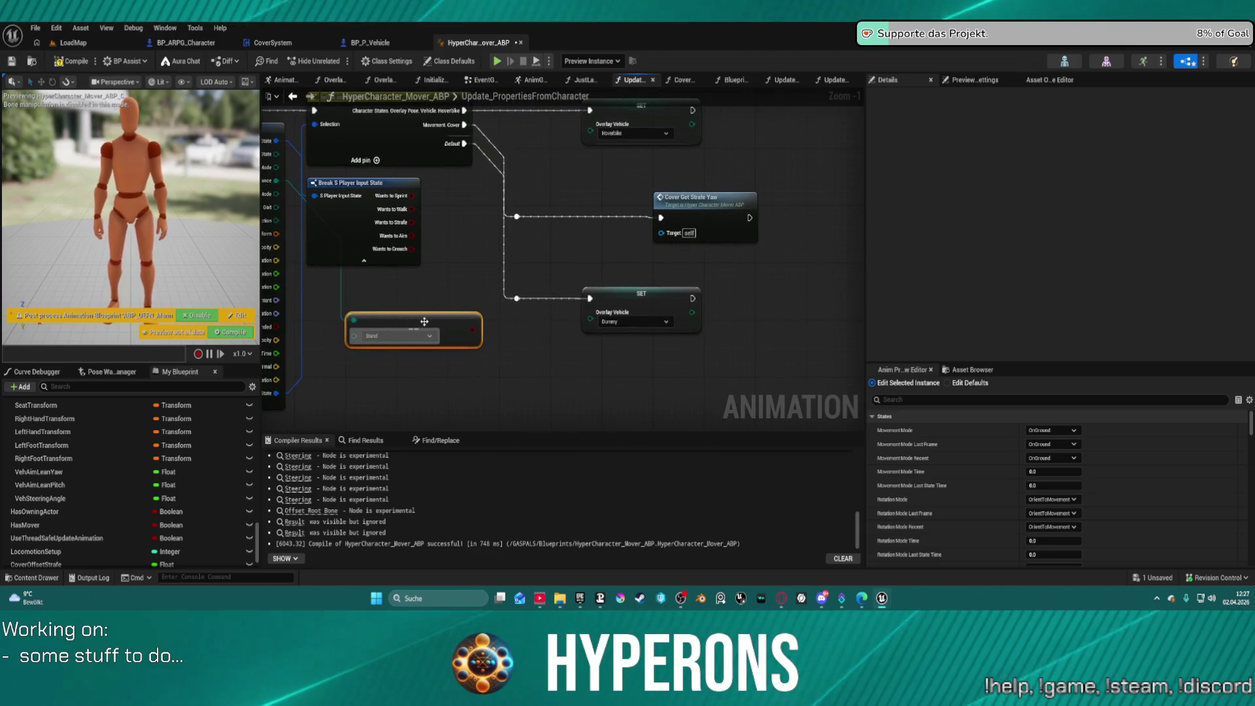
{"action": "mouse_move", "coordinate": [426, 292]}
{"action": "left_mouse_down"}
{"action": "mouse_move", "coordinate": [566, 311]}
{"action": "mouse_move", "coordinate": [564, 321]}
{"action": "mouse_move", "coordinate": [534, 313]}
{"action": "left_mouse_up"}
{"action": "scroll", "coordinate": [93, 499], "scroll_direction": "down", "scroll_amount": 2}
Step: Review the SET nodes' Overlay Vehicle options and the Overlay_Vehicle variable's settings
{"action": "scroll", "coordinate": [628, 399], "scroll_direction": "down", "scroll_amount": 1}
{"action": "left_click", "coordinate": [714, 358]}
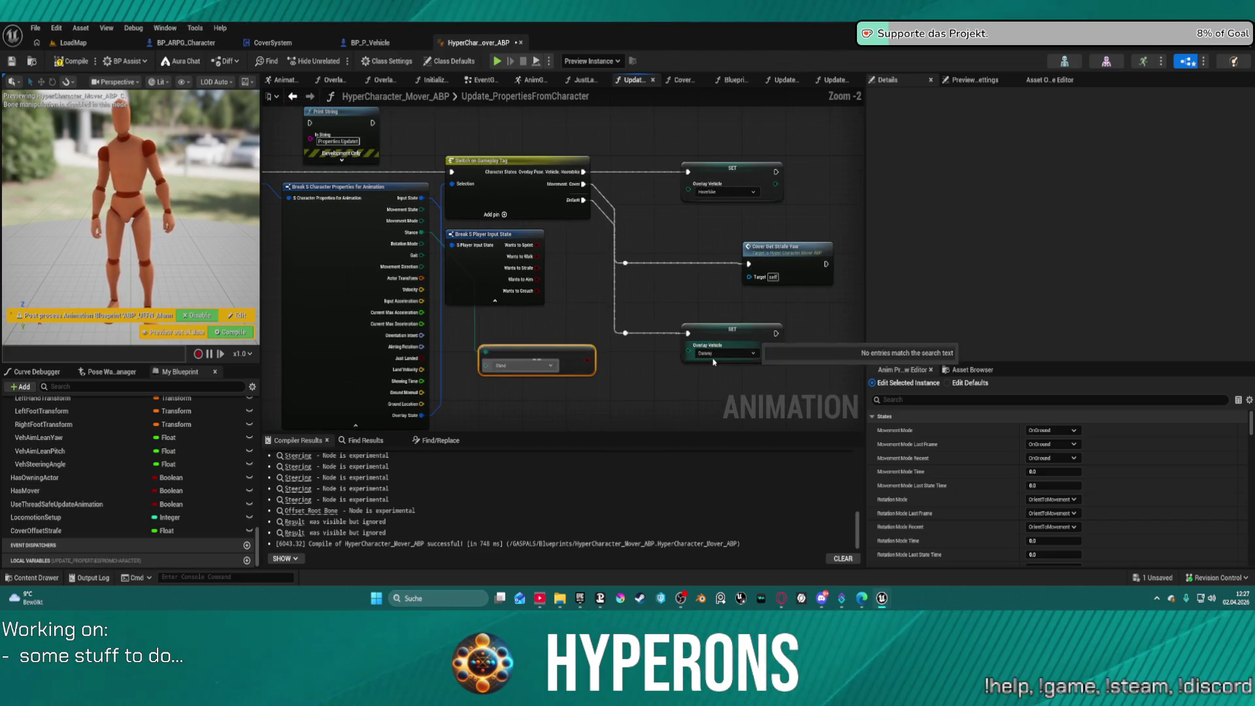
{"action": "left_click", "coordinate": [719, 356]}
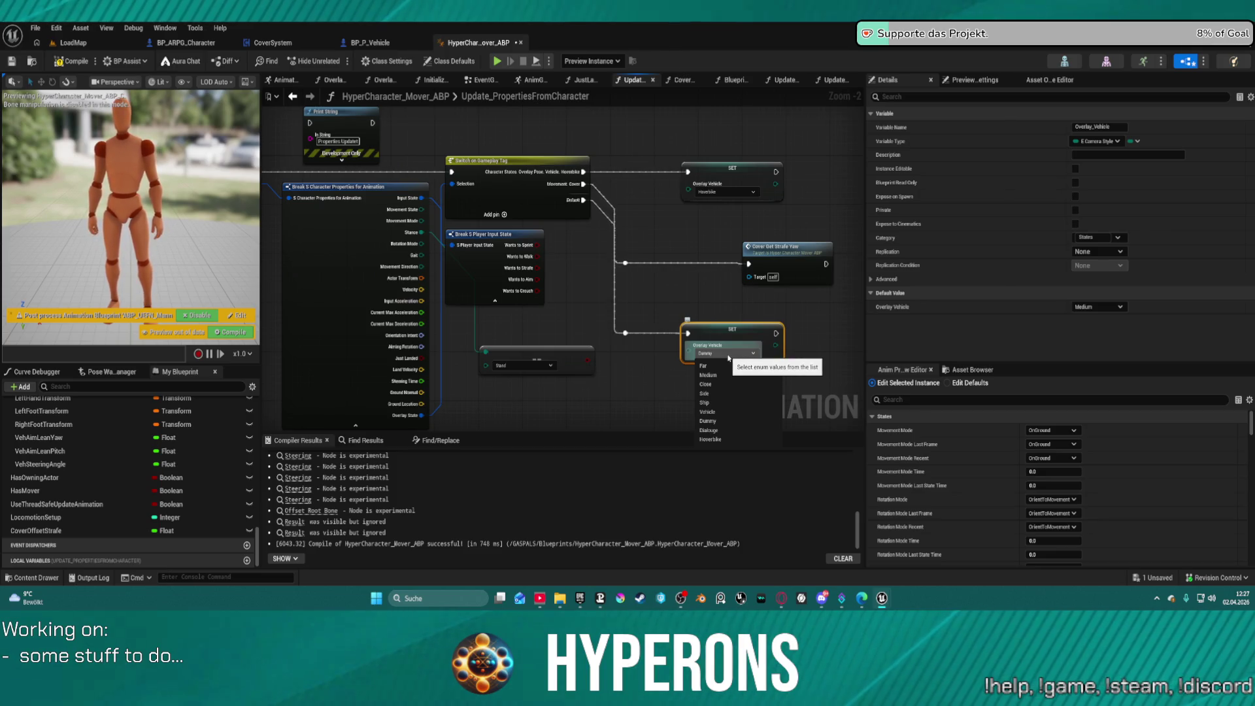
{"action": "left_click", "coordinate": [718, 193]}
{"action": "left_click", "coordinate": [719, 193]}
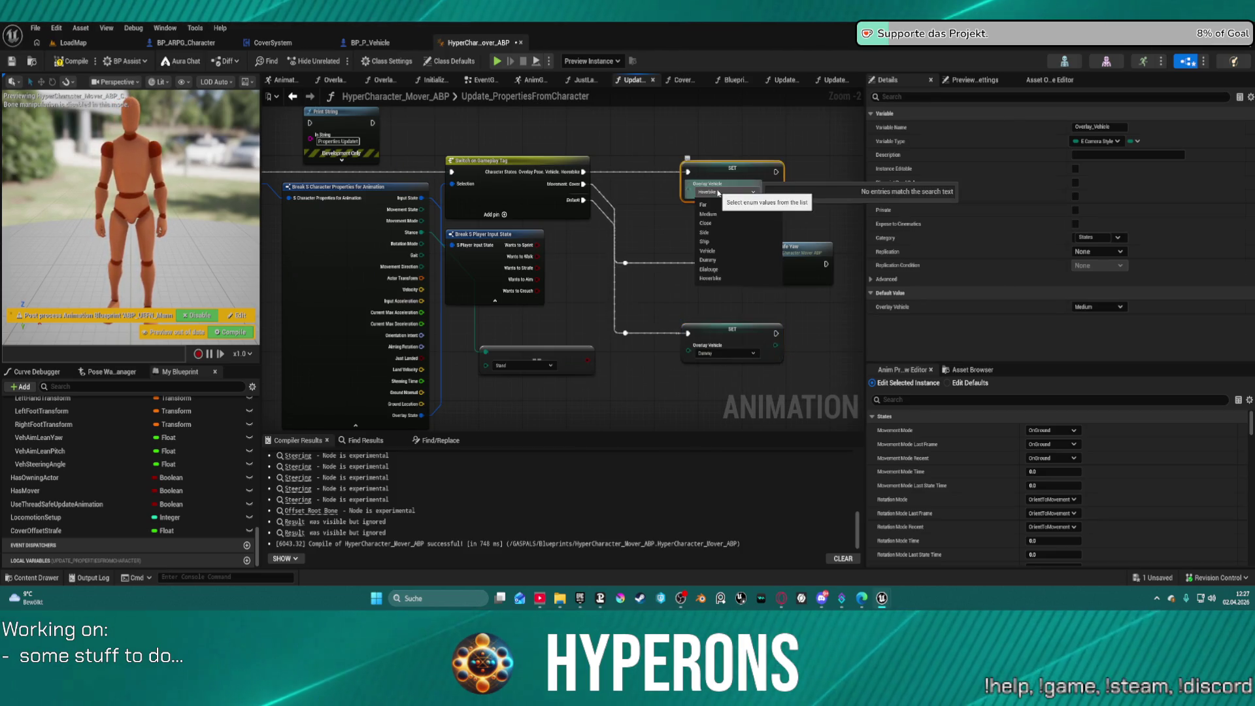
{"action": "key", "text": "Escape"}
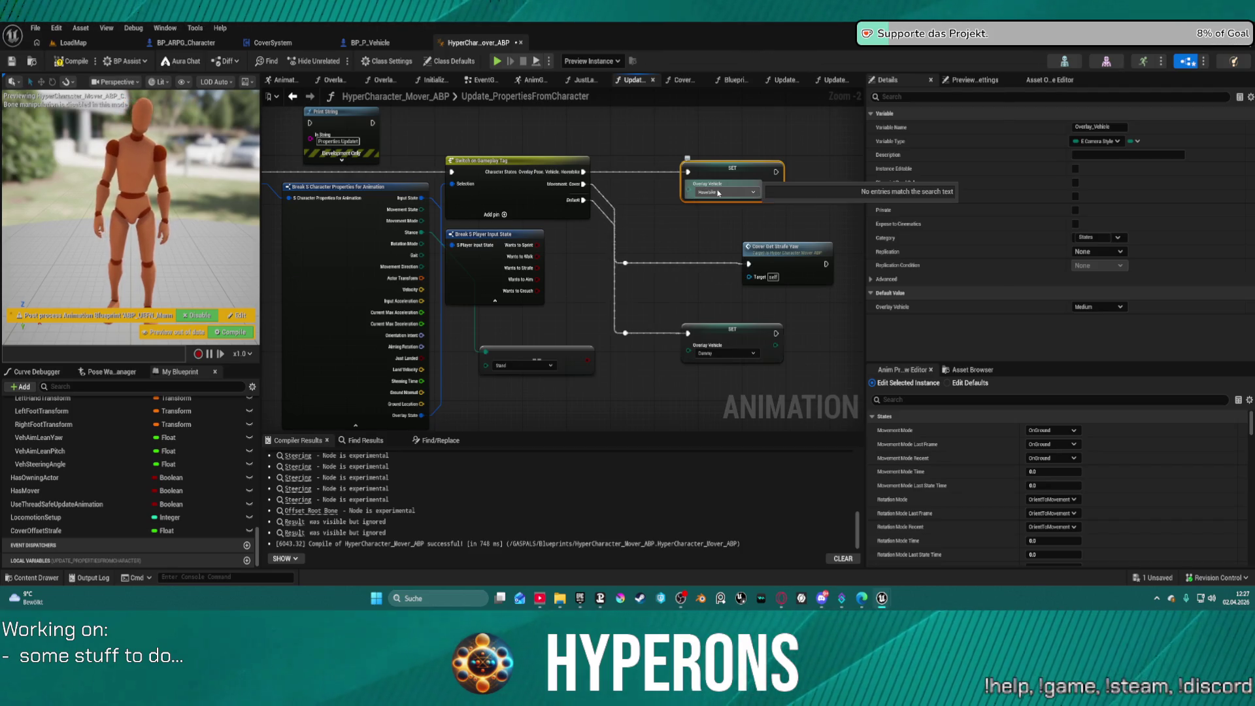
{"action": "mouse_move", "coordinate": [620, 207]}
{"action": "left_mouse_down"}
{"action": "mouse_move", "coordinate": [697, 229]}
{"action": "mouse_move", "coordinate": [706, 259]}
{"action": "left_mouse_up"}
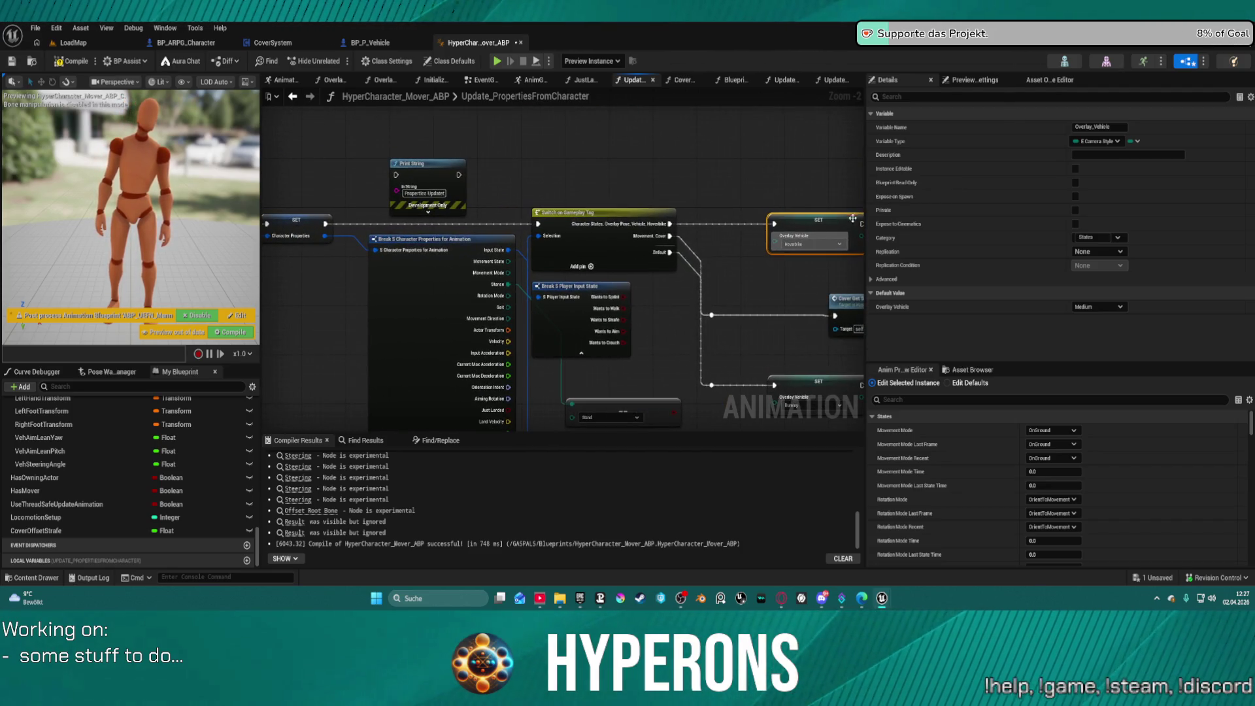
{"action": "scroll", "coordinate": [93, 503], "scroll_direction": "up", "scroll_amount": 5}
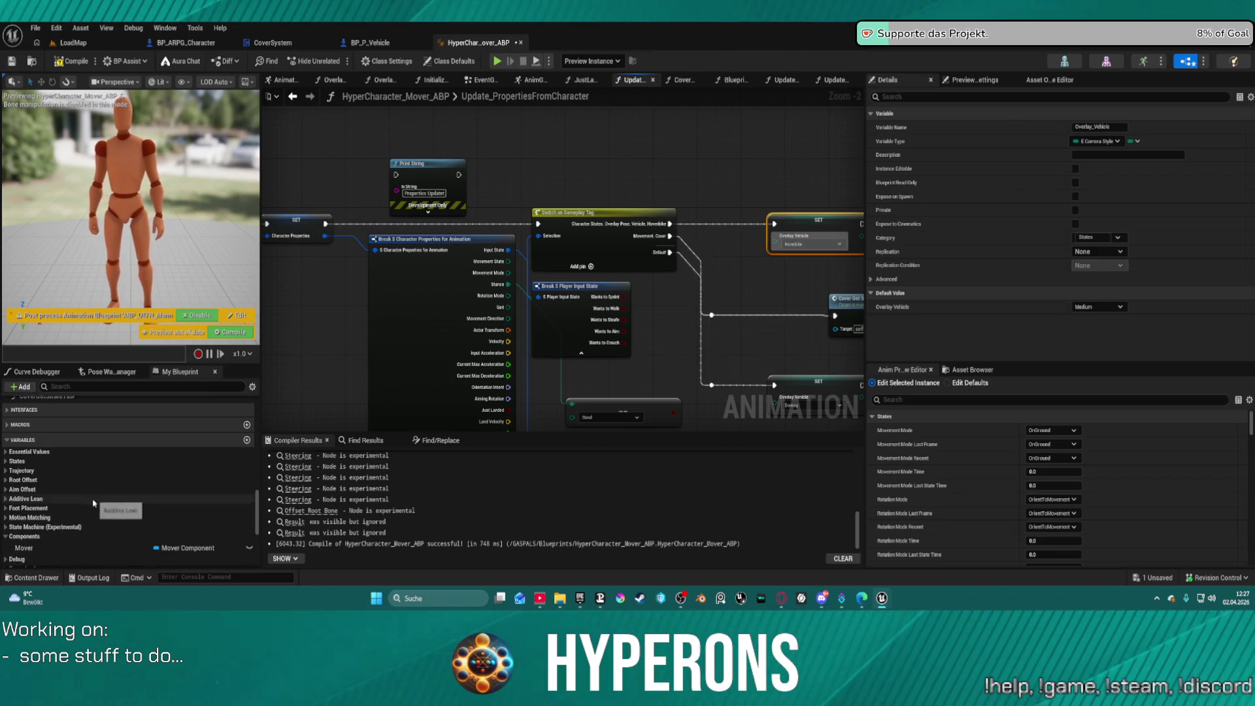
{"action": "scroll", "coordinate": [81, 457], "scroll_direction": "down", "scroll_amount": 5}
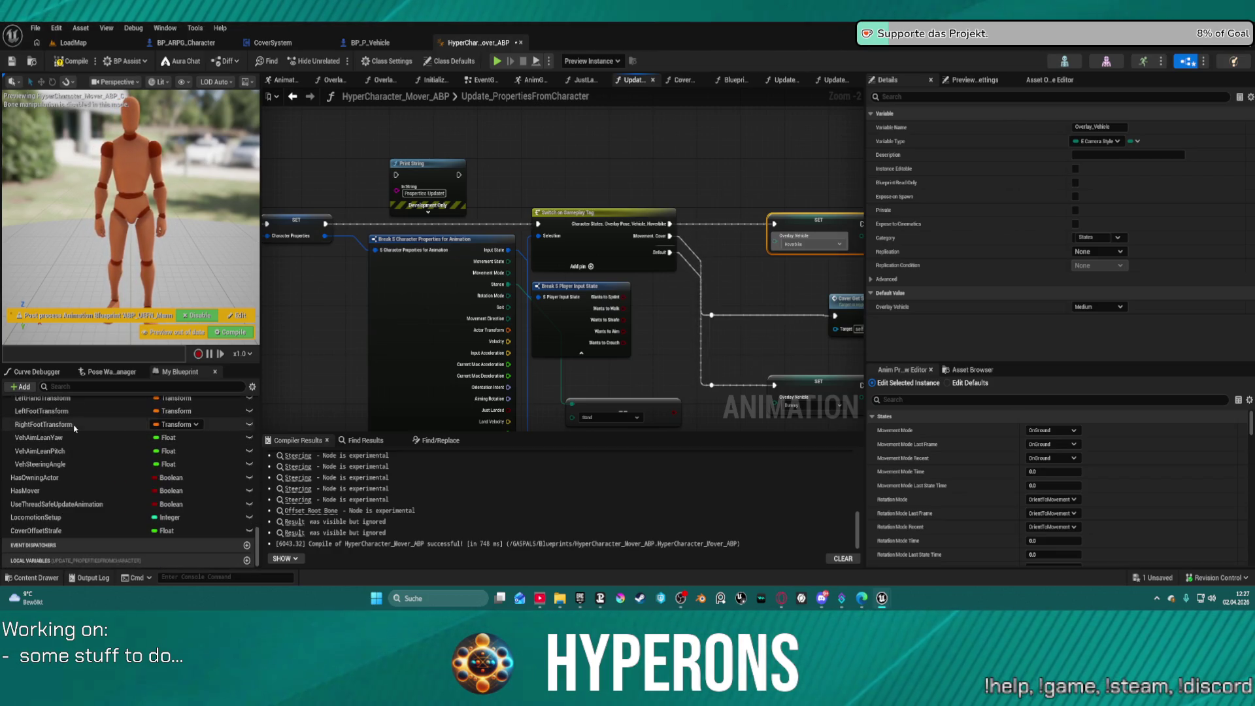
{"action": "type", "text": "overla"}
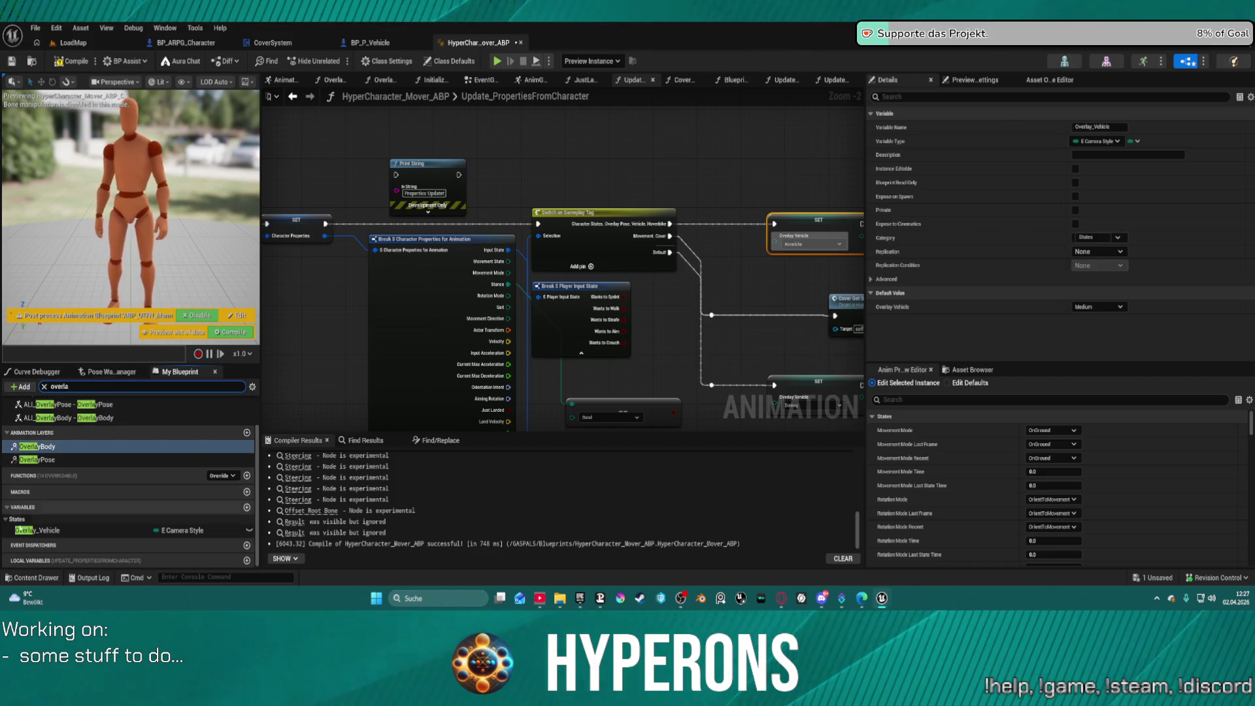
{"action": "left_click", "coordinate": [46, 530]}
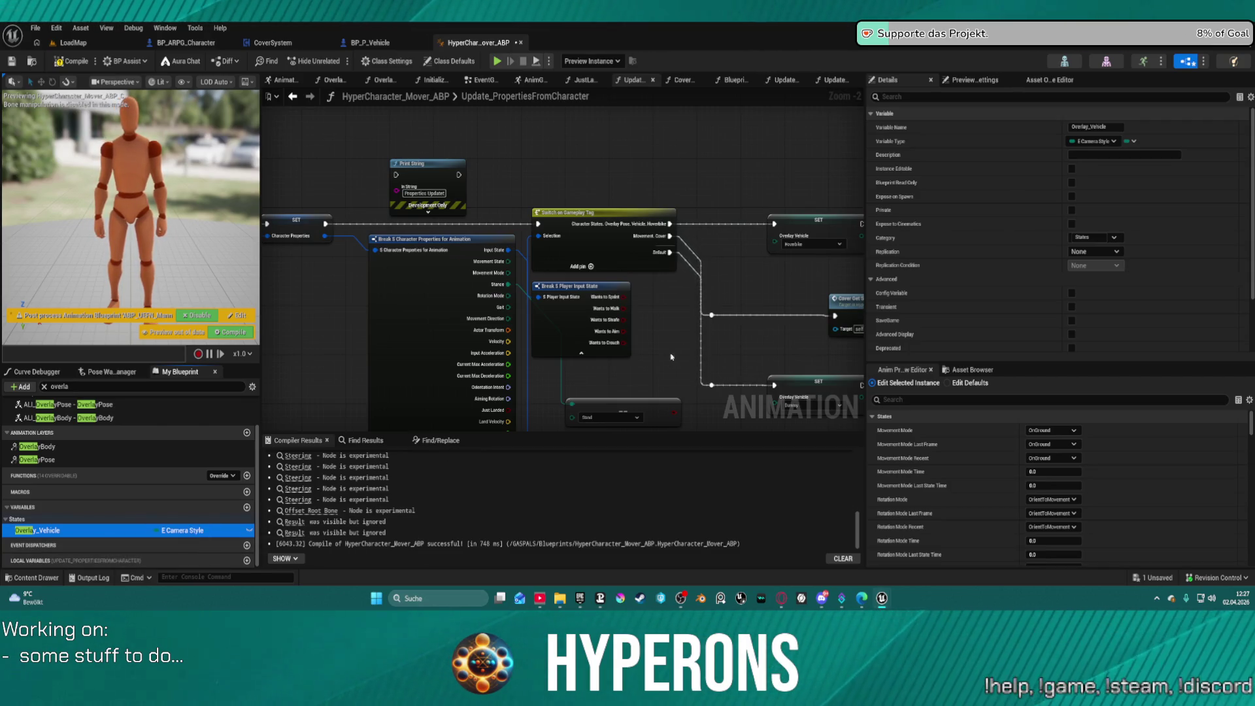
{"action": "mouse_move", "coordinate": [765, 294]}
{"action": "left_mouse_down"}
{"action": "mouse_move", "coordinate": [622, 190]}
{"action": "mouse_move", "coordinate": [556, 207]}
{"action": "left_mouse_up"}
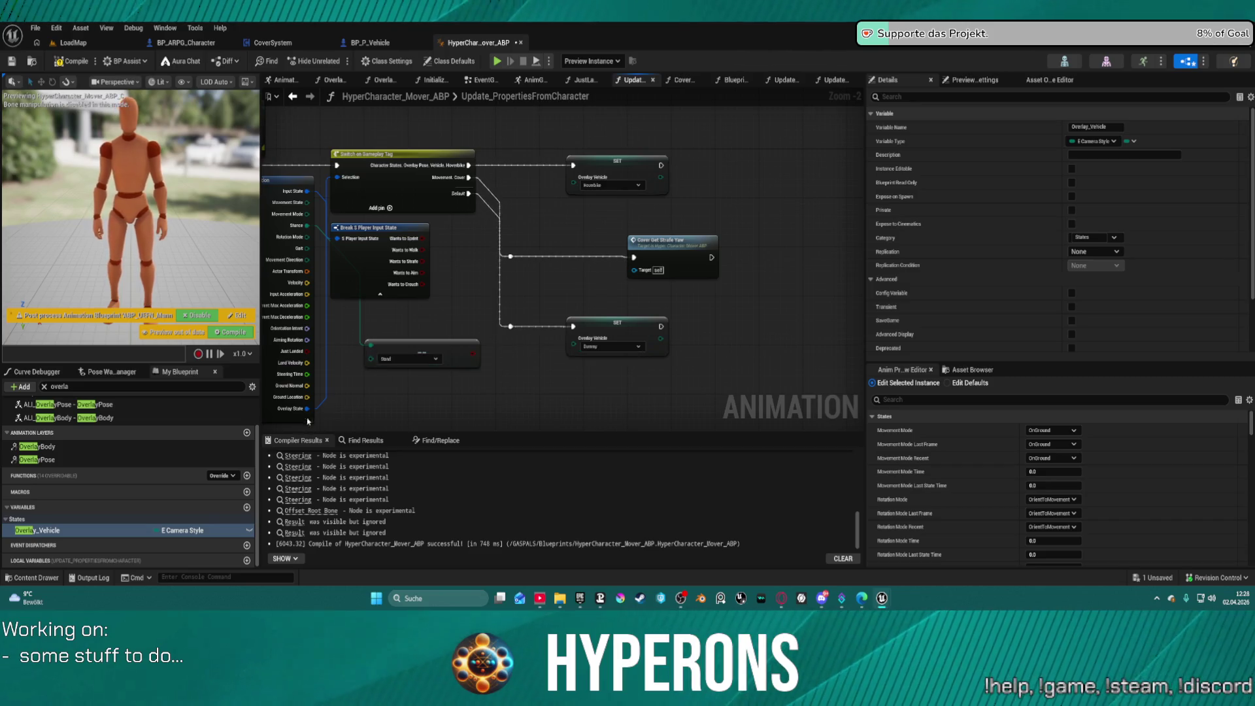
Step: Promote the Overlay State pin to a new Overlay State variable, discarding an accidental local variable
{"action": "left_click_drag", "start_coordinate": [308, 409], "coordinate": [537, 399]}
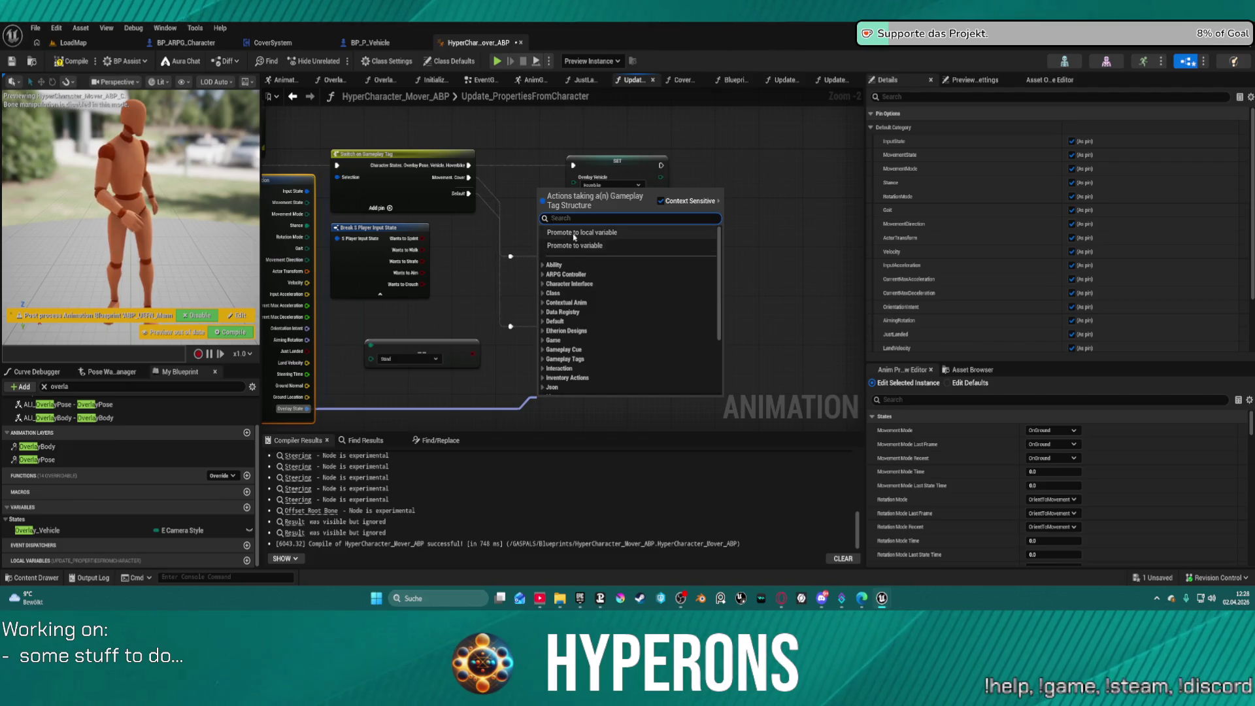
{"action": "left_click", "coordinate": [582, 232]}
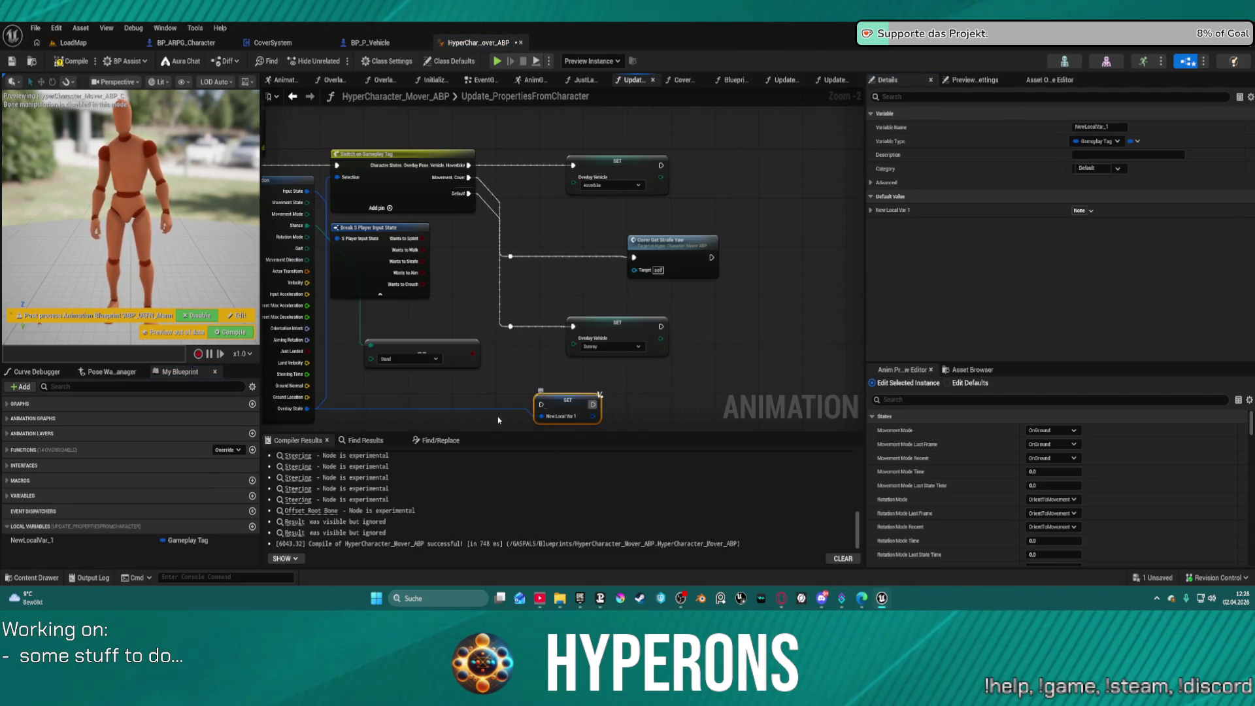
{"action": "left_click", "coordinate": [40, 541]}
{"action": "key", "text": "Delete"}
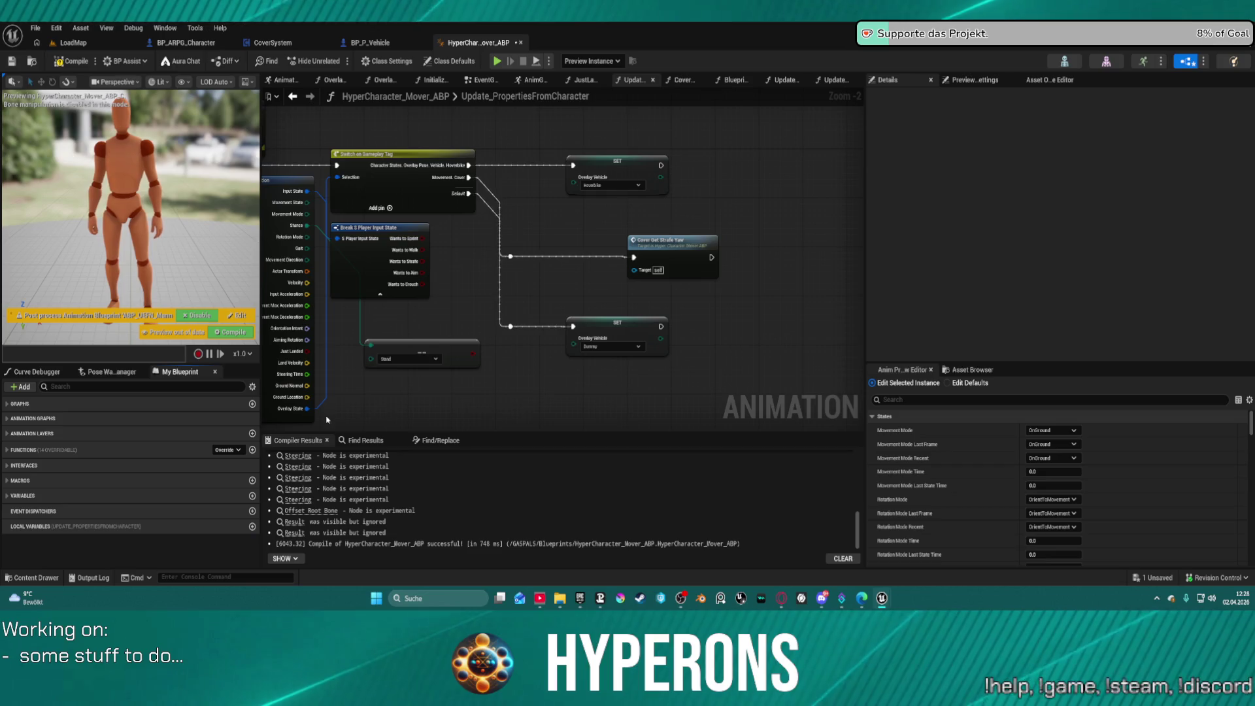
{"action": "left_click_drag", "start_coordinate": [314, 412], "coordinate": [492, 406]}
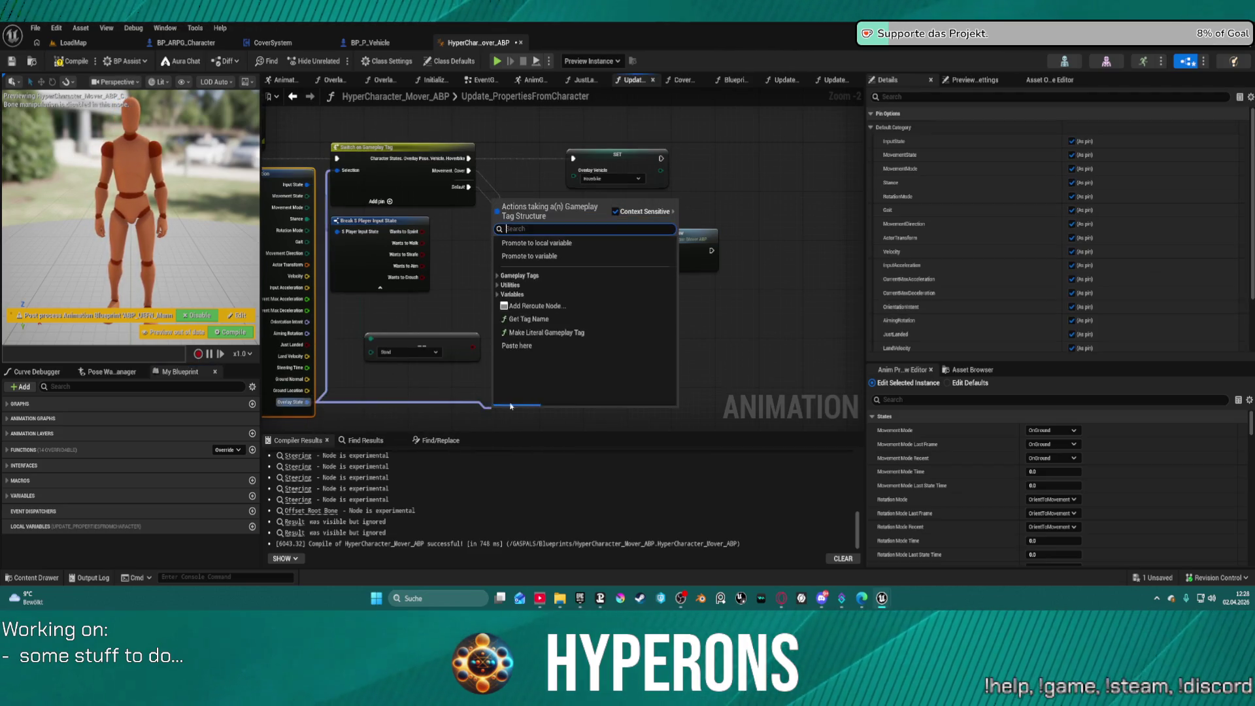
{"action": "scroll", "coordinate": [540, 275], "scroll_direction": "down", "scroll_amount": 1}
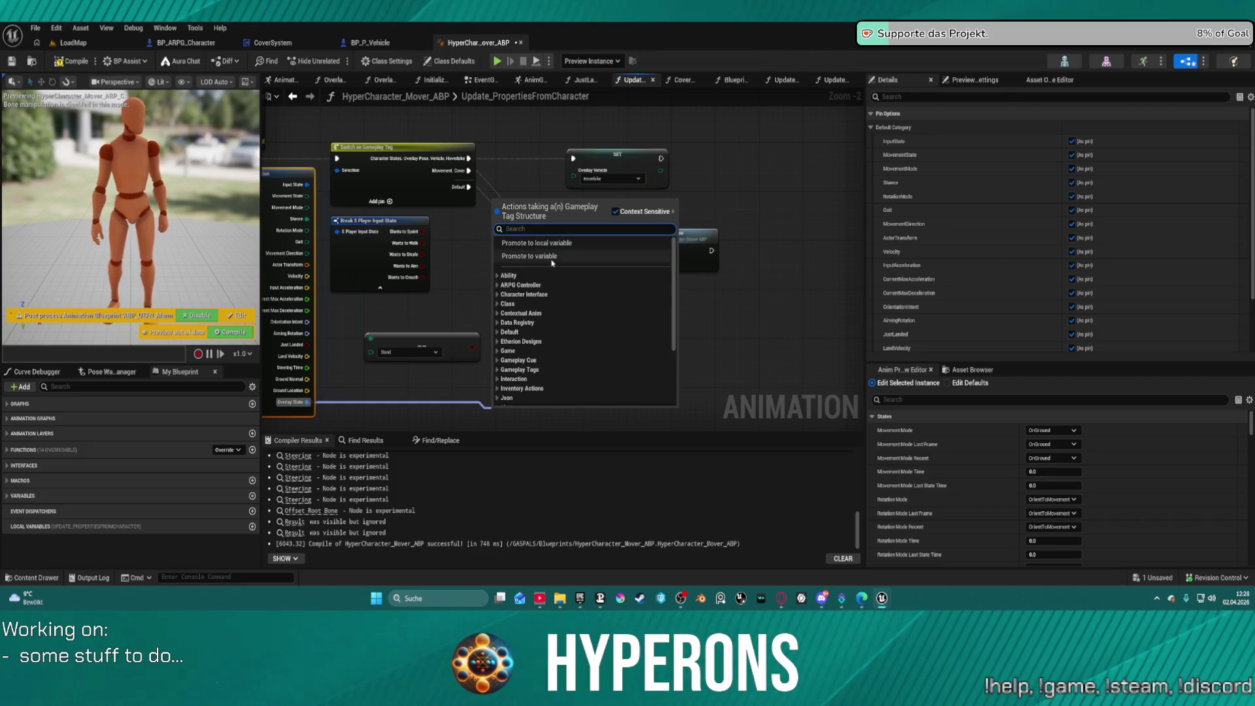
{"action": "left_click", "coordinate": [543, 240]}
{"action": "left_click", "coordinate": [557, 267]}
{"action": "left_click_drag", "start_coordinate": [557, 267], "coordinate": [522, 171]}
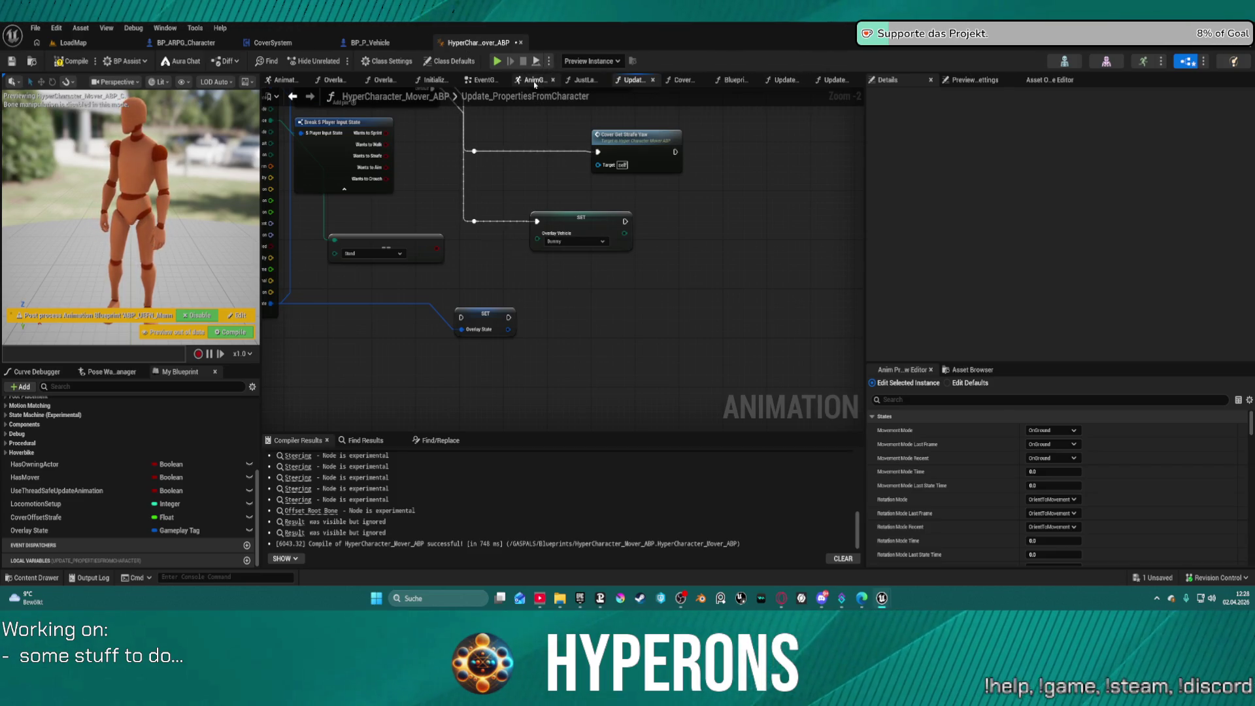
Step: In the AnimGraph, review the Cover blend's Active Value binding options without changing them
{"action": "left_click", "coordinate": [534, 80]}
{"action": "left_click", "coordinate": [614, 231]}
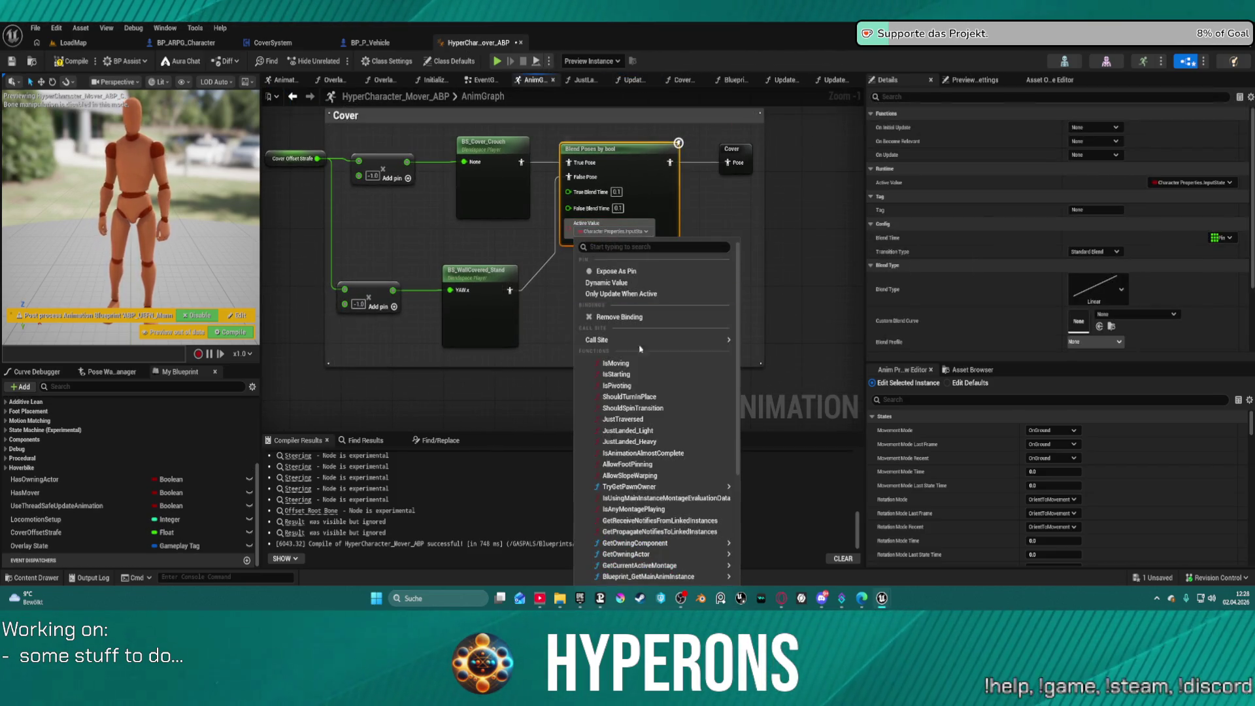
{"action": "scroll", "coordinate": [654, 476], "scroll_direction": "down", "scroll_amount": 3}
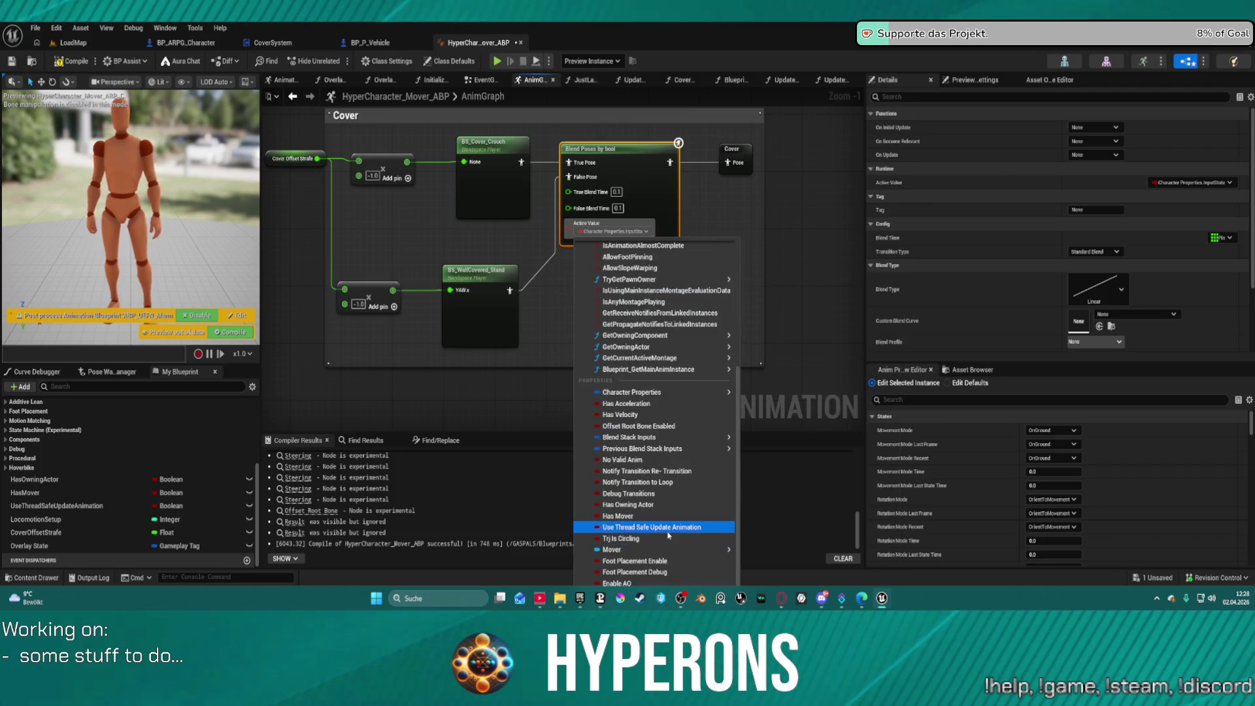
{"action": "scroll", "coordinate": [644, 393], "scroll_direction": "up", "scroll_amount": 3}
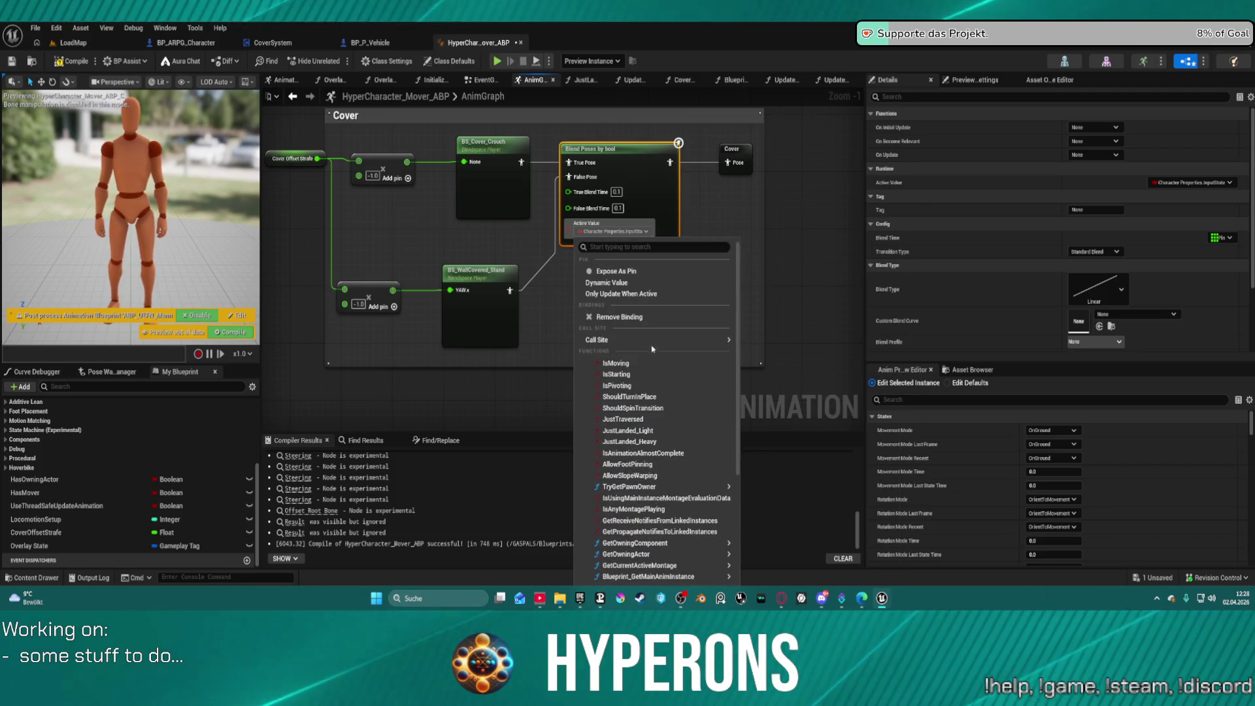
{"action": "mouse_move", "coordinate": [628, 341]}
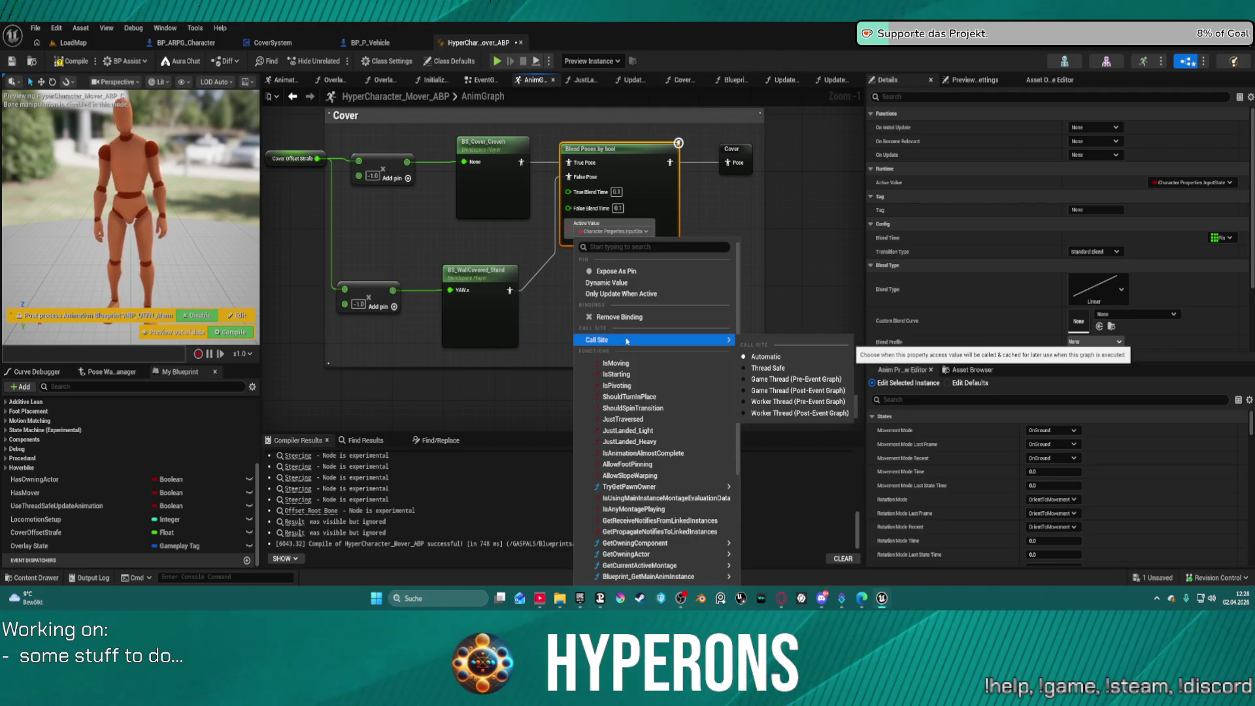
{"action": "scroll", "coordinate": [630, 425], "scroll_direction": "down", "scroll_amount": 3}
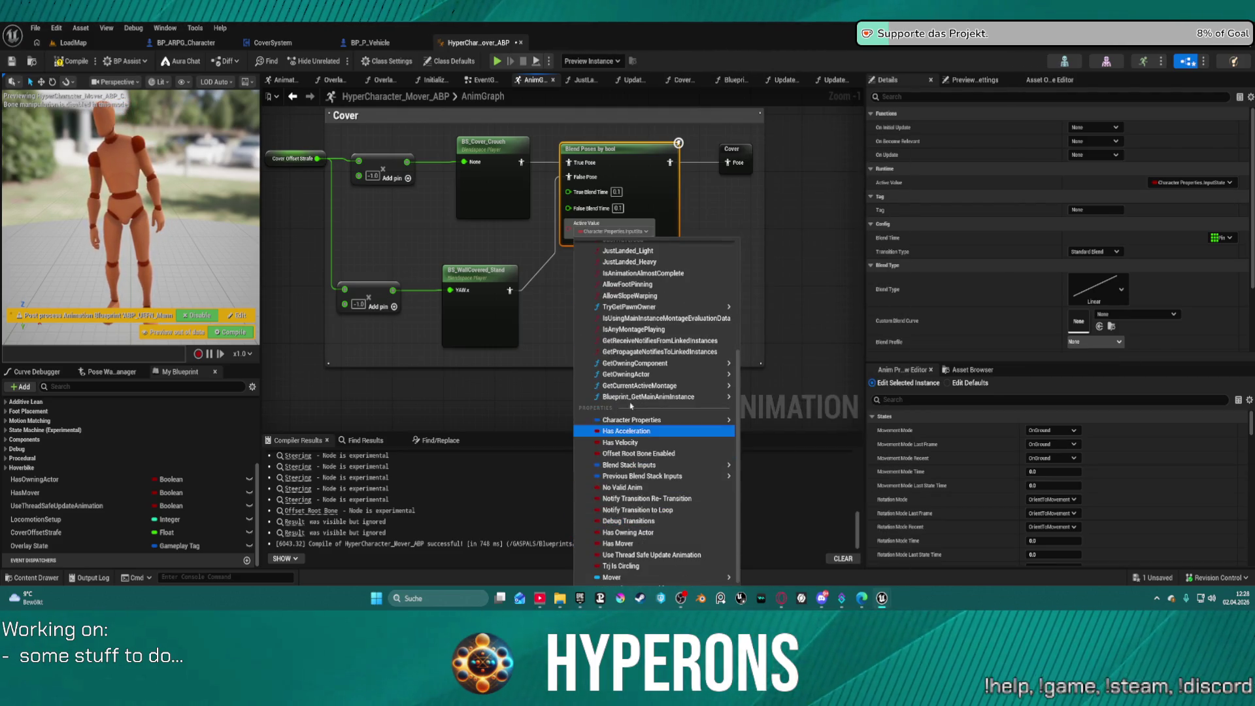
{"action": "mouse_move", "coordinate": [641, 399]}
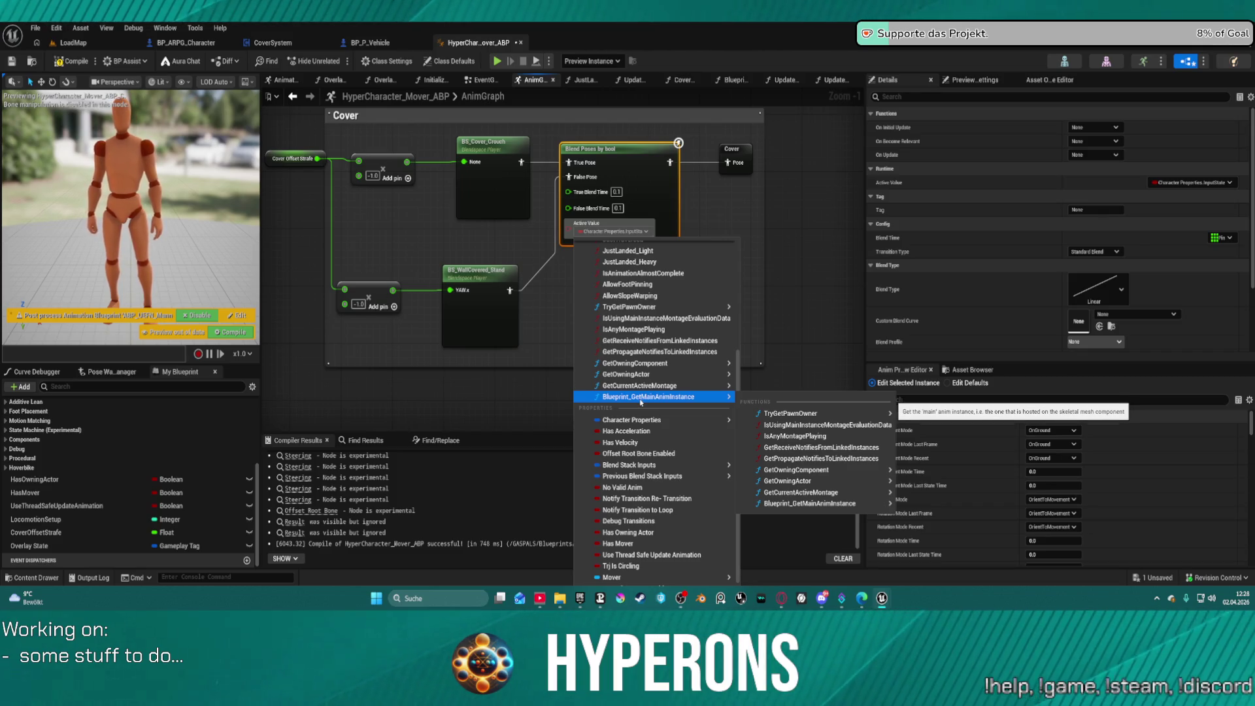
{"action": "scroll", "coordinate": [627, 483], "scroll_direction": "down", "scroll_amount": 1}
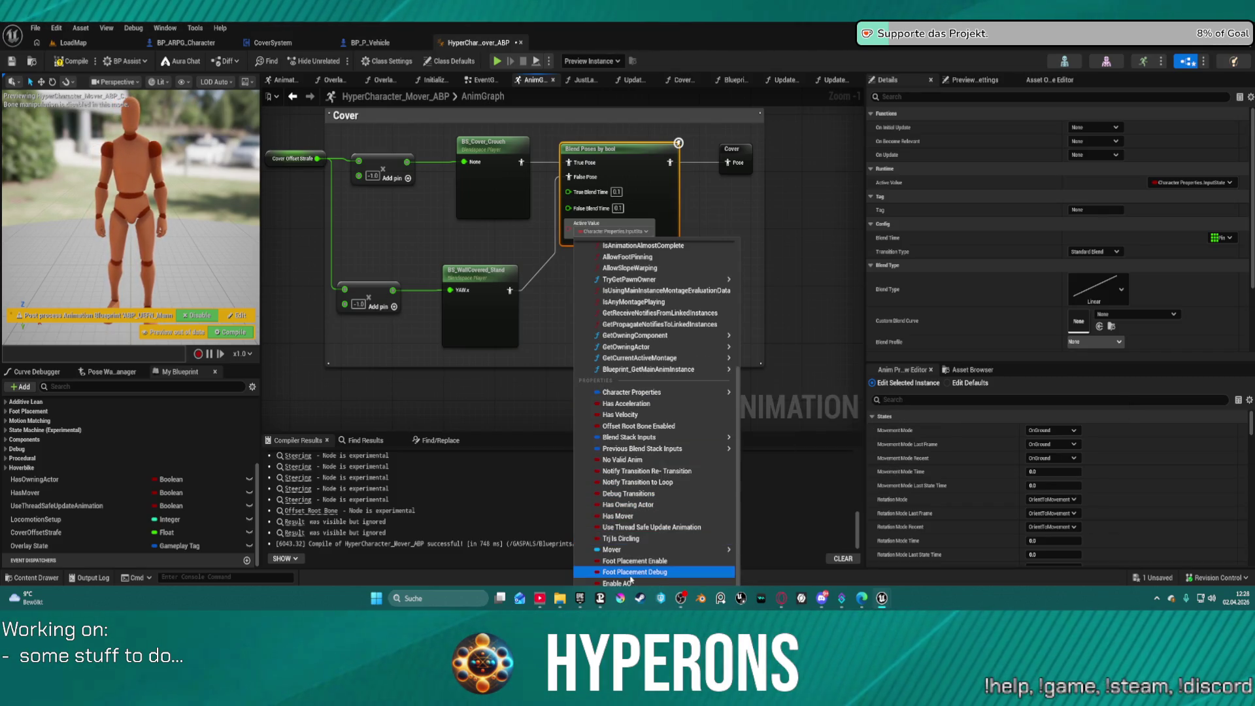
{"action": "mouse_move", "coordinate": [686, 392]}
{"action": "mouse_move", "coordinate": [779, 410]}
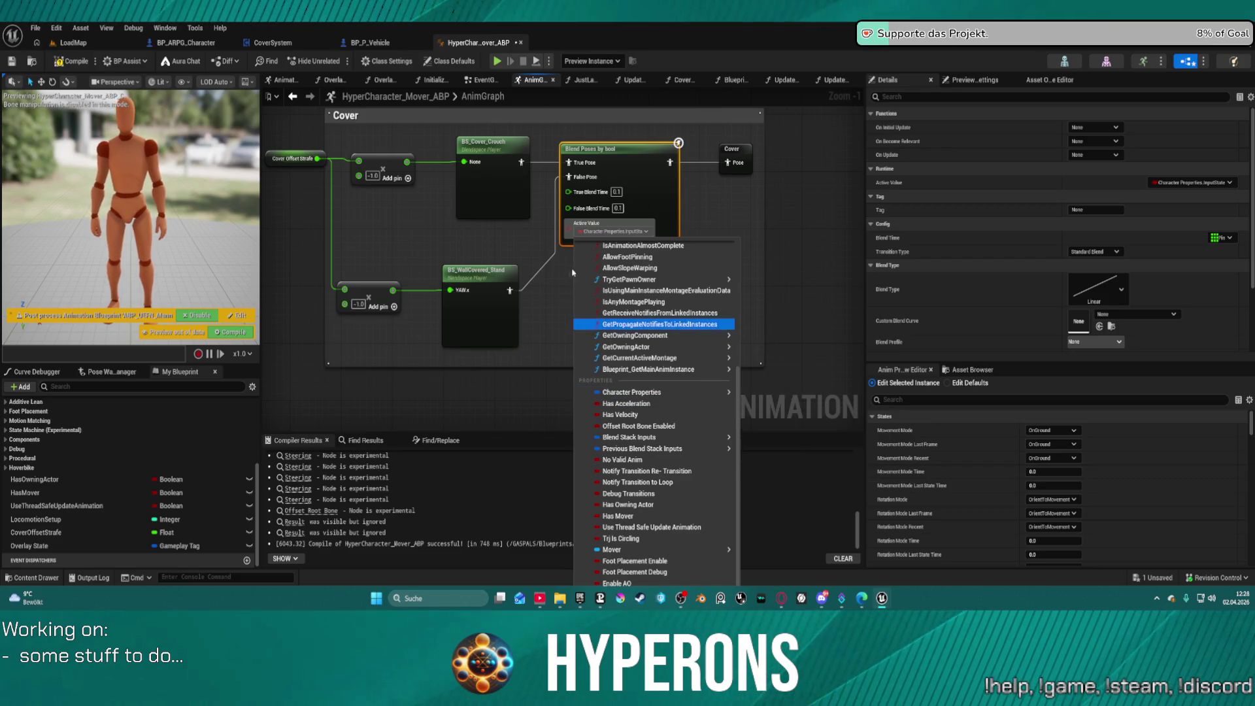
{"action": "left_click", "coordinate": [555, 125]}
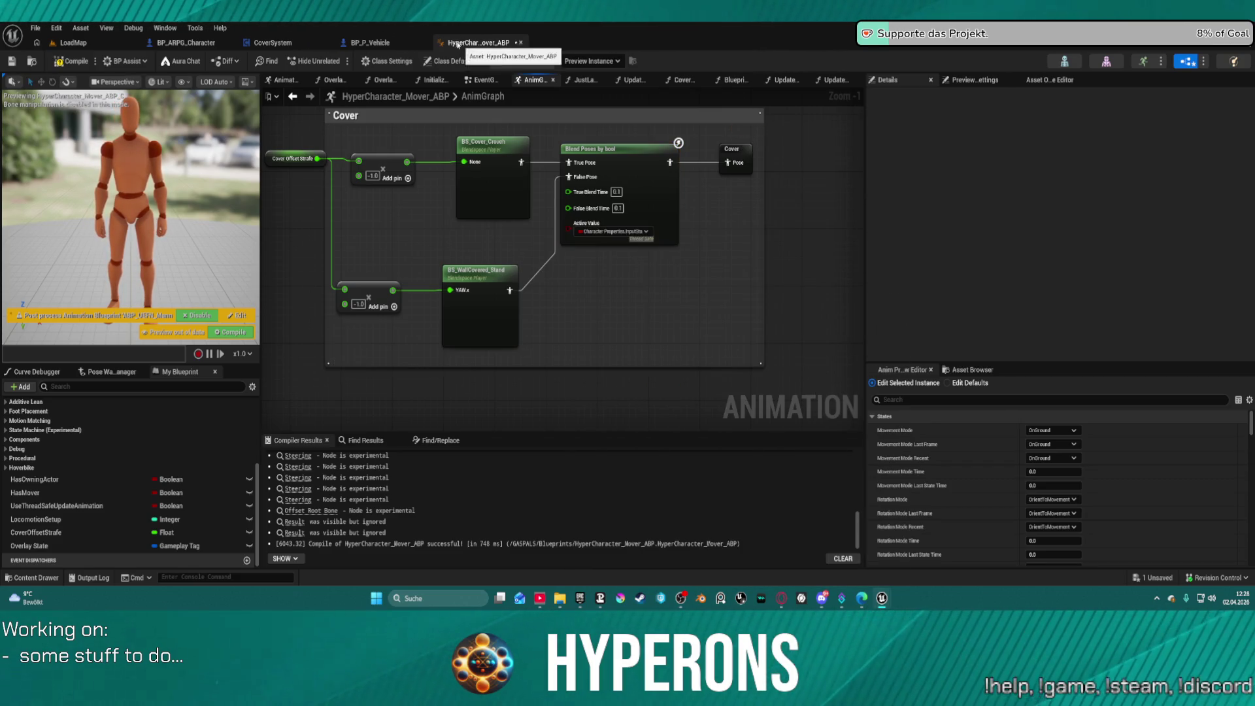
Step: Delete the Overlay State variable, confirming the removal
{"action": "left_click", "coordinate": [119, 545]}
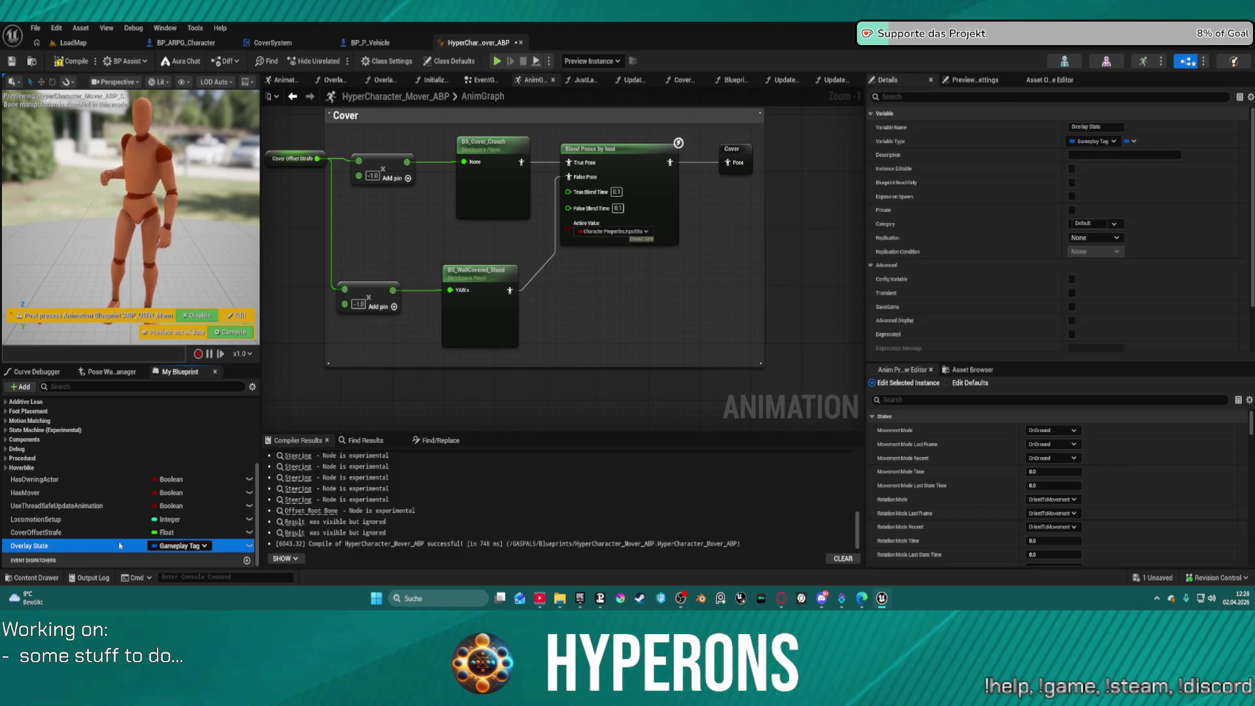
{"action": "key", "text": "Delete"}
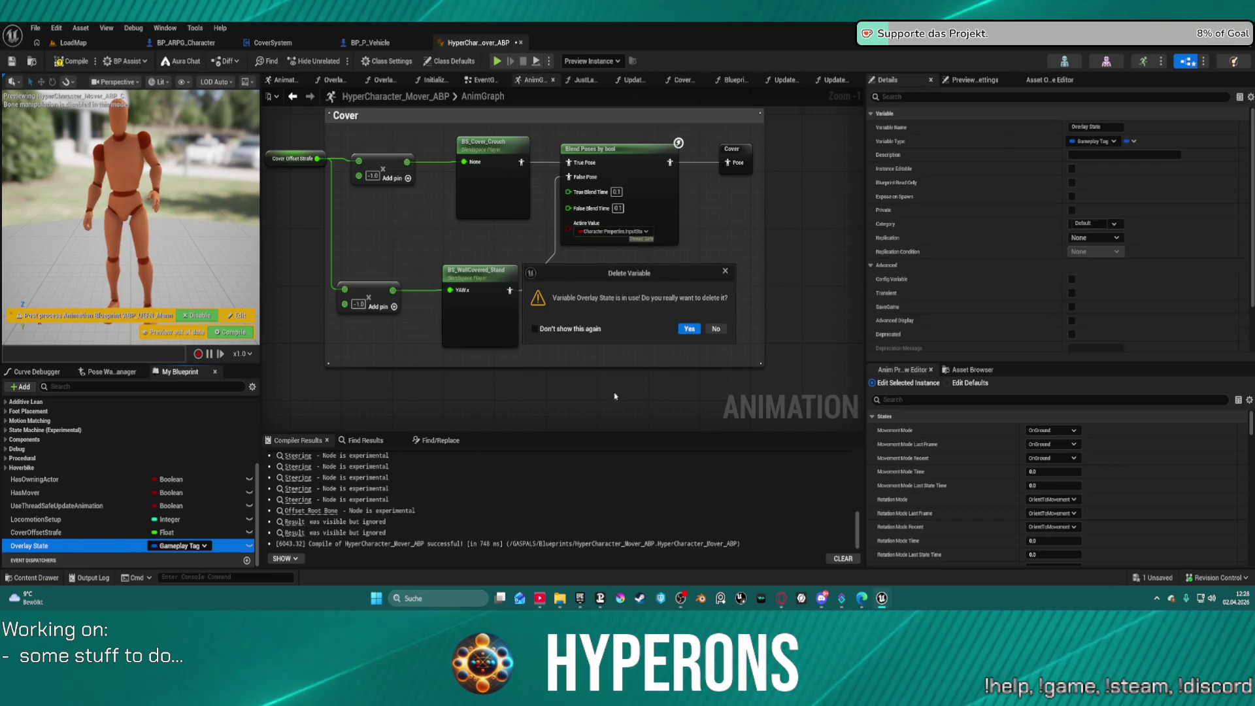
{"action": "left_click", "coordinate": [689, 329]}
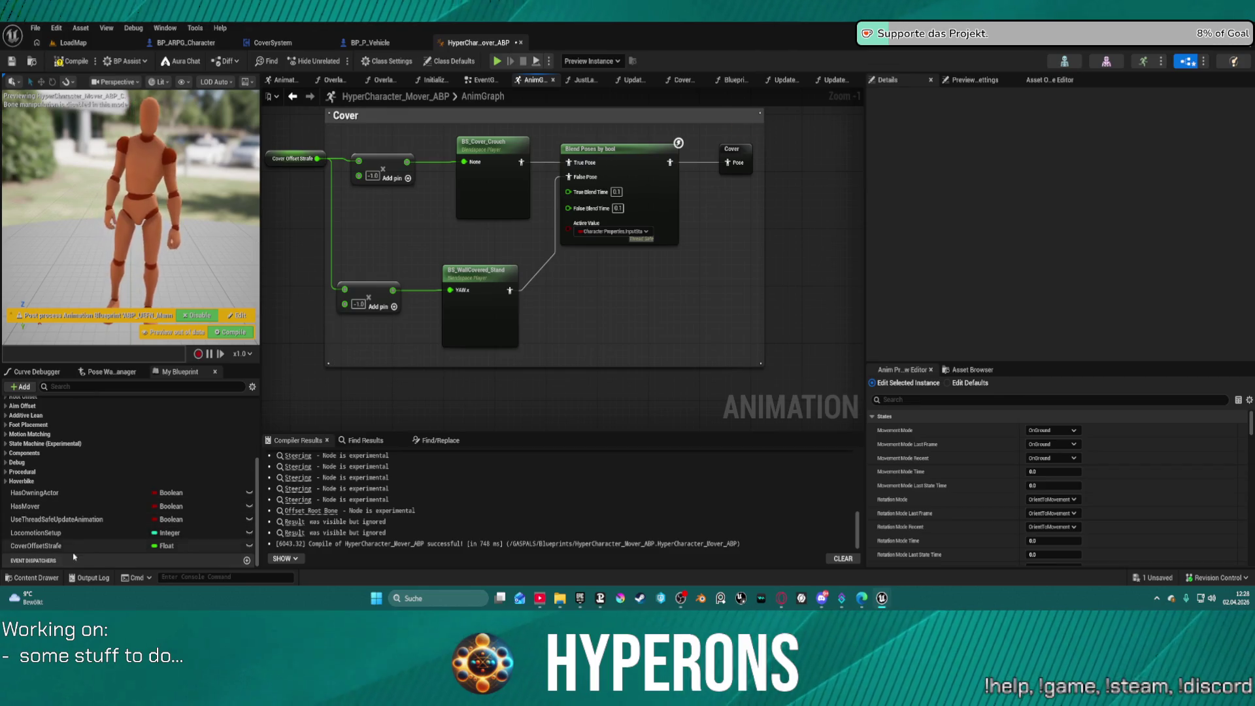
{"action": "mouse_move", "coordinate": [420, 250]}
{"action": "left_mouse_down"}
{"action": "mouse_move", "coordinate": [522, 298]}
{"action": "mouse_move", "coordinate": [616, 322]}
{"action": "left_mouse_up"}
Step: Return to the Update_PropertiesFromCharacter graph and locate the Switch node
{"action": "left_click", "coordinate": [832, 80]}
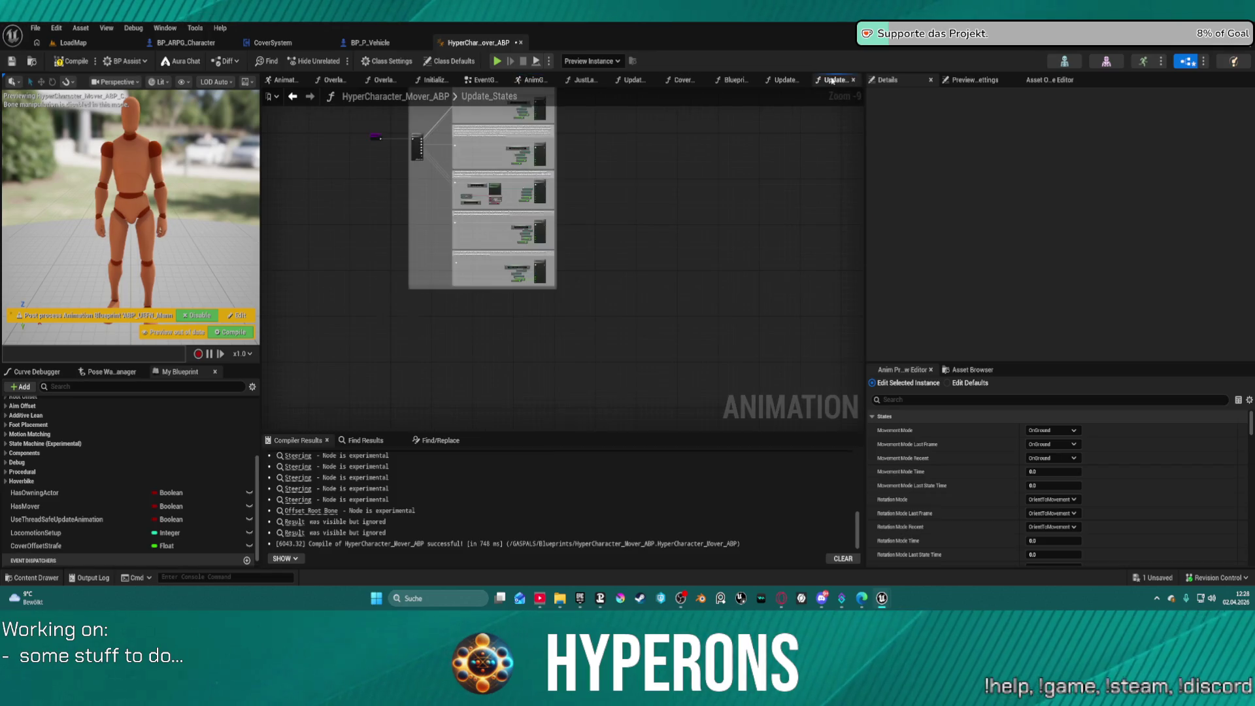
{"action": "left_click", "coordinate": [783, 80]}
{"action": "left_click", "coordinate": [736, 80]}
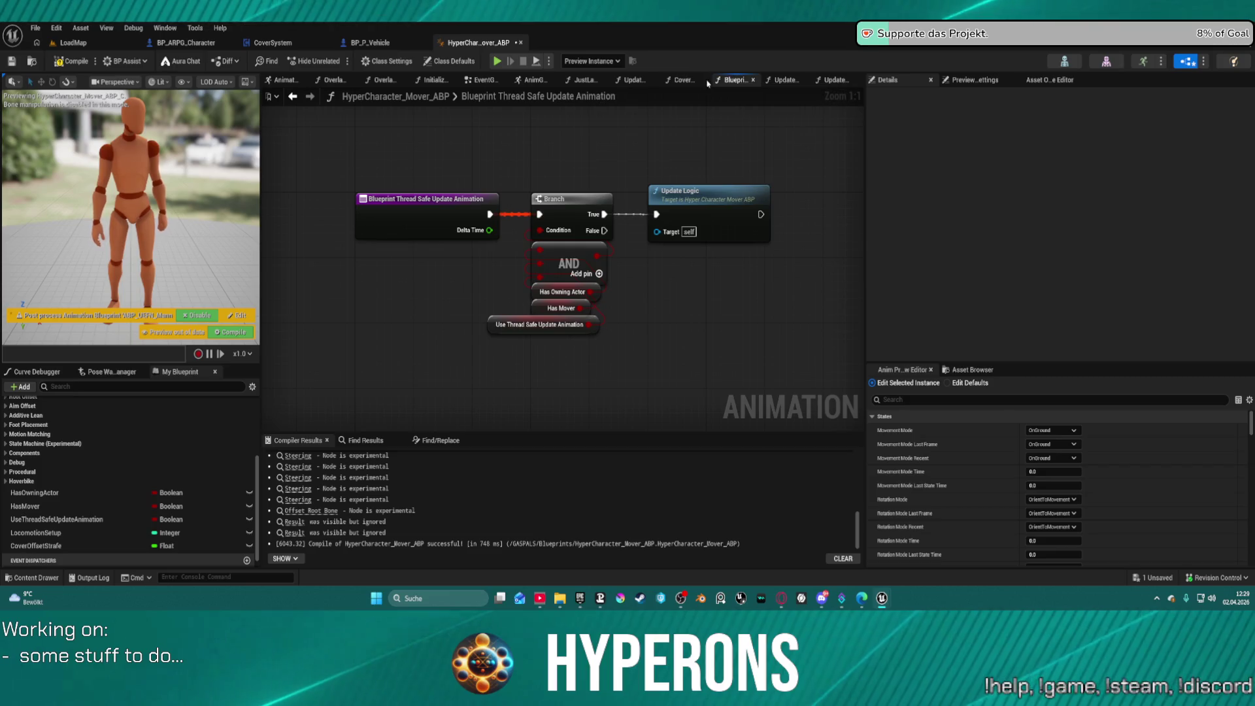
{"action": "left_click", "coordinate": [687, 82]}
{"action": "left_click", "coordinate": [633, 80]}
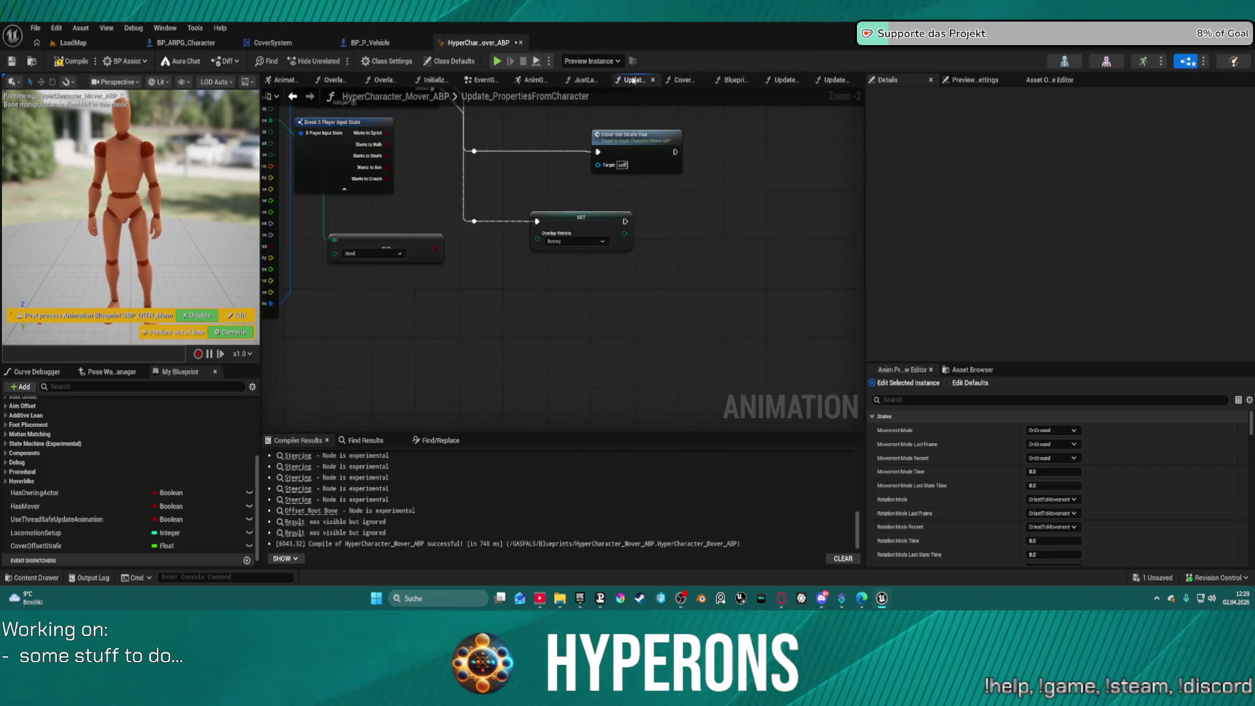
{"action": "left_click_drag", "start_coordinate": [527, 226], "coordinate": [586, 351]}
{"action": "left_click_drag", "start_coordinate": [412, 389], "coordinate": [406, 283]}
{"action": "scroll", "coordinate": [131, 481], "scroll_direction": "up", "scroll_amount": 1}
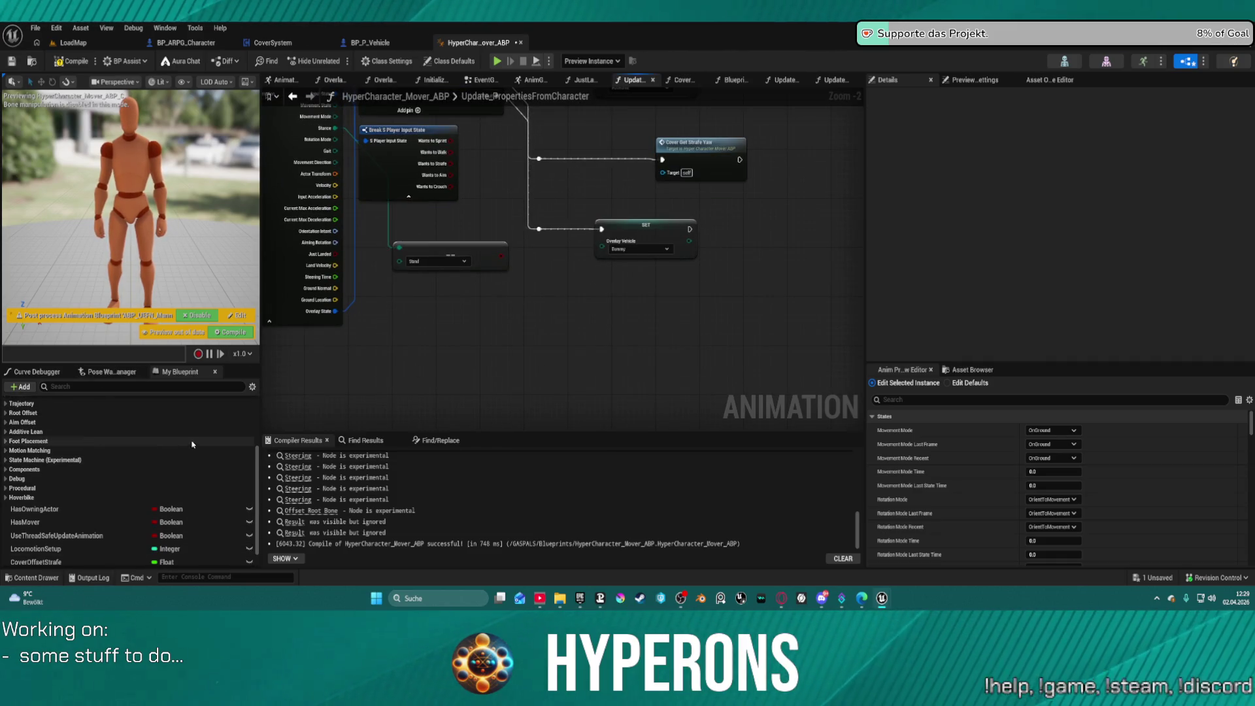
Step: Create a new Boolean member variable named IsCovering
{"action": "left_click", "coordinate": [19, 387]}
{"action": "mouse_move", "coordinate": [62, 463]}
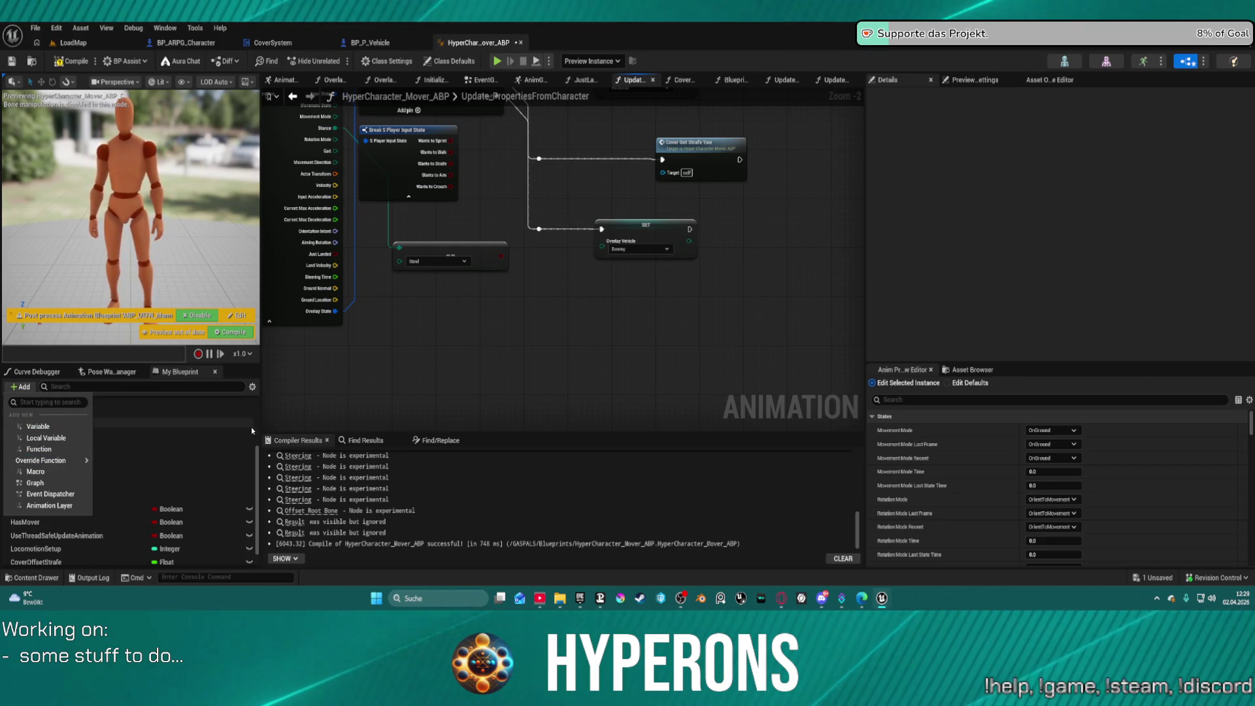
{"action": "left_click", "coordinate": [240, 448]}
{"action": "scroll", "coordinate": [241, 471], "scroll_direction": "down", "scroll_amount": 3}
{"action": "type", "text": "IsC"}
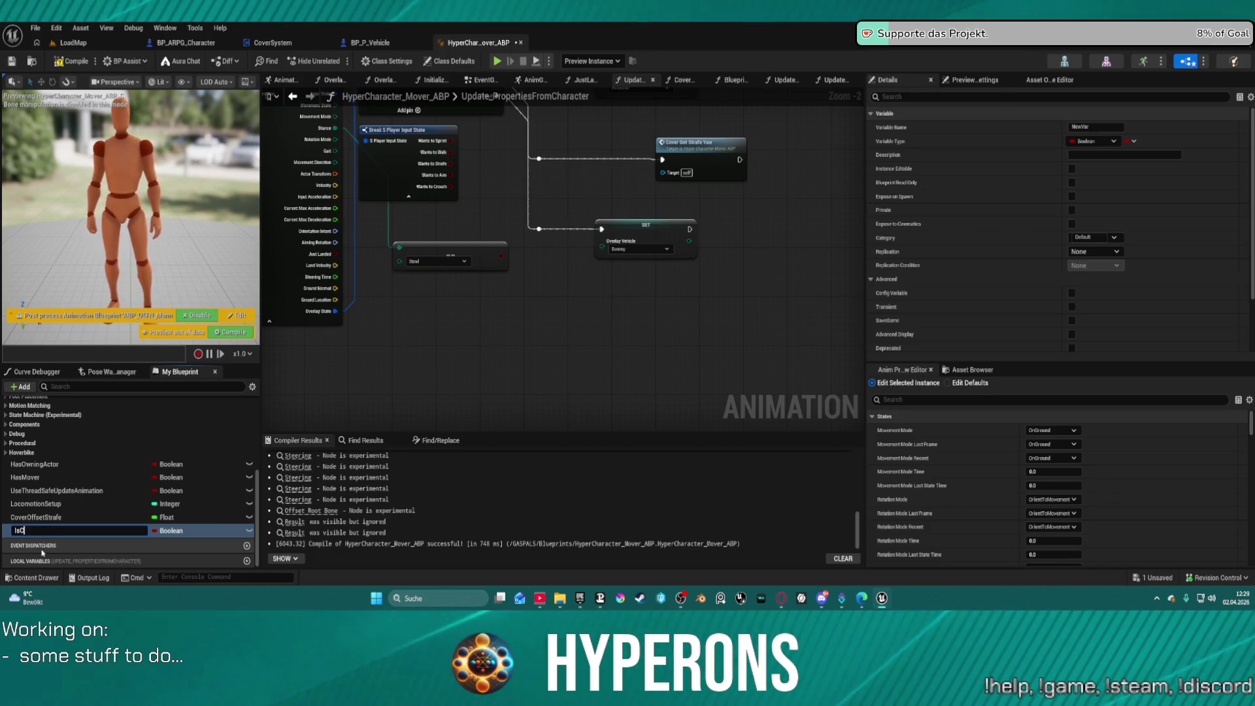
{"action": "type", "text": "overing"}
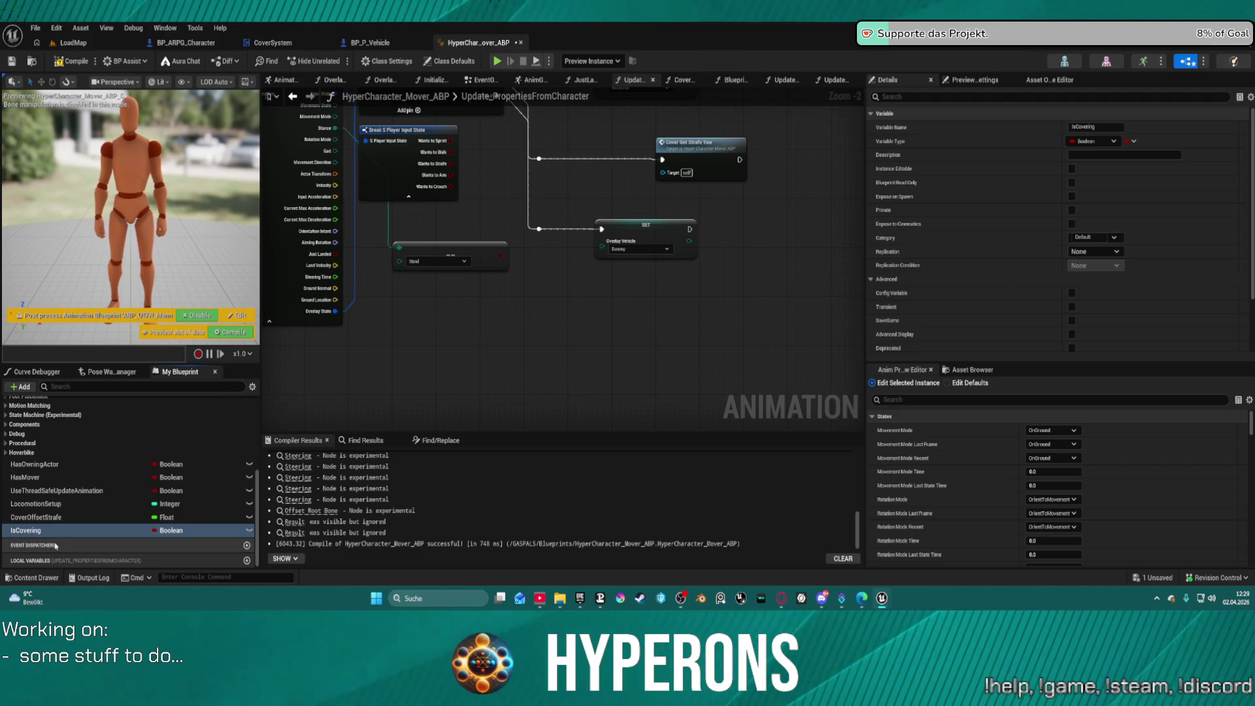
Step: Place a SET IsCovering node and run it right after Cover Get Strafe Yaw
{"action": "left_click_drag", "start_coordinate": [39, 530], "coordinate": [527, 360]}
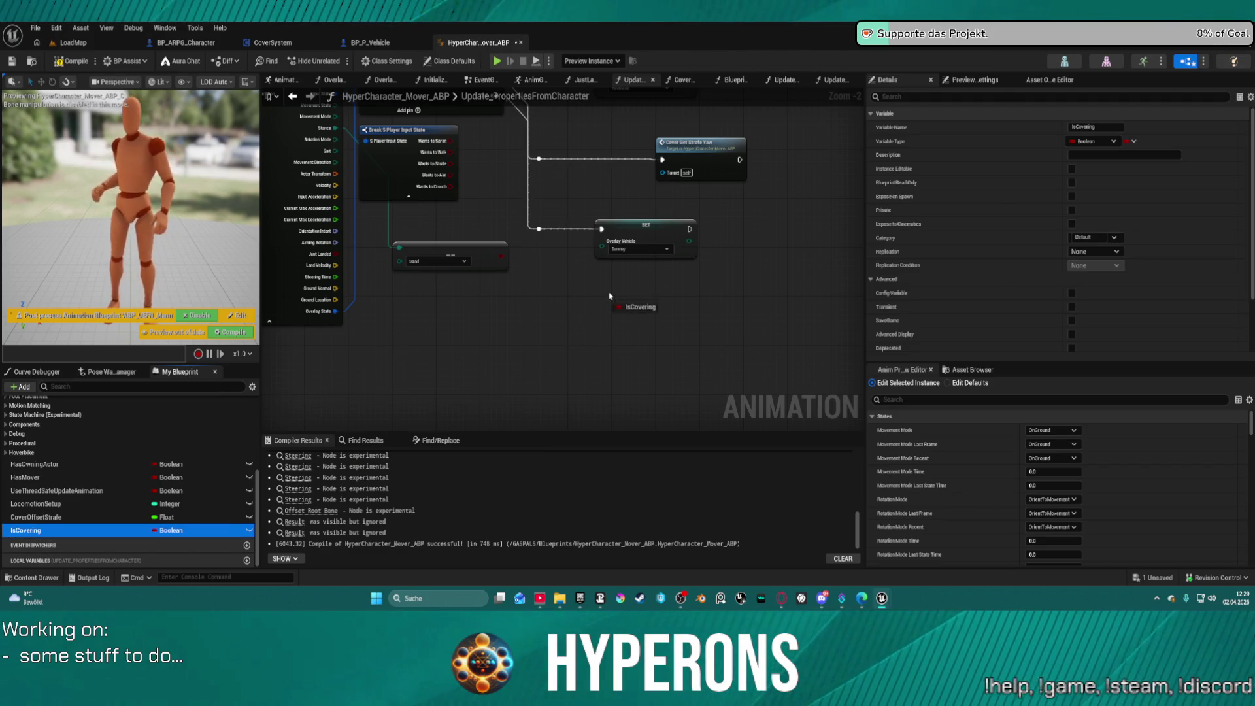
{"action": "mouse_move", "coordinate": [610, 297]}
{"action": "left_mouse_down"}
{"action": "mouse_move", "coordinate": [541, 190]}
{"action": "mouse_move", "coordinate": [647, 392]}
{"action": "mouse_move", "coordinate": [741, 304]}
{"action": "left_mouse_up"}
{"action": "left_click", "coordinate": [634, 324]}
{"action": "mouse_move", "coordinate": [532, 313]}
{"action": "left_mouse_down"}
{"action": "mouse_move", "coordinate": [689, 205]}
{"action": "mouse_move", "coordinate": [696, 168]}
{"action": "left_mouse_up"}
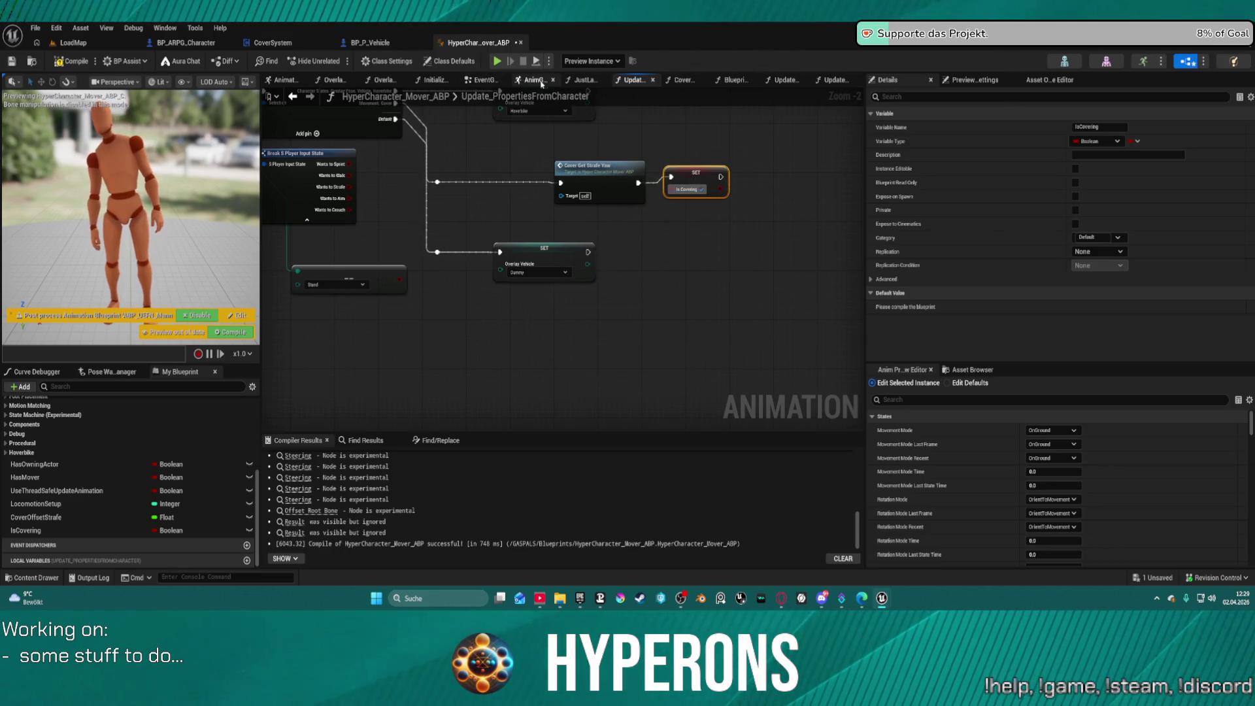
{"action": "left_click", "coordinate": [541, 82]}
Step: Bind the Cover group's Blend Poses by bool Active Value to Is Covering
{"action": "left_click", "coordinate": [578, 242]}
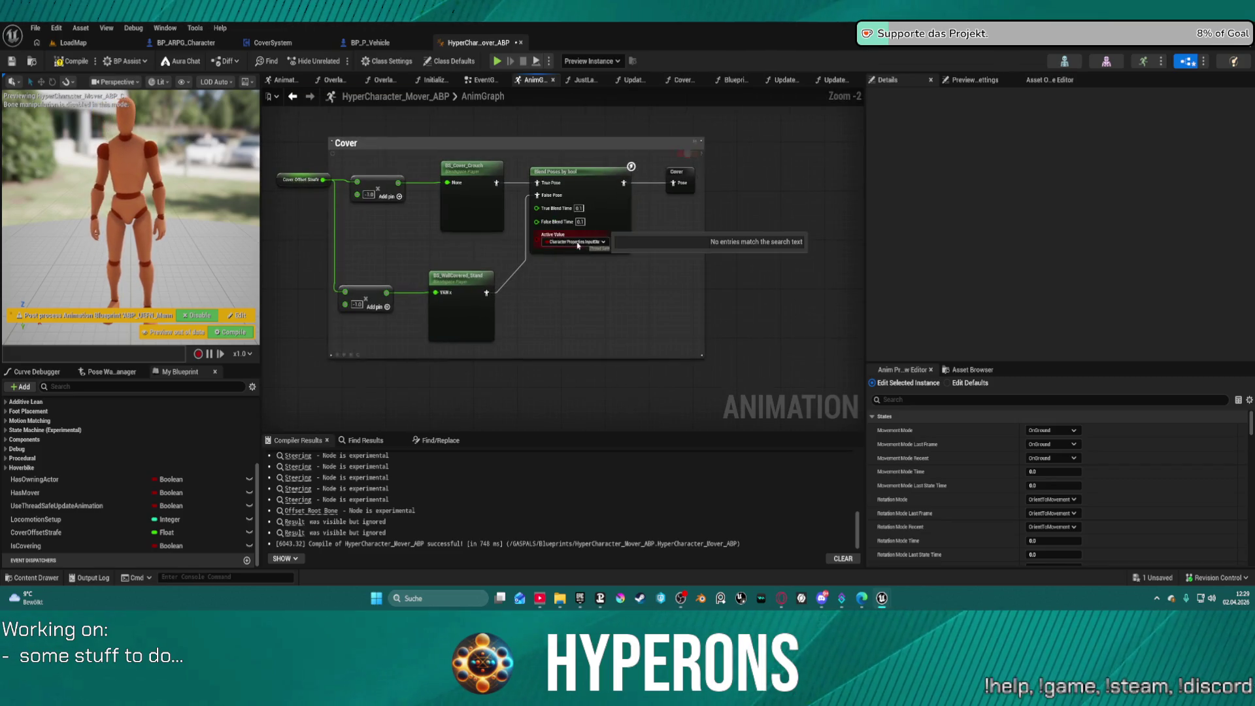
{"action": "left_click", "coordinate": [578, 243]}
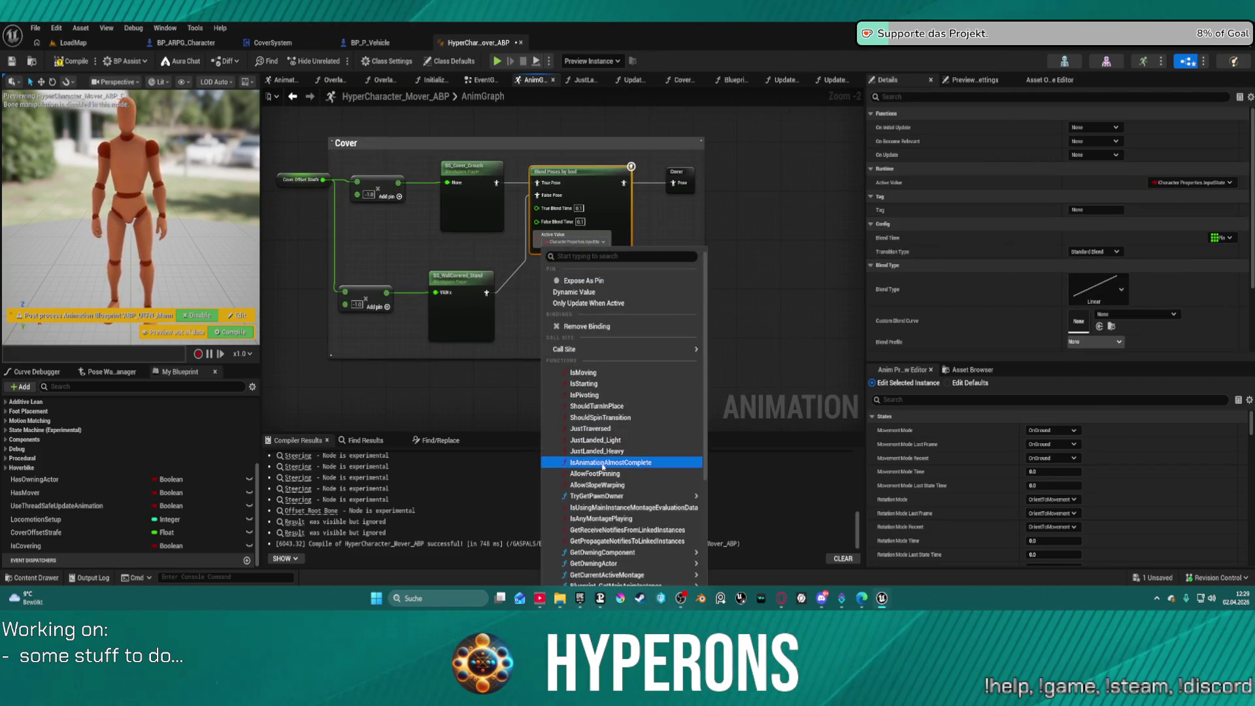
{"action": "scroll", "coordinate": [615, 478], "scroll_direction": "down", "scroll_amount": 5}
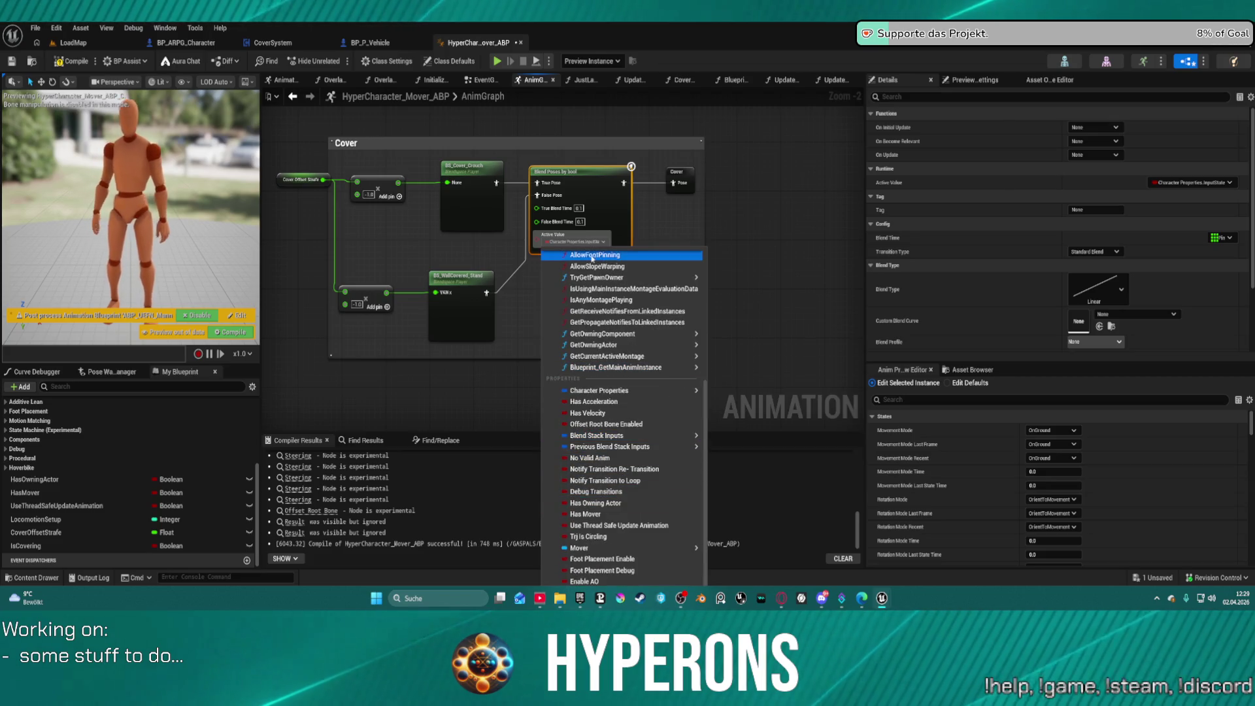
{"action": "scroll", "coordinate": [606, 331], "scroll_direction": "up", "scroll_amount": 3}
{"action": "scroll", "coordinate": [607, 332], "scroll_direction": "up", "scroll_amount": 2}
{"action": "type", "text": "cover"}
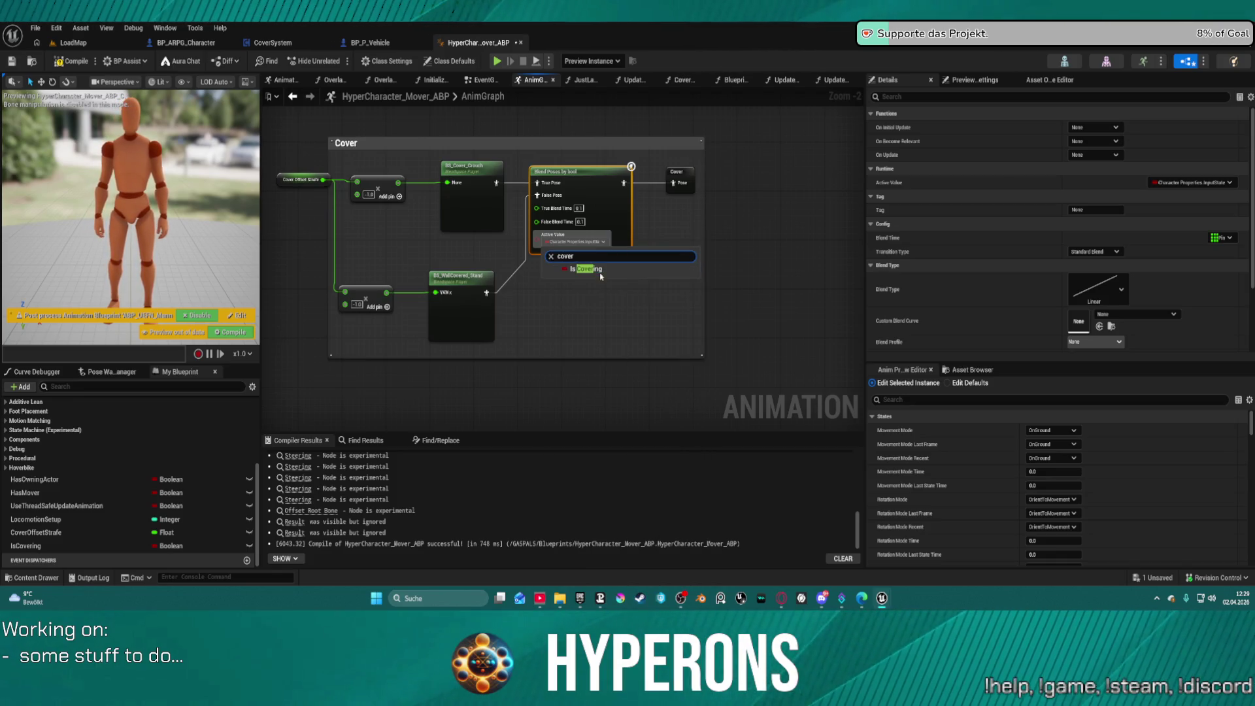
{"action": "left_click", "coordinate": [595, 270]}
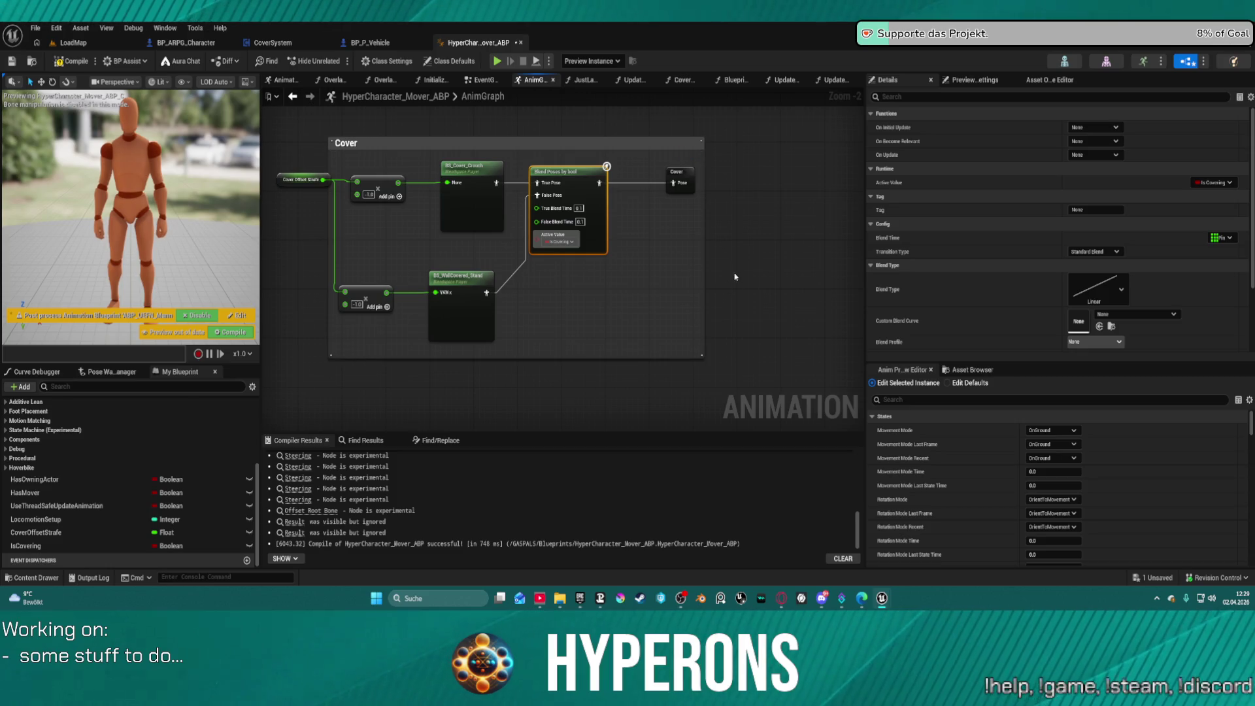
{"action": "scroll", "coordinate": [637, 294], "scroll_direction": "down", "scroll_amount": 5}
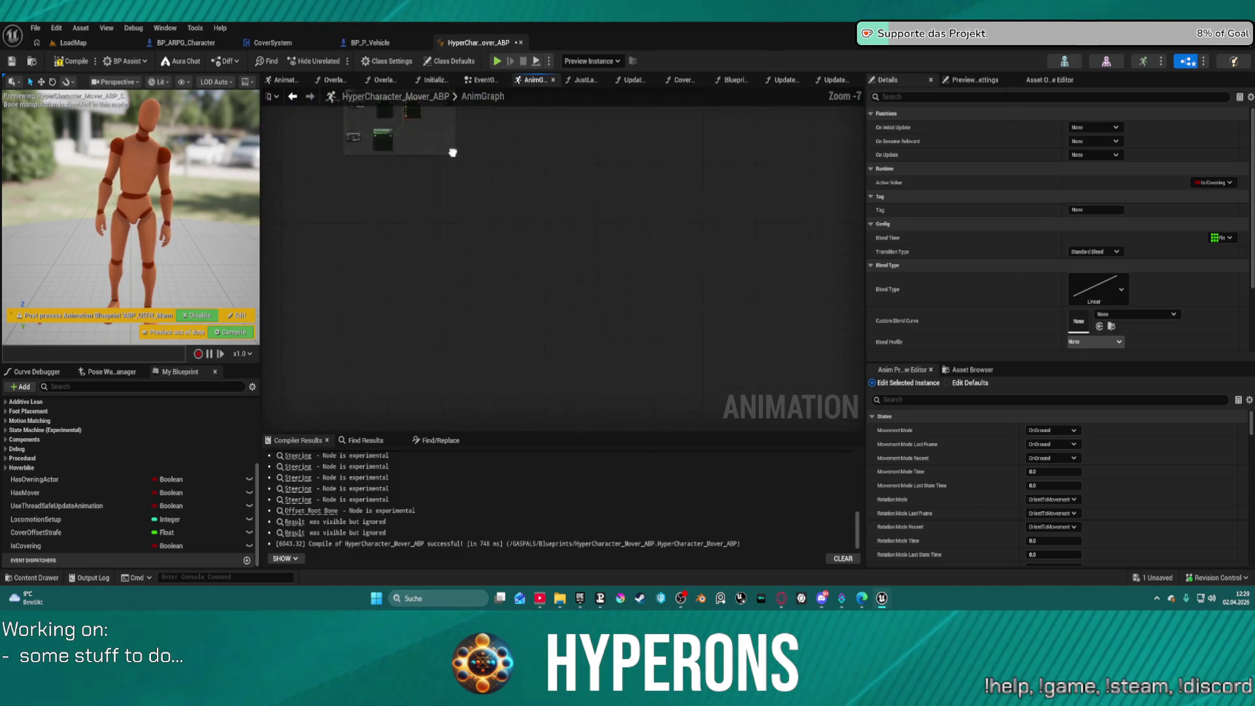
Step: Inspect the main blend's Active Value binding choices and delete the accidentally created comment
{"action": "scroll", "coordinate": [750, 226], "scroll_direction": "up", "scroll_amount": 7}
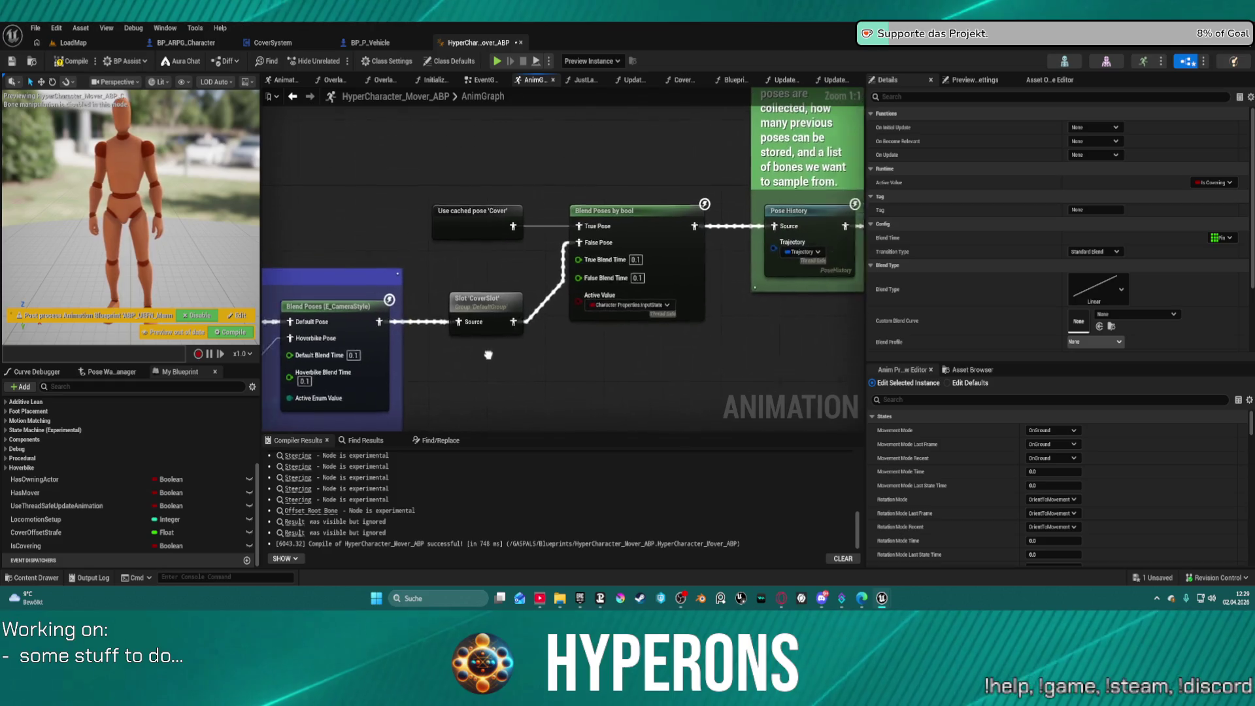
{"action": "left_click", "coordinate": [605, 306]}
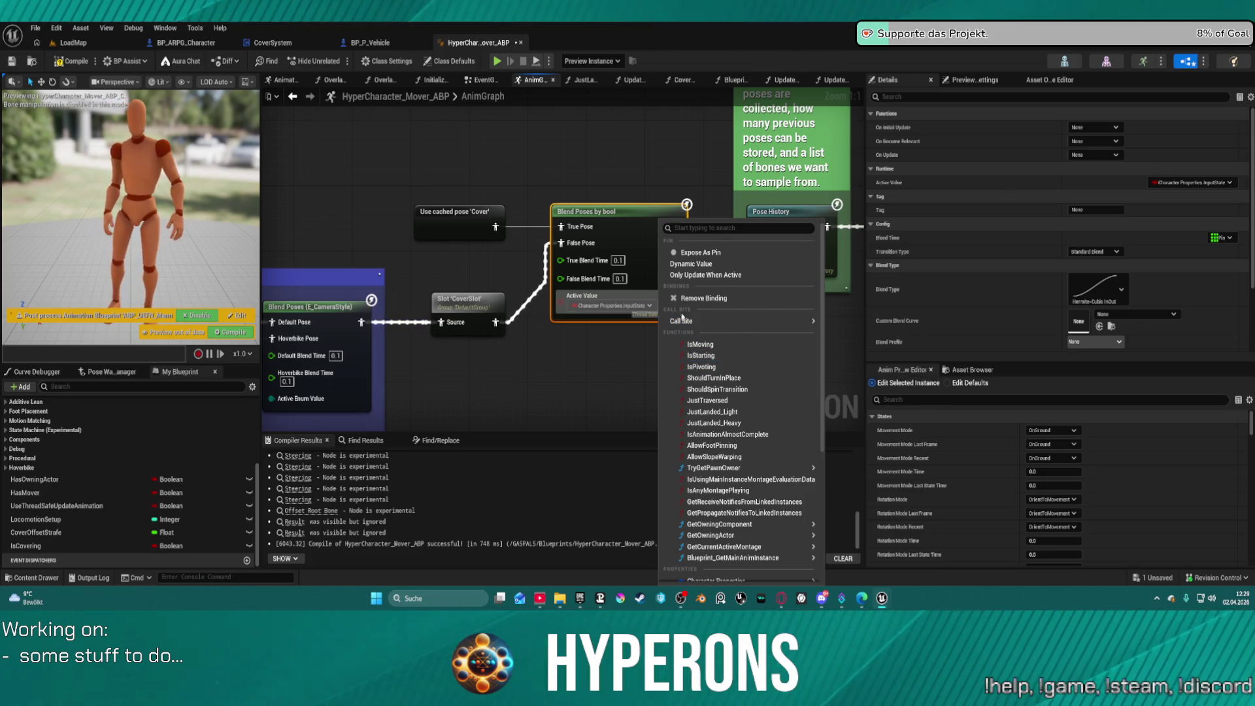
{"action": "left_click", "coordinate": [614, 303]}
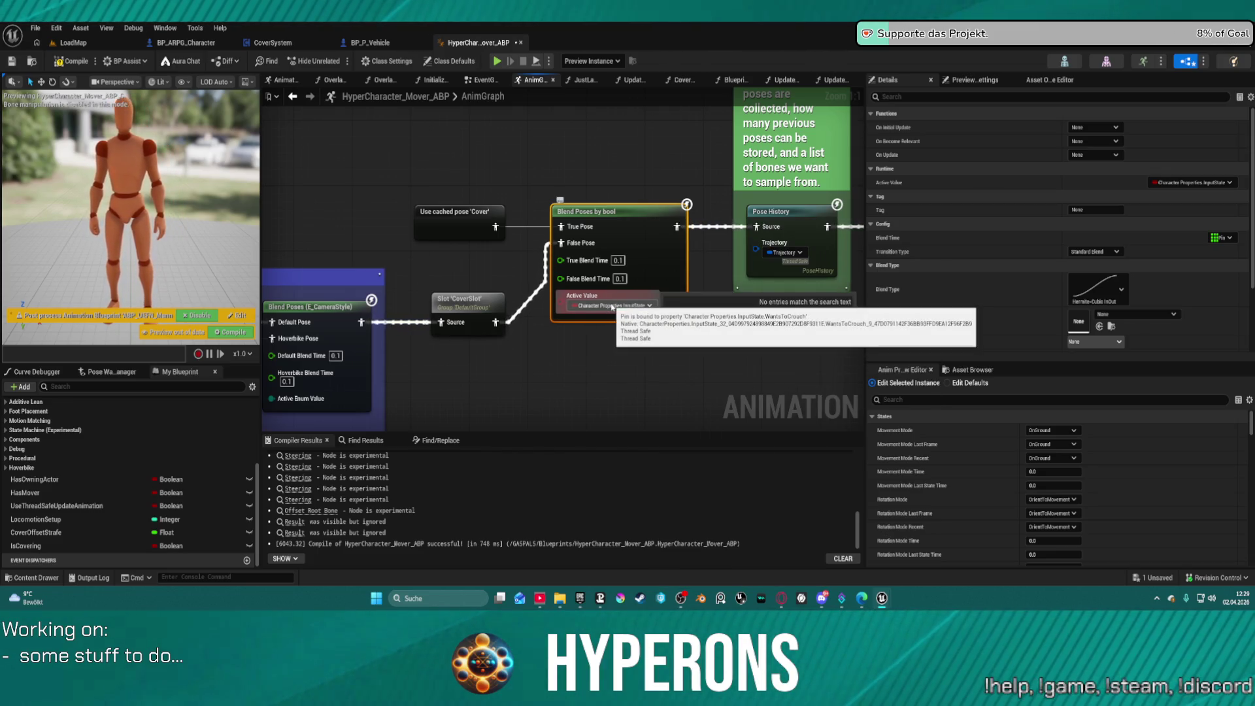
{"action": "type", "text": "cover"}
{"action": "key", "text": "Return"}
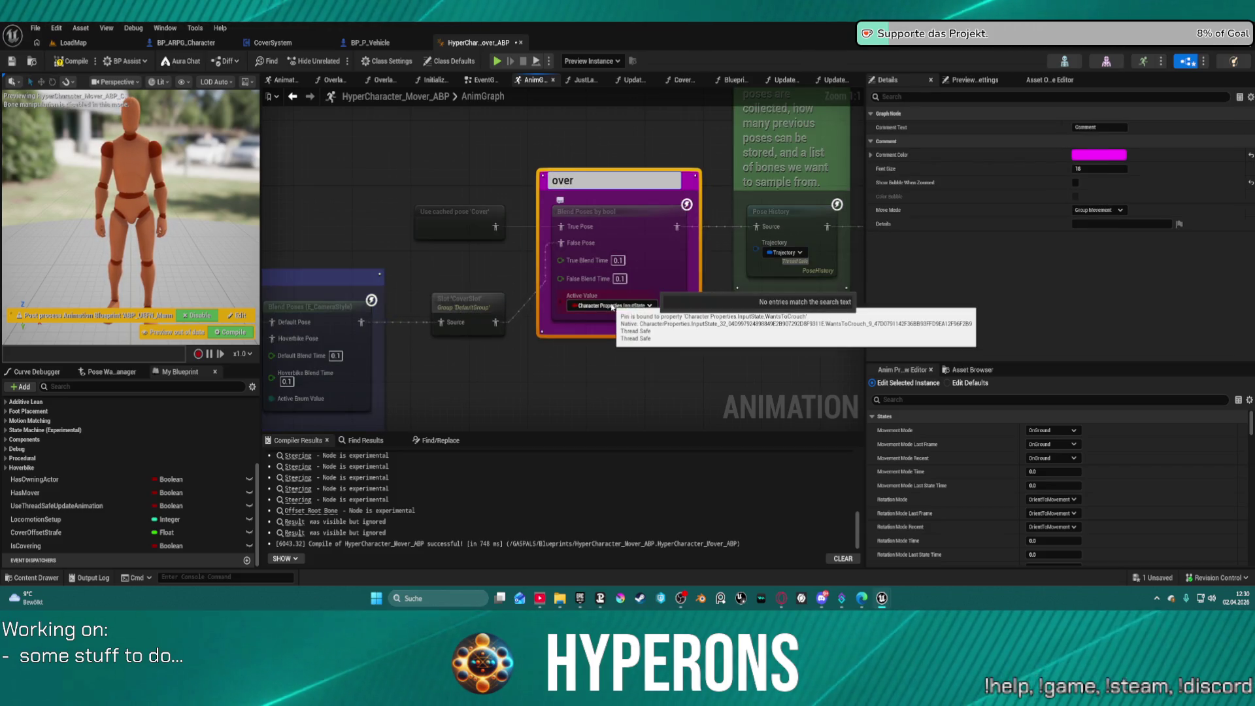
{"action": "left_click", "coordinate": [586, 158]}
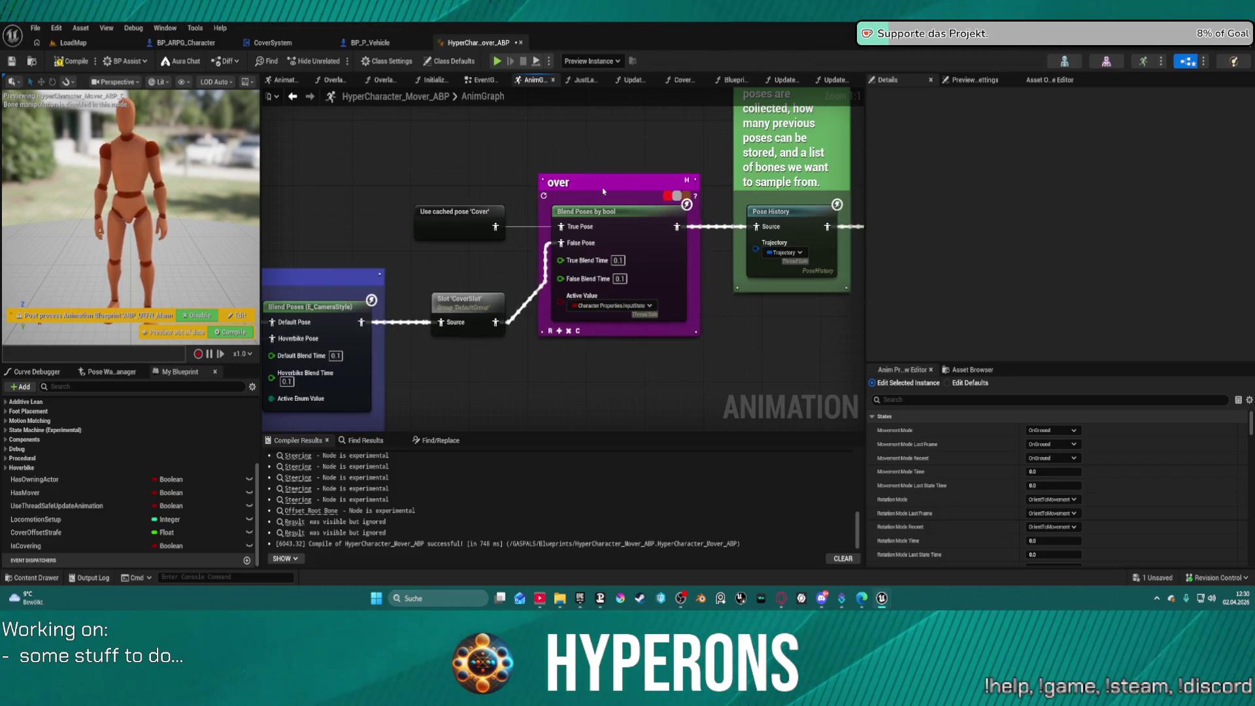
{"action": "left_click", "coordinate": [604, 191]}
{"action": "key", "text": "Delete"}
Step: Bind the main blend's Active Value, feeding Pose History, to IsCovering
{"action": "left_click", "coordinate": [608, 307]}
{"action": "type", "text": "cove"}
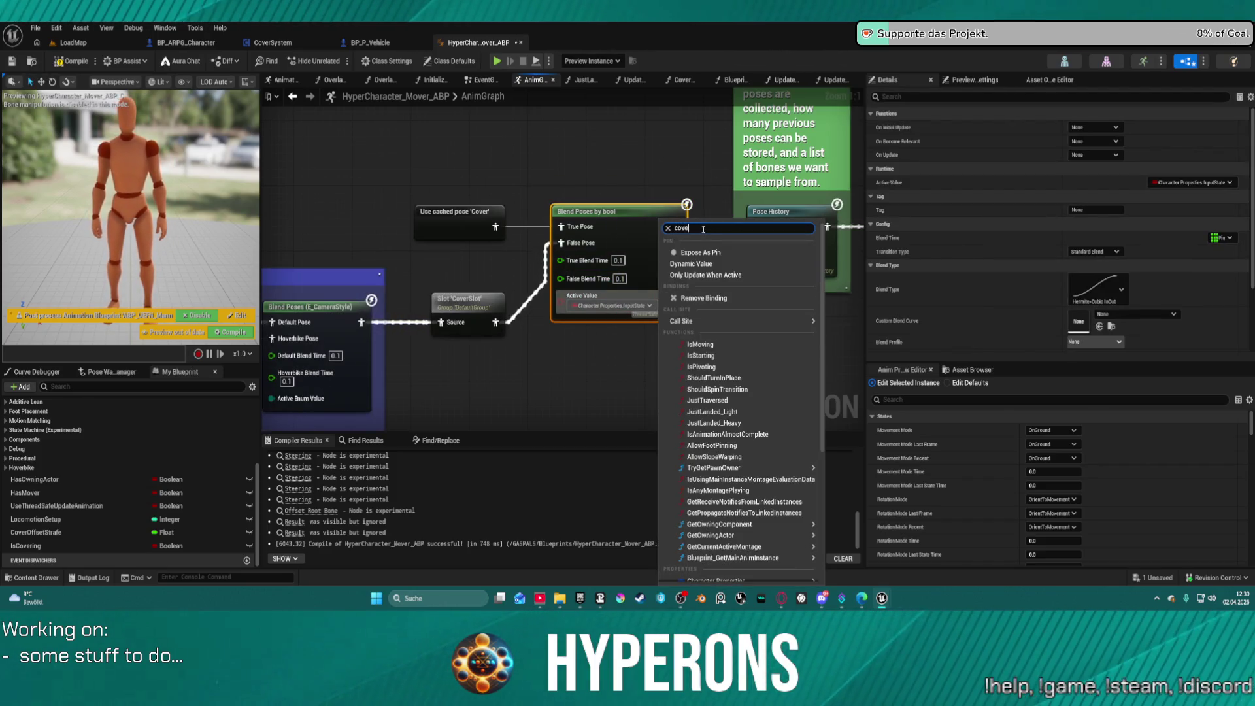
{"action": "type", "text": "r"}
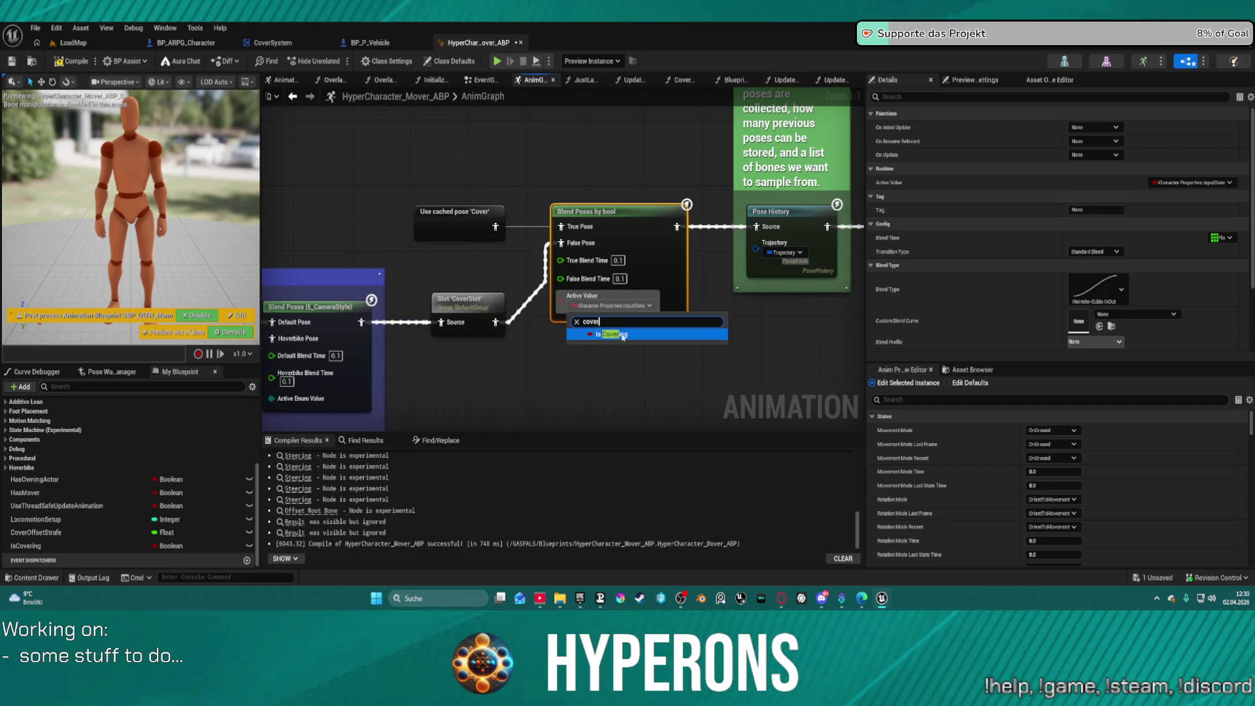
{"action": "left_click", "coordinate": [614, 334]}
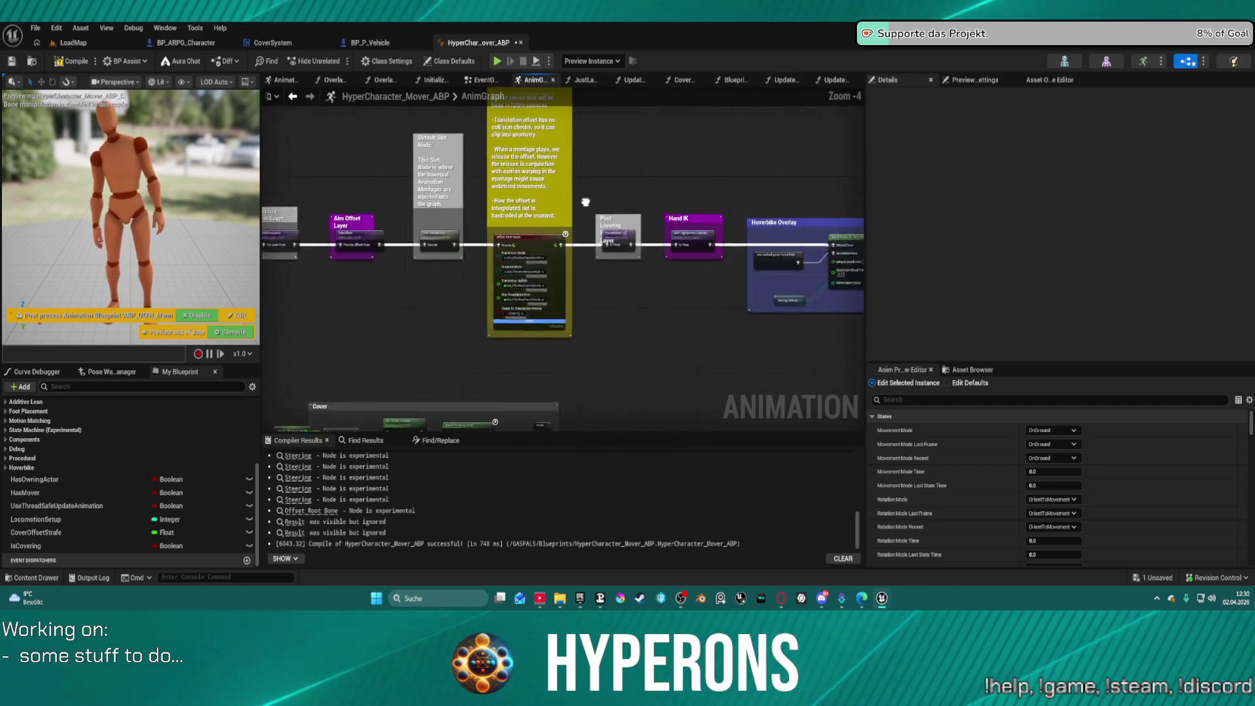
Step: Bind the Cover blend's Active Value to Character Properties > InputState > WantsToCrouch
{"action": "left_click", "coordinate": [531, 369]}
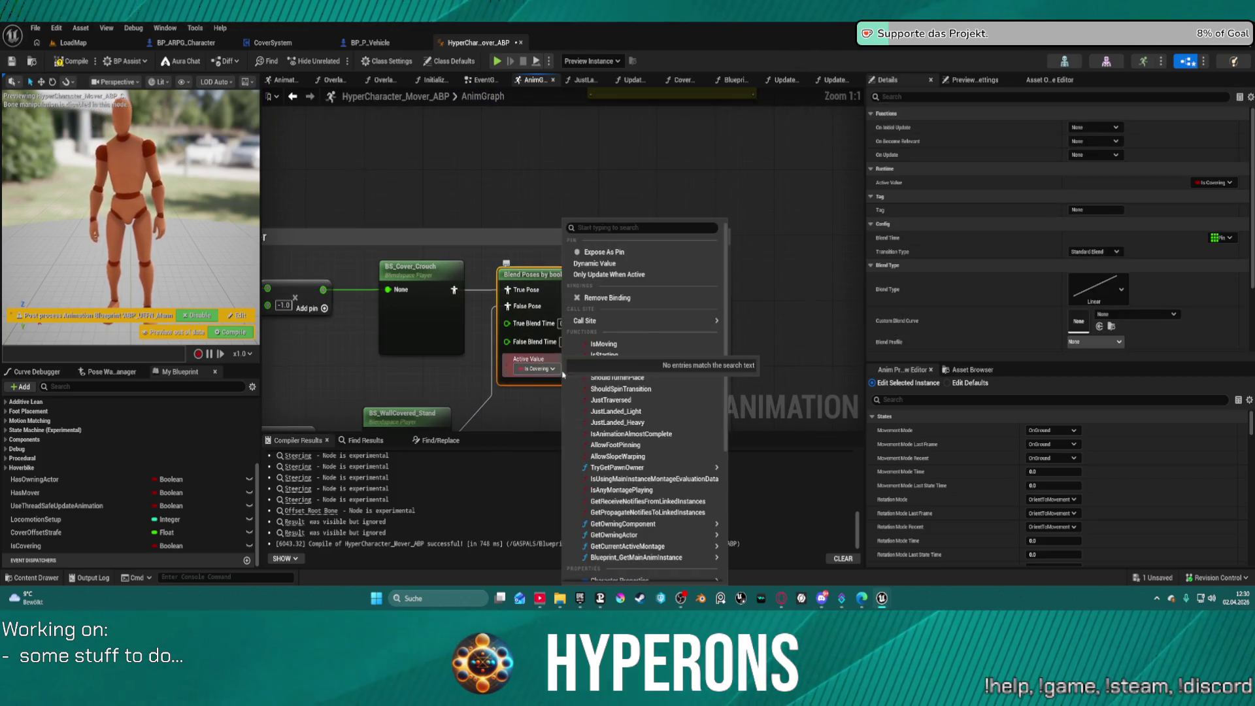
{"action": "mouse_move", "coordinate": [704, 327]}
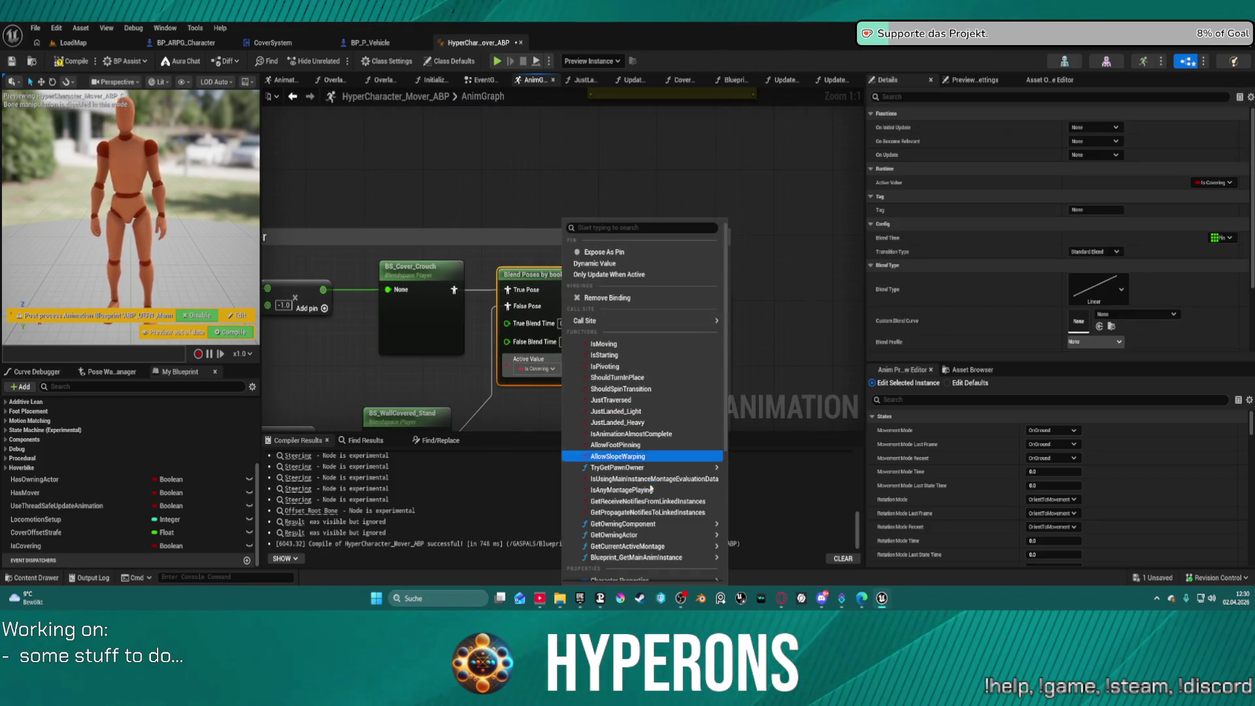
{"action": "scroll", "coordinate": [665, 503], "scroll_direction": "down", "scroll_amount": 3}
{"action": "mouse_move", "coordinate": [654, 483]}
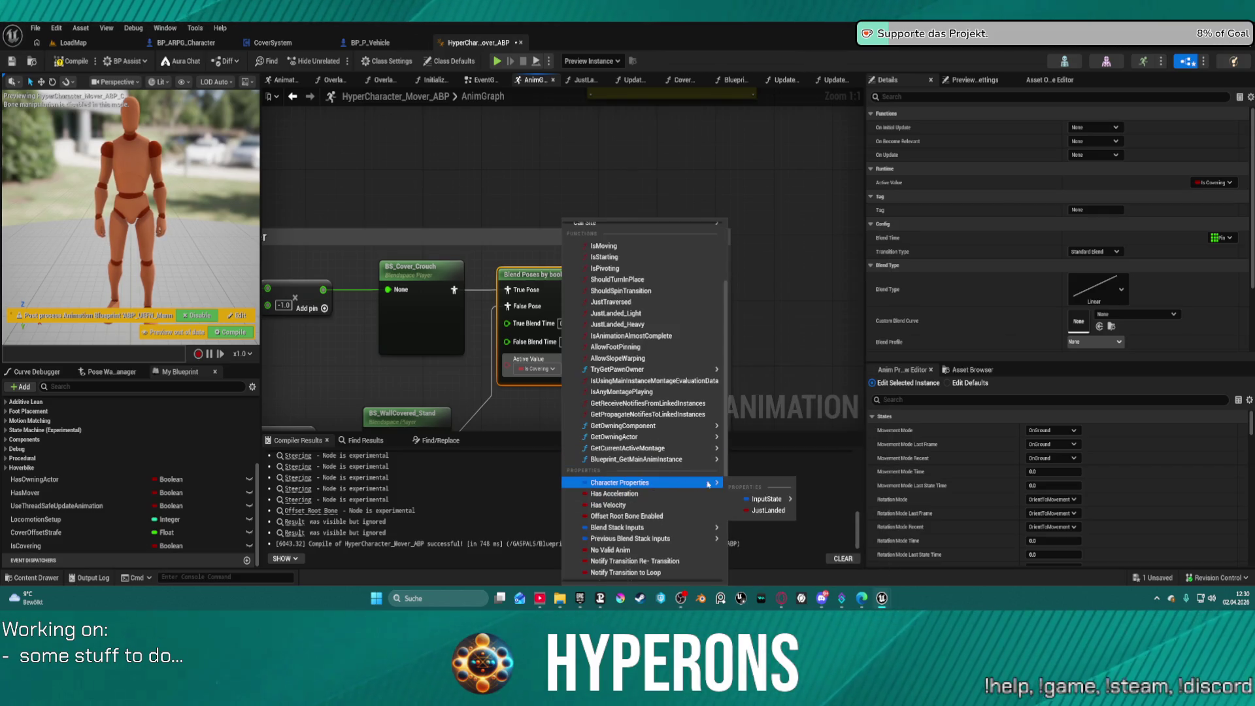
{"action": "mouse_move", "coordinate": [782, 500]}
{"action": "left_click", "coordinate": [848, 560]}
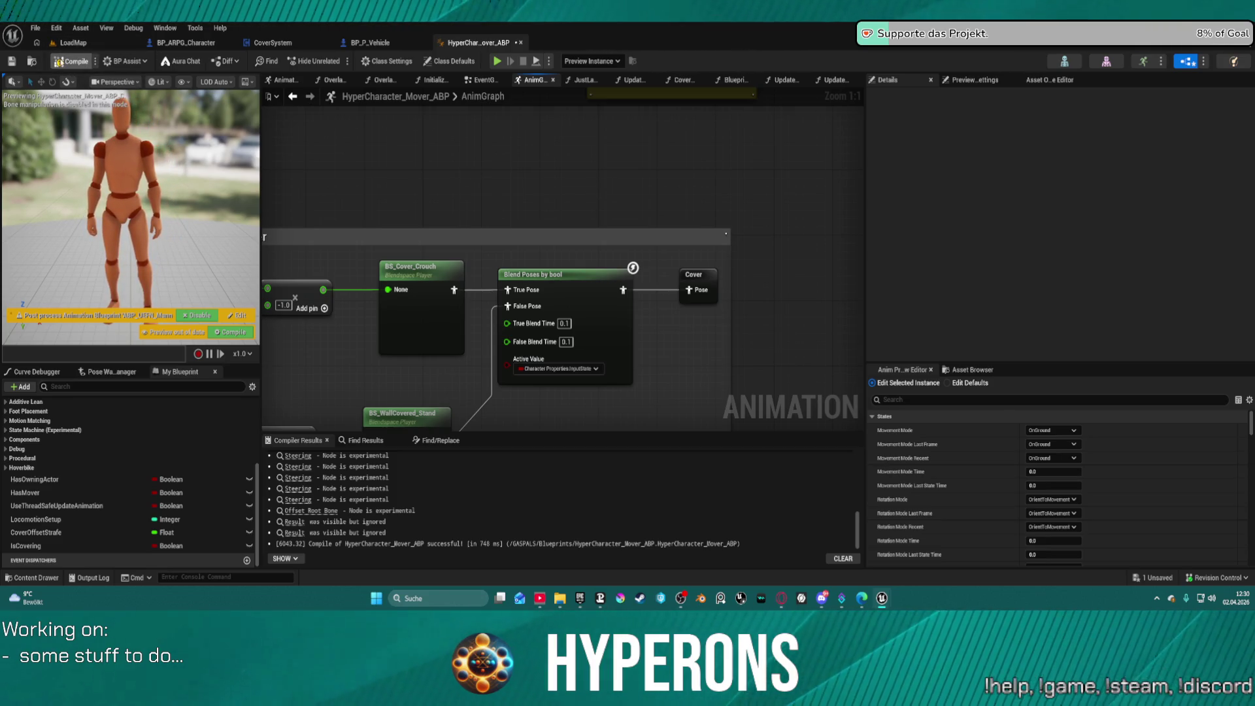
Step: Recompile the animation blueprint and return to the LoadMap level to play
{"action": "left_click", "coordinate": [59, 62]}
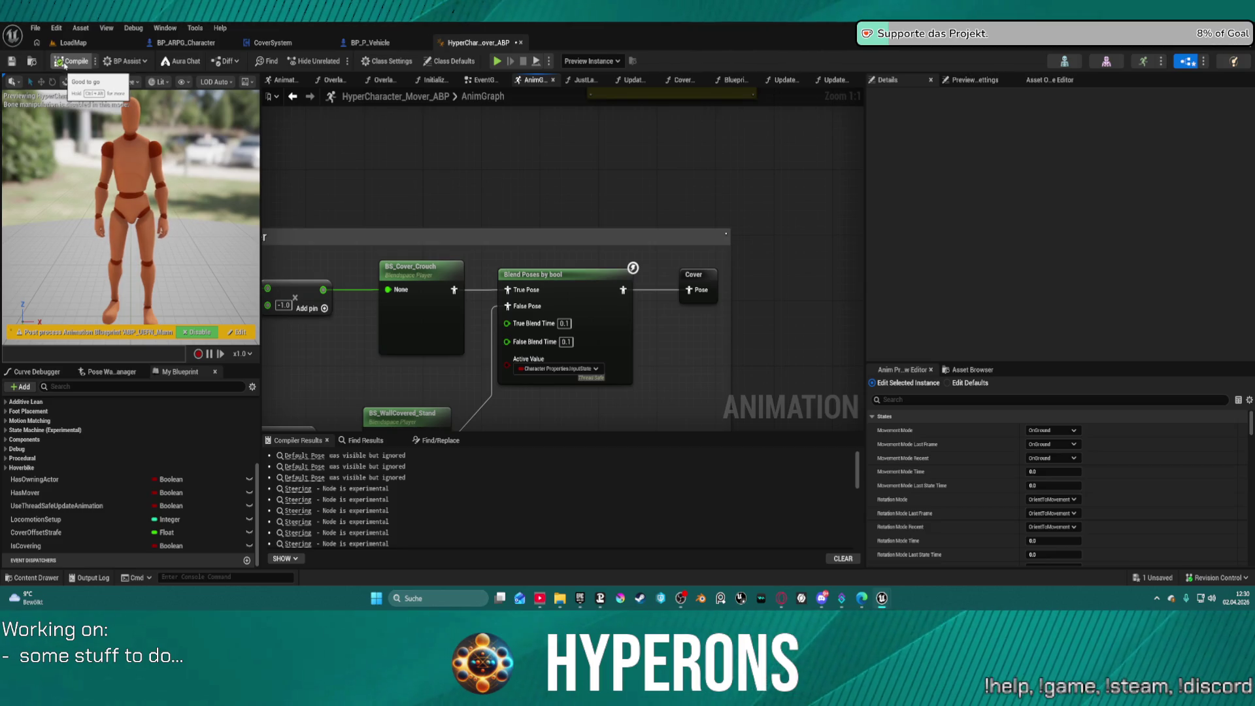
{"action": "scroll", "coordinate": [458, 403], "scroll_direction": "down", "scroll_amount": 6}
{"action": "scroll", "coordinate": [294, 453], "scroll_direction": "down", "scroll_amount": 3}
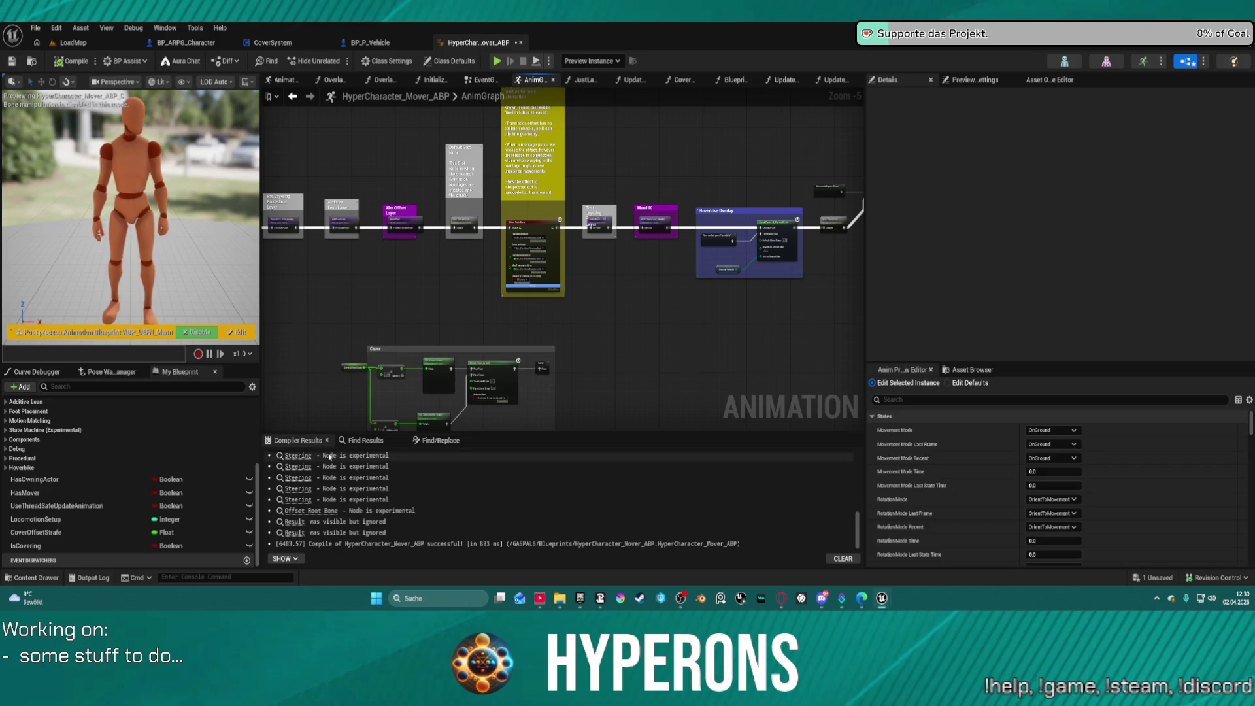
{"action": "left_click", "coordinate": [82, 46]}
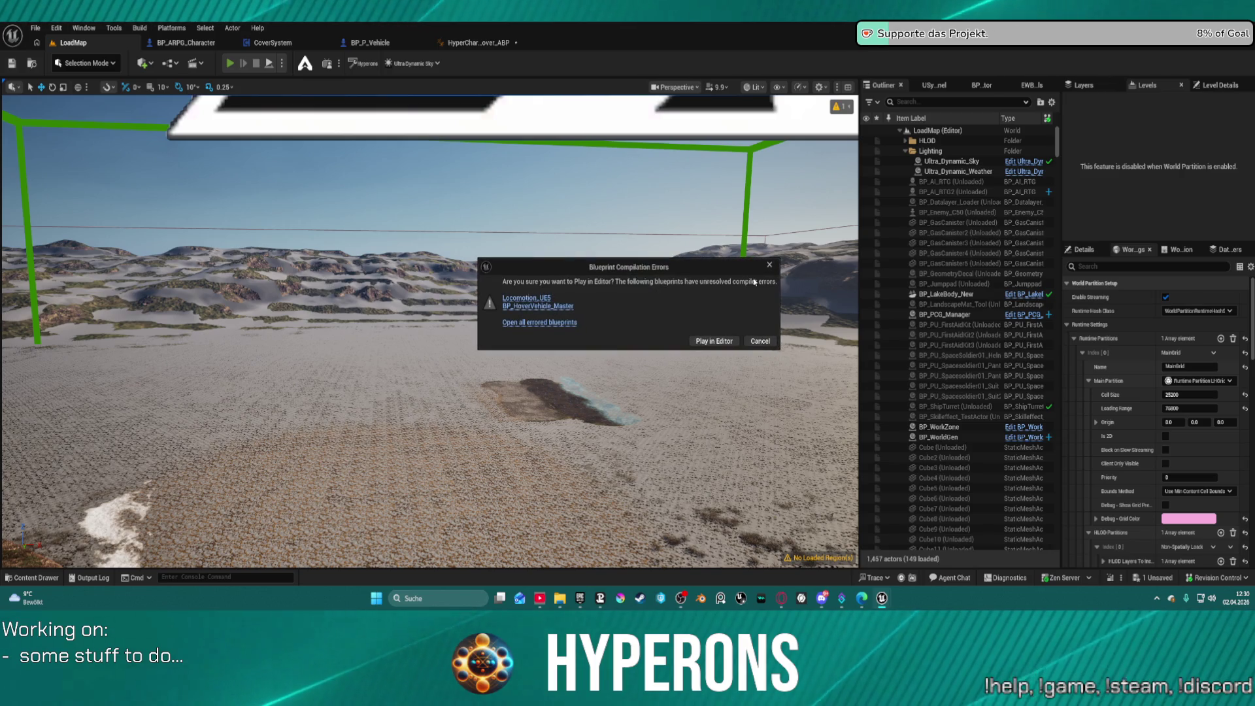
Step: Cancel play at the compile-error warning and go to the CoverSystem blueprint via BP_ARPG_Character
{"action": "left_click", "coordinate": [759, 341]}
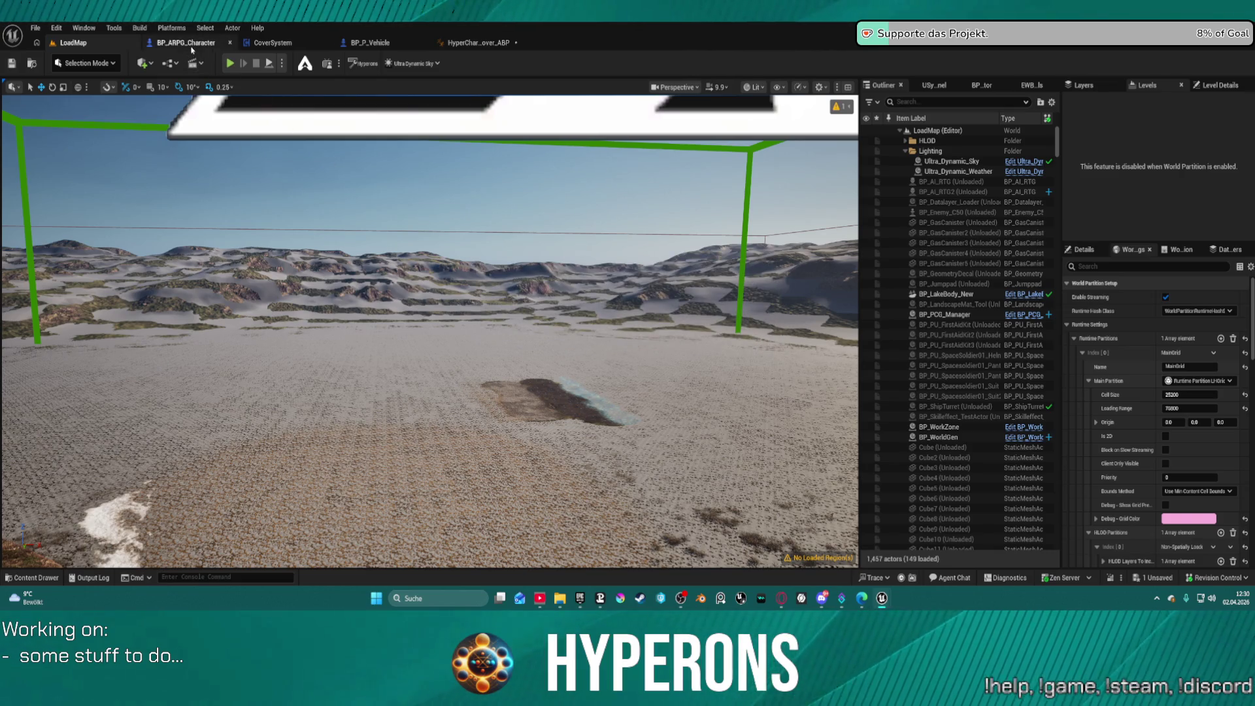
{"action": "left_click", "coordinate": [191, 47]}
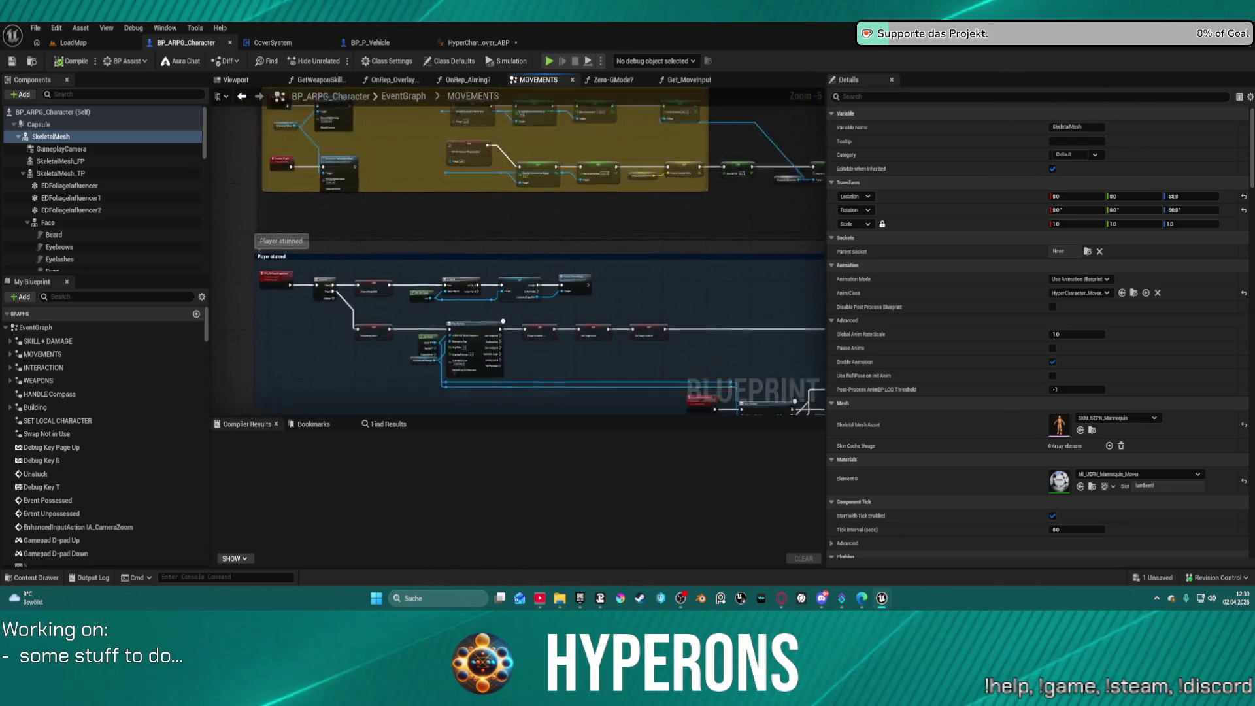
{"action": "left_click", "coordinate": [273, 43]}
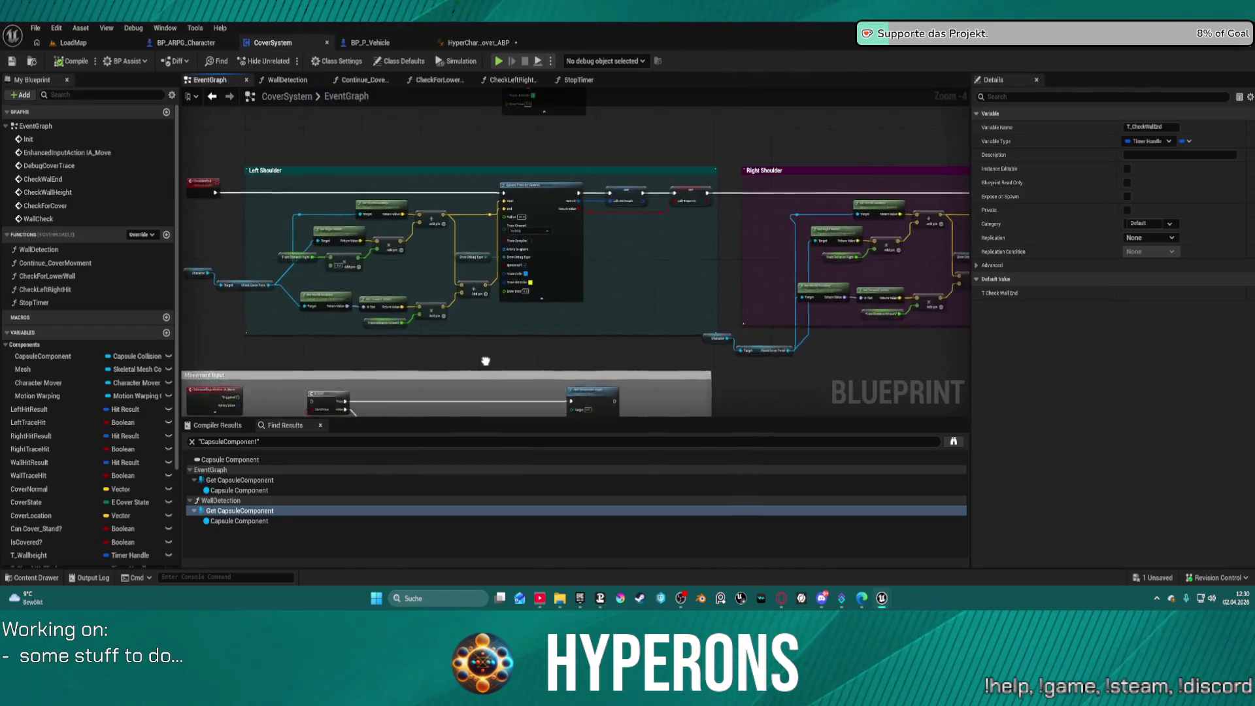
Step: Paste a Character getter near the sphere trace section and drag a wire from it
{"action": "left_click_drag", "start_coordinate": [592, 317], "coordinate": [519, 323]}
{"action": "left_click", "coordinate": [238, 193]}
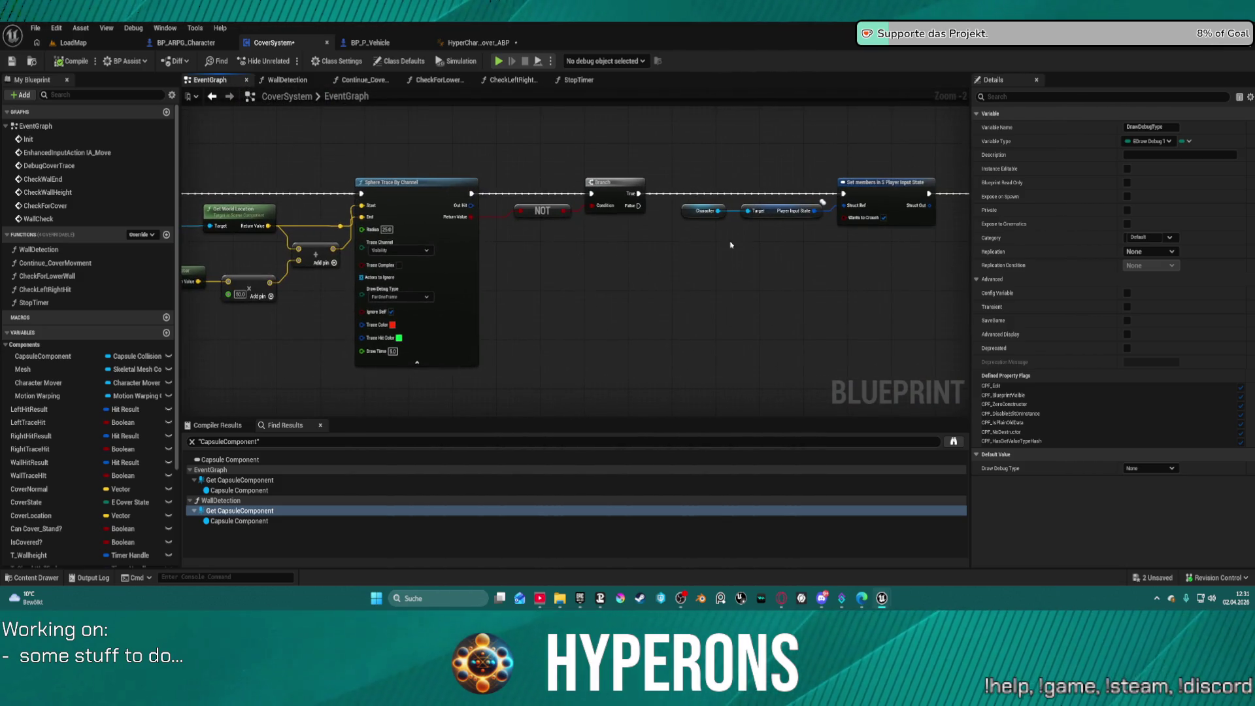
{"action": "key", "text": "ctrl+v"}
{"action": "scroll", "coordinate": [726, 246], "scroll_direction": "up", "scroll_amount": 2}
{"action": "left_click_drag", "start_coordinate": [725, 243], "coordinate": [778, 288]}
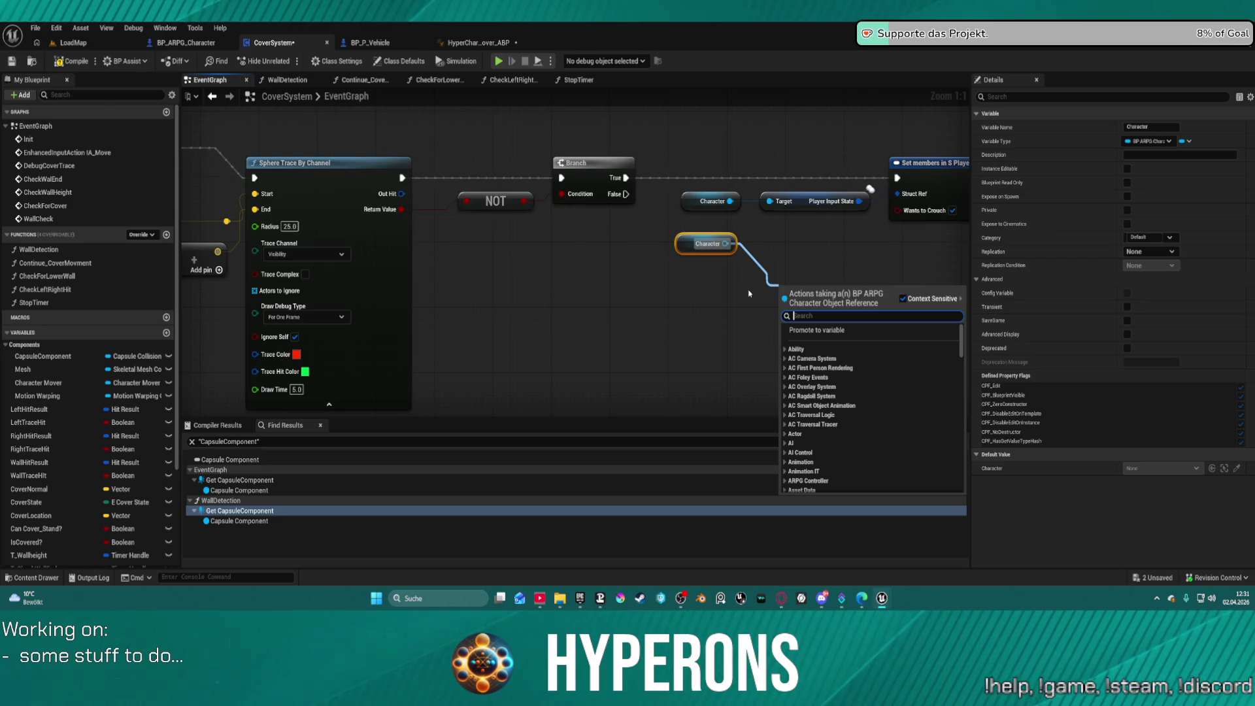
Step: Look at the animation blueprint's Update_PropertiesFromCharacter function graph
{"action": "left_click", "coordinate": [463, 43]}
{"action": "left_click", "coordinate": [463, 43]}
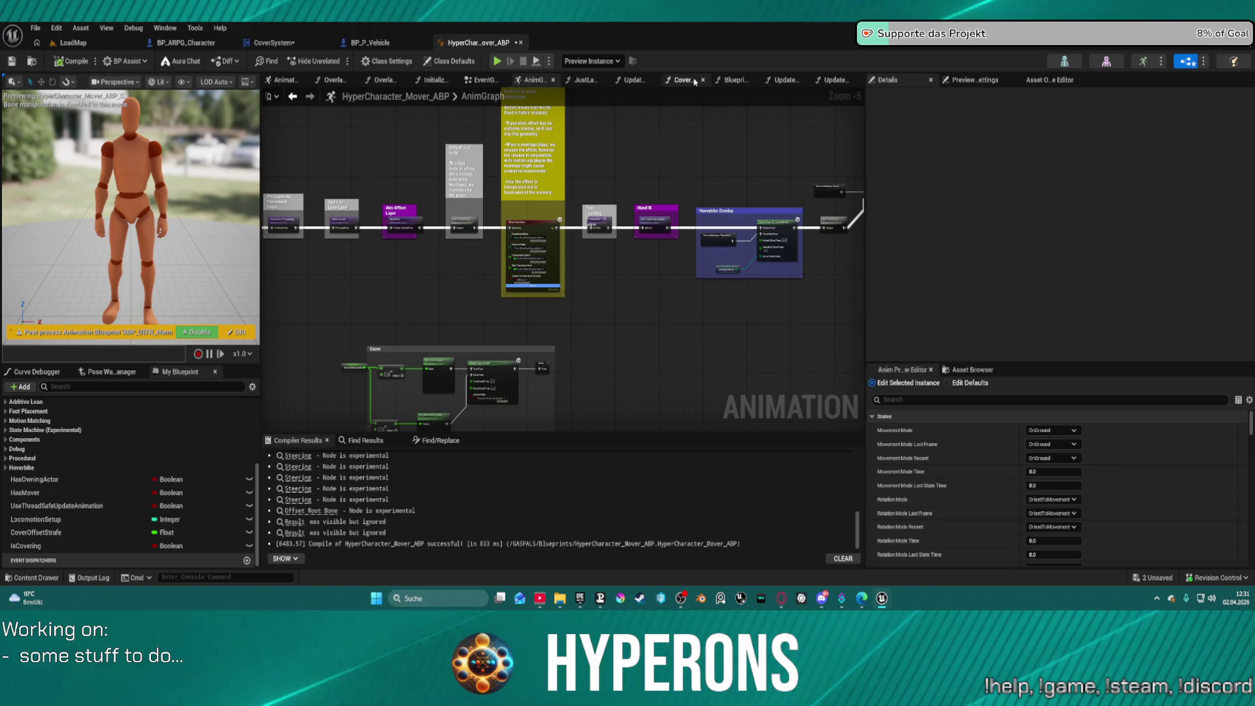
{"action": "left_click", "coordinate": [632, 80]}
{"action": "scroll", "coordinate": [476, 298], "scroll_direction": "up", "scroll_amount": 1}
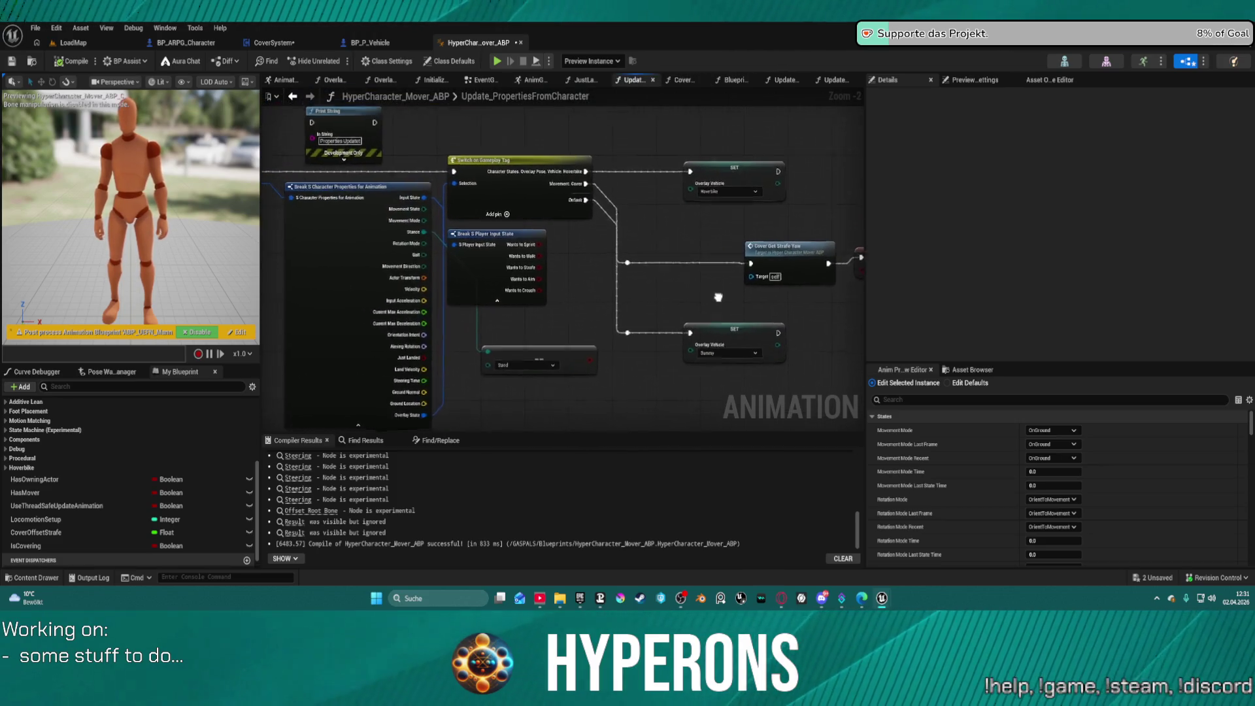
{"action": "left_click", "coordinate": [621, 240]}
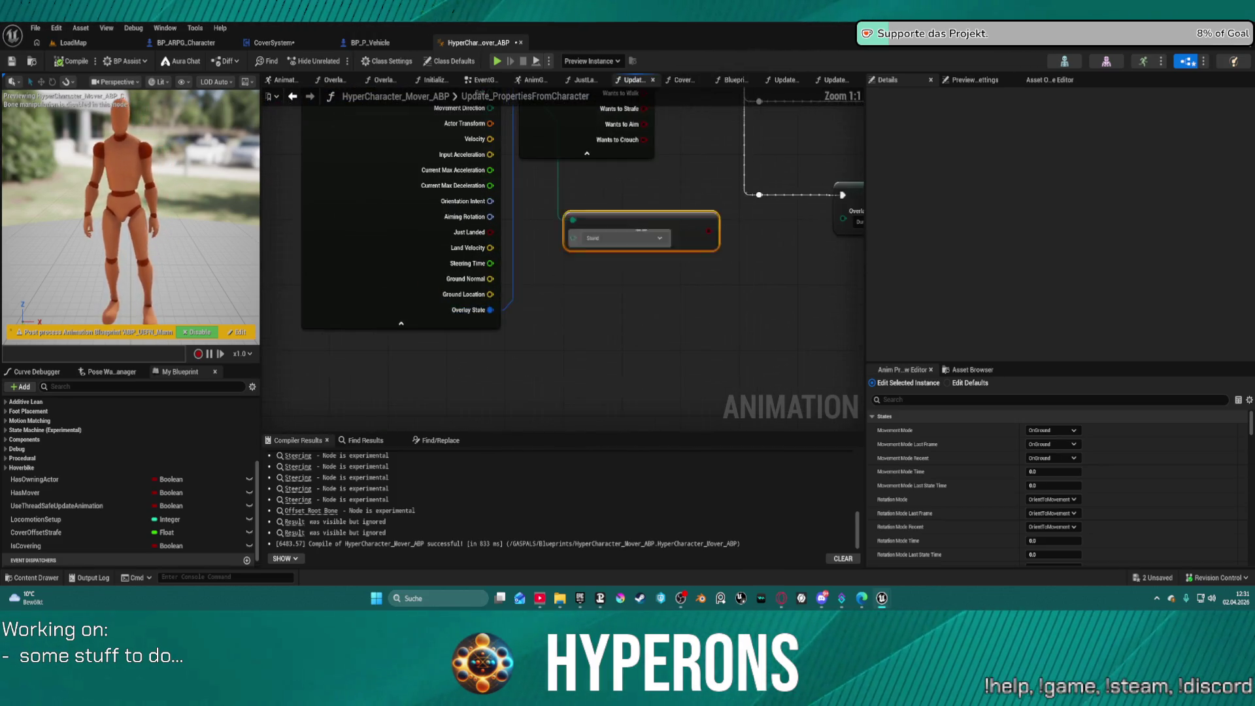
{"action": "scroll", "coordinate": [458, 261], "scroll_direction": "up", "scroll_amount": 1}
Step: In CoverSystem, search the Character reference's actions for 'overlay stat', then return to BP_ARPG_Character
{"action": "left_click", "coordinate": [261, 43]}
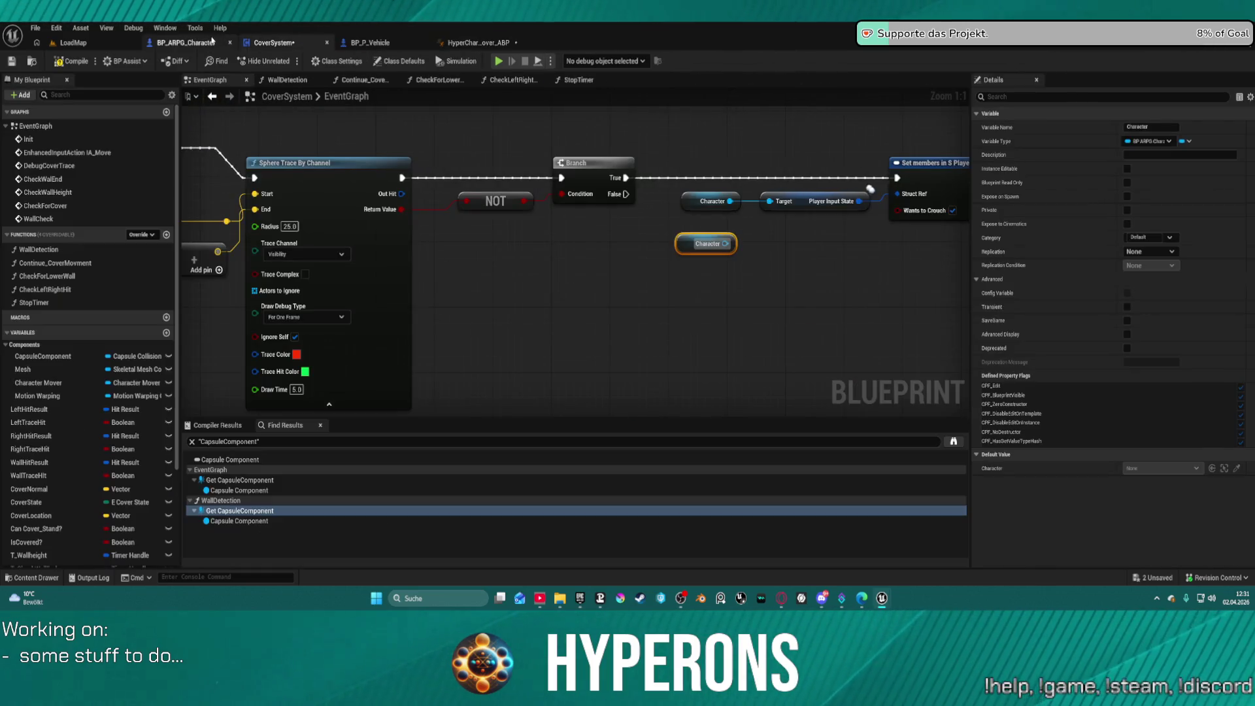
{"action": "left_click", "coordinate": [188, 44]}
{"action": "scroll", "coordinate": [593, 284], "scroll_direction": "down", "scroll_amount": 7}
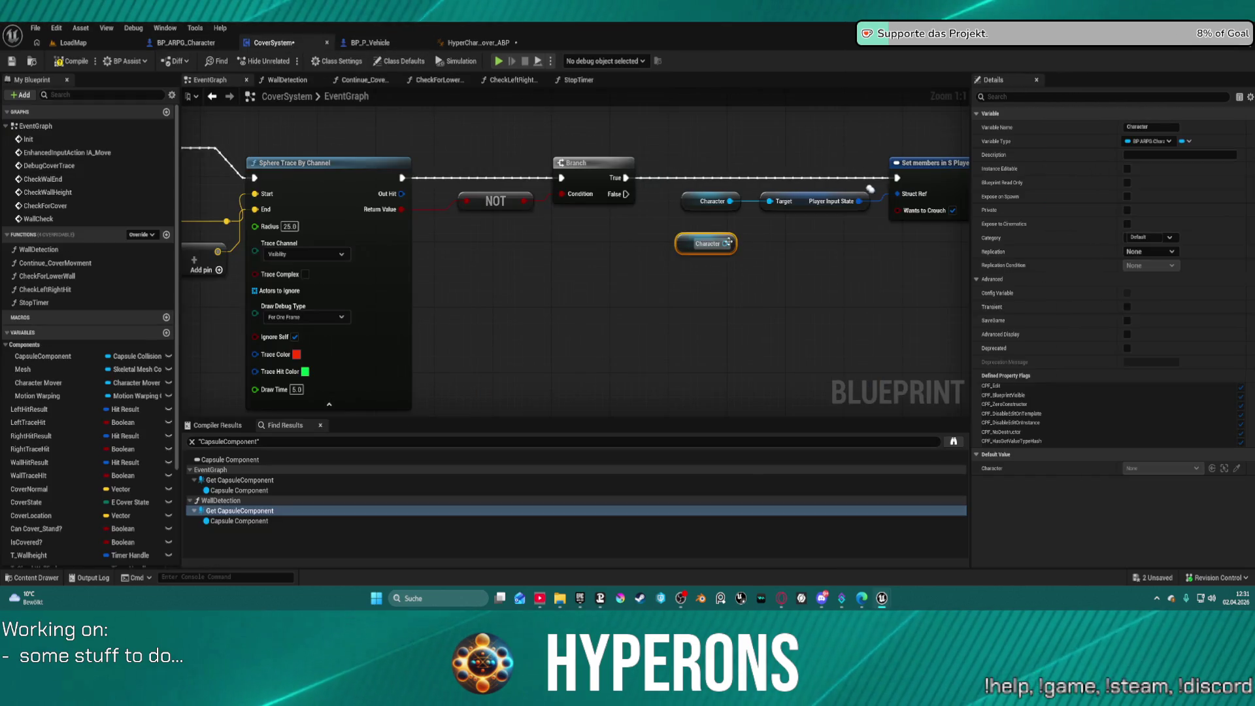
{"action": "mouse_move", "coordinate": [725, 243]}
{"action": "left_mouse_down"}
{"action": "mouse_move", "coordinate": [807, 298]}
{"action": "mouse_move", "coordinate": [787, 288]}
{"action": "left_mouse_up"}
{"action": "type", "text": "overl"}
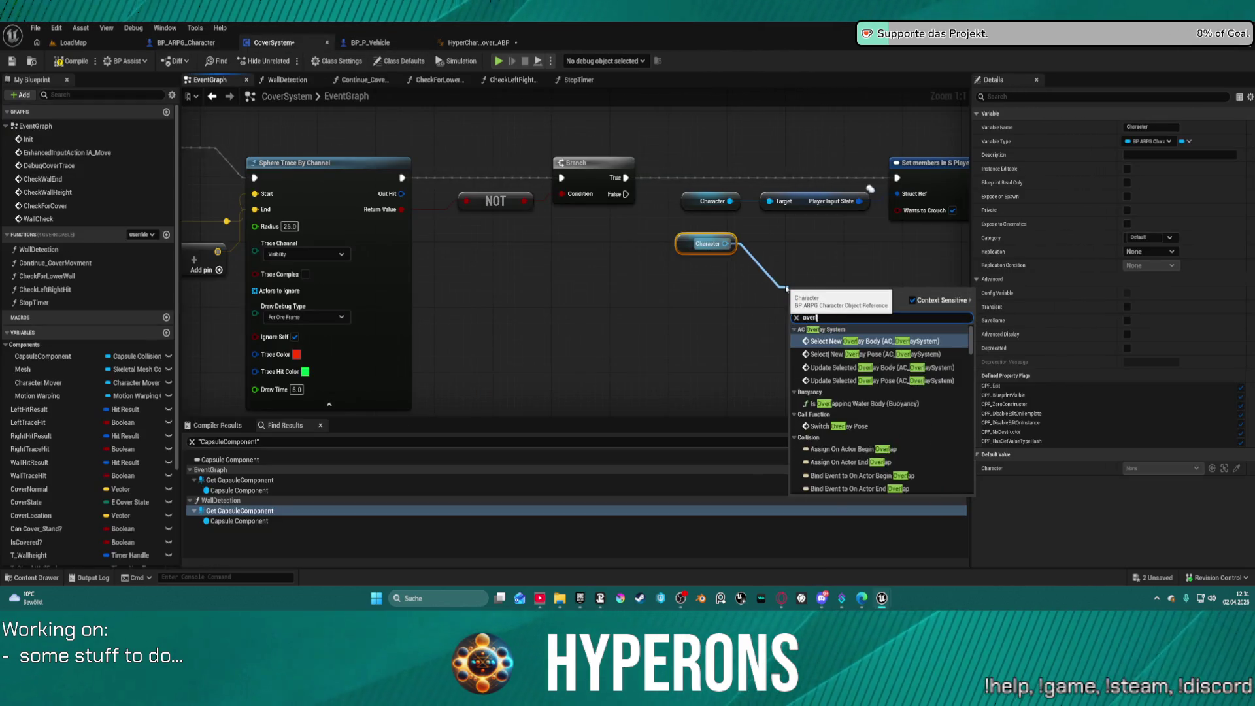
{"action": "type", "text": "aa"}
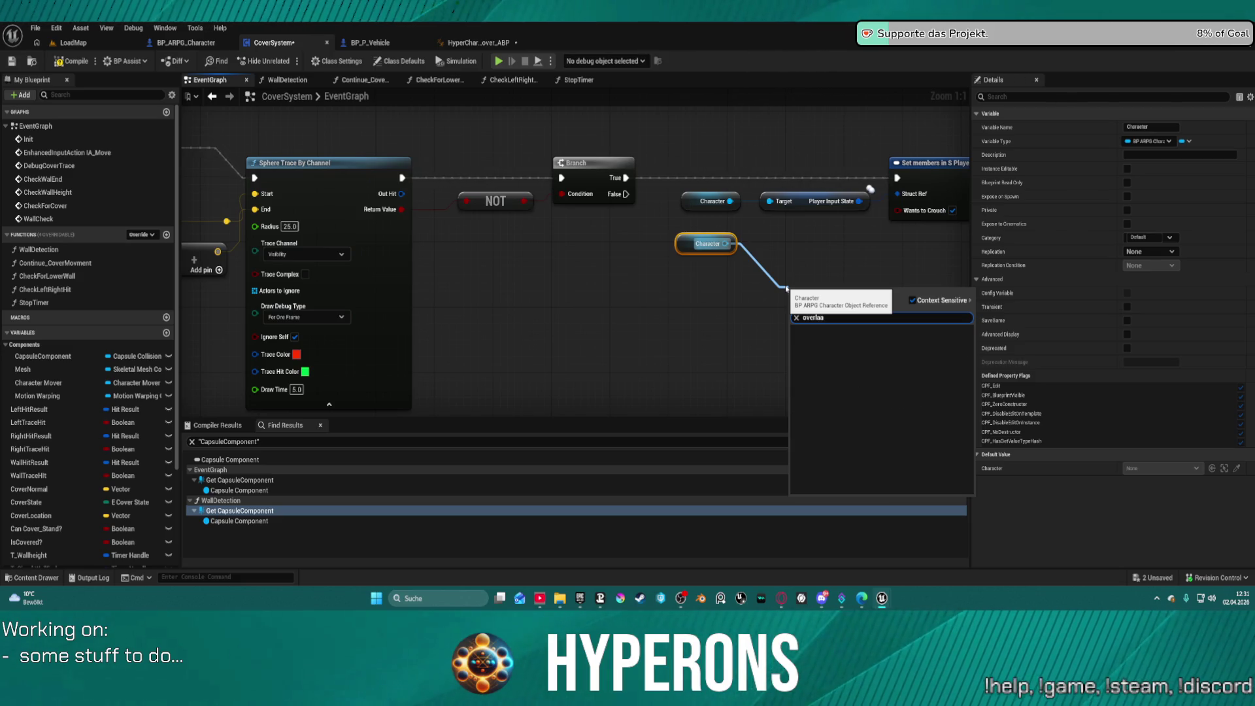
{"action": "key", "text": "BackSpace"}
{"action": "type", "text": "y"}
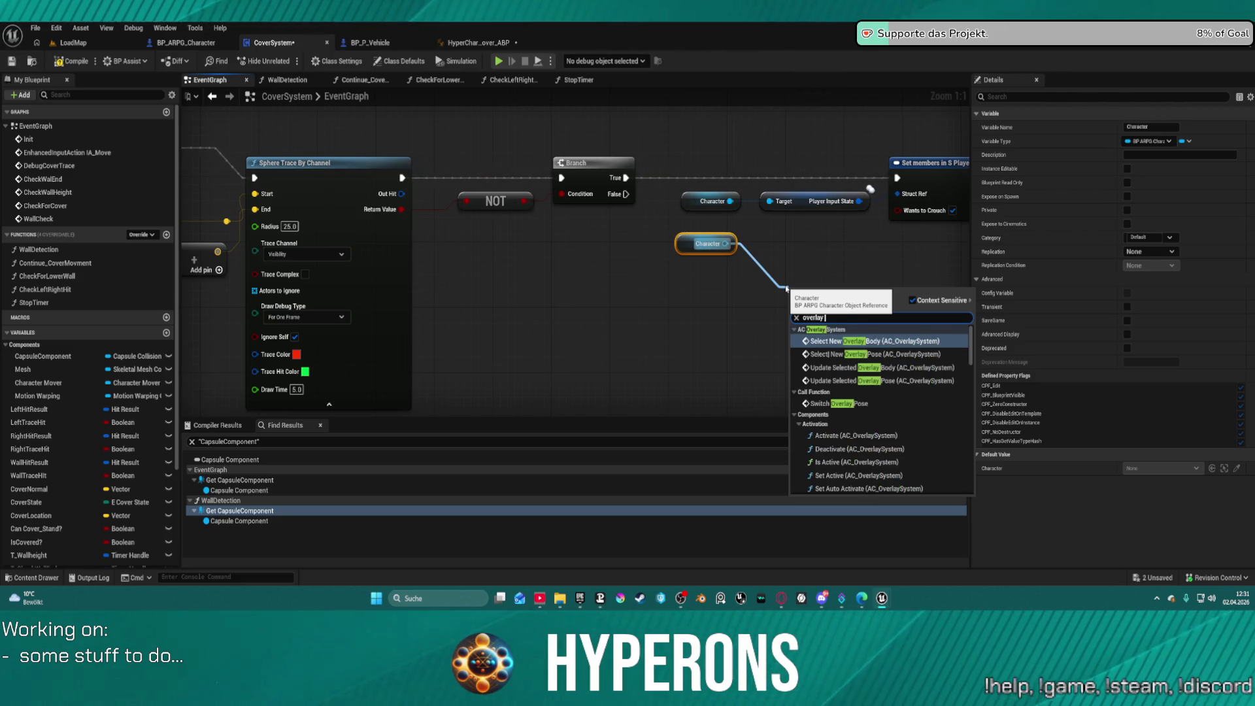
{"action": "type", "text": " stat"}
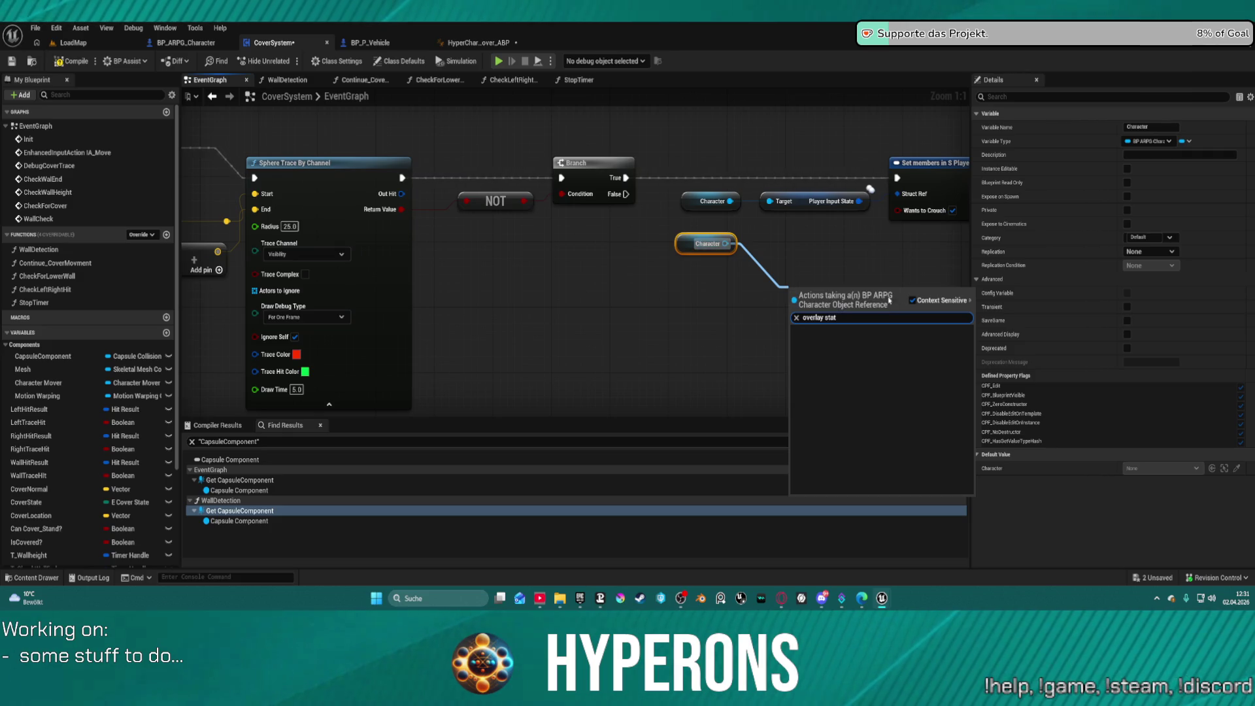
{"action": "key", "text": "Escape"}
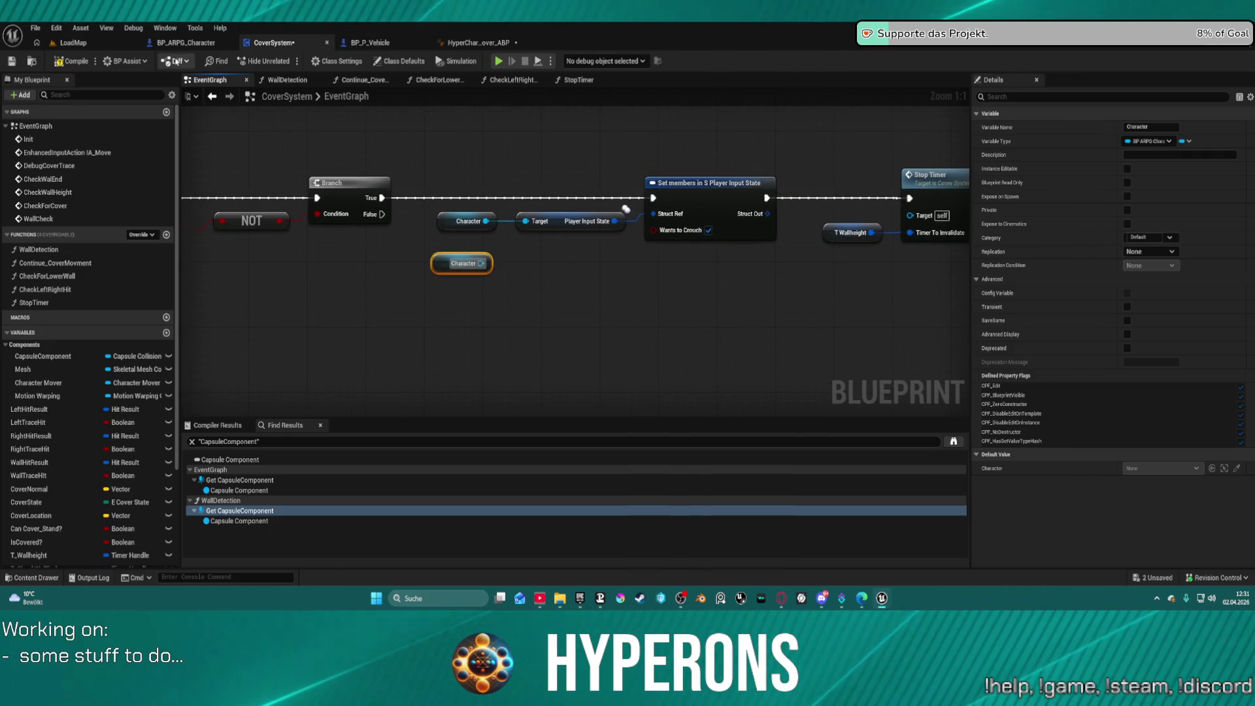
{"action": "left_click", "coordinate": [181, 46]}
{"action": "scroll", "coordinate": [155, 485], "scroll_direction": "down", "scroll_amount": 15}
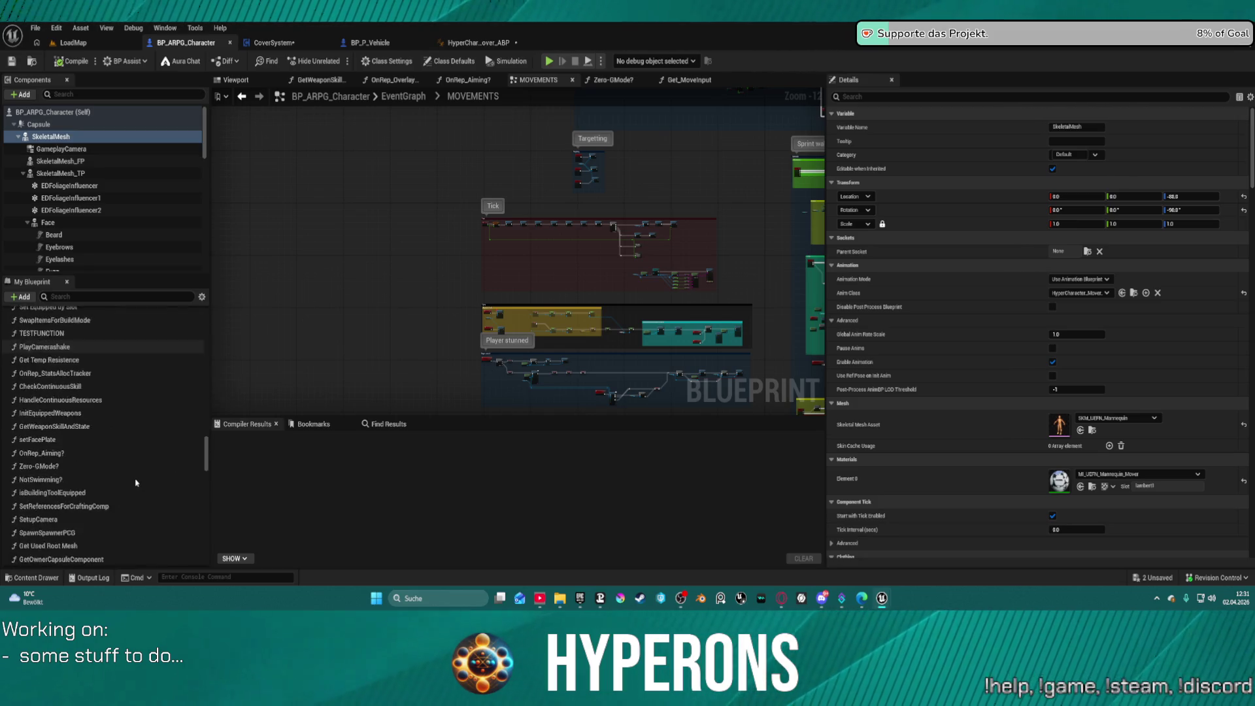
Step: Review BP_ARPG_Character's variables and Tick/movement sections, then return to CoverSystem
{"action": "scroll", "coordinate": [161, 484], "scroll_direction": "down", "scroll_amount": 5}
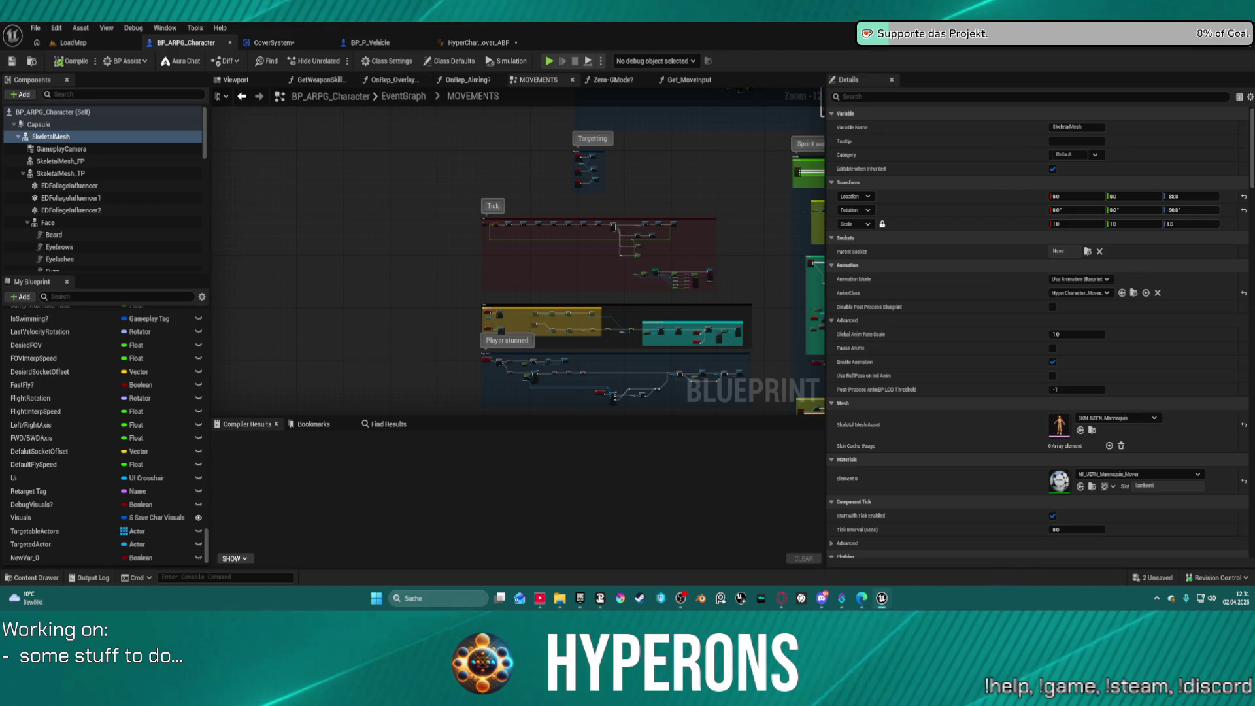
{"action": "scroll", "coordinate": [255, 179], "scroll_direction": "down", "scroll_amount": 3}
{"action": "scroll", "coordinate": [392, 301], "scroll_direction": "up", "scroll_amount": 3}
{"action": "mouse_move", "coordinate": [392, 301]}
{"action": "left_mouse_down"}
{"action": "mouse_move", "coordinate": [320, 376]}
{"action": "mouse_move", "coordinate": [339, 225]}
{"action": "mouse_move", "coordinate": [293, 112]}
{"action": "left_mouse_up"}
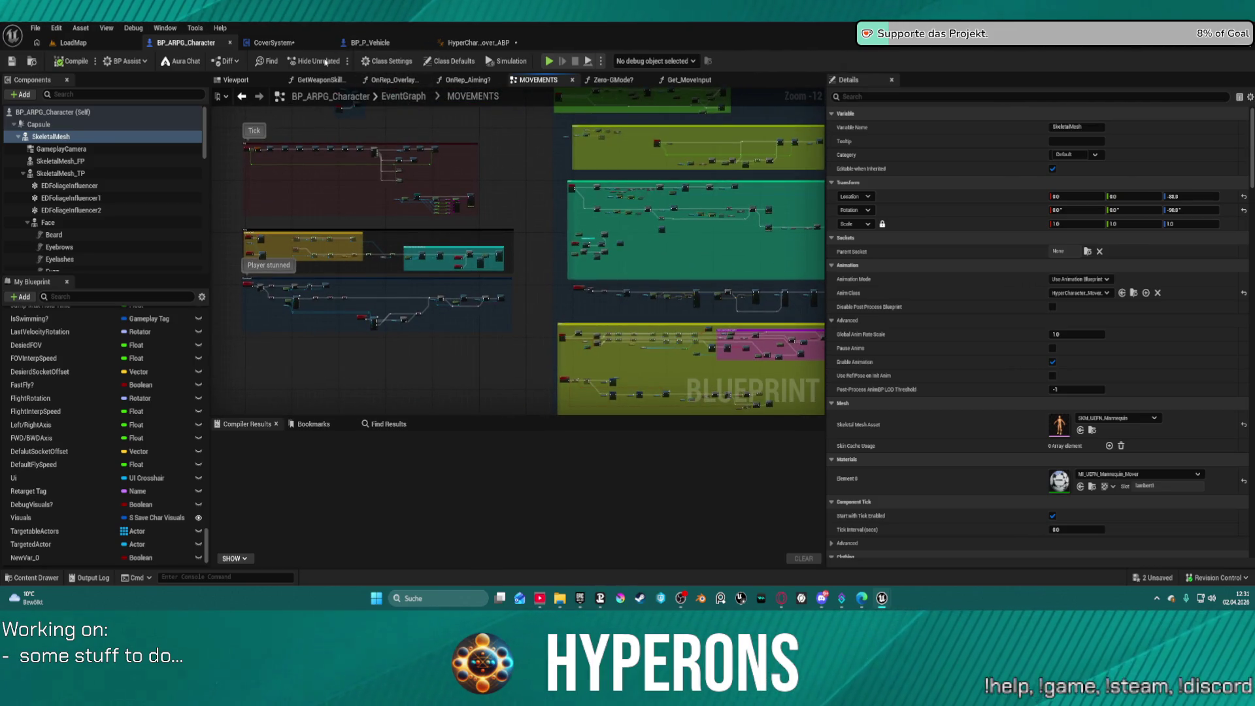
{"action": "left_click", "coordinate": [275, 42]}
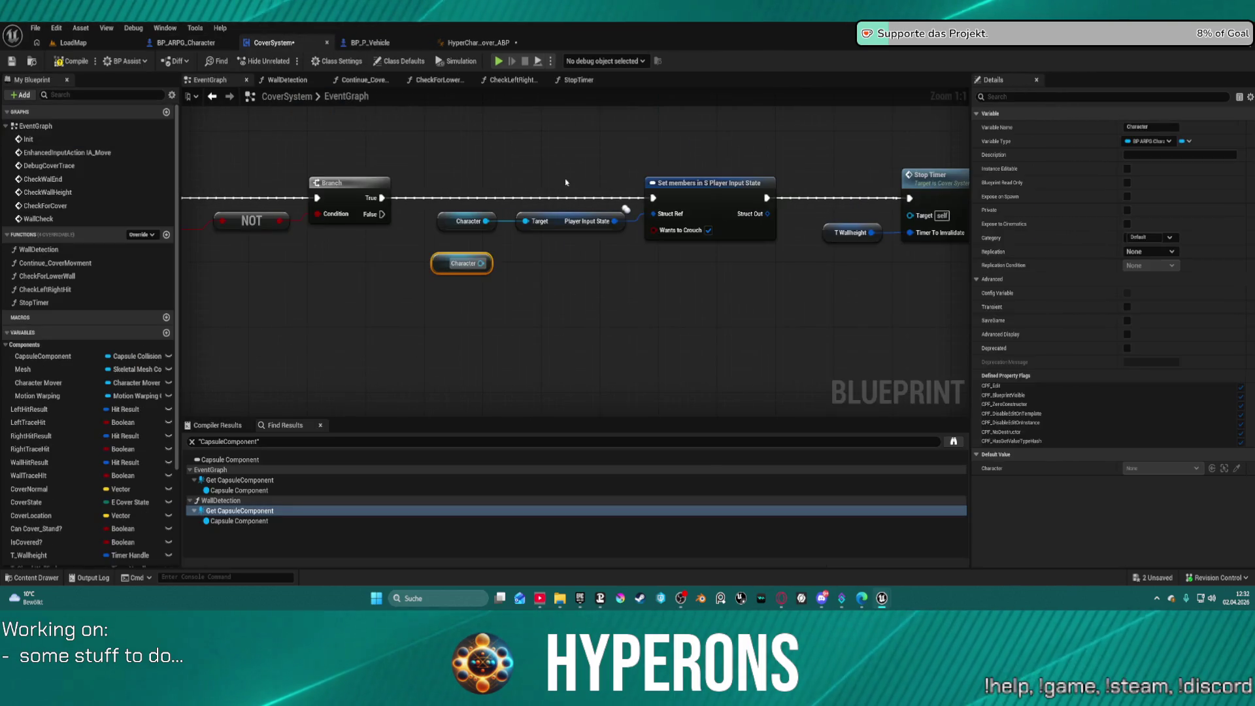
Step: Trace Update_PropertiesFromCharacter from Switch on Gameplay Tag back to Break S Character Properties and Get Owning Actor
{"action": "left_click", "coordinate": [501, 44]}
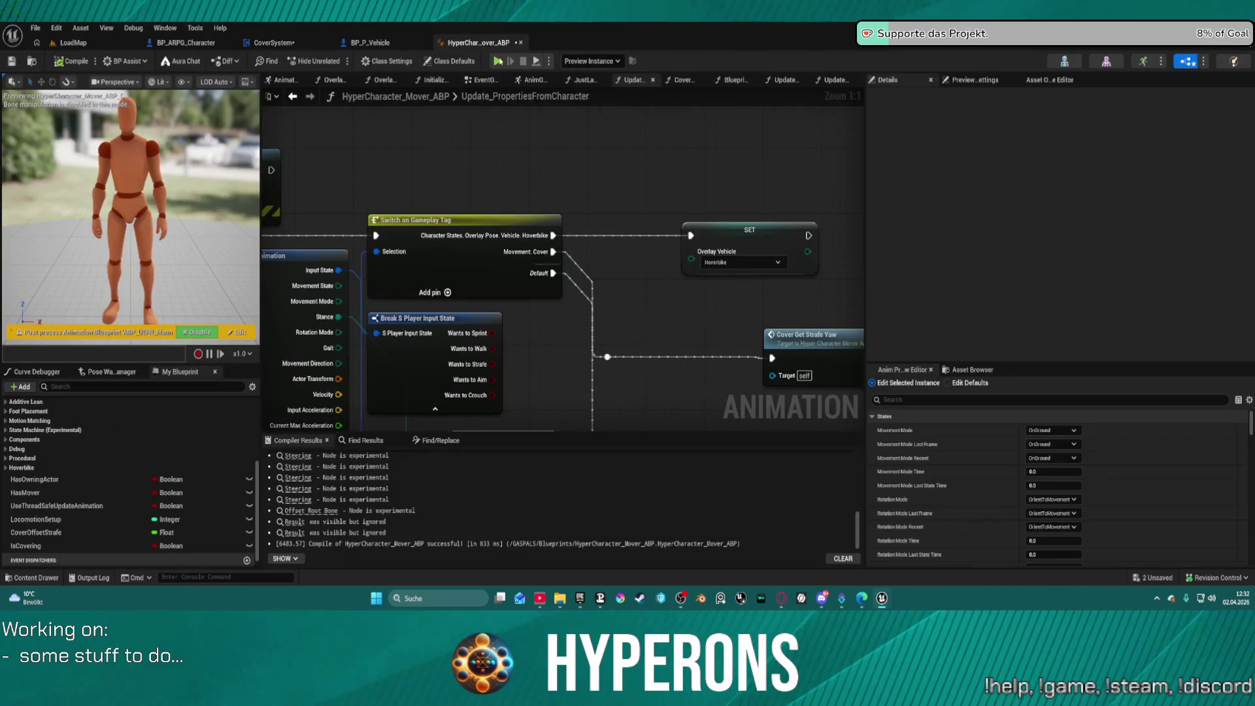
{"action": "left_click_drag", "start_coordinate": [497, 181], "coordinate": [495, 153]}
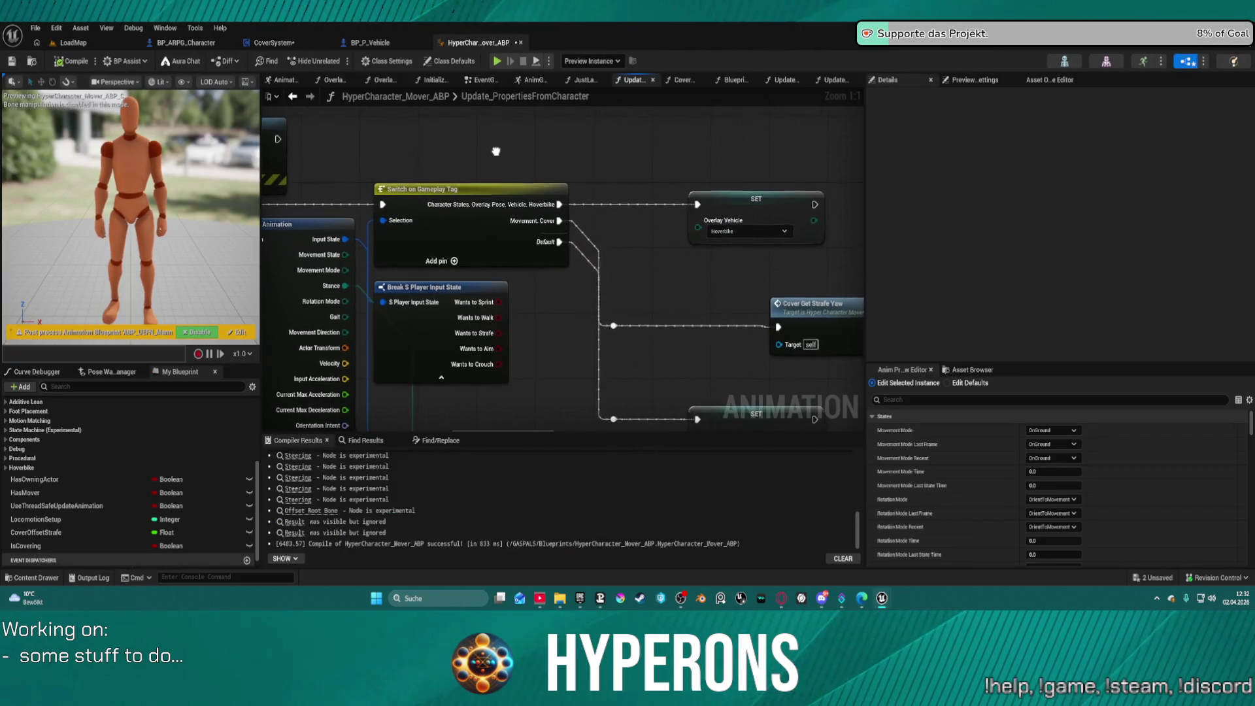
{"action": "left_click", "coordinate": [540, 228]}
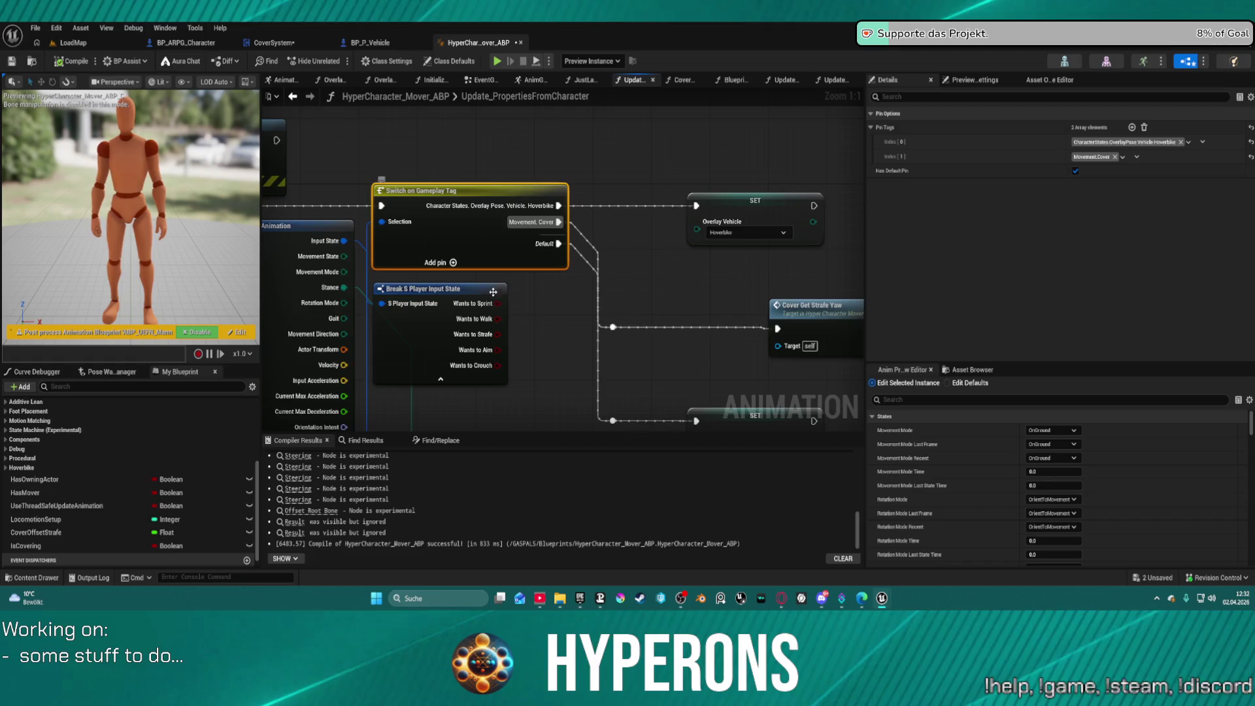
{"action": "left_click_drag", "start_coordinate": [500, 214], "coordinate": [765, 49]}
{"action": "mouse_move", "coordinate": [690, 270]}
{"action": "left_mouse_down"}
{"action": "mouse_move", "coordinate": [474, 133]}
{"action": "mouse_move", "coordinate": [516, 281]}
{"action": "mouse_move", "coordinate": [516, 325]}
{"action": "left_mouse_up"}
{"action": "left_click_drag", "start_coordinate": [456, 442], "coordinate": [452, 384]}
{"action": "mouse_move", "coordinate": [372, 243]}
{"action": "left_mouse_down"}
{"action": "mouse_move", "coordinate": [486, 350]}
{"action": "mouse_move", "coordinate": [490, 328]}
{"action": "mouse_move", "coordinate": [579, 331]}
{"action": "left_mouse_up"}
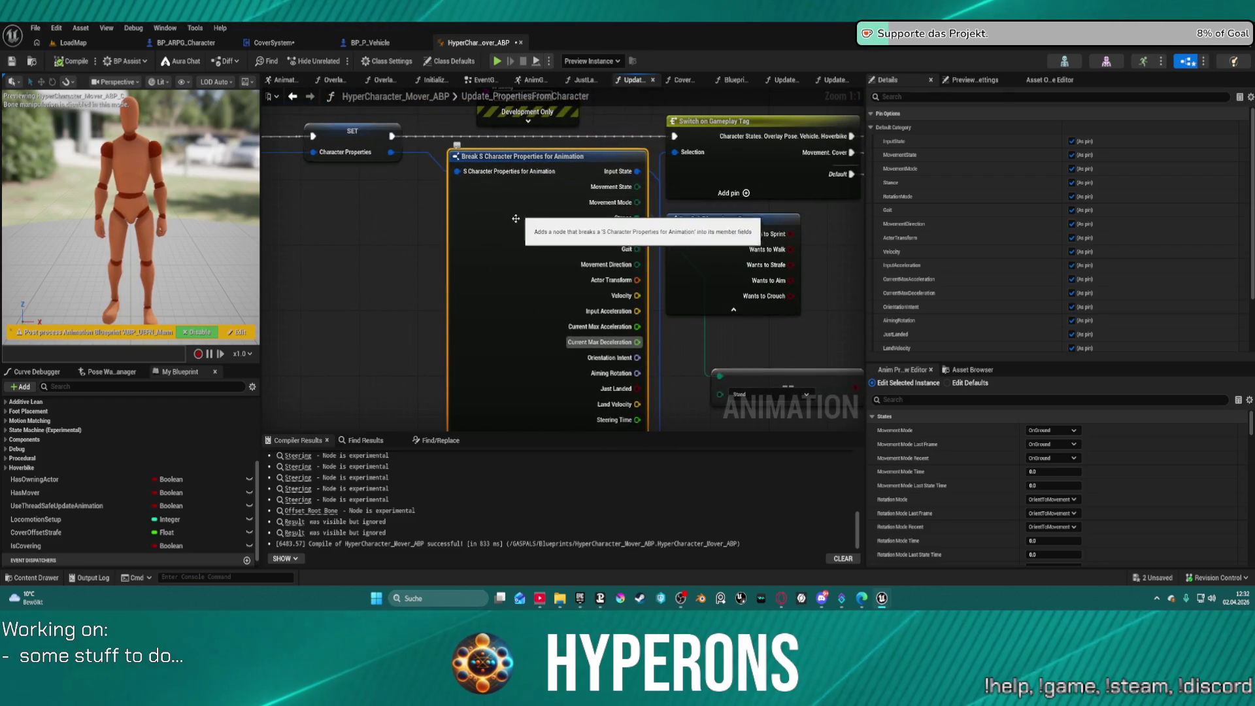
{"action": "left_click_drag", "start_coordinate": [470, 226], "coordinate": [637, 285]}
{"action": "left_click_drag", "start_coordinate": [449, 141], "coordinate": [554, 144]}
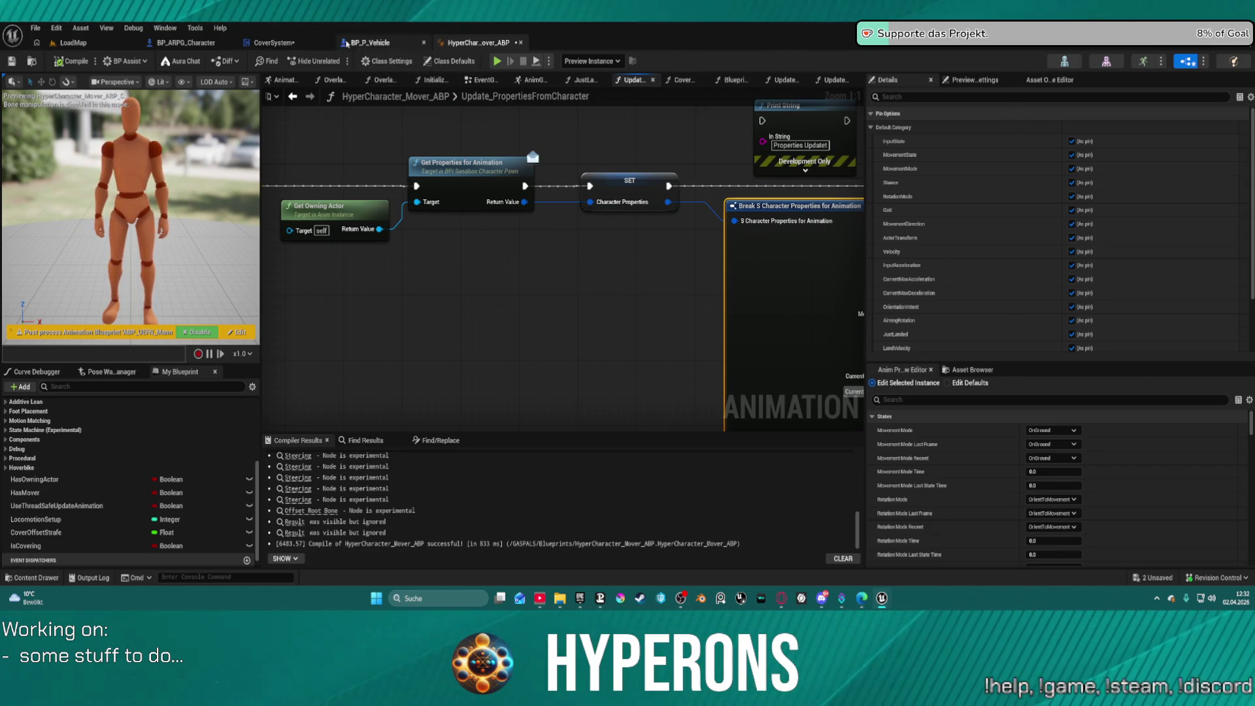
{"action": "left_click", "coordinate": [195, 44]}
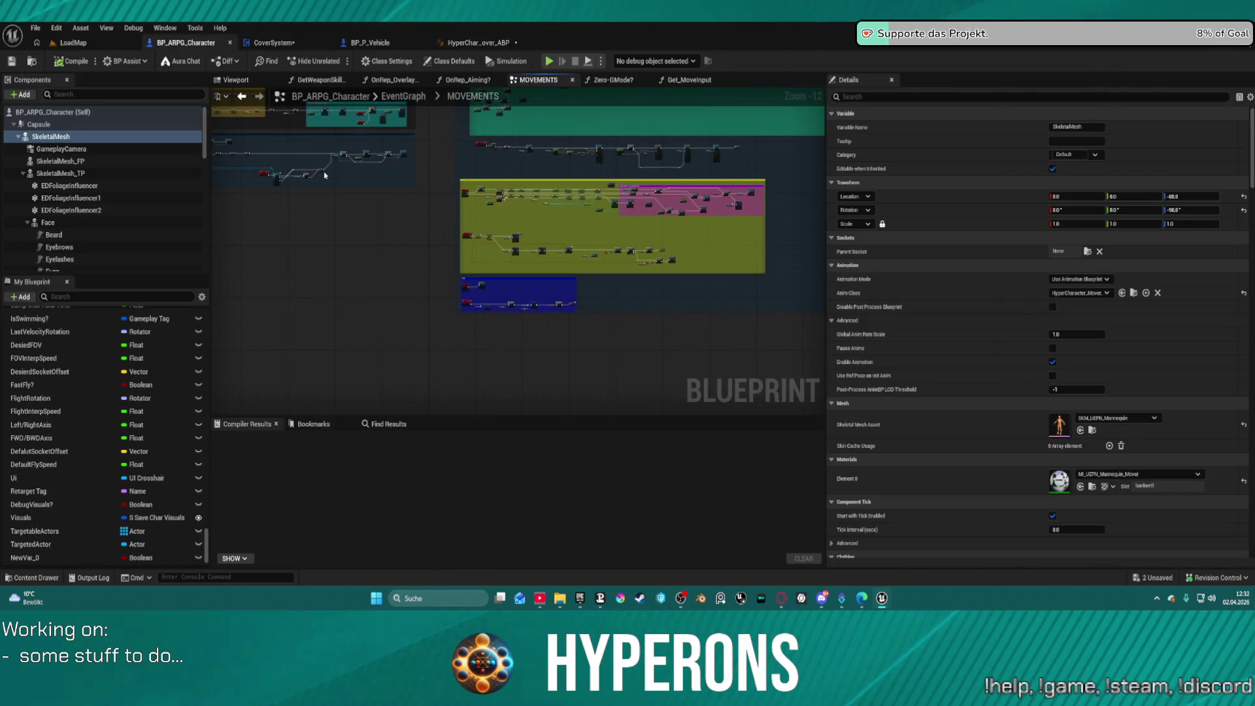
Step: Search the Character reference's actions for 'set character pr' and close the list without adding a node
{"action": "left_click", "coordinate": [274, 43]}
{"action": "left_click_drag", "start_coordinate": [481, 263], "coordinate": [542, 309]}
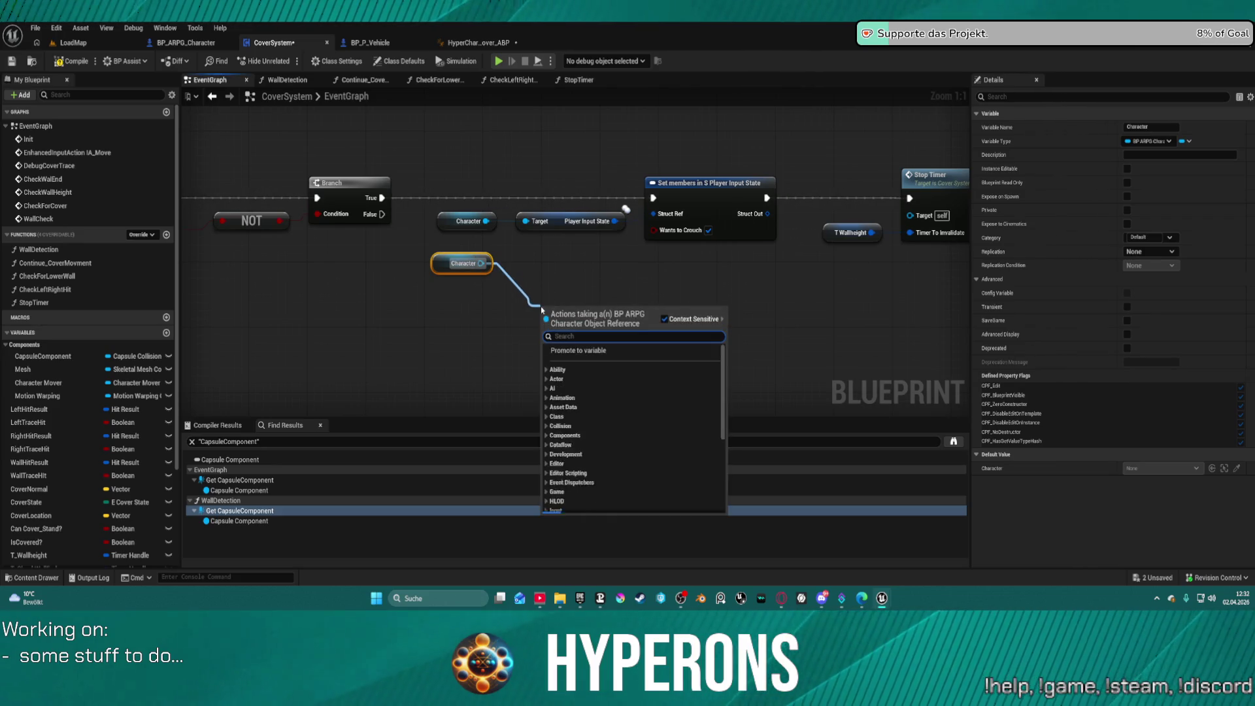
{"action": "type", "text": "set charac"}
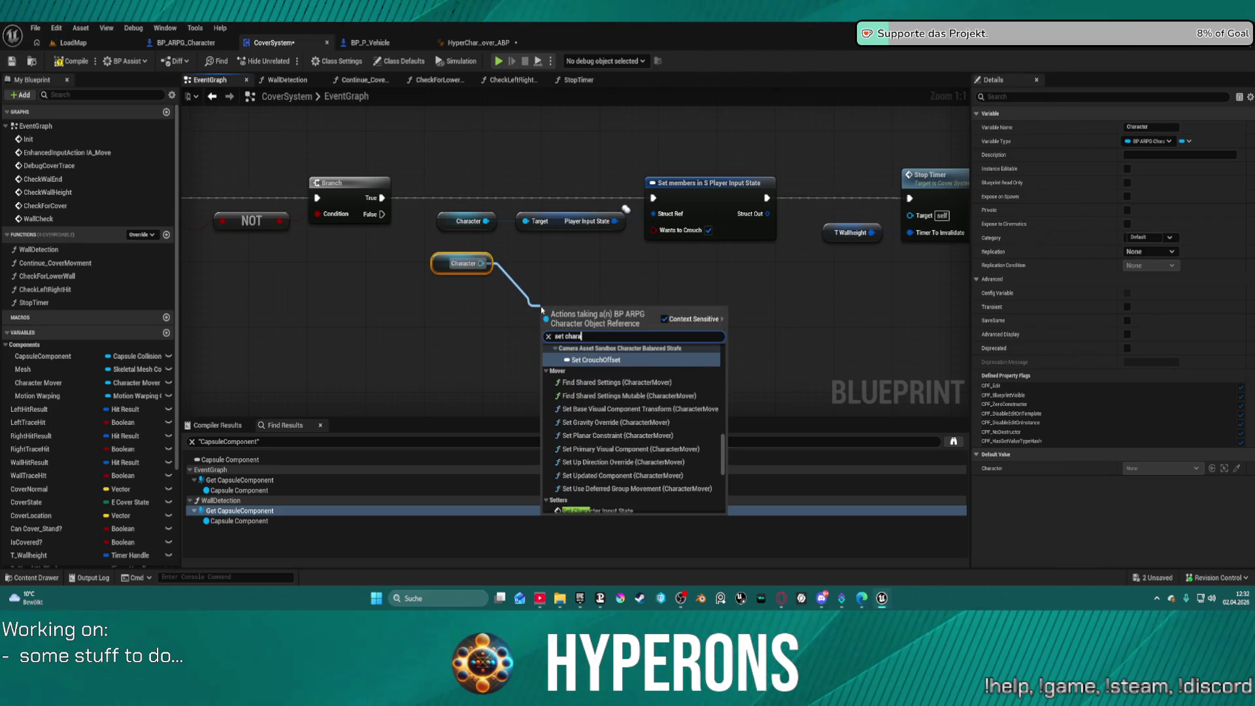
{"action": "type", "text": "pr"}
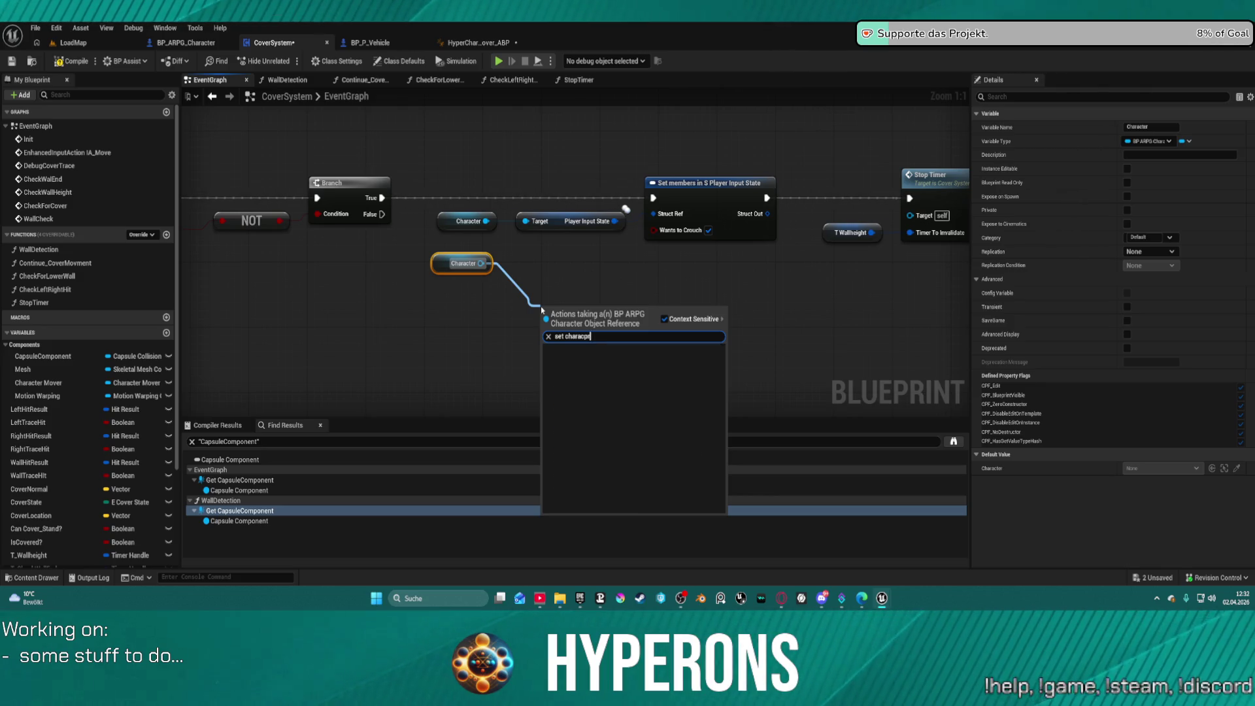
{"action": "key", "text": "BackSpace"}
{"action": "key", "text": "BackSpace"}
{"action": "key", "text": "BackSpace"}
{"action": "type", "text": "pr"}
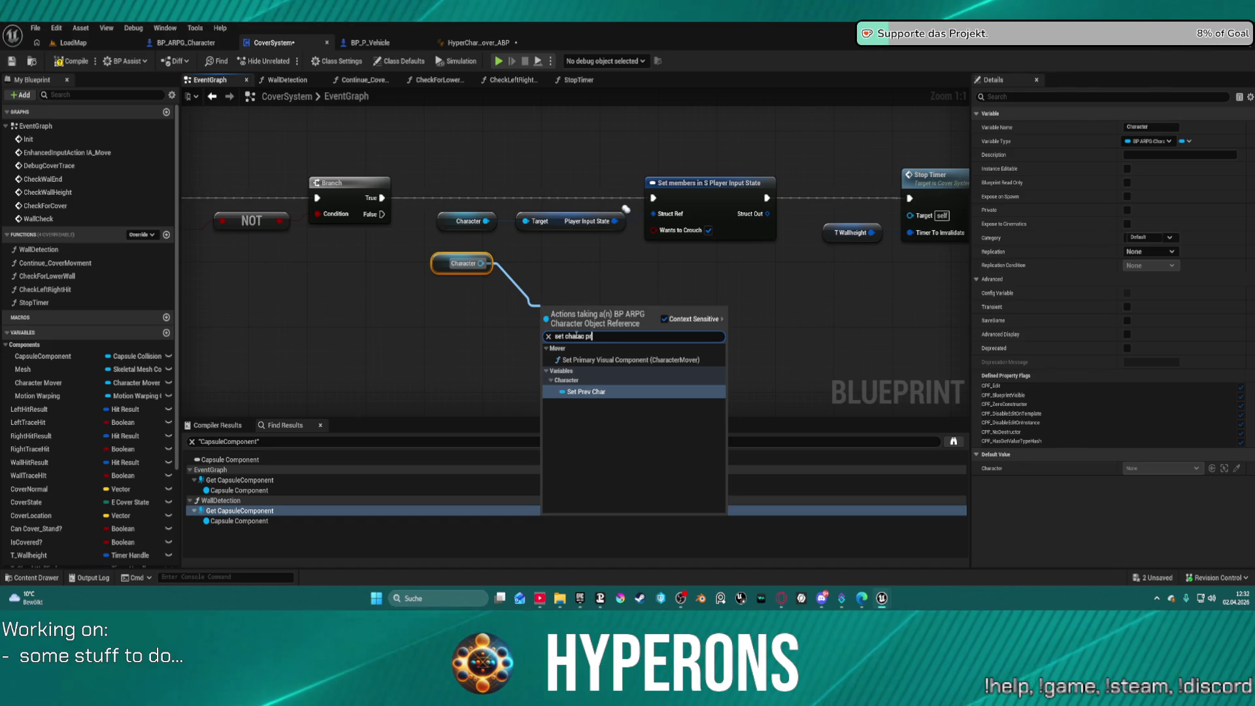
{"action": "key", "text": "BackSpace"}
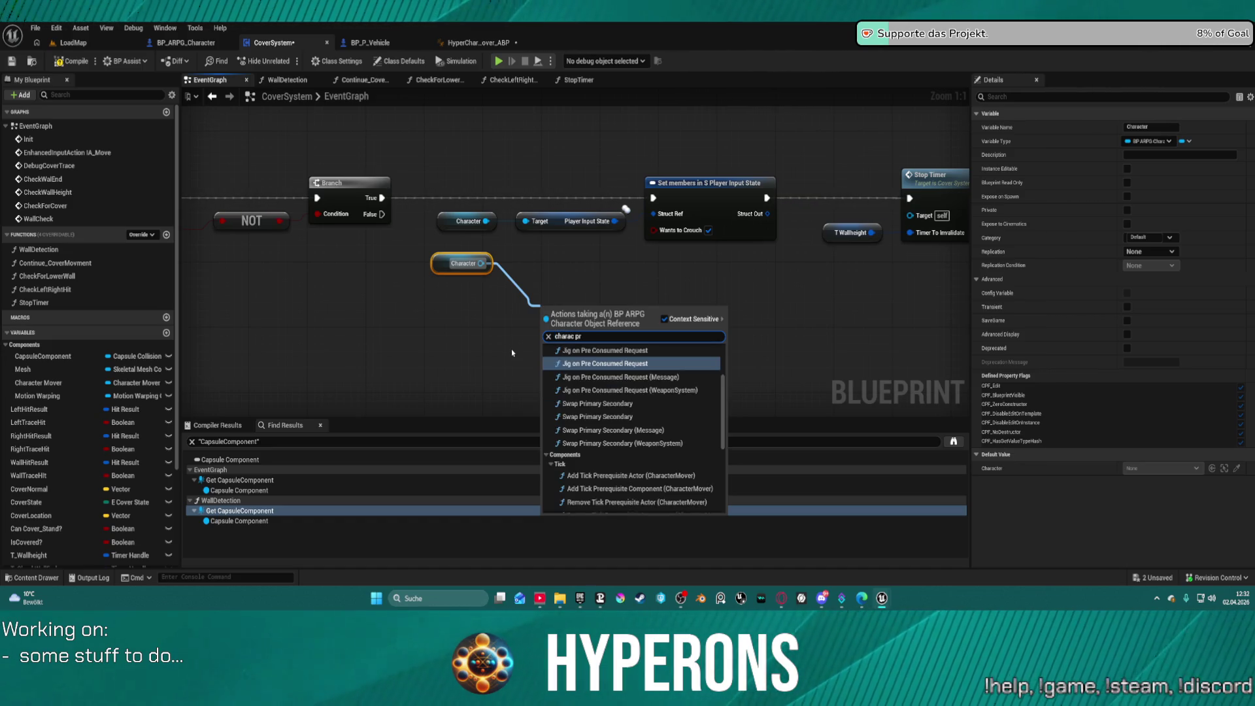
{"action": "scroll", "coordinate": [708, 502], "scroll_direction": "down", "scroll_amount": 2}
{"action": "scroll", "coordinate": [713, 493], "scroll_direction": "up", "scroll_amount": 2}
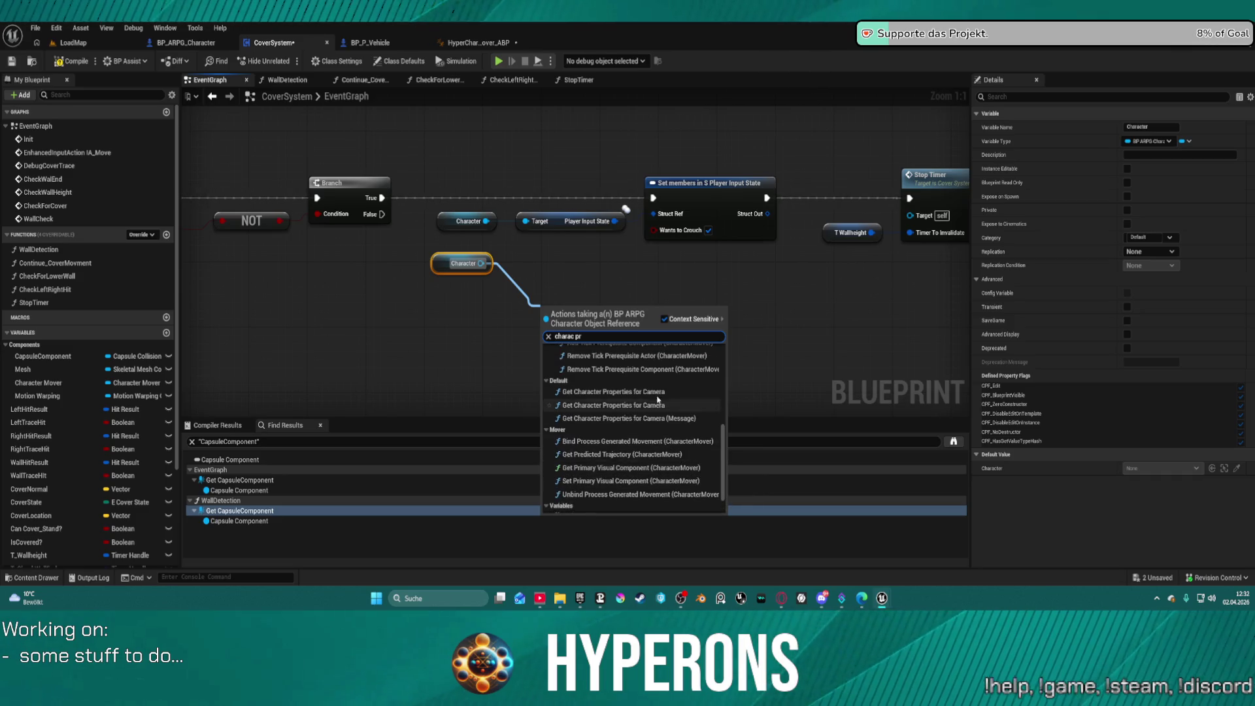
{"action": "left_click", "coordinate": [450, 179]}
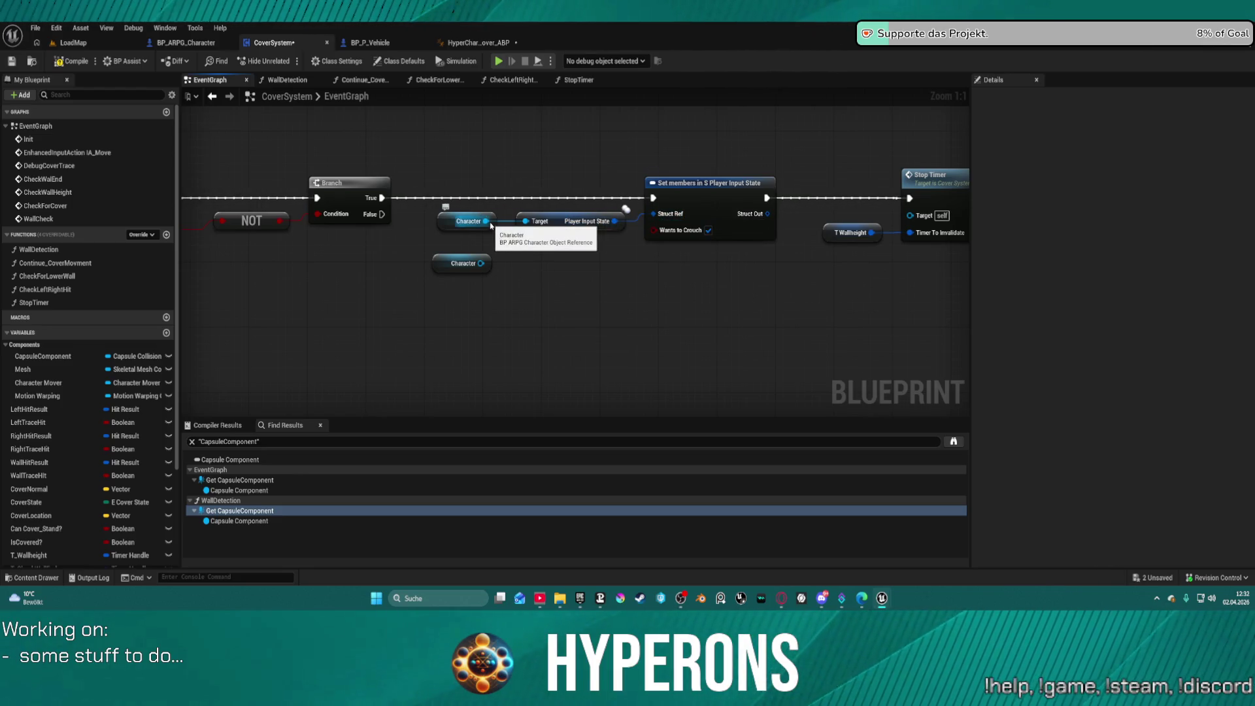
Step: Search the Character reference's actions for 'proper' and dismiss without adding anything
{"action": "left_click_drag", "start_coordinate": [488, 221], "coordinate": [527, 269]}
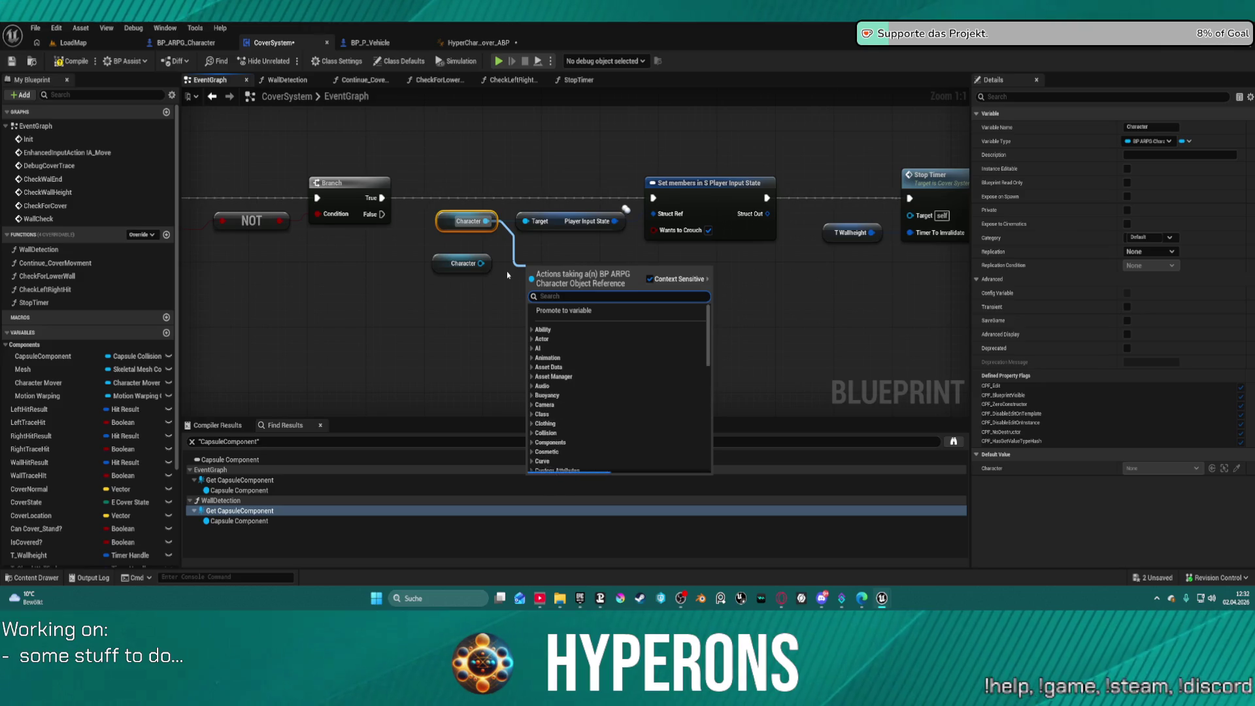
{"action": "type", "text": "proper"}
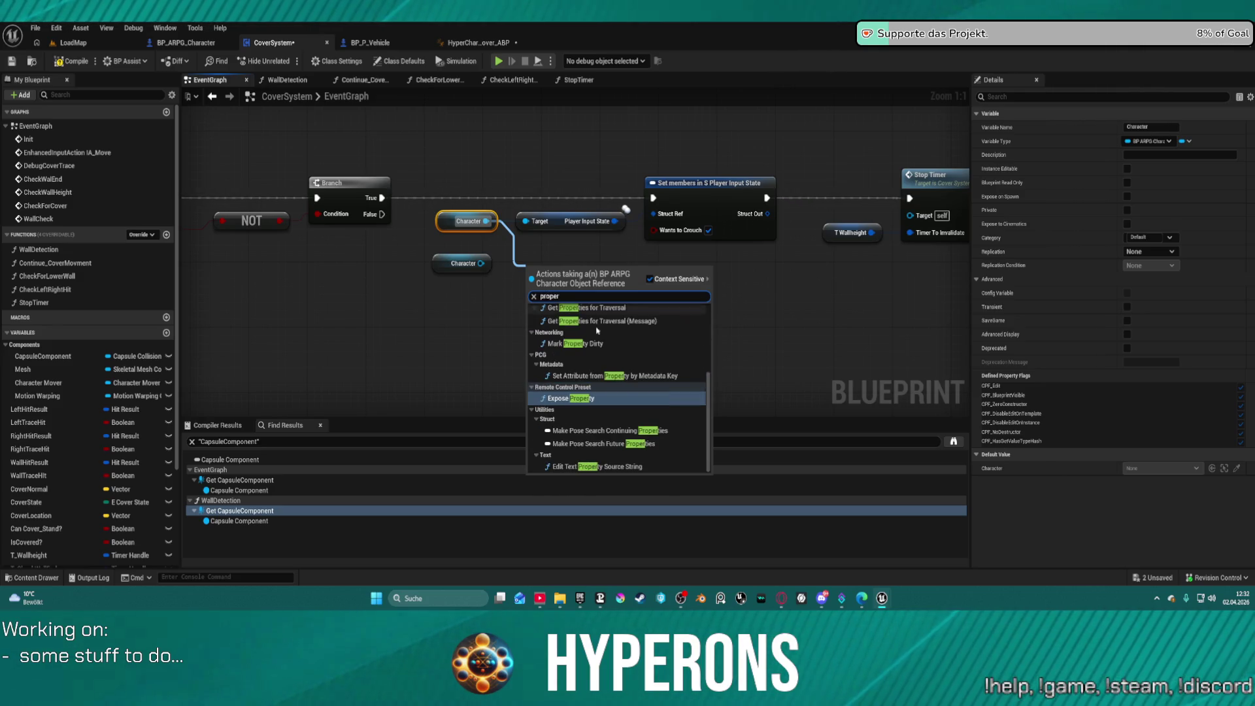
{"action": "left_click", "coordinate": [548, 265]}
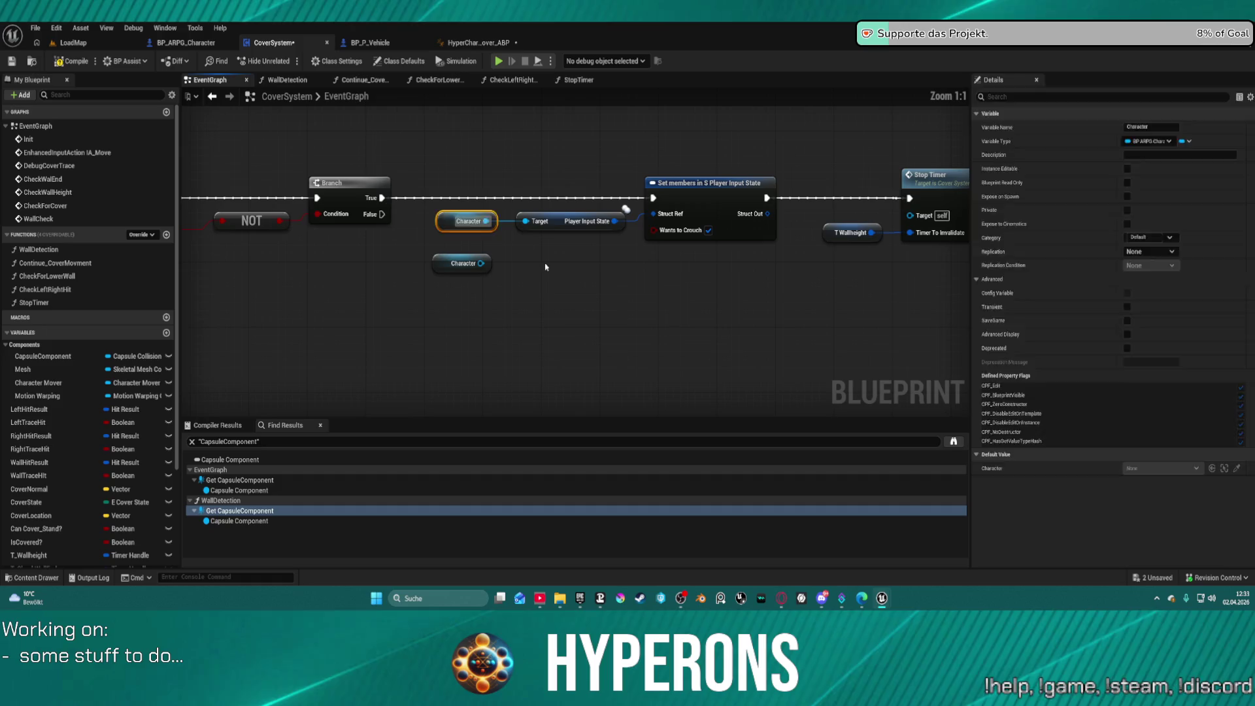
Step: Select and copy Get Owning Actor and Get Properties for Animation from HyperCharacter_Mover_ABP for CoverSystem
{"action": "left_click", "coordinate": [184, 43]}
{"action": "left_click", "coordinate": [366, 43]}
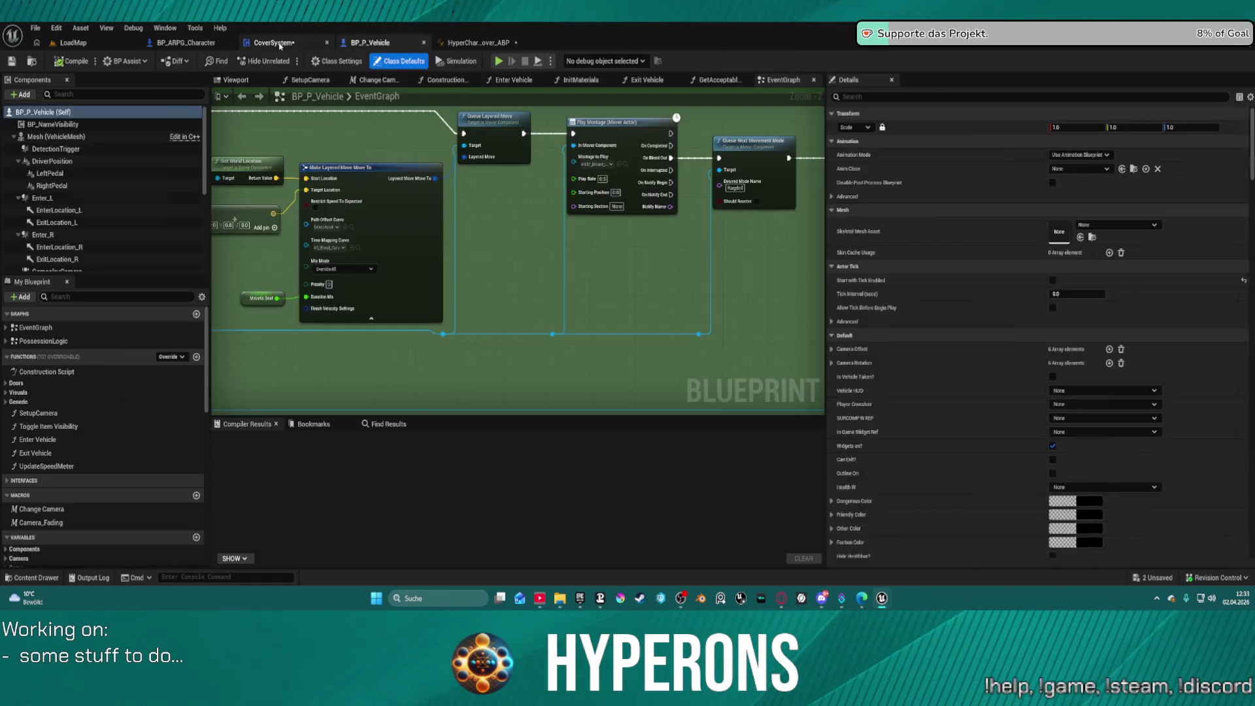
{"action": "left_click", "coordinate": [474, 43]}
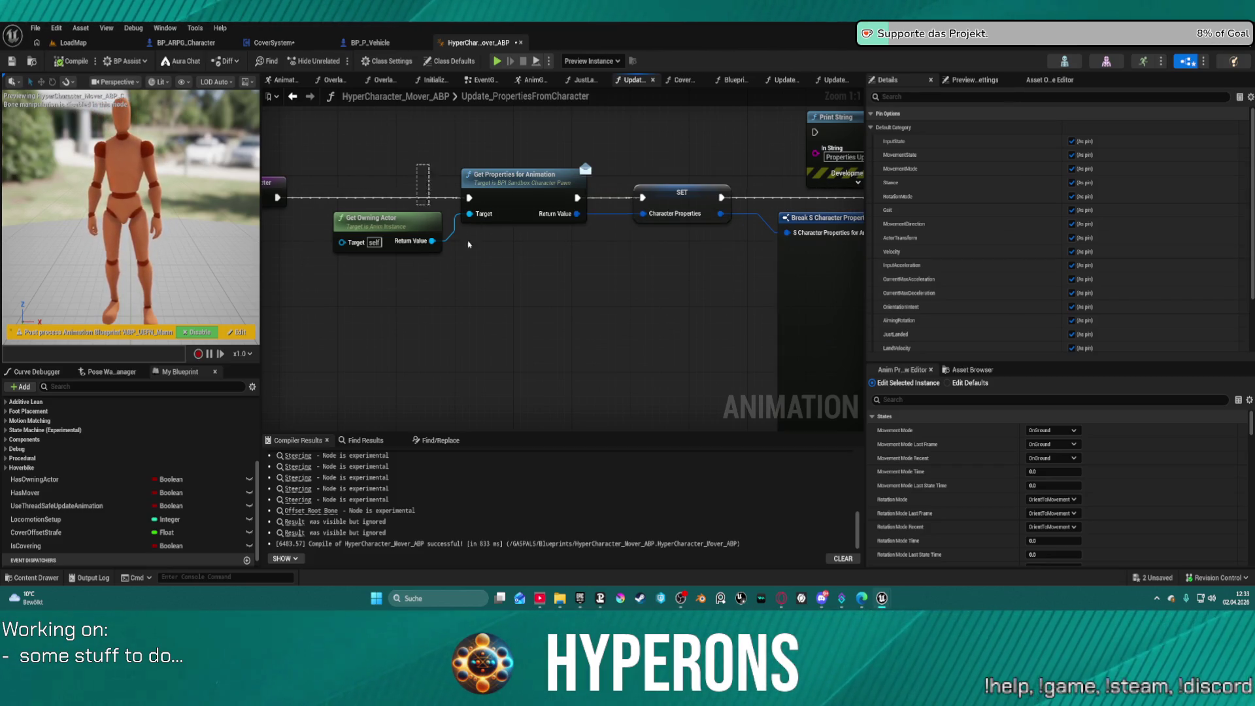
{"action": "left_click_drag", "start_coordinate": [406, 157], "coordinate": [497, 260]}
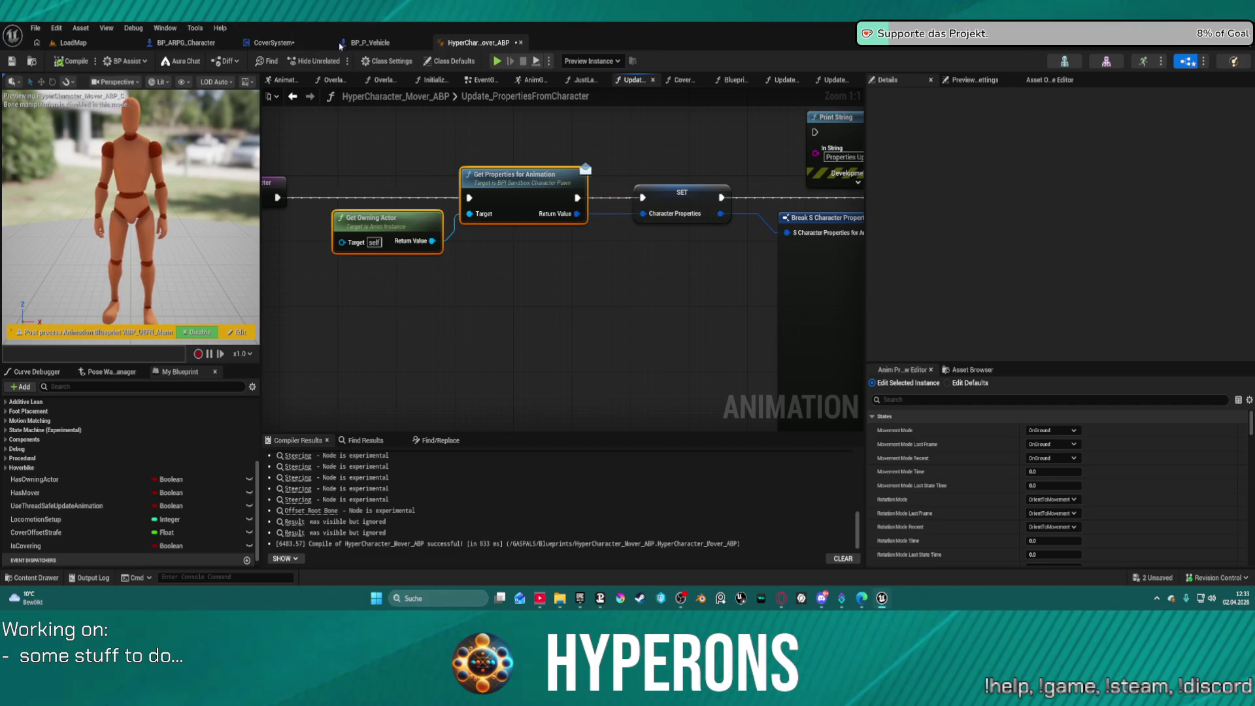
{"action": "left_click", "coordinate": [288, 44]}
Step: Paste the property nodes and link Get Properties for Animation's output into Set members
{"action": "key", "text": "ctrl+v"}
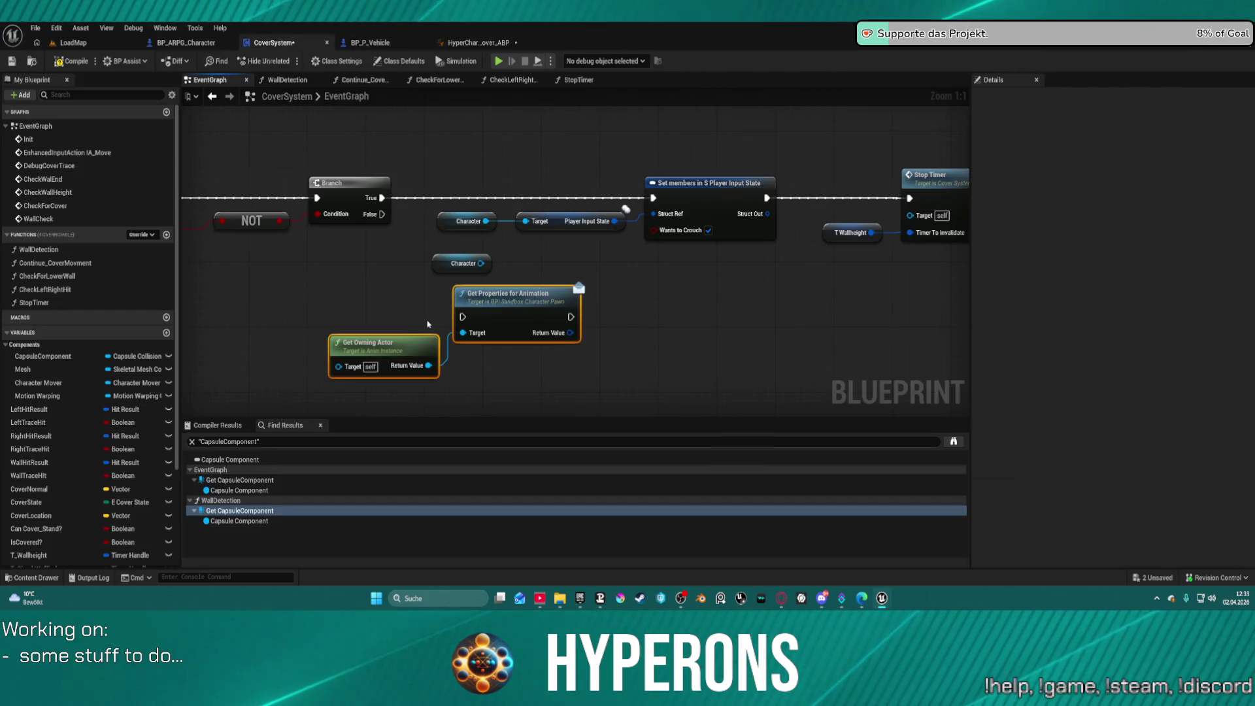
{"action": "mouse_move", "coordinate": [382, 197]}
{"action": "left_mouse_down"}
{"action": "mouse_move", "coordinate": [457, 281]}
{"action": "mouse_move", "coordinate": [388, 196]}
{"action": "mouse_move", "coordinate": [471, 307]}
{"action": "mouse_move", "coordinate": [462, 317]}
{"action": "left_mouse_up"}
{"action": "left_click", "coordinate": [382, 202]}
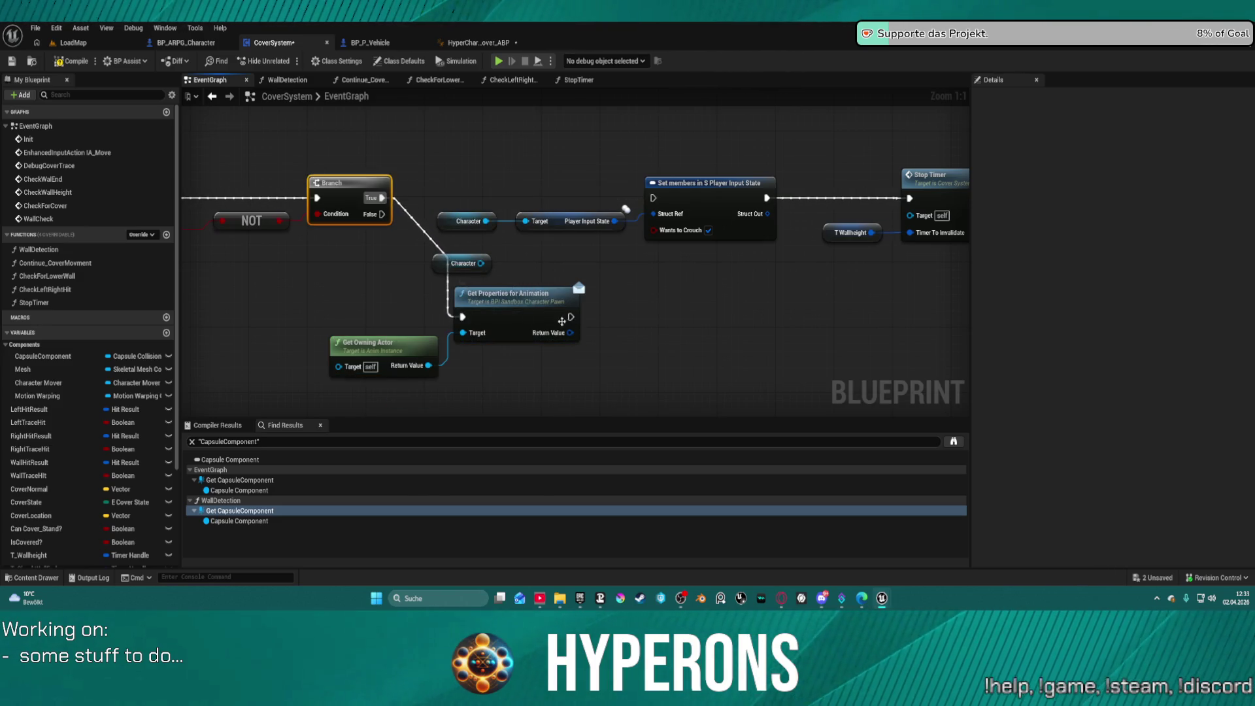
{"action": "mouse_move", "coordinate": [570, 317]}
{"action": "left_mouse_down"}
{"action": "mouse_move", "coordinate": [647, 226]}
{"action": "mouse_move", "coordinate": [653, 197]}
{"action": "left_mouse_up"}
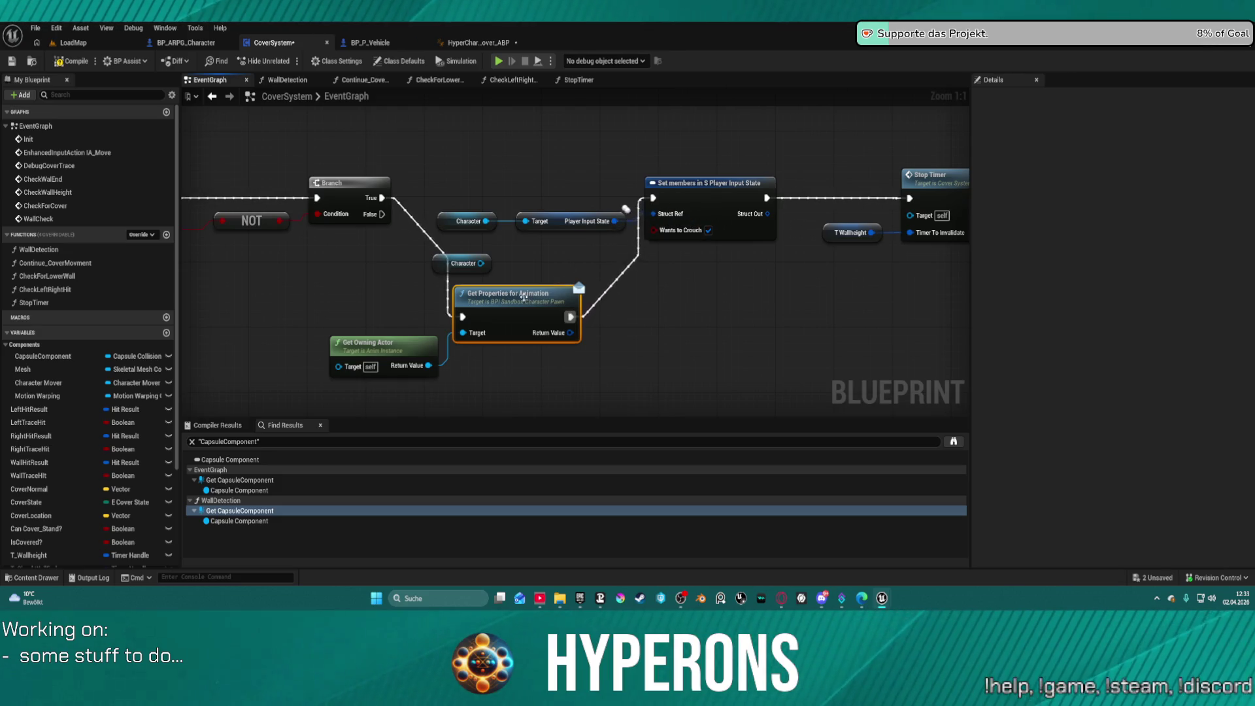
Step: Arrange Get Properties for Animation and Get Owning Actor beside the Branch and rewire its True output
{"action": "left_click_drag", "start_coordinate": [521, 297], "coordinate": [492, 150]}
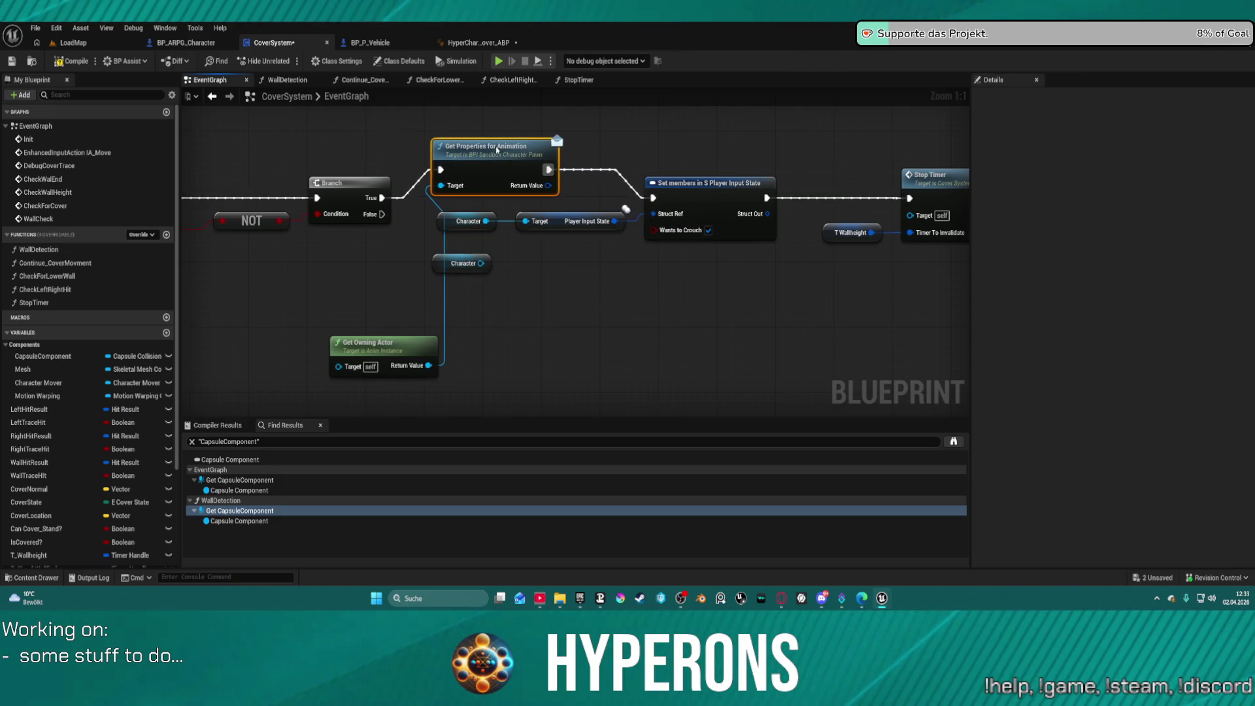
{"action": "left_click_drag", "start_coordinate": [414, 335], "coordinate": [363, 295]}
{"action": "left_click_drag", "start_coordinate": [496, 164], "coordinate": [504, 180]}
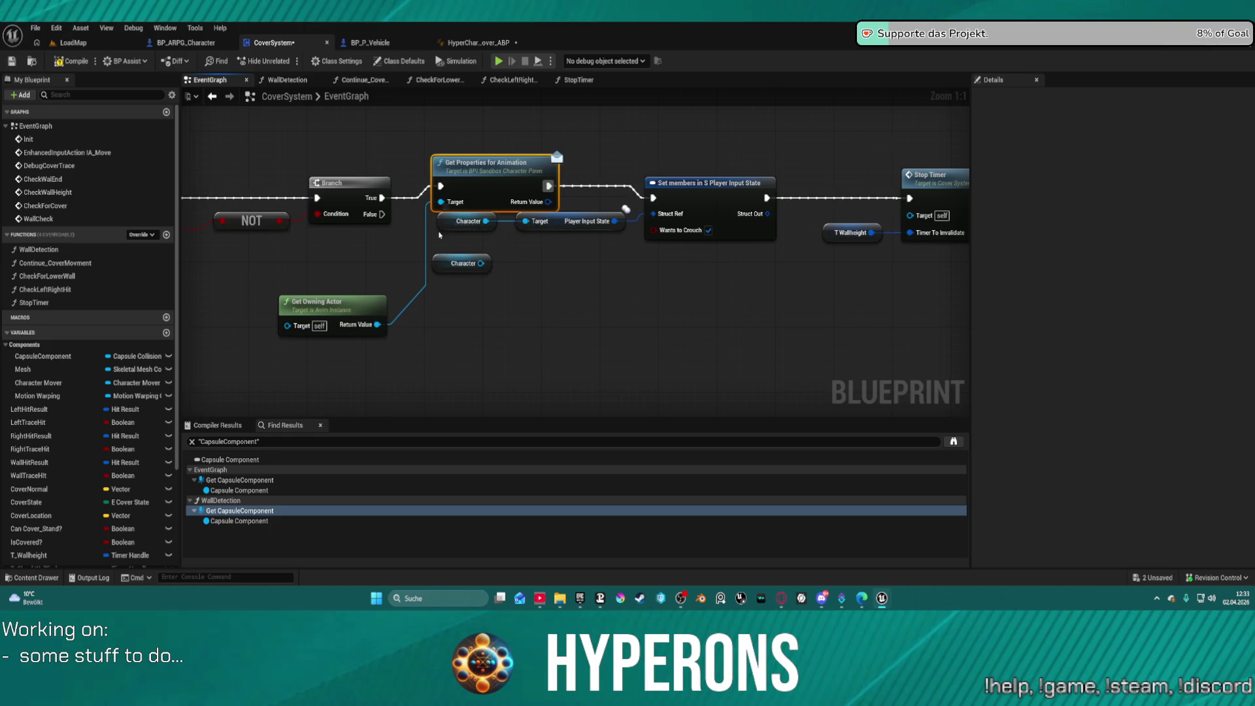
{"action": "mouse_move", "coordinate": [382, 197]}
{"action": "left_mouse_down"}
{"action": "mouse_move", "coordinate": [655, 205]}
{"action": "mouse_move", "coordinate": [645, 201]}
{"action": "left_mouse_up"}
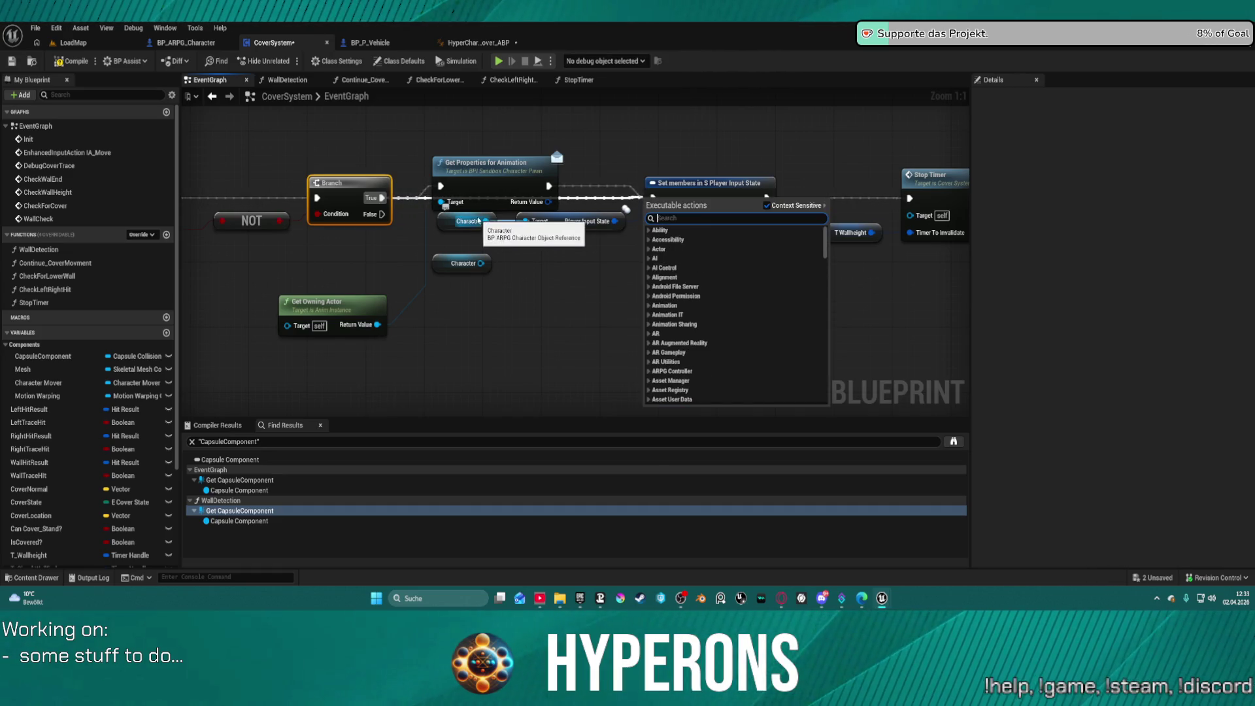
{"action": "left_click", "coordinate": [474, 43]}
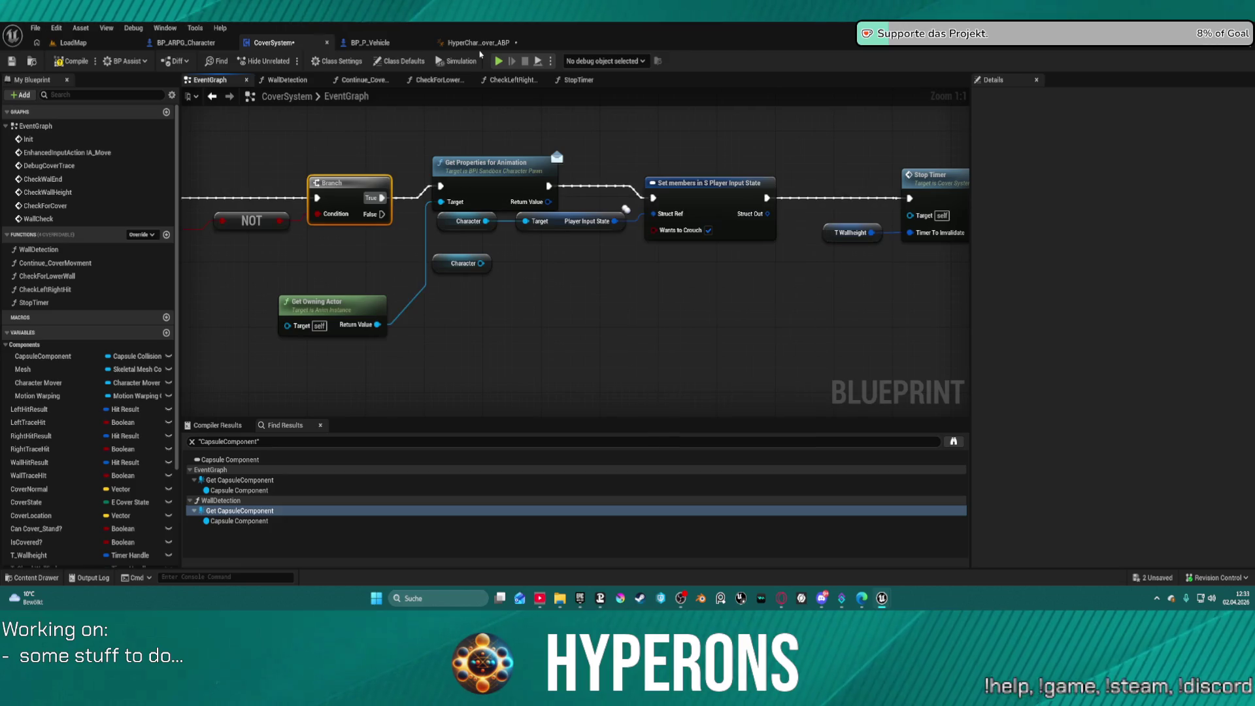
{"action": "left_click", "coordinate": [475, 44]}
{"action": "left_click_drag", "start_coordinate": [553, 257], "coordinate": [696, 363]}
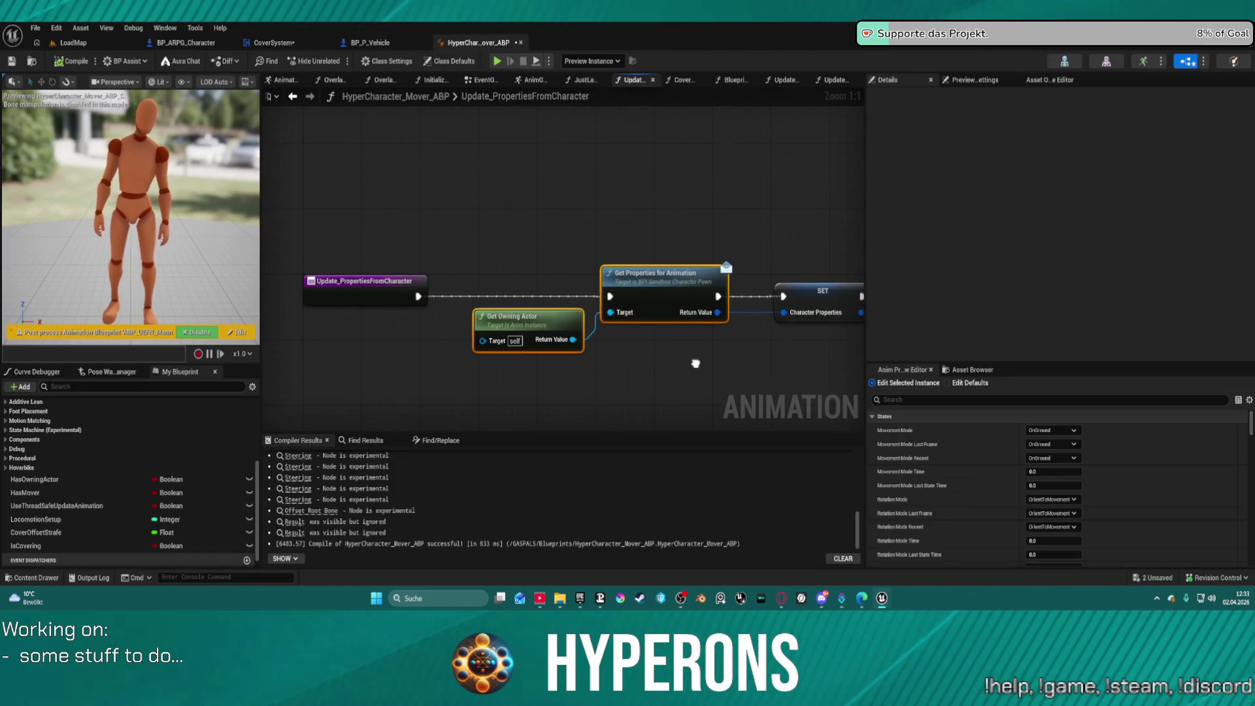
{"action": "left_click", "coordinate": [198, 44]}
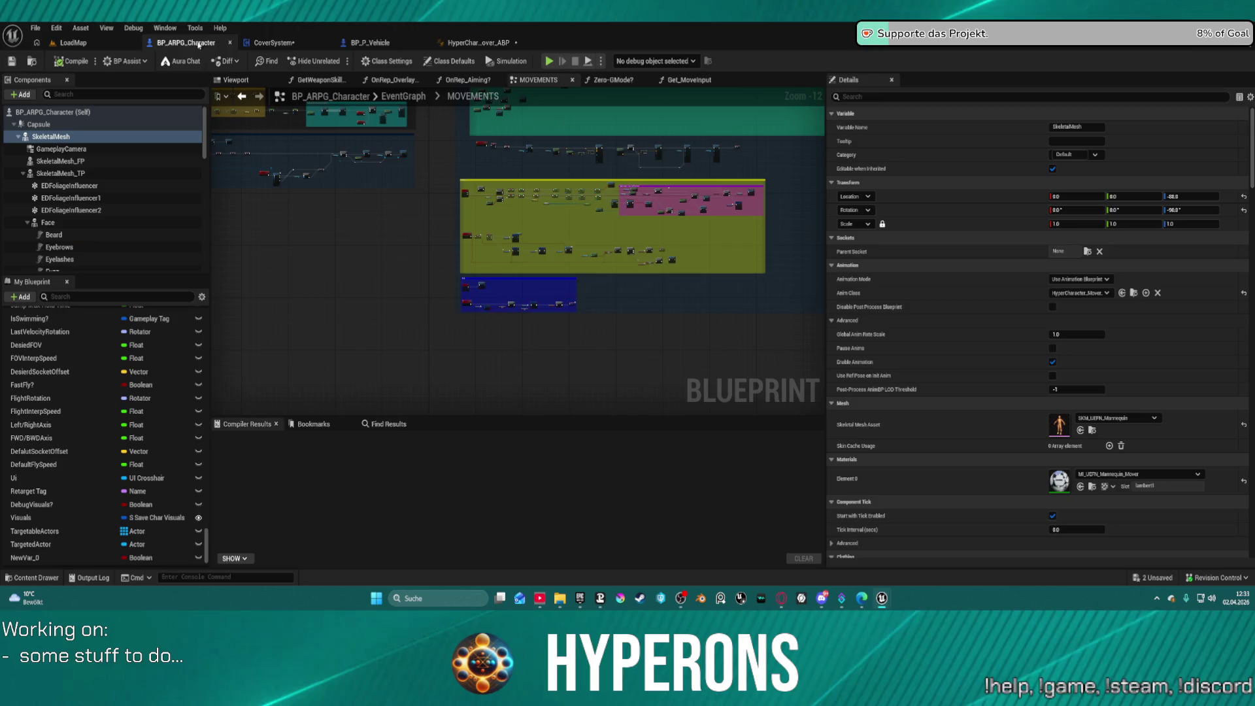
{"action": "scroll", "coordinate": [78, 417], "scroll_direction": "up", "scroll_amount": 15}
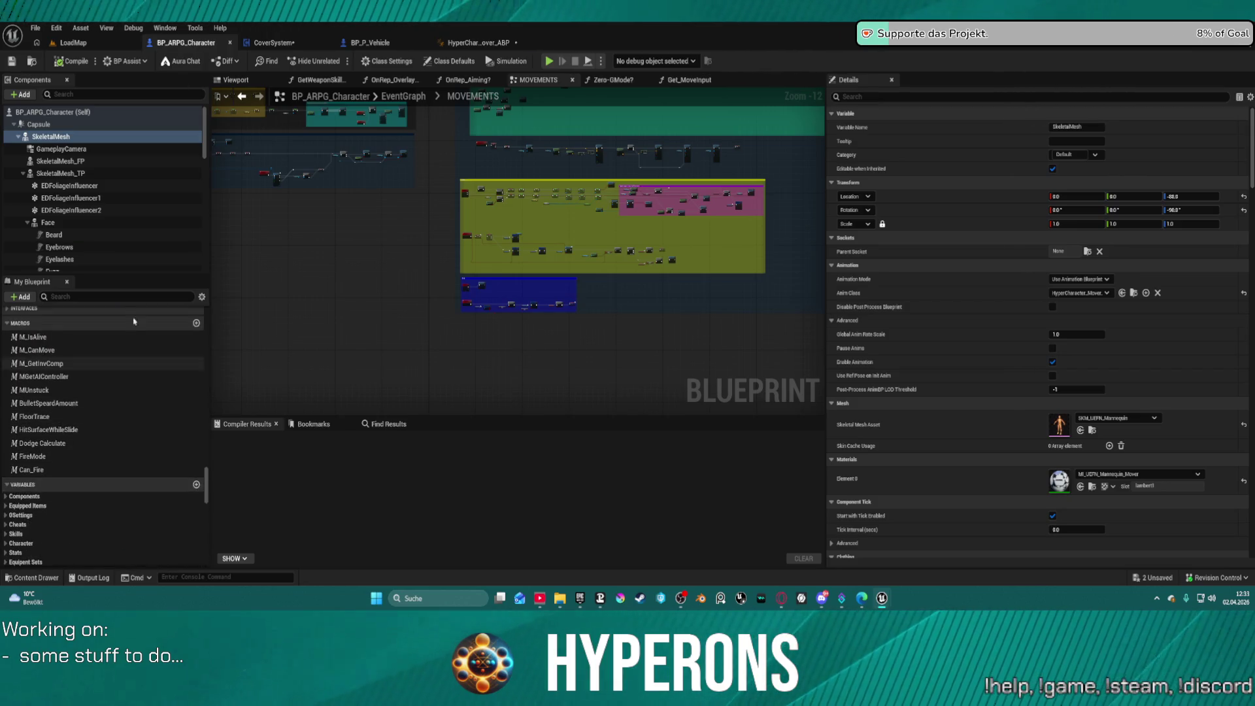
{"action": "type", "text": "prope"}
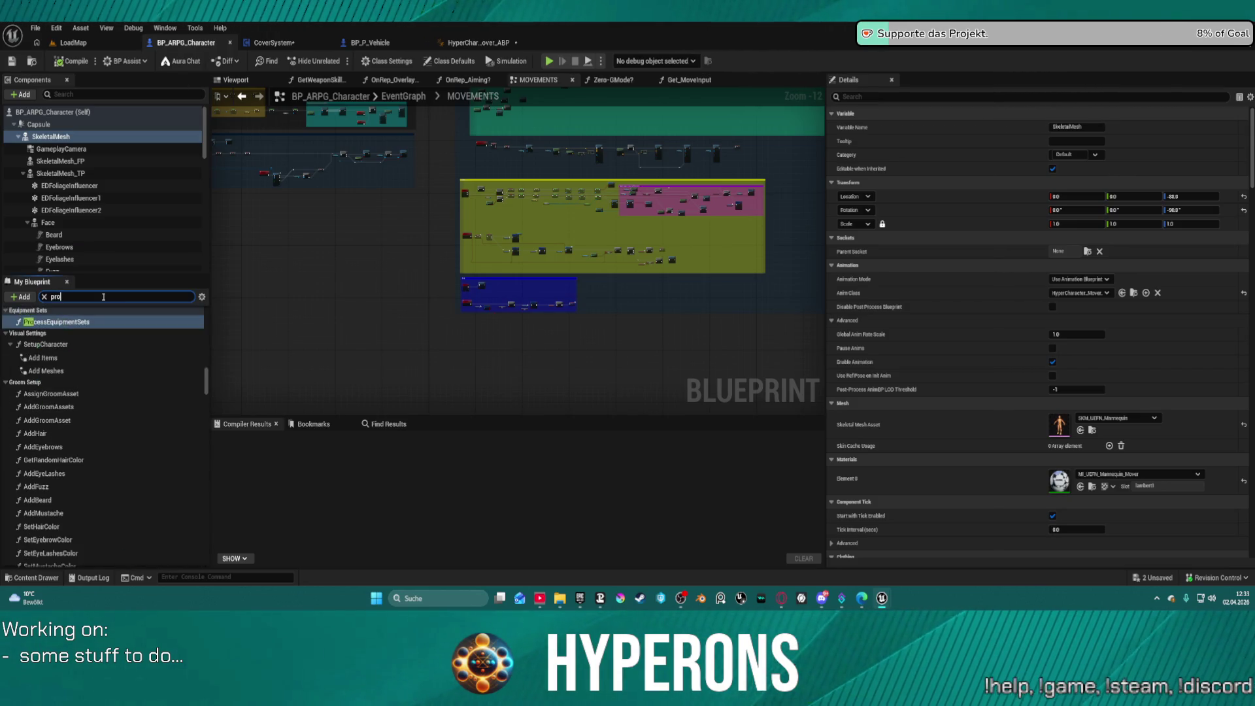
{"action": "type", "text": "r"}
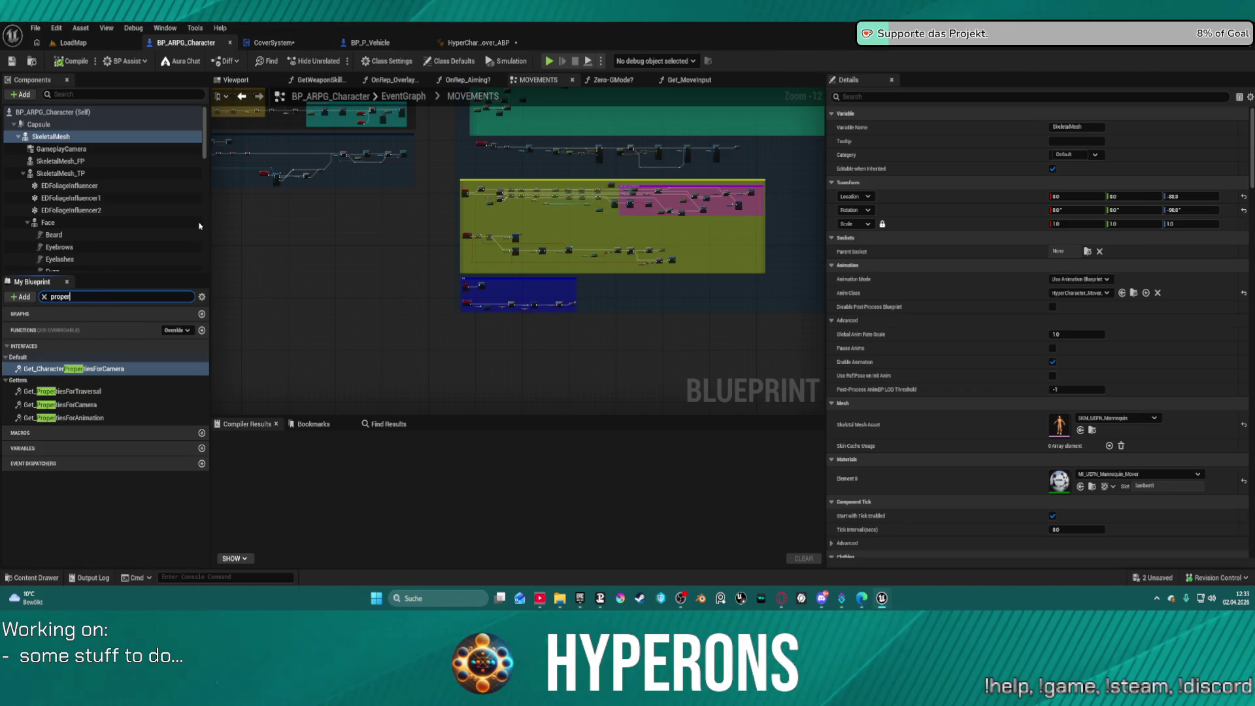
{"action": "left_click", "coordinate": [81, 419]}
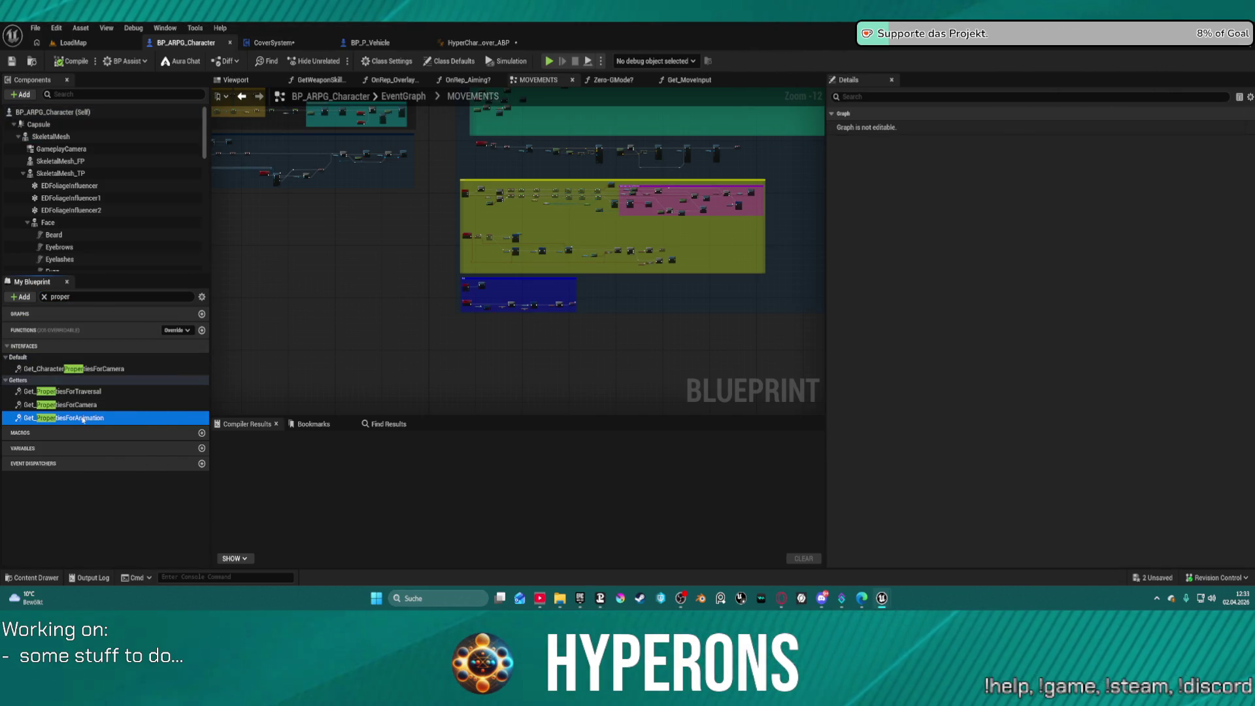
{"action": "double_click", "coordinate": [83, 419]}
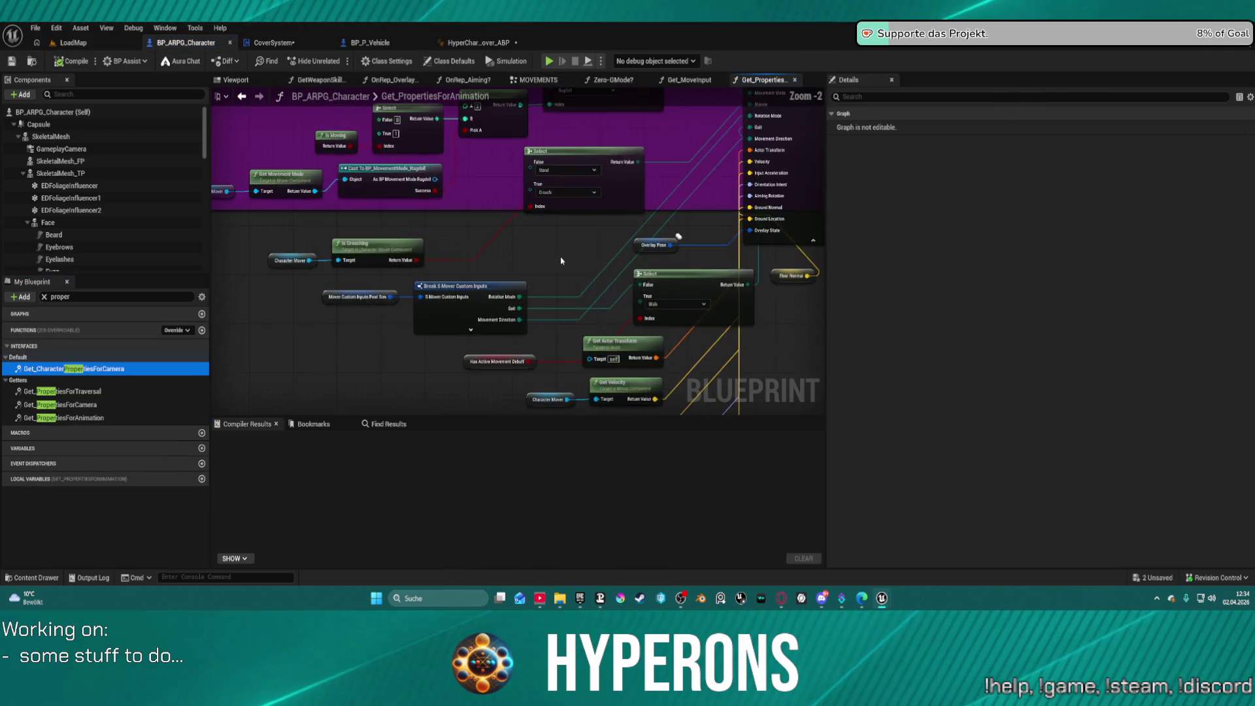
{"action": "mouse_move", "coordinate": [561, 261]}
{"action": "left_mouse_down"}
{"action": "mouse_move", "coordinate": [427, 60]}
{"action": "mouse_move", "coordinate": [387, 202]}
{"action": "mouse_move", "coordinate": [388, 241]}
{"action": "left_mouse_up"}
{"action": "left_click_drag", "start_coordinate": [465, 233], "coordinate": [499, 257]}
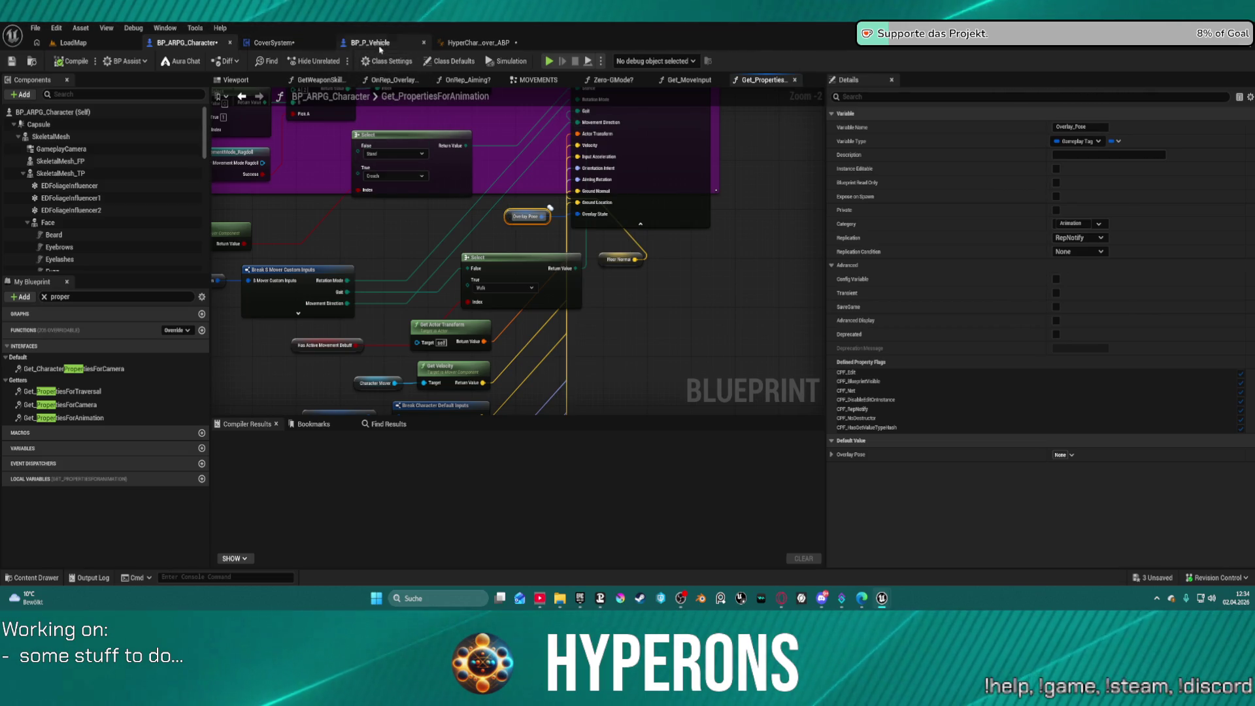
{"action": "left_click", "coordinate": [455, 51]}
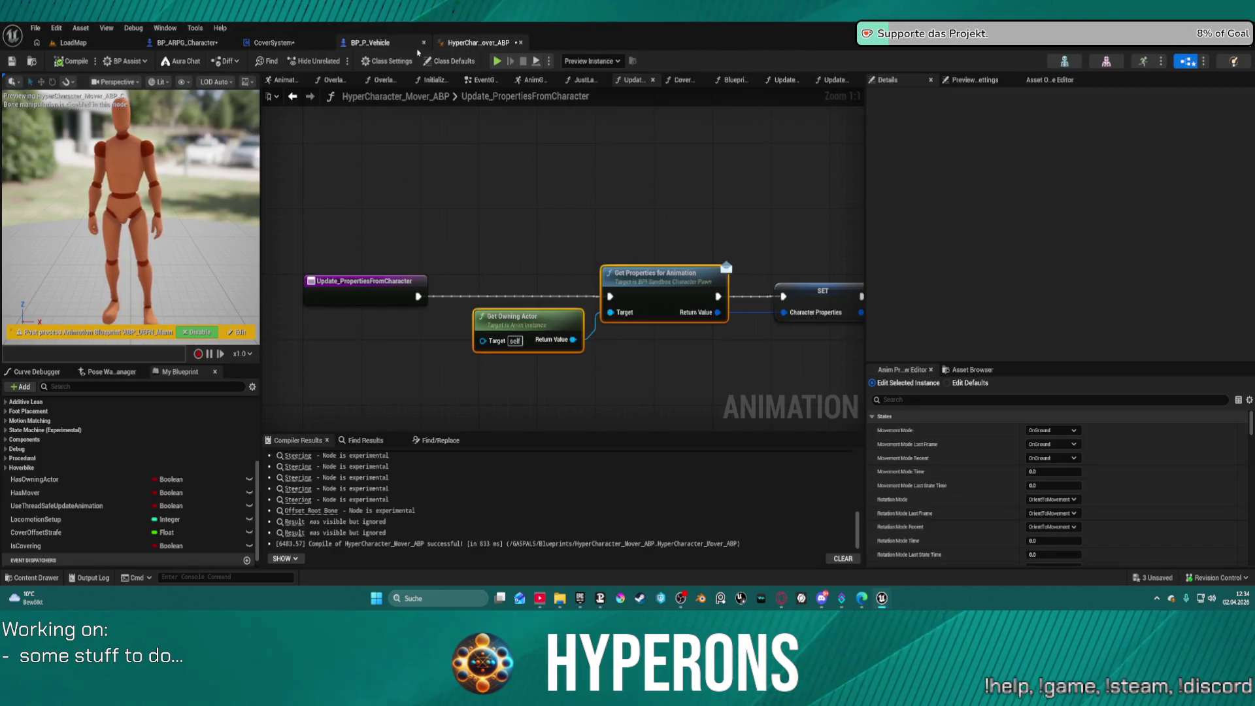
Step: Delete Get Properties for Animation and Get Owning Actor, and wire Branch True straight to Set members
{"action": "left_click", "coordinate": [253, 44]}
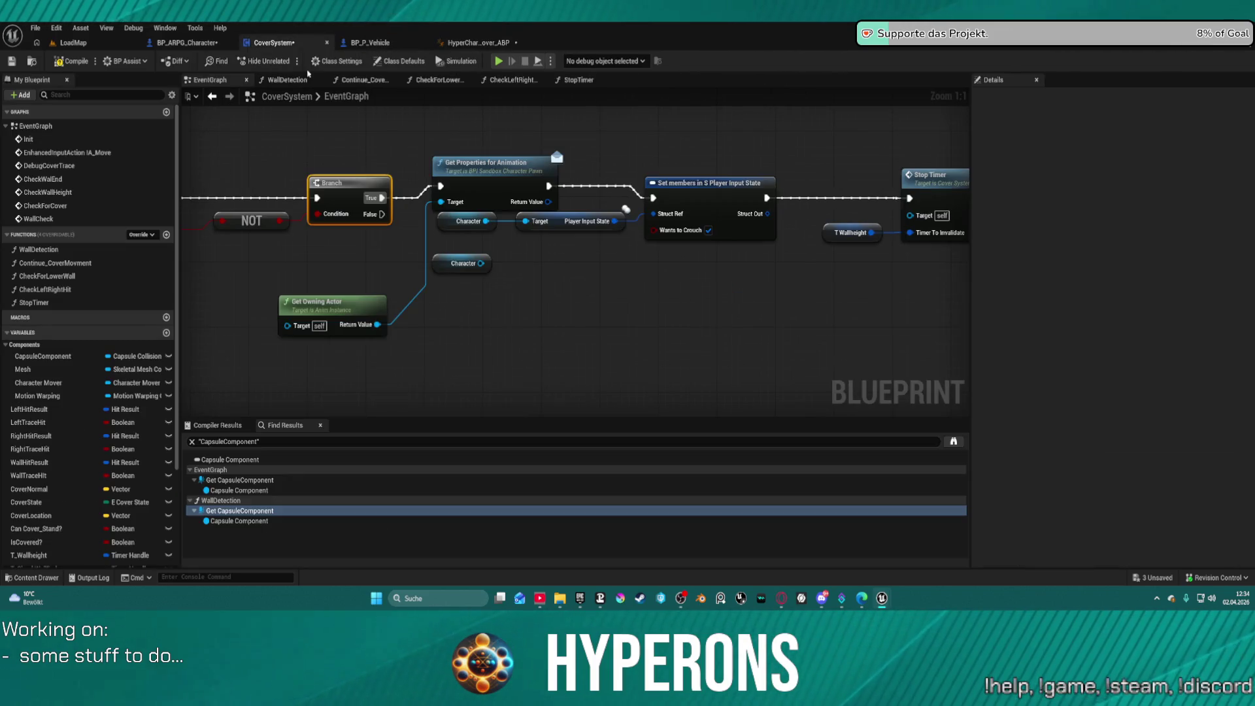
{"action": "left_click", "coordinate": [467, 165]}
{"action": "key", "text": "Delete"}
{"action": "left_click", "coordinate": [332, 302]}
{"action": "key", "text": "Delete"}
{"action": "mouse_move", "coordinate": [383, 198]}
{"action": "left_mouse_down"}
{"action": "mouse_move", "coordinate": [674, 195]}
{"action": "mouse_move", "coordinate": [654, 197]}
{"action": "left_mouse_up"}
Step: Add a Set Overlay Pose node targeting the Character reference
{"action": "left_click_drag", "start_coordinate": [482, 263], "coordinate": [523, 321]}
{"action": "type", "text": "ov"}
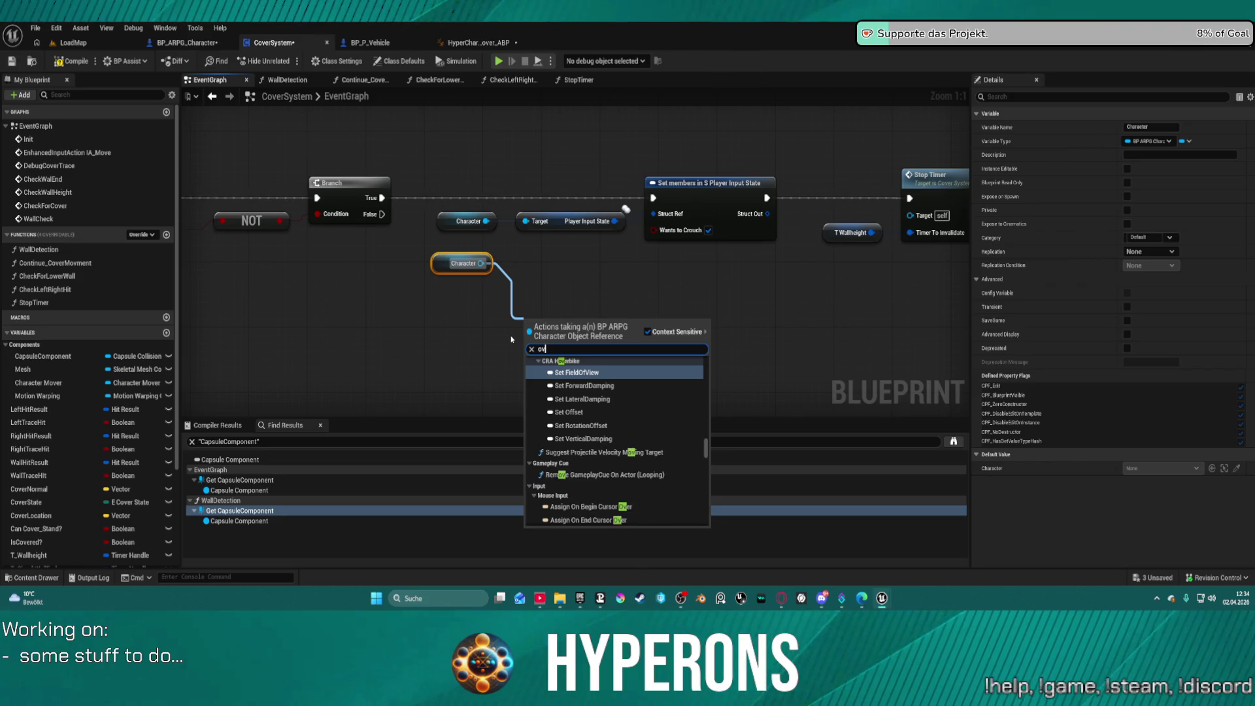
{"action": "key", "text": "BackSpace"}
{"action": "key", "text": "BackSpace"}
{"action": "type", "text": "ser ove"}
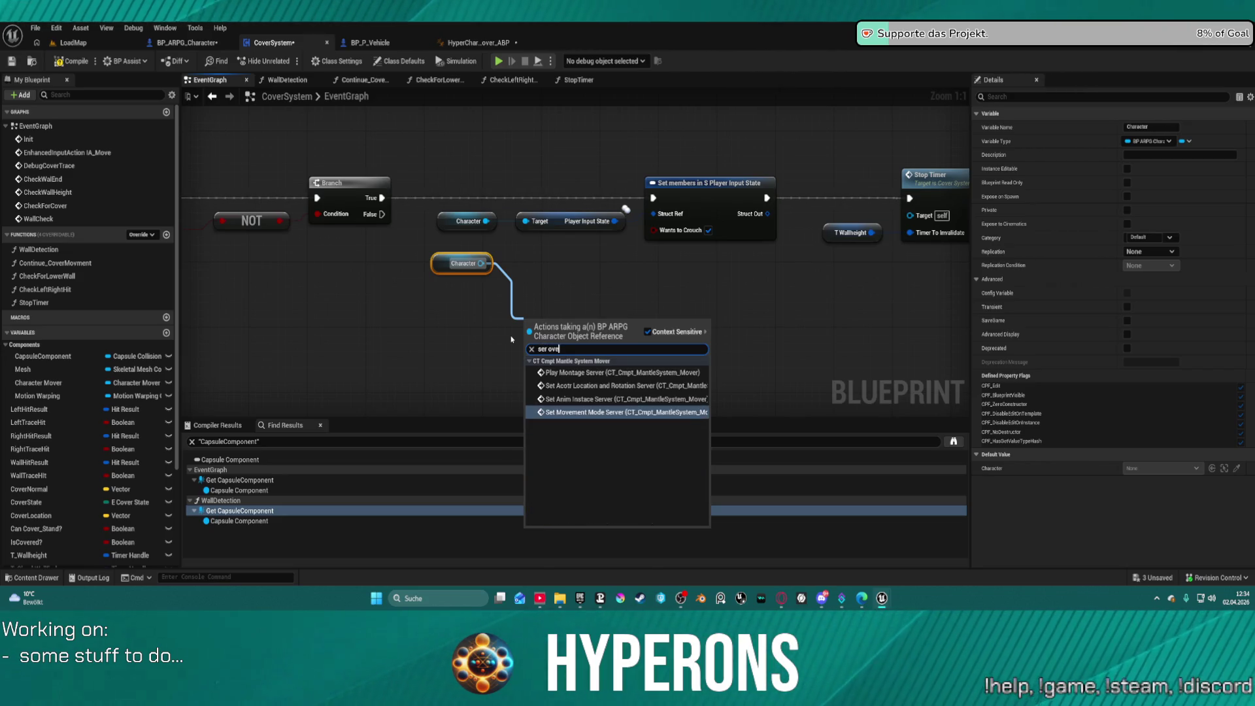
{"action": "type", "text": "rlay"}
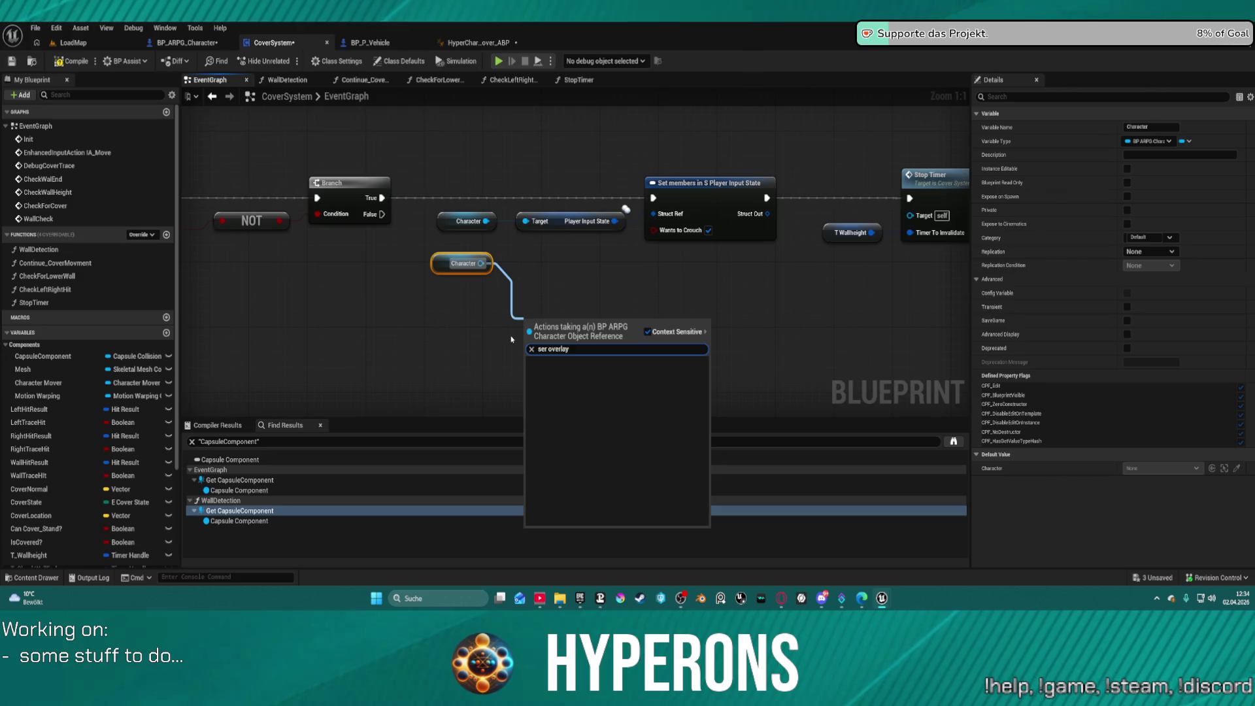
{"action": "key", "text": "ctrl+Left"}
{"action": "key", "text": "BackSpace"}
{"action": "key", "text": "BackSpace"}
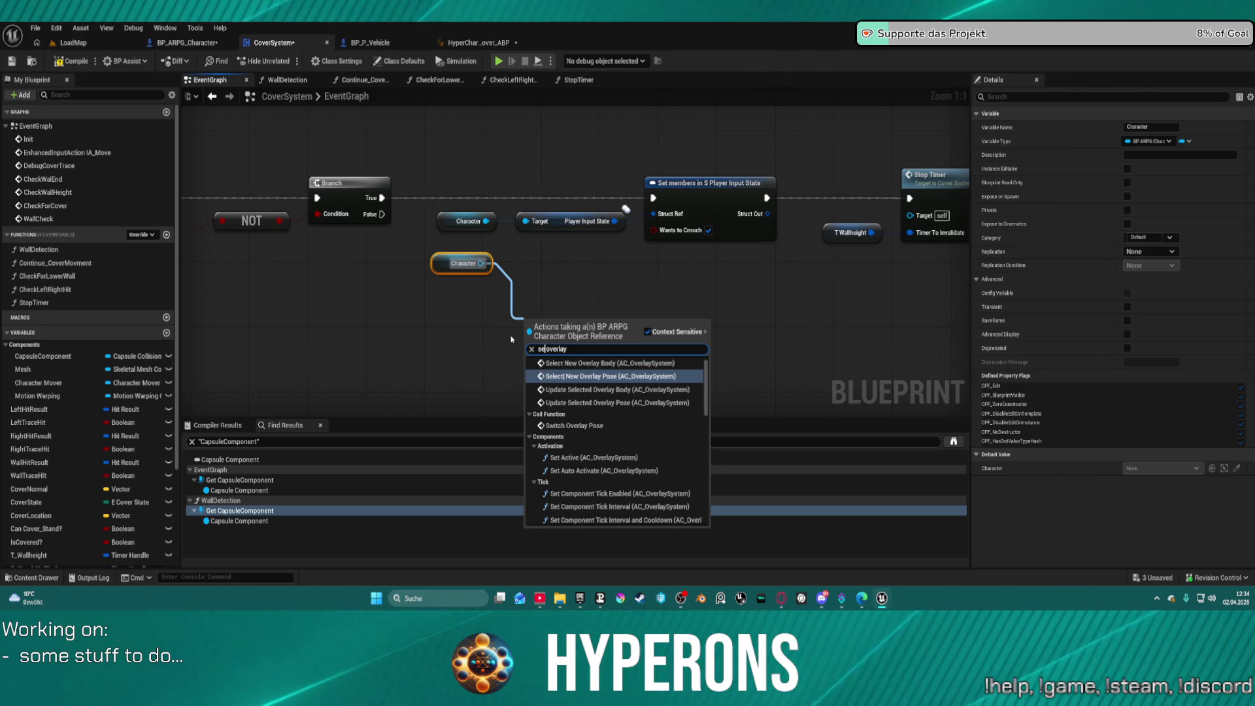
{"action": "type", "text": "t "}
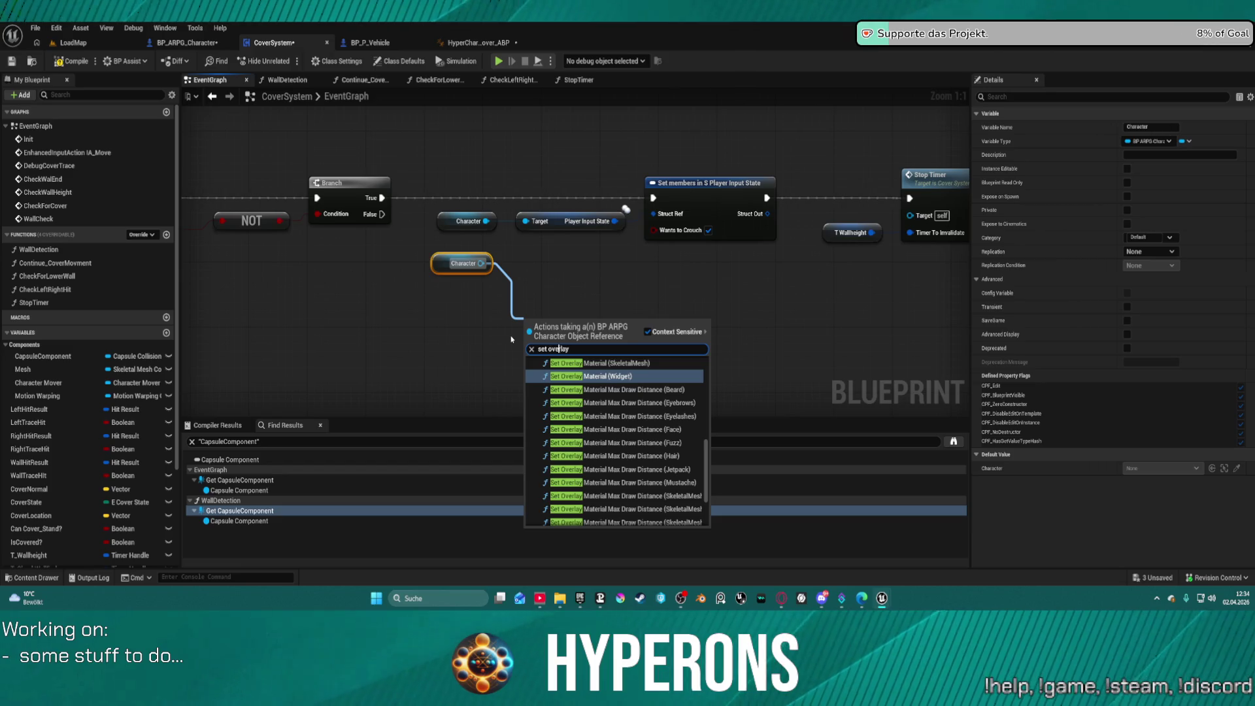
{"action": "type", "text": " pose"}
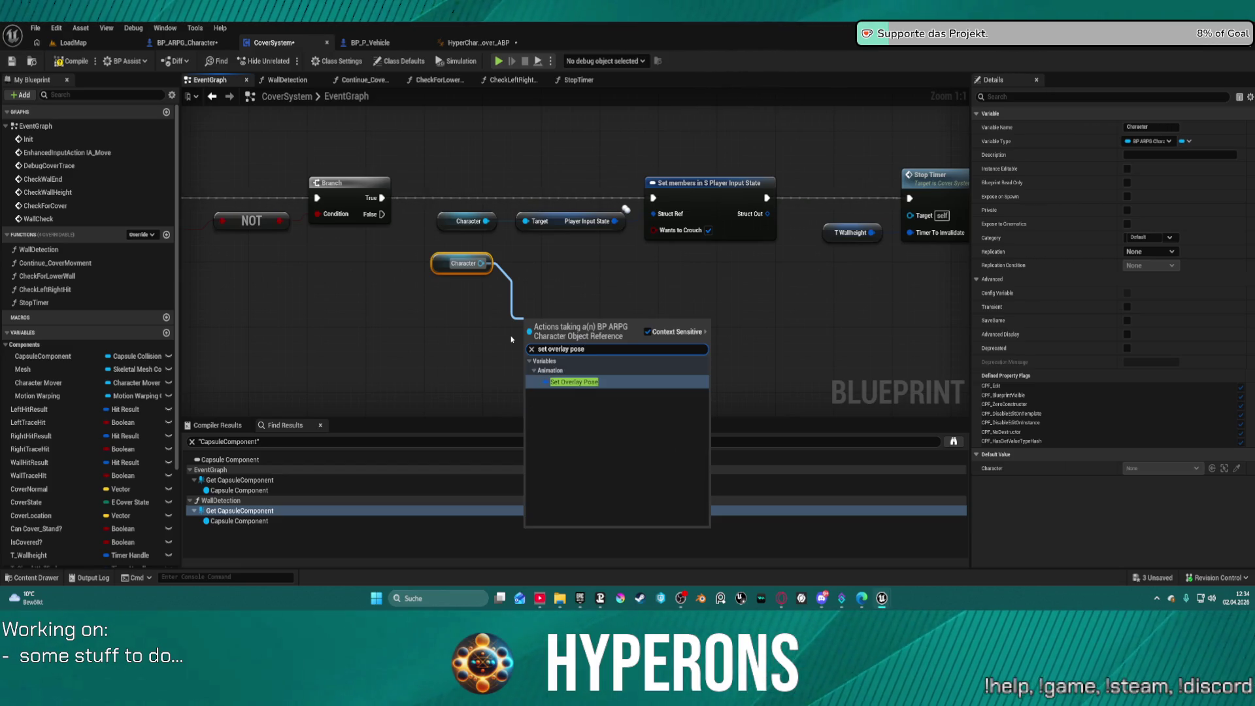
{"action": "left_click", "coordinate": [574, 383]}
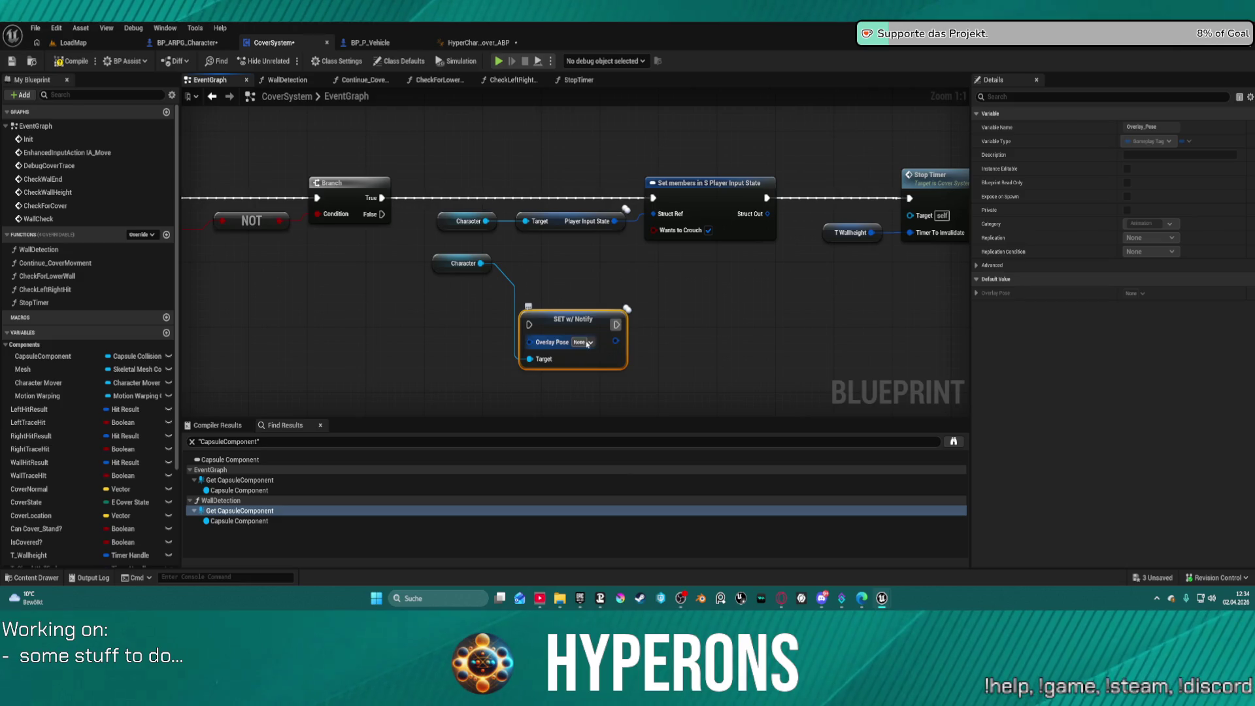
Step: Browse the Overlay Pose tags under CharacterStates and Movement for Cover, closing without picking one
{"action": "left_click", "coordinate": [587, 342]}
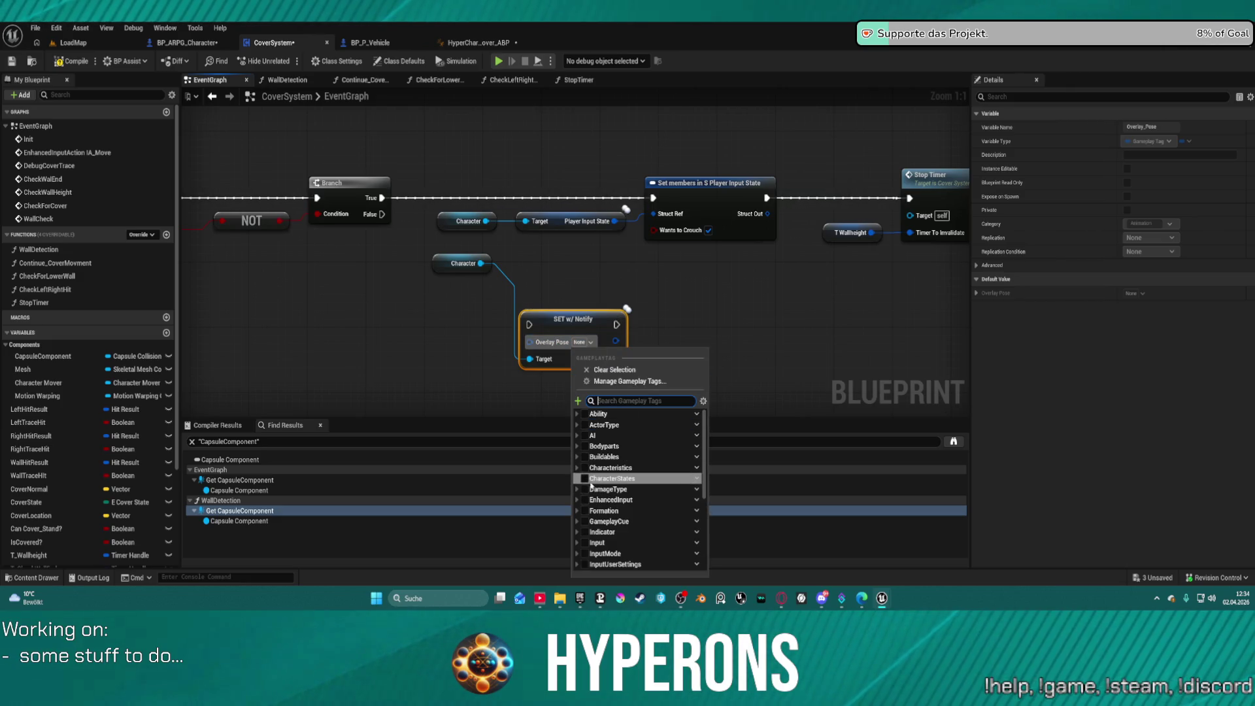
{"action": "left_click", "coordinate": [577, 479]}
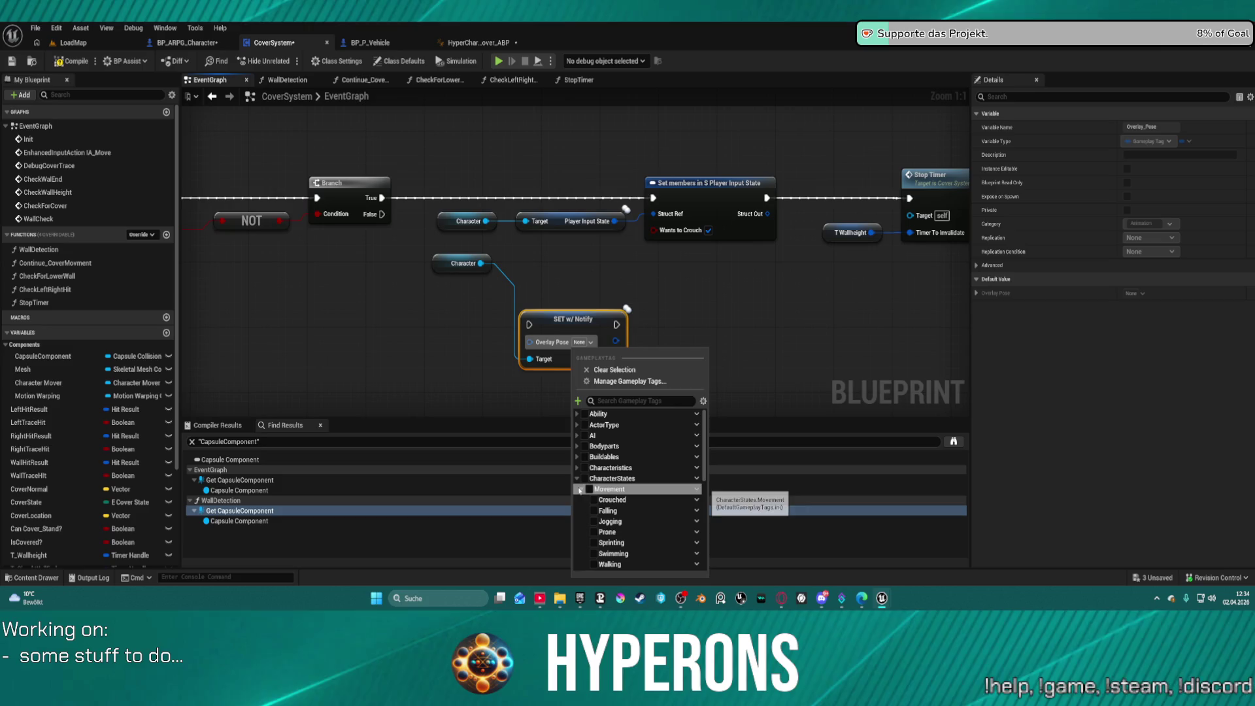
{"action": "scroll", "coordinate": [641, 458], "scroll_direction": "down", "scroll_amount": 3}
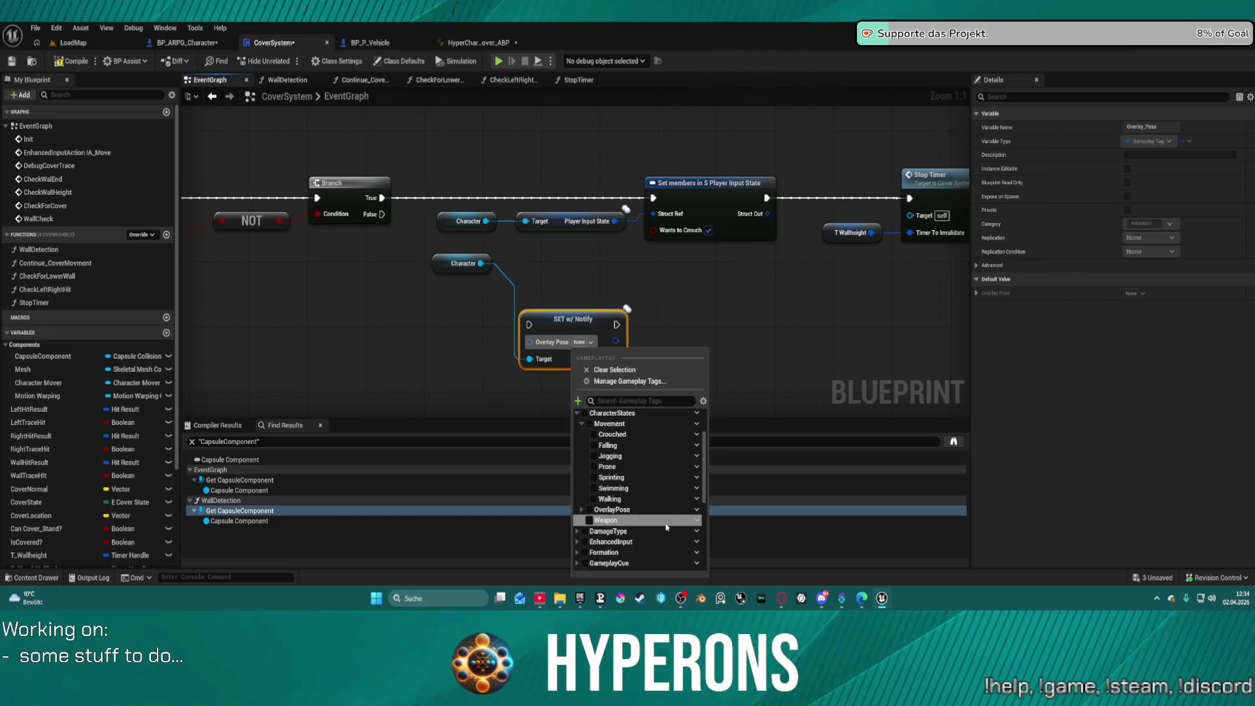
{"action": "scroll", "coordinate": [647, 523], "scroll_direction": "down", "scroll_amount": 5}
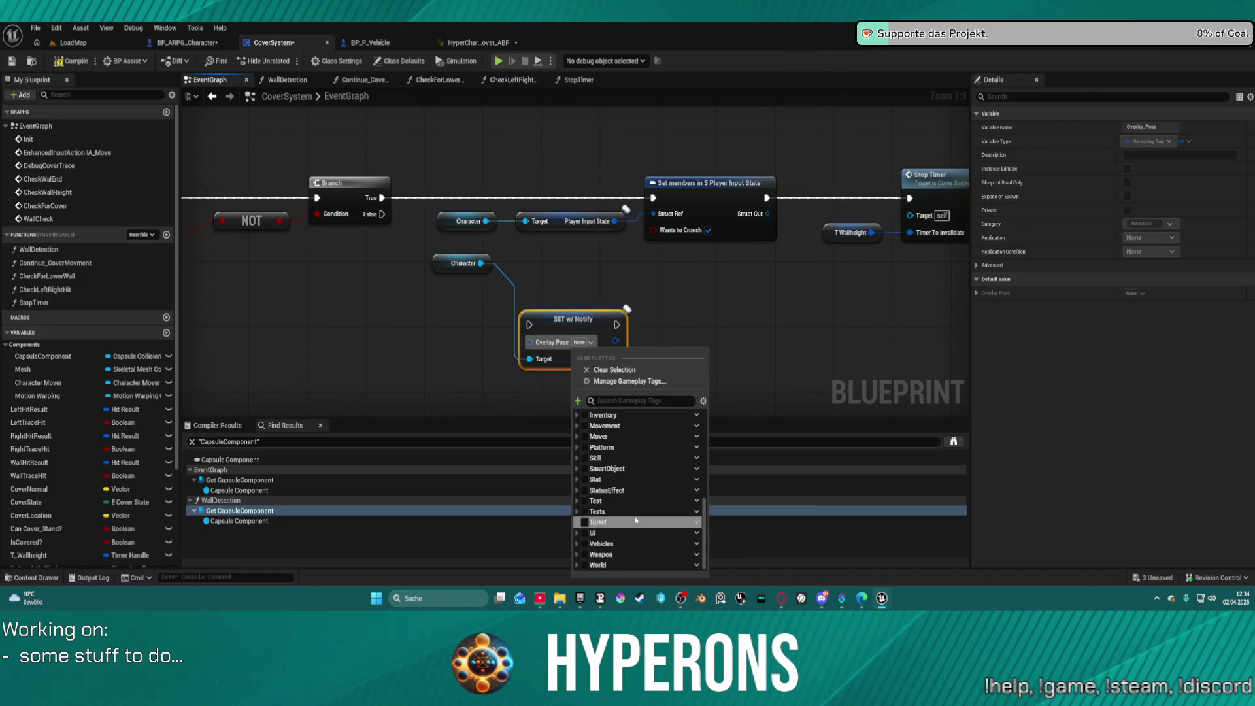
{"action": "left_click", "coordinate": [577, 426]}
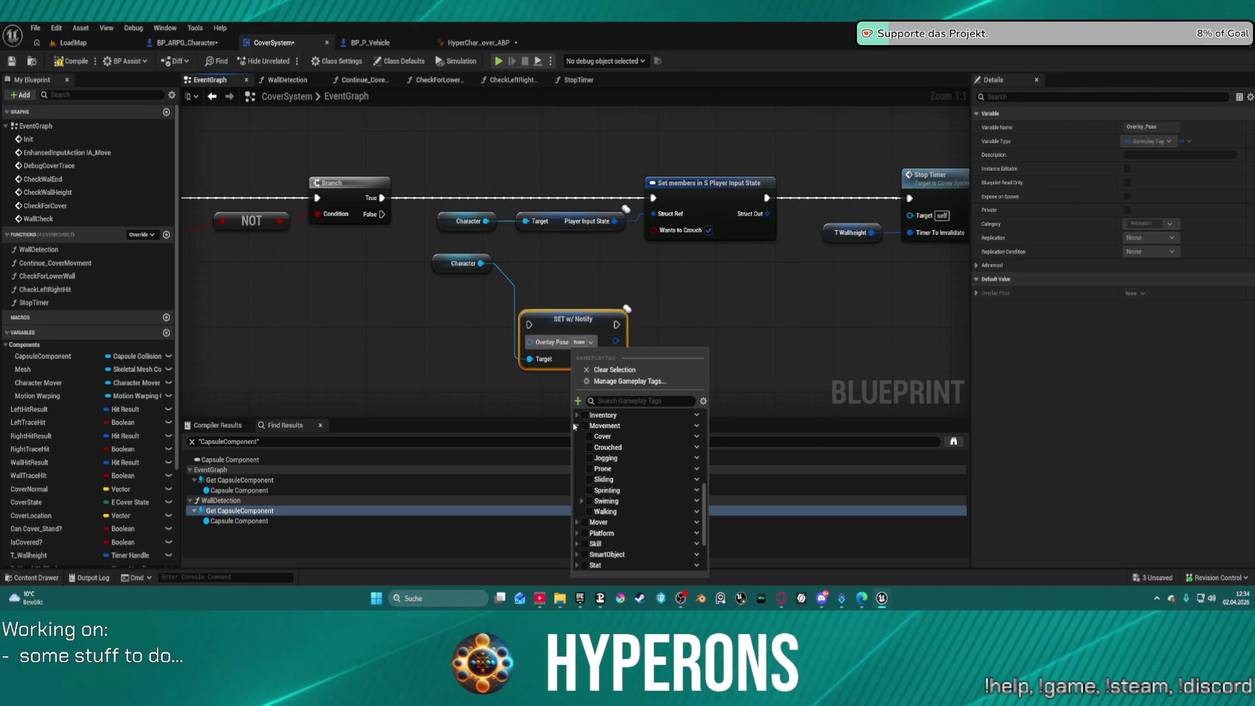
{"action": "scroll", "coordinate": [628, 458], "scroll_direction": "up", "scroll_amount": 2}
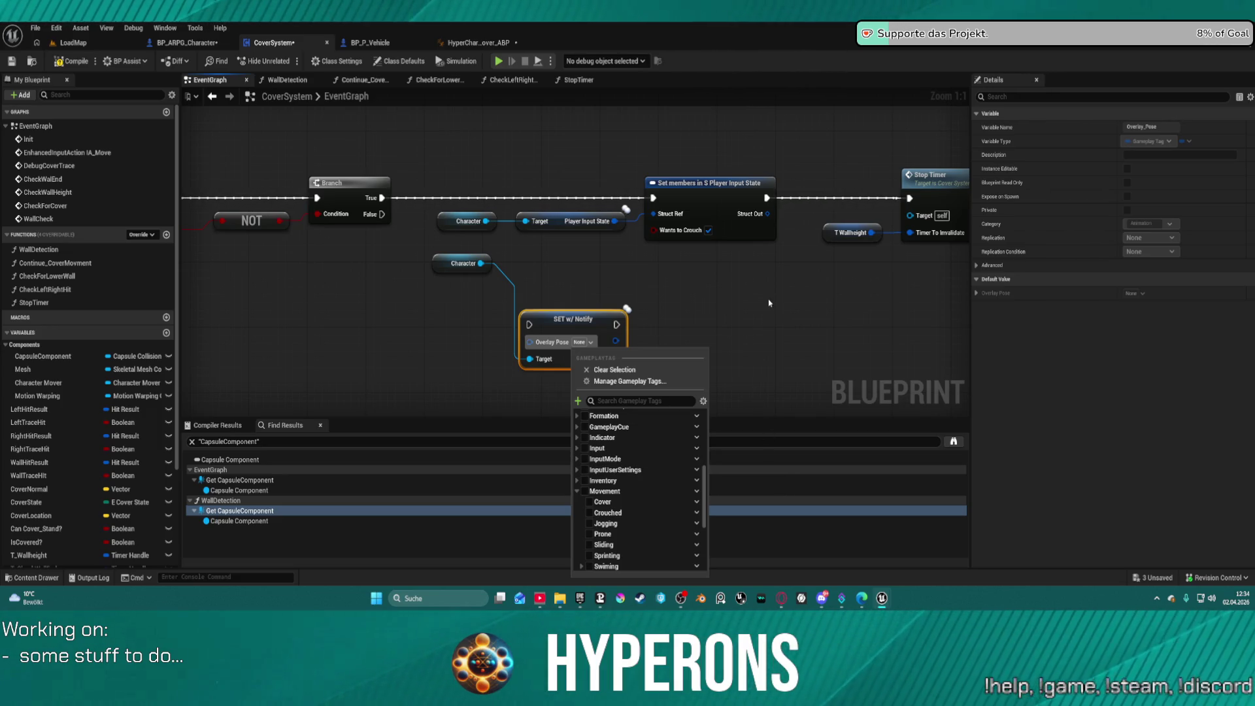
{"action": "left_click", "coordinate": [754, 325]}
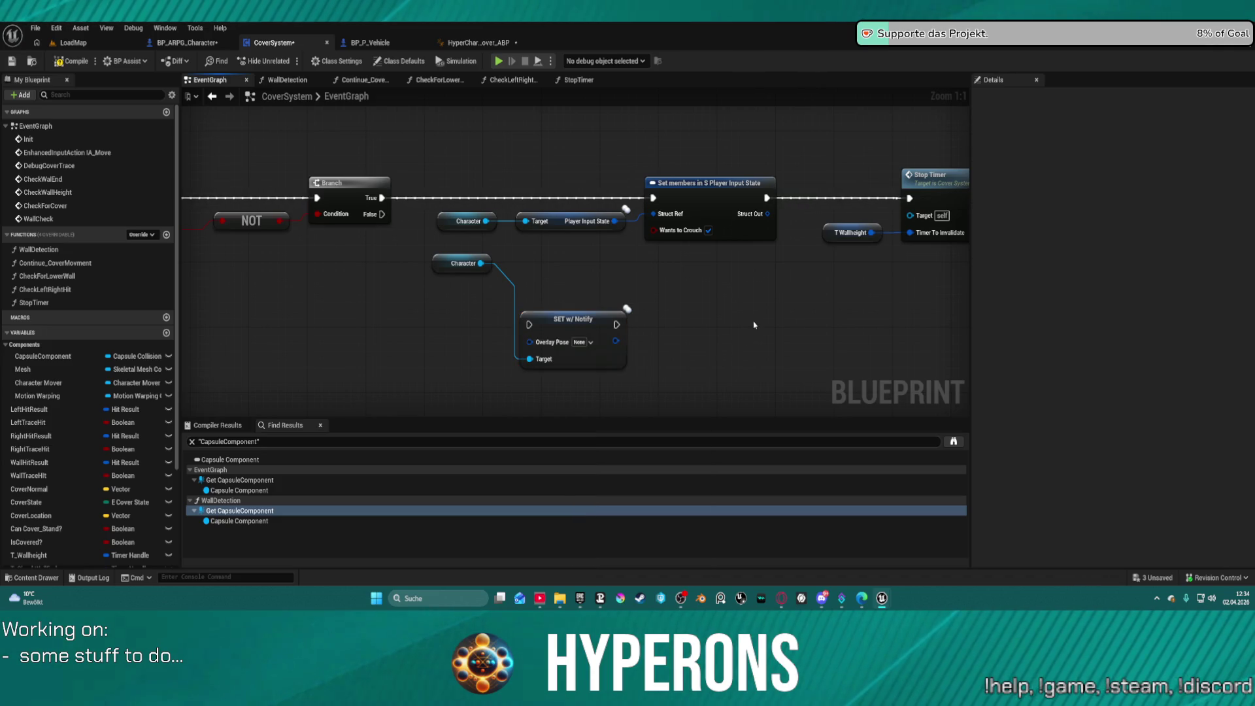
{"action": "left_click", "coordinate": [56, 27]}
Step: Dismiss the Edit menu and switch back to the HyperCharacter_Mover_ABP animation blueprint
{"action": "left_click", "coordinate": [92, 159]}
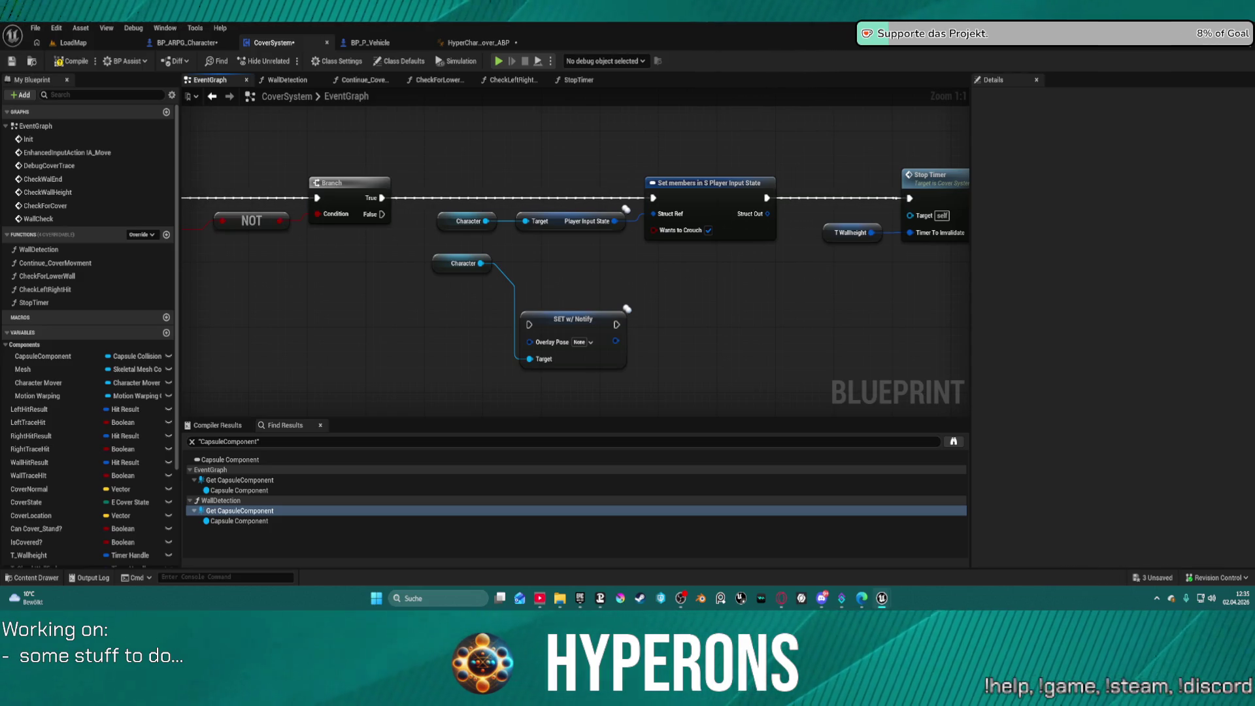
{"action": "left_click", "coordinate": [447, 43]}
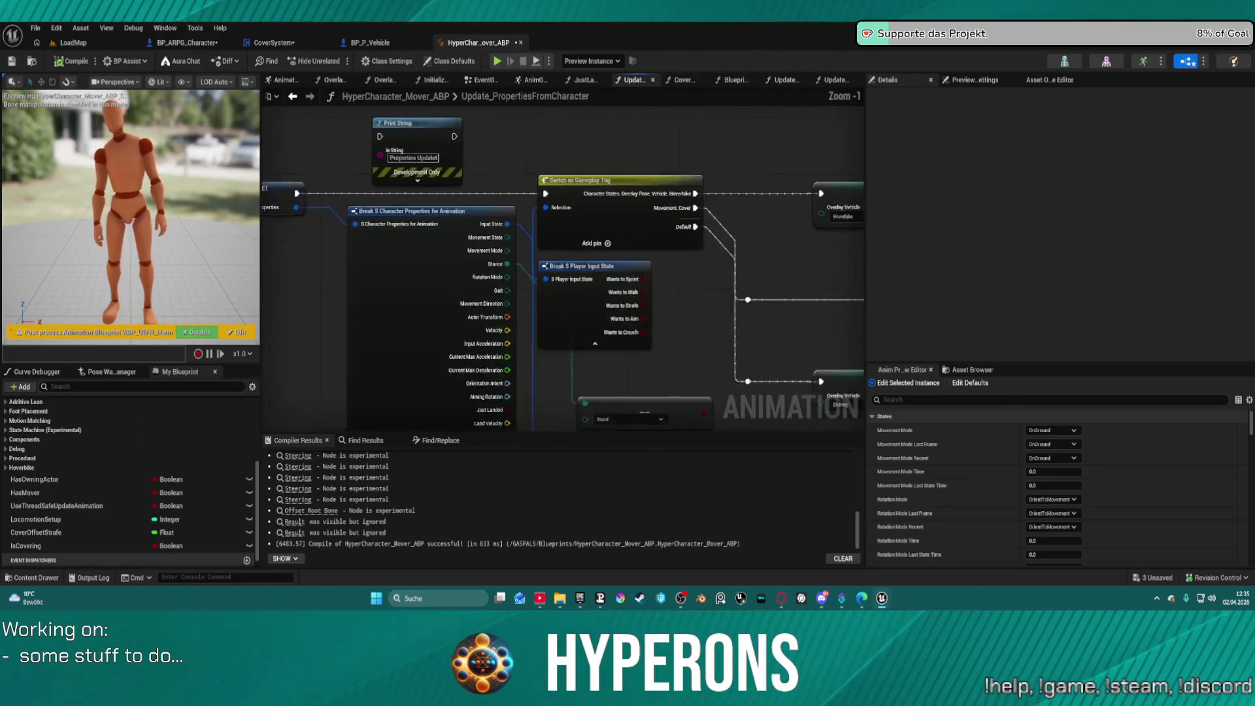
Step: Change the Switch on Gameplay Tag's second case tag to CharacterStates.Movement.Cover
{"action": "left_click", "coordinate": [456, 150]}
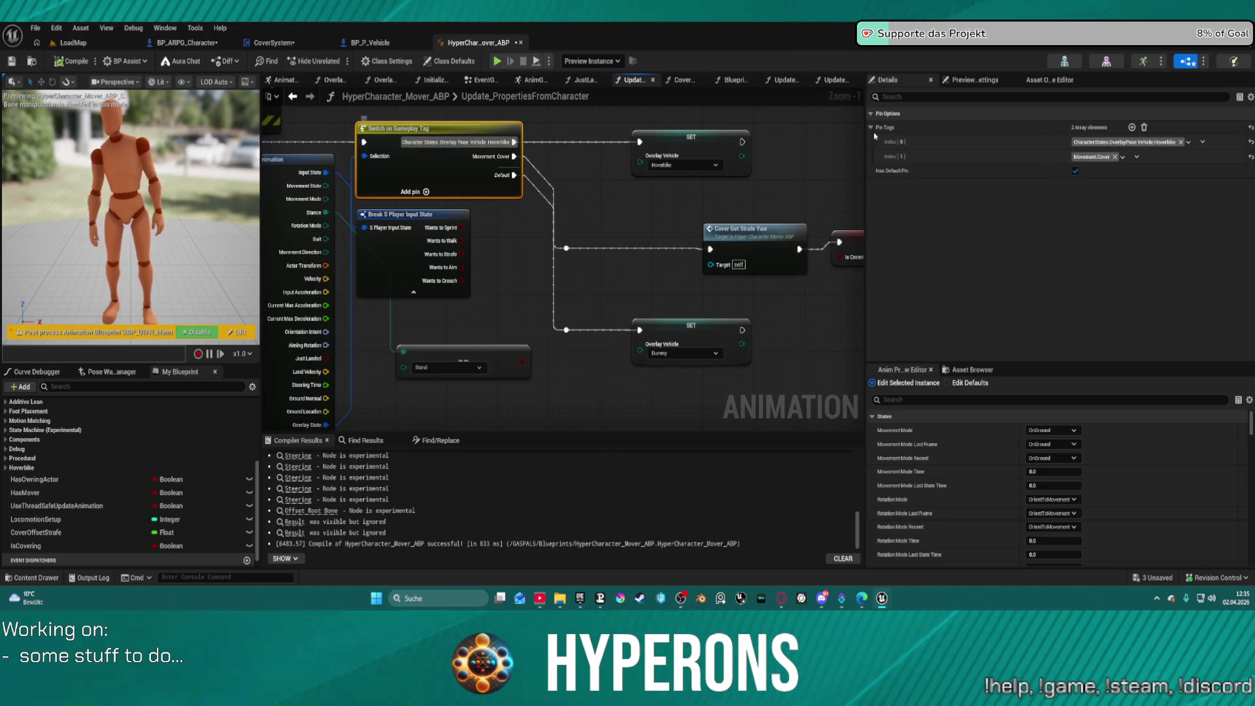
{"action": "right_click", "coordinate": [1005, 150], "text": "shift"}
{"action": "left_click", "coordinate": [980, 157], "text": "shift"}
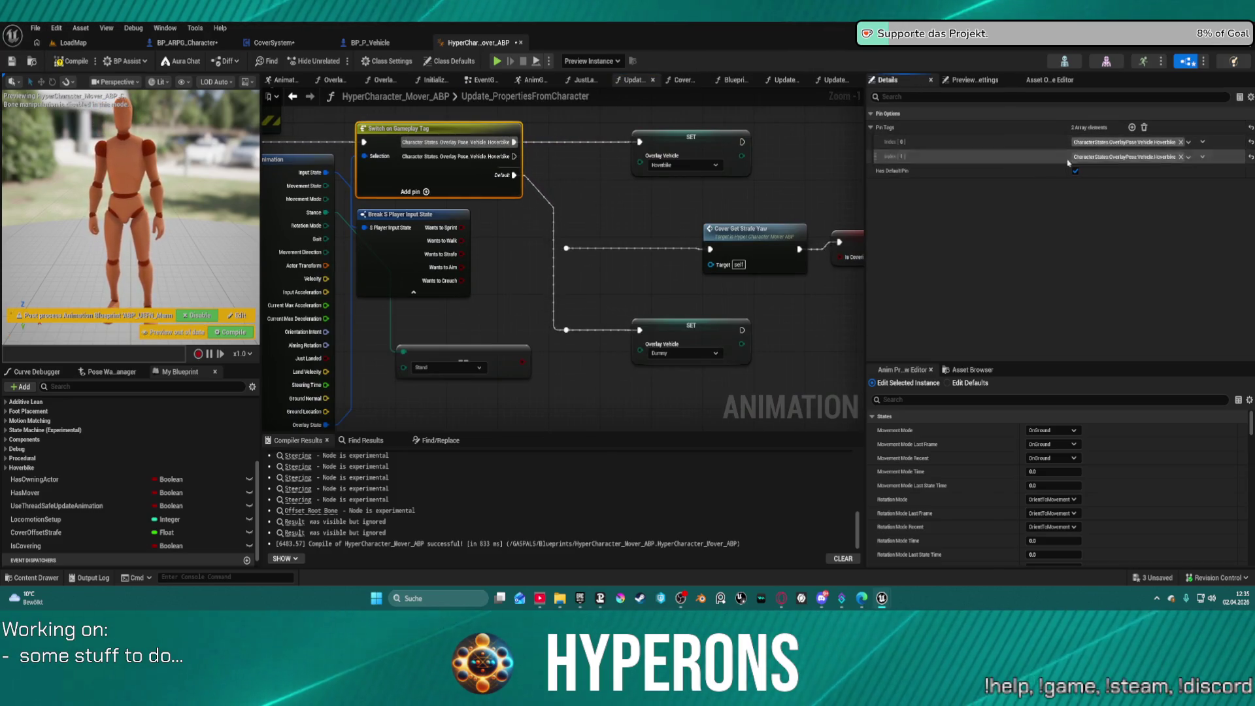
{"action": "left_click", "coordinate": [1189, 157]}
{"action": "scroll", "coordinate": [1105, 301], "scroll_direction": "up", "scroll_amount": 3}
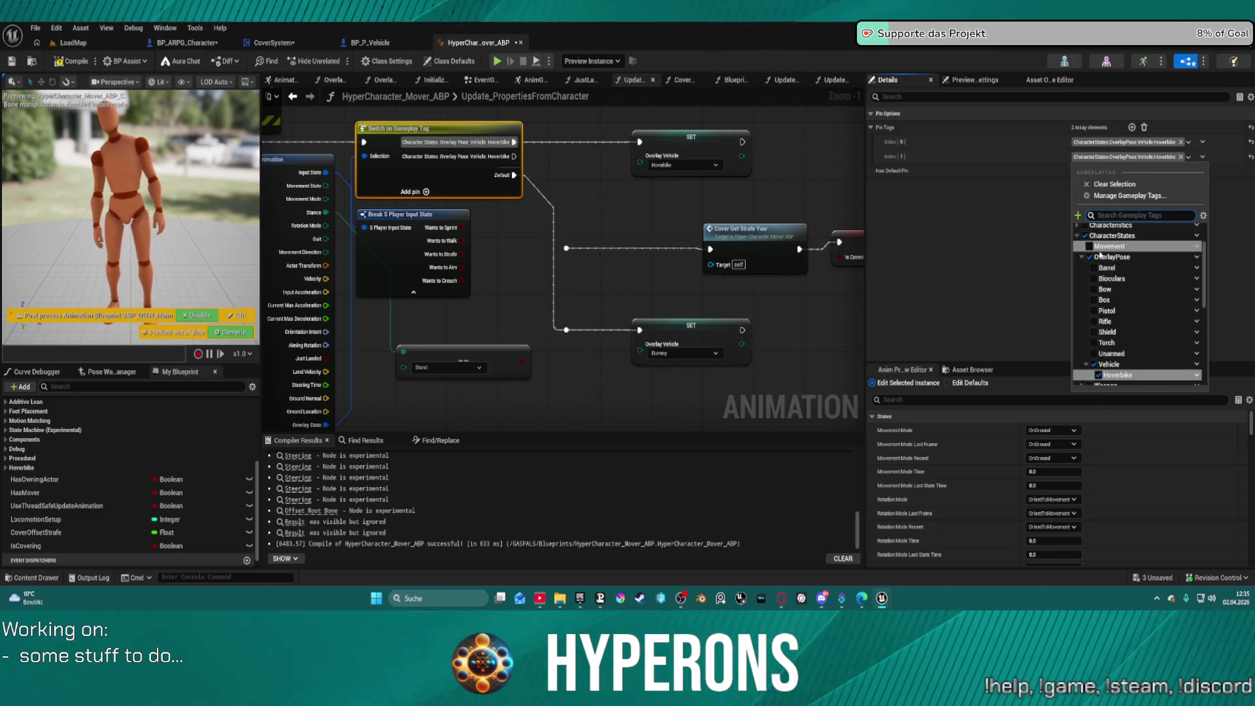
{"action": "left_click", "coordinate": [1082, 246]}
{"action": "left_click", "coordinate": [1095, 258]}
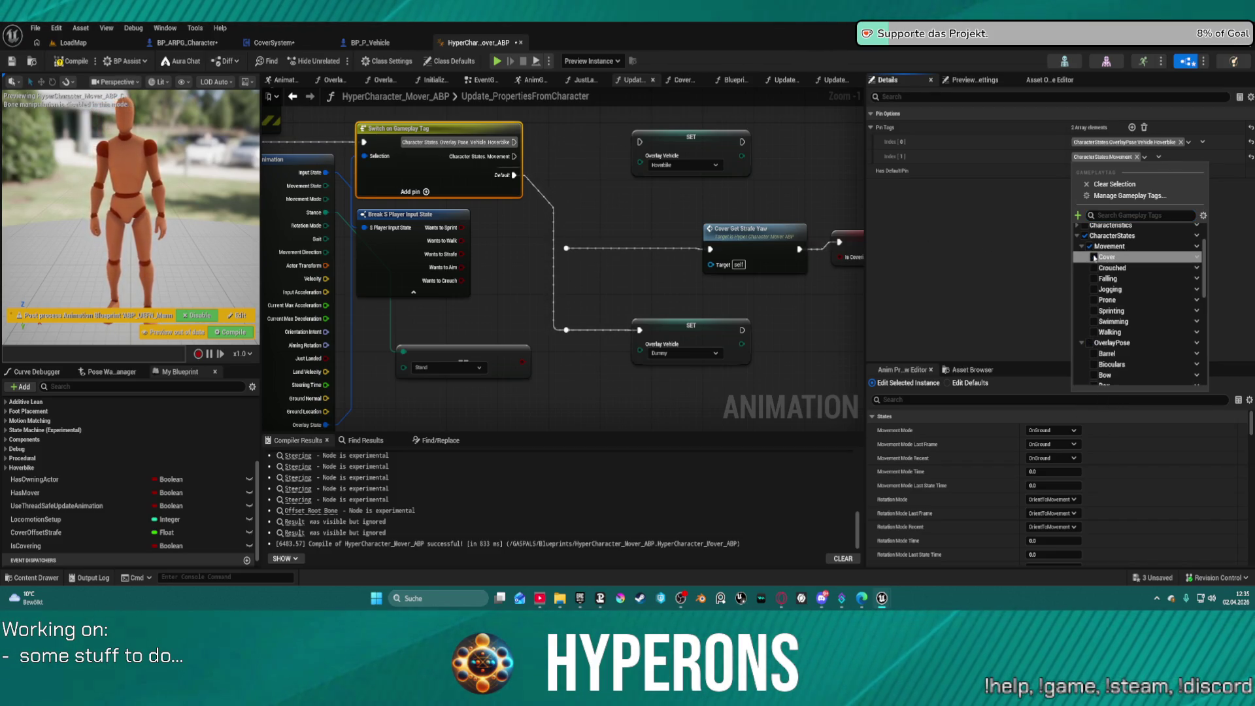
{"action": "left_click", "coordinate": [1095, 258]}
{"action": "left_click", "coordinate": [479, 166]}
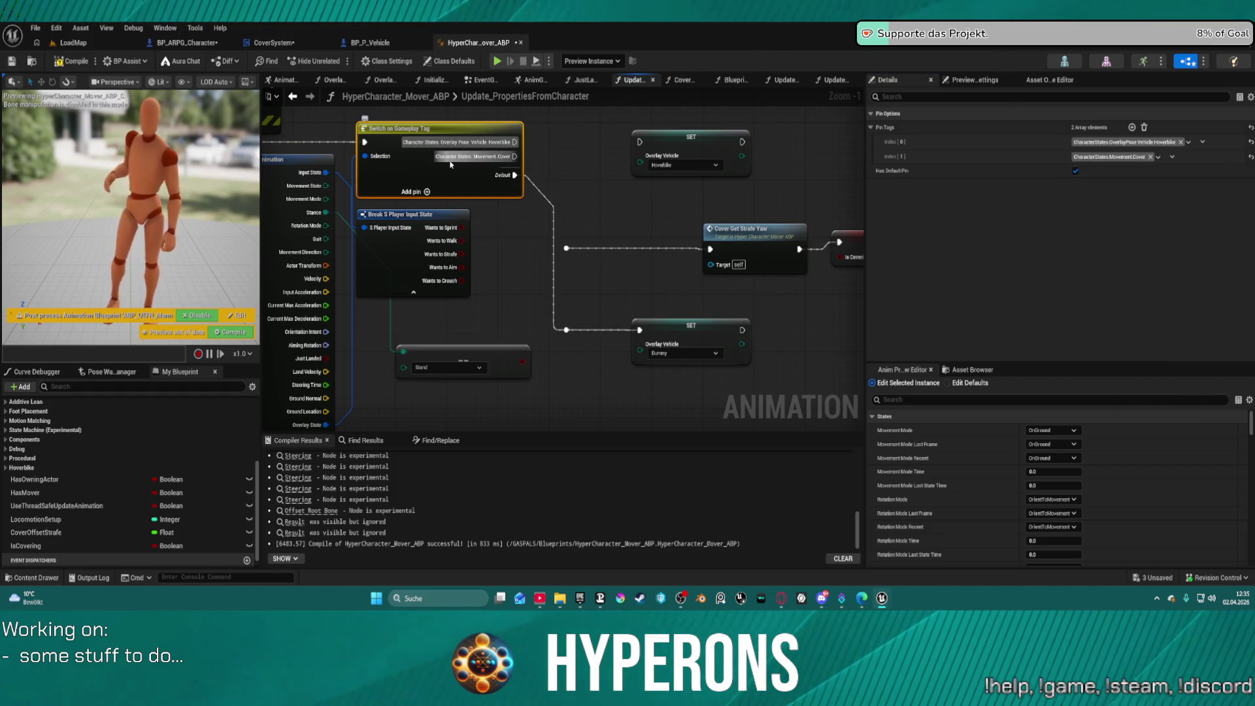
{"action": "left_click", "coordinate": [959, 160]}
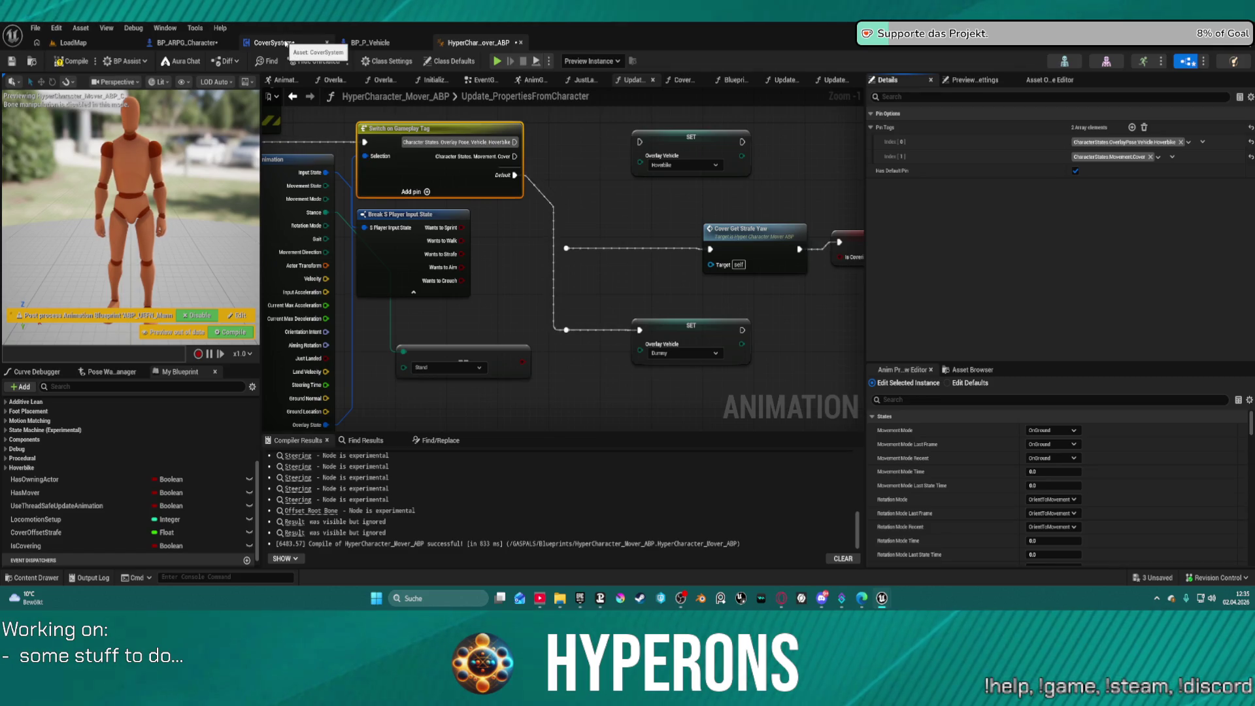
Step: Paste the Movement.Cover tag into CoverSystem's SET w/ Notify Overlay Pose node
{"action": "left_click", "coordinate": [288, 43]}
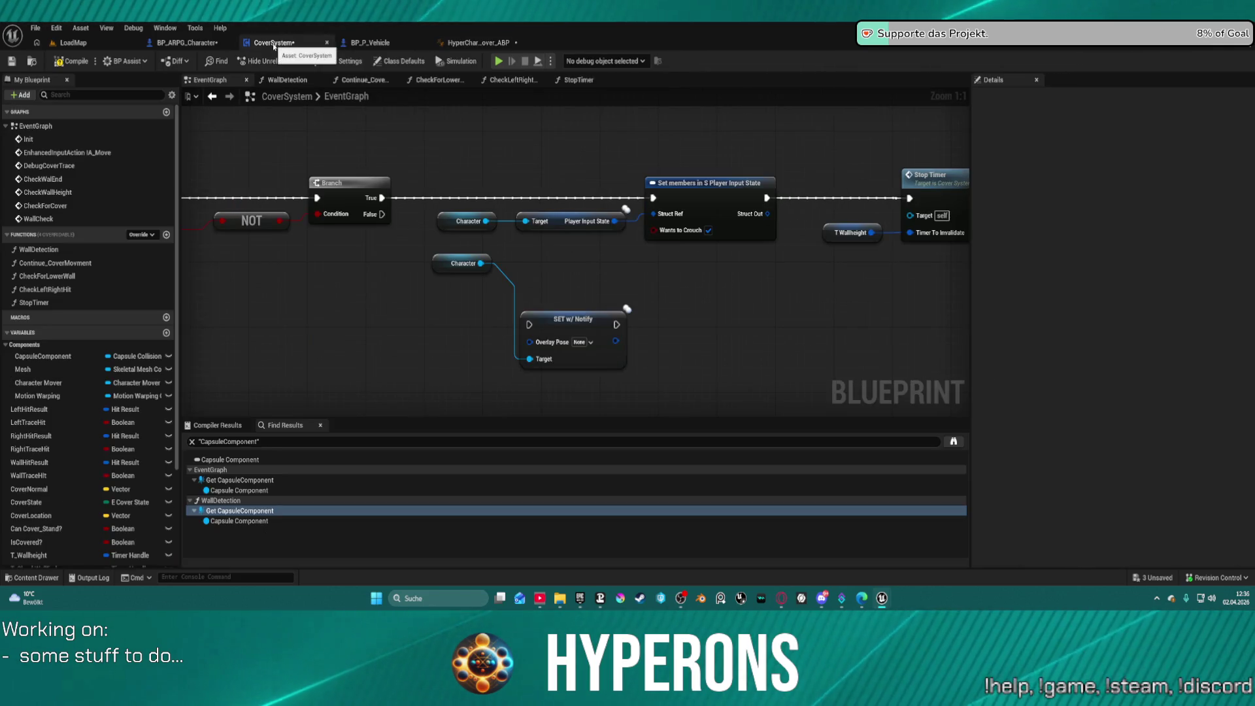
{"action": "left_click", "coordinate": [545, 331]}
{"action": "key", "text": "ctrl+v"}
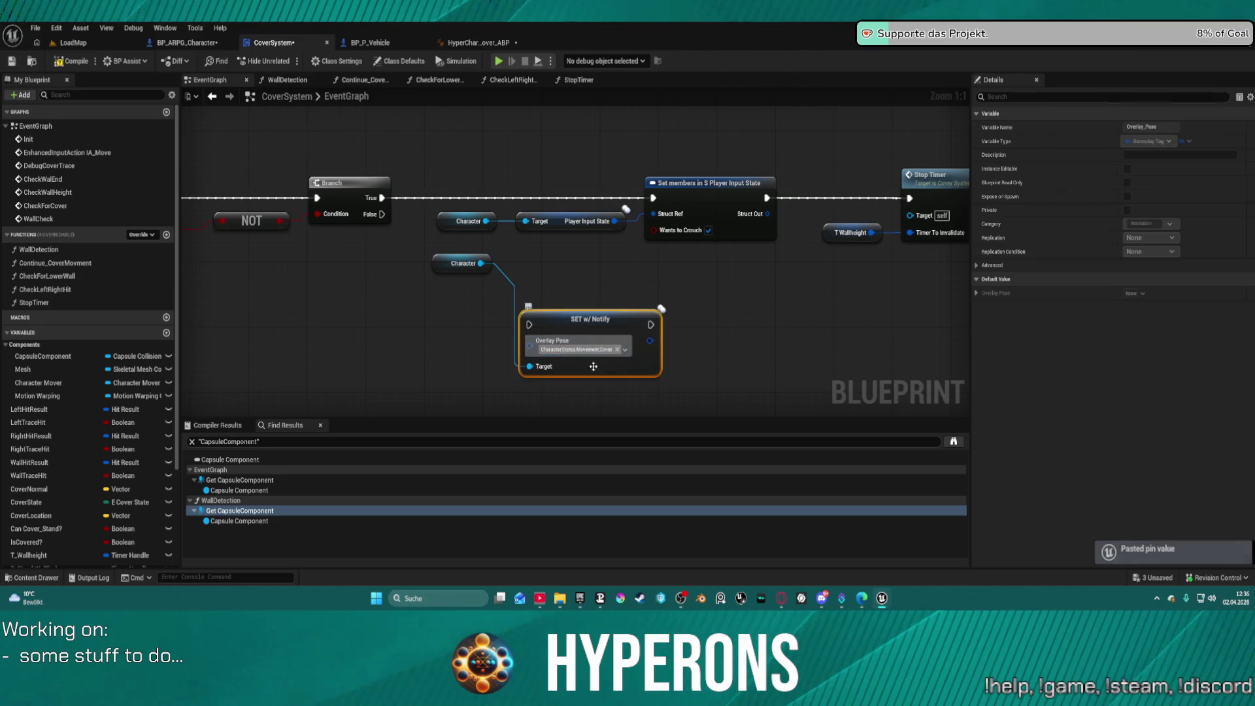
Step: Wire Branch True through the Overlay Pose SET into Set members, then switch to BP_ARPG_Character
{"action": "left_click_drag", "start_coordinate": [529, 325], "coordinate": [383, 197]}
{"action": "mouse_move", "coordinate": [650, 325]}
{"action": "left_mouse_down"}
{"action": "mouse_move", "coordinate": [670, 226]}
{"action": "mouse_move", "coordinate": [654, 200]}
{"action": "left_mouse_up"}
{"action": "key", "text": "f"}
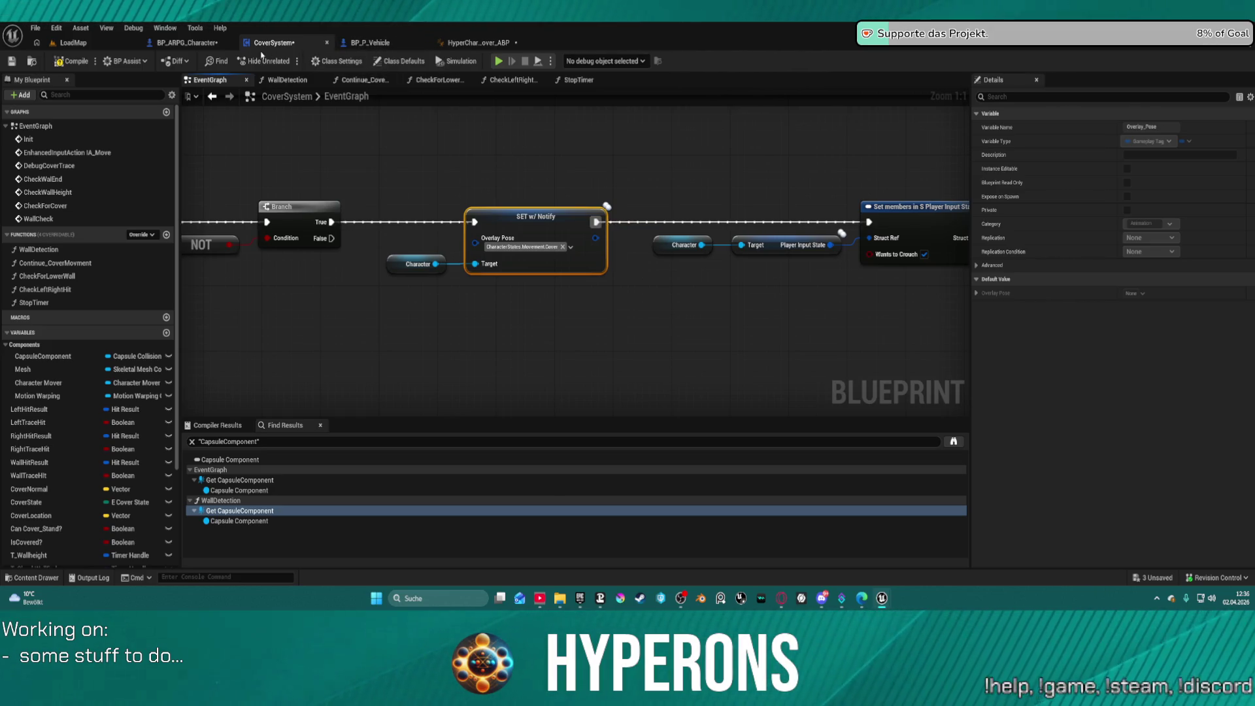
{"action": "left_click", "coordinate": [185, 46]}
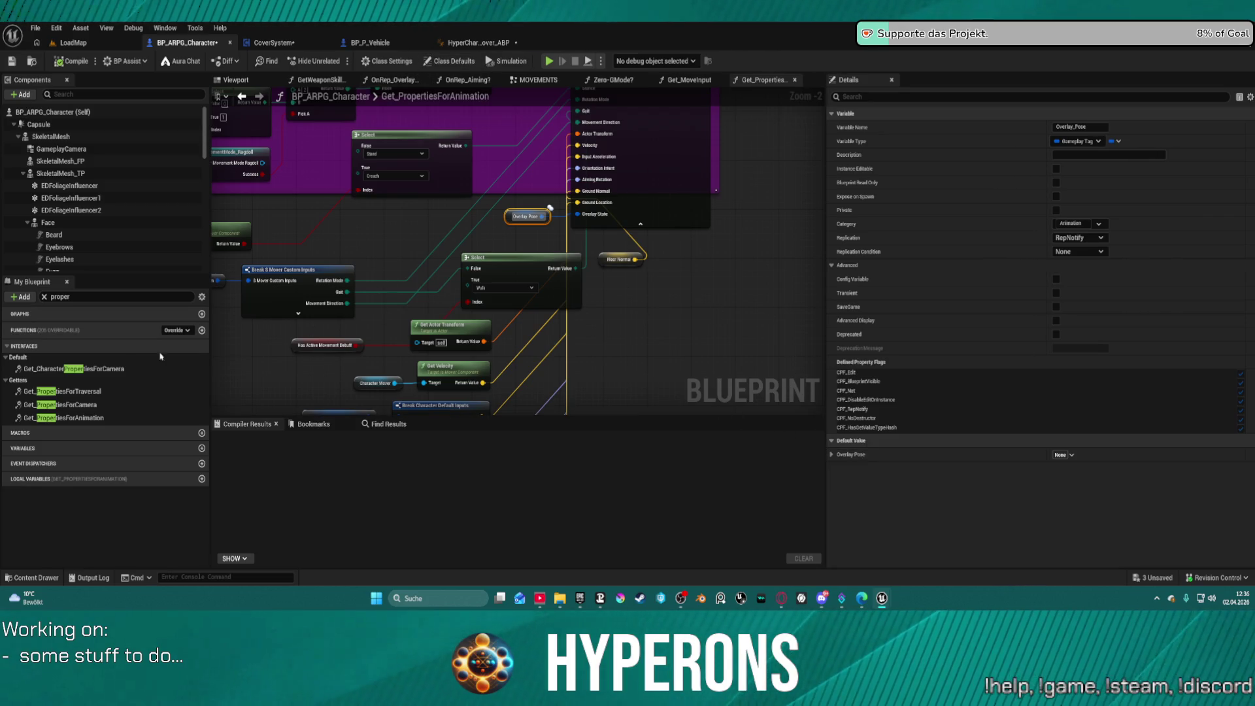
Step: Search BP_ARPG_Character for usages of the Overlay Pose variable
{"action": "left_click", "coordinate": [660, 293]}
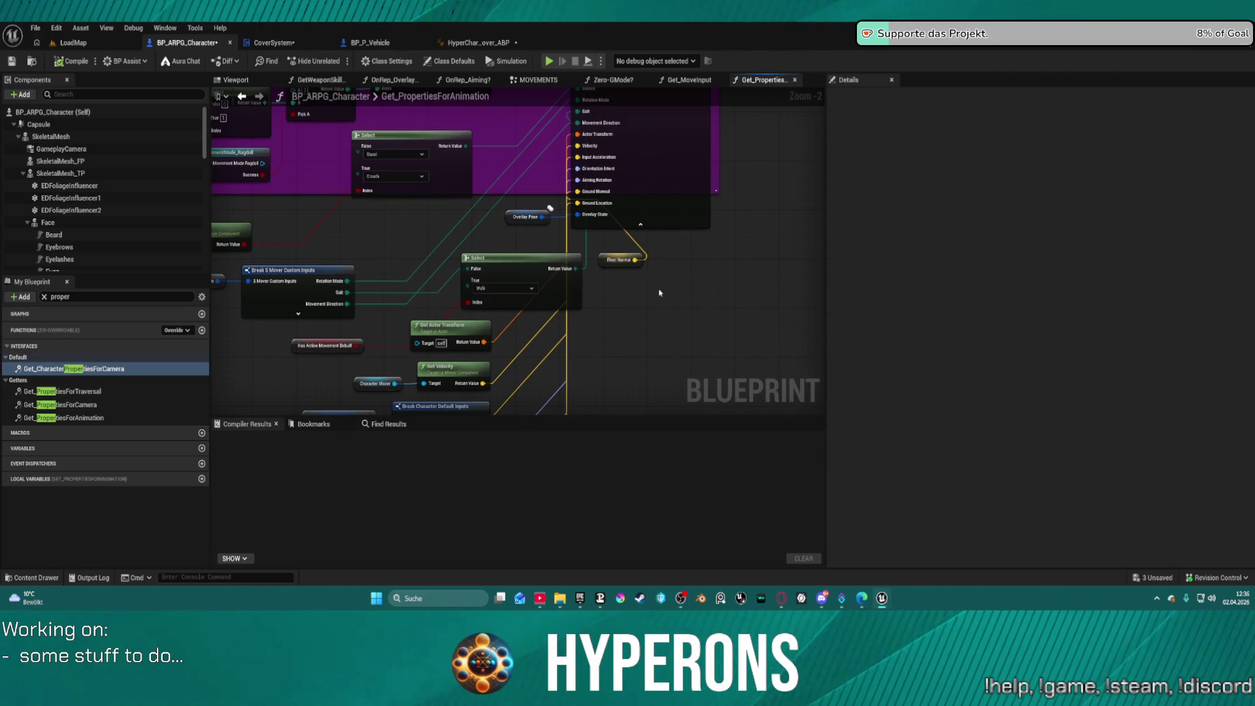
{"action": "left_click", "coordinate": [526, 216]}
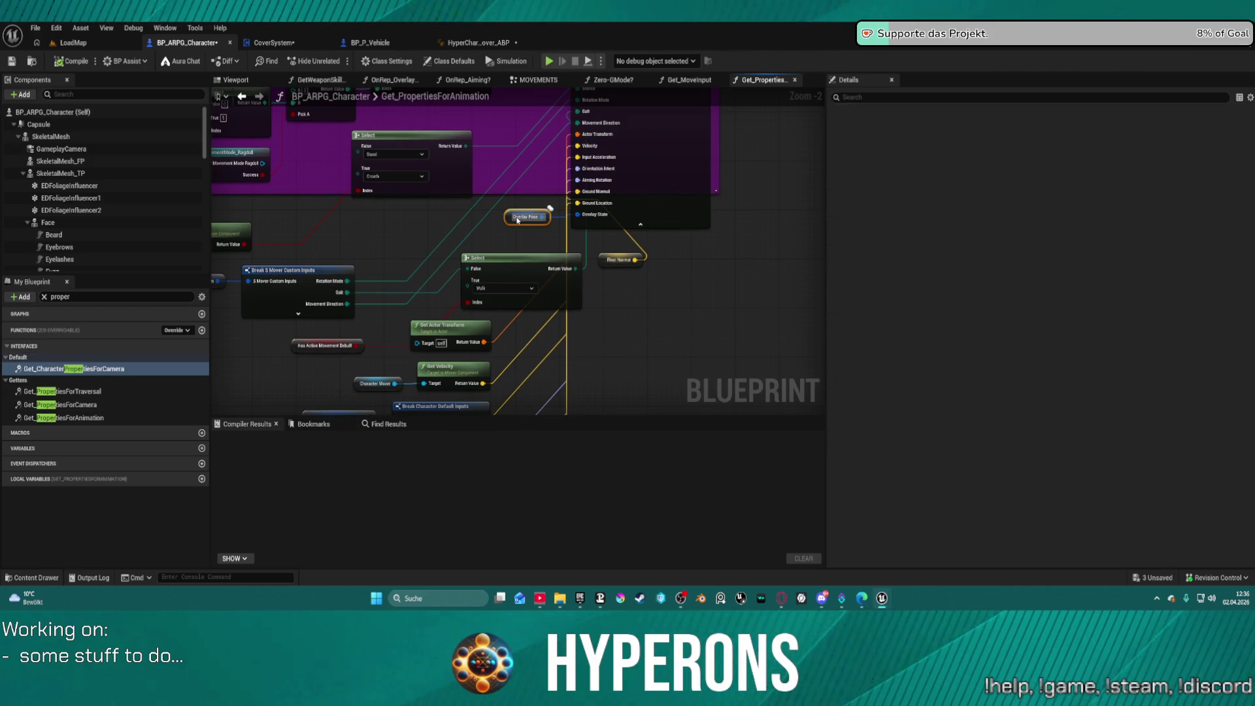
{"action": "left_click", "coordinate": [387, 423]}
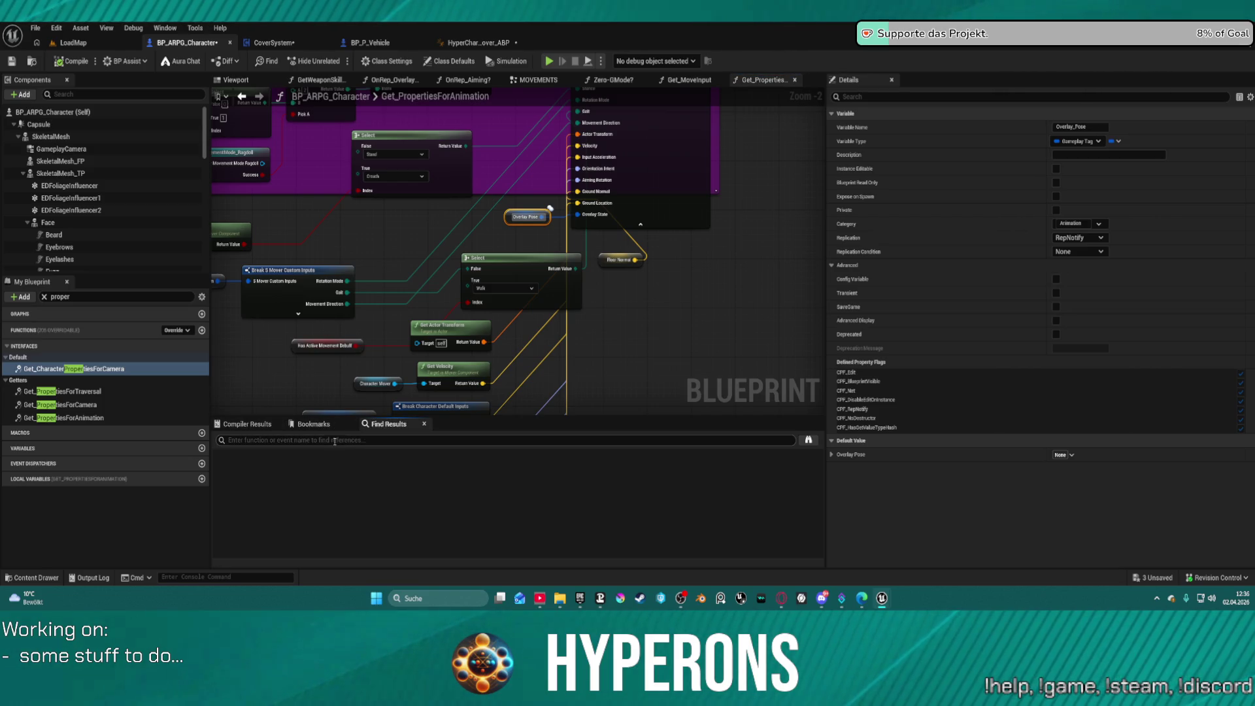
{"action": "type", "text": "overlay po"}
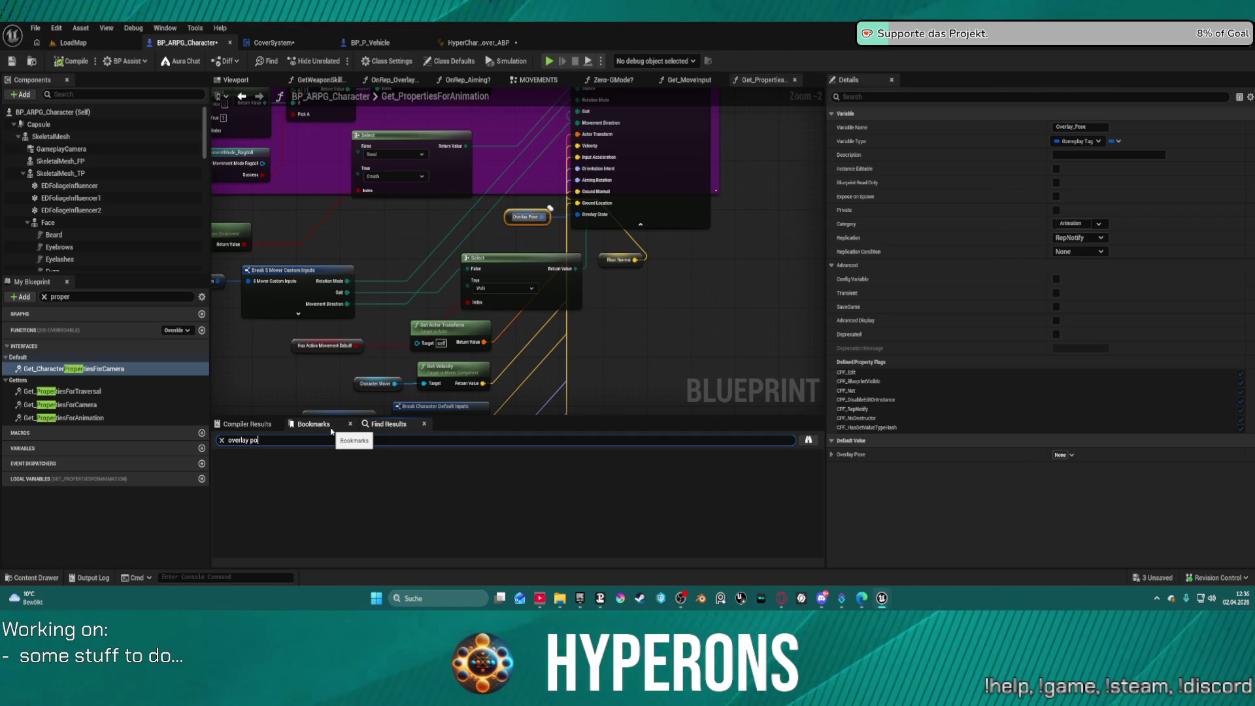
{"action": "type", "text": "se"}
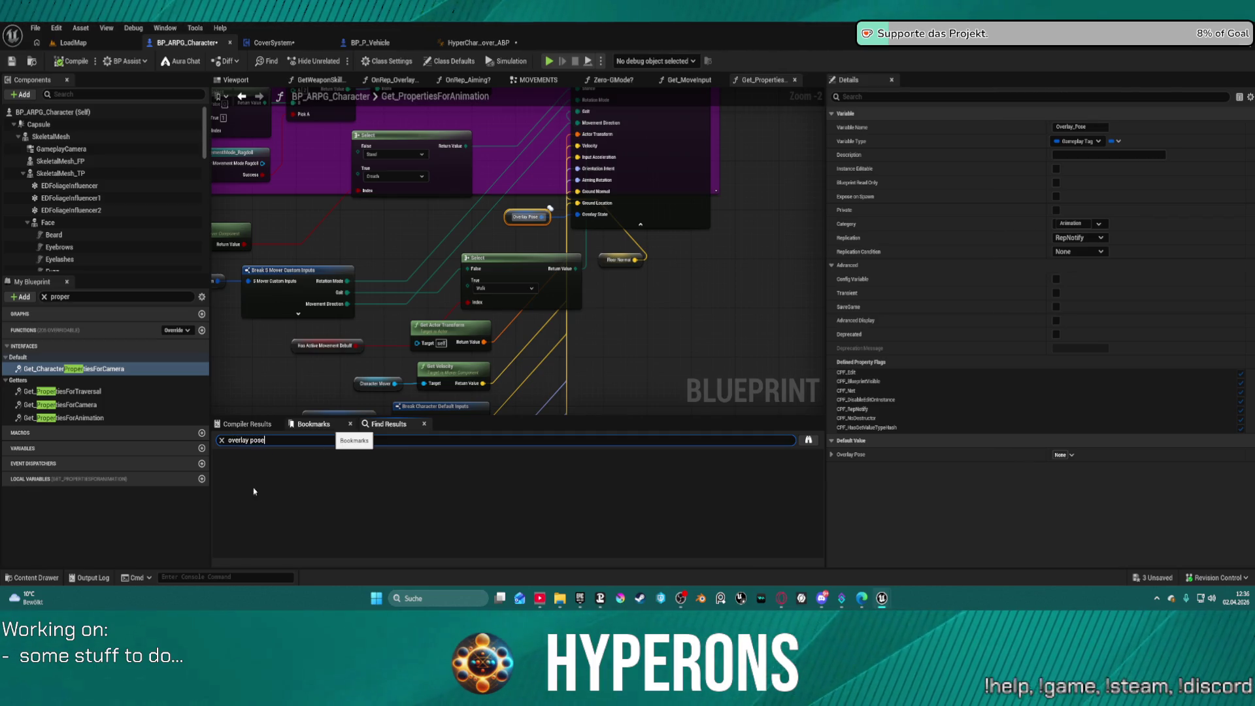
{"action": "key", "text": "Return"}
Step: Jump to the Get Overlay_Pose result in OnRep_Overlay_Pose and frame its tag switch cases
{"action": "left_click", "coordinate": [256, 489]}
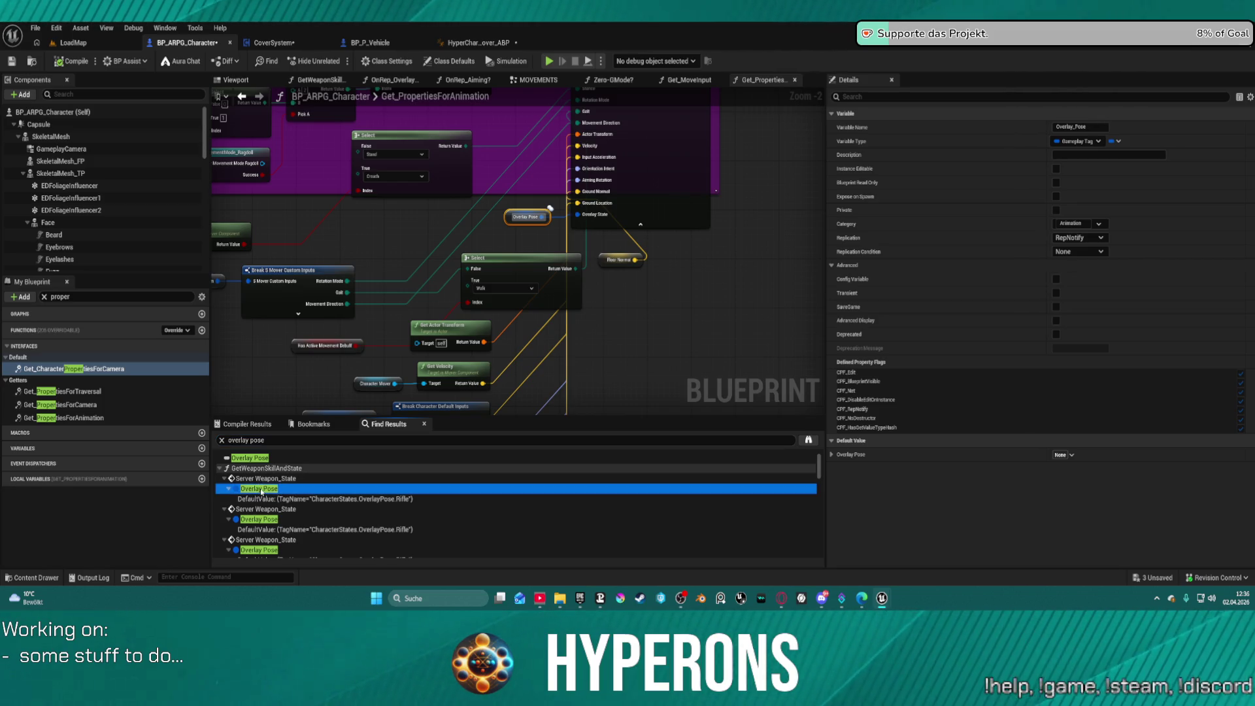
{"action": "scroll", "coordinate": [268, 500], "scroll_direction": "down", "scroll_amount": 2}
{"action": "scroll", "coordinate": [276, 509], "scroll_direction": "down", "scroll_amount": 5}
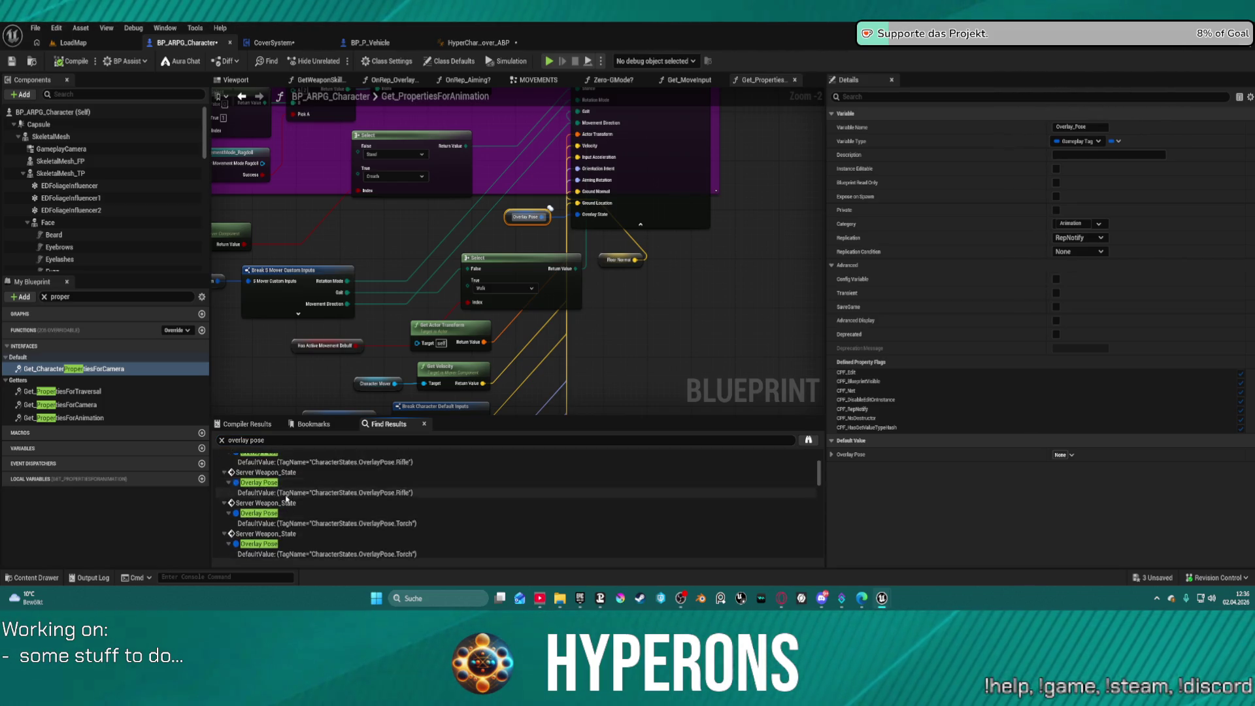
{"action": "scroll", "coordinate": [268, 514], "scroll_direction": "down", "scroll_amount": 3}
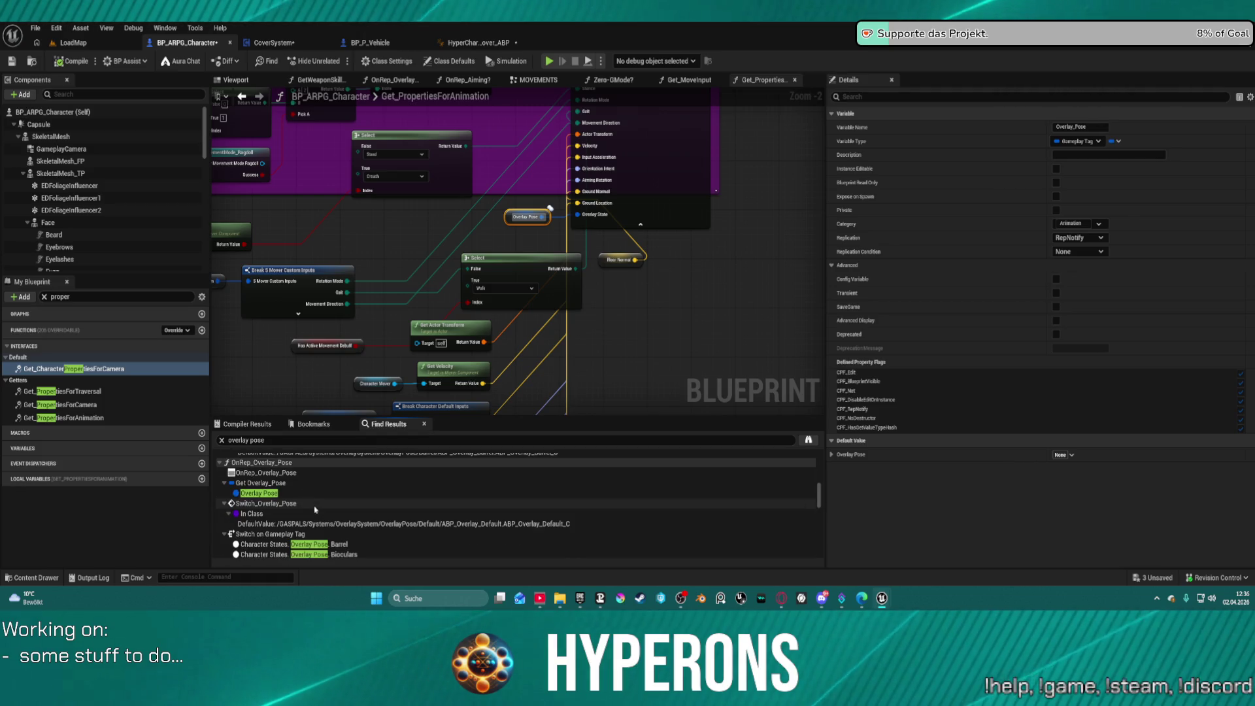
{"action": "left_click", "coordinate": [262, 485]}
{"action": "double_click", "coordinate": [261, 484]}
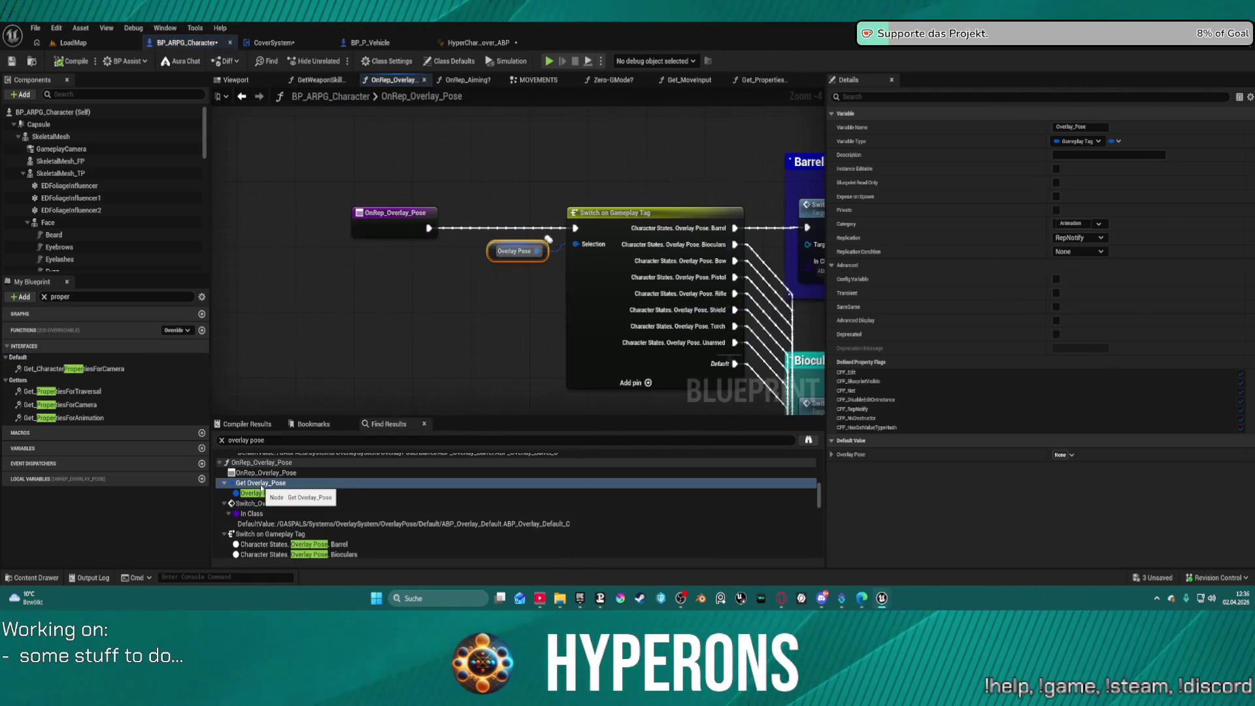
{"action": "scroll", "coordinate": [293, 279], "scroll_direction": "down", "scroll_amount": 2}
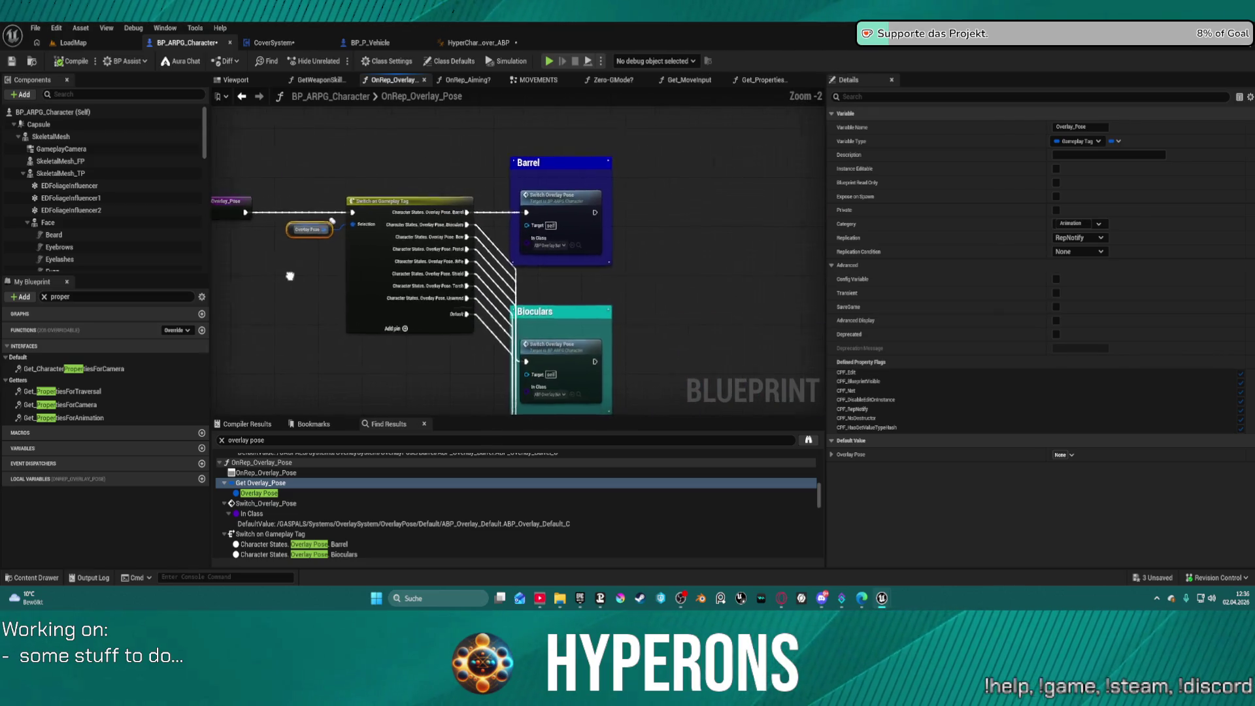
{"action": "left_click_drag", "start_coordinate": [293, 278], "coordinate": [411, 275]}
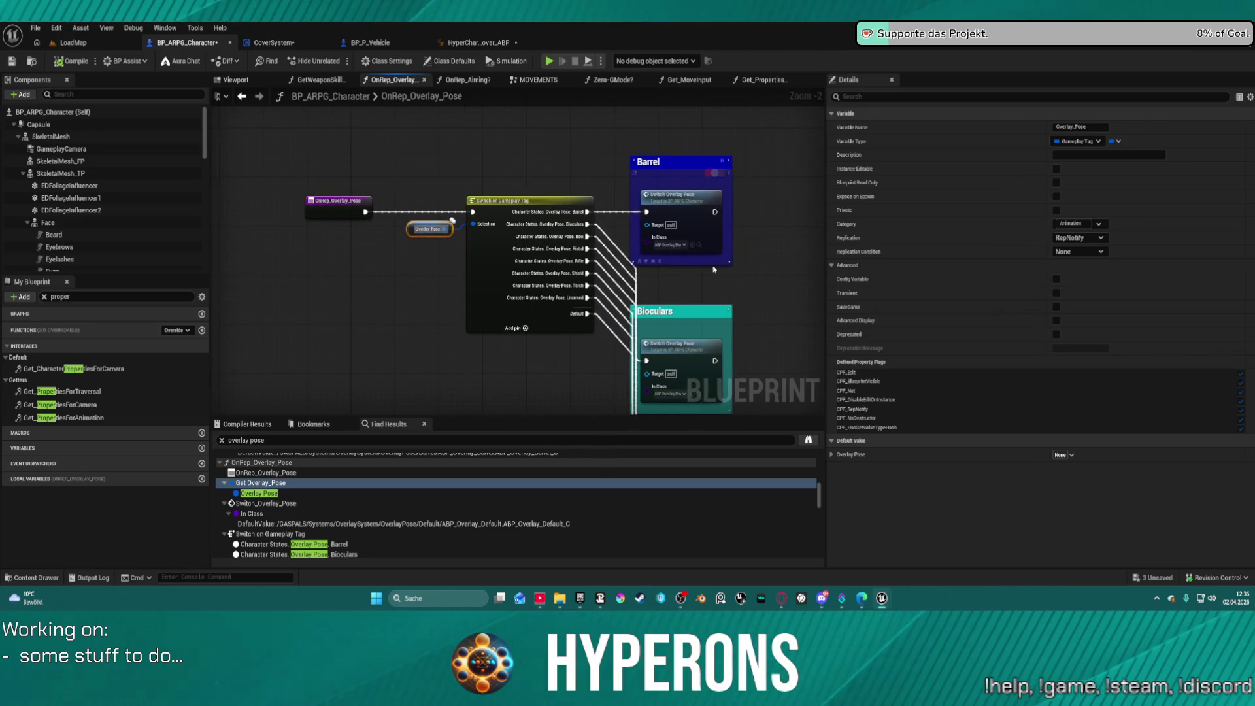
{"action": "left_click_drag", "start_coordinate": [714, 269], "coordinate": [605, 230]}
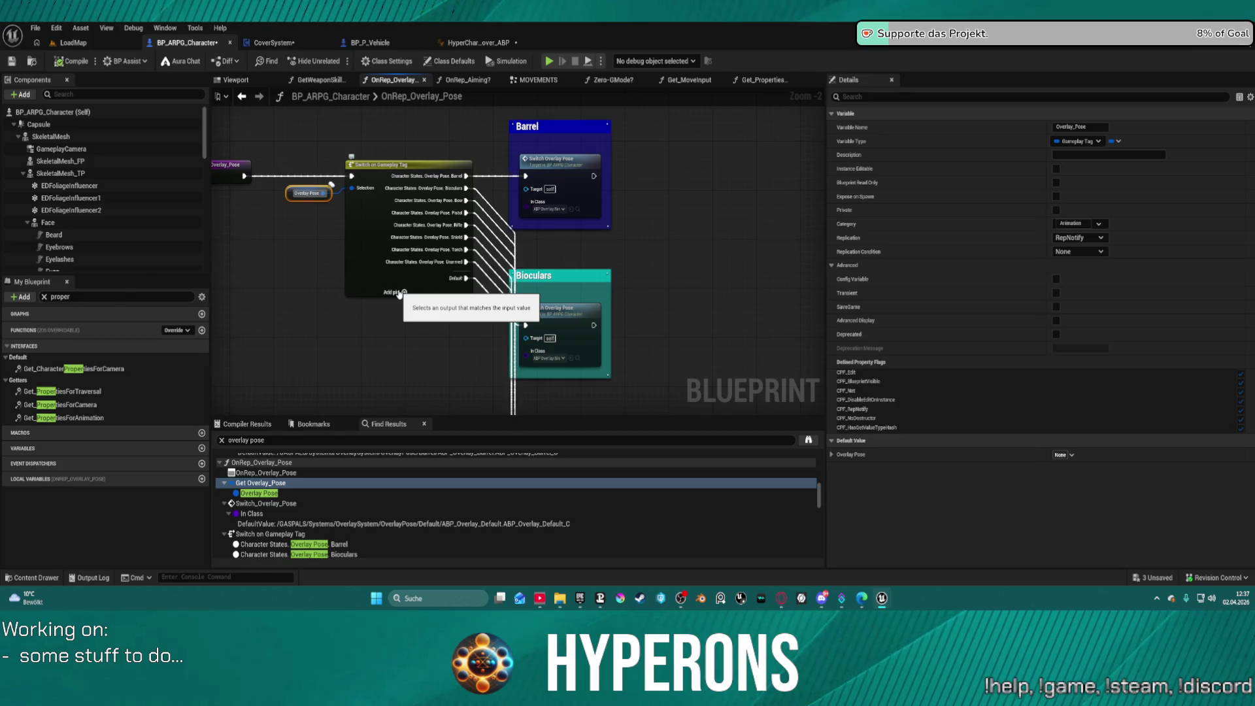
Step: Add a Movement.Cover case to the tag switch that runs a Print String printing 'Cover Pose'
{"action": "left_click", "coordinate": [397, 291]}
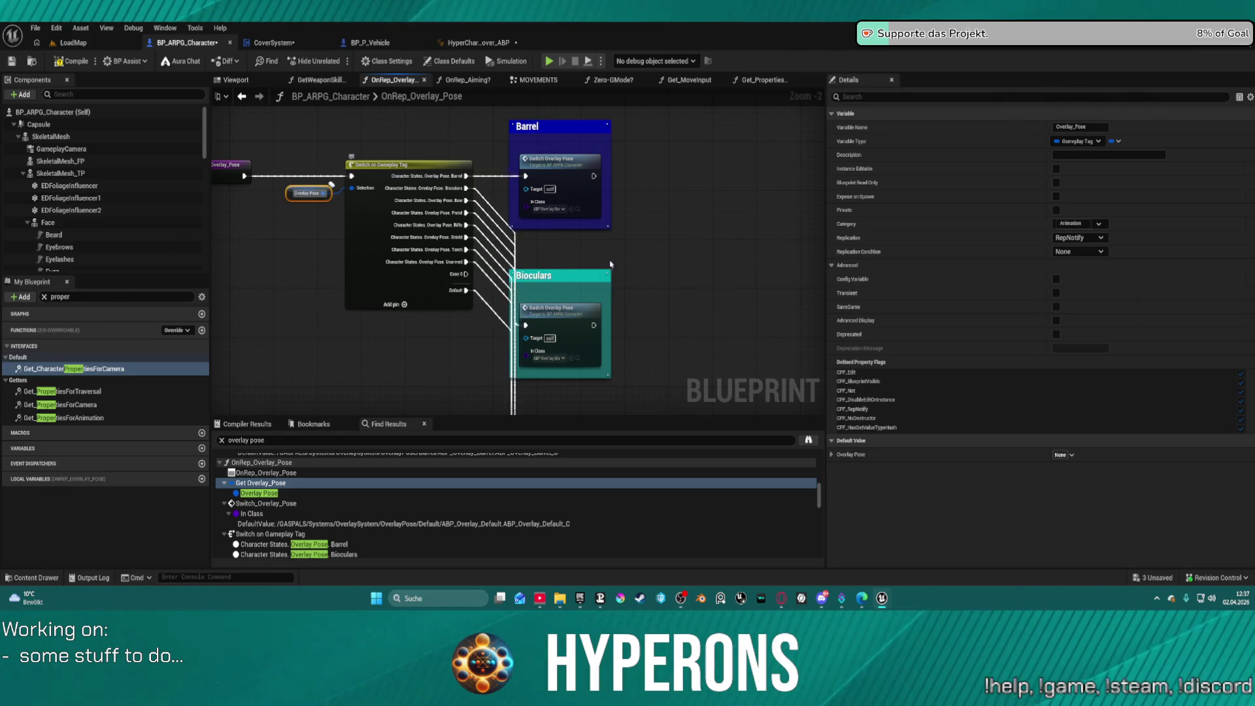
{"action": "left_click", "coordinate": [418, 177]}
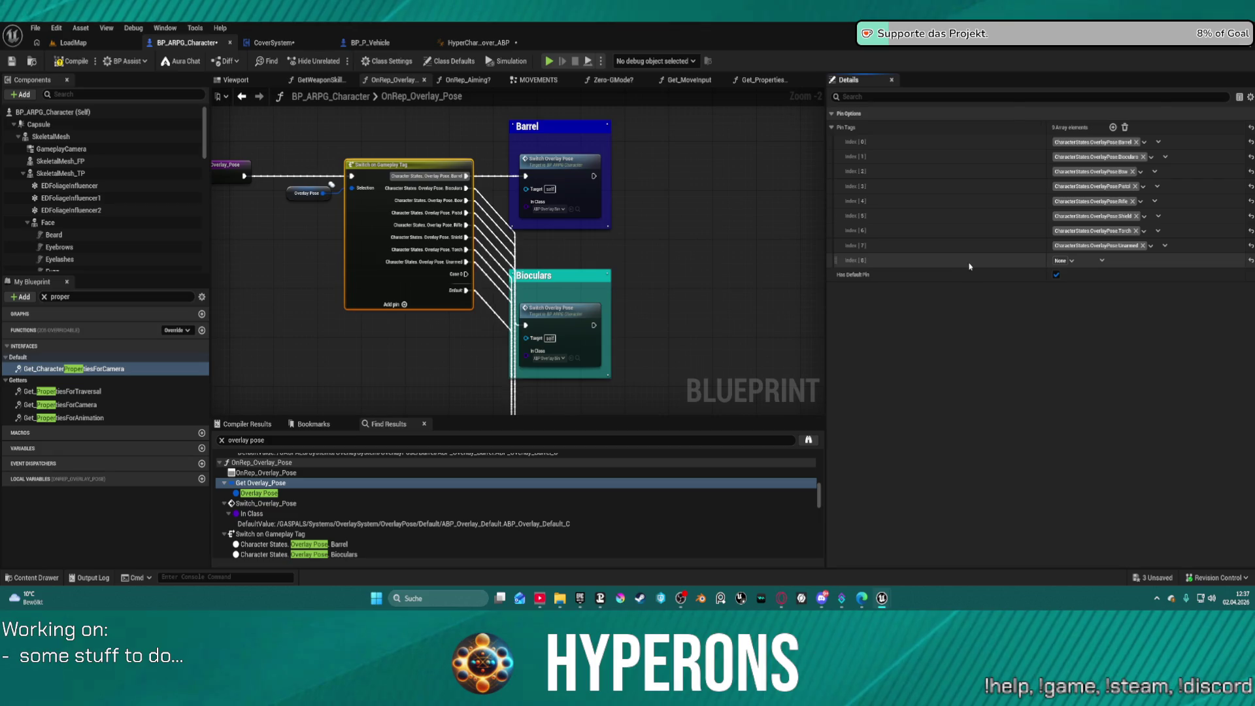
{"action": "key", "text": "ctrl+v"}
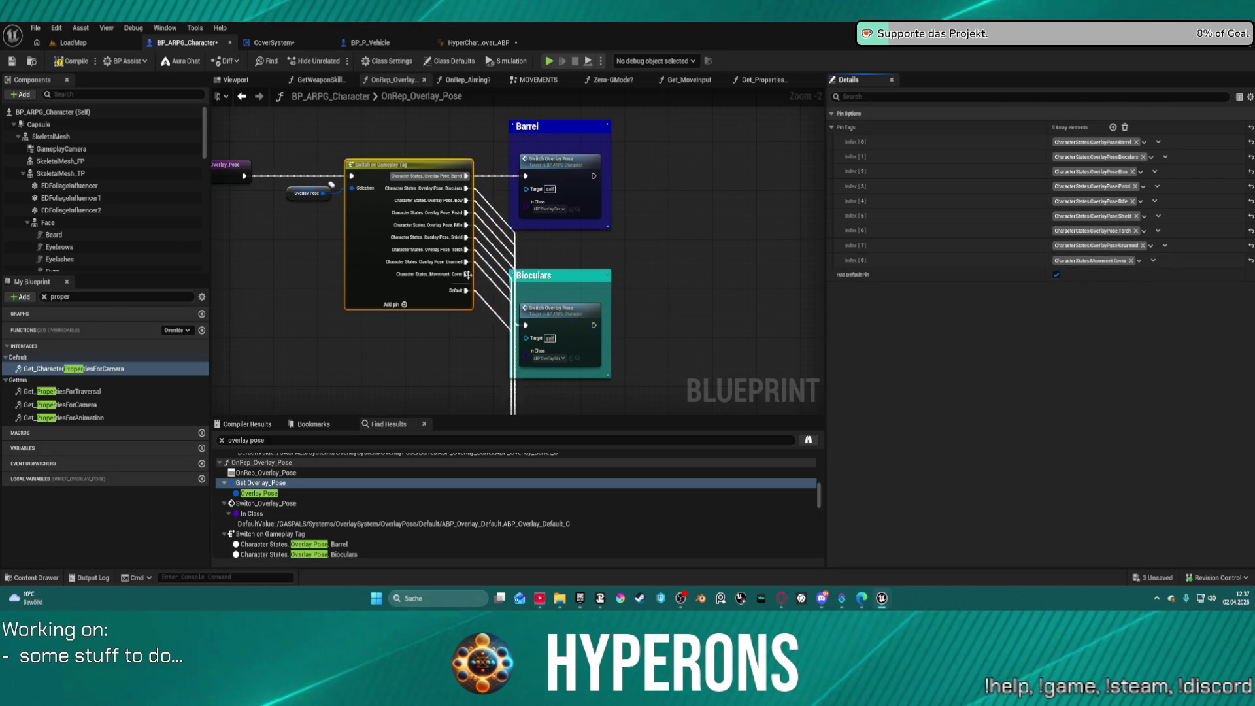
{"action": "mouse_move", "coordinate": [467, 275]}
{"action": "left_mouse_down"}
{"action": "mouse_move", "coordinate": [672, 269]}
{"action": "mouse_move", "coordinate": [666, 250]}
{"action": "left_mouse_up"}
{"action": "type", "text": "pr"}
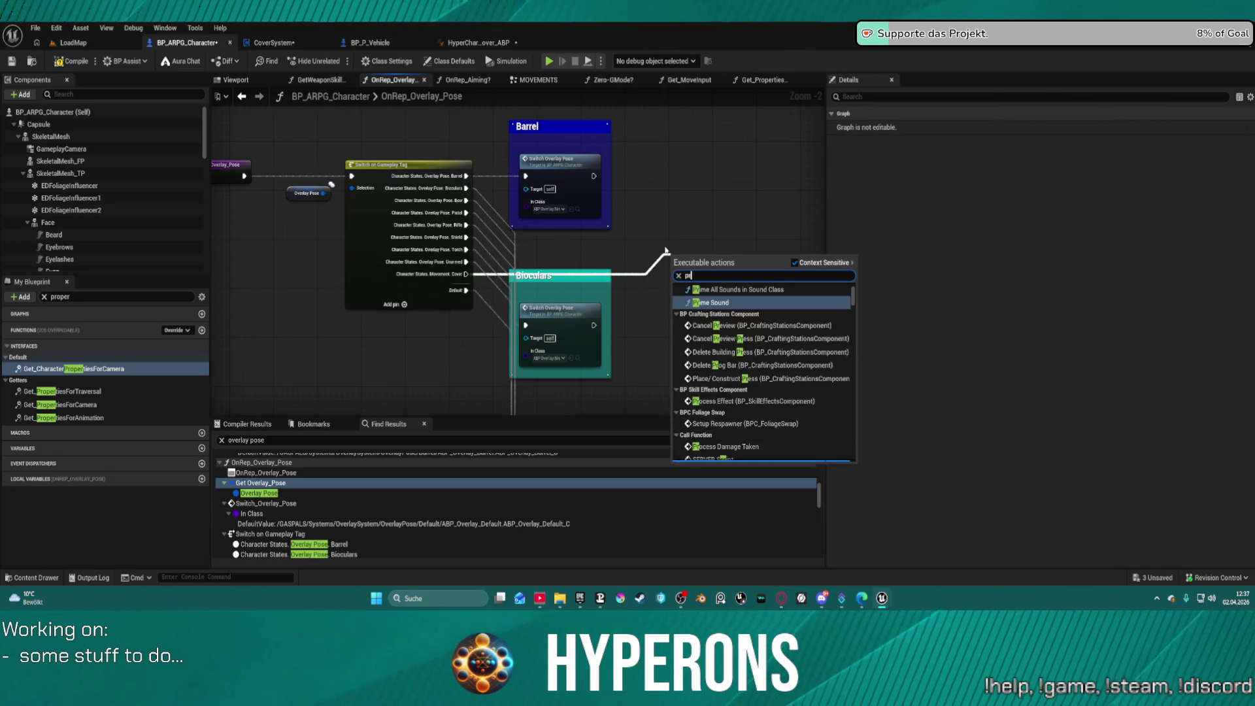
{"action": "type", "text": "int strin"}
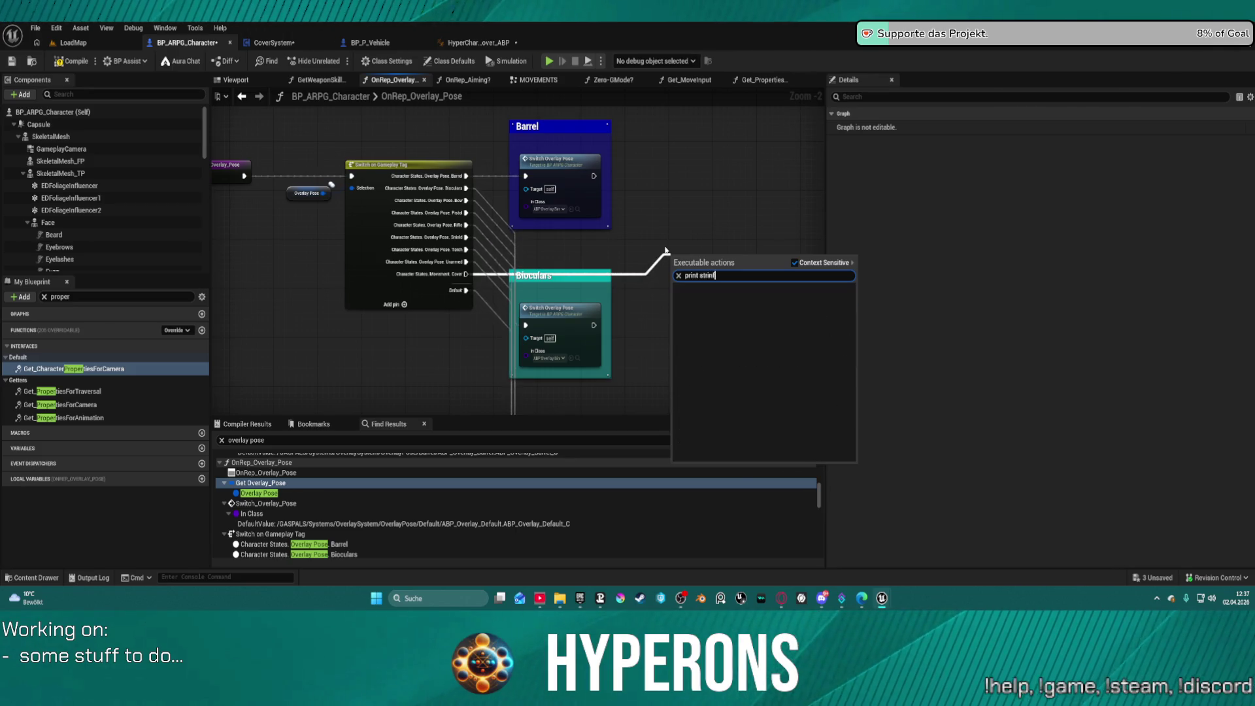
{"action": "type", "text": "g"}
{"action": "key", "text": "Return"}
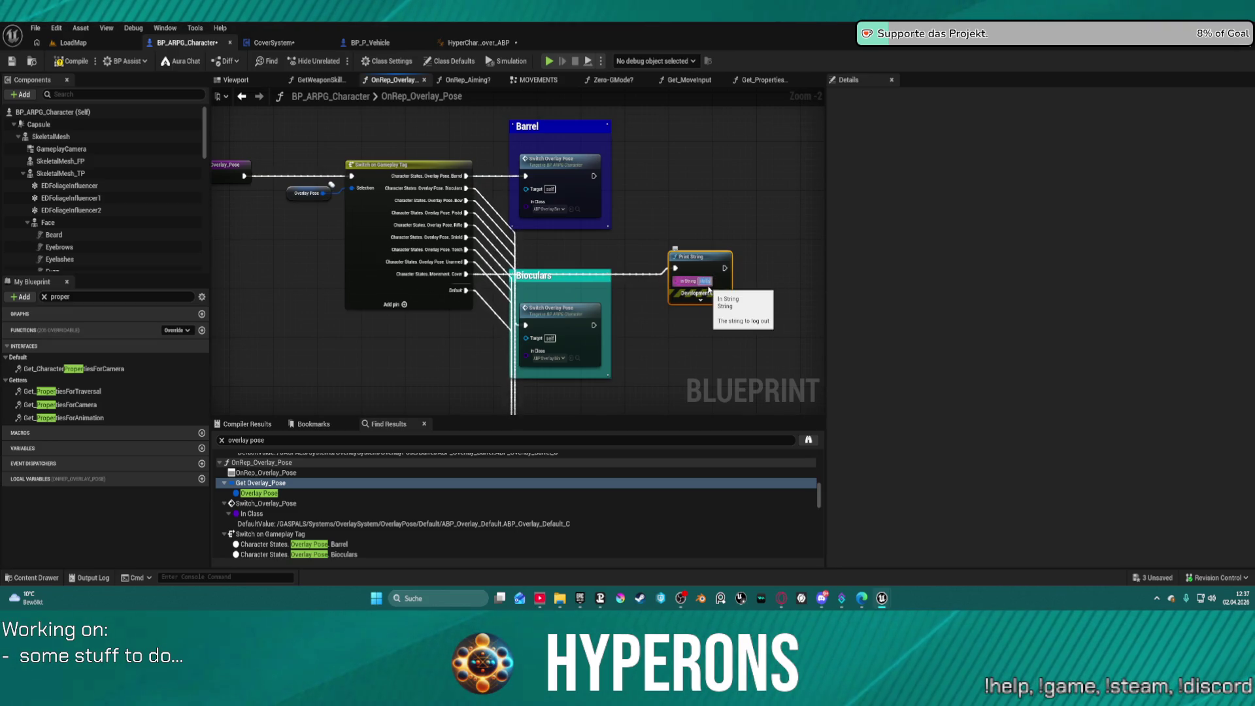
{"action": "type", "text": "Cover"}
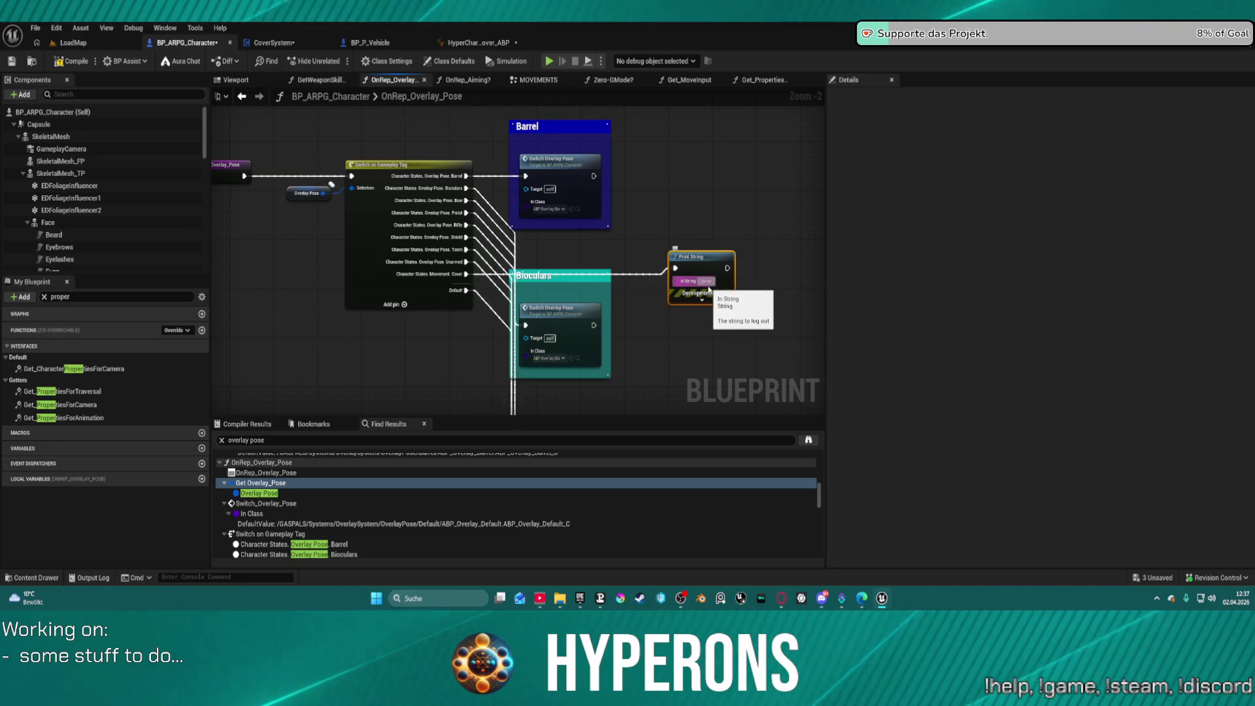
{"action": "type", "text": " Pose"}
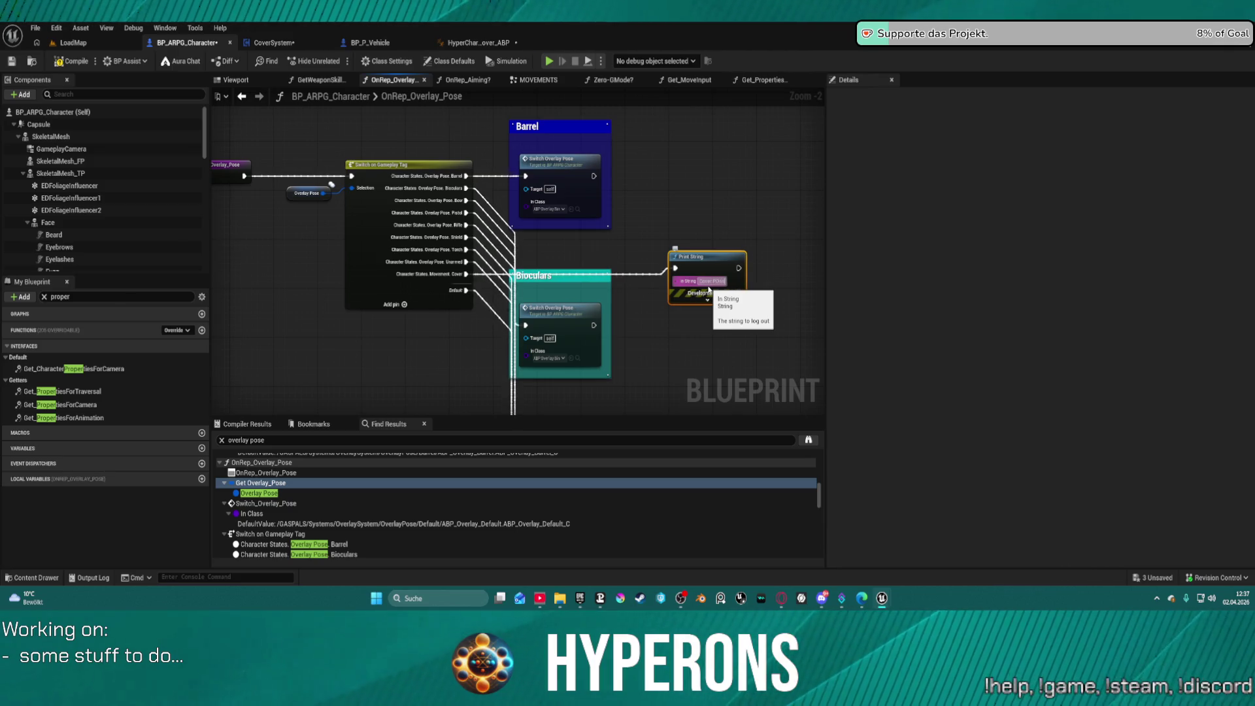
{"action": "key", "text": "BackSpace"}
{"action": "key", "text": "BackSpace"}
{"action": "key", "text": "BackSpace"}
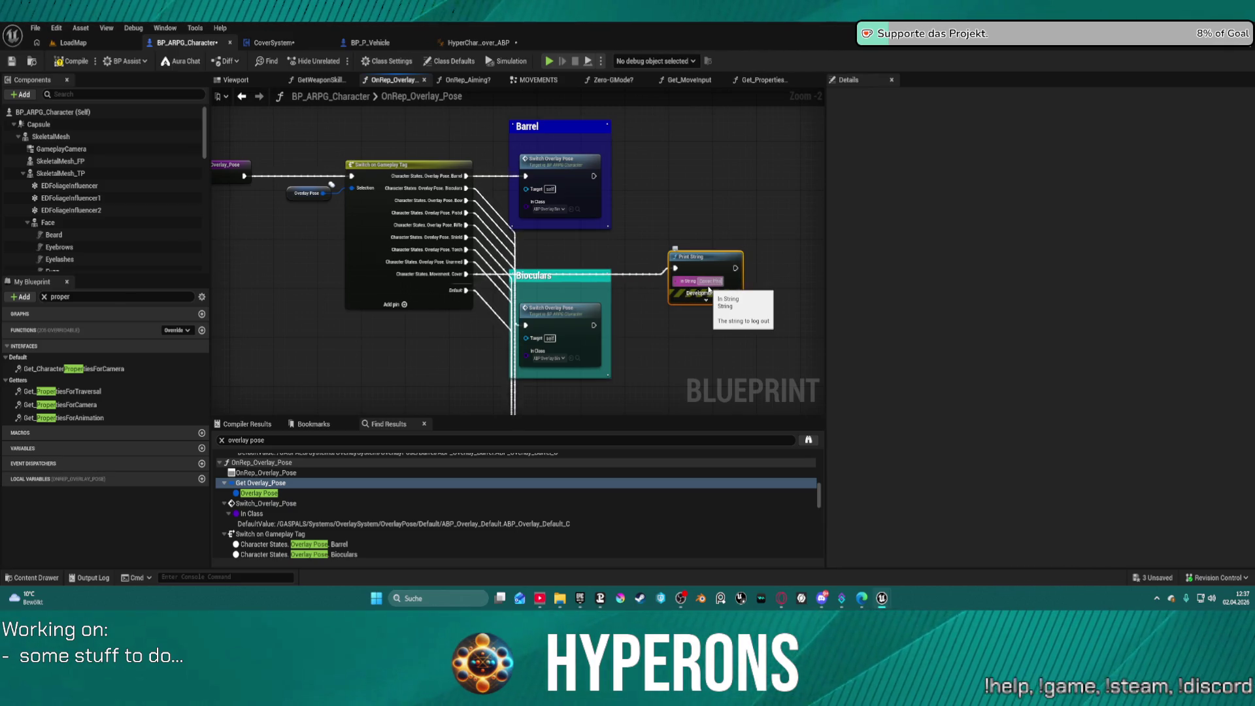
Step: Set the Print String's text colour to purple, then return to CoverSystem
{"action": "left_click", "coordinate": [707, 299]}
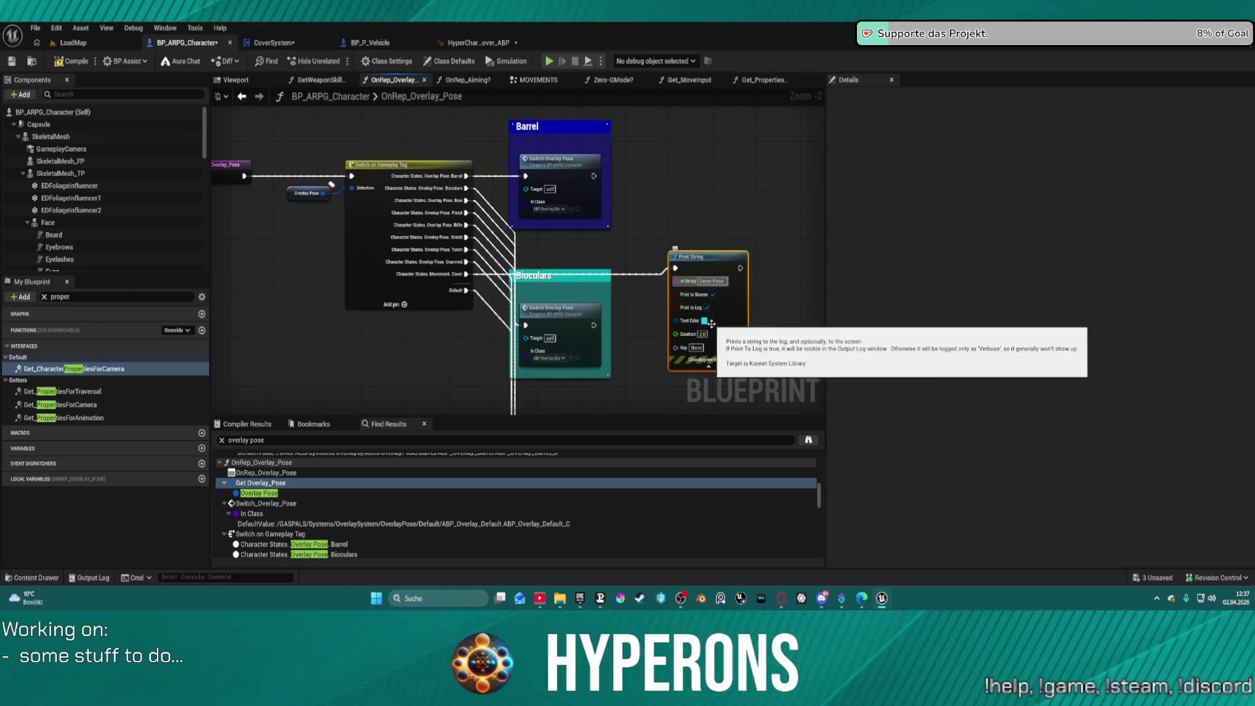
{"action": "left_click", "coordinate": [706, 322]}
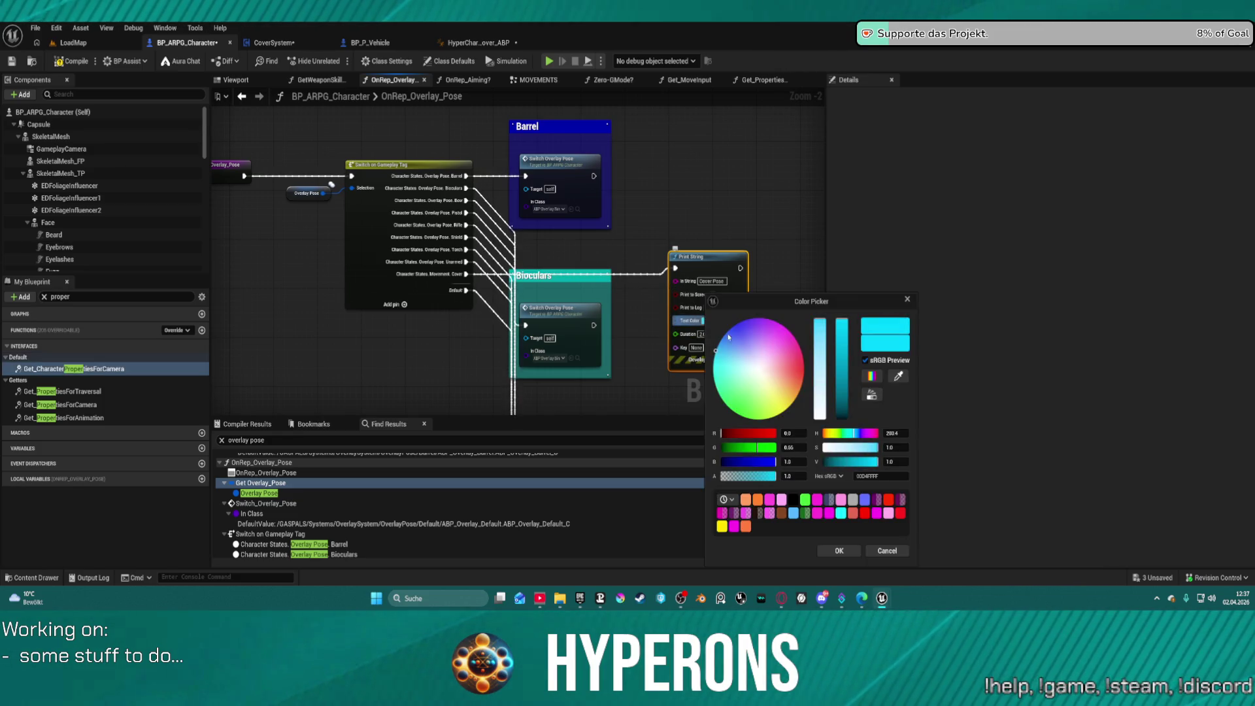
{"action": "left_click", "coordinate": [804, 362]}
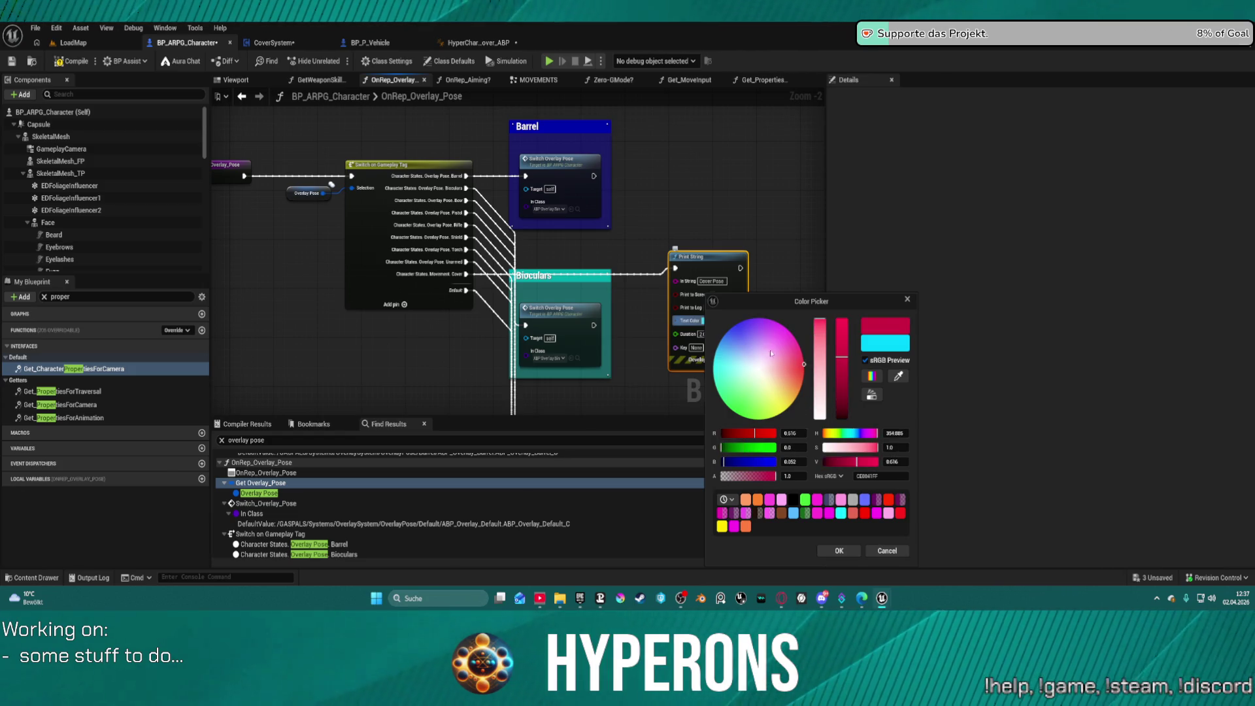
{"action": "left_click_drag", "start_coordinate": [762, 356], "coordinate": [752, 323]}
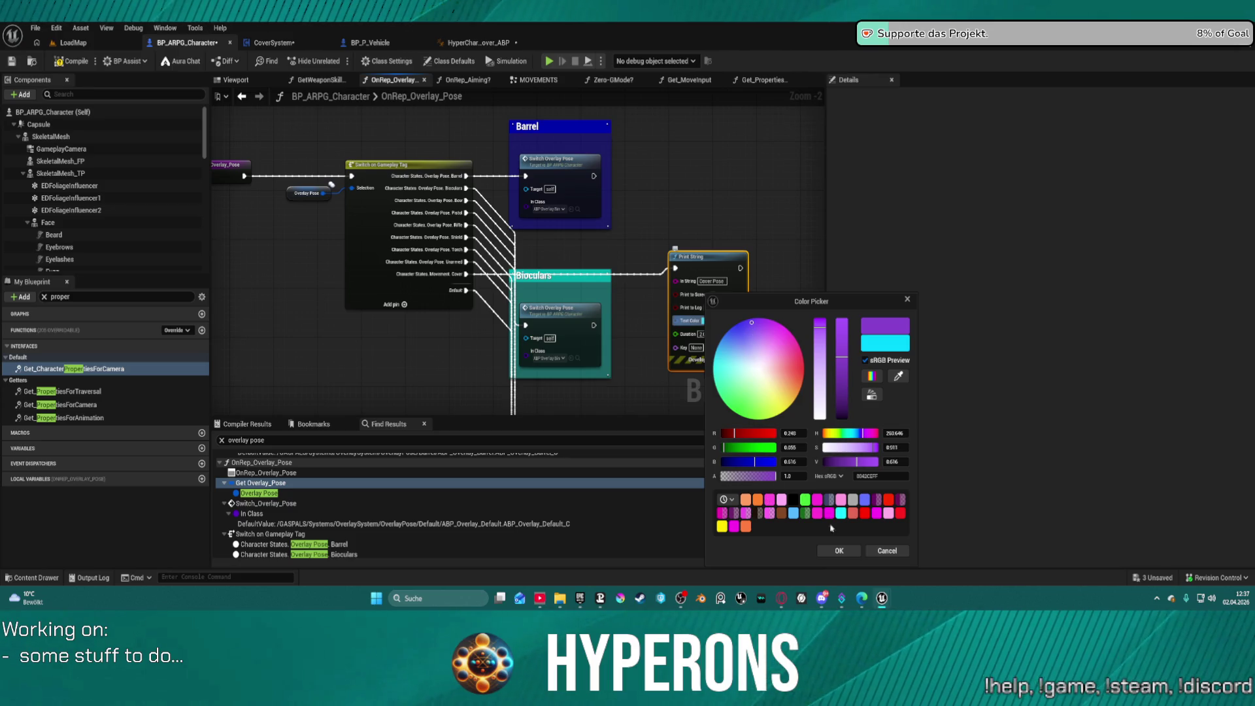
{"action": "left_click", "coordinate": [837, 551]}
{"action": "left_click", "coordinate": [702, 336]}
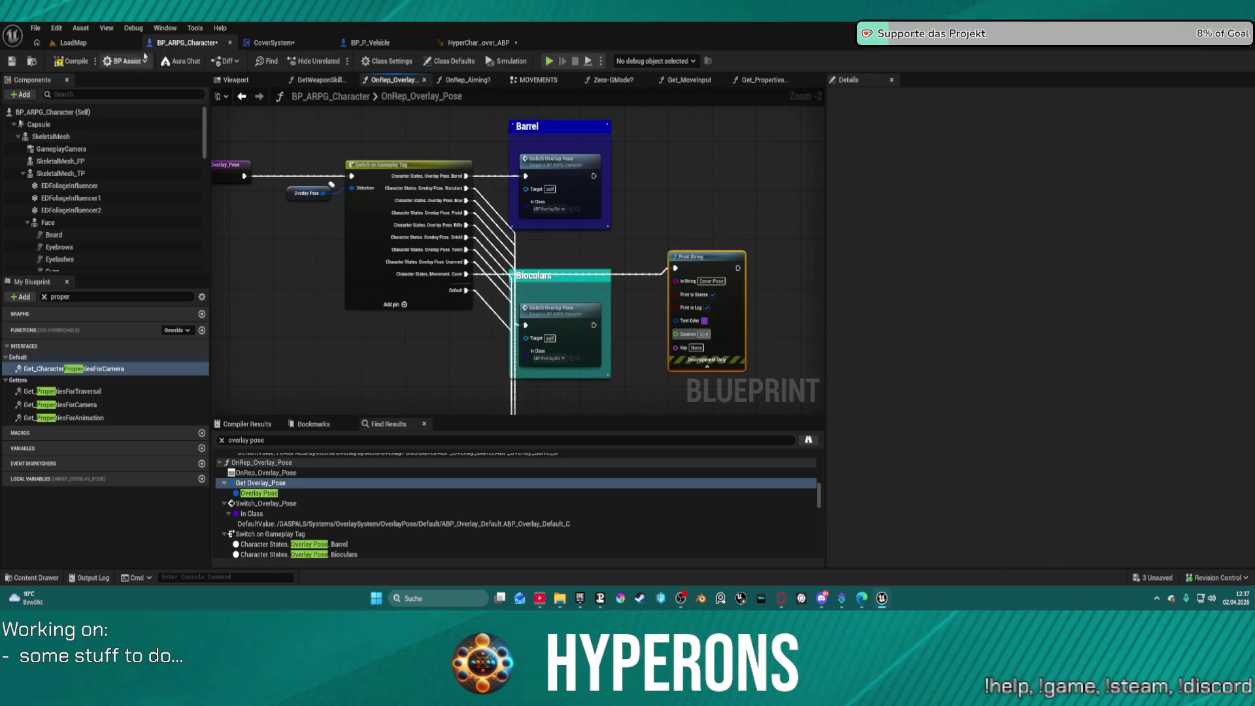
{"action": "left_click", "coordinate": [274, 43]}
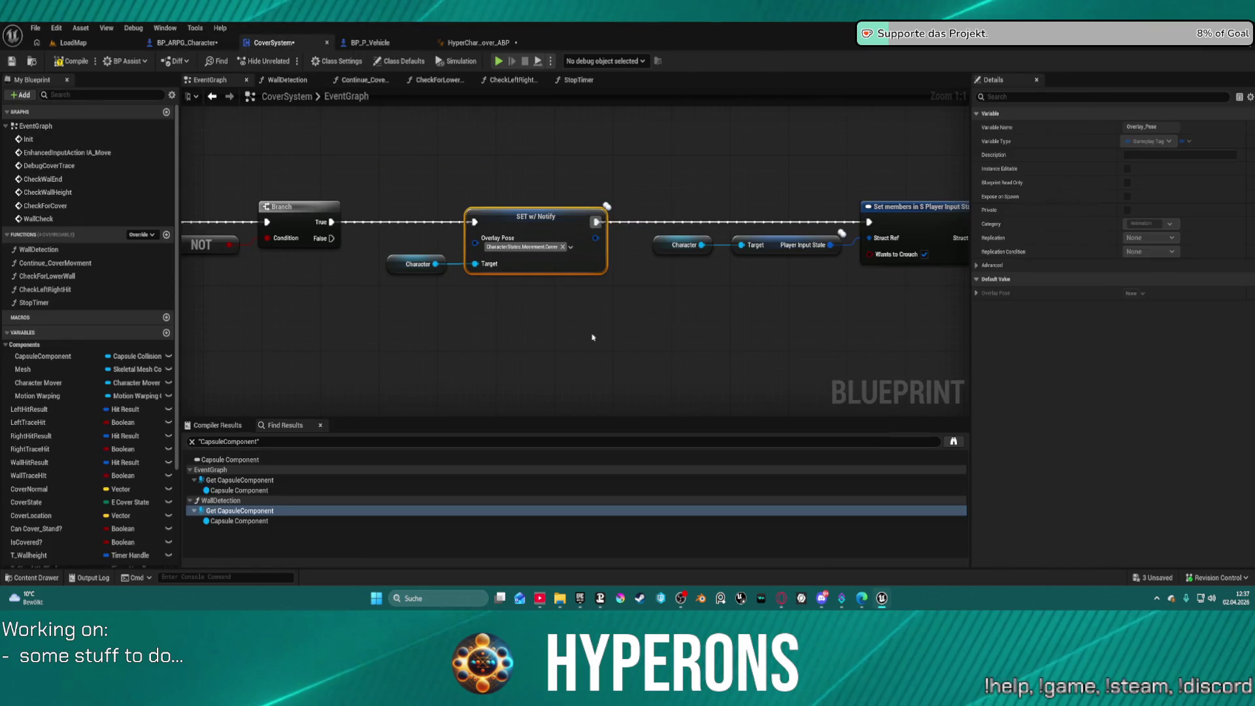
Step: Turn on Looping for the first Set Timer by Event node
{"action": "mouse_move", "coordinate": [401, 196]}
{"action": "left_mouse_down"}
{"action": "mouse_move", "coordinate": [430, 238]}
{"action": "mouse_move", "coordinate": [589, 303]}
{"action": "left_mouse_up"}
{"action": "scroll", "coordinate": [591, 298], "scroll_direction": "down", "scroll_amount": 5}
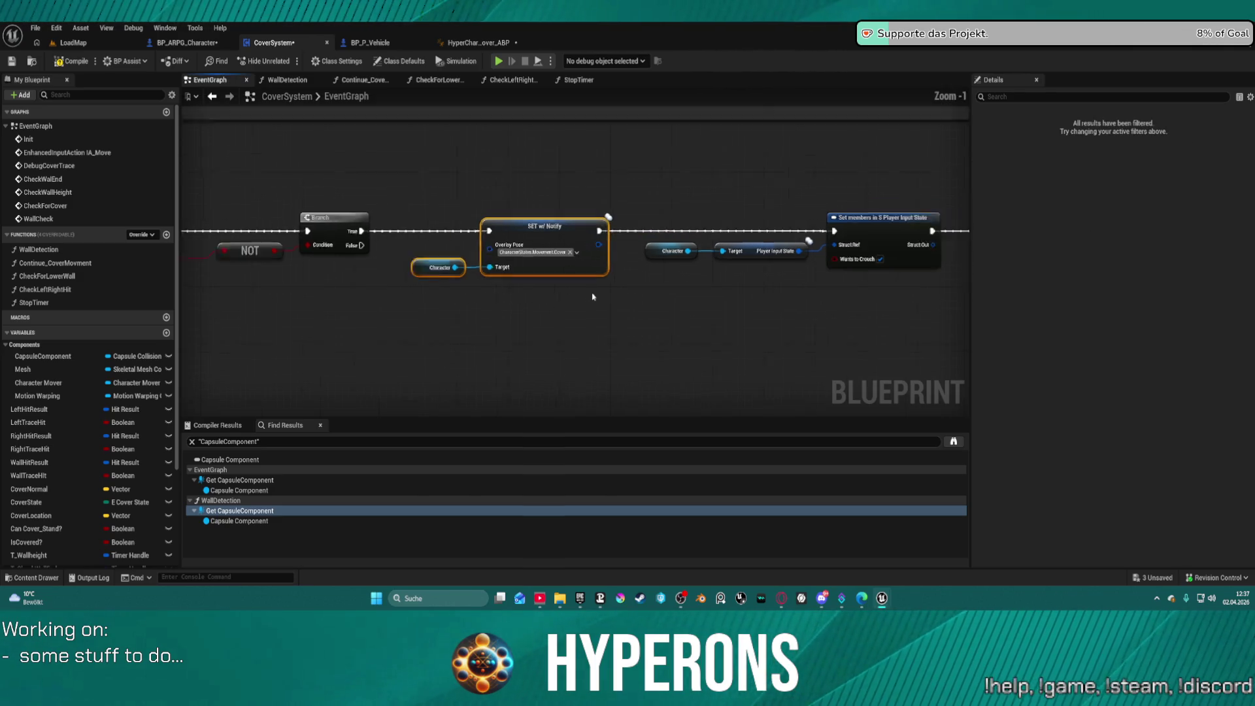
{"action": "mouse_move", "coordinate": [685, 158]}
{"action": "left_mouse_down"}
{"action": "mouse_move", "coordinate": [680, 175]}
{"action": "mouse_move", "coordinate": [571, 213]}
{"action": "mouse_move", "coordinate": [815, 244]}
{"action": "mouse_move", "coordinate": [720, 256]}
{"action": "mouse_move", "coordinate": [690, 285]}
{"action": "left_mouse_up"}
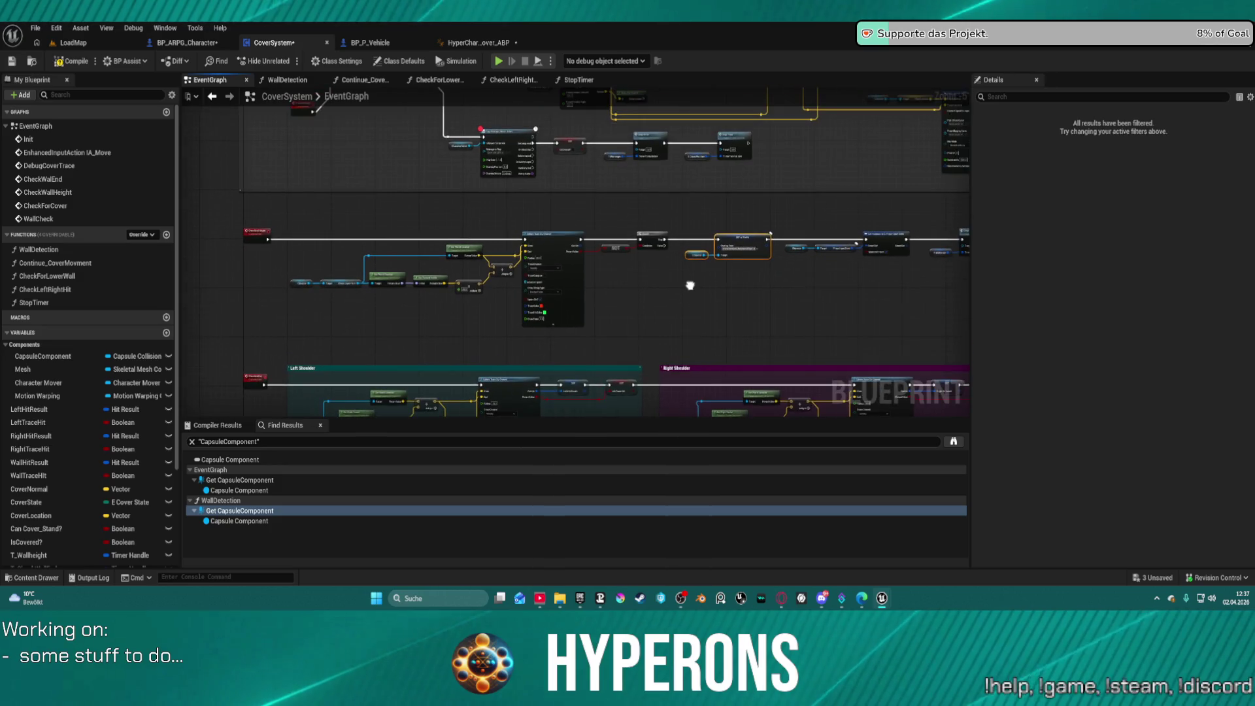
{"action": "scroll", "coordinate": [517, 238], "scroll_direction": "up", "scroll_amount": 5}
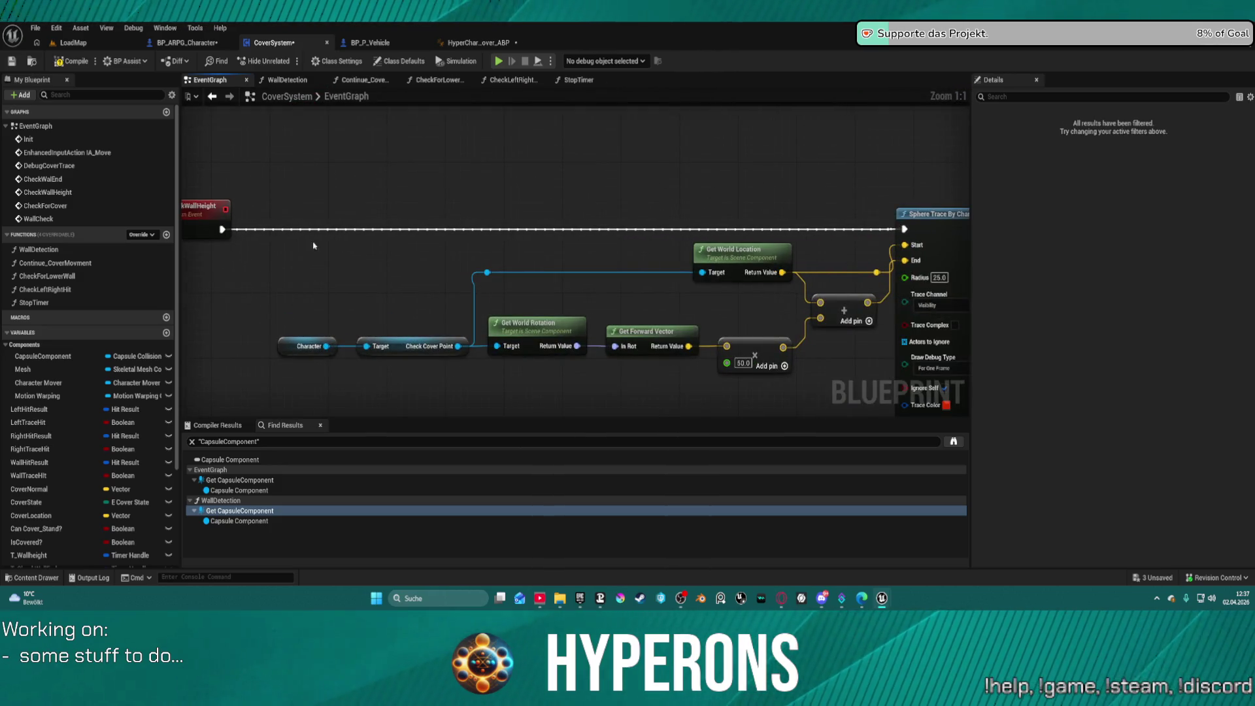
{"action": "mouse_move", "coordinate": [353, 211]}
{"action": "left_mouse_down"}
{"action": "mouse_move", "coordinate": [190, 215]}
{"action": "mouse_move", "coordinate": [334, 378]}
{"action": "mouse_move", "coordinate": [184, 355]}
{"action": "mouse_move", "coordinate": [196, 190]}
{"action": "mouse_move", "coordinate": [216, 336]}
{"action": "mouse_move", "coordinate": [453, 381]}
{"action": "mouse_move", "coordinate": [434, 275]}
{"action": "mouse_move", "coordinate": [436, 303]}
{"action": "mouse_move", "coordinate": [359, 384]}
{"action": "left_mouse_up"}
{"action": "scroll", "coordinate": [190, 216], "scroll_direction": "down", "scroll_amount": 4}
{"action": "scroll", "coordinate": [530, 250], "scroll_direction": "up", "scroll_amount": 4}
{"action": "scroll", "coordinate": [530, 250], "scroll_direction": "down", "scroll_amount": 1}
{"action": "mouse_move", "coordinate": [530, 250]}
{"action": "left_mouse_down"}
{"action": "mouse_move", "coordinate": [589, 399]}
{"action": "mouse_move", "coordinate": [525, 359]}
{"action": "mouse_move", "coordinate": [418, 360]}
{"action": "mouse_move", "coordinate": [419, 339]}
{"action": "mouse_move", "coordinate": [189, 369]}
{"action": "left_mouse_up"}
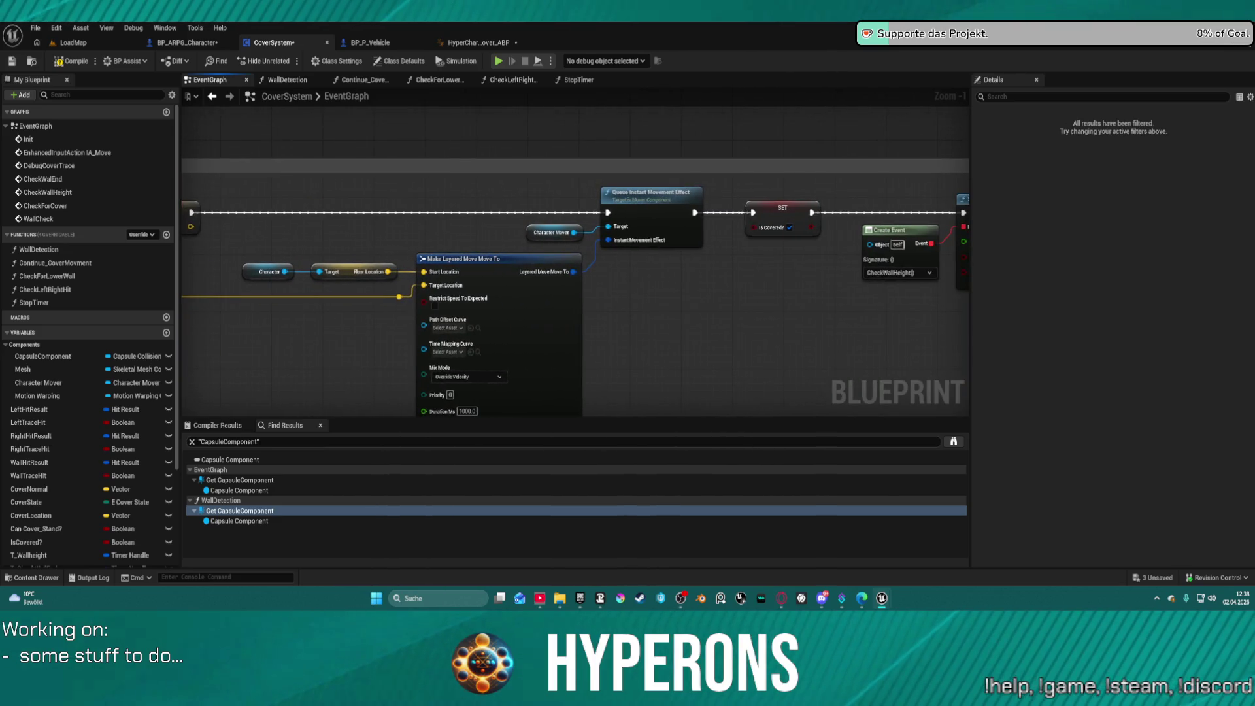
{"action": "mouse_move", "coordinate": [783, 326]}
{"action": "left_mouse_down"}
{"action": "mouse_move", "coordinate": [442, 321]}
{"action": "mouse_move", "coordinate": [471, 208]}
{"action": "left_mouse_up"}
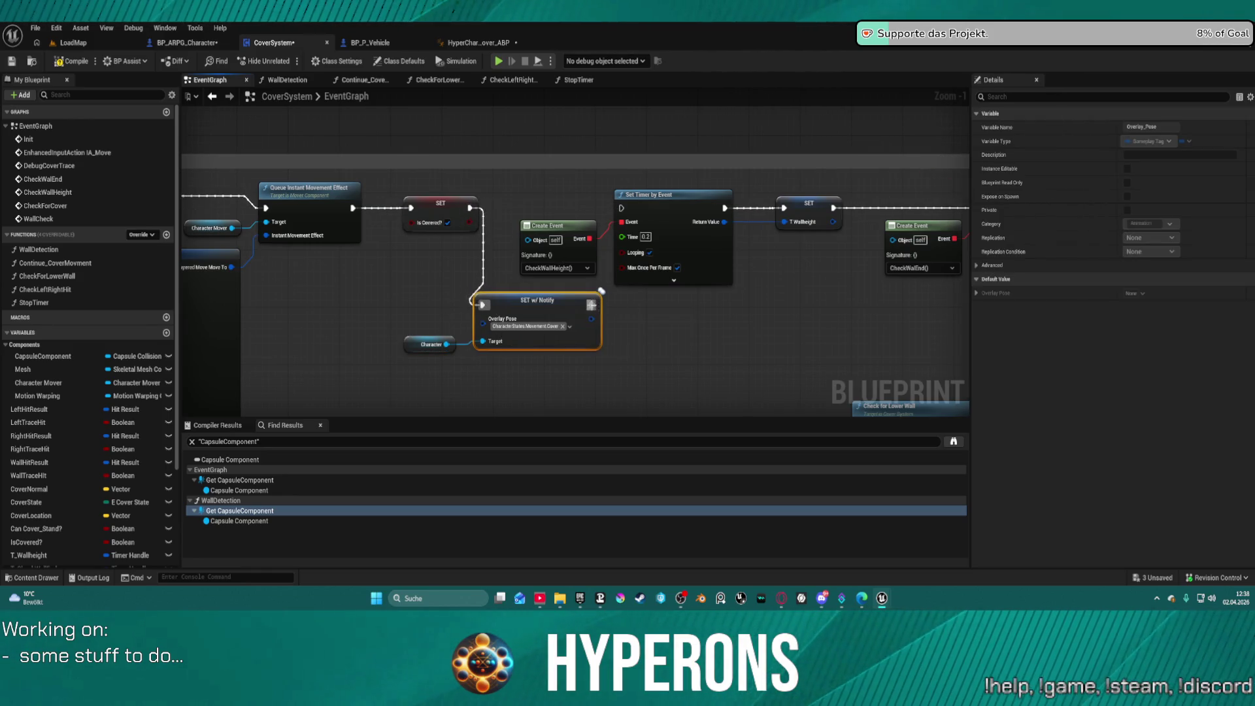
{"action": "left_click", "coordinate": [653, 253]}
Step: Shift the timer nodes right and wire a pasted SET w/ Notify Overlay Pose after SET Is Covered?
{"action": "mouse_move", "coordinate": [653, 257]}
{"action": "left_mouse_down"}
{"action": "mouse_move", "coordinate": [723, 266]}
{"action": "mouse_move", "coordinate": [288, 297]}
{"action": "mouse_move", "coordinate": [91, 287]}
{"action": "mouse_move", "coordinate": [678, 257]}
{"action": "left_mouse_up"}
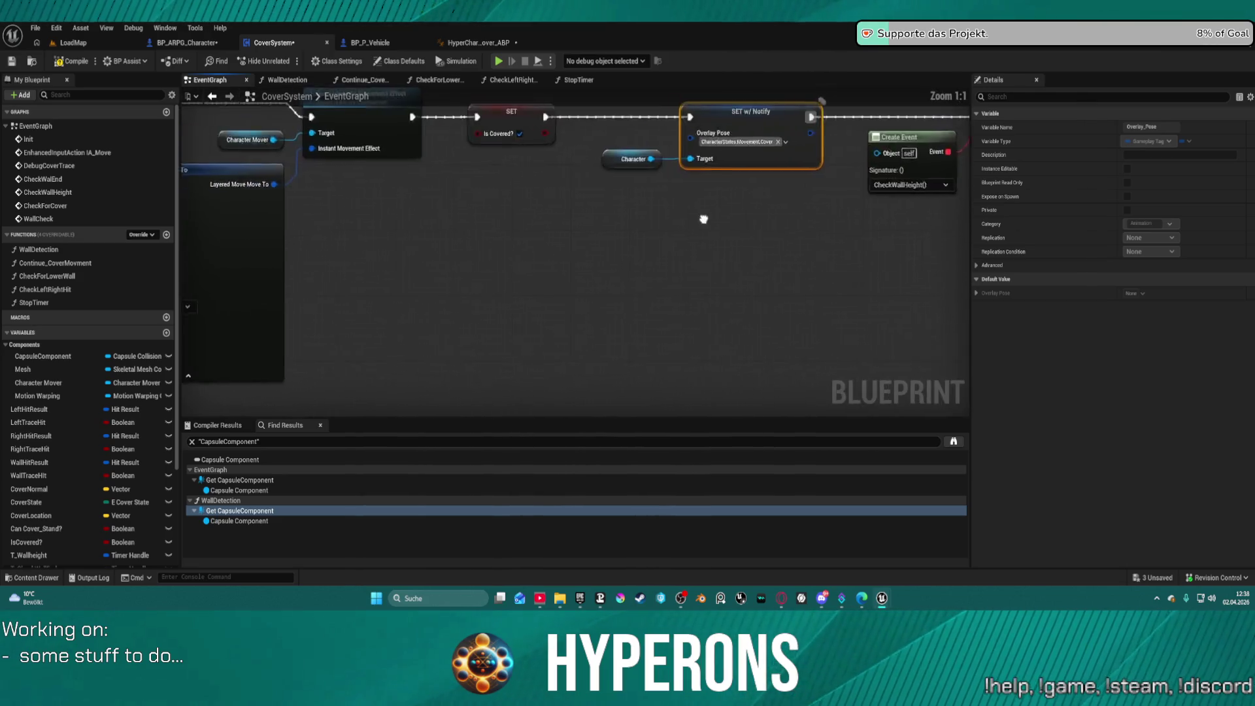
{"action": "scroll", "coordinate": [806, 244], "scroll_direction": "down", "scroll_amount": 3}
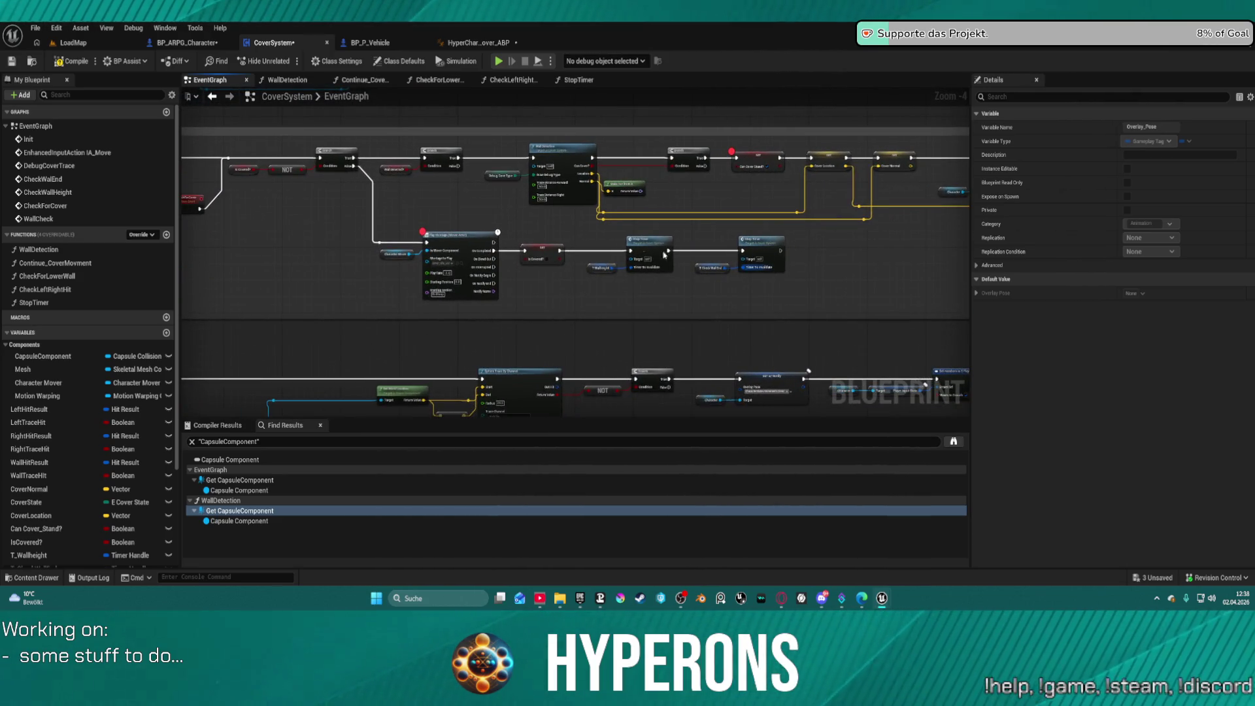
{"action": "left_click_drag", "start_coordinate": [760, 249], "coordinate": [937, 251]}
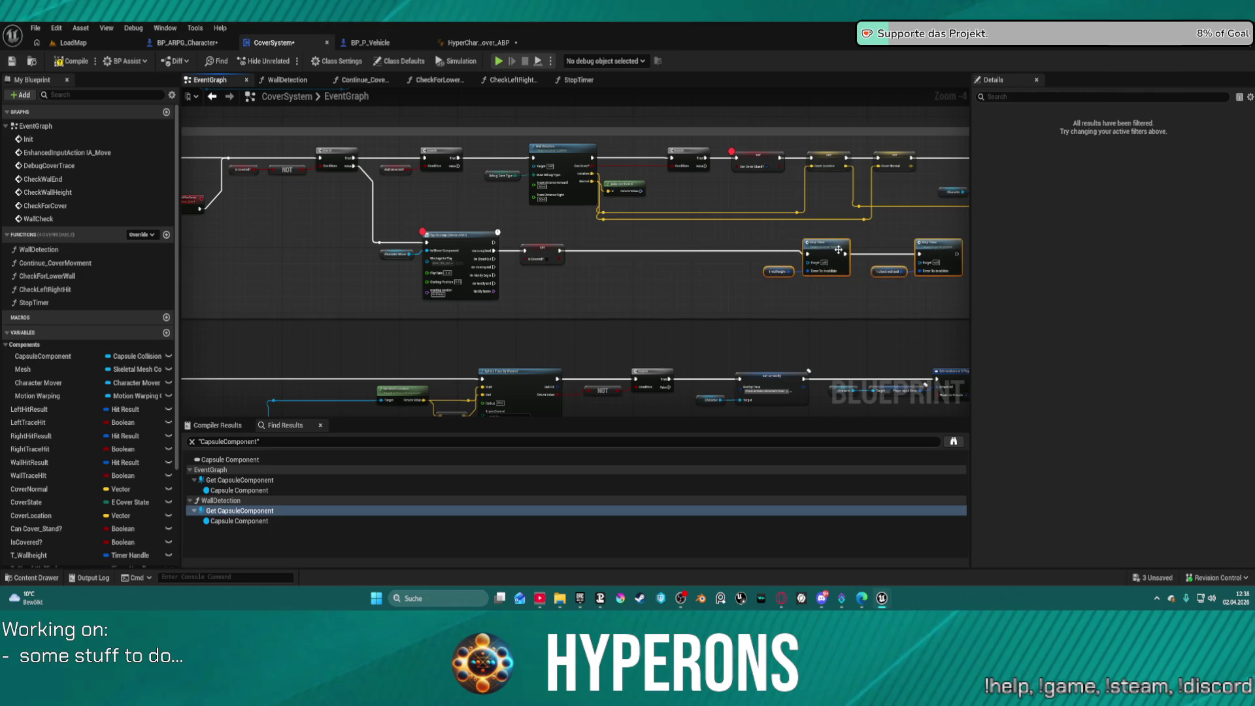
{"action": "left_click_drag", "start_coordinate": [839, 249], "coordinate": [846, 250]}
{"action": "key", "text": "ctrl+v"}
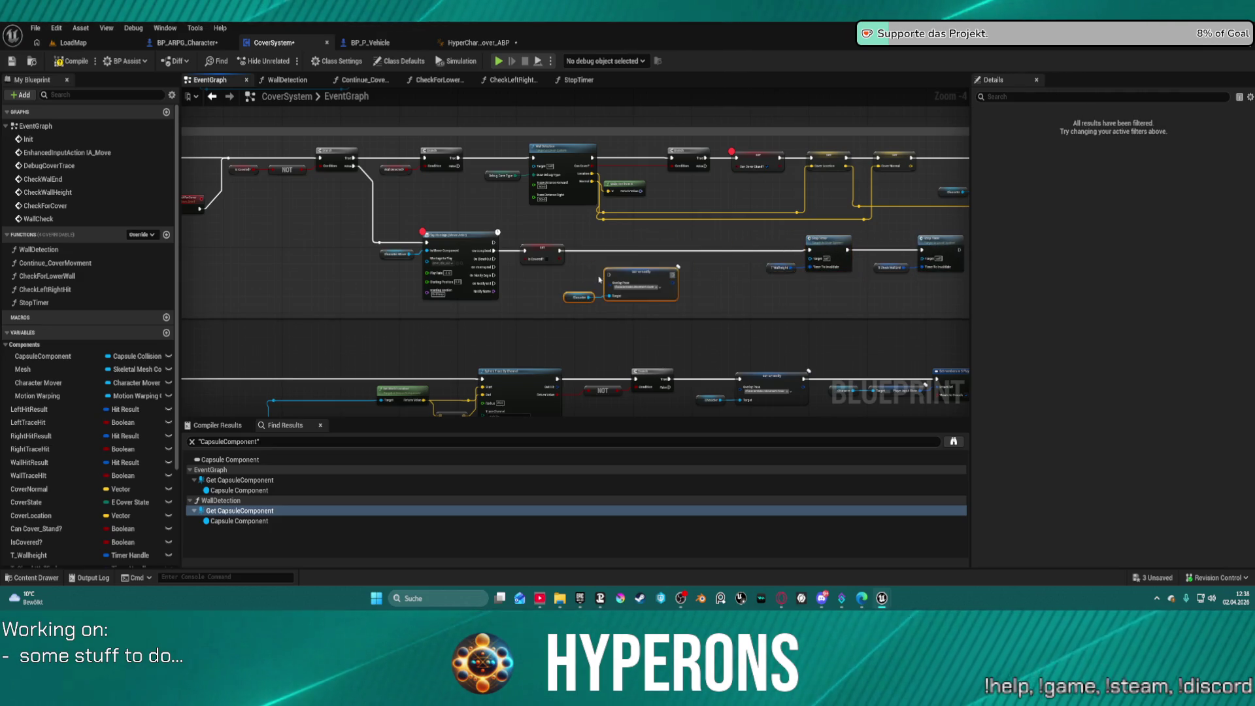
{"action": "mouse_move", "coordinate": [612, 277]}
{"action": "left_mouse_down"}
{"action": "mouse_move", "coordinate": [568, 255]}
{"action": "mouse_move", "coordinate": [811, 251]}
{"action": "left_mouse_up"}
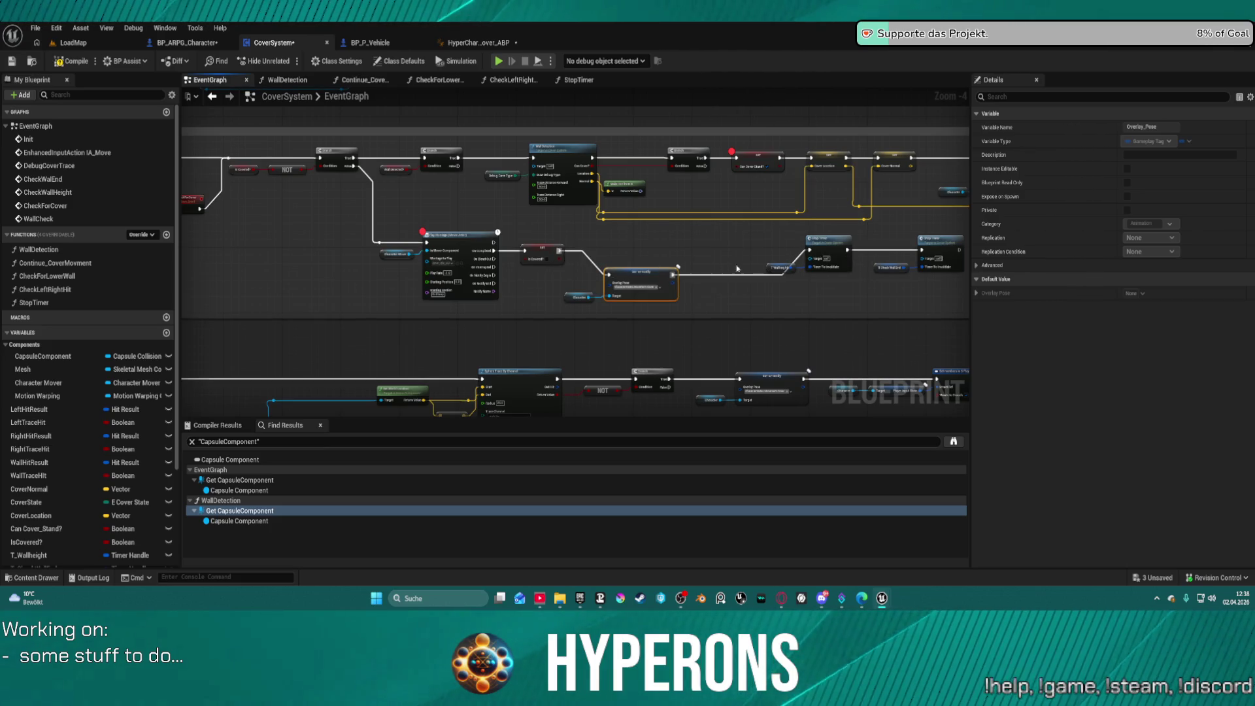
{"action": "left_click", "coordinate": [640, 288]}
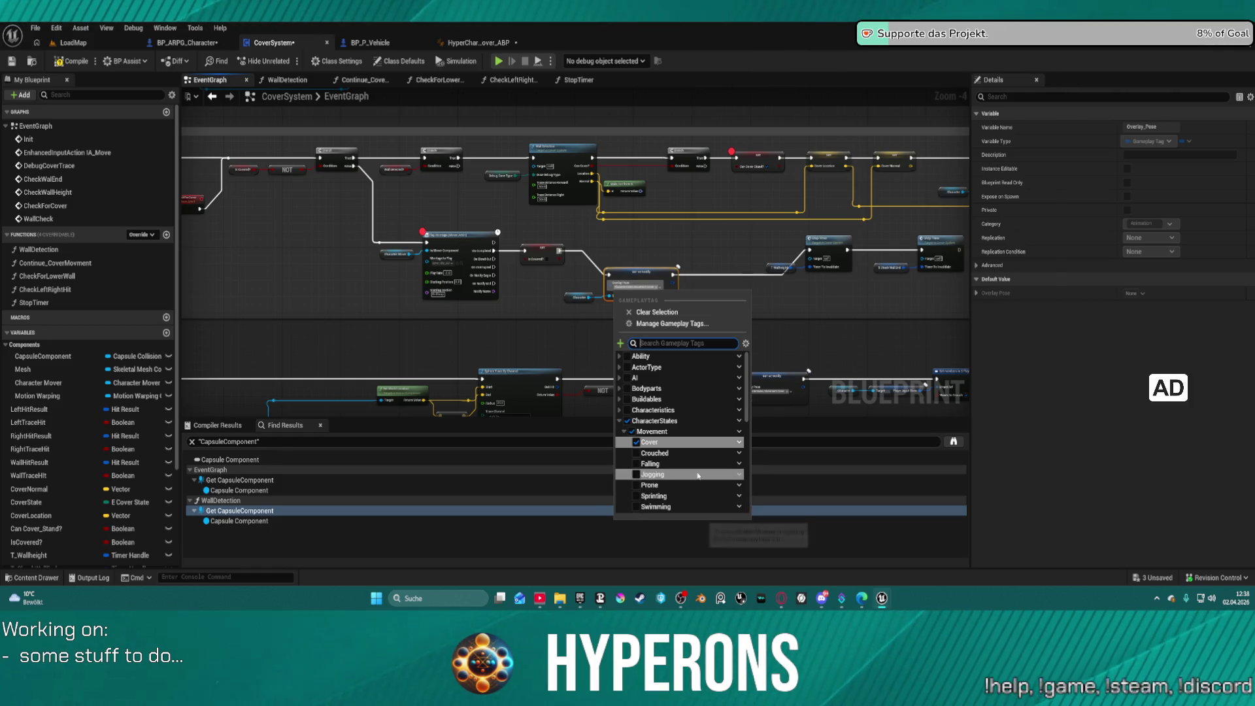
{"action": "scroll", "coordinate": [687, 475], "scroll_direction": "down", "scroll_amount": 2}
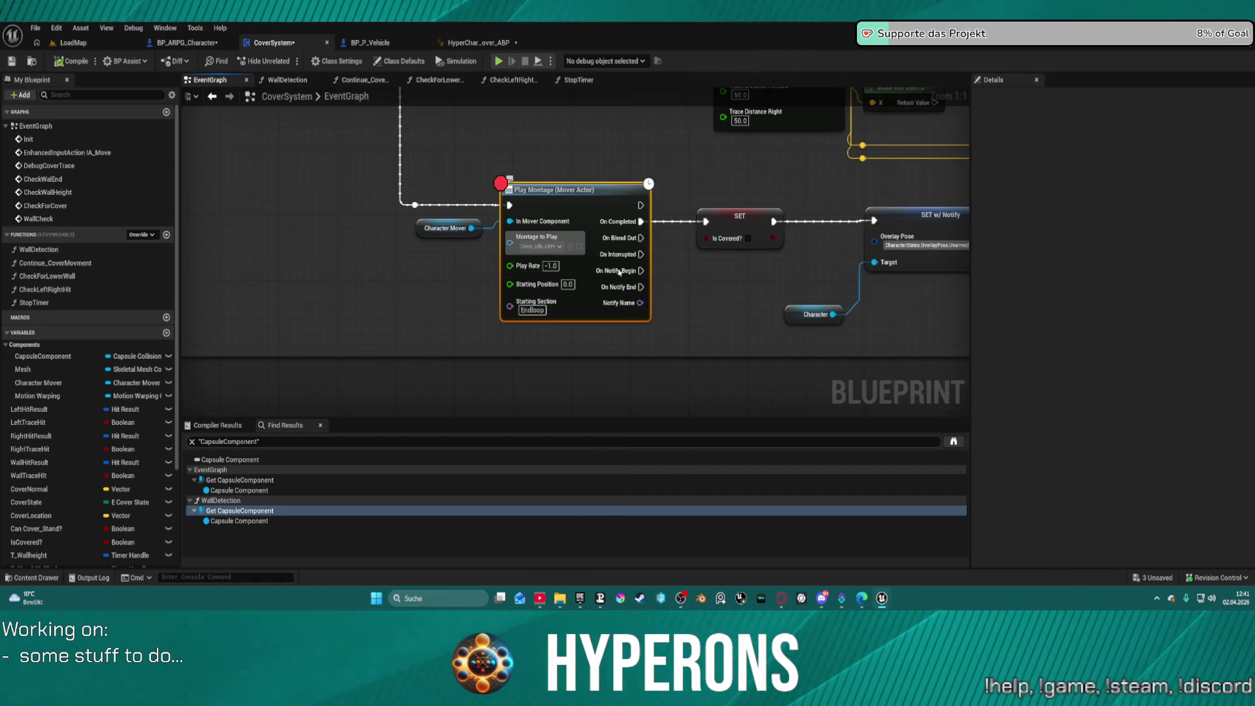
{"action": "right_click", "coordinate": [565, 211]}
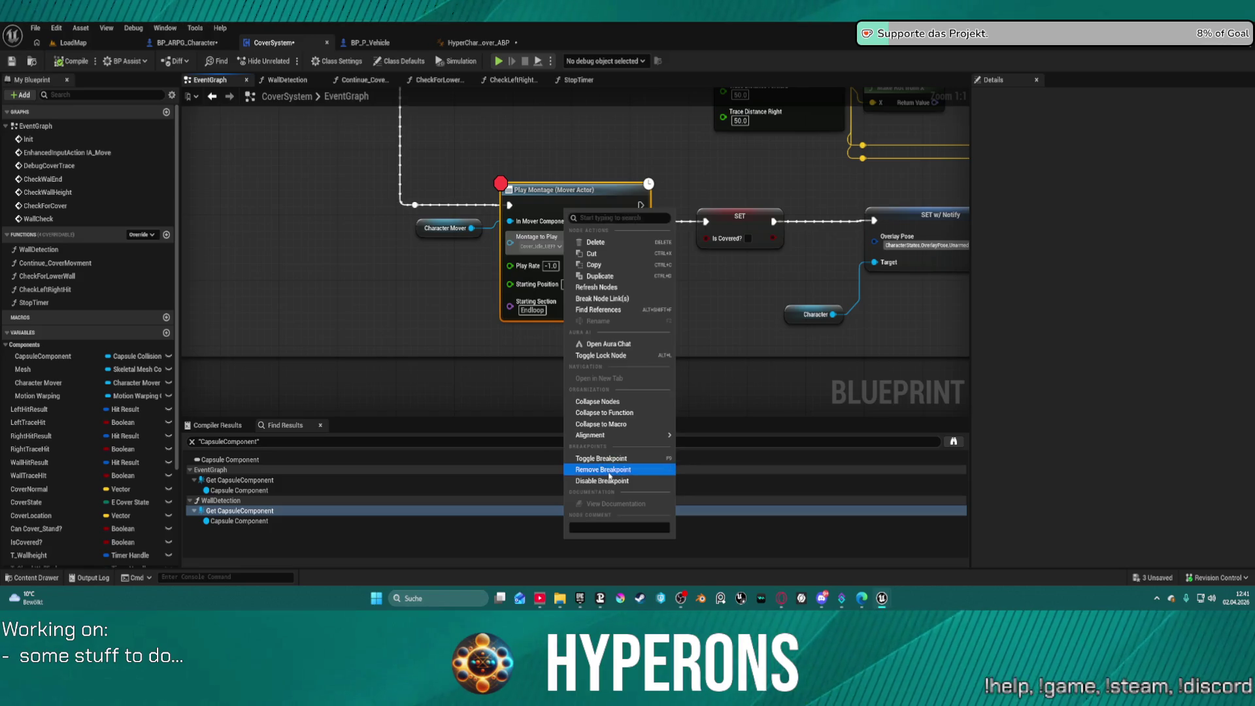
Step: Remove the Play Montage breakpoint and pan along the cover chain back to CheckForCover
{"action": "mouse_move", "coordinate": [743, 196]}
{"action": "left_mouse_down"}
{"action": "mouse_move", "coordinate": [418, 244]}
{"action": "mouse_move", "coordinate": [216, 320]}
{"action": "mouse_move", "coordinate": [541, 280]}
{"action": "mouse_move", "coordinate": [344, 273]}
{"action": "mouse_move", "coordinate": [113, 305]}
{"action": "mouse_move", "coordinate": [505, 296]}
{"action": "mouse_move", "coordinate": [262, 295]}
{"action": "mouse_move", "coordinate": [131, 327]}
{"action": "mouse_move", "coordinate": [66, 370]}
{"action": "left_mouse_up"}
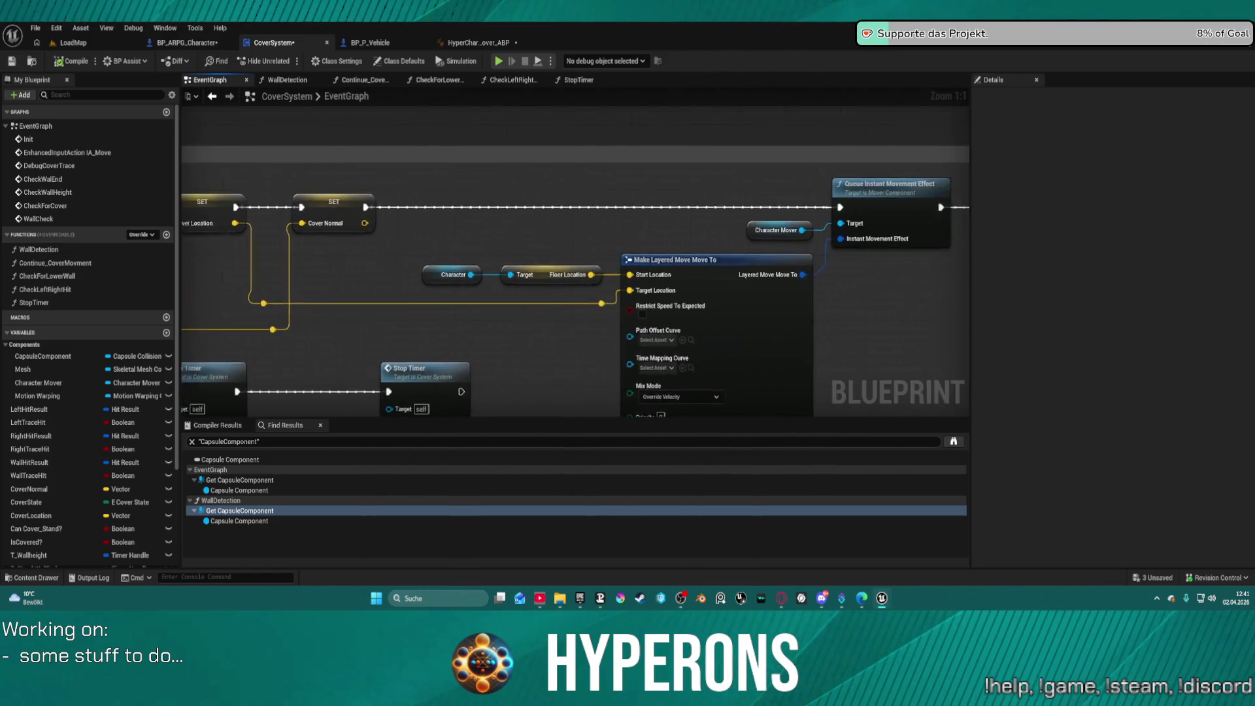
{"action": "mouse_move", "coordinate": [753, 368]}
{"action": "left_mouse_down"}
{"action": "mouse_move", "coordinate": [571, 313]}
{"action": "mouse_move", "coordinate": [257, 391]}
{"action": "left_mouse_up"}
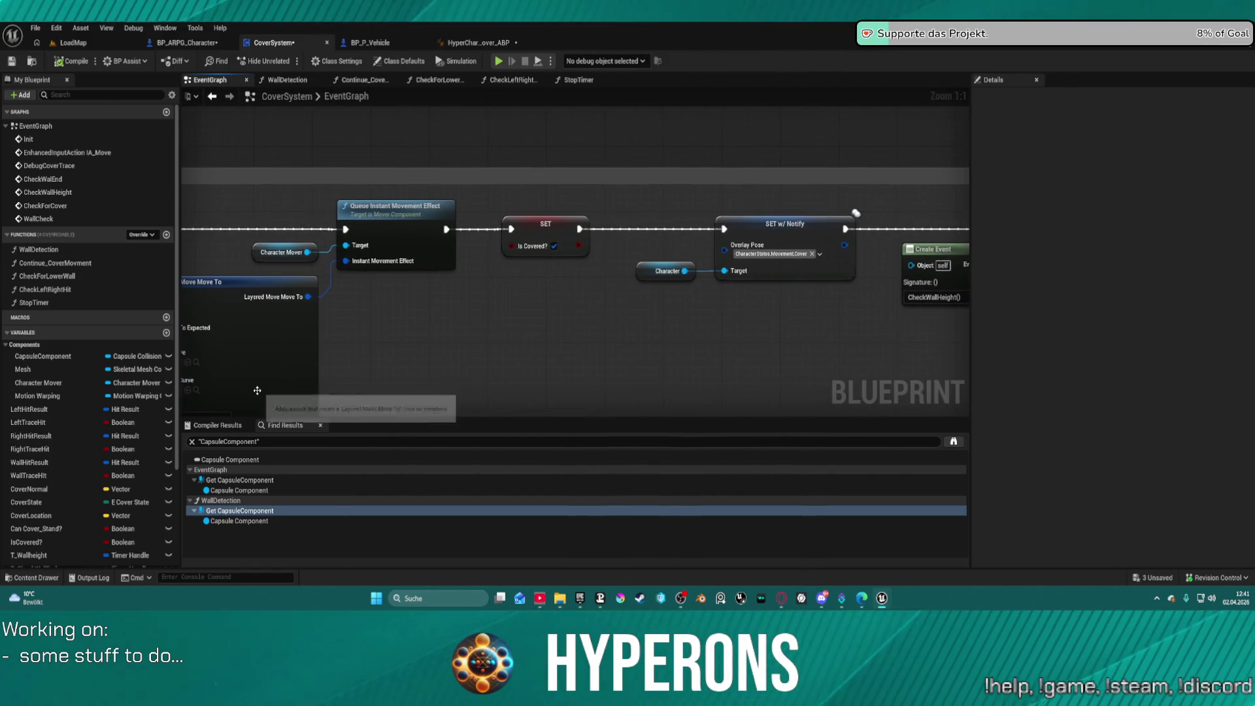
{"action": "mouse_move", "coordinate": [833, 346]}
{"action": "left_mouse_down"}
{"action": "mouse_move", "coordinate": [512, 296]}
{"action": "mouse_move", "coordinate": [225, 302]}
{"action": "mouse_move", "coordinate": [557, 303]}
{"action": "mouse_move", "coordinate": [457, 412]}
{"action": "mouse_move", "coordinate": [609, 412]}
{"action": "left_mouse_up"}
{"action": "mouse_move", "coordinate": [632, 308]}
{"action": "left_mouse_down"}
{"action": "mouse_move", "coordinate": [743, 383]}
{"action": "mouse_move", "coordinate": [346, 384]}
{"action": "mouse_move", "coordinate": [777, 269]}
{"action": "mouse_move", "coordinate": [1038, 304]}
{"action": "left_mouse_up"}
{"action": "mouse_move", "coordinate": [575, 262]}
{"action": "left_mouse_down"}
{"action": "mouse_move", "coordinate": [791, 273]}
{"action": "mouse_move", "coordinate": [804, 286]}
{"action": "left_mouse_up"}
Step: Move the WallCheck node chain and the middle node chain upward
{"action": "scroll", "coordinate": [505, 222], "scroll_direction": "down", "scroll_amount": 8}
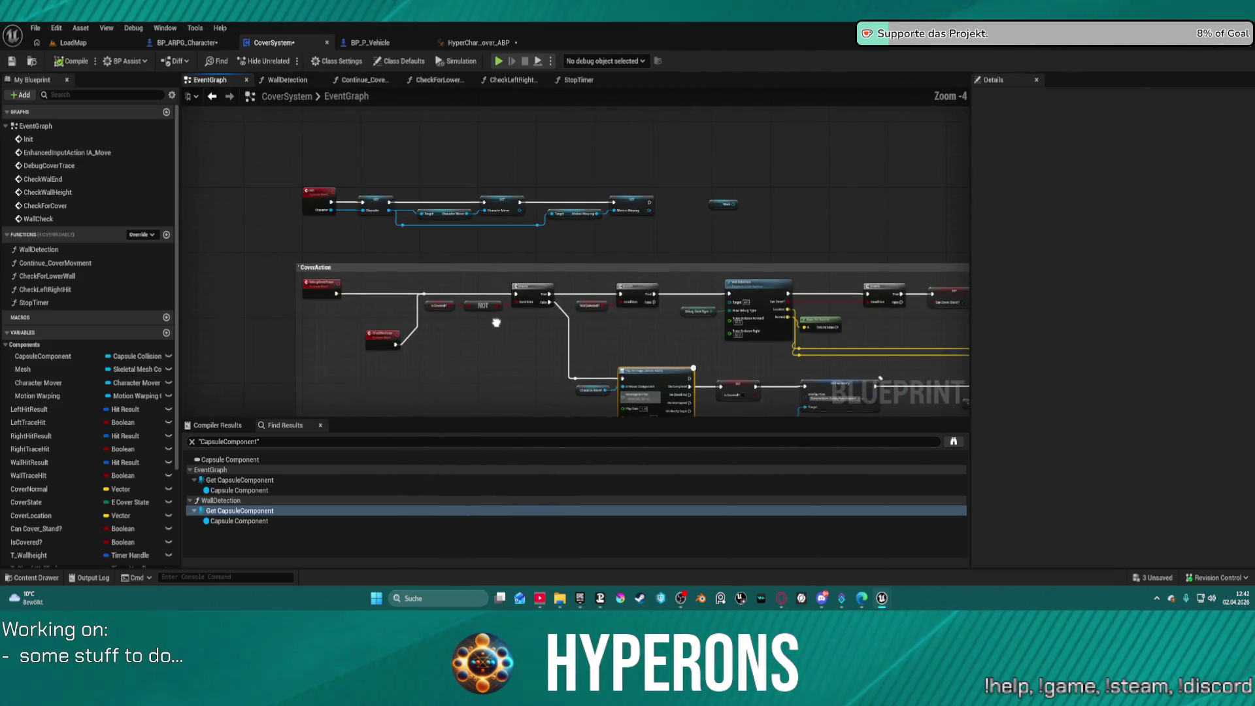
{"action": "mouse_move", "coordinate": [444, 235]}
{"action": "left_mouse_down"}
{"action": "mouse_move", "coordinate": [444, 163]}
{"action": "mouse_move", "coordinate": [452, 217]}
{"action": "left_mouse_up"}
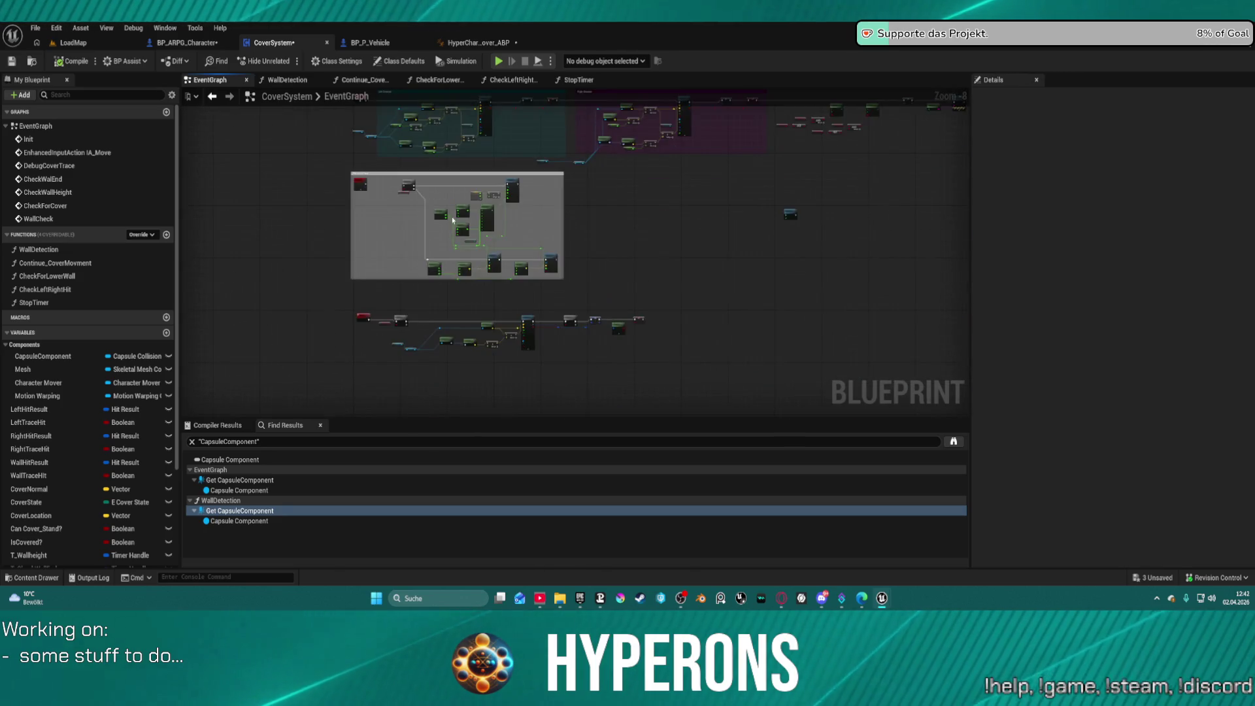
{"action": "scroll", "coordinate": [453, 217], "scroll_direction": "up", "scroll_amount": 8}
{"action": "scroll", "coordinate": [382, 244], "scroll_direction": "down", "scroll_amount": 5}
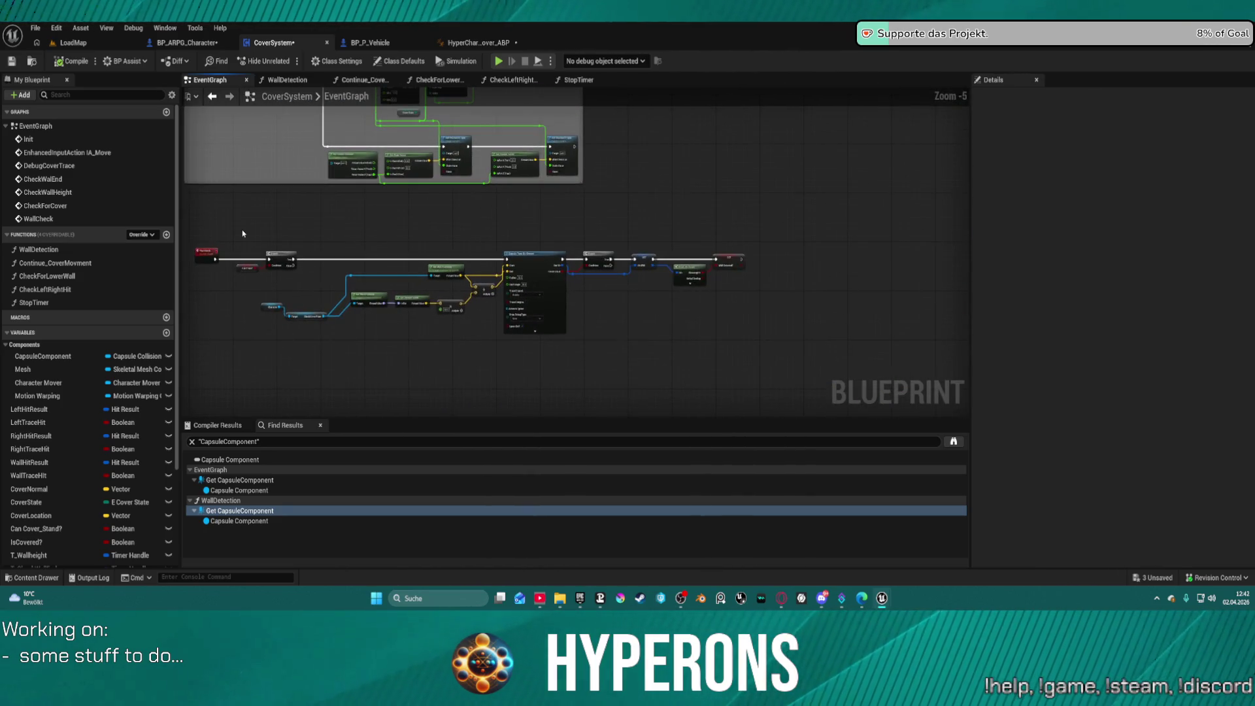
{"action": "left_click_drag", "start_coordinate": [293, 288], "coordinate": [855, 372]}
{"action": "mouse_move", "coordinate": [738, 256]}
{"action": "left_mouse_down"}
{"action": "mouse_move", "coordinate": [735, 108]}
{"action": "mouse_move", "coordinate": [745, 412]}
{"action": "mouse_move", "coordinate": [778, 130]}
{"action": "mouse_move", "coordinate": [793, 173]}
{"action": "mouse_move", "coordinate": [916, 175]}
{"action": "mouse_move", "coordinate": [515, 178]}
{"action": "left_mouse_up"}
{"action": "mouse_move", "coordinate": [395, 182]}
{"action": "left_mouse_down"}
{"action": "mouse_move", "coordinate": [569, 288]}
{"action": "mouse_move", "coordinate": [757, 297]}
{"action": "mouse_move", "coordinate": [701, 87]}
{"action": "left_mouse_up"}
Step: Delete the stray Mesh getter node from the EventGraph
{"action": "scroll", "coordinate": [641, 261], "scroll_direction": "down", "scroll_amount": 6}
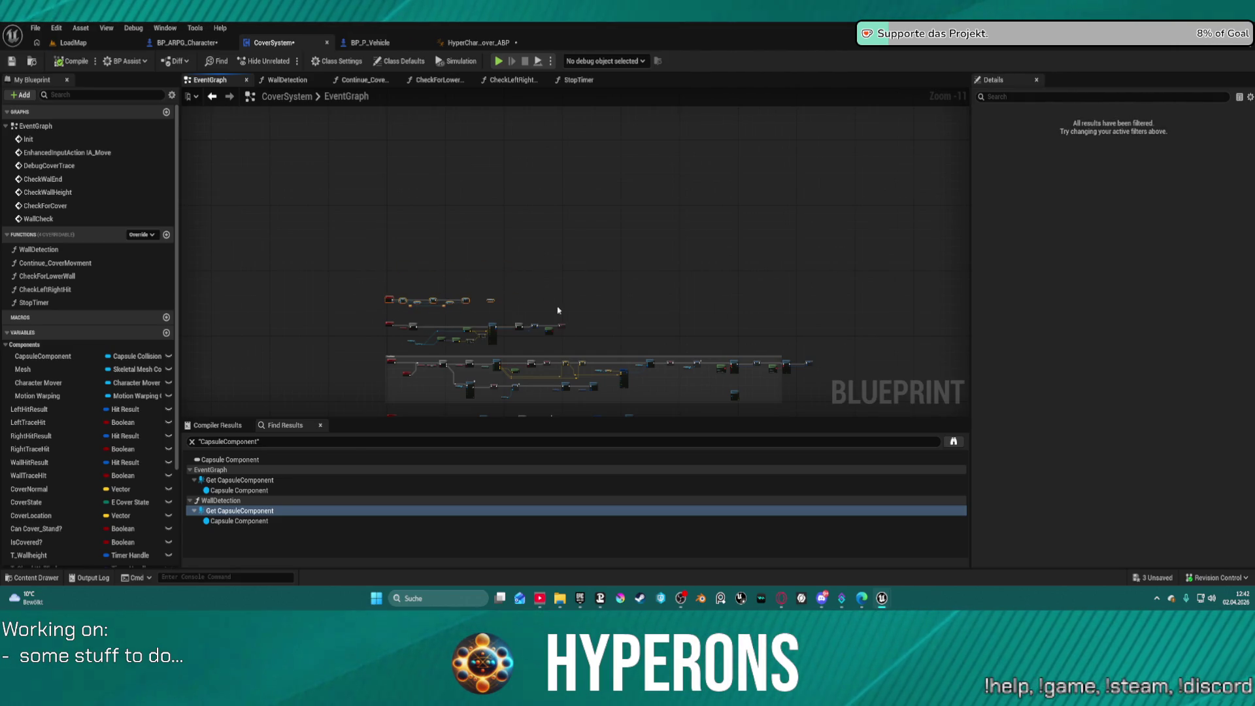
{"action": "scroll", "coordinate": [478, 332], "scroll_direction": "up", "scroll_amount": 8}
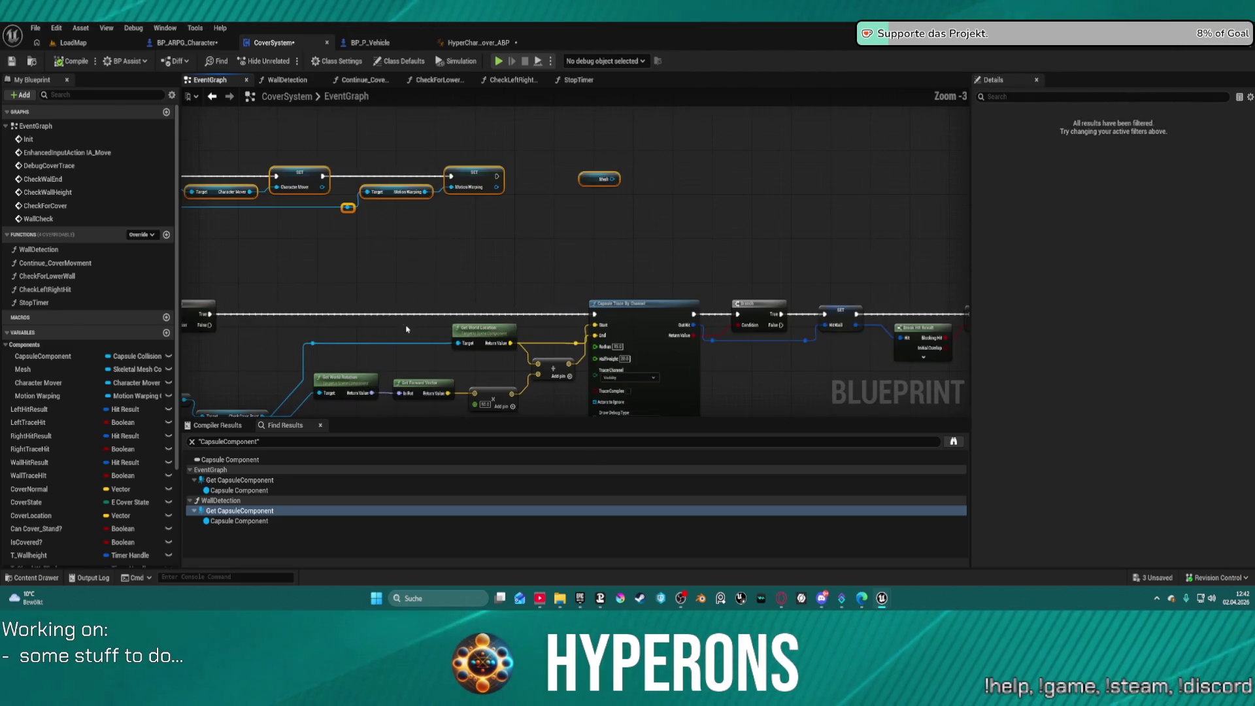
{"action": "left_click", "coordinate": [599, 179]}
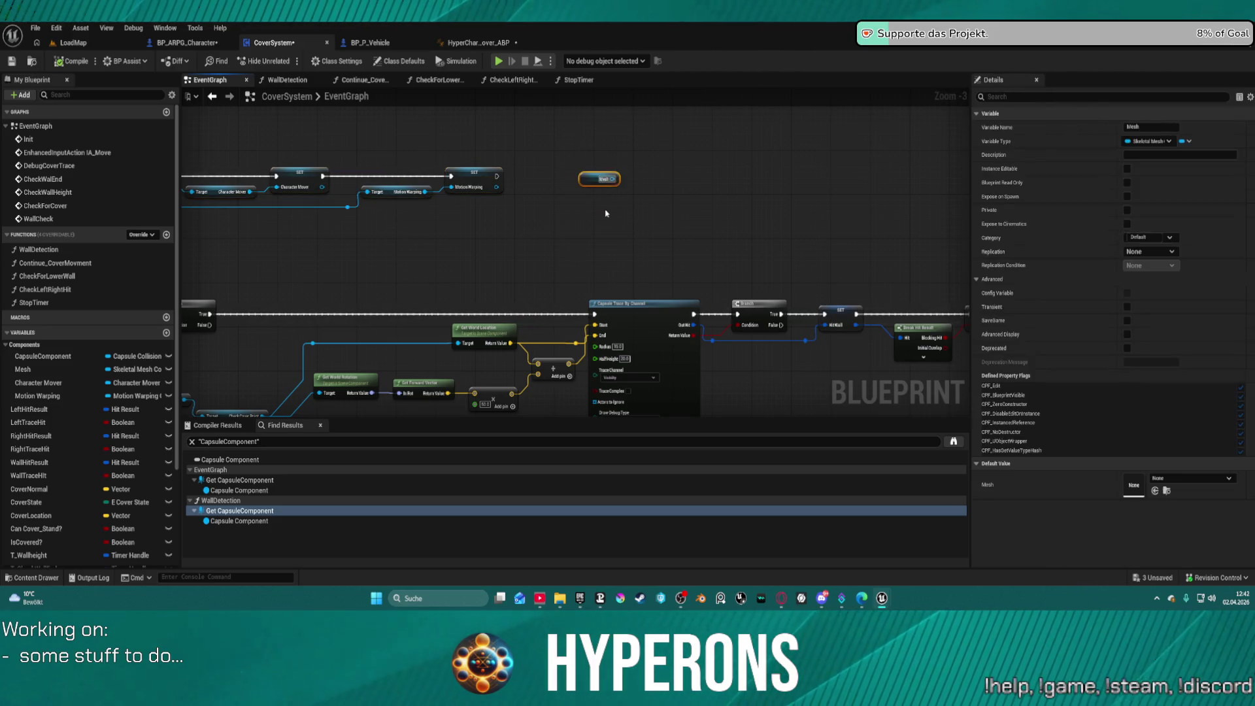
{"action": "key", "text": "Delete"}
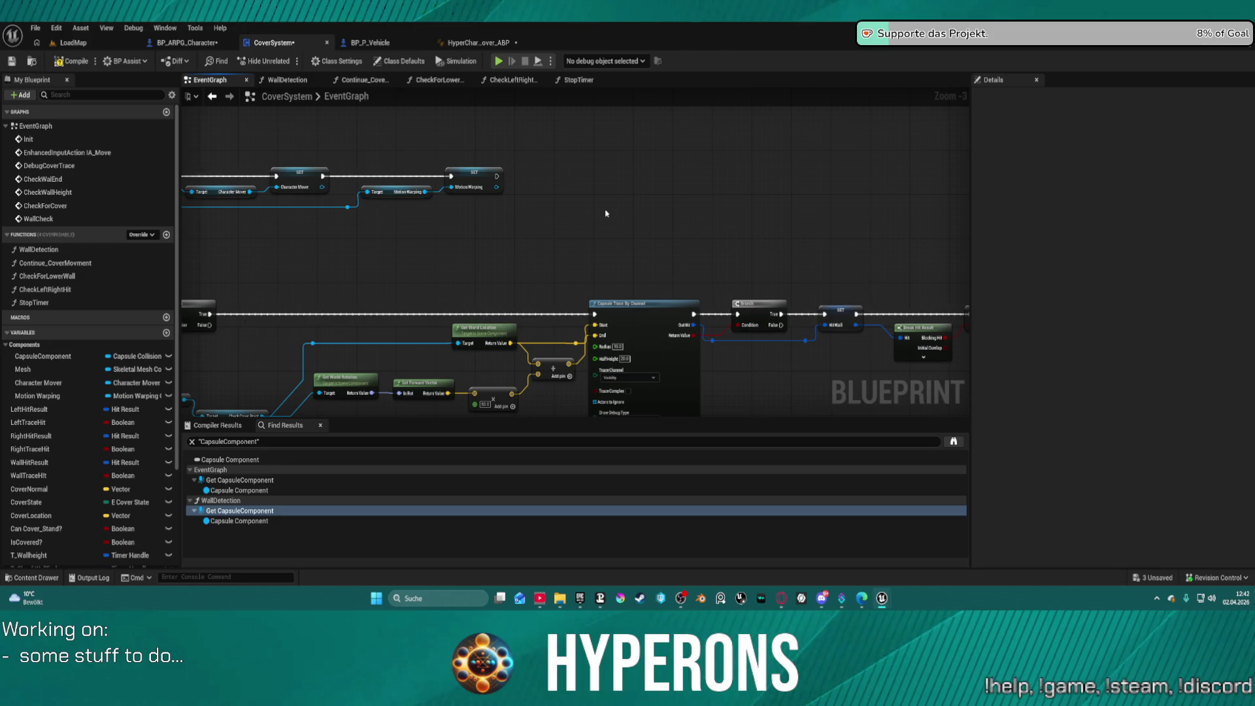
{"action": "scroll", "coordinate": [516, 272], "scroll_direction": "down", "scroll_amount": 2}
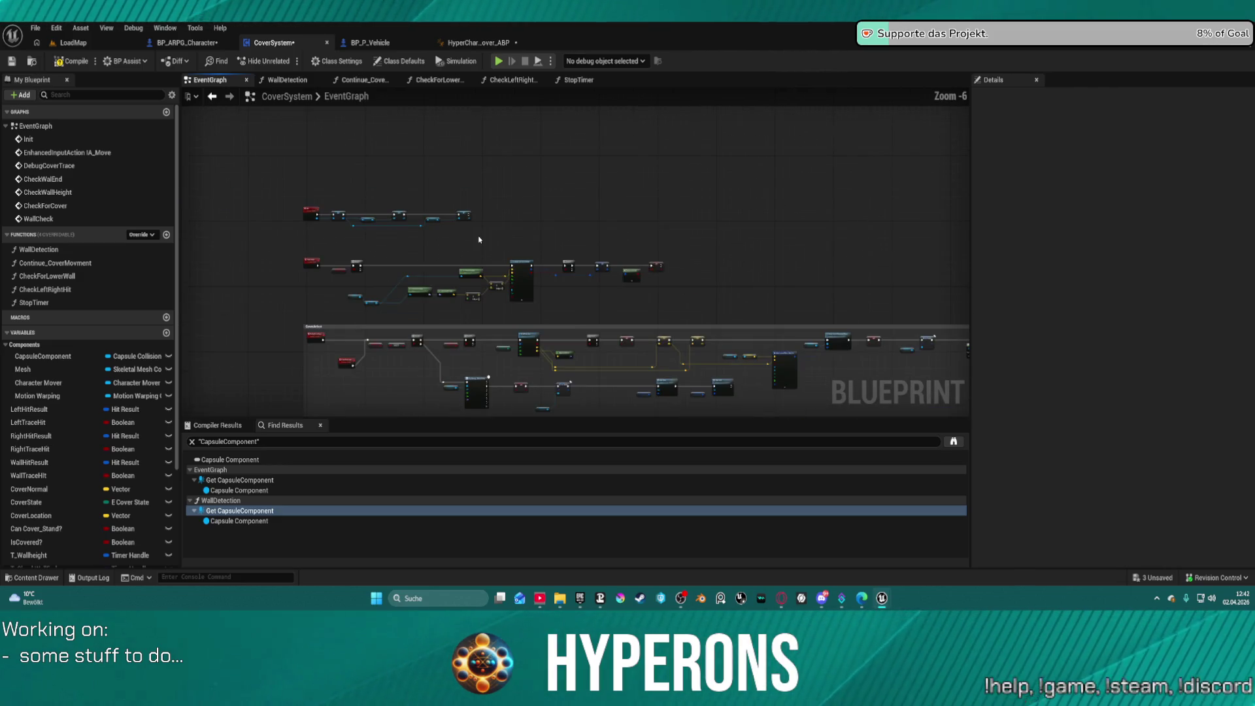
{"action": "scroll", "coordinate": [560, 246], "scroll_direction": "up", "scroll_amount": 5}
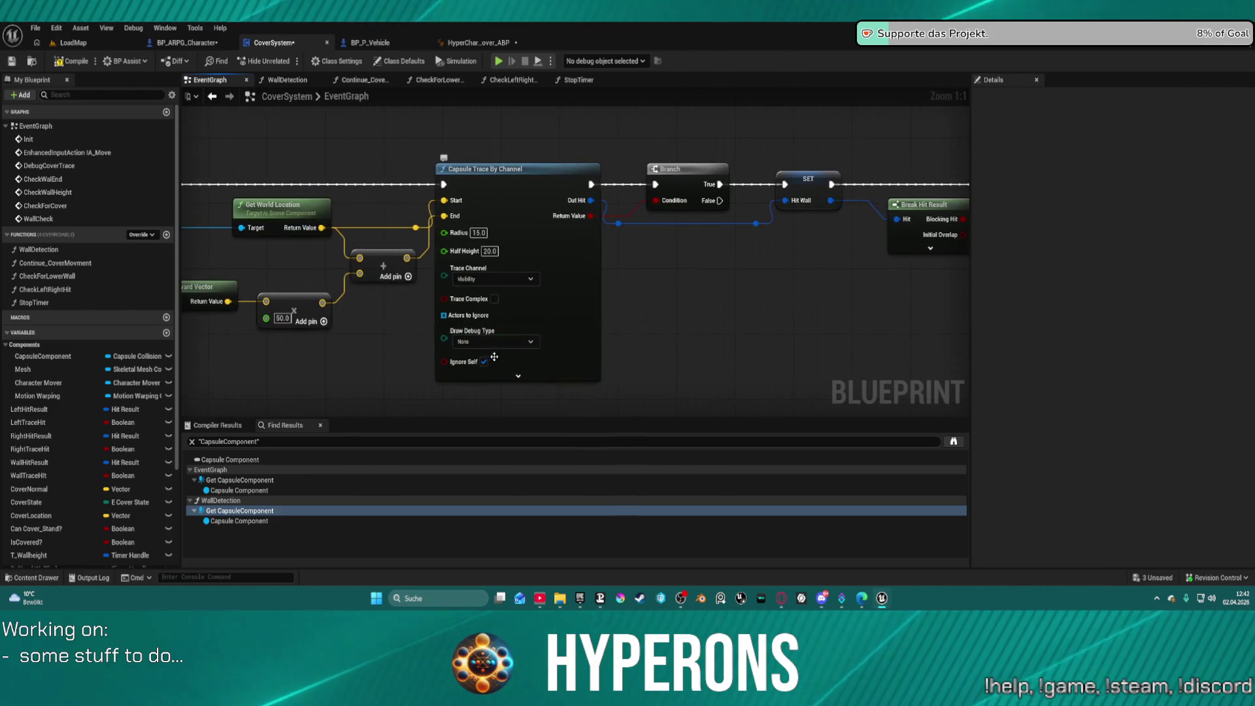
Step: Set Capsule Trace By Channel's Draw Debug Type to For One Frame and launch Play
{"action": "left_click", "coordinate": [492, 341]}
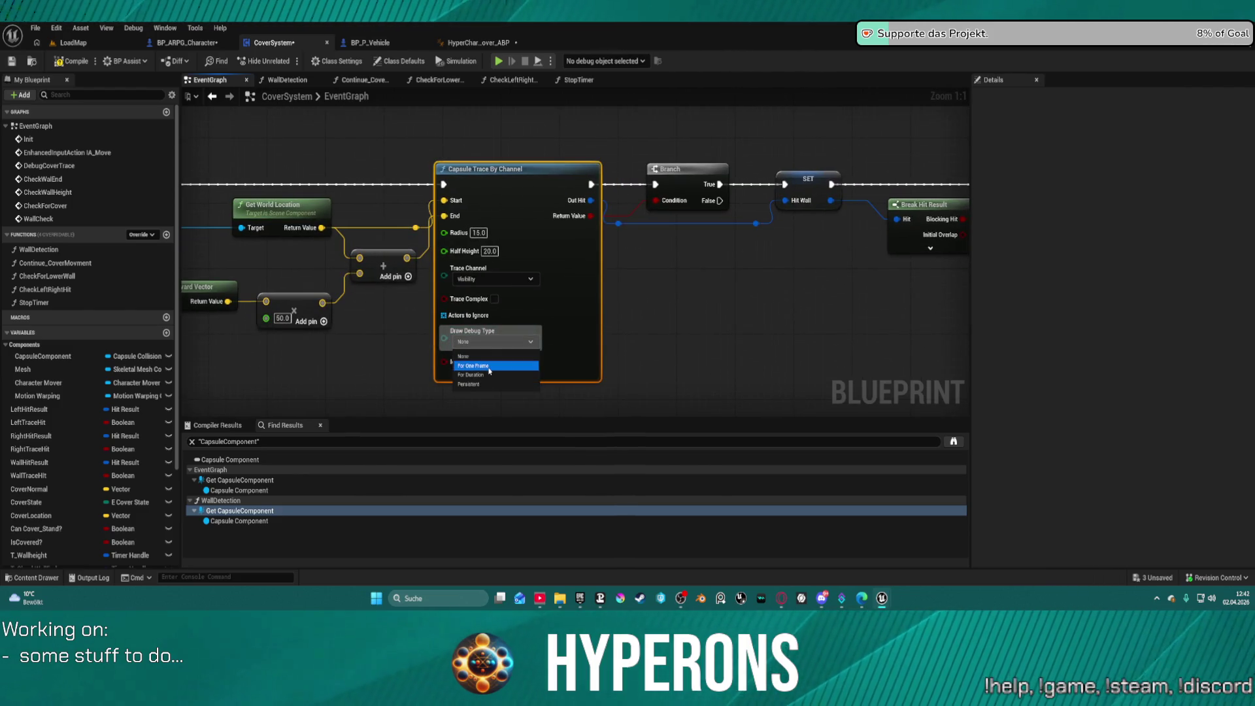
{"action": "left_click", "coordinate": [489, 370]}
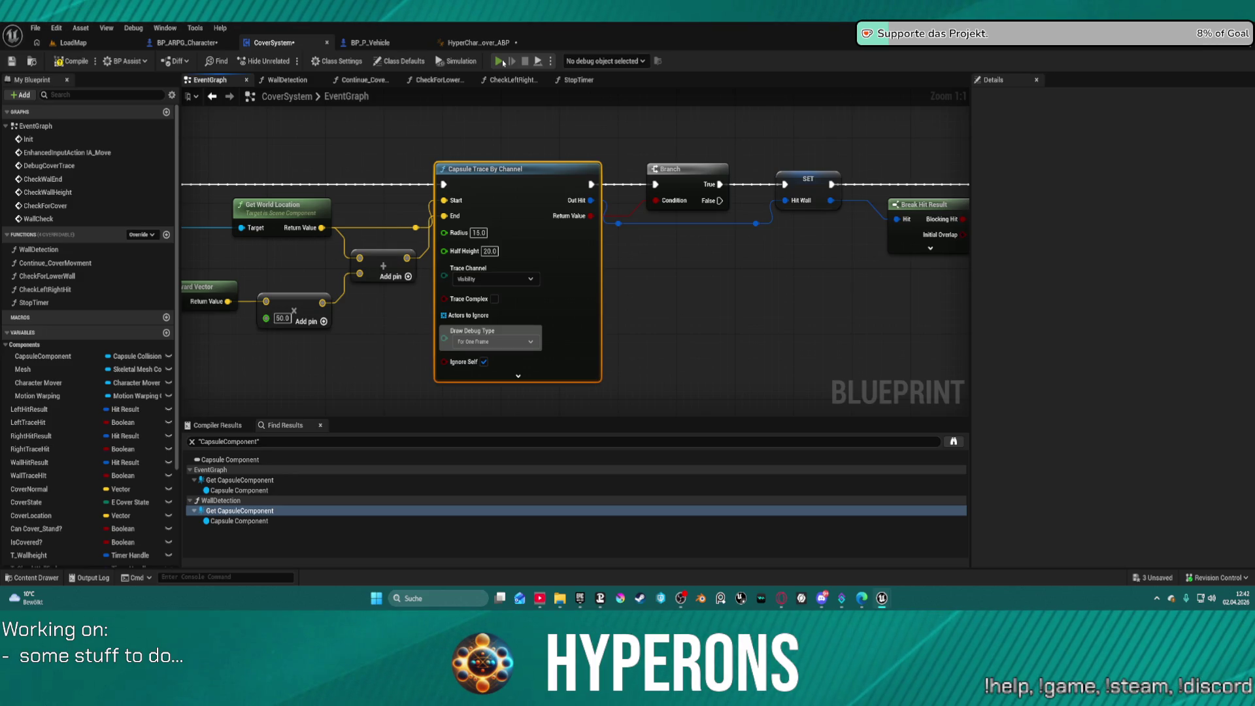
{"action": "left_click", "coordinate": [502, 60]}
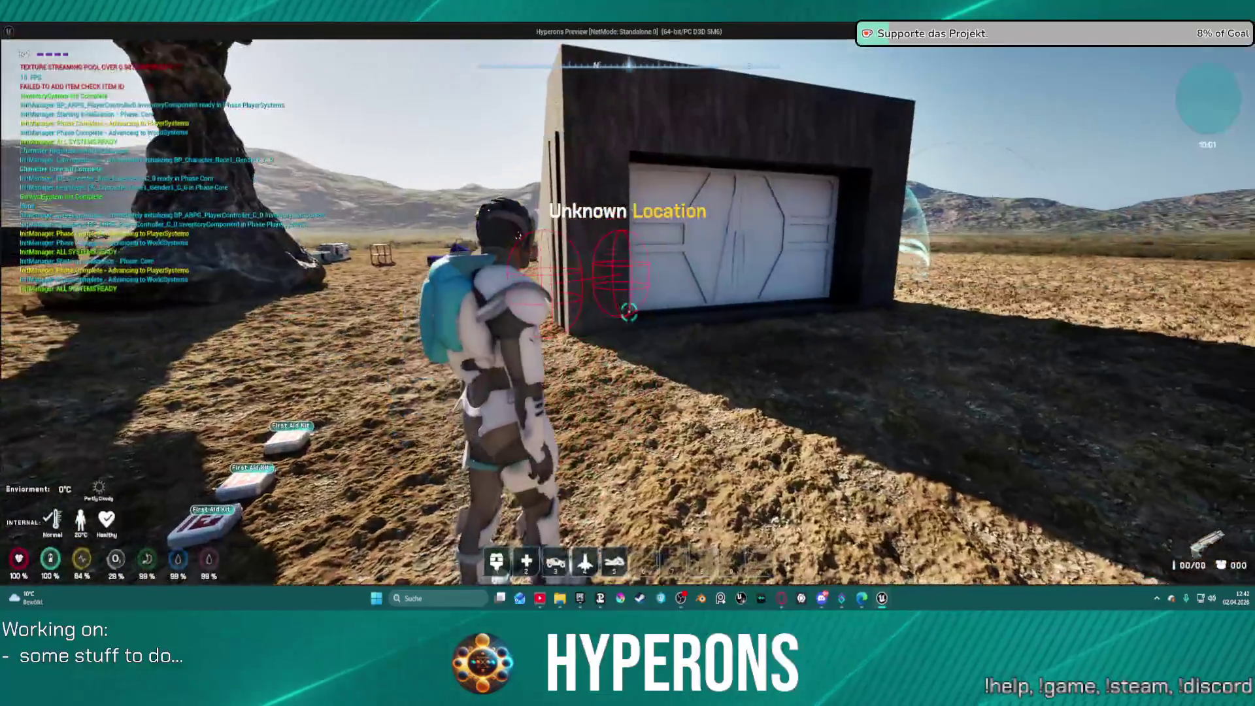
Step: Walk the character to the black M box and grid wall, then exit play with Esc
{"action": "key", "text": "w"}
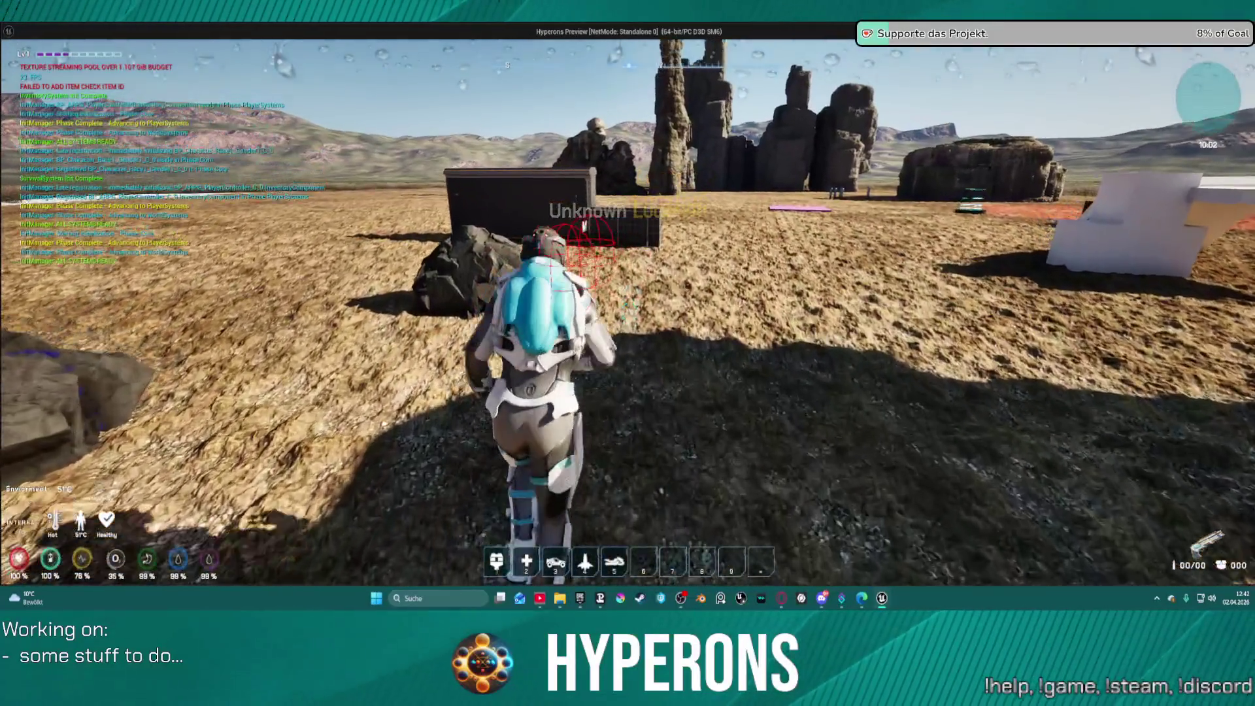
{"action": "key", "text": "w"}
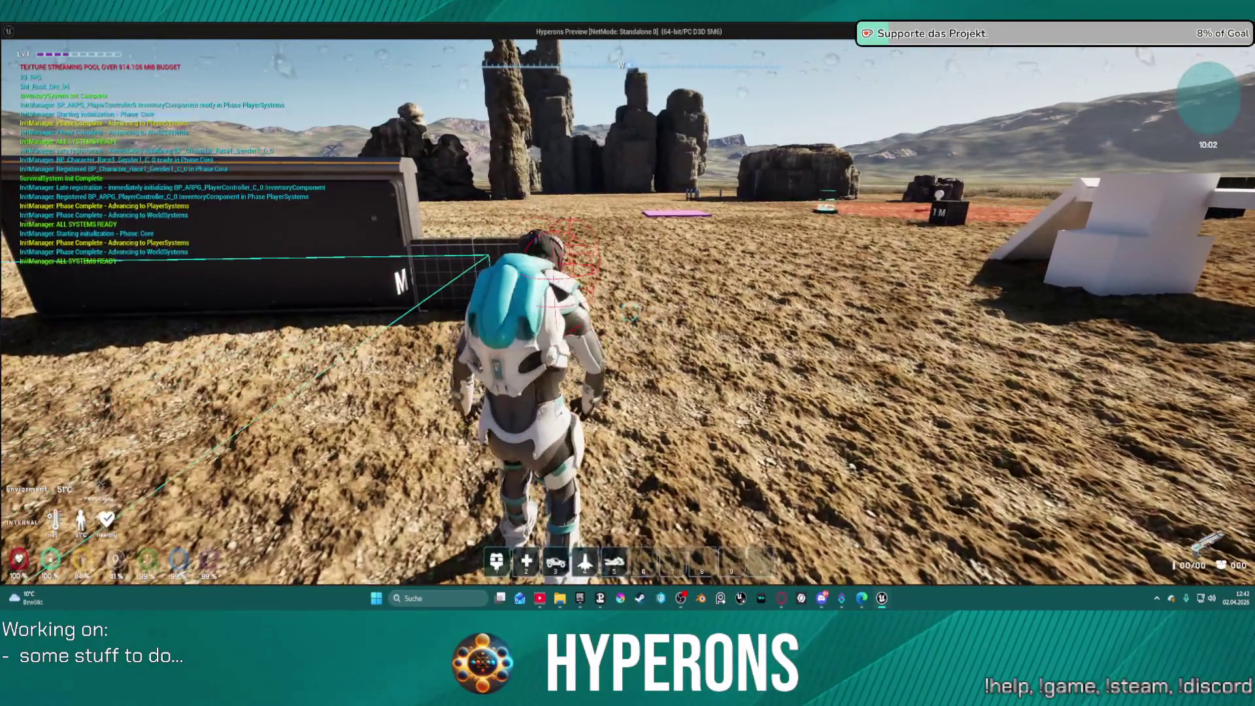
{"action": "key", "text": "w"}
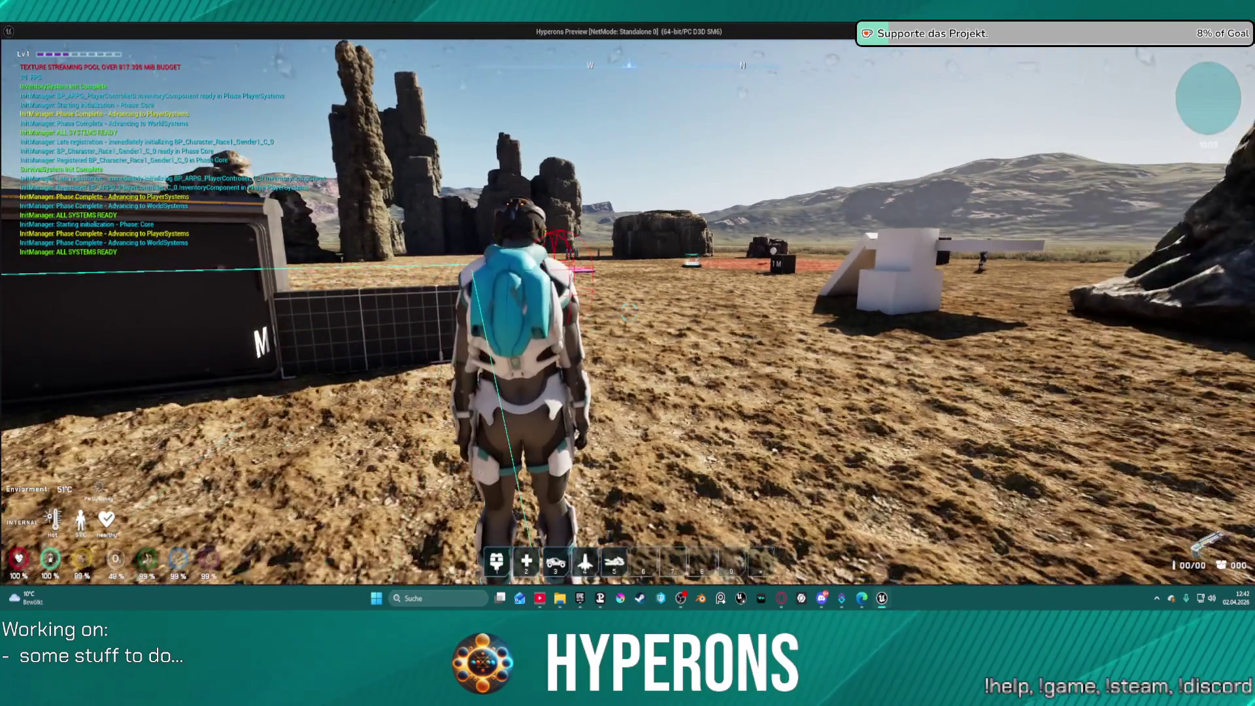
{"action": "key", "text": "w"}
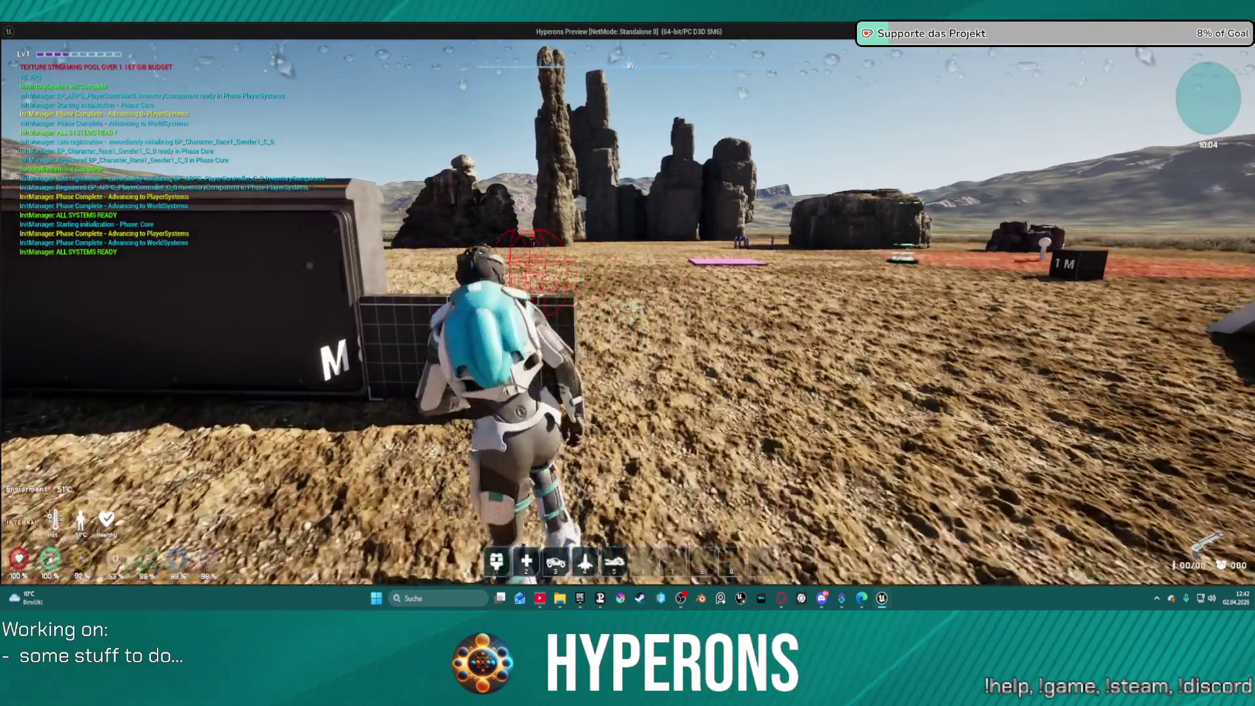
{"action": "key", "text": "a"}
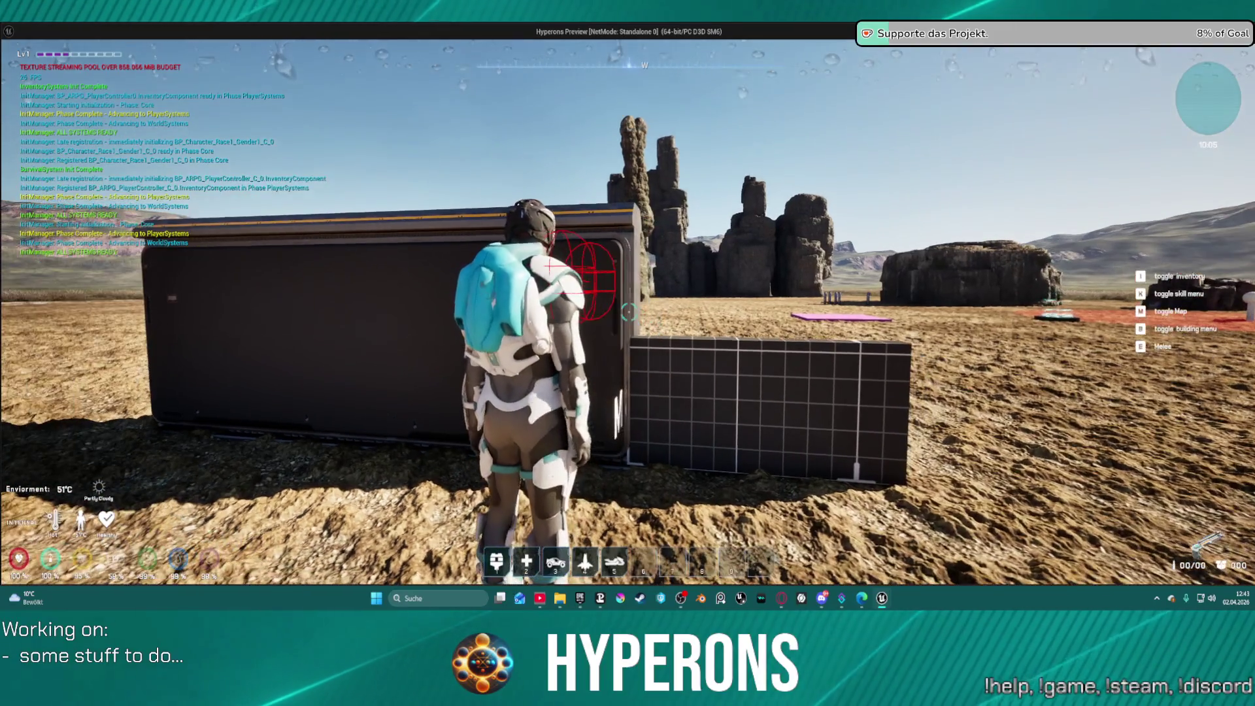
{"action": "key", "text": "w"}
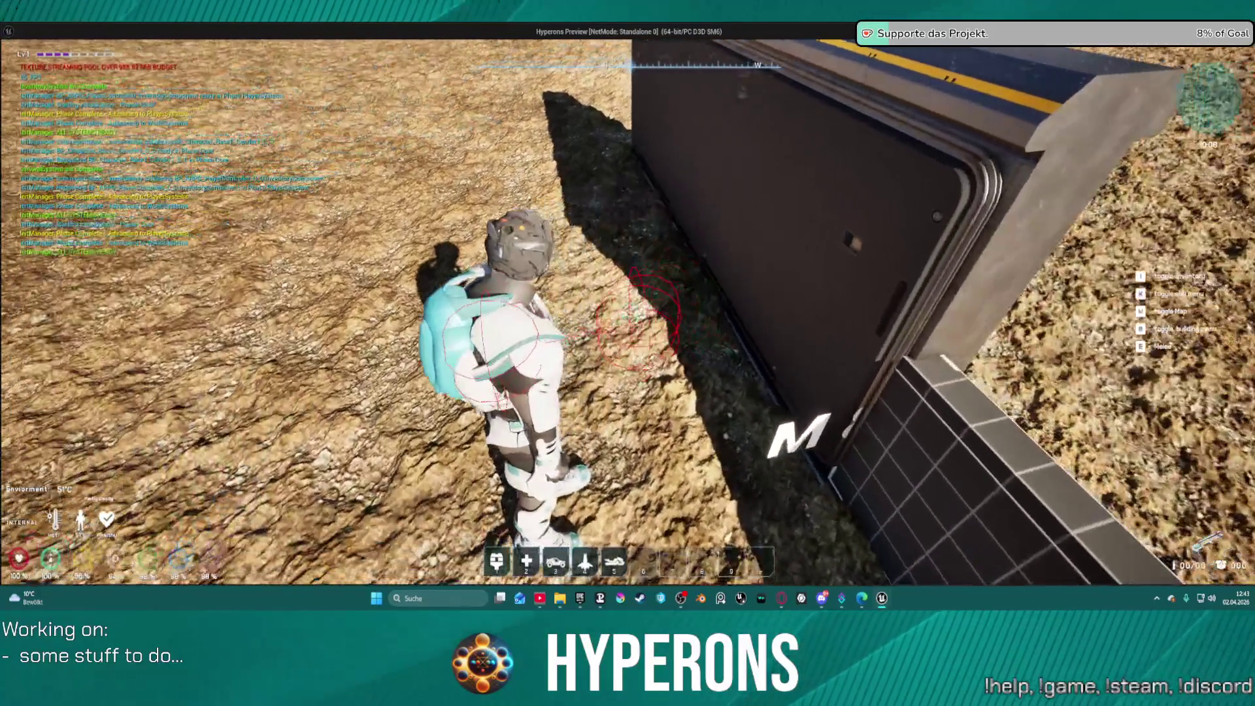
{"action": "key", "text": "Escape"}
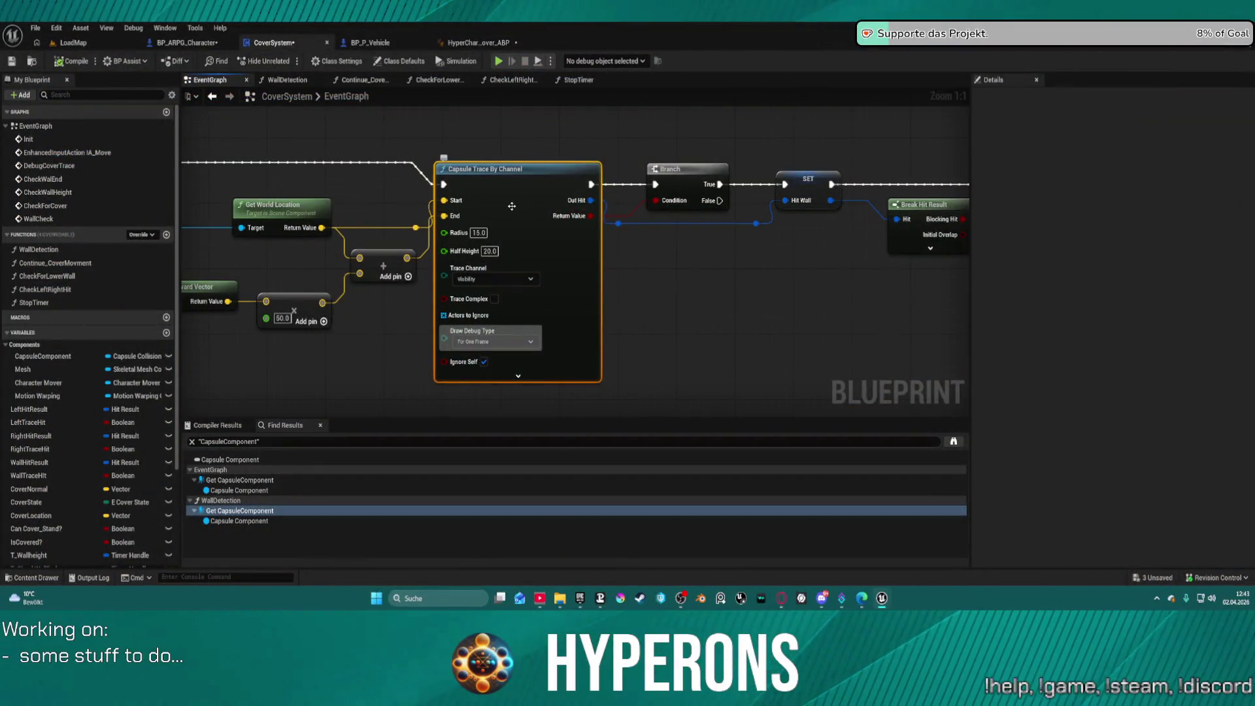
Step: Review the capsule trace's input nodes, undoing a node rearrangement, then switch to BP_ARPG_Character
{"action": "left_click_drag", "start_coordinate": [511, 207], "coordinate": [874, 198]}
{"action": "left_click_drag", "start_coordinate": [275, 261], "coordinate": [451, 217]}
{"action": "mouse_move", "coordinate": [437, 300]}
{"action": "left_mouse_down"}
{"action": "mouse_move", "coordinate": [425, 247]}
{"action": "mouse_move", "coordinate": [453, 204]}
{"action": "mouse_move", "coordinate": [446, 226]}
{"action": "left_mouse_up"}
{"action": "mouse_move", "coordinate": [712, 217]}
{"action": "left_mouse_down"}
{"action": "mouse_move", "coordinate": [678, 250]}
{"action": "mouse_move", "coordinate": [696, 229]}
{"action": "left_mouse_up"}
{"action": "left_click_drag", "start_coordinate": [608, 173], "coordinate": [569, 178]}
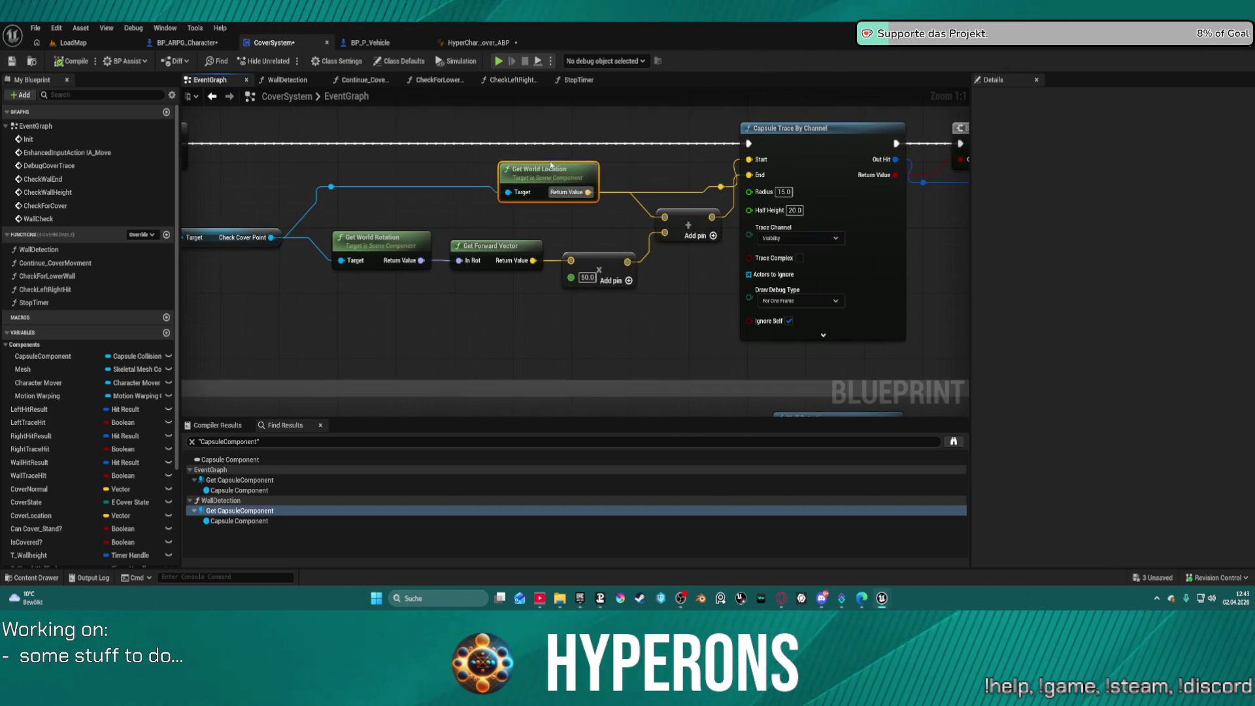
{"action": "left_click_drag", "start_coordinate": [680, 212], "coordinate": [678, 241]}
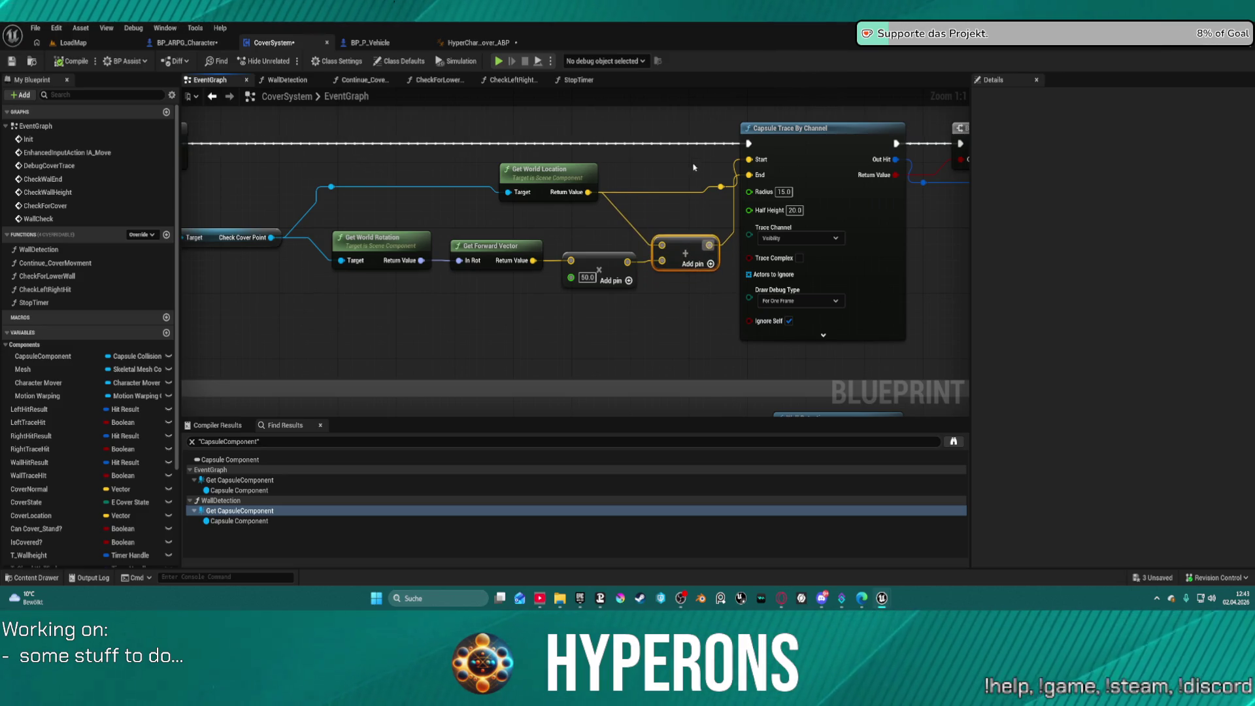
{"action": "left_click", "coordinate": [846, 185]}
{"action": "key", "text": "ctrl+z"}
{"action": "key", "text": "ctrl+z"}
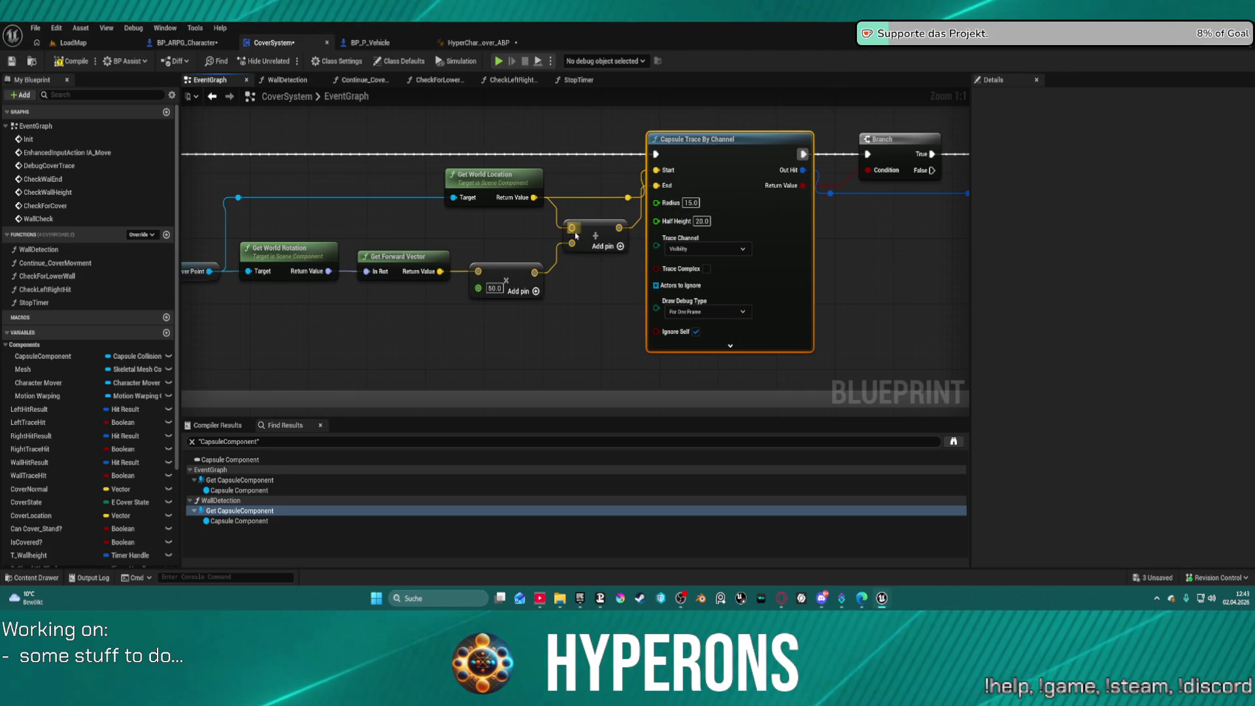
{"action": "mouse_move", "coordinate": [428, 229]}
{"action": "left_mouse_down"}
{"action": "mouse_move", "coordinate": [628, 217]}
{"action": "mouse_move", "coordinate": [610, 225]}
{"action": "left_mouse_up"}
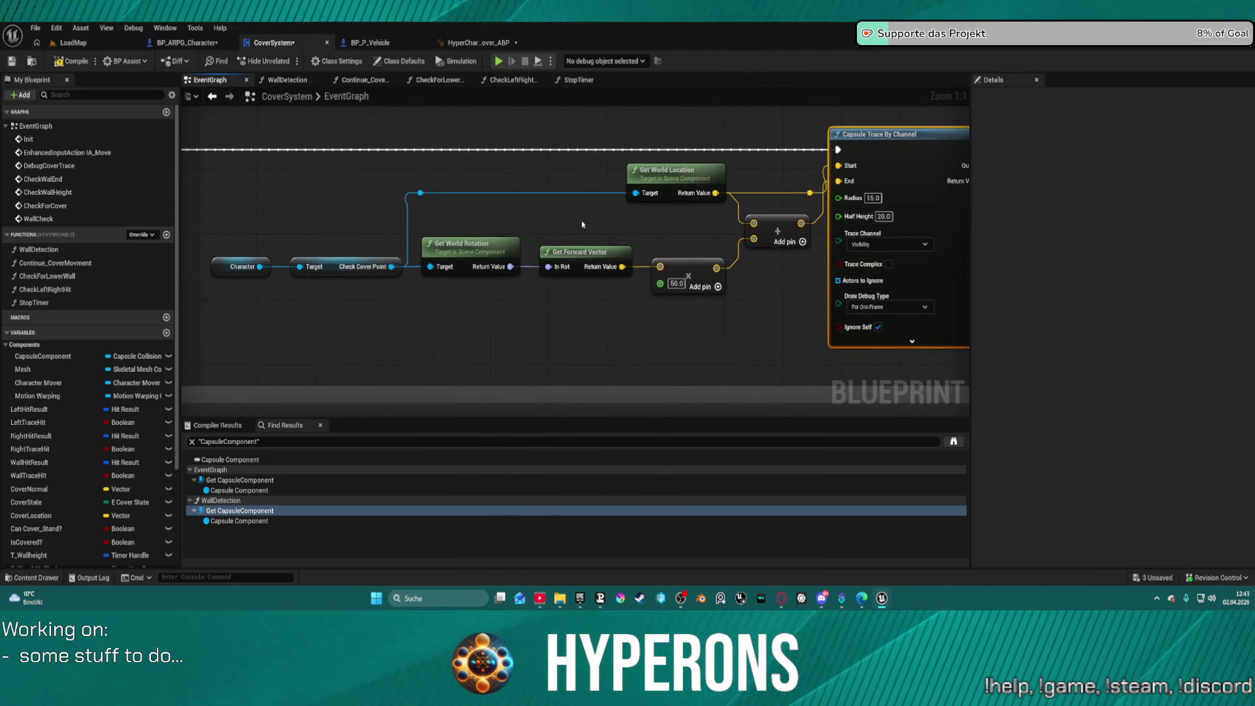
{"action": "left_click", "coordinate": [187, 45]}
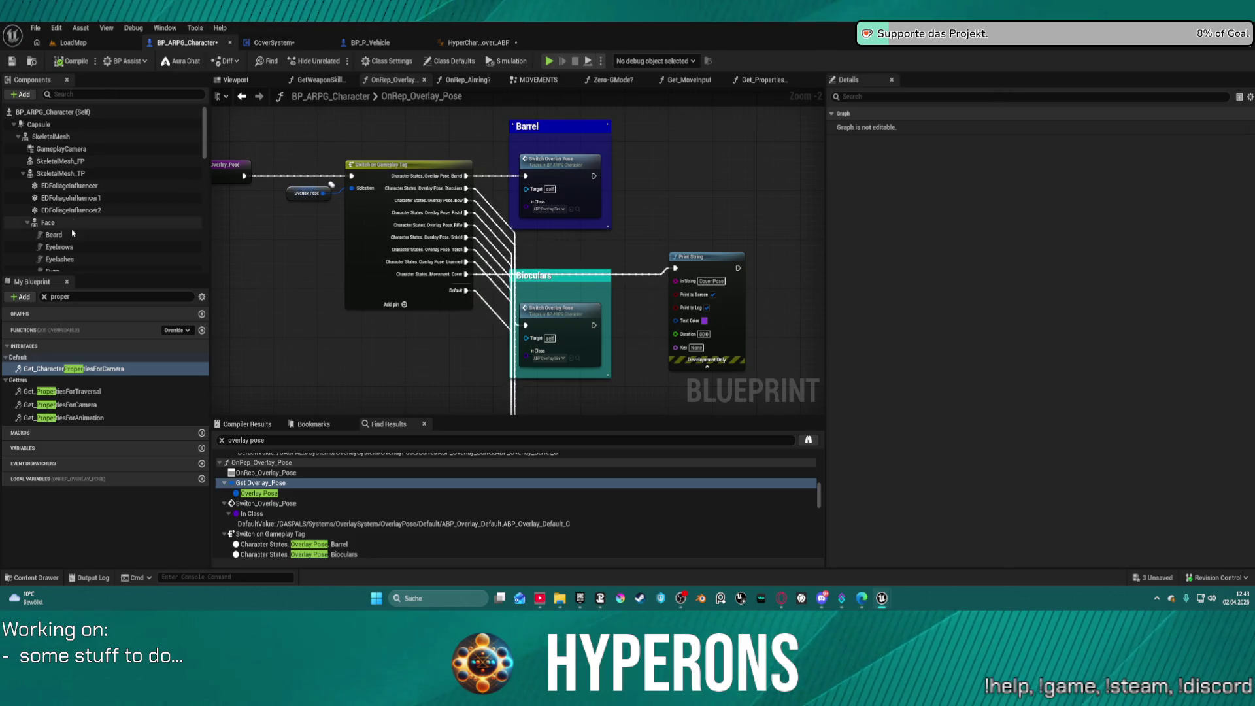
Step: Select the CheckCoverPoint component and collapse its Transform section in Details
{"action": "scroll", "coordinate": [98, 196], "scroll_direction": "up", "scroll_amount": 5}
{"action": "scroll", "coordinate": [98, 232], "scroll_direction": "up", "scroll_amount": 2}
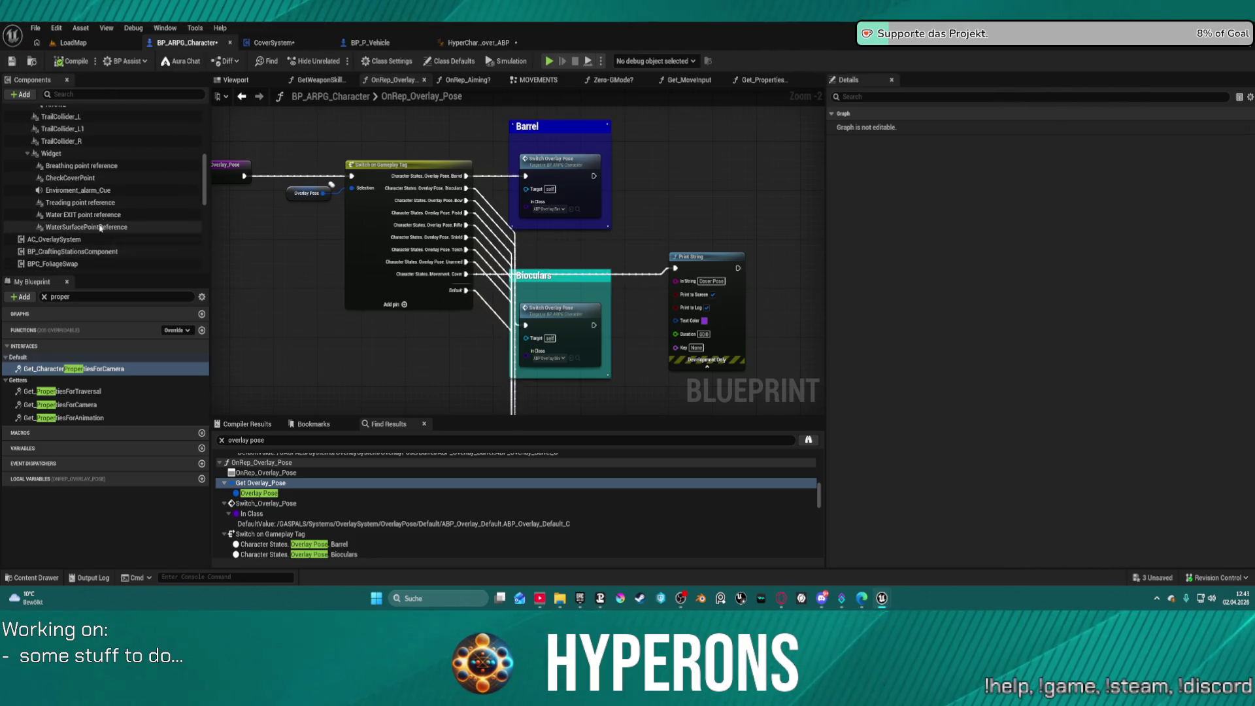
{"action": "left_click", "coordinate": [98, 179]}
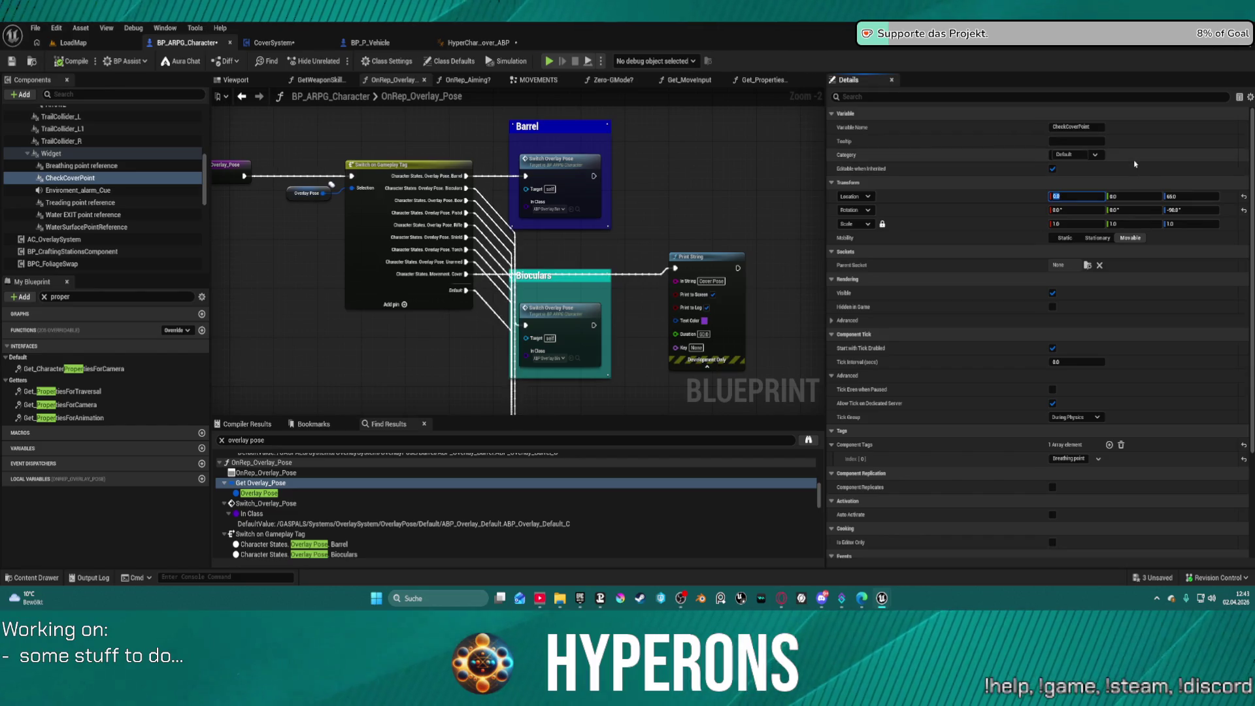
{"action": "left_click", "coordinate": [1186, 185]}
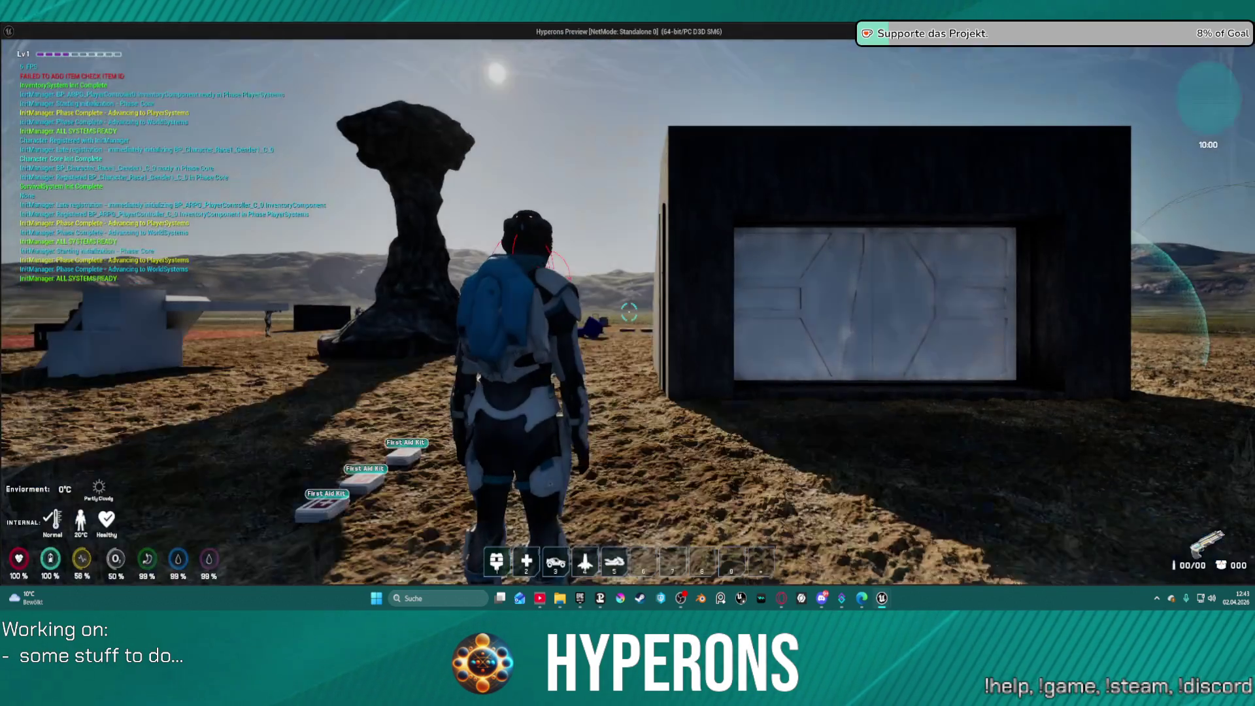
Step: Walk the character against the dark wall and along its face to test cover
{"action": "key", "text": "w"}
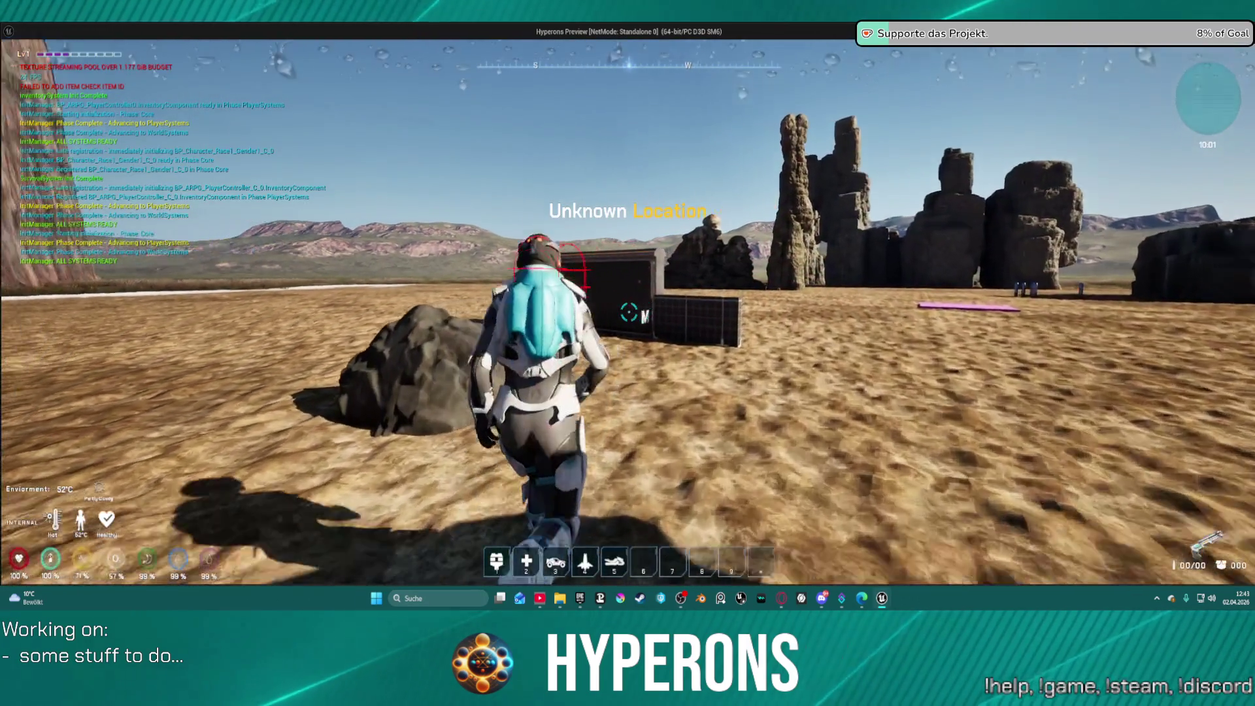
{"action": "key", "text": "w"}
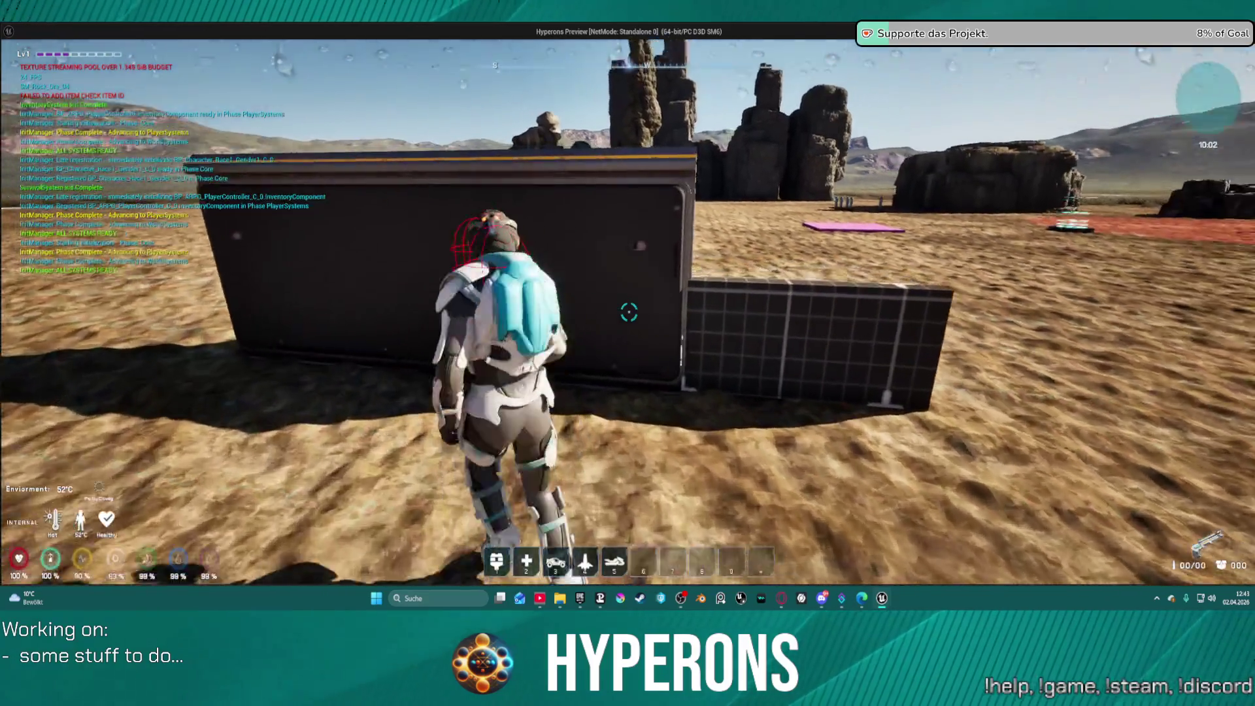
{"action": "key", "text": "w"}
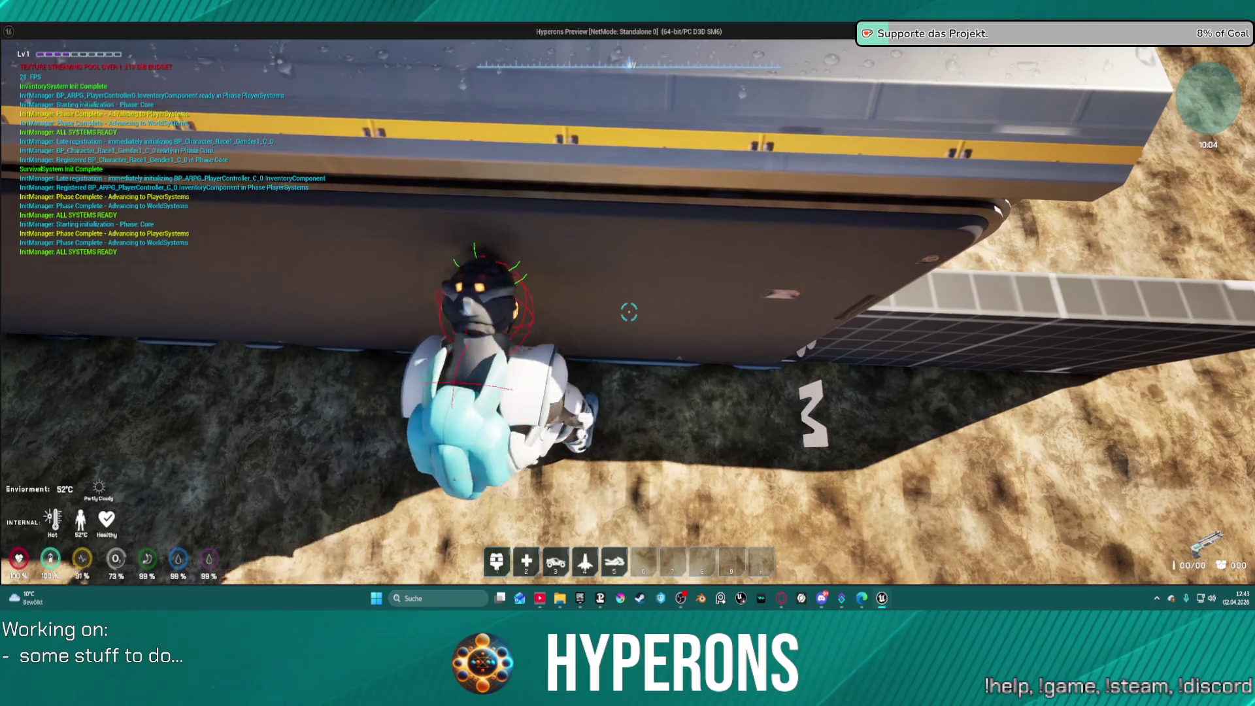
{"action": "key", "text": "w"}
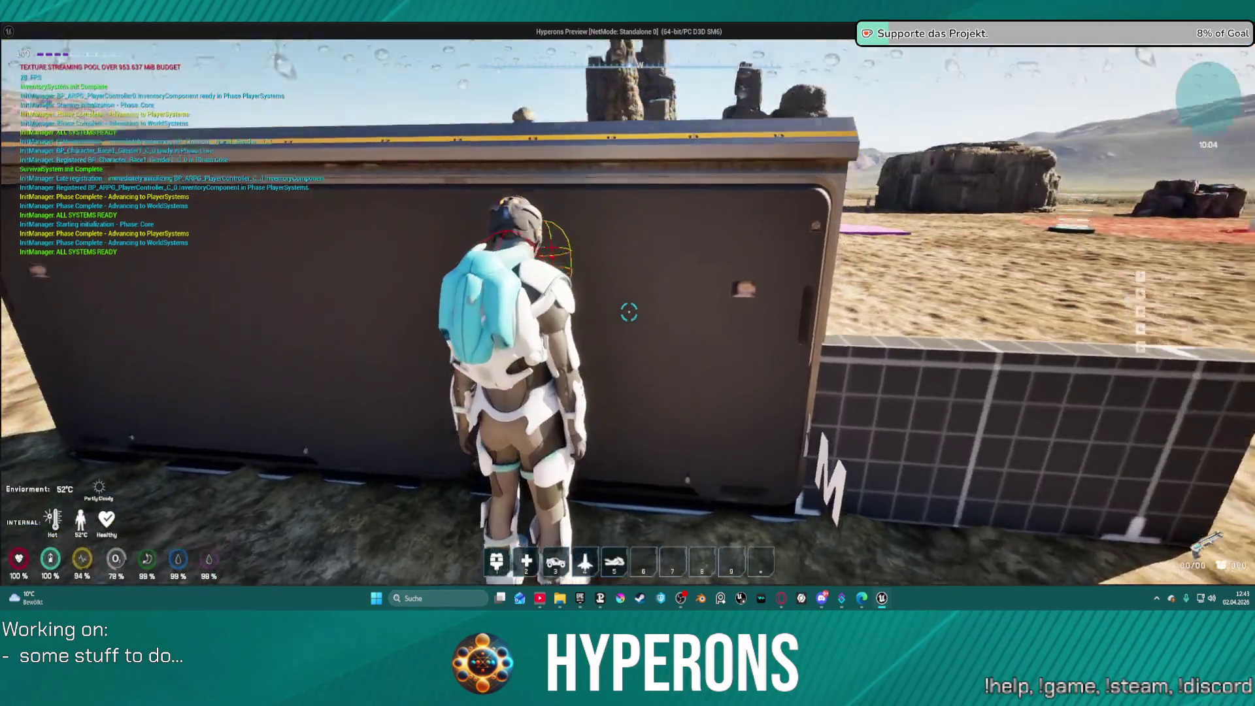
{"action": "key", "text": "w"}
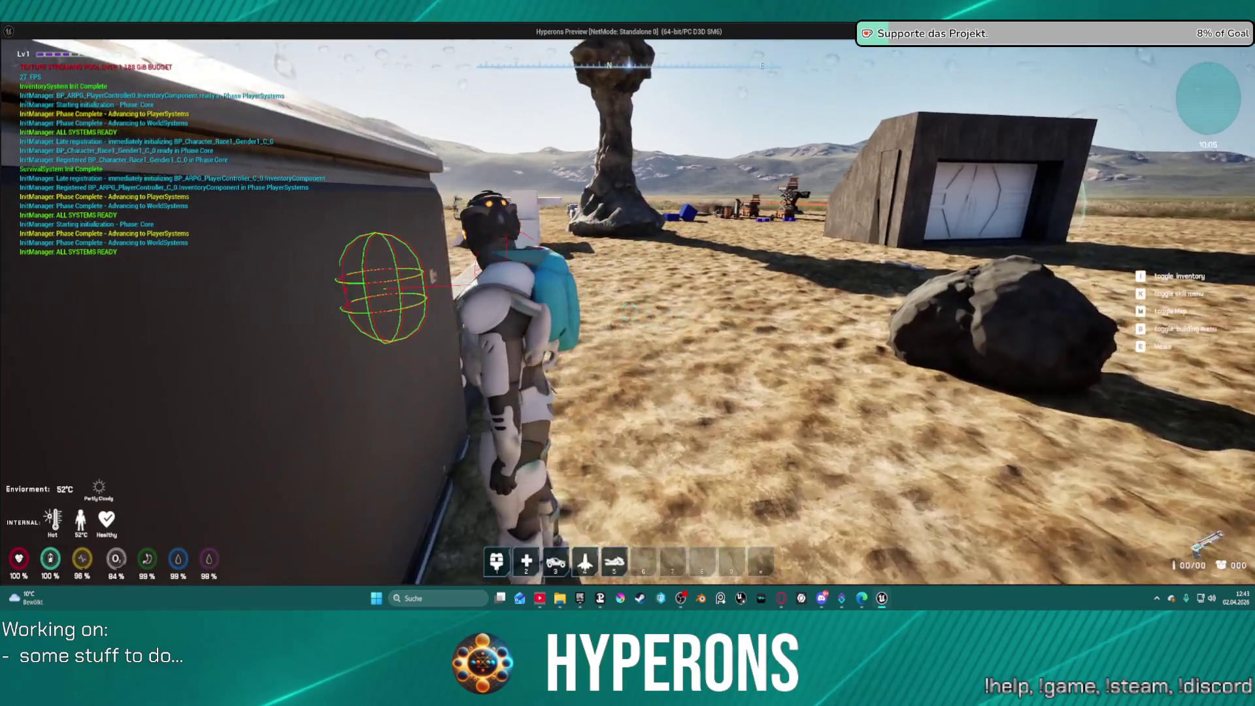
{"action": "key", "text": "w"}
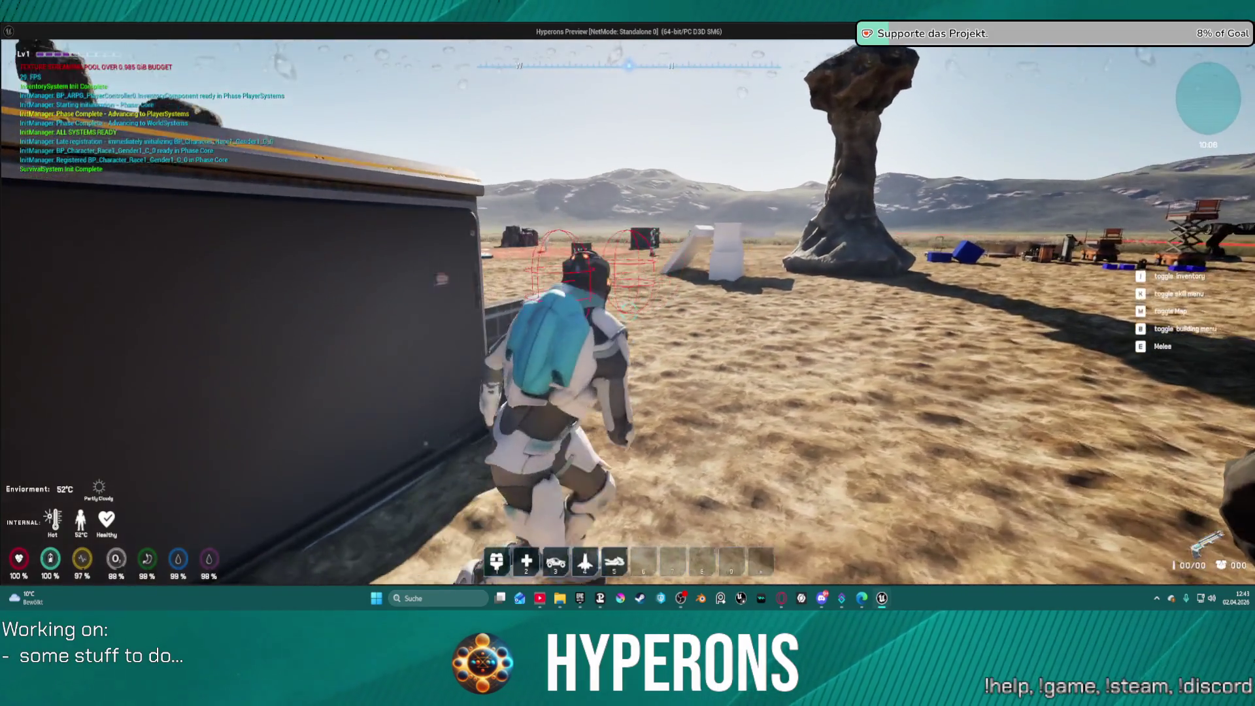
{"action": "key", "text": "w"}
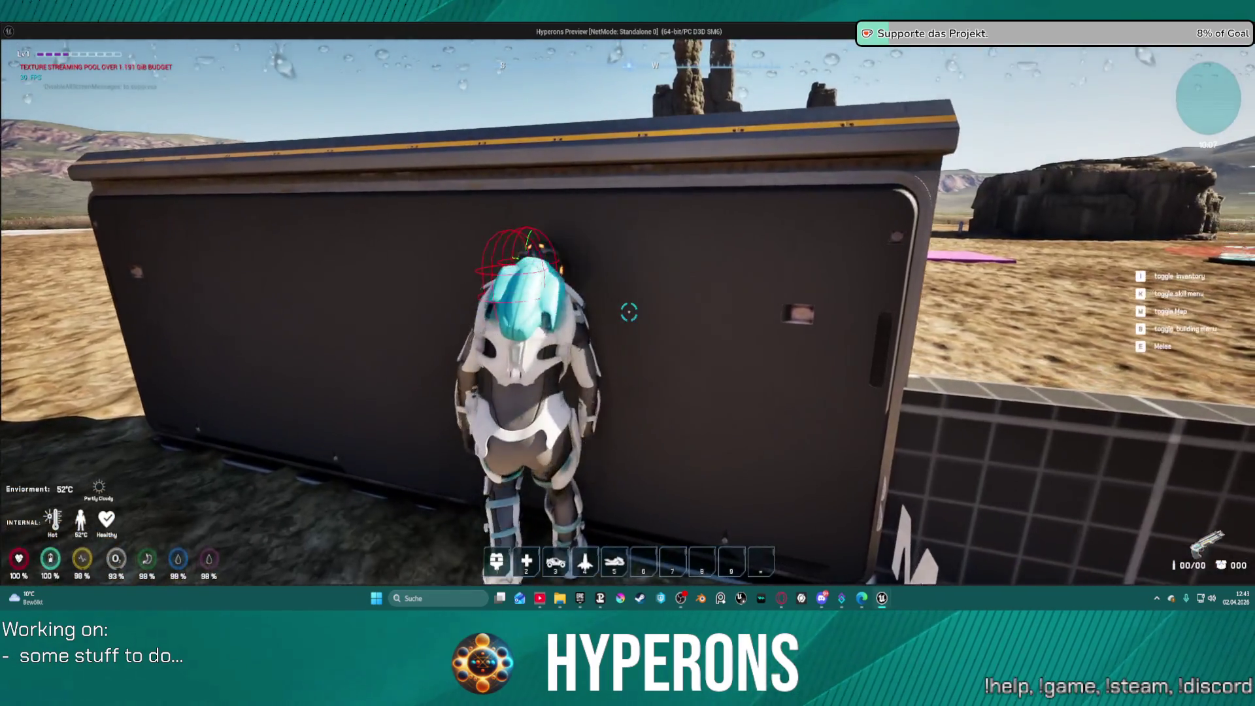
Step: Run to the white block structure, test cover inside its opening, then head back across the desert
{"action": "key", "text": "w"}
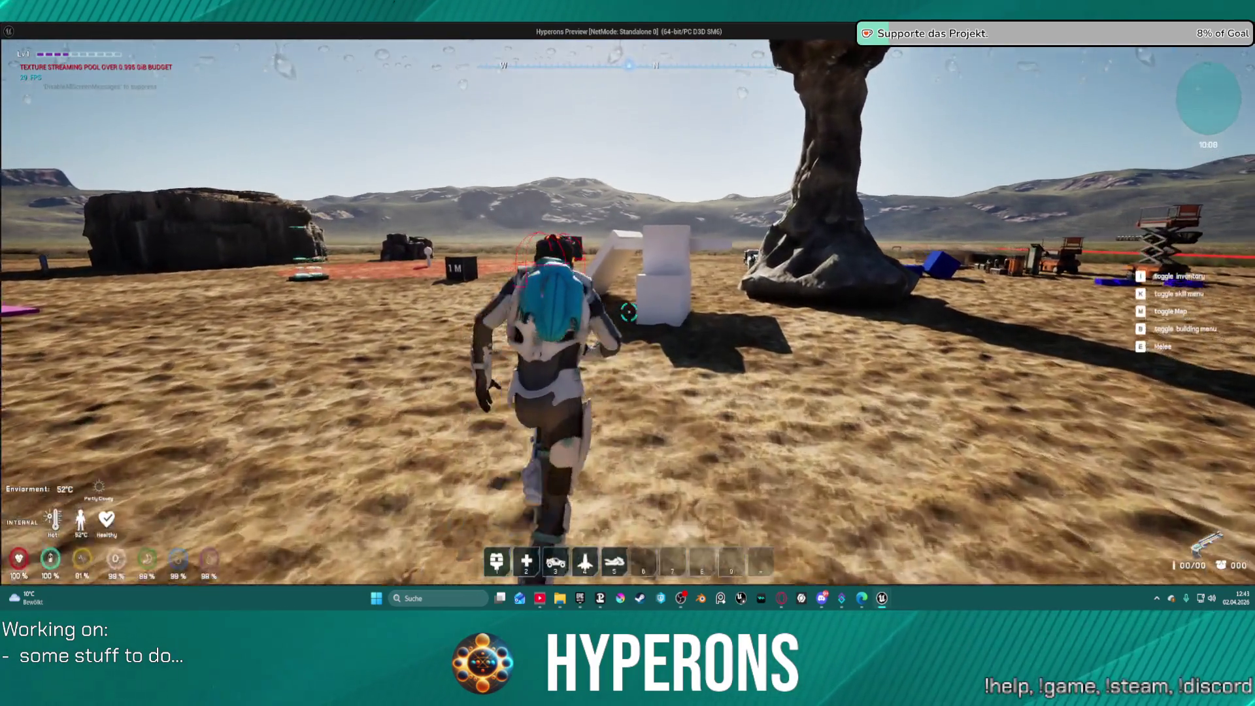
{"action": "key", "text": "w"}
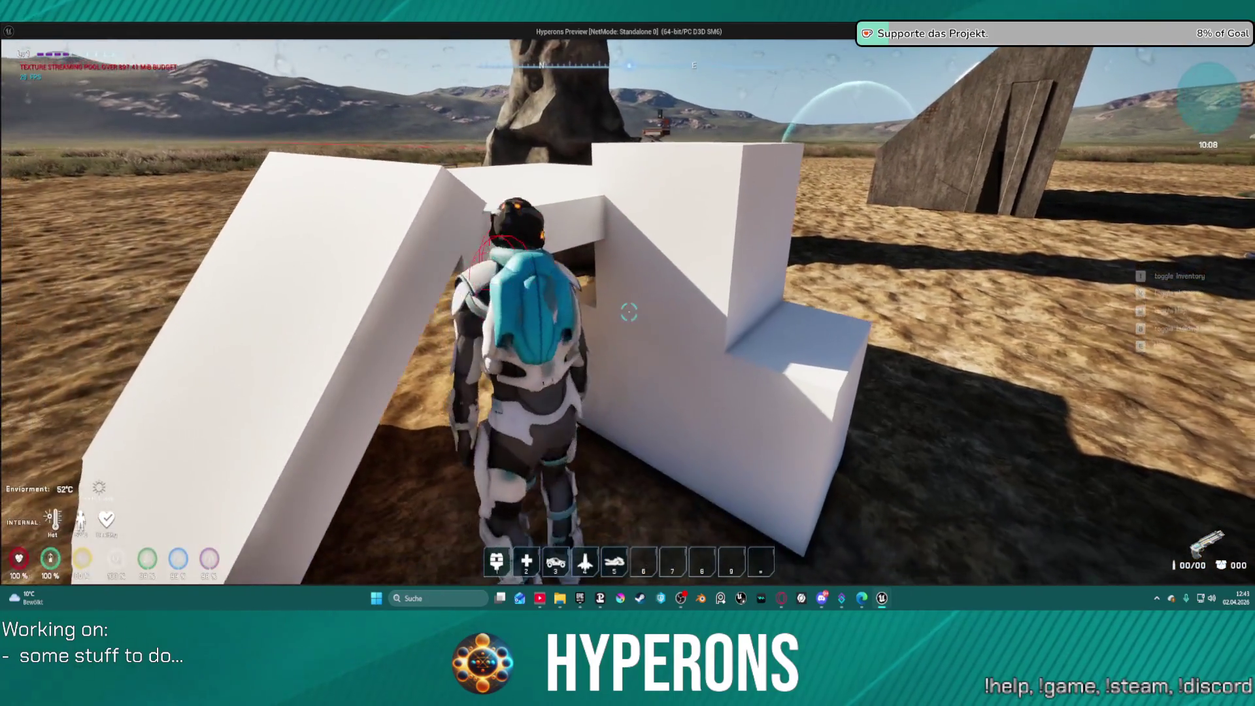
{"action": "key", "text": "w"}
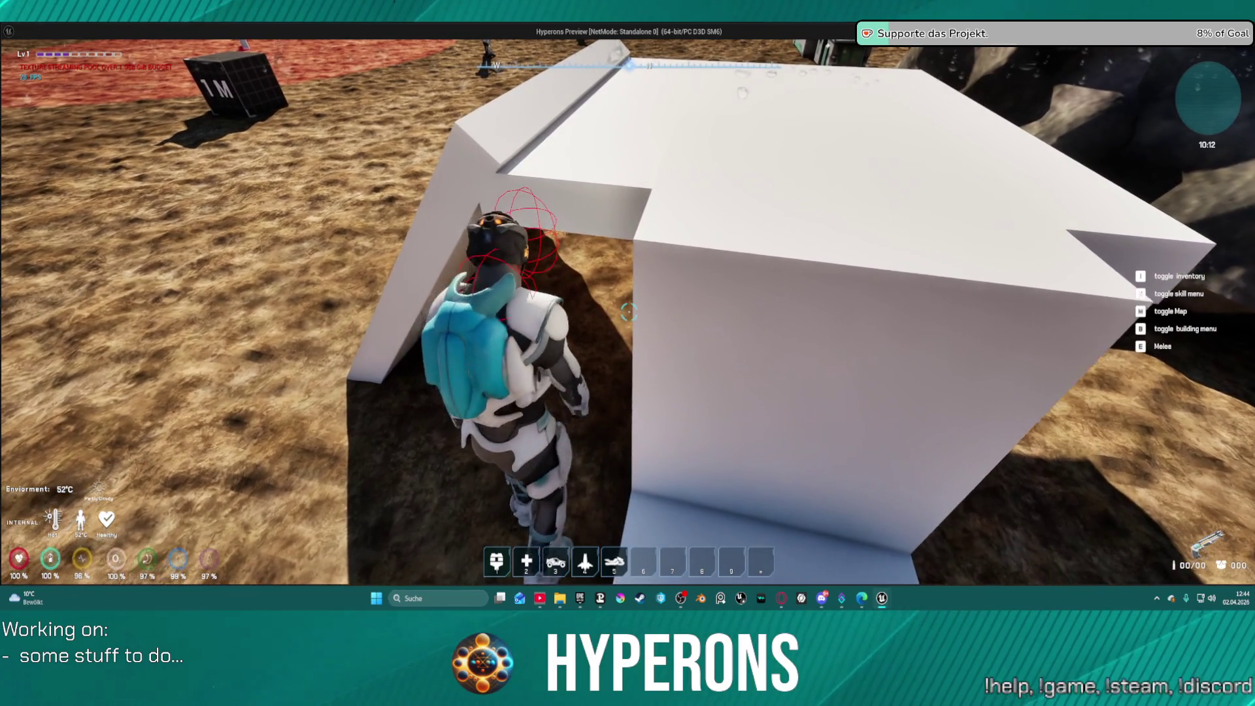
{"action": "key", "text": "w"}
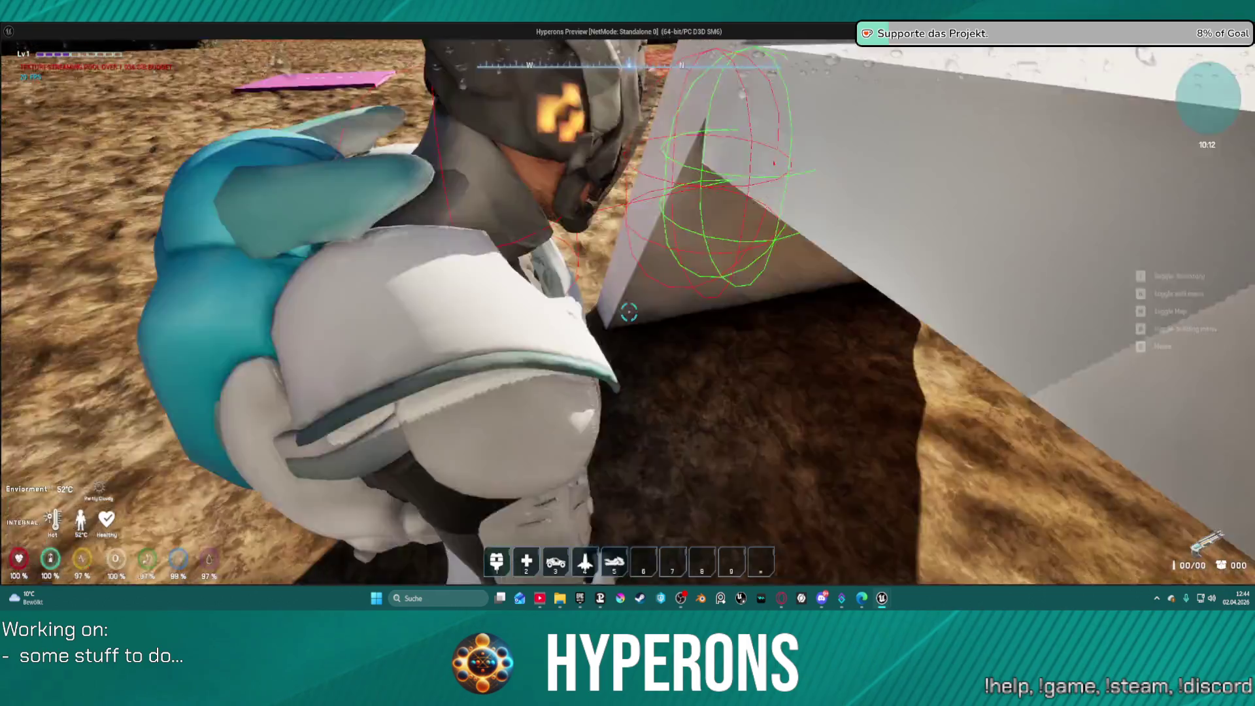
{"action": "key", "text": "a"}
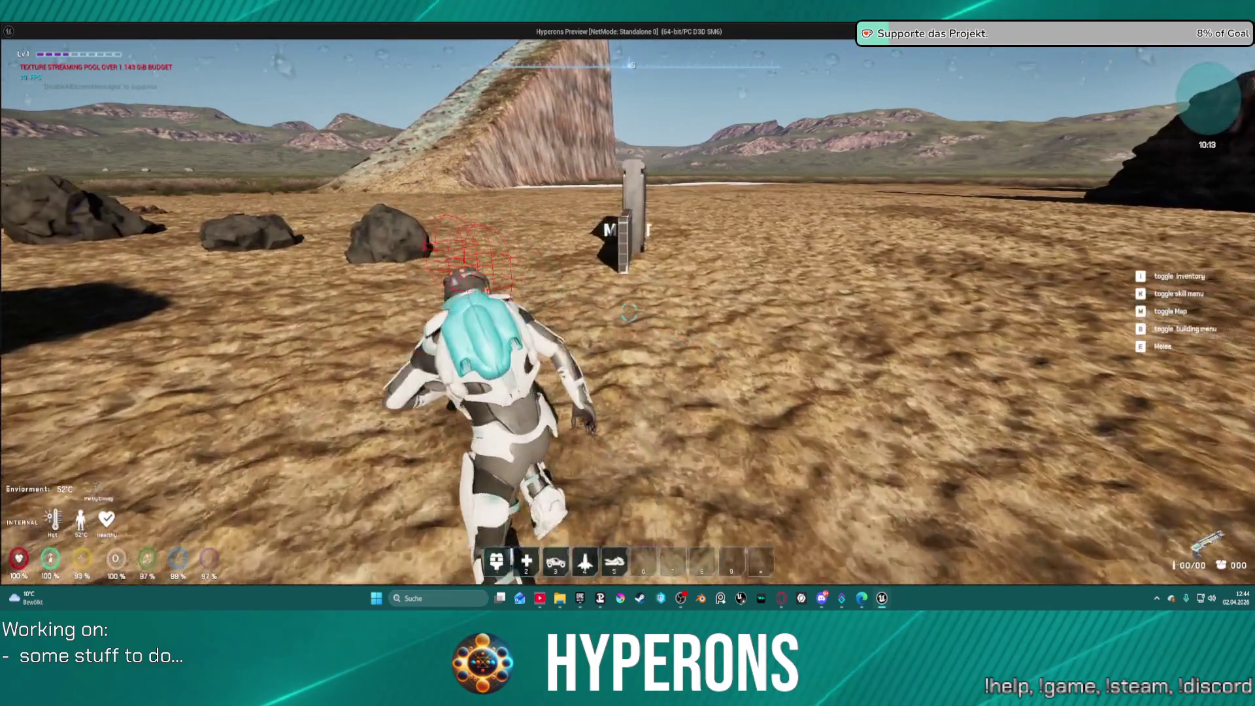
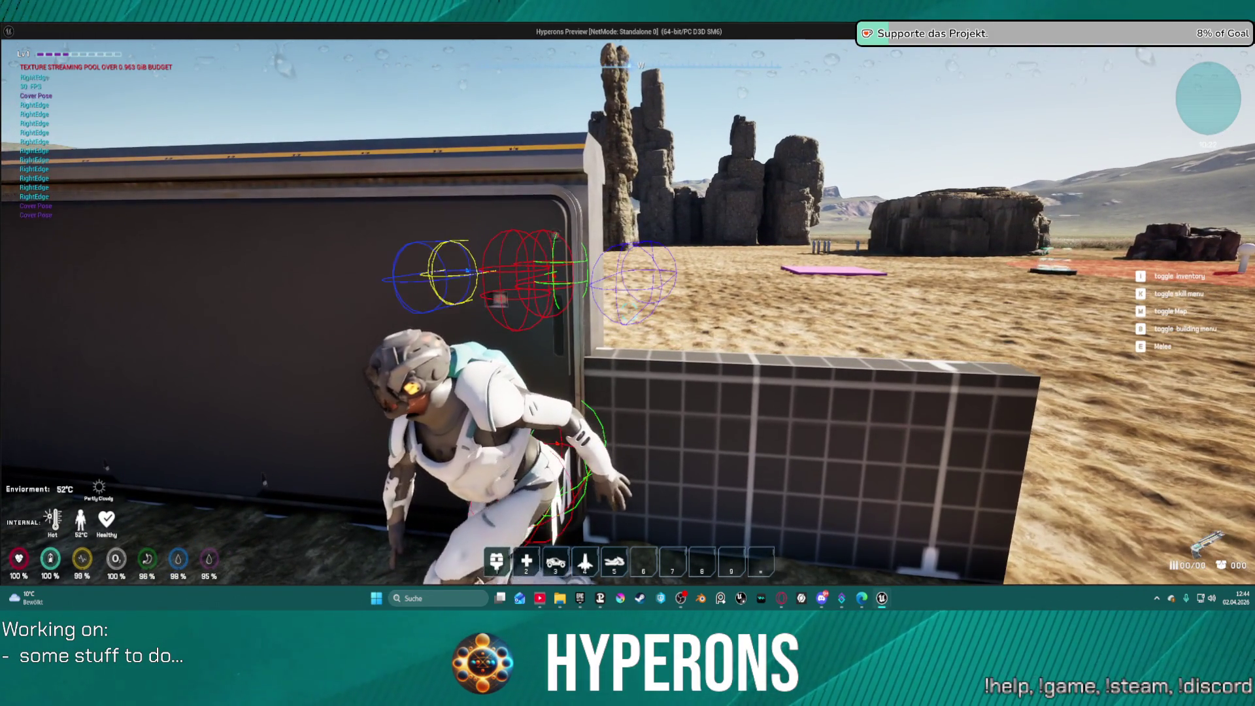
Step: Slide the character left along the cover wall to its edge and back right, then stop playing
{"action": "key", "text": "a"}
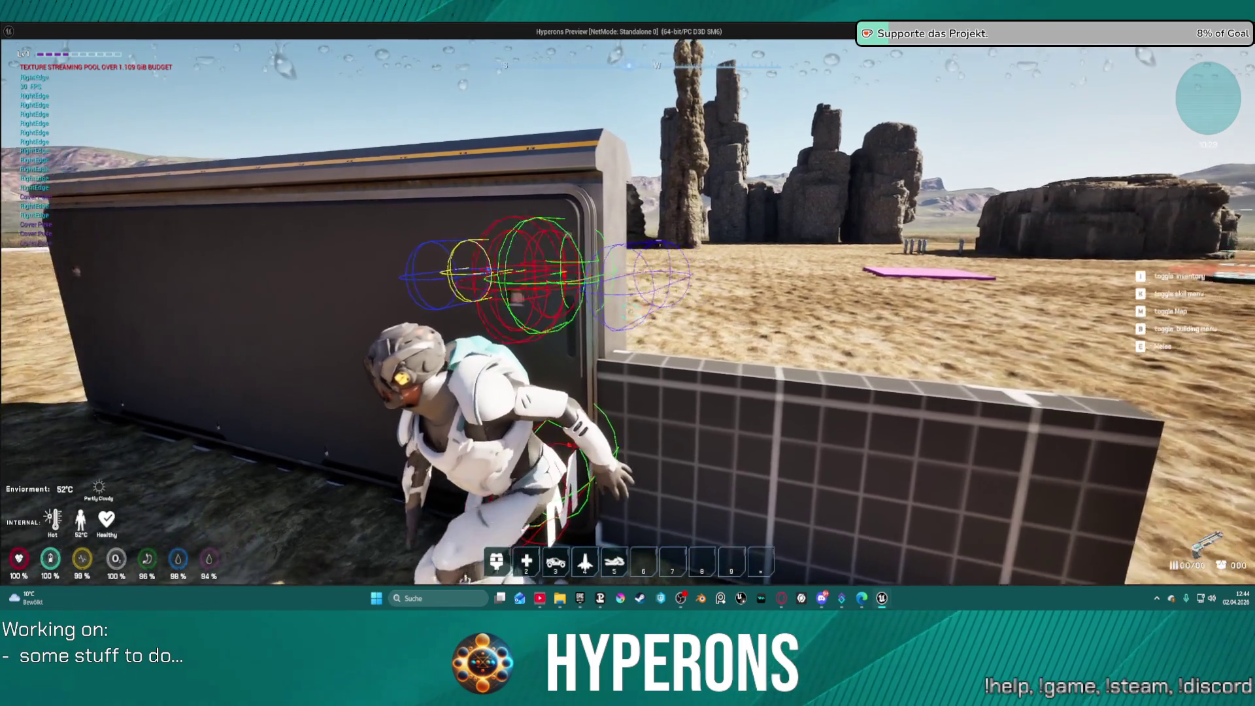
{"action": "key", "text": "a"}
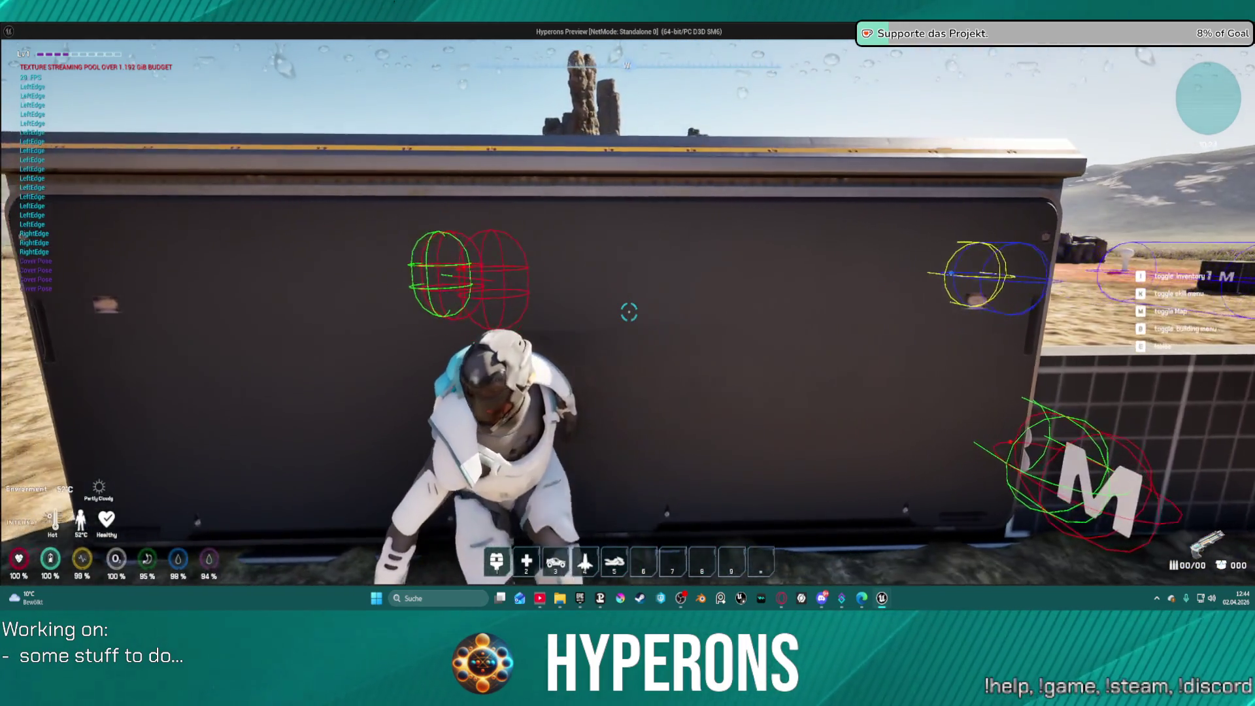
{"action": "key", "text": "a"}
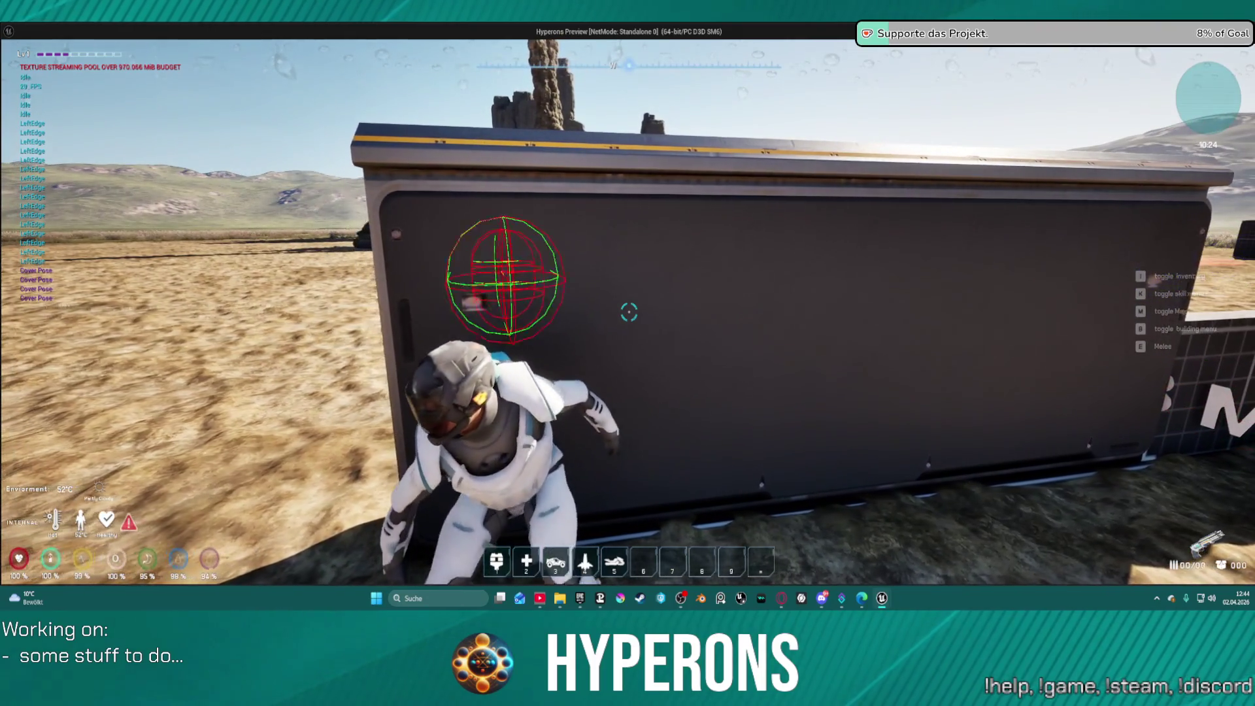
{"action": "key", "text": "a"}
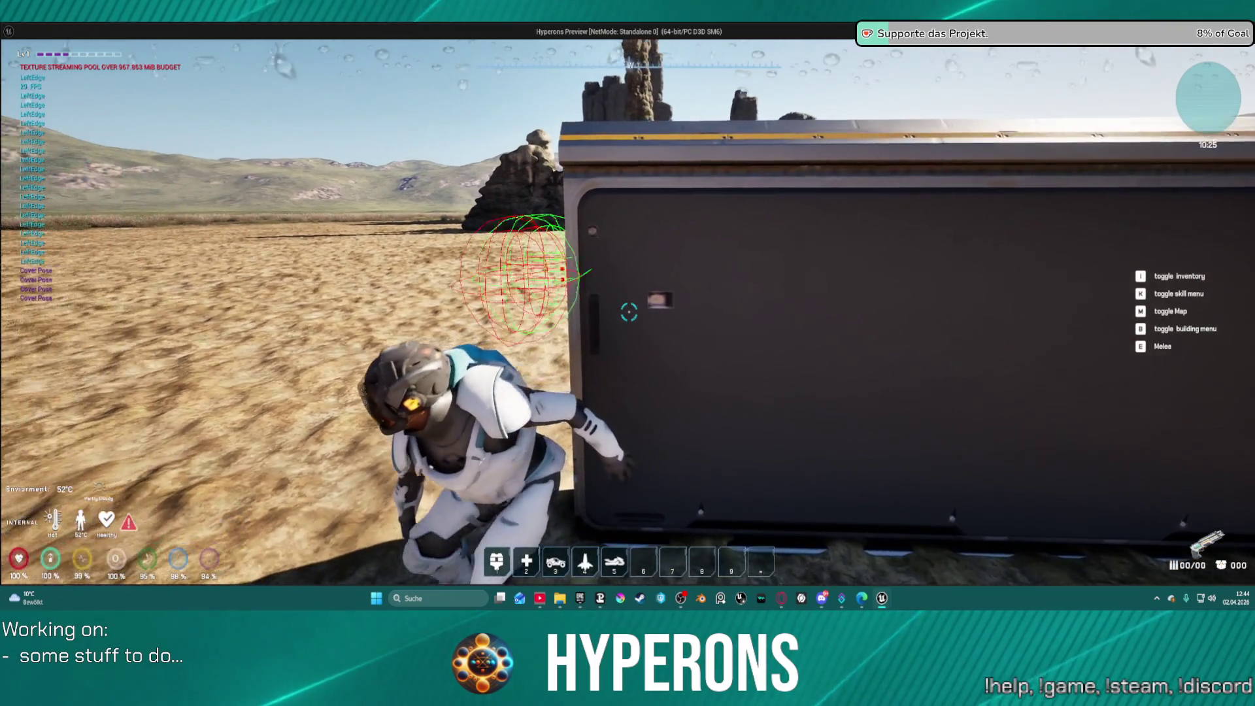
{"action": "key", "text": "a"}
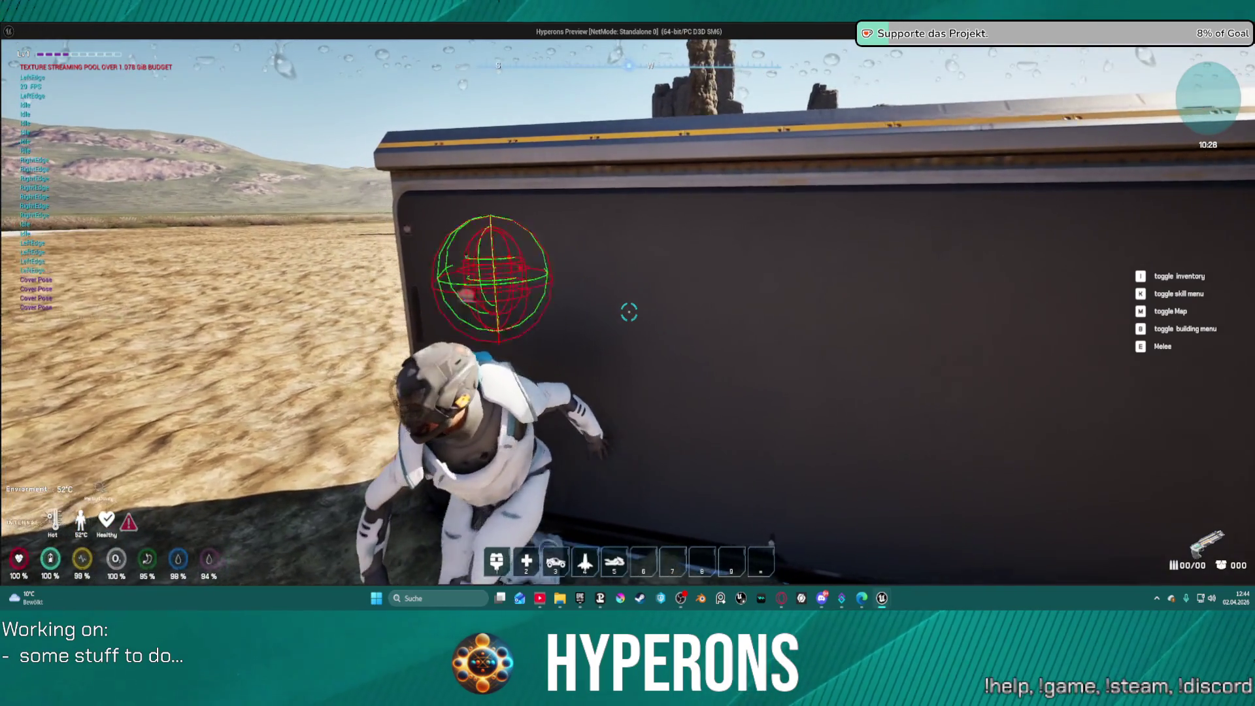
{"action": "key", "text": "a"}
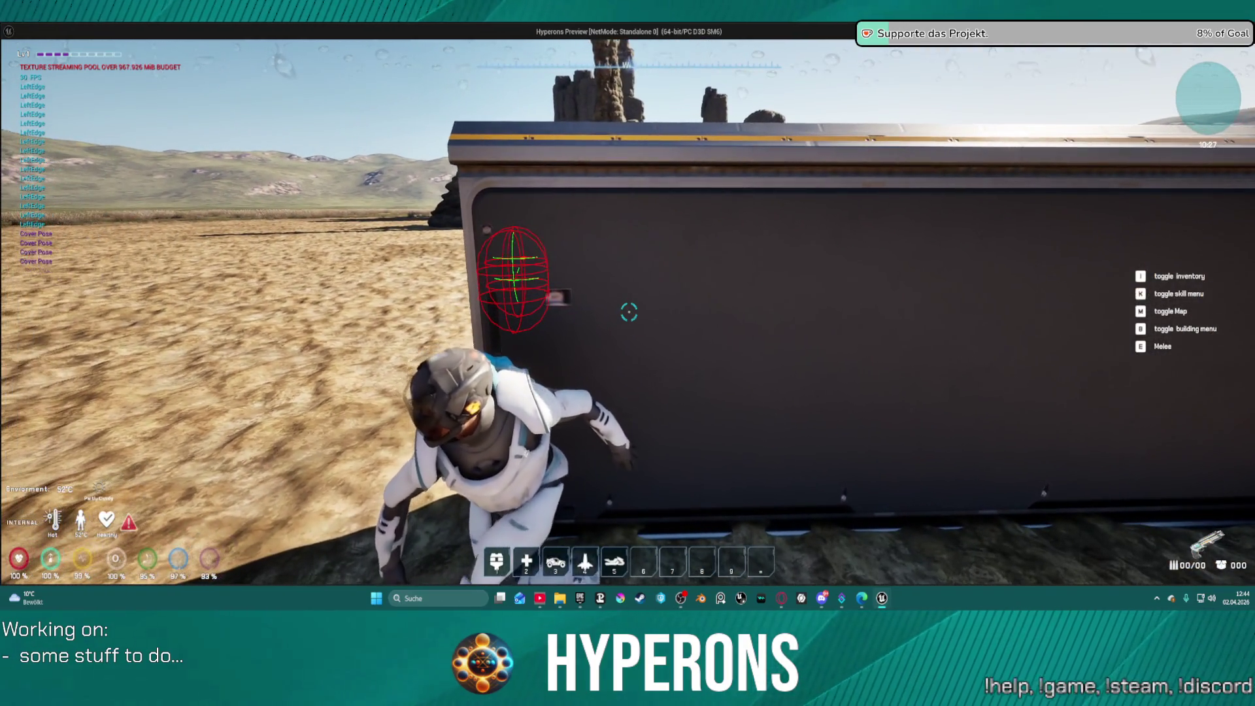
{"action": "key", "text": "d"}
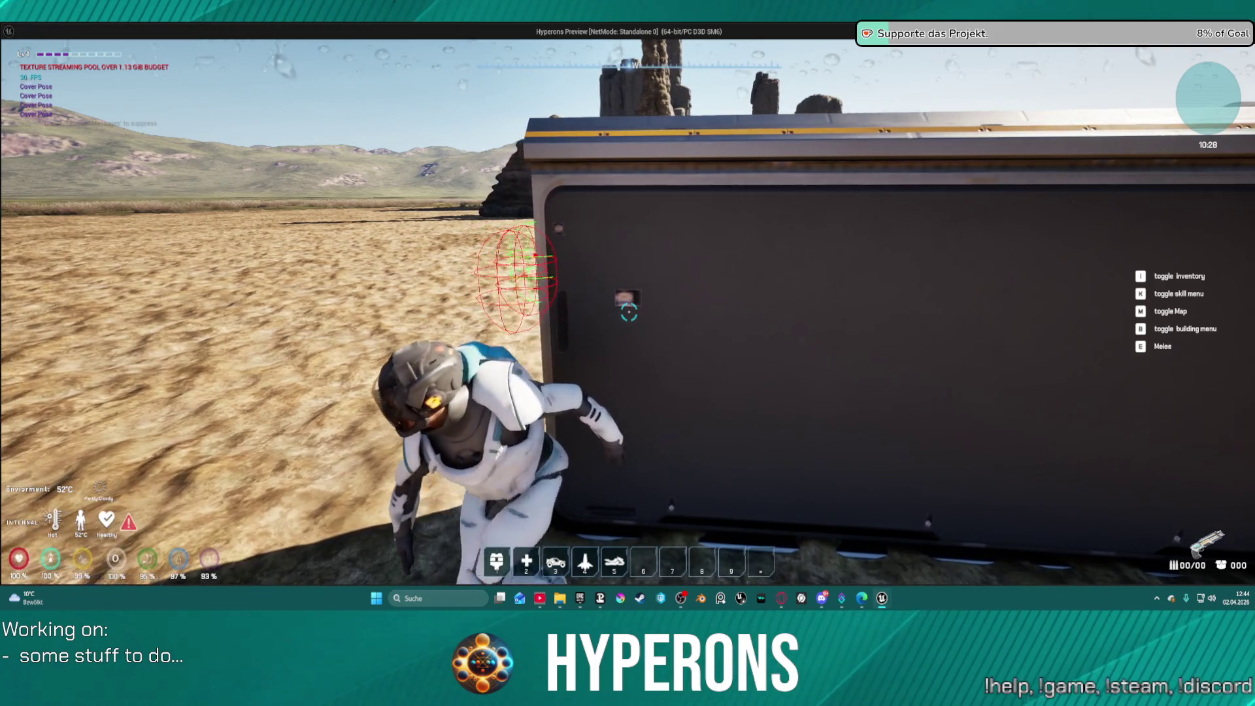
{"action": "key", "text": "Escape"}
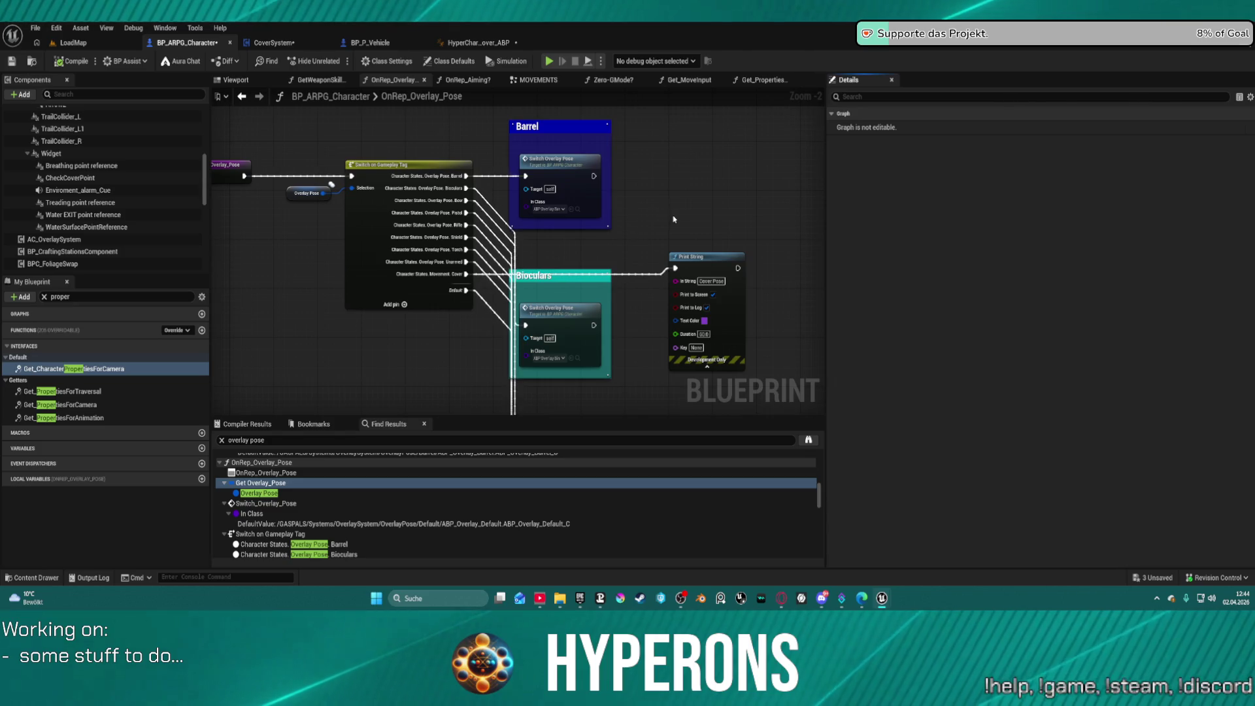
Step: Bring up the Get_PropertiesForAnimation graph of BP_ARPG_Character
{"action": "scroll", "coordinate": [642, 226], "scroll_direction": "down", "scroll_amount": 2}
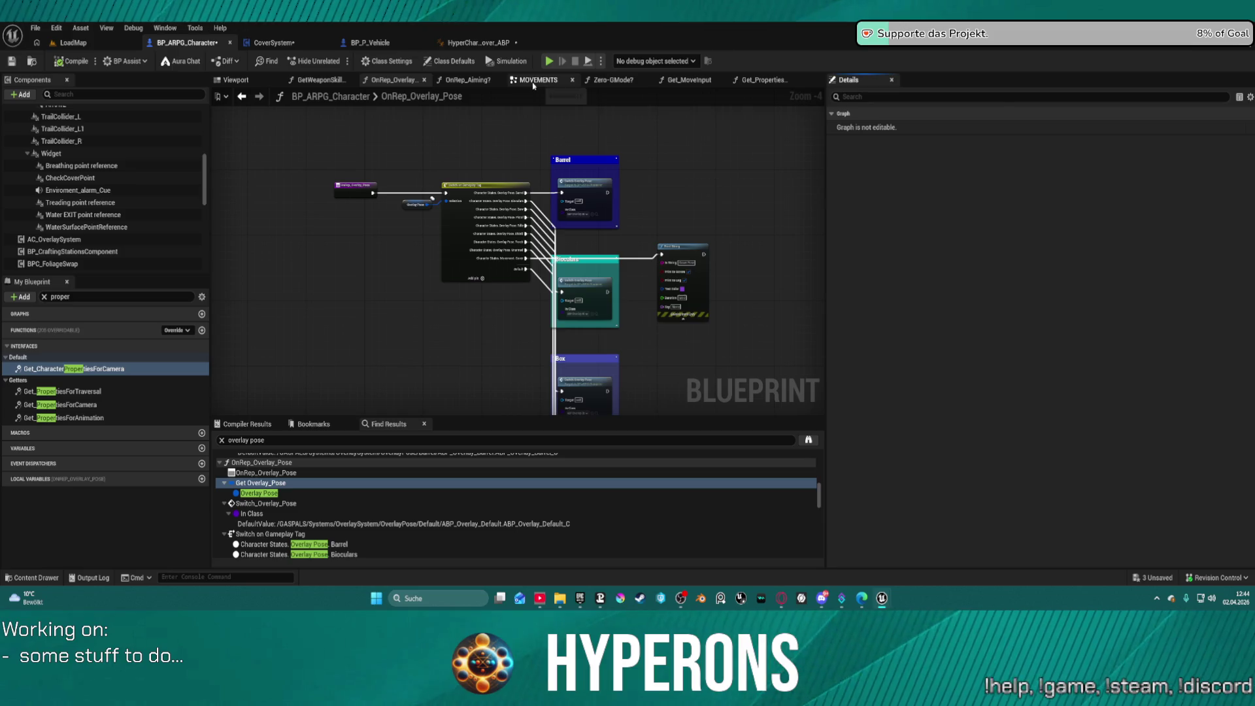
{"action": "left_click", "coordinate": [752, 81]}
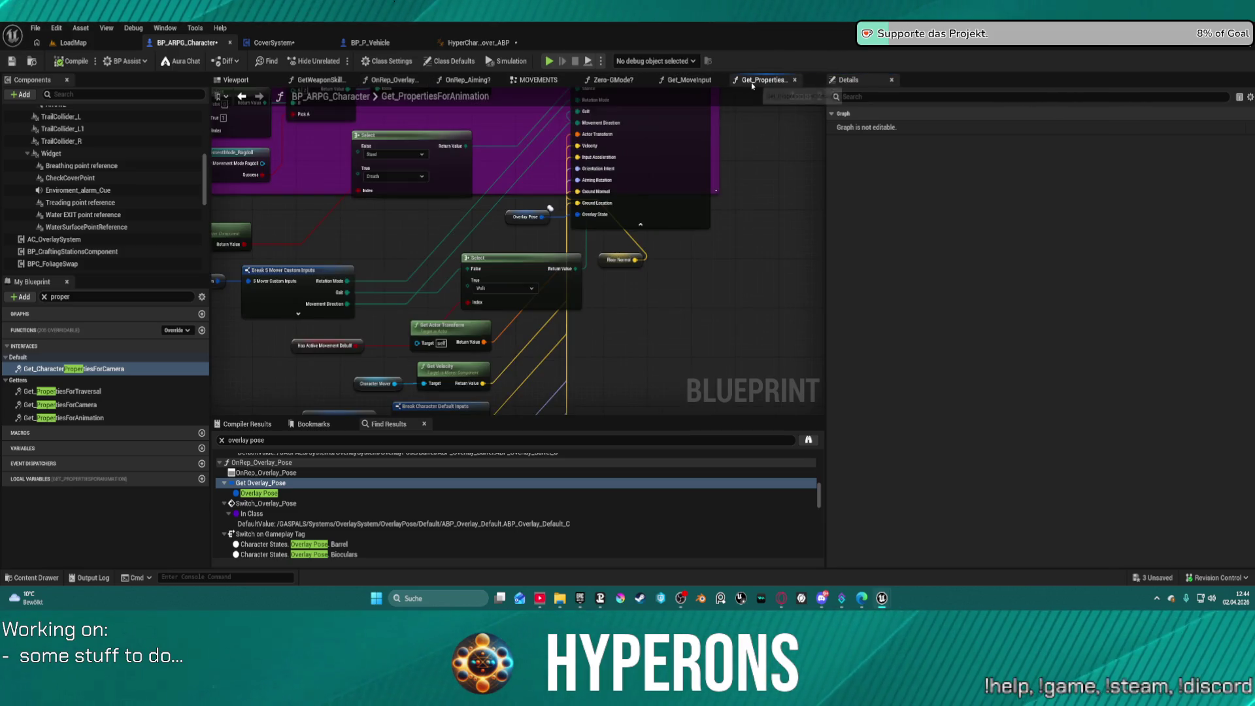
{"action": "scroll", "coordinate": [370, 230], "scroll_direction": "down", "scroll_amount": 3}
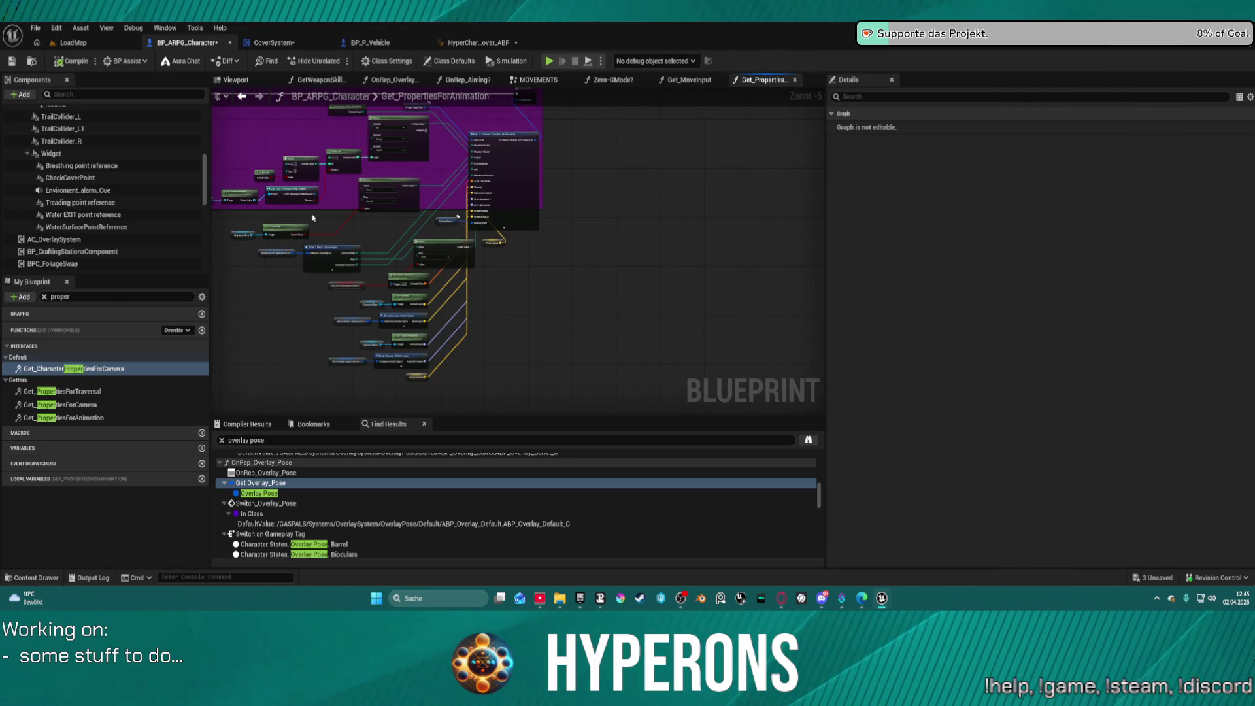
{"action": "scroll", "coordinate": [108, 225], "scroll_direction": "down", "scroll_amount": 5}
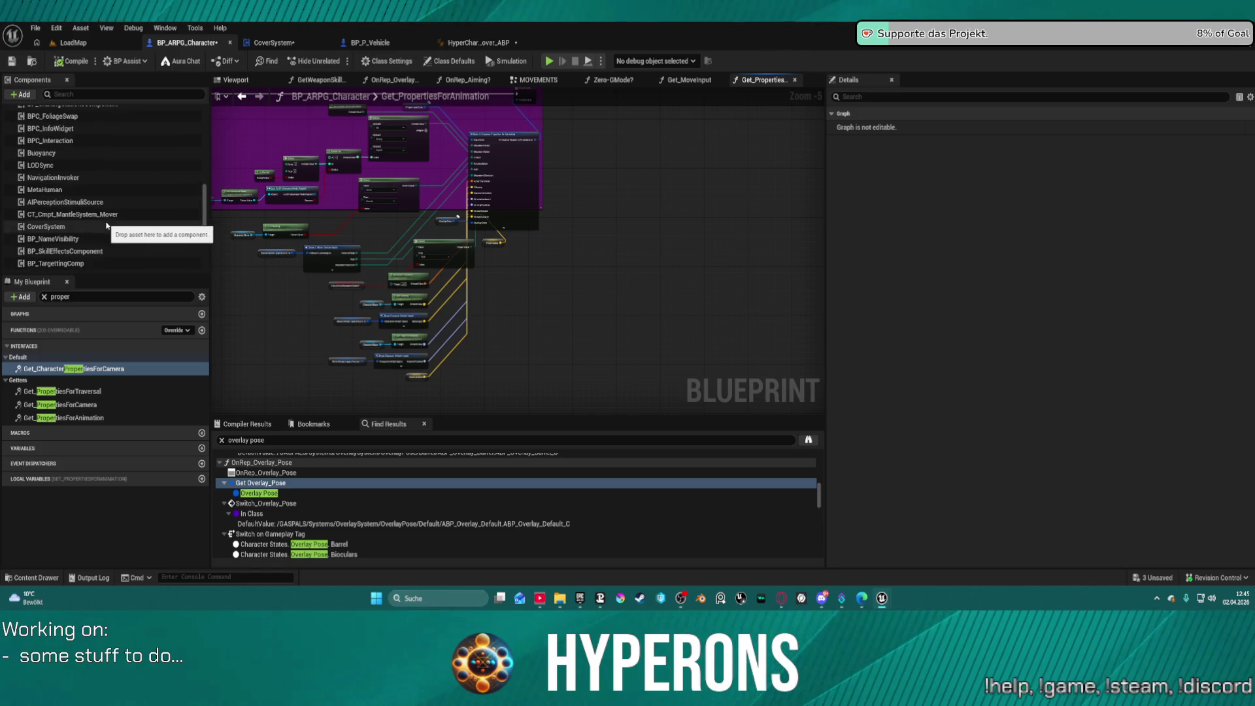
{"action": "scroll", "coordinate": [70, 190], "scroll_direction": "down", "scroll_amount": 5}
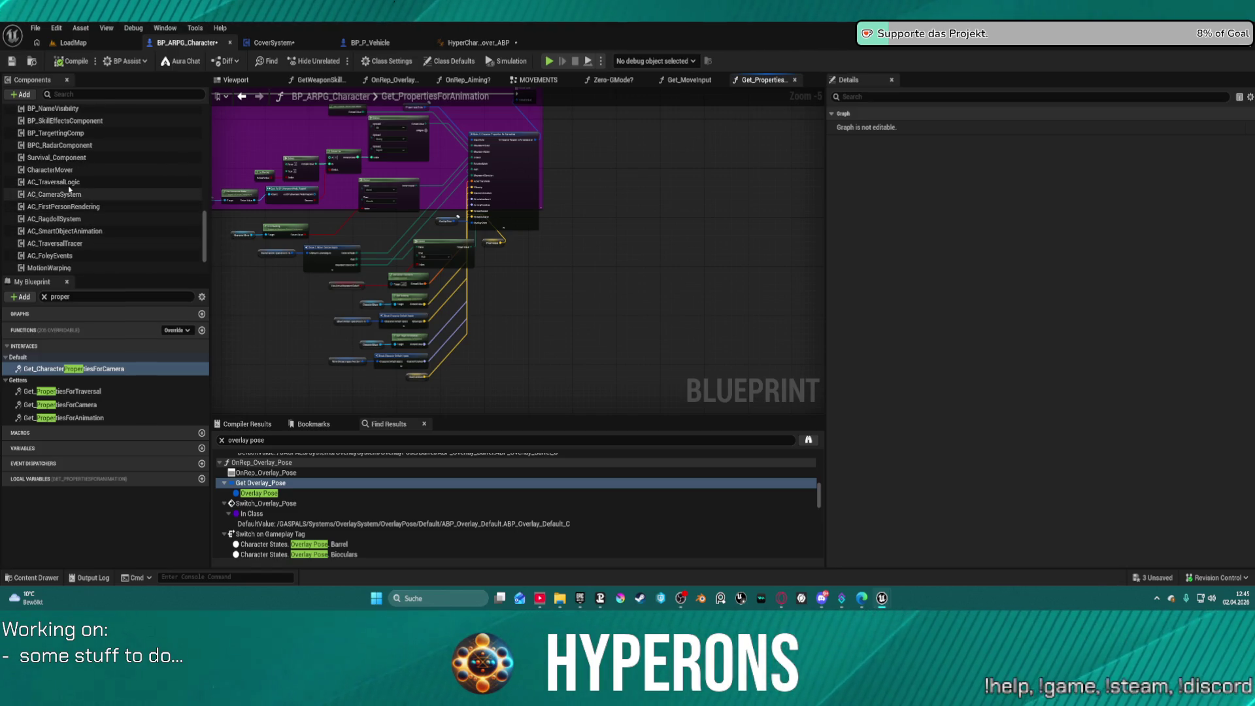
Step: Enable Show Trace on the AC_TraversalTracer component, compile, and launch Play in Editor
{"action": "left_click", "coordinate": [68, 184]}
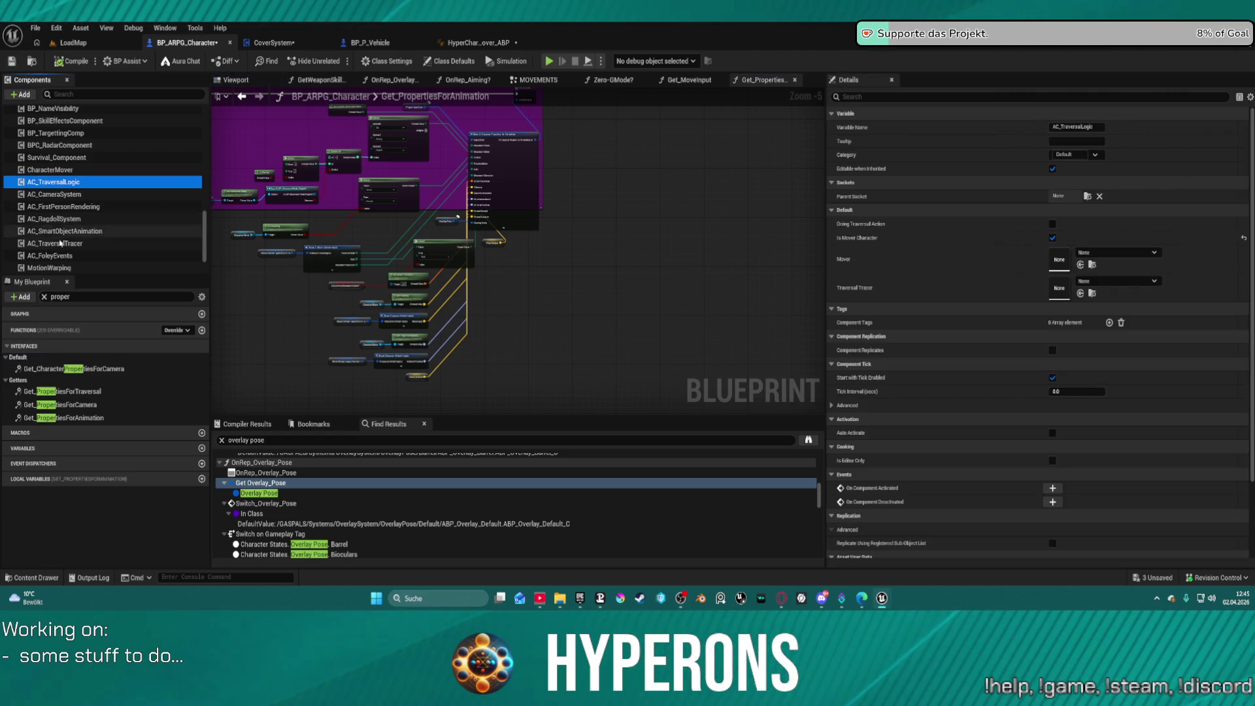
{"action": "left_click", "coordinate": [98, 244]}
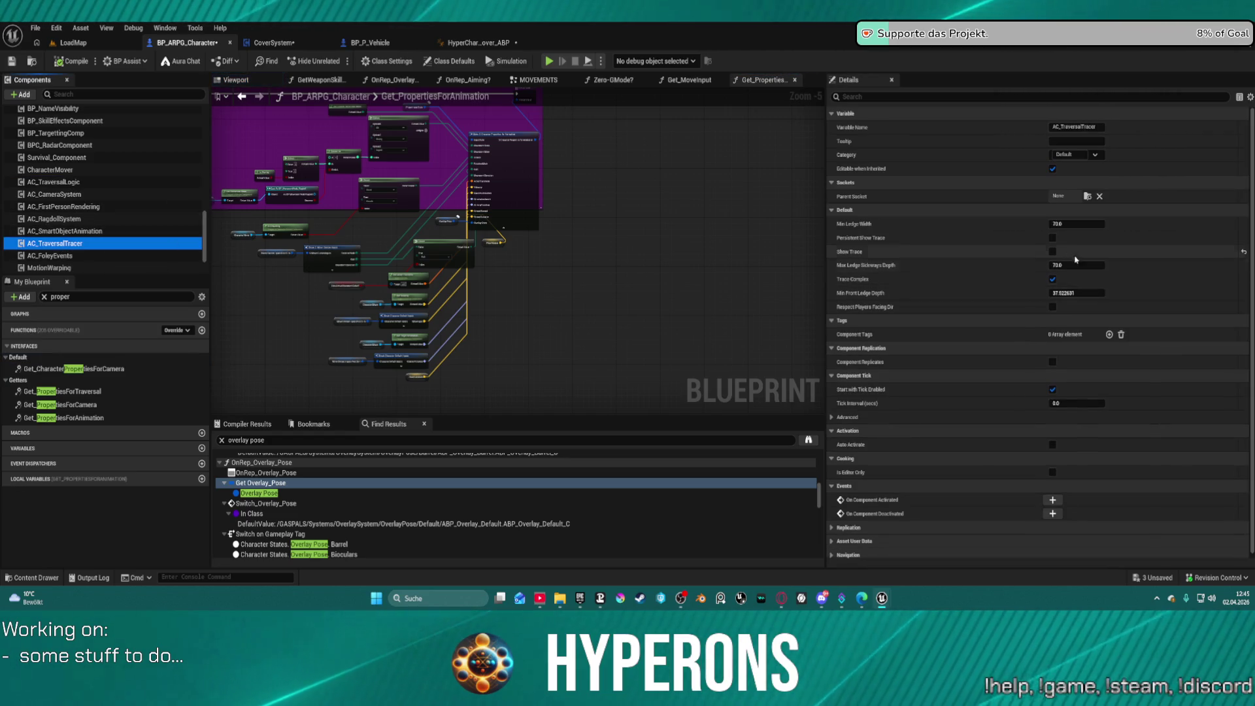
{"action": "left_click", "coordinate": [1055, 255]}
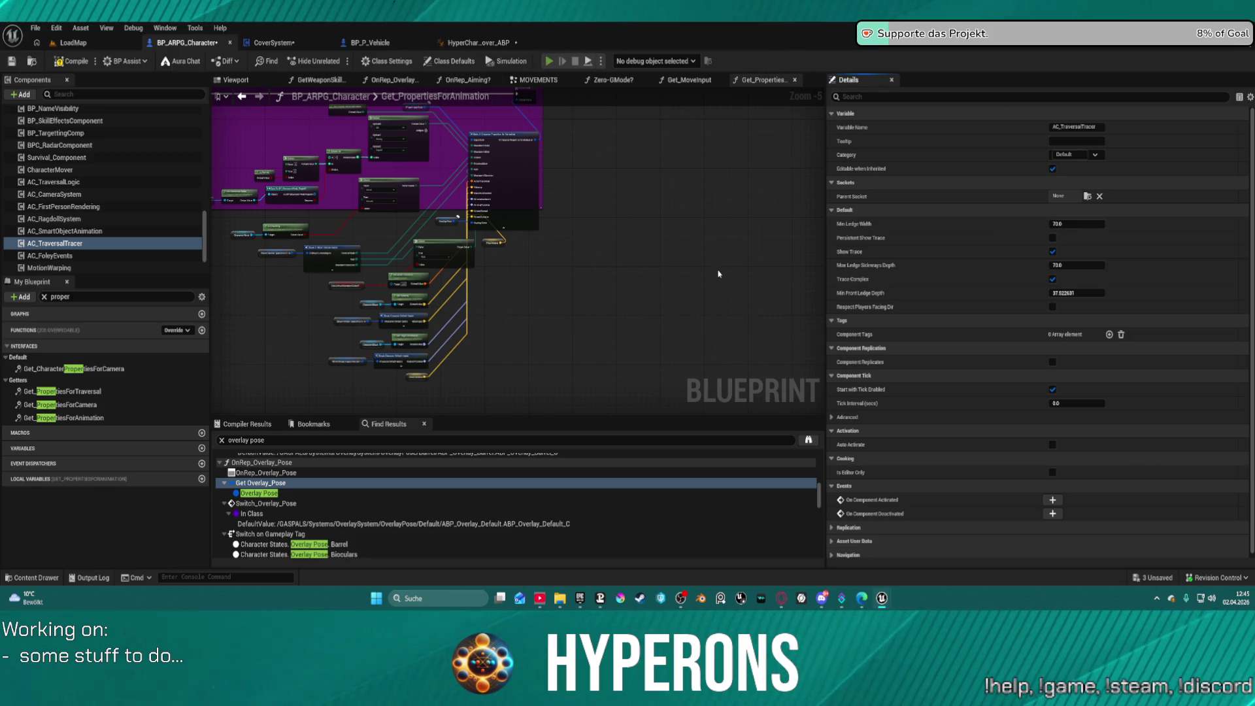
{"action": "key", "text": "F7"}
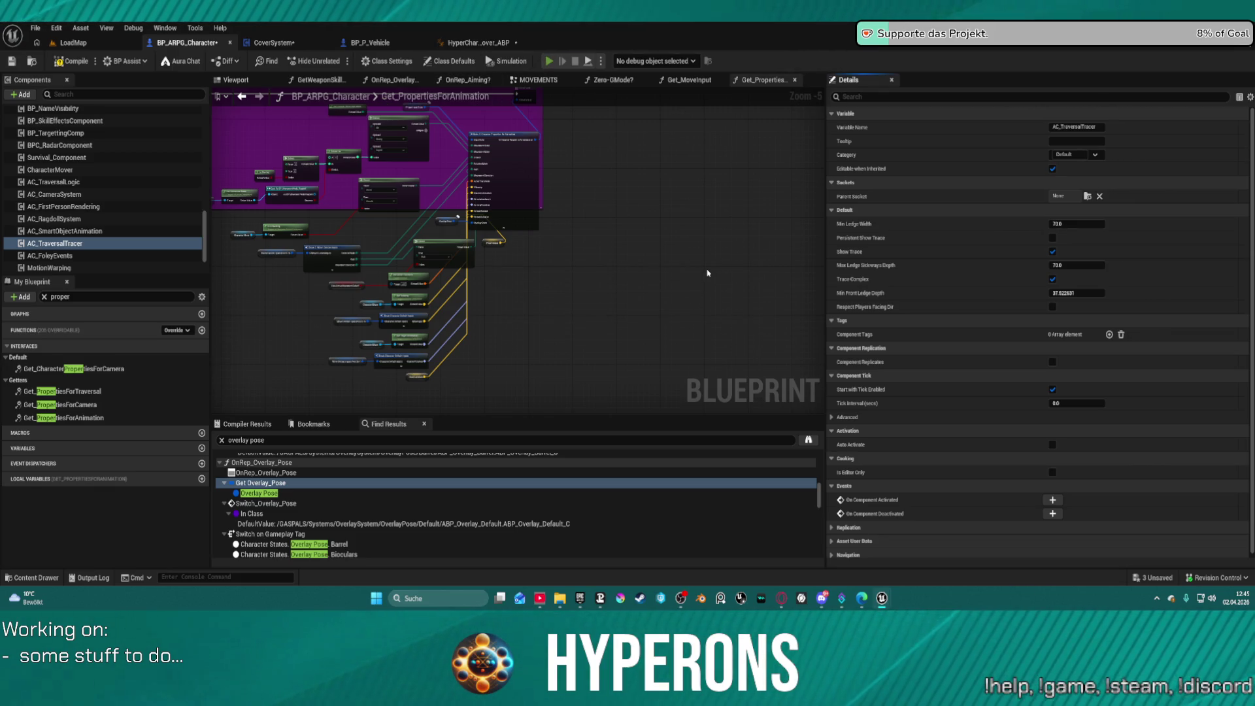
{"action": "key", "text": "alt+p"}
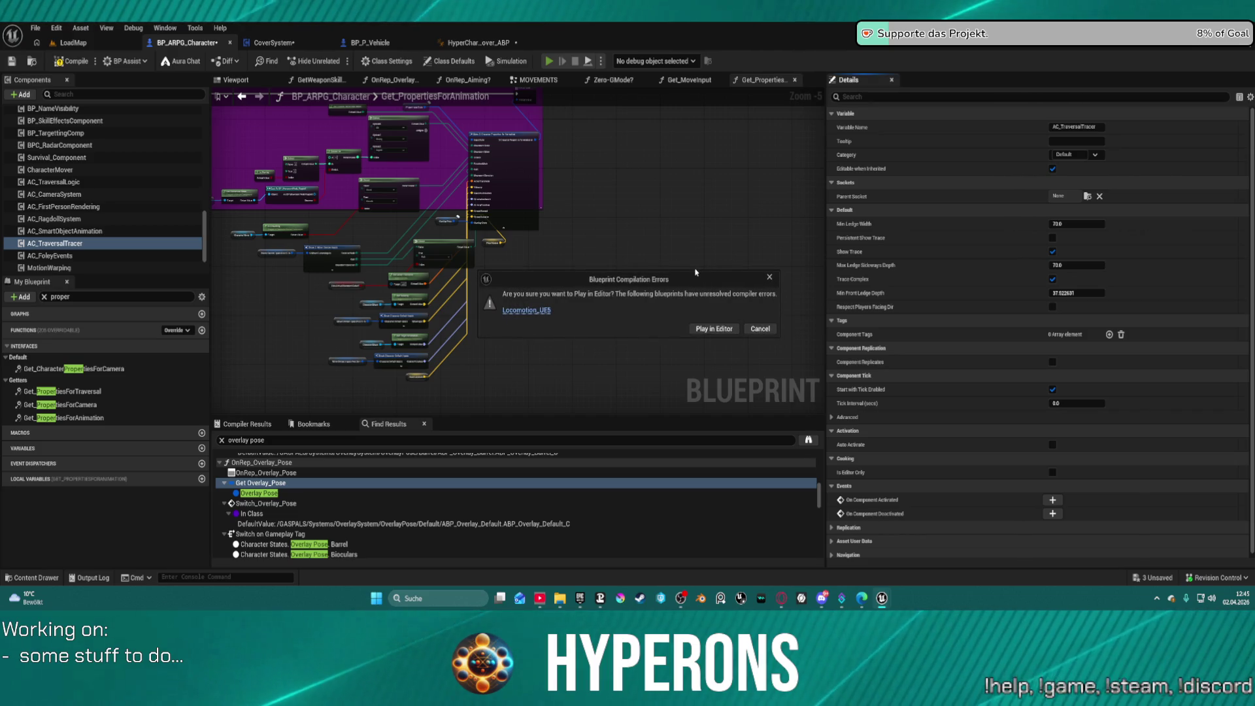
Step: Play despite the compile errors, run to the dark wall, climb it and run alongside, then stop
{"action": "left_click", "coordinate": [707, 331]}
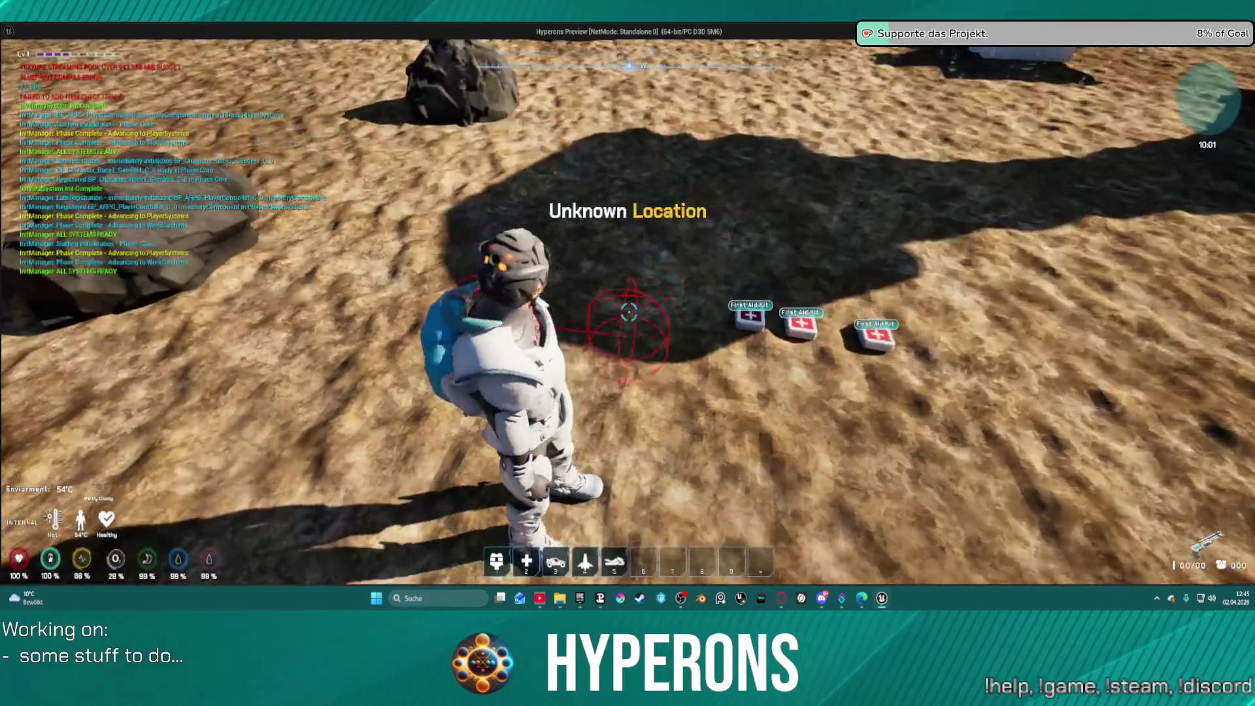
{"action": "key", "text": "w"}
{"action": "key", "text": "w"}
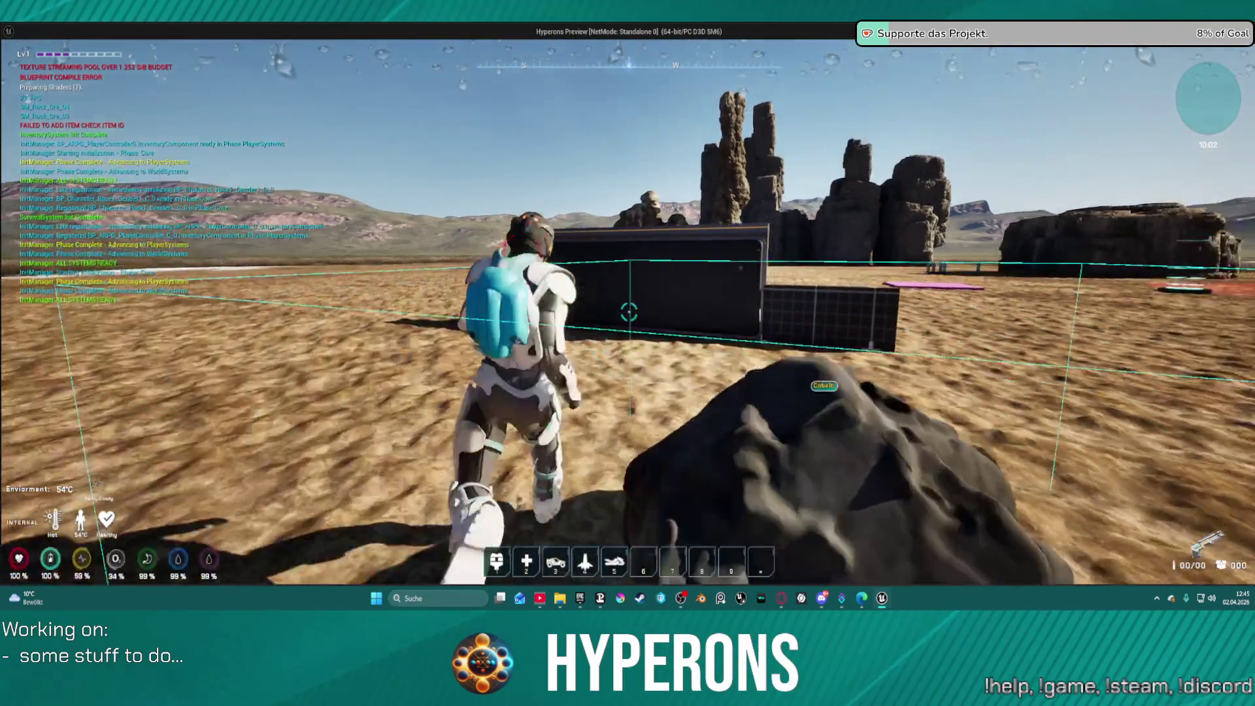
{"action": "key", "text": "w"}
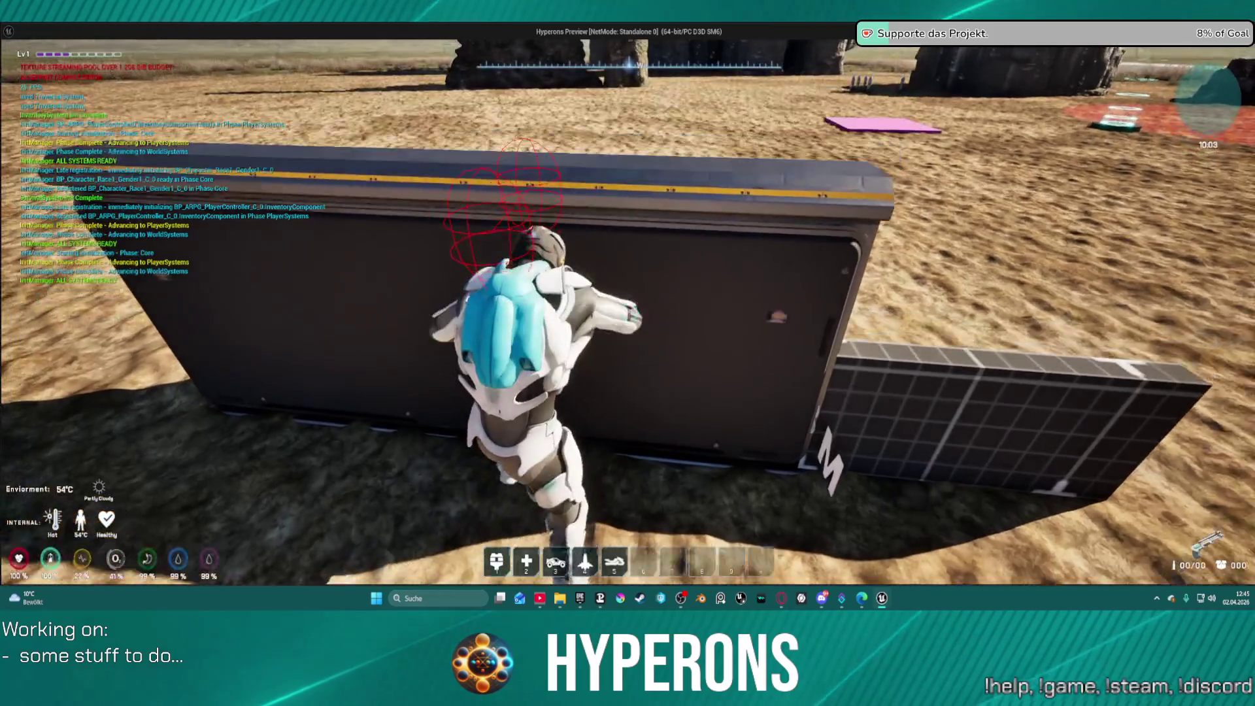
{"action": "key", "text": "w"}
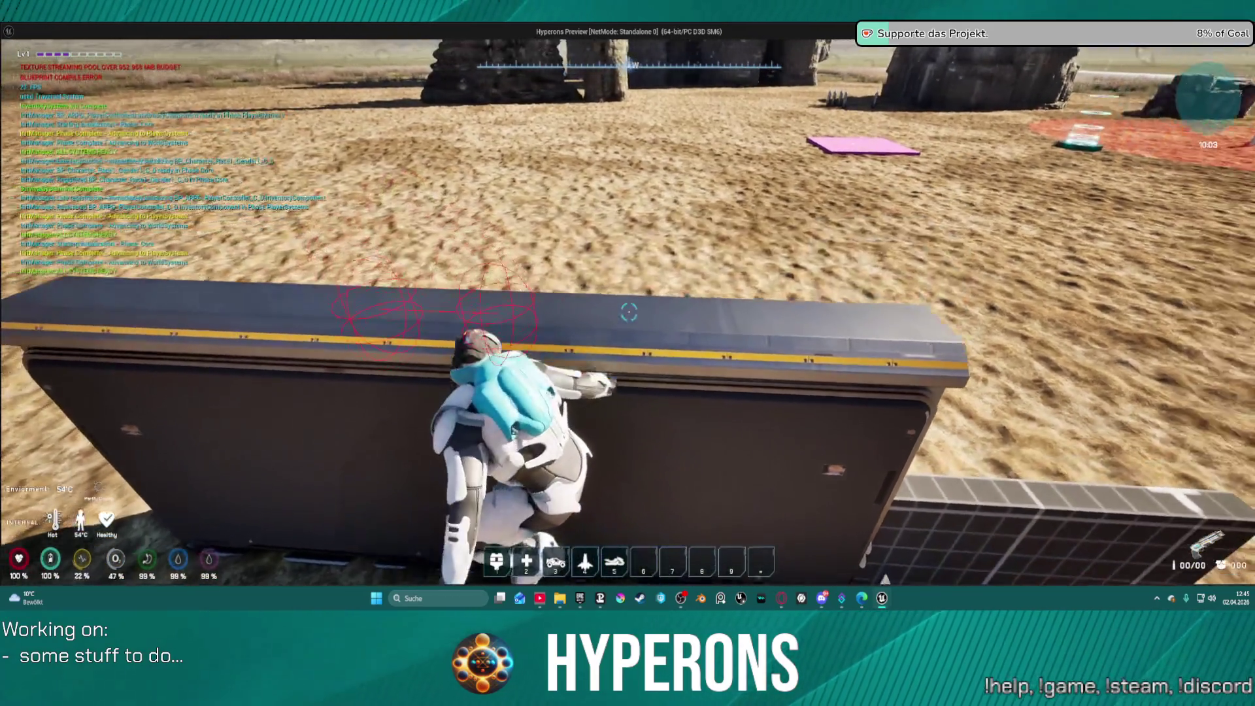
{"action": "key", "text": "w"}
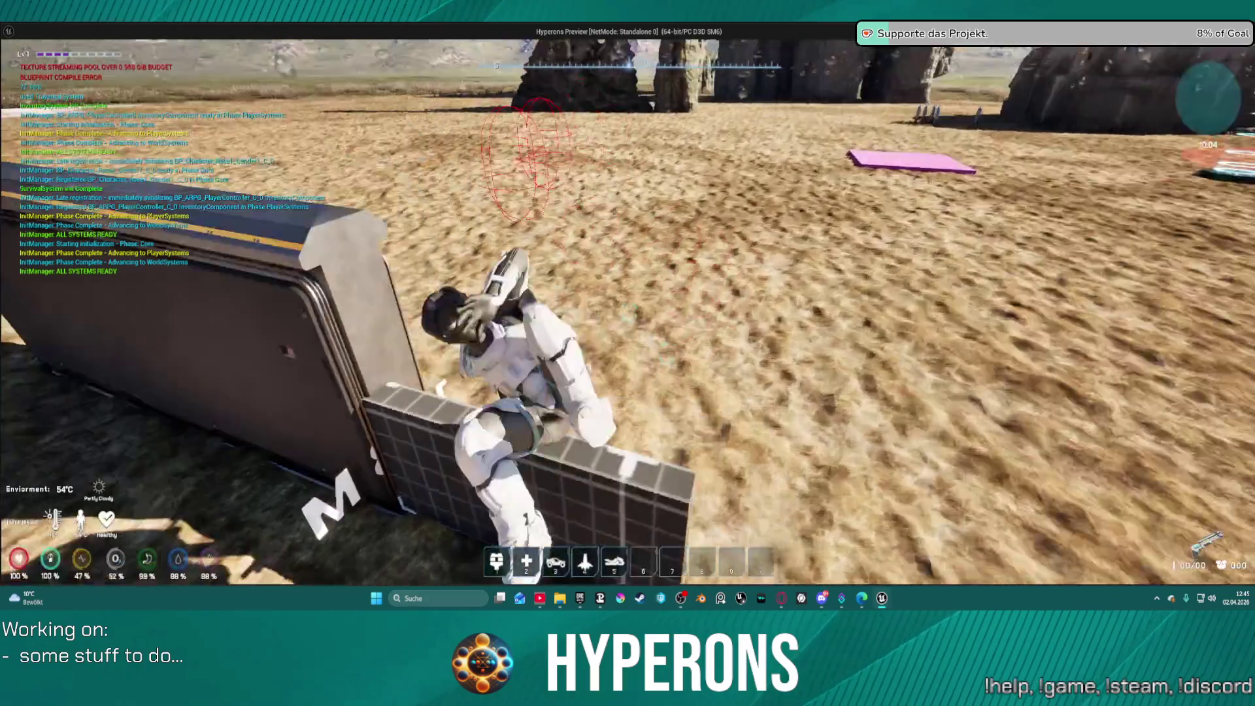
{"action": "key", "text": "w"}
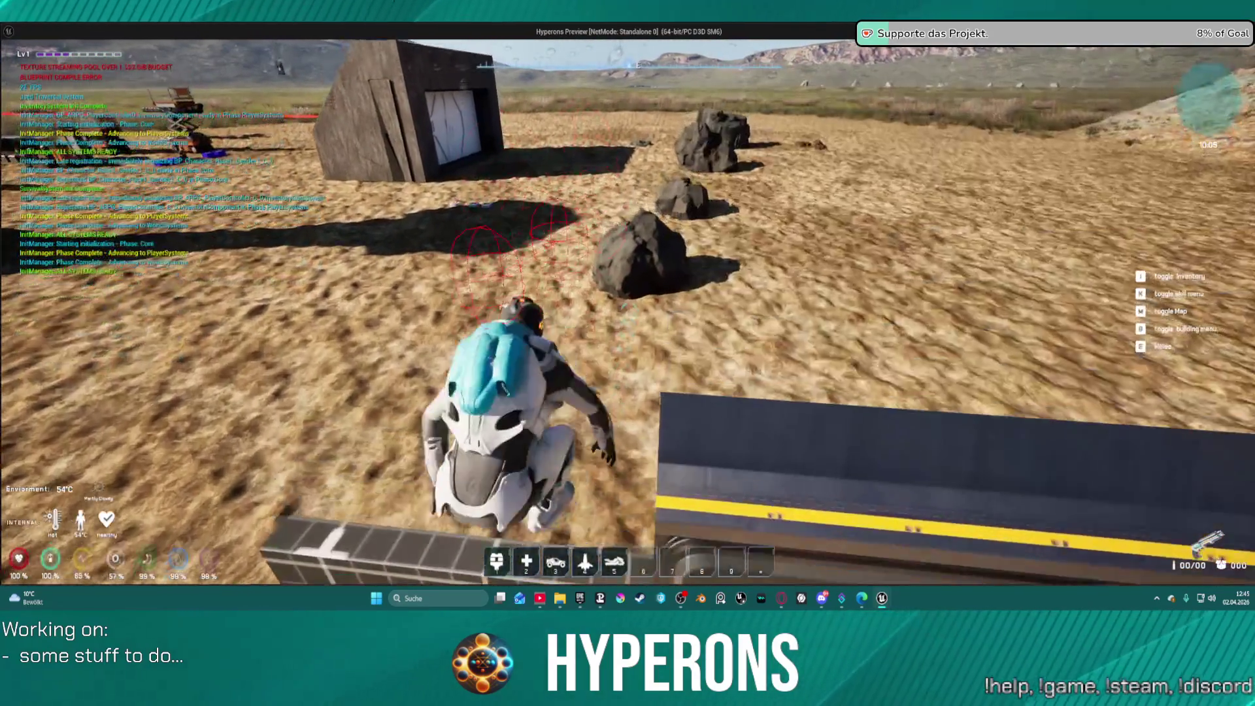
{"action": "key", "text": "w"}
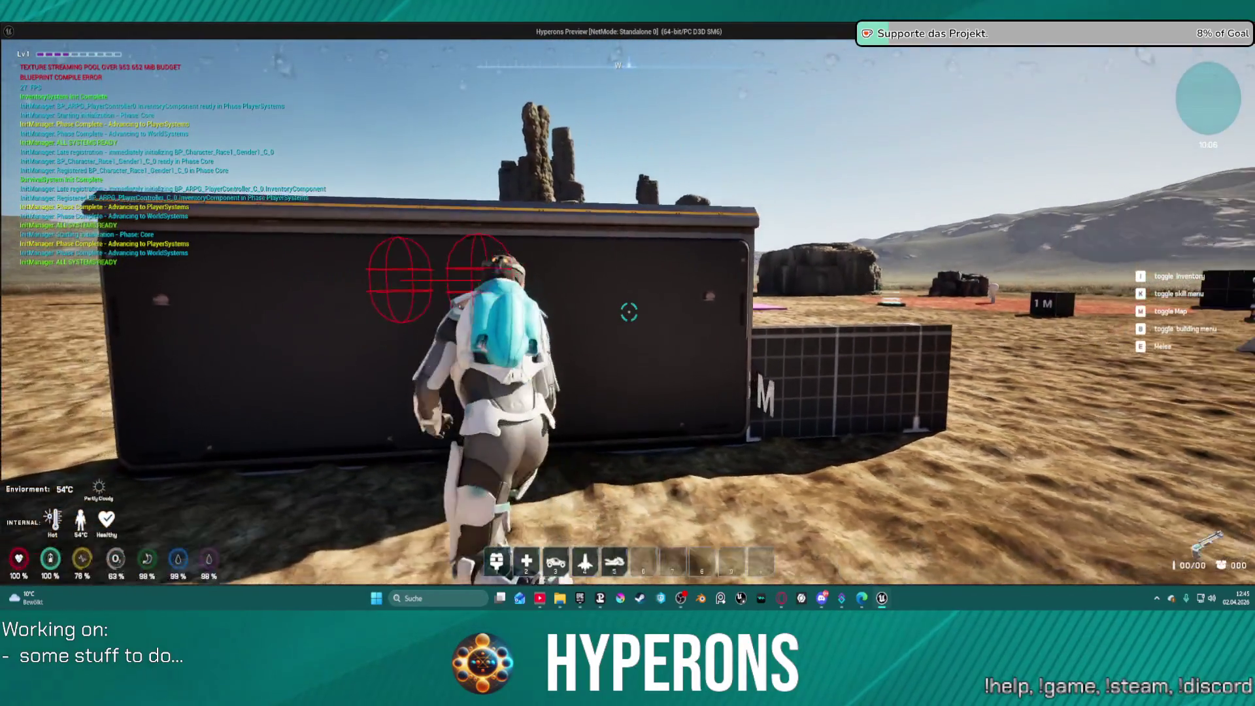
{"action": "key", "text": "Escape"}
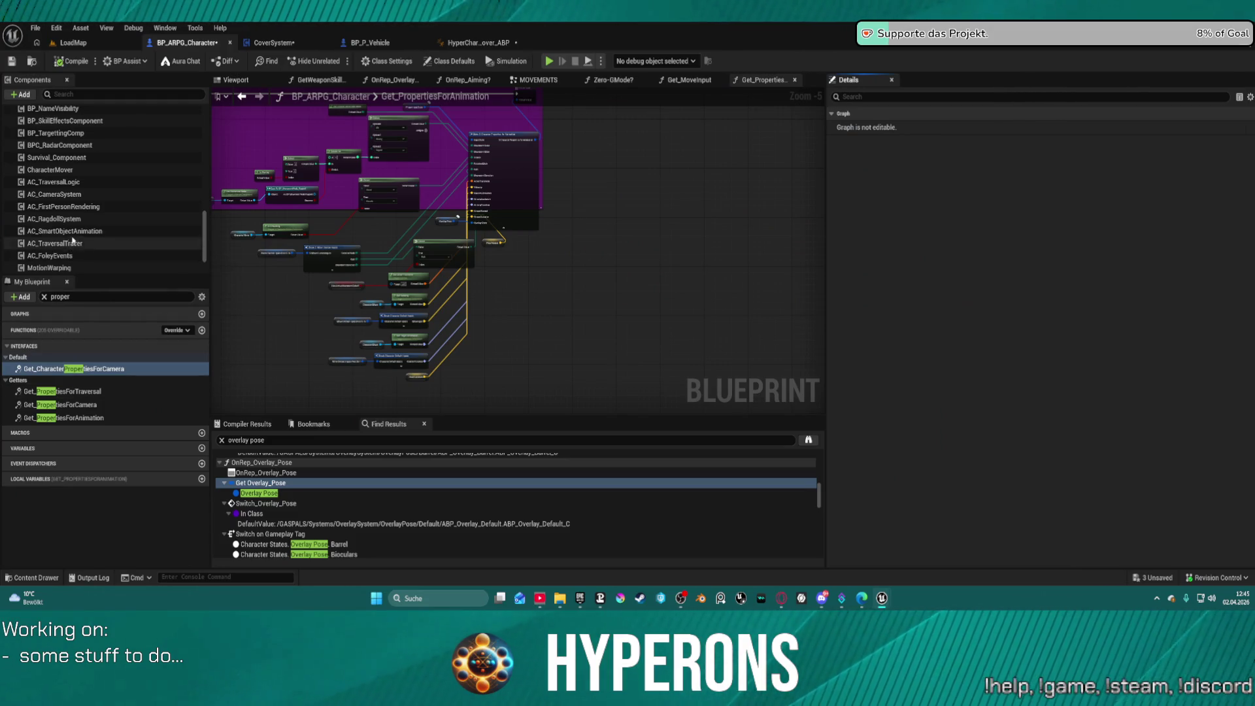
Step: Open the AC_TraversalTracer blueprint and turn off its Show Trace debug option
{"action": "right_click", "coordinate": [61, 243]}
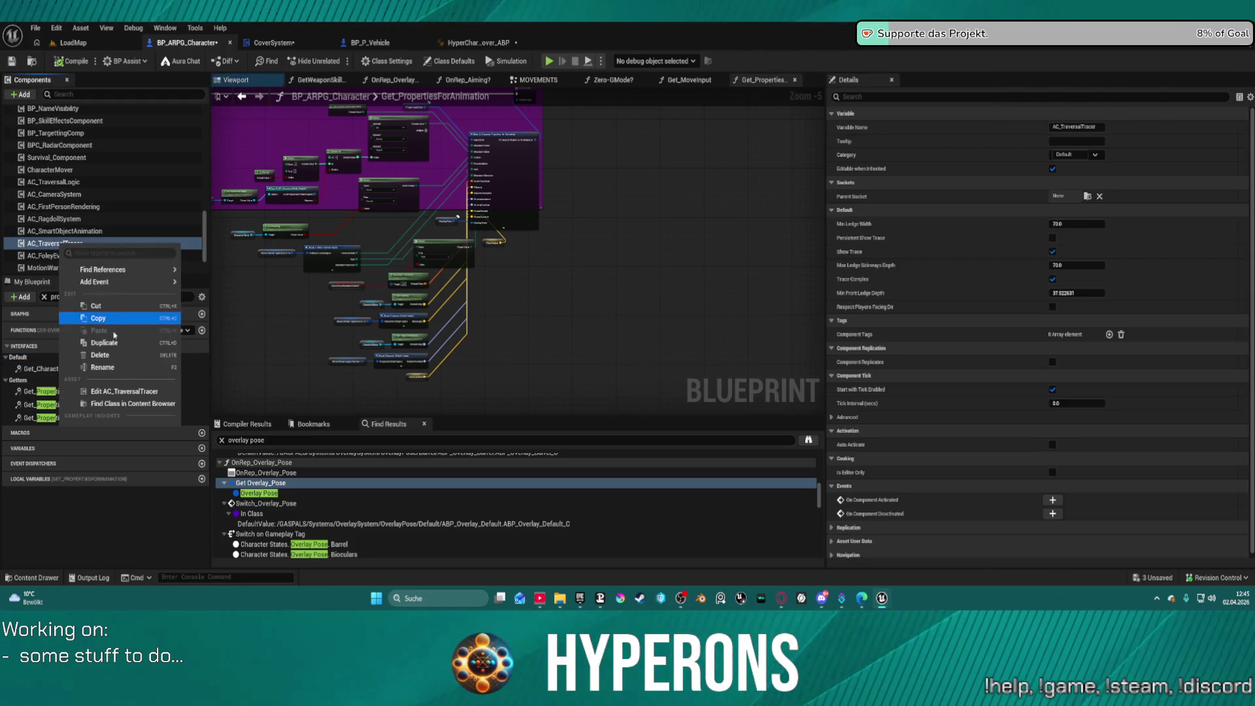
{"action": "left_click", "coordinate": [121, 391]}
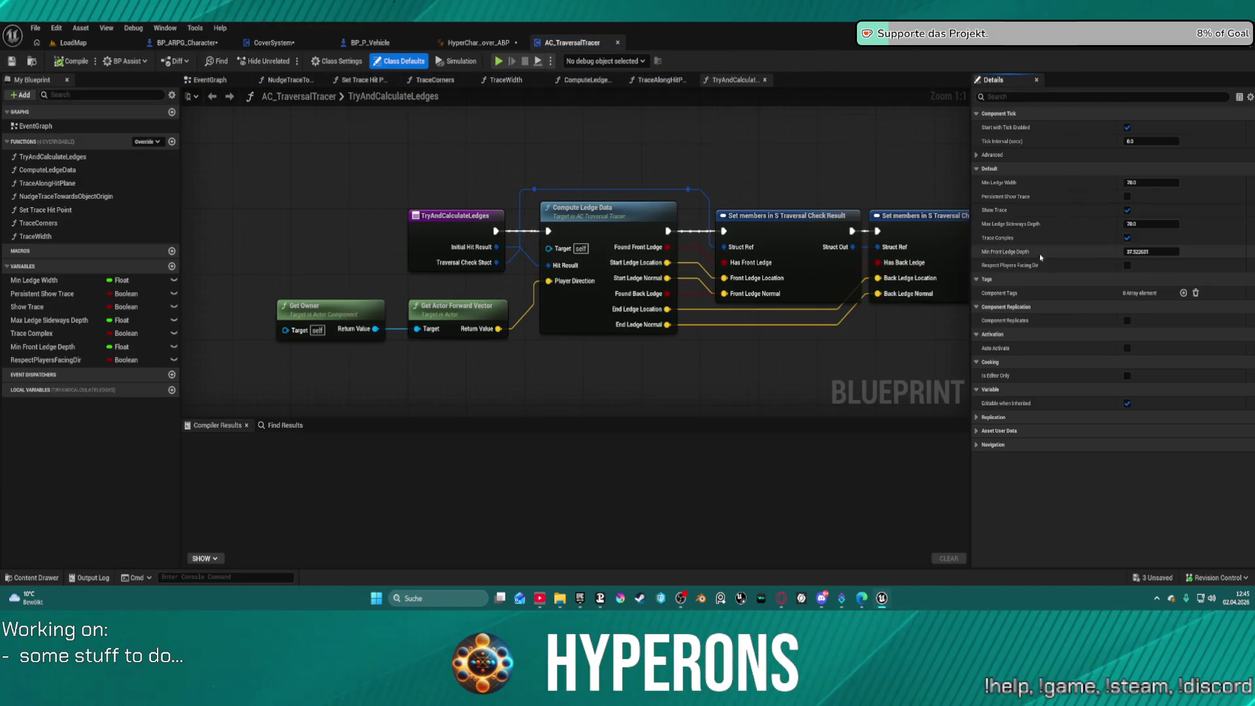
{"action": "left_click", "coordinate": [1126, 210]}
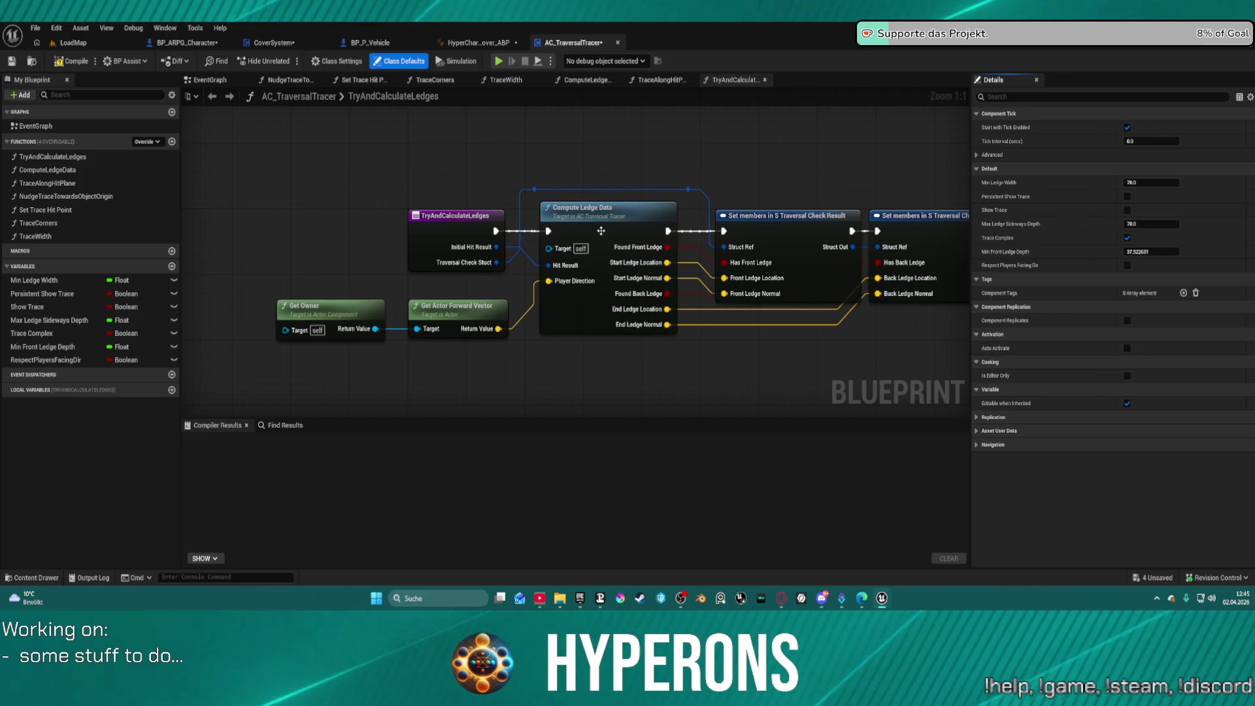
{"action": "left_click_drag", "start_coordinate": [442, 216], "coordinate": [404, 216]}
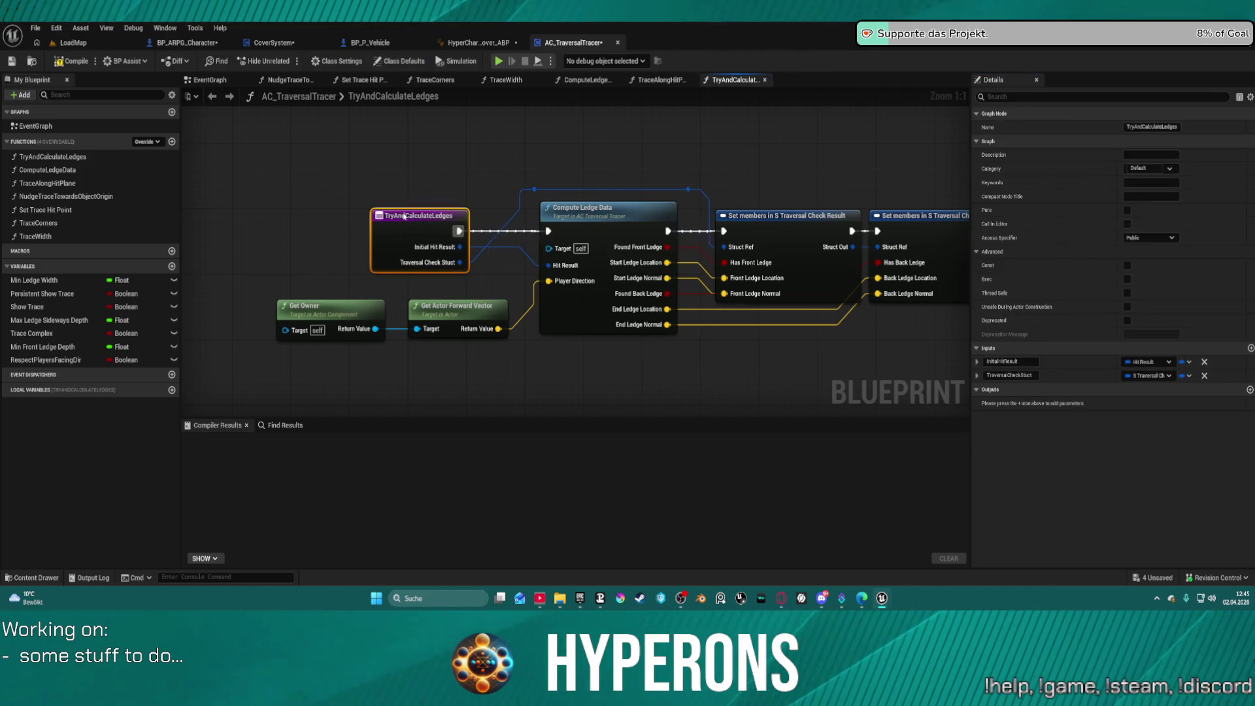
Step: Open the ComputeLedgeData function and survey its corner-trace and initial-hit comment groups
{"action": "double_click", "coordinate": [599, 218]}
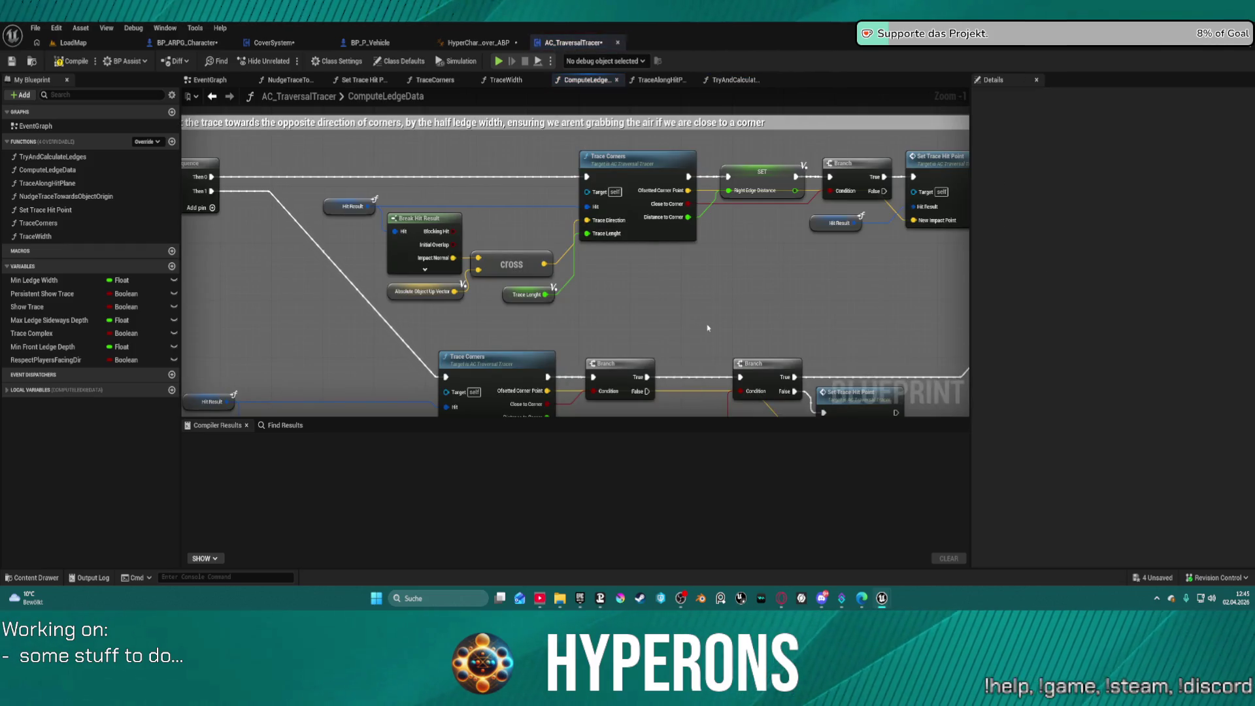
{"action": "scroll", "coordinate": [683, 297], "scroll_direction": "down", "scroll_amount": 2}
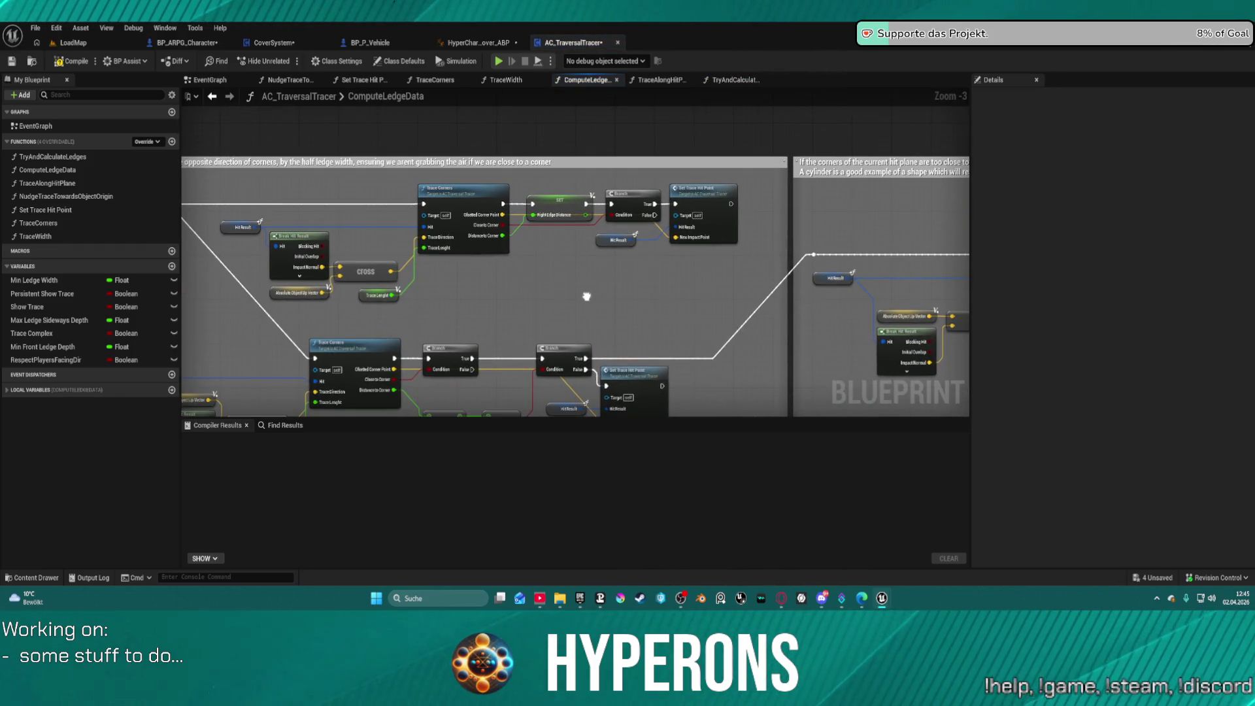
{"action": "left_click_drag", "start_coordinate": [587, 296], "coordinate": [587, 294]}
{"action": "scroll", "coordinate": [588, 294], "scroll_direction": "up", "scroll_amount": 1}
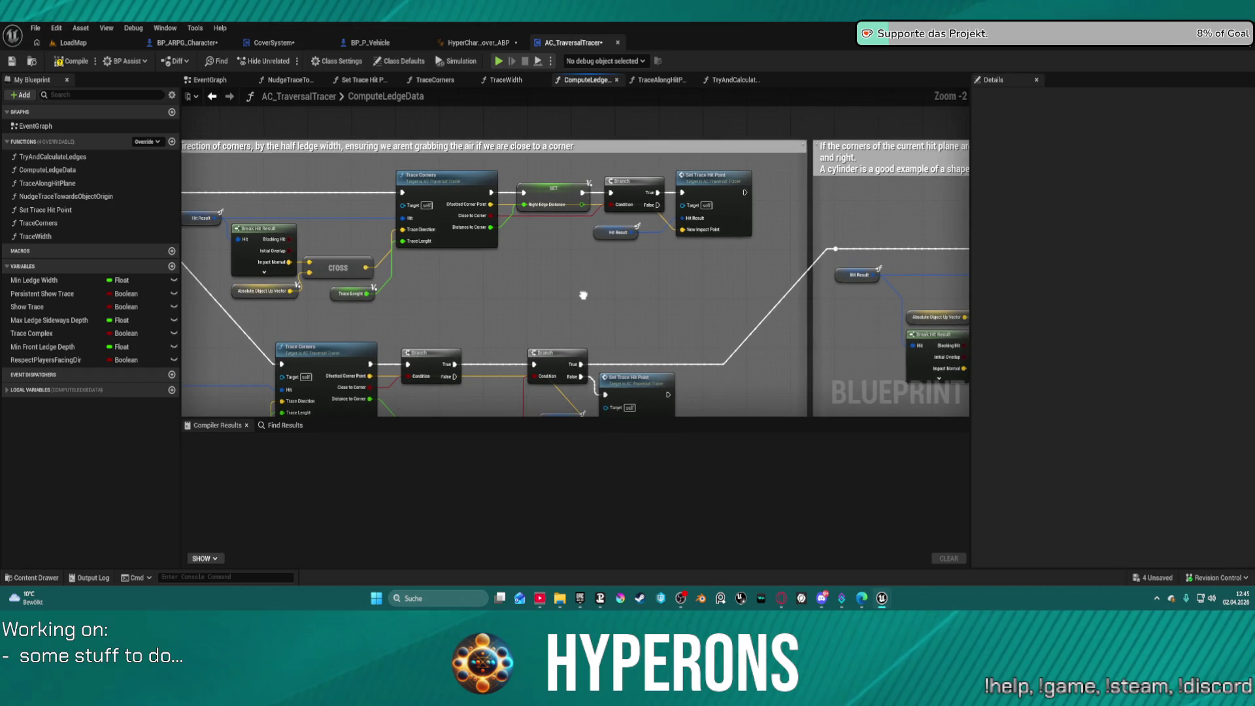
{"action": "mouse_move", "coordinate": [583, 294]}
{"action": "left_mouse_down"}
{"action": "mouse_move", "coordinate": [585, 315]}
{"action": "mouse_move", "coordinate": [602, 308]}
{"action": "mouse_move", "coordinate": [589, 285]}
{"action": "mouse_move", "coordinate": [961, 236]}
{"action": "left_mouse_up"}
{"action": "scroll", "coordinate": [809, 234], "scroll_direction": "down", "scroll_amount": 3}
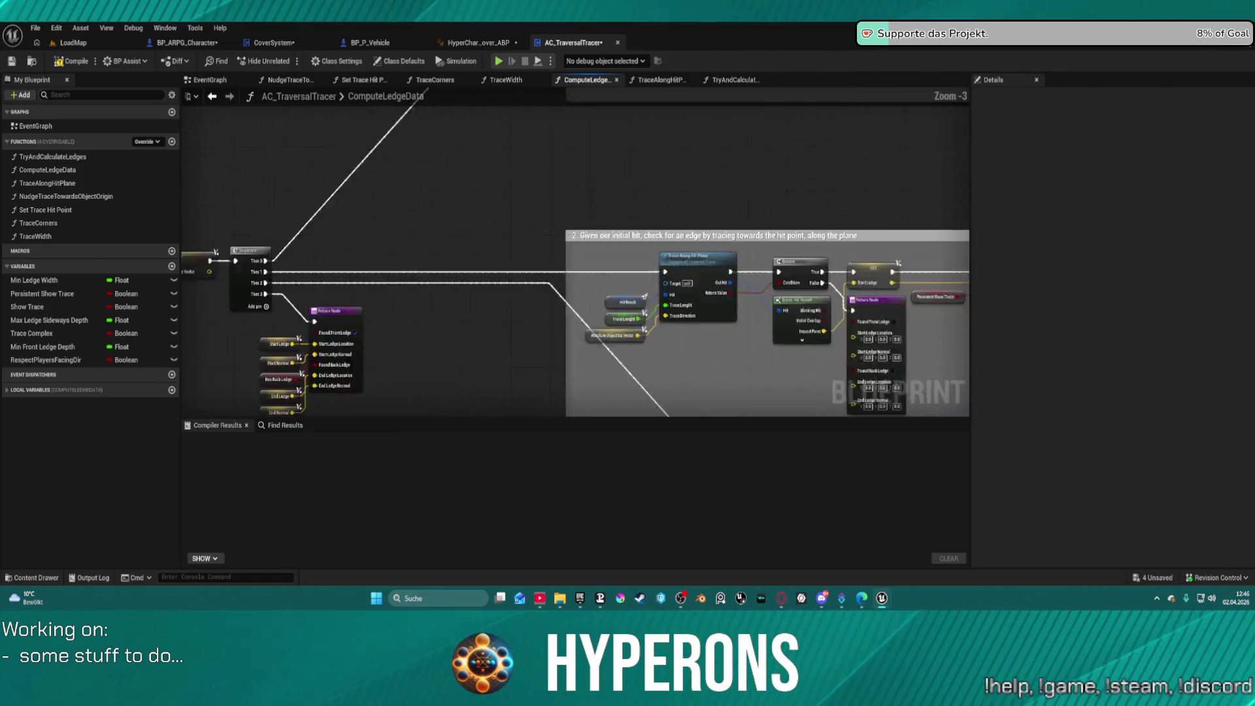
{"action": "left_click_drag", "start_coordinate": [809, 234], "coordinate": [805, 264]}
{"action": "left_click_drag", "start_coordinate": [888, 232], "coordinate": [642, 268]}
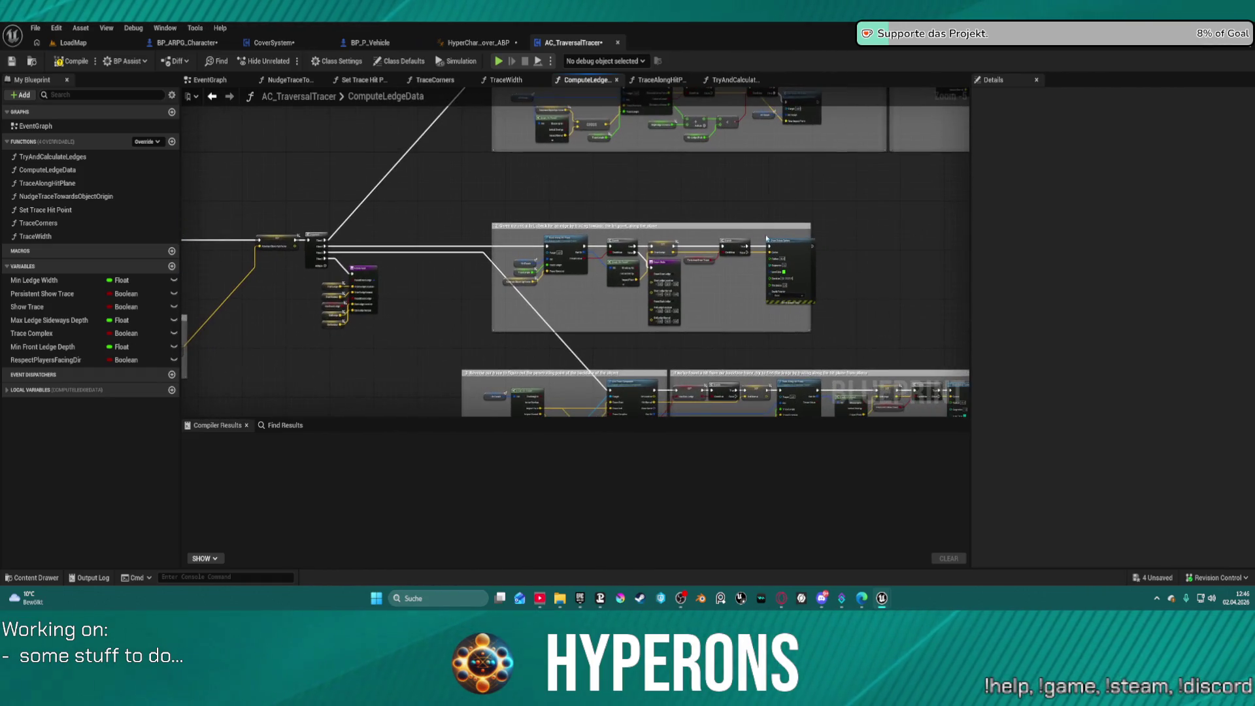
{"action": "scroll", "coordinate": [642, 269], "scroll_direction": "up", "scroll_amount": 4}
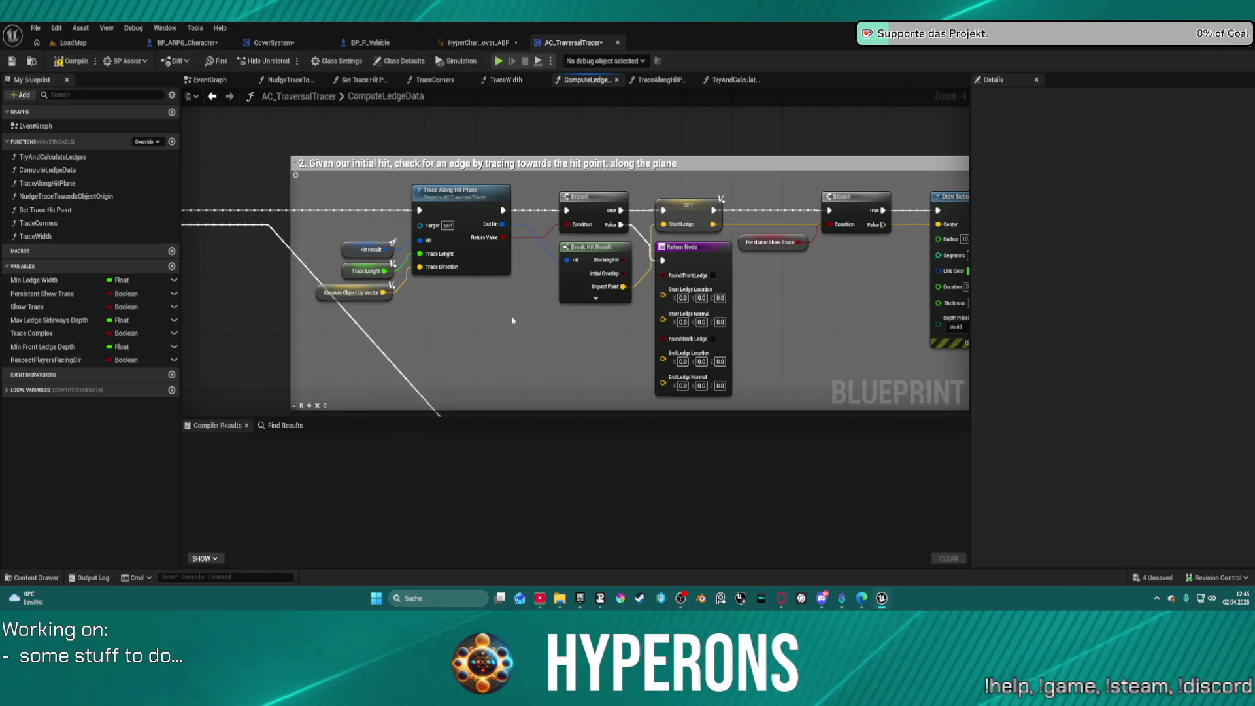
Step: Pan across ComputeLedgeData to its entry node, Sequence and Return Node with ledge values
{"action": "mouse_move", "coordinate": [512, 316]}
{"action": "left_mouse_down"}
{"action": "mouse_move", "coordinate": [708, 216]}
{"action": "mouse_move", "coordinate": [511, 56]}
{"action": "mouse_move", "coordinate": [649, 71]}
{"action": "mouse_move", "coordinate": [1074, 51]}
{"action": "mouse_move", "coordinate": [1096, 72]}
{"action": "left_mouse_up"}
{"action": "left_click_drag", "start_coordinate": [588, 261], "coordinate": [570, 299]}
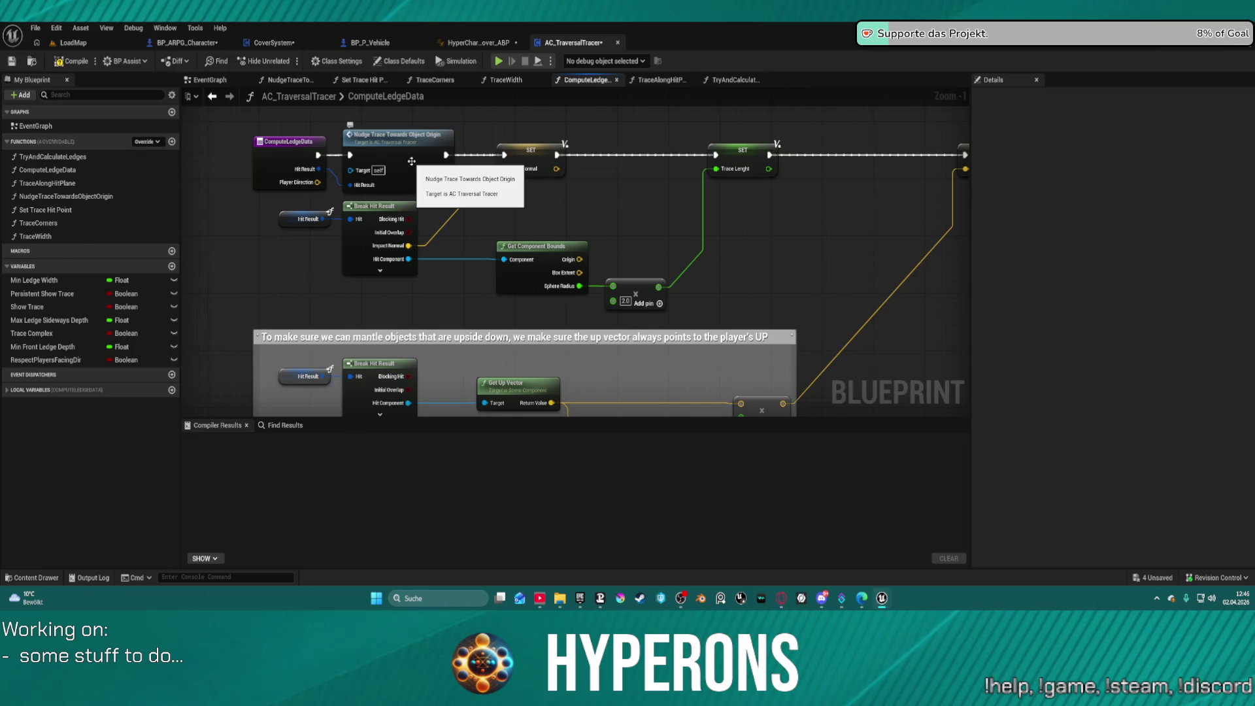
{"action": "scroll", "coordinate": [411, 162], "scroll_direction": "down", "scroll_amount": 1}
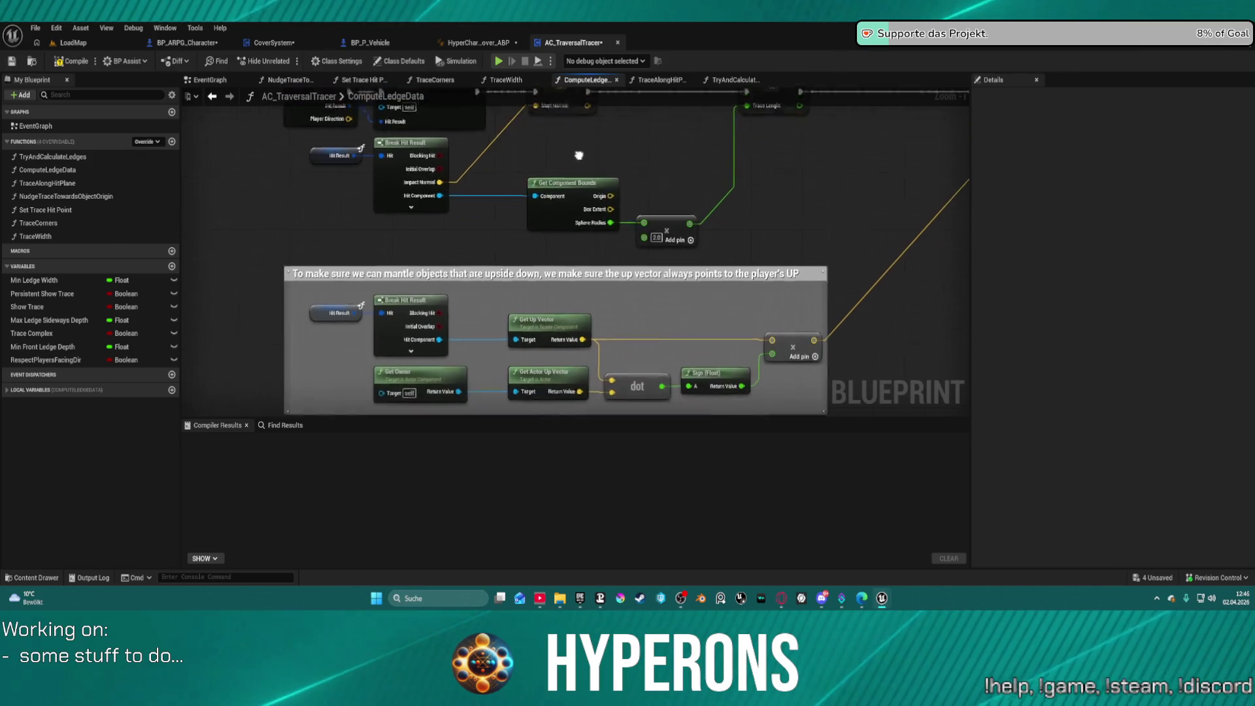
{"action": "mouse_move", "coordinate": [411, 162]}
{"action": "left_mouse_down"}
{"action": "mouse_move", "coordinate": [418, 111]}
{"action": "mouse_move", "coordinate": [197, 183]}
{"action": "left_mouse_up"}
{"action": "scroll", "coordinate": [294, 300], "scroll_direction": "down", "scroll_amount": 4}
{"action": "scroll", "coordinate": [295, 300], "scroll_direction": "up", "scroll_amount": 2}
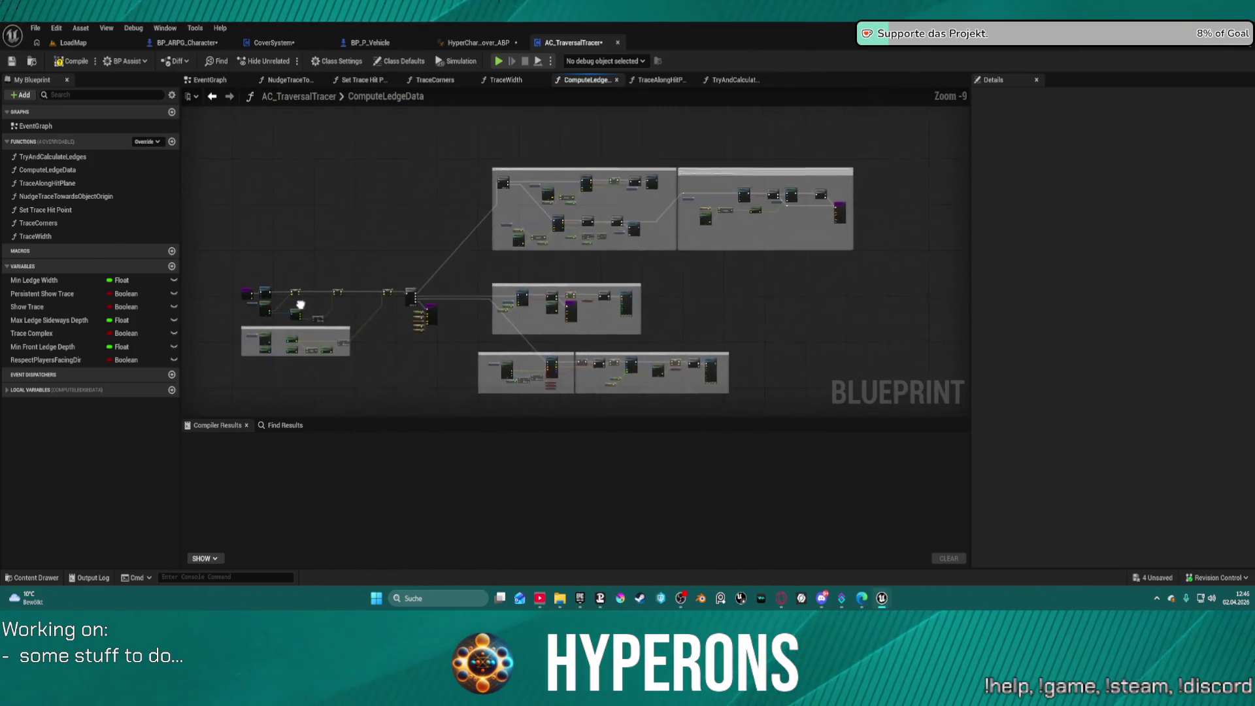
{"action": "scroll", "coordinate": [613, 158], "scroll_direction": "up", "scroll_amount": 3}
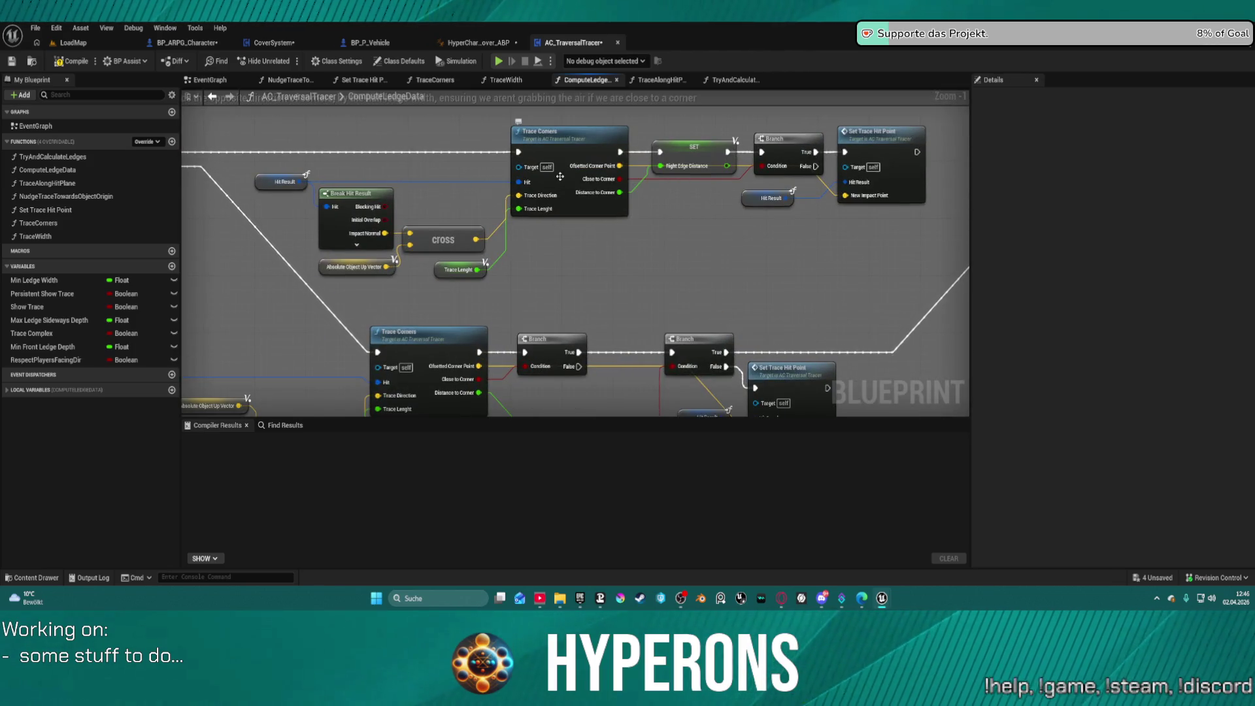
Step: Inspect the TraceCorners function, including its Negate Vector and math nodes
{"action": "double_click", "coordinate": [561, 177]}
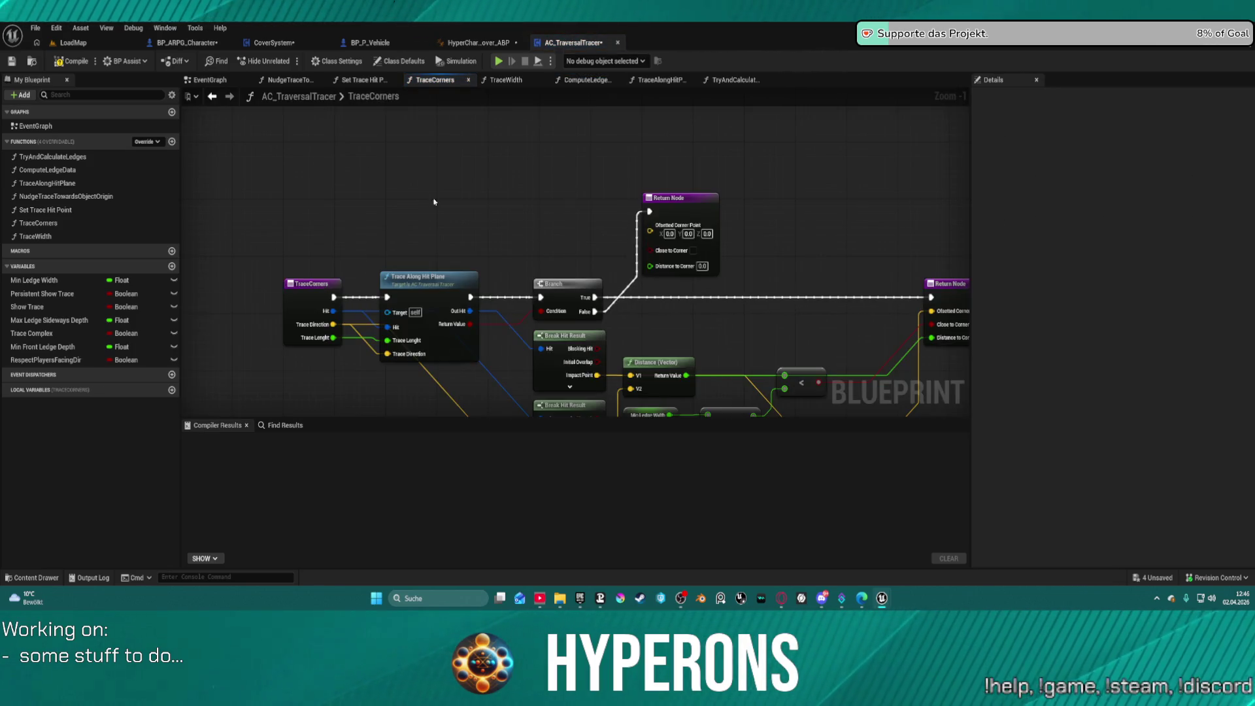
{"action": "left_click_drag", "start_coordinate": [418, 217], "coordinate": [432, 152]}
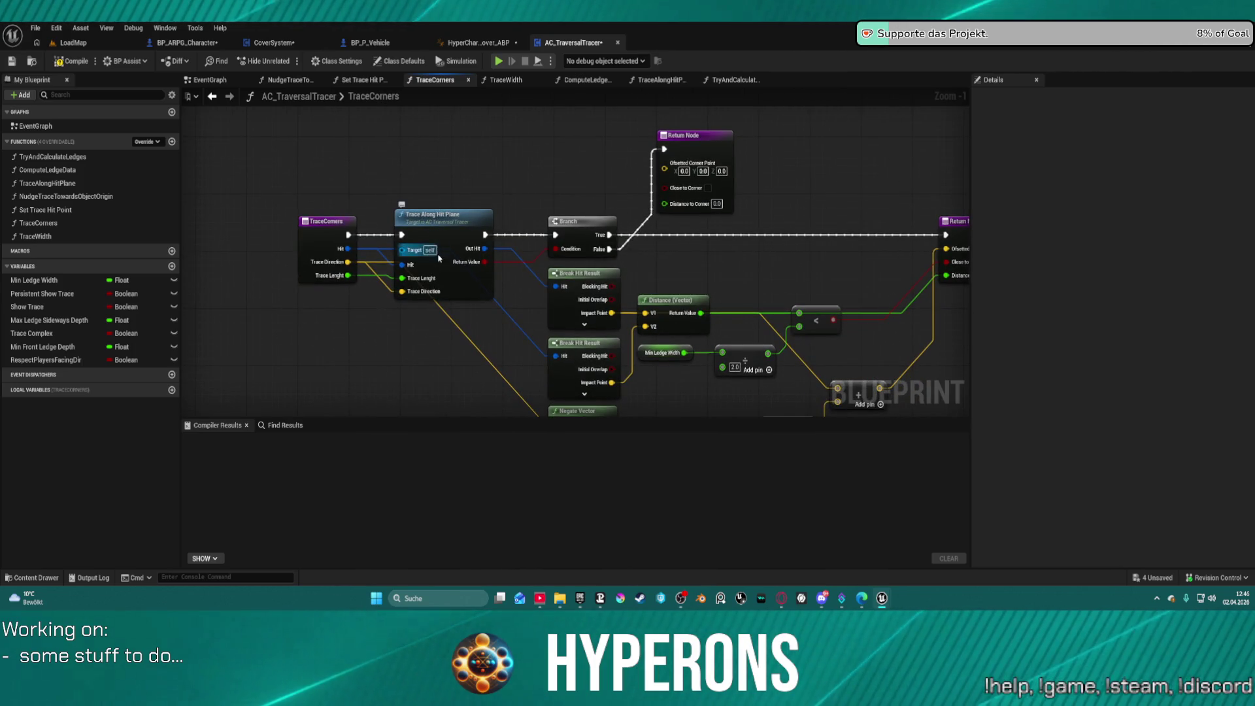
{"action": "mouse_move", "coordinate": [406, 258]}
{"action": "left_mouse_down"}
{"action": "mouse_move", "coordinate": [268, 180]}
{"action": "mouse_move", "coordinate": [252, 153]}
{"action": "left_mouse_up"}
{"action": "left_click_drag", "start_coordinate": [360, 130], "coordinate": [361, 131]}
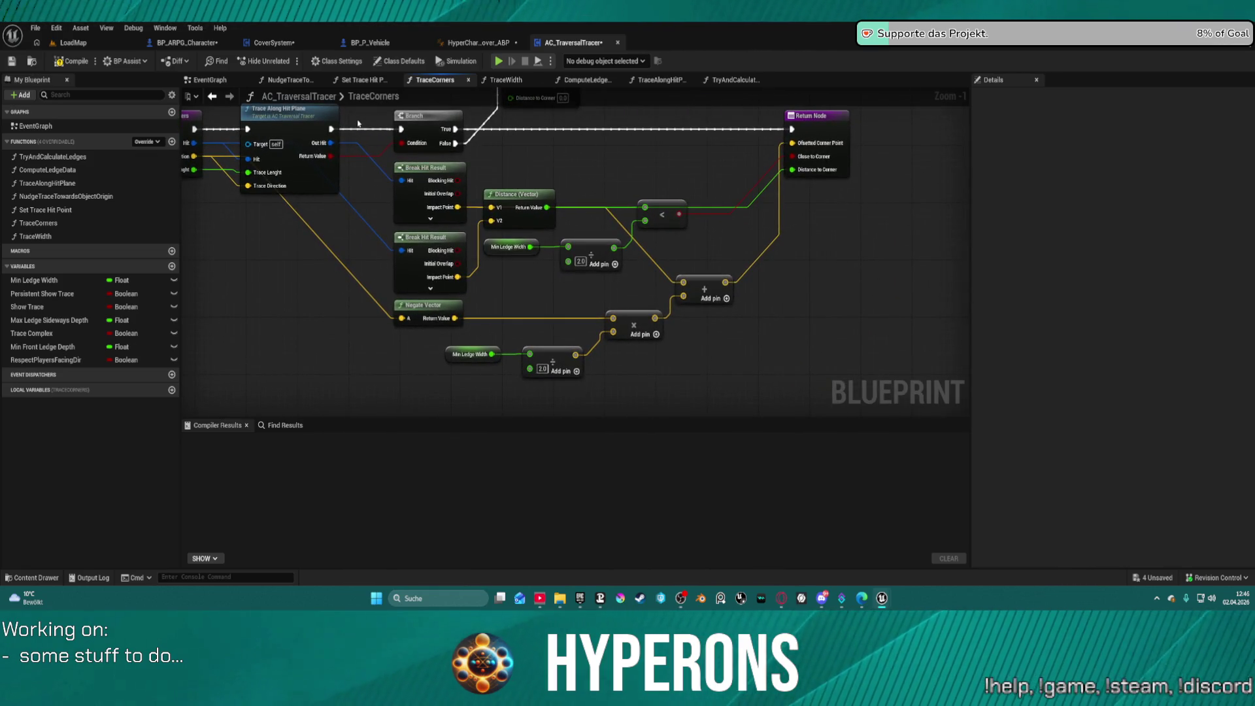
{"action": "left_click", "coordinate": [212, 97]}
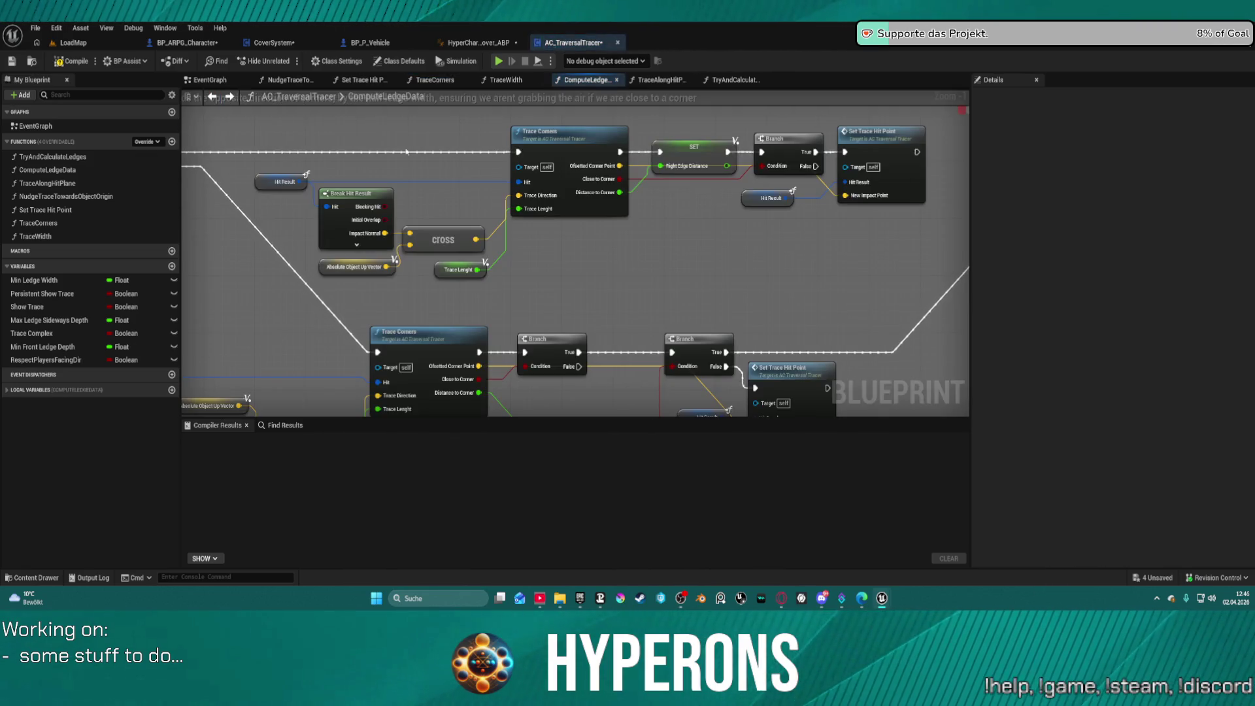
{"action": "mouse_move", "coordinate": [465, 317]}
{"action": "left_mouse_down"}
{"action": "mouse_move", "coordinate": [511, 174]}
{"action": "mouse_move", "coordinate": [668, 223]}
{"action": "left_mouse_up"}
{"action": "double_click", "coordinate": [480, 211]}
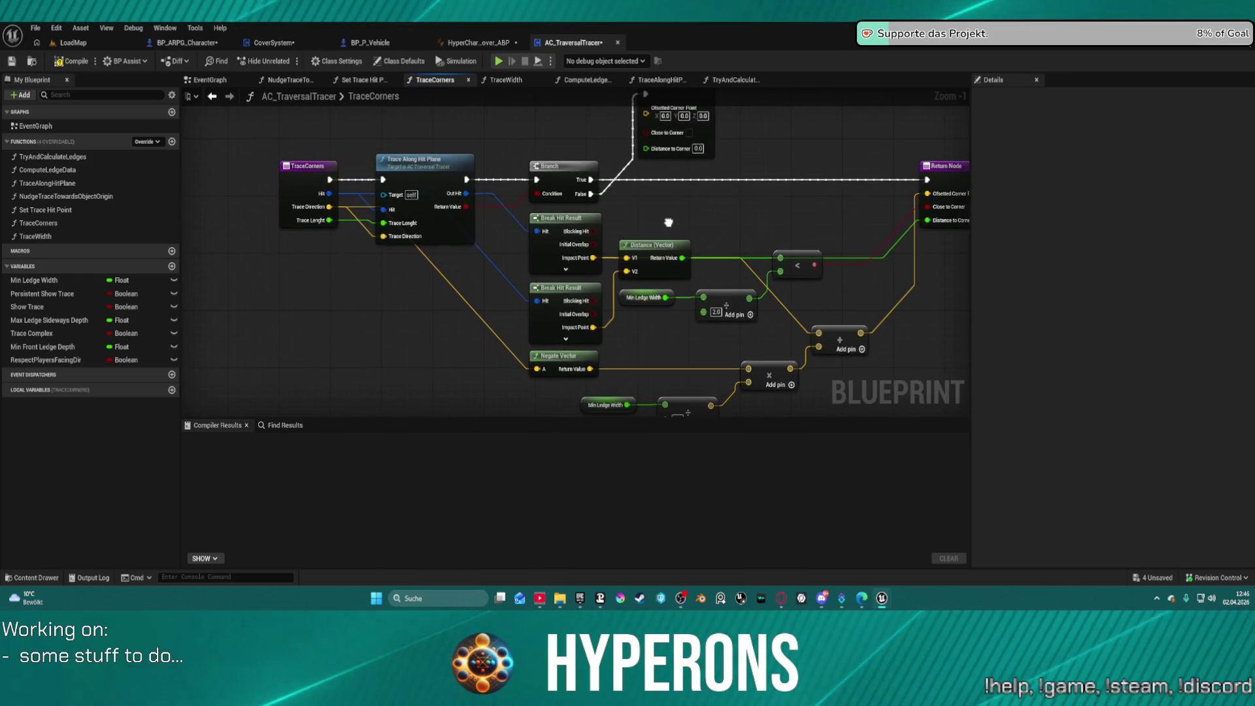
Step: Open the TraceAlongHitPlane function and view the Line Trace Component's C++ source, then close it
{"action": "left_click", "coordinate": [430, 182]}
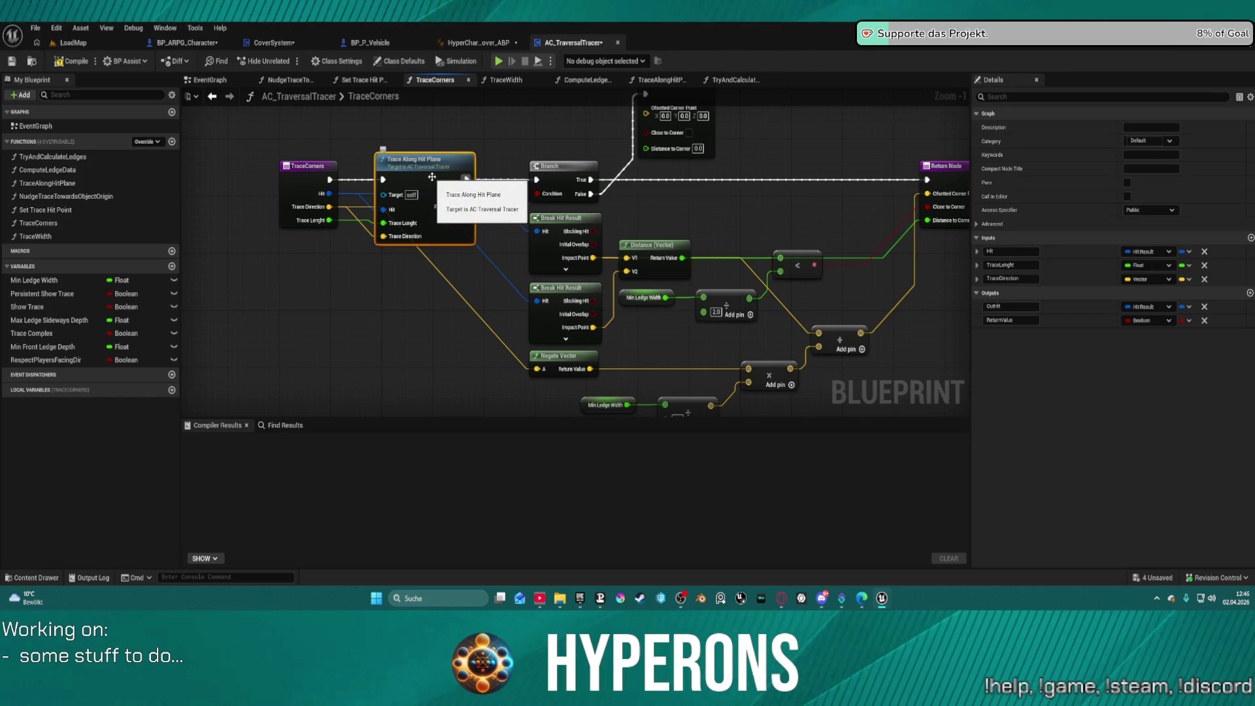
{"action": "double_click", "coordinate": [432, 177]}
{"action": "left_click_drag", "start_coordinate": [512, 171], "coordinate": [559, 209]}
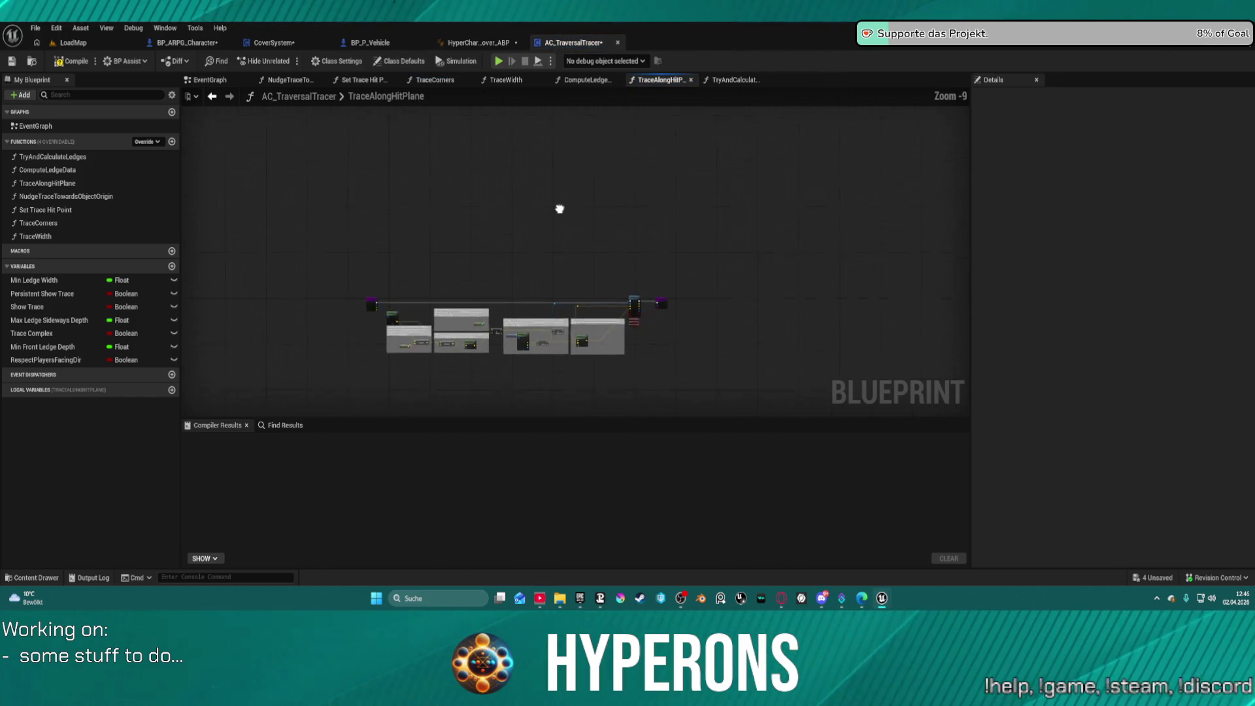
{"action": "scroll", "coordinate": [560, 209], "scroll_direction": "up", "scroll_amount": 8}
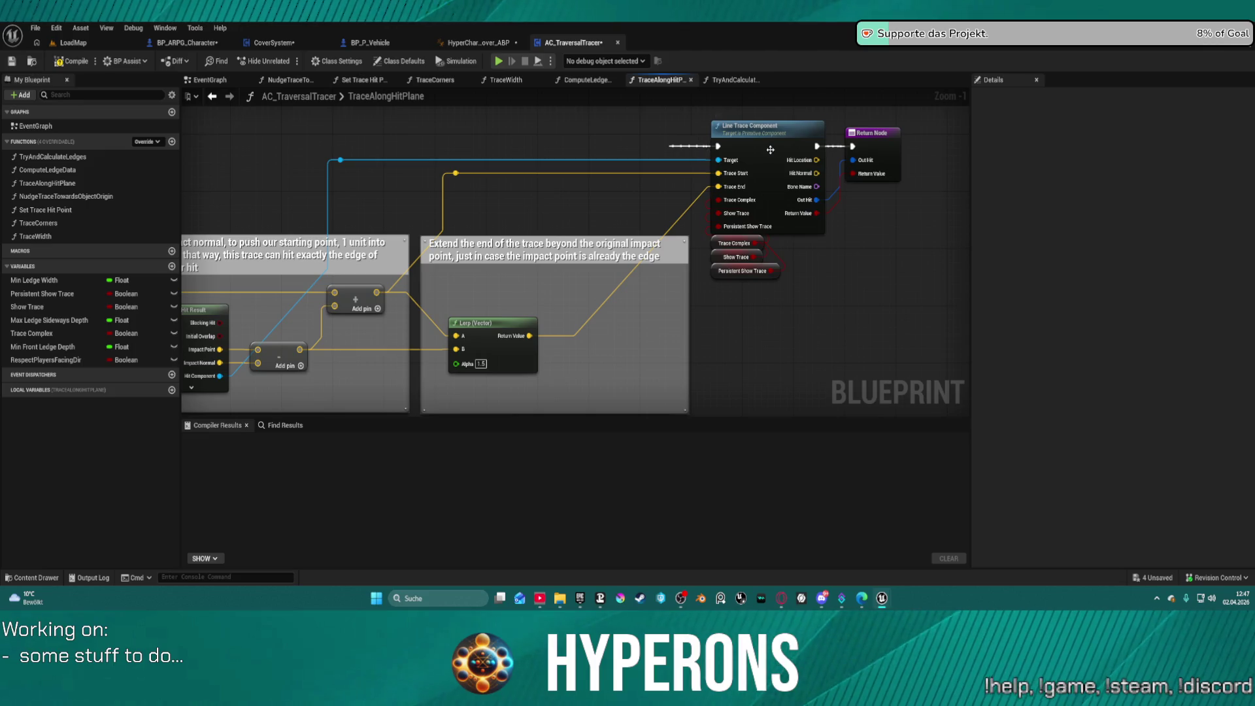
{"action": "double_click", "coordinate": [771, 150]}
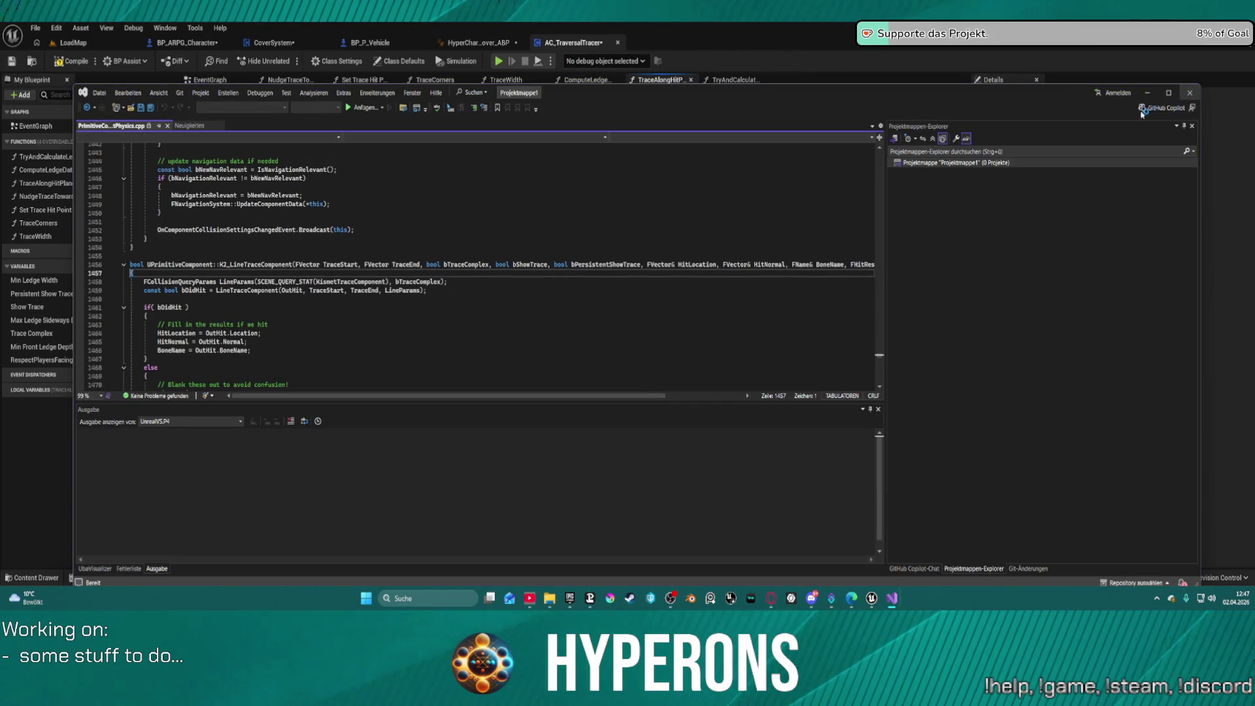
{"action": "left_click", "coordinate": [1190, 92]}
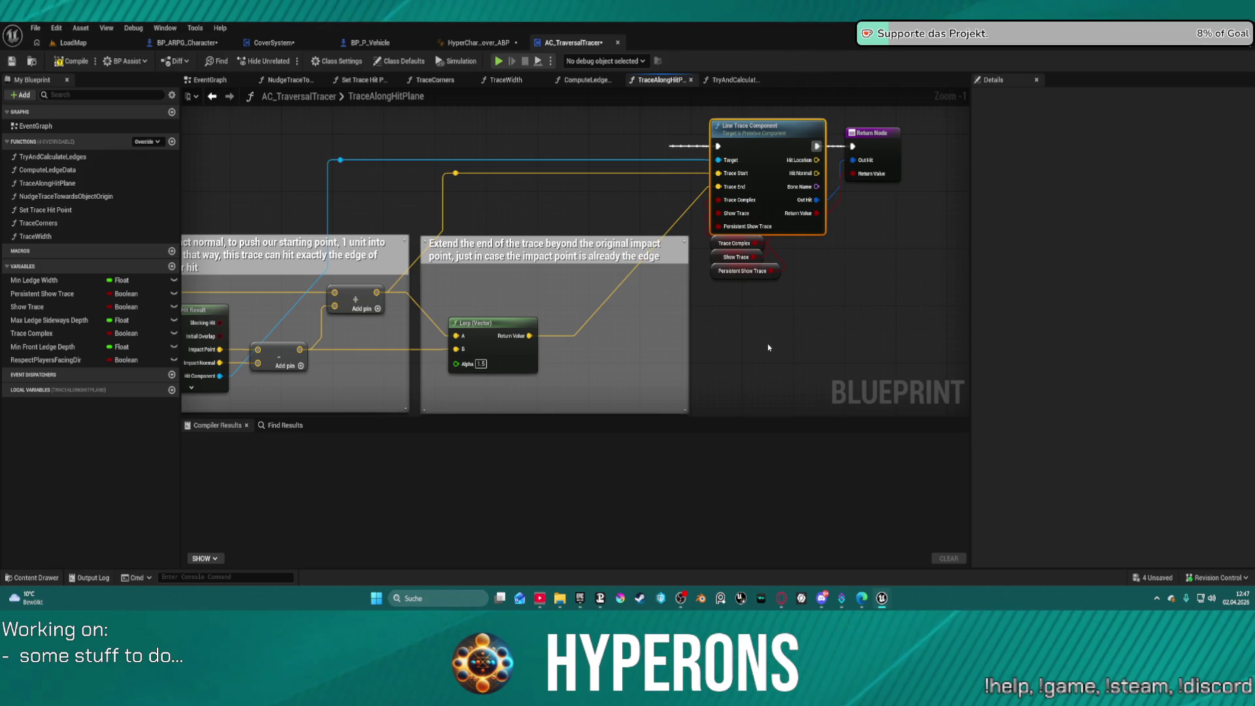
Step: Navigate back from TraceAlongHitPlane through TraceCorners to the ComputeLedgeData graph
{"action": "mouse_move", "coordinate": [804, 351]}
{"action": "left_mouse_down"}
{"action": "mouse_move", "coordinate": [752, 274]}
{"action": "mouse_move", "coordinate": [713, 139]}
{"action": "left_mouse_up"}
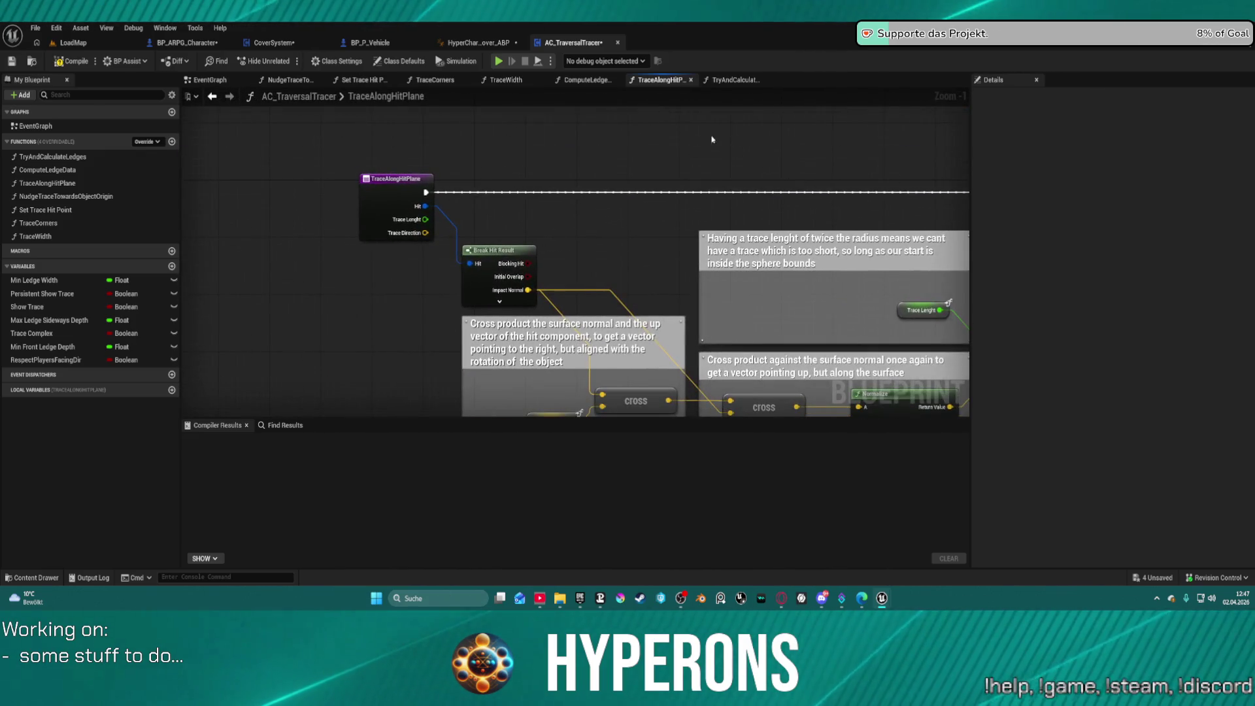
{"action": "left_click", "coordinate": [212, 96]}
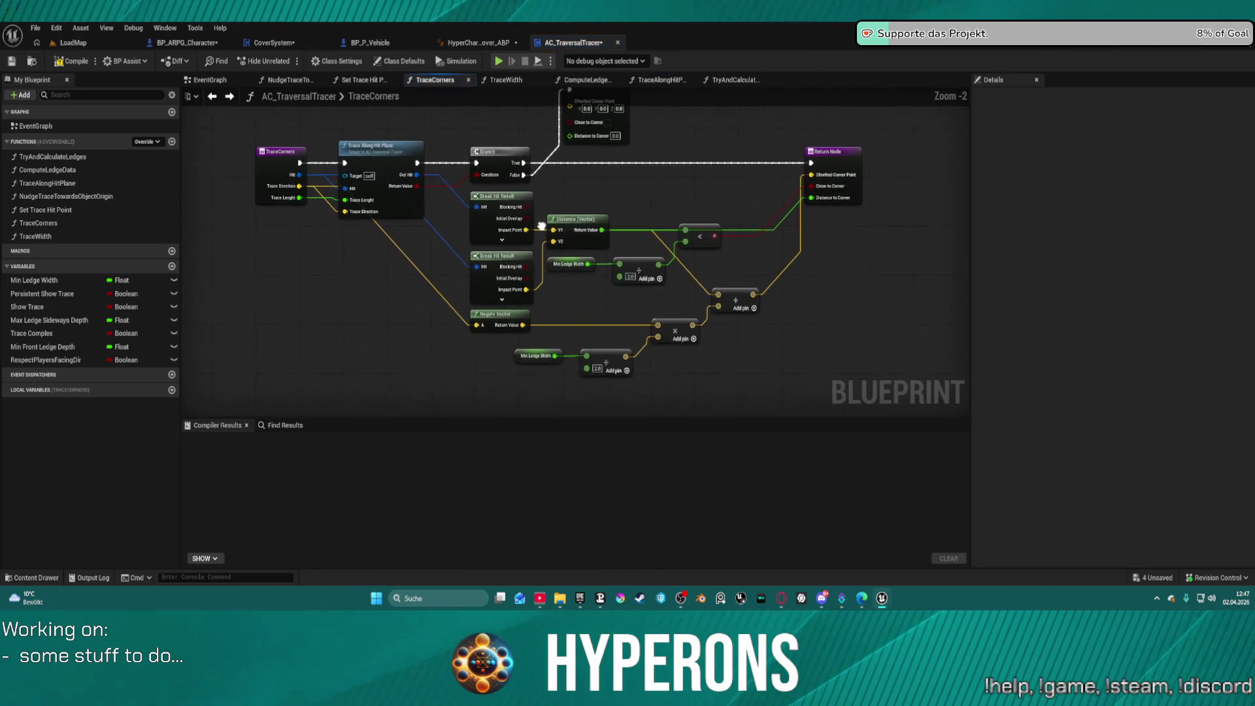
{"action": "left_click", "coordinate": [212, 96]}
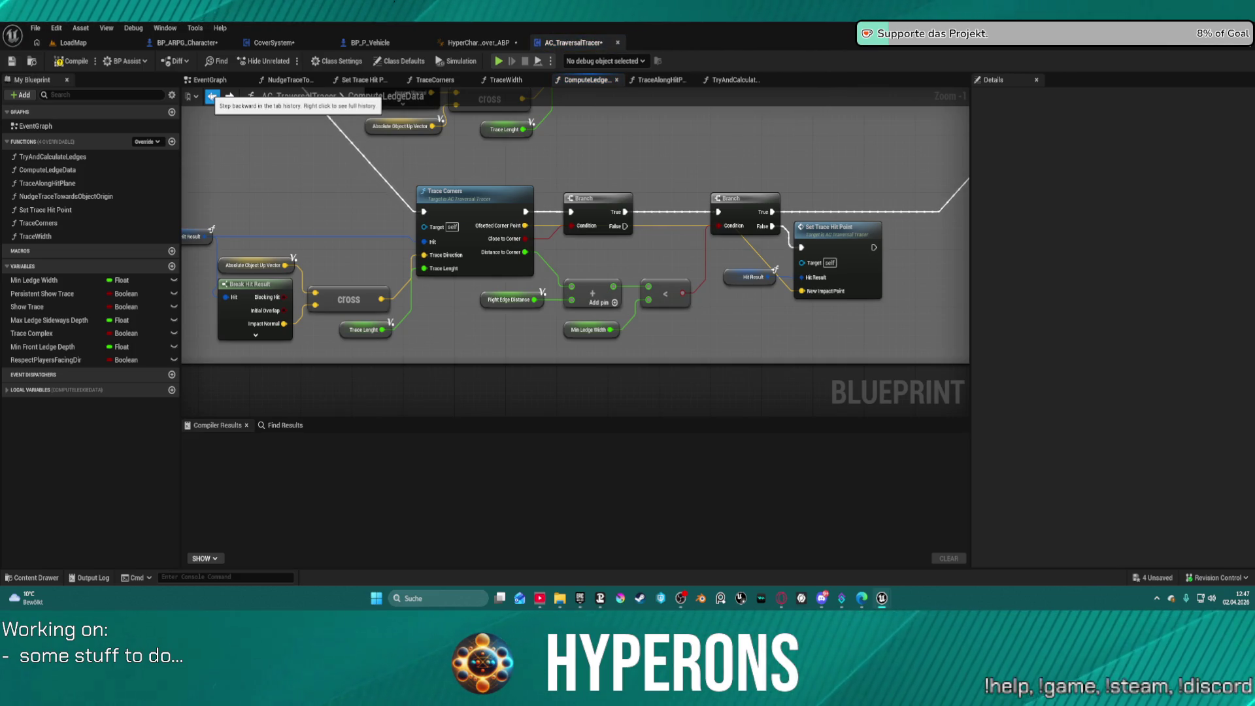
{"action": "scroll", "coordinate": [723, 290], "scroll_direction": "down", "scroll_amount": 4}
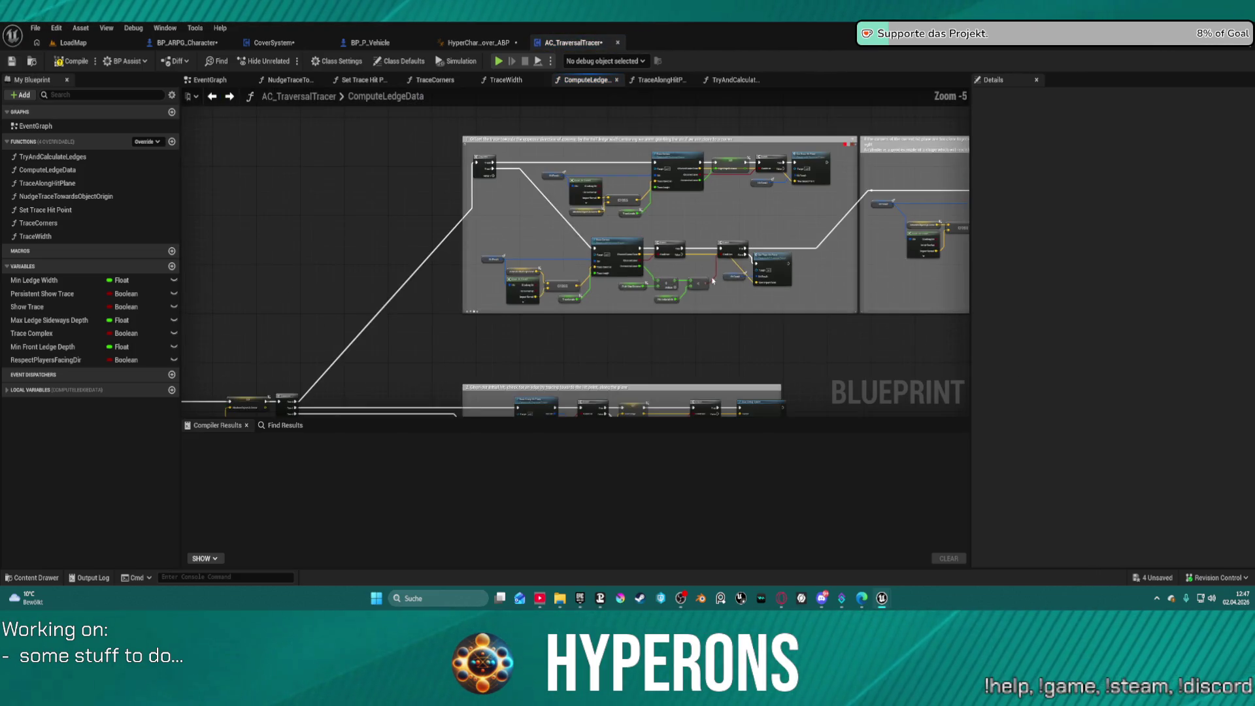
{"action": "scroll", "coordinate": [602, 227], "scroll_direction": "up", "scroll_amount": 3}
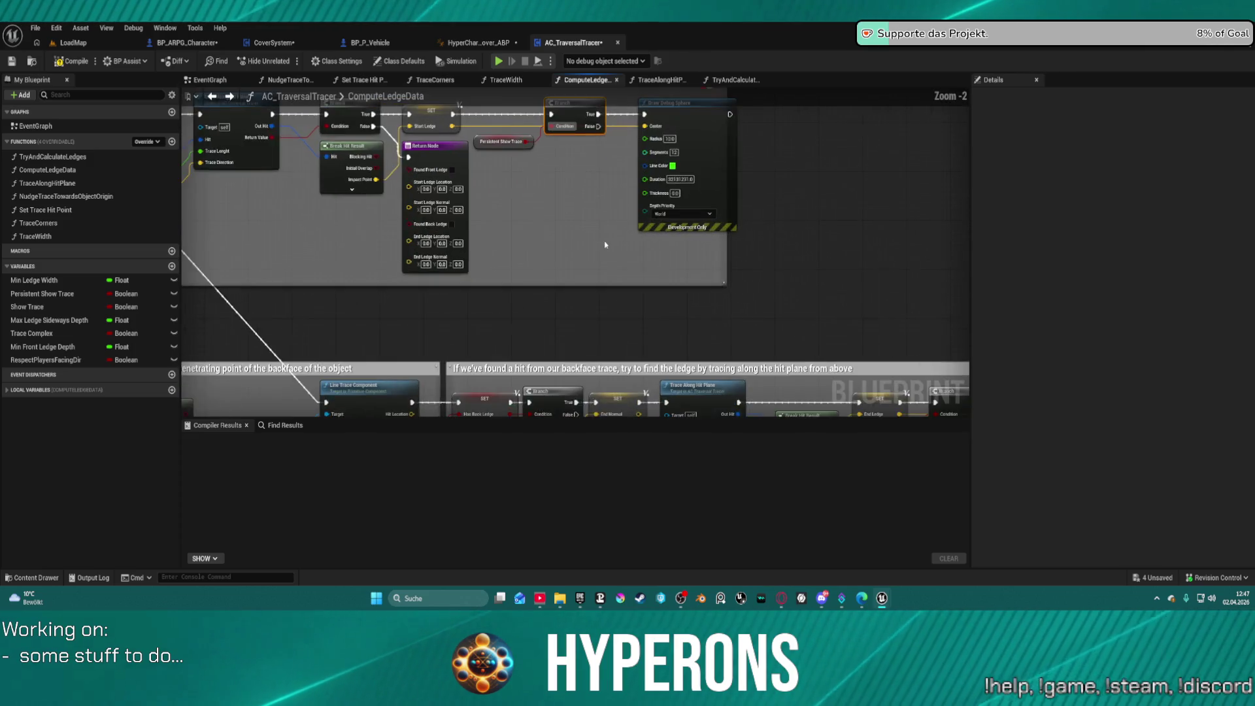
Step: Pan over ComputeLedgeData's comment groups, upper node chain and line trace groups
{"action": "mouse_move", "coordinate": [608, 300]}
{"action": "left_mouse_down"}
{"action": "mouse_move", "coordinate": [661, 272]}
{"action": "mouse_move", "coordinate": [722, 273]}
{"action": "left_mouse_up"}
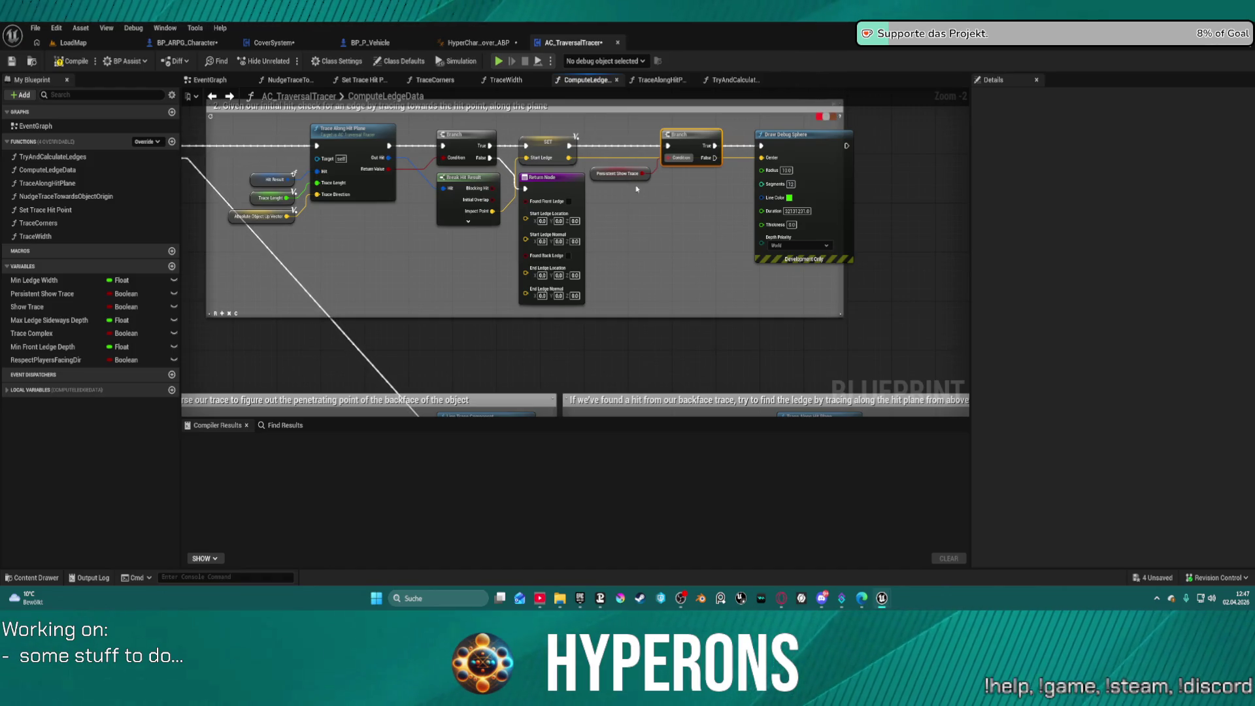
{"action": "mouse_move", "coordinate": [638, 189]}
{"action": "left_mouse_down"}
{"action": "mouse_move", "coordinate": [767, 260]}
{"action": "mouse_move", "coordinate": [826, 267]}
{"action": "left_mouse_up"}
{"action": "scroll", "coordinate": [835, 196], "scroll_direction": "down", "scroll_amount": 3}
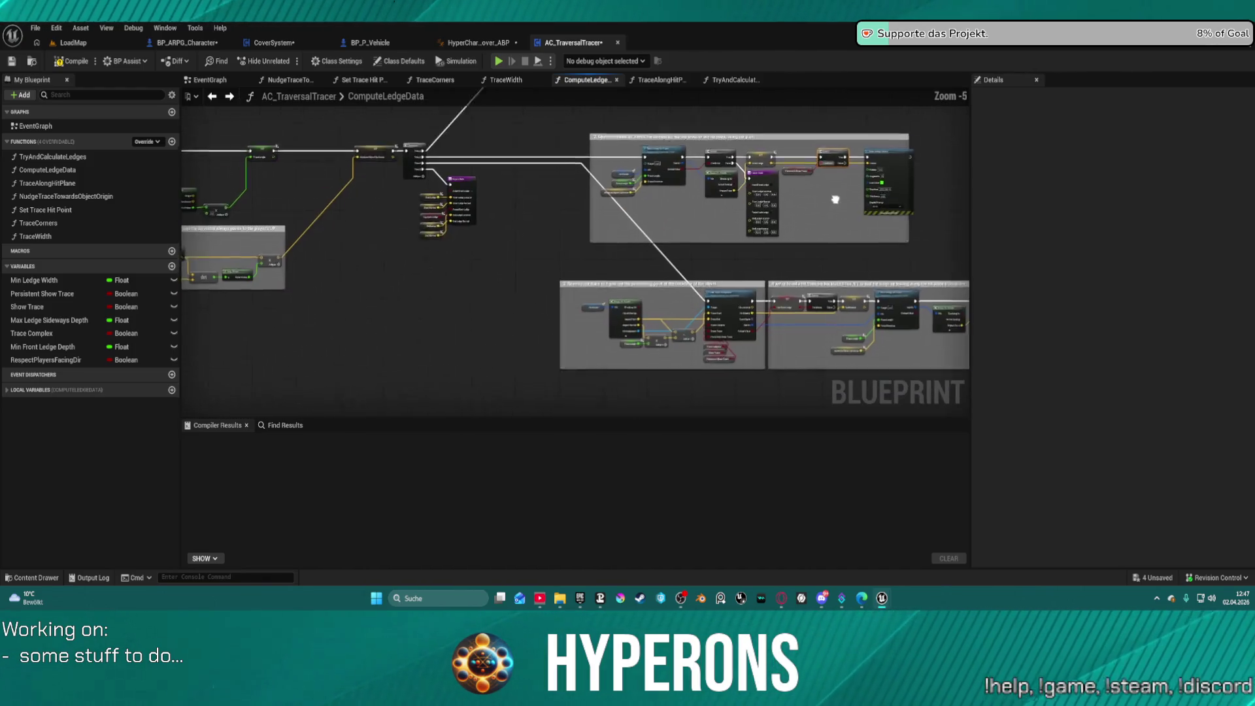
{"action": "mouse_move", "coordinate": [835, 196]}
{"action": "left_mouse_down"}
{"action": "mouse_move", "coordinate": [800, 110]}
{"action": "mouse_move", "coordinate": [941, 176]}
{"action": "mouse_move", "coordinate": [955, 197]}
{"action": "left_mouse_up"}
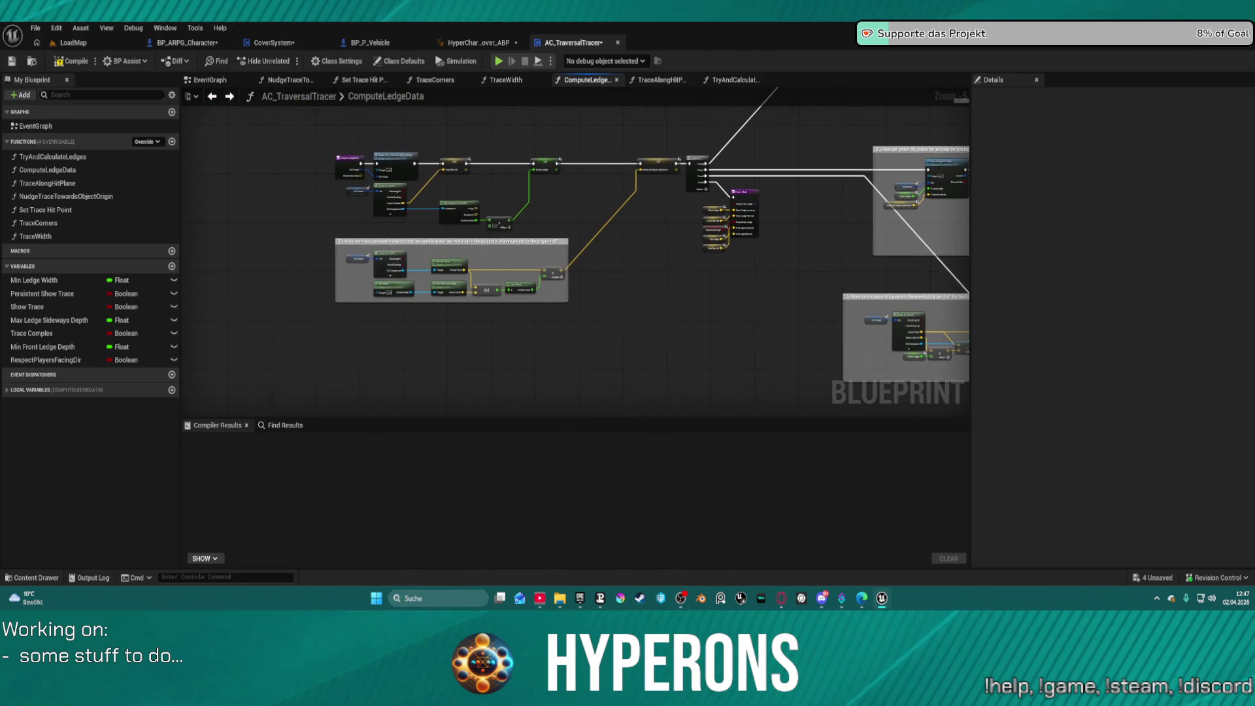
{"action": "scroll", "coordinate": [463, 241], "scroll_direction": "up", "scroll_amount": 4}
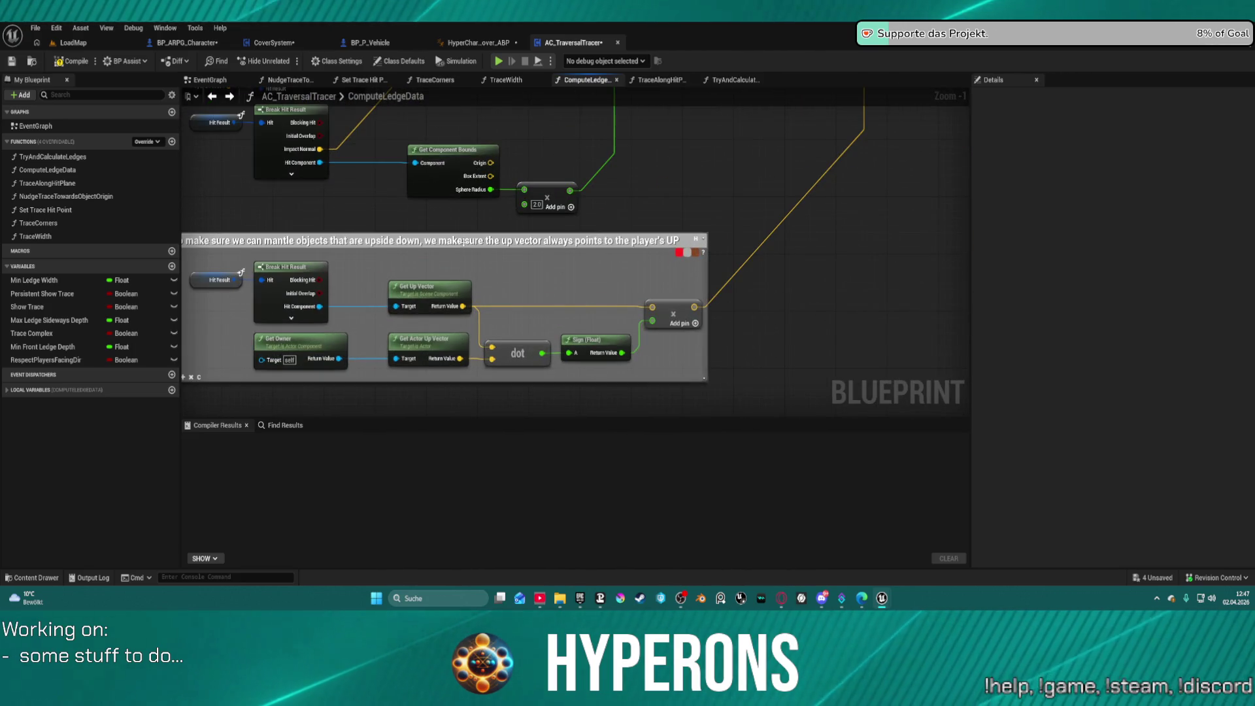
{"action": "left_click_drag", "start_coordinate": [671, 225], "coordinate": [708, 386]}
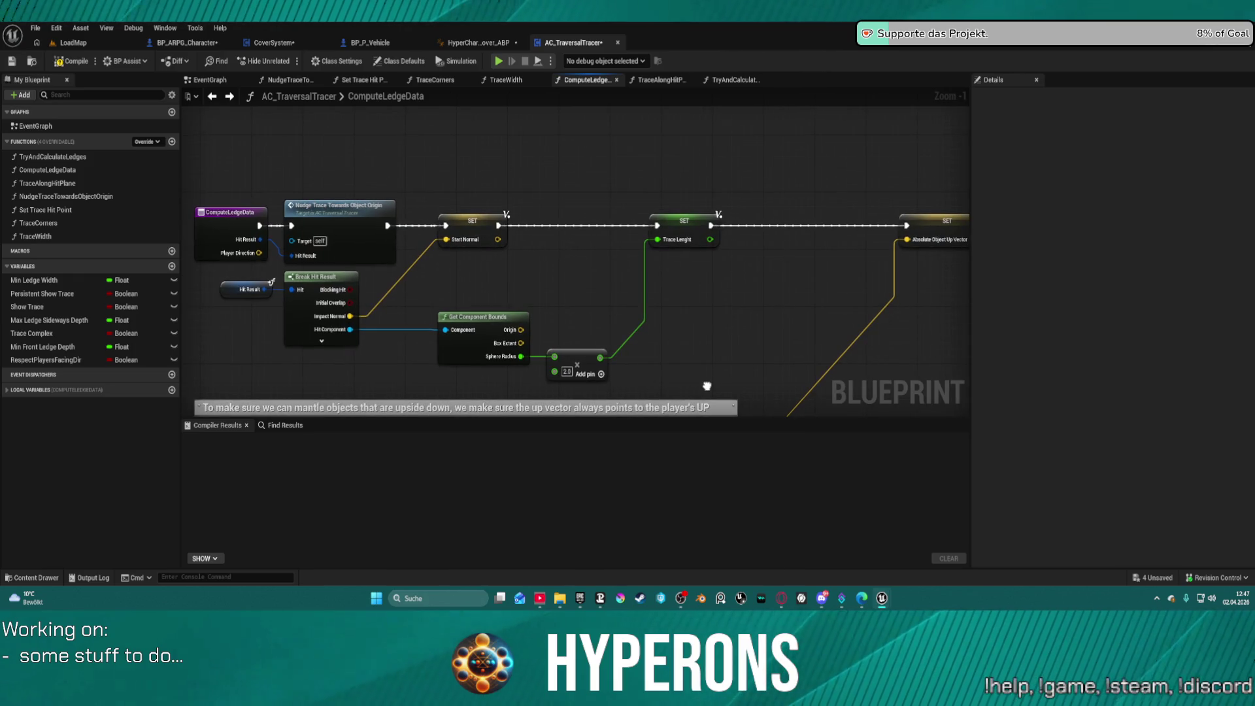
{"action": "scroll", "coordinate": [527, 283], "scroll_direction": "down", "scroll_amount": 5}
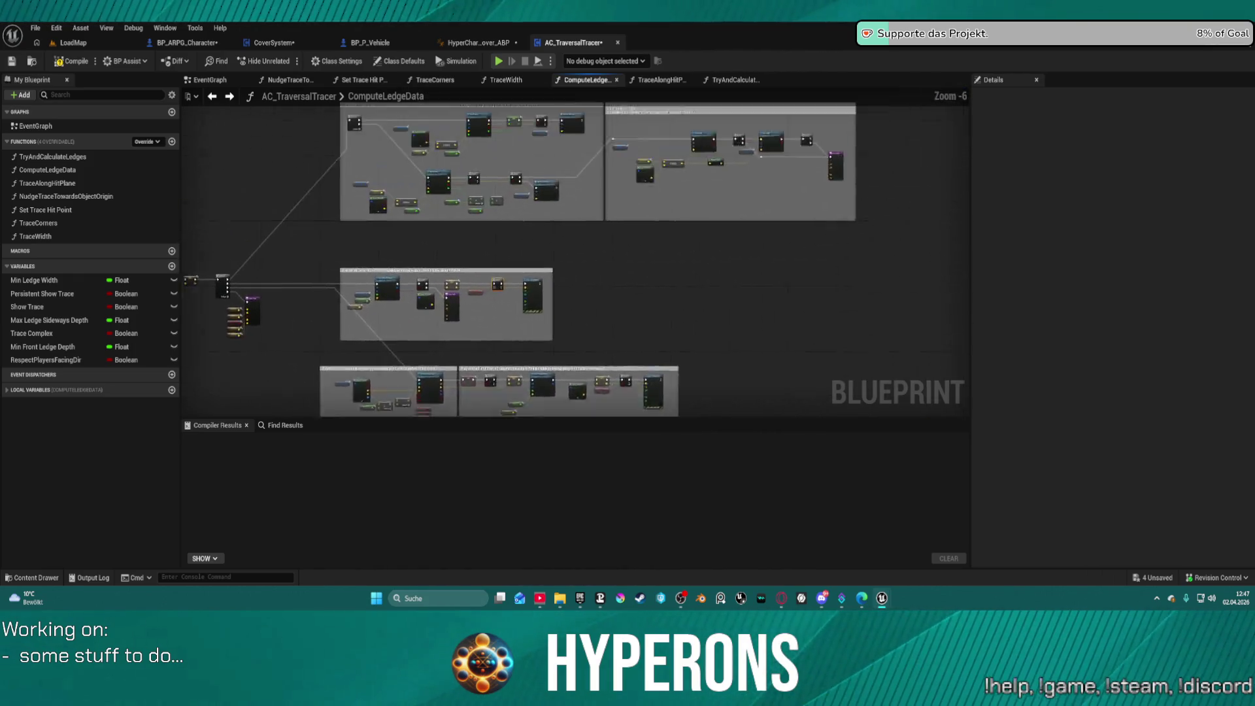
{"action": "left_click_drag", "start_coordinate": [232, 373], "coordinate": [294, 227]}
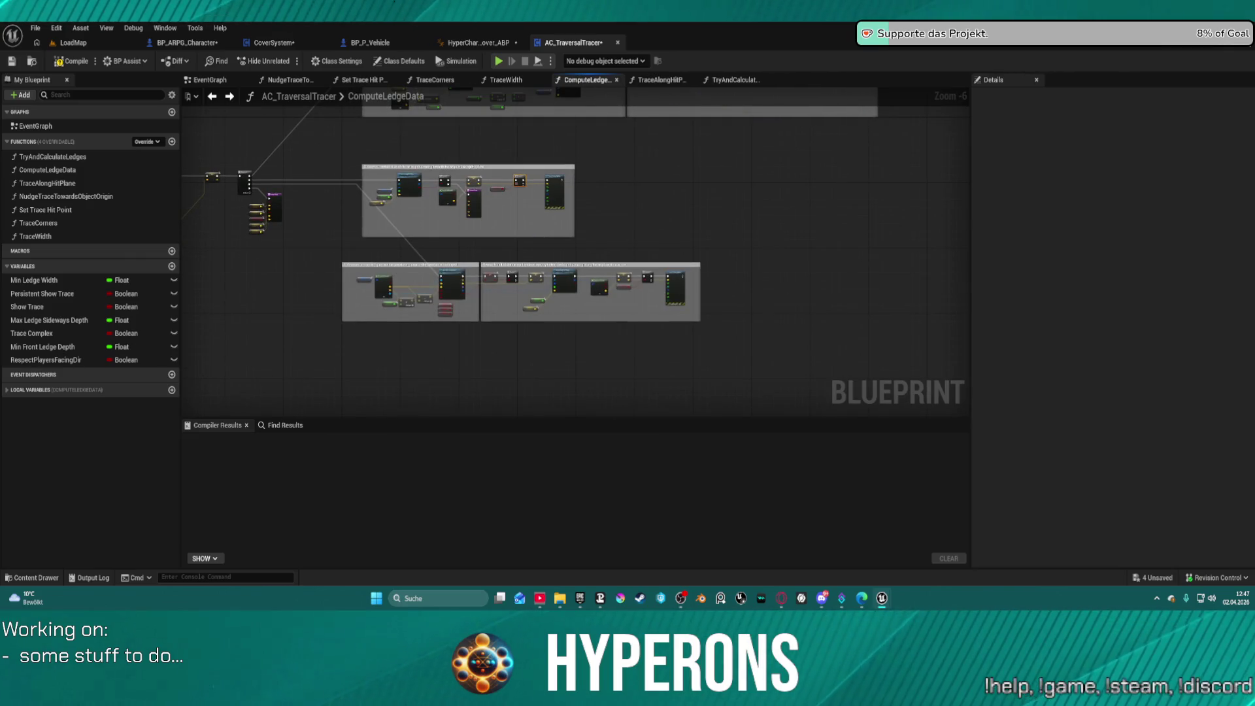
{"action": "scroll", "coordinate": [505, 170], "scroll_direction": "up", "scroll_amount": 7}
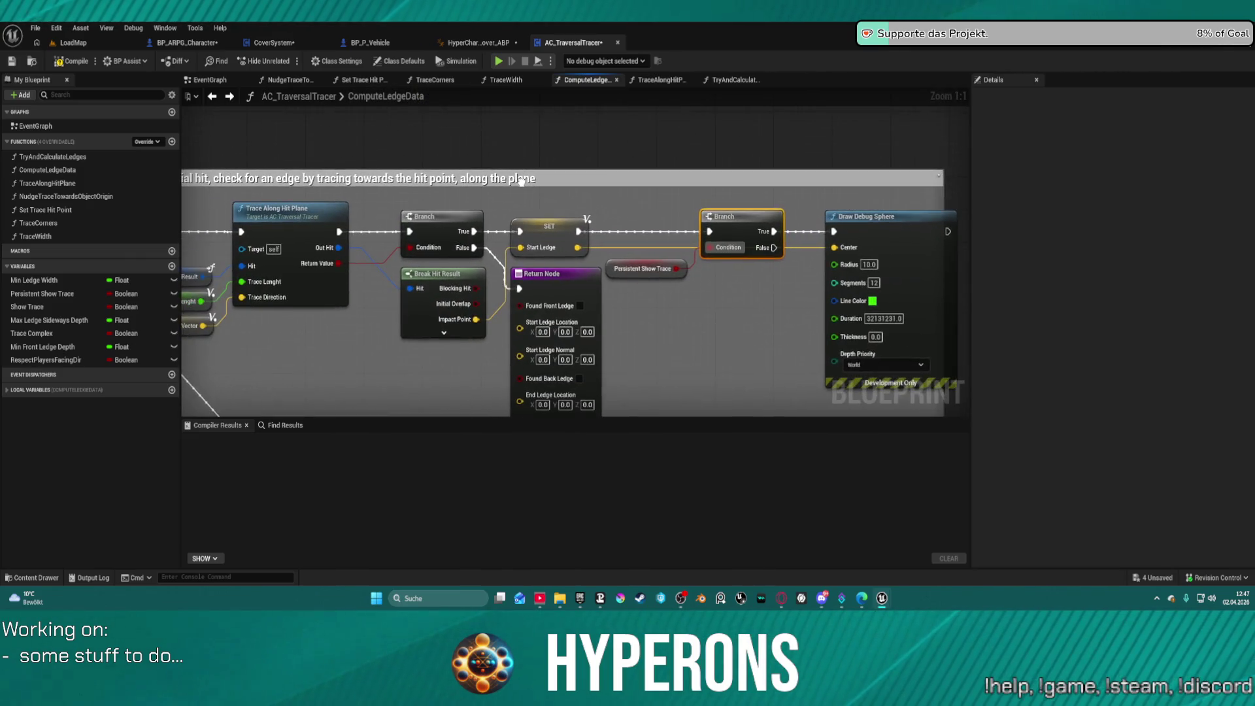
{"action": "left_click_drag", "start_coordinate": [576, 379], "coordinate": [576, 92]}
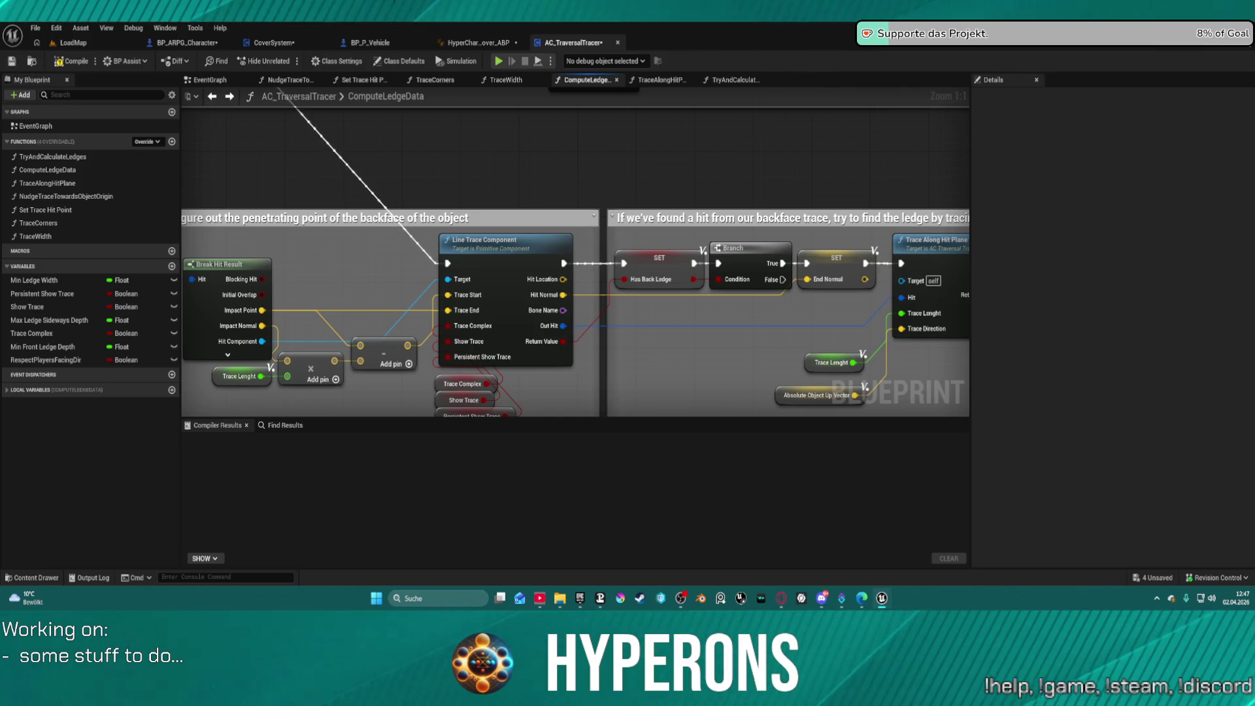
Step: Inspect the Hit Result, Break Hit Result and Draw Debug Sphere nodes, then switch to the LoadMap level
{"action": "mouse_move", "coordinate": [168, 270]}
{"action": "left_mouse_down"}
{"action": "mouse_move", "coordinate": [348, 182]}
{"action": "mouse_move", "coordinate": [293, 199]}
{"action": "left_mouse_up"}
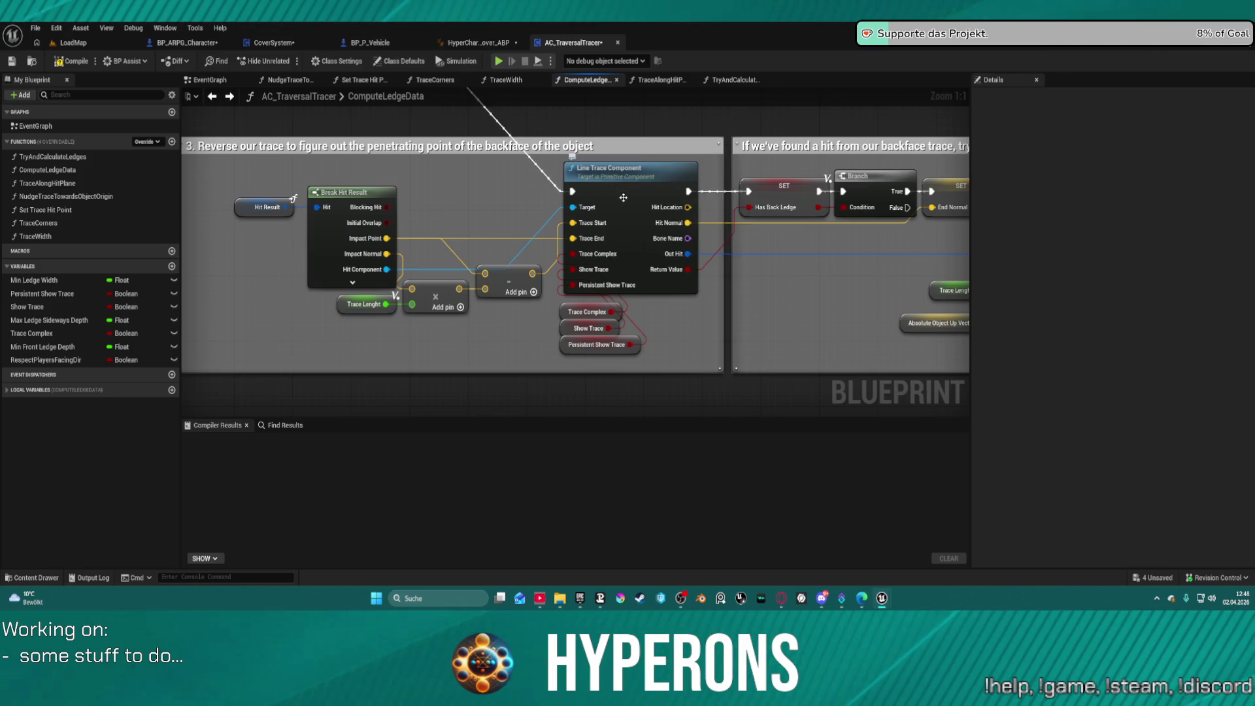
{"action": "mouse_move", "coordinate": [623, 197]}
{"action": "left_mouse_down"}
{"action": "mouse_move", "coordinate": [369, 253]}
{"action": "mouse_move", "coordinate": [527, 199]}
{"action": "left_mouse_up"}
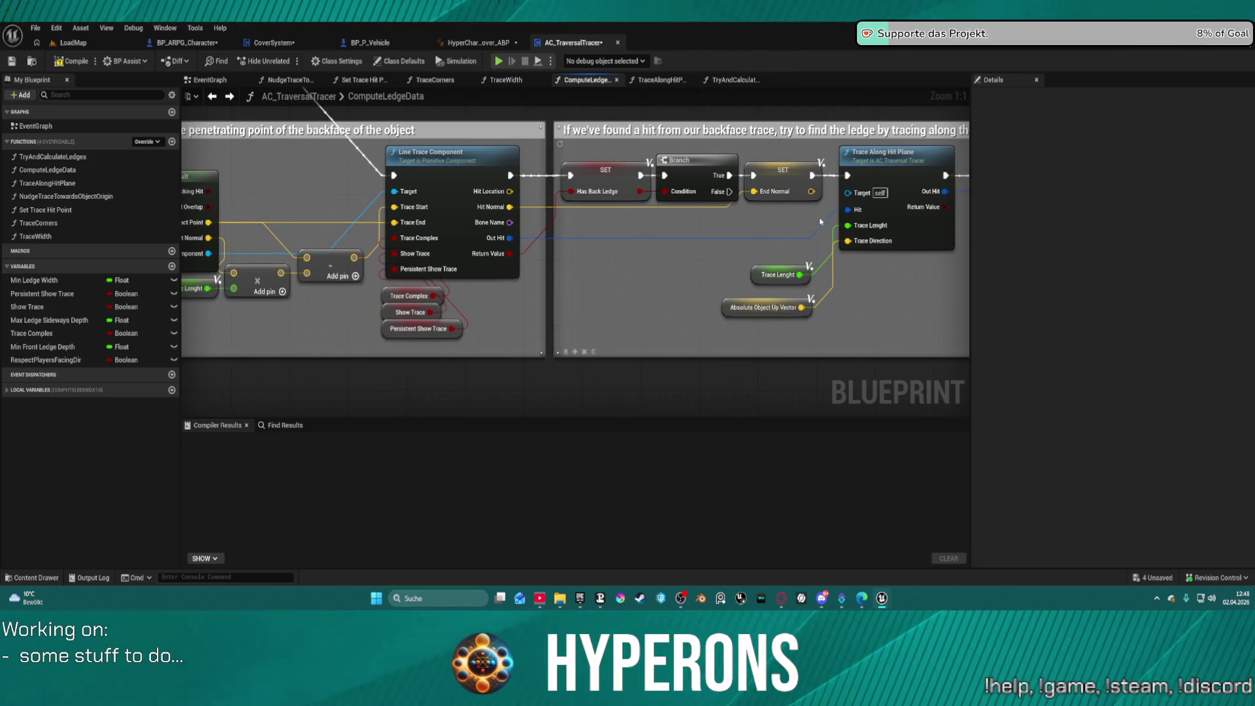
{"action": "mouse_move", "coordinate": [820, 221]}
{"action": "left_mouse_down"}
{"action": "mouse_move", "coordinate": [490, 216]}
{"action": "mouse_move", "coordinate": [366, 197]}
{"action": "mouse_move", "coordinate": [422, 203]}
{"action": "mouse_move", "coordinate": [408, 221]}
{"action": "left_mouse_up"}
{"action": "scroll", "coordinate": [600, 257], "scroll_direction": "down", "scroll_amount": 2}
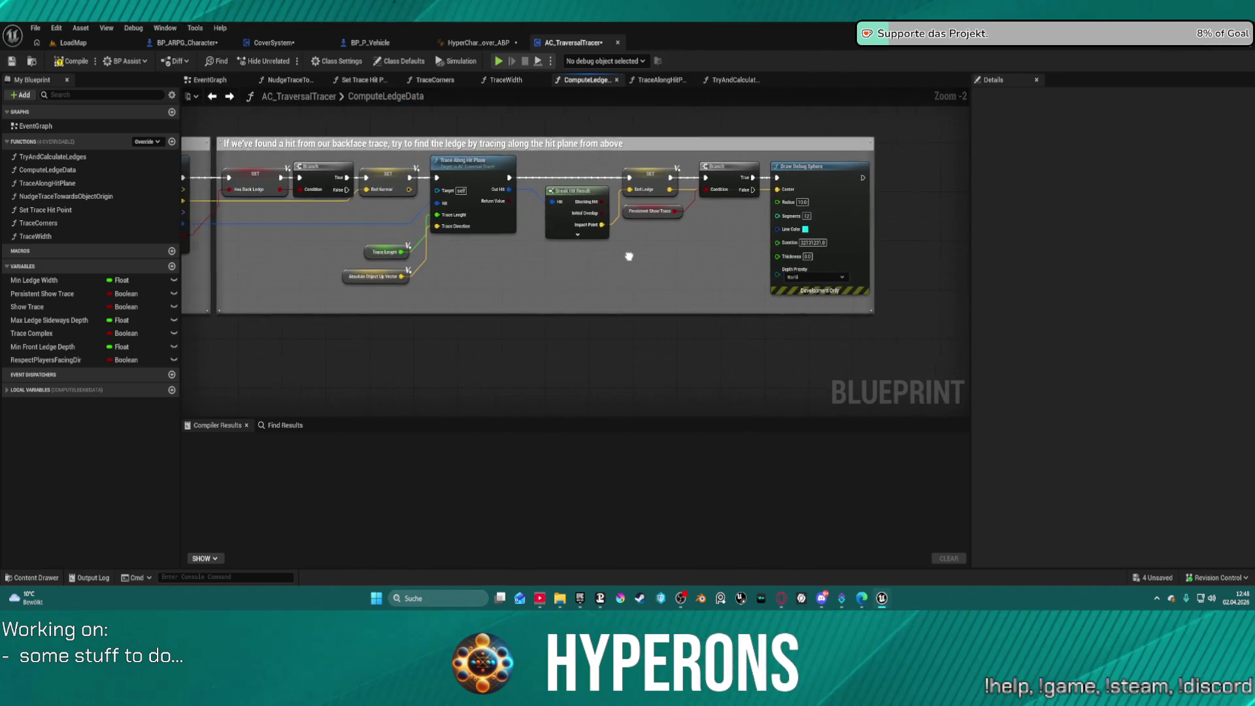
{"action": "mouse_move", "coordinate": [629, 256]}
{"action": "left_mouse_down"}
{"action": "mouse_move", "coordinate": [709, 288]}
{"action": "mouse_move", "coordinate": [737, 328]}
{"action": "mouse_move", "coordinate": [732, 311]}
{"action": "left_mouse_up"}
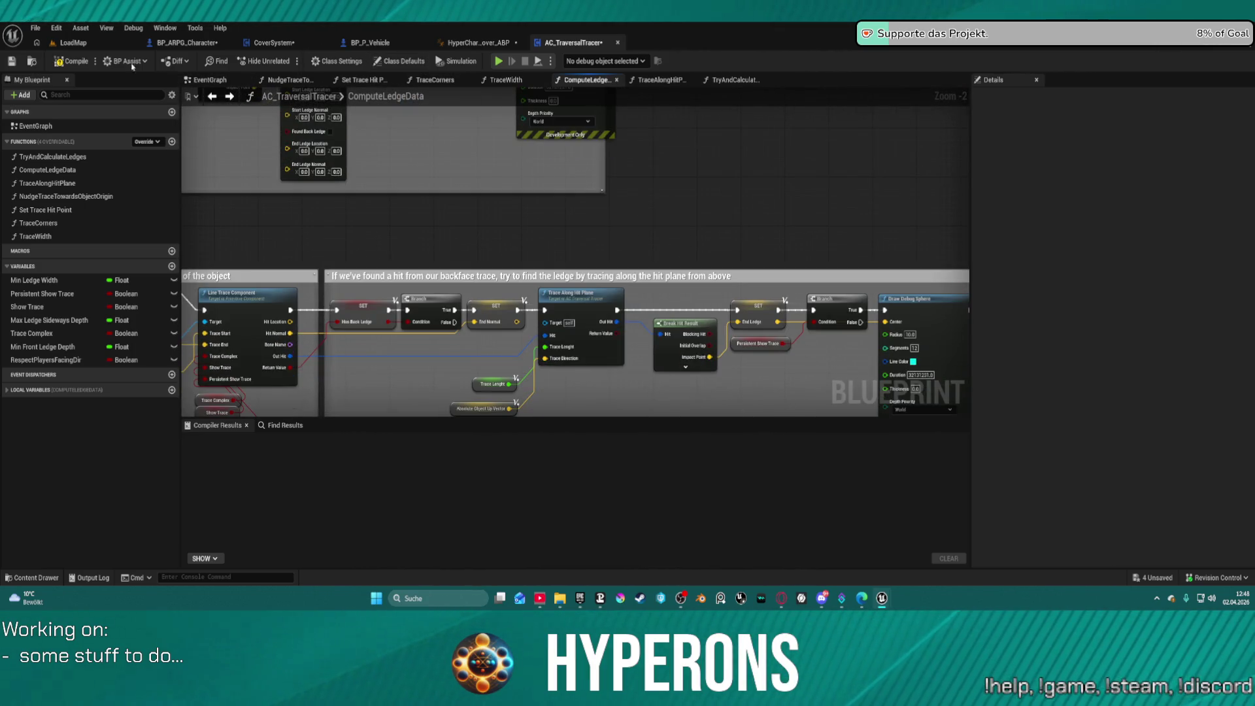
{"action": "left_click", "coordinate": [112, 46]}
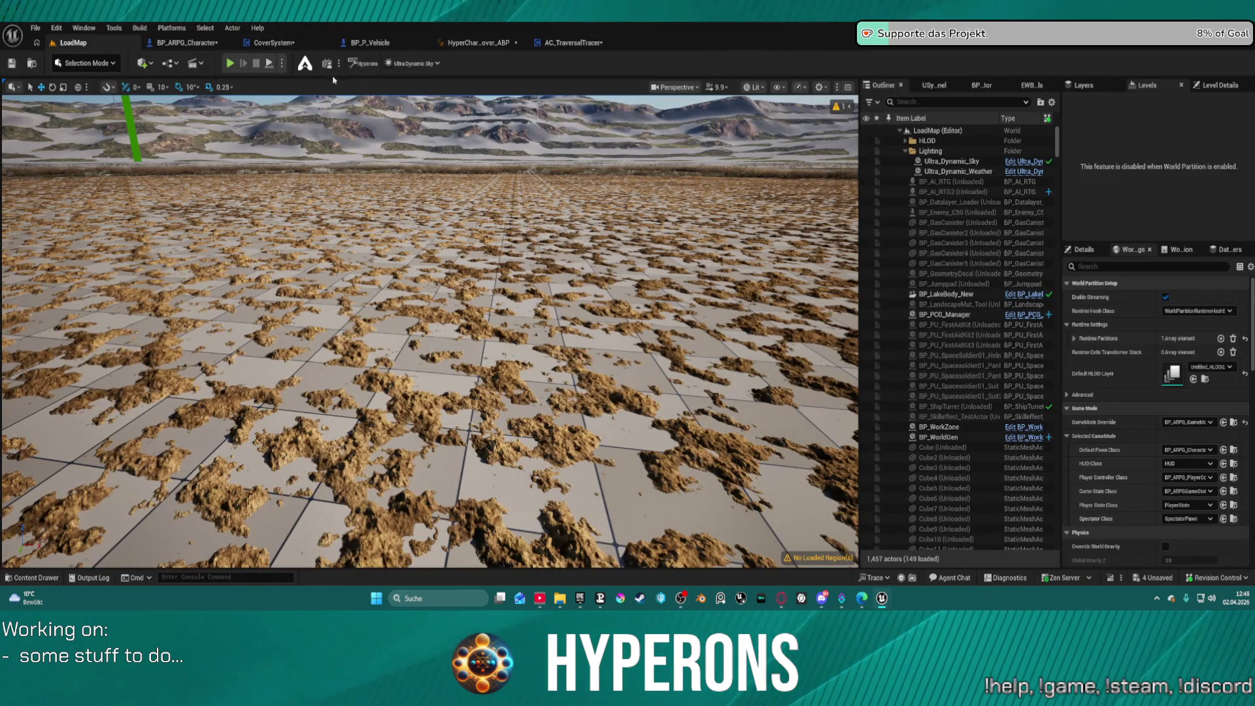
Step: Open the CoverSystem EventGraph and locate the Sphere Trace By Channel's Draw Debug Type input
{"action": "left_click", "coordinate": [286, 48]}
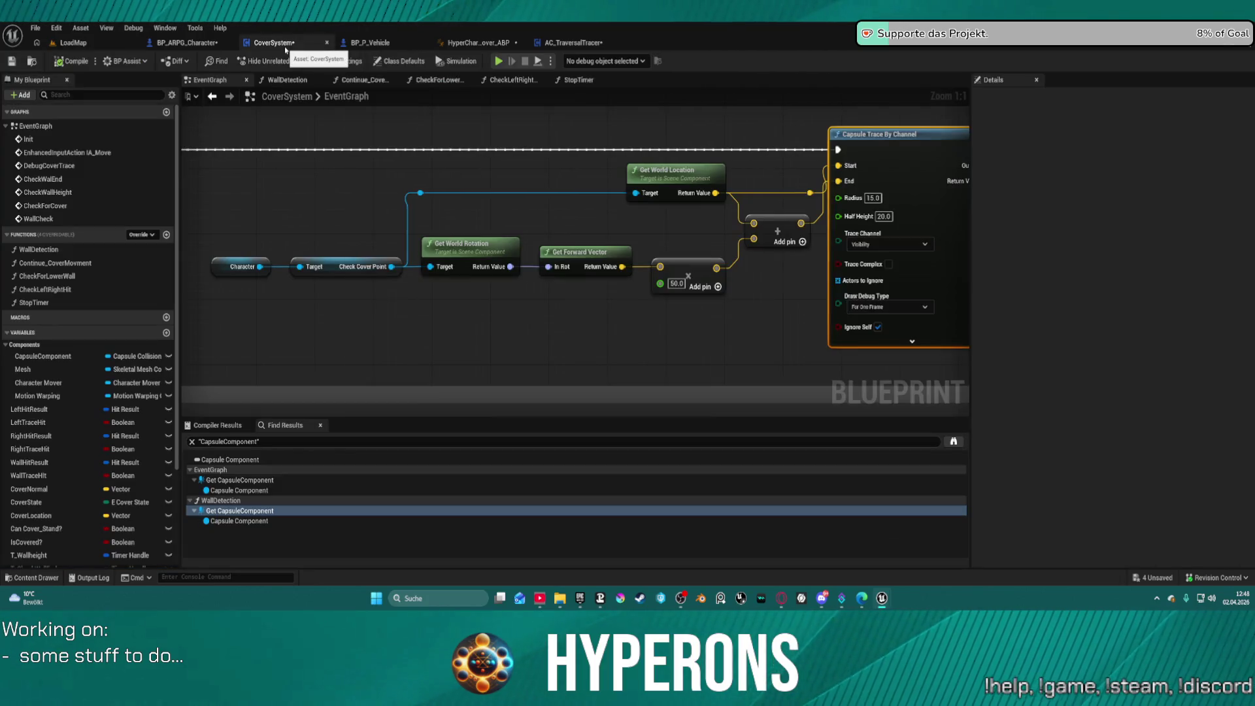
{"action": "scroll", "coordinate": [701, 286], "scroll_direction": "down", "scroll_amount": 5}
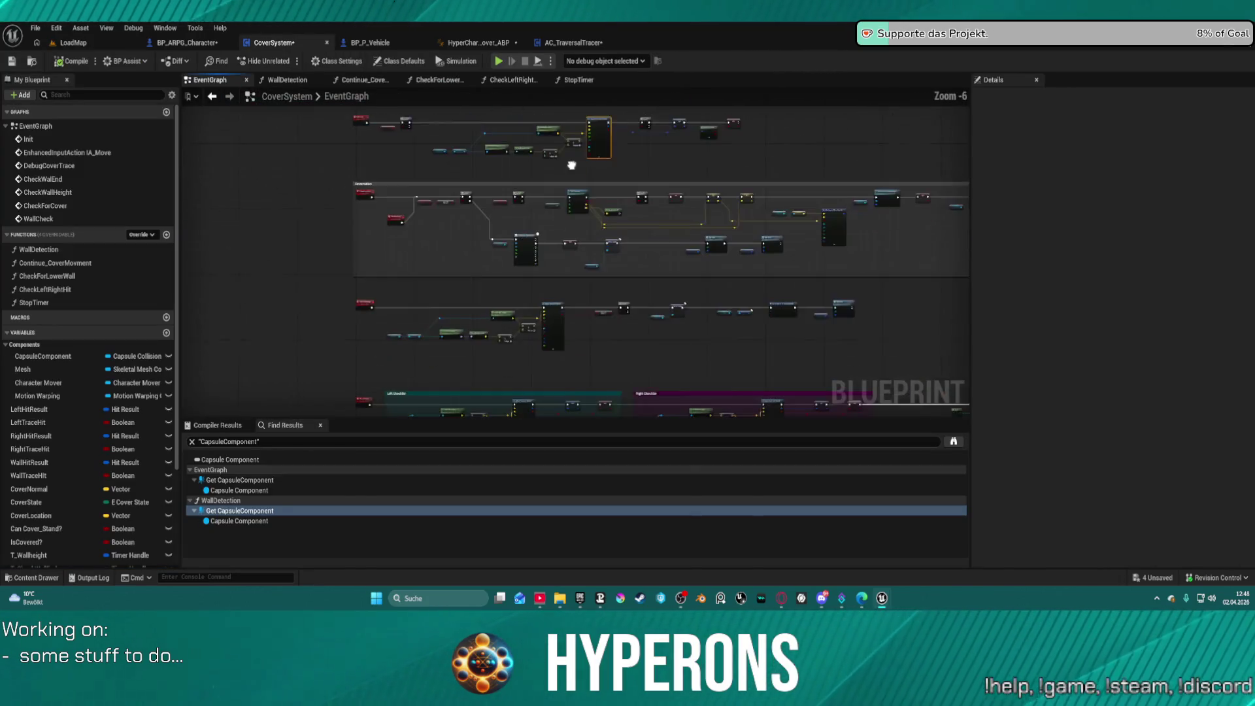
{"action": "scroll", "coordinate": [549, 322], "scroll_direction": "up", "scroll_amount": 3}
{"action": "left_click_drag", "start_coordinate": [595, 258], "coordinate": [444, 192]}
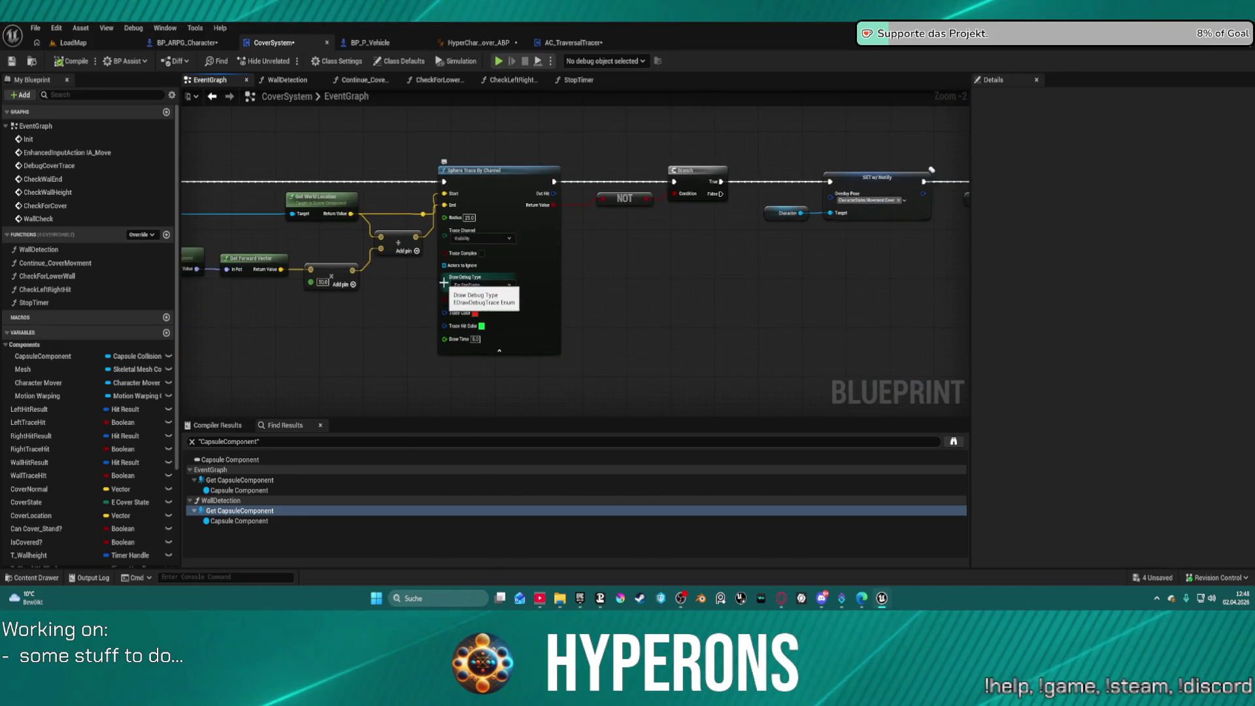
{"action": "left_click_drag", "start_coordinate": [445, 284], "coordinate": [415, 288]}
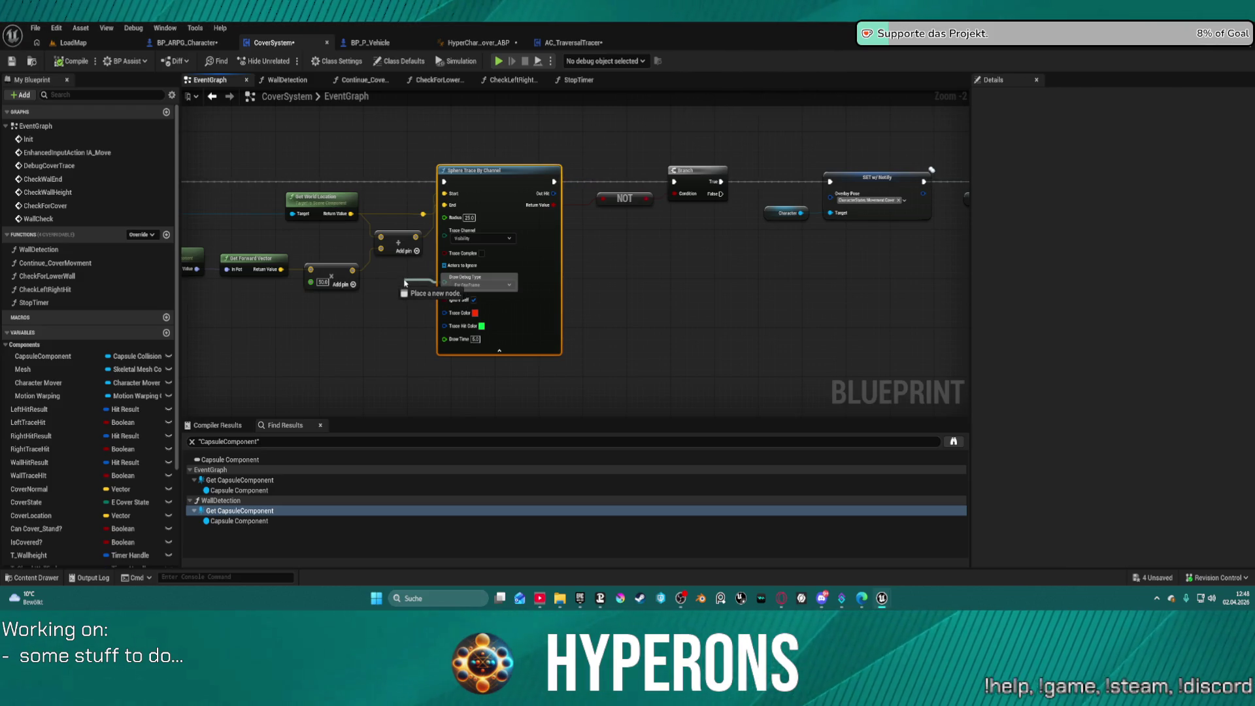
{"action": "left_click_drag", "start_coordinate": [405, 283], "coordinate": [406, 278]}
{"action": "left_click", "coordinate": [216, 358]}
{"action": "scroll", "coordinate": [67, 458], "scroll_direction": "down", "scroll_amount": 5}
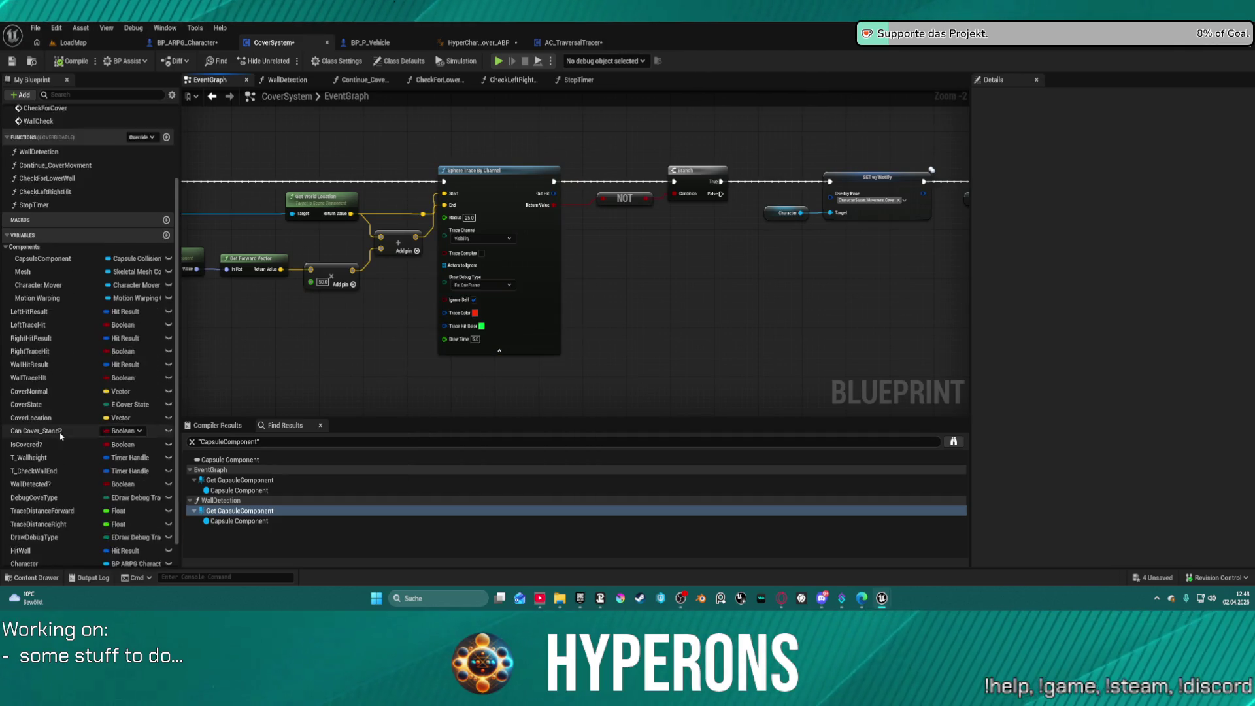
Step: Add the DrawDebugType variable feeding the trace's Draw Debug Type and view its Details
{"action": "mouse_move", "coordinate": [34, 506]}
{"action": "left_mouse_down"}
{"action": "mouse_move", "coordinate": [382, 282]}
{"action": "mouse_move", "coordinate": [436, 278]}
{"action": "left_mouse_up"}
{"action": "left_click", "coordinate": [415, 302]}
{"action": "mouse_move", "coordinate": [431, 145]}
{"action": "left_mouse_down"}
{"action": "mouse_move", "coordinate": [395, 356]}
{"action": "mouse_move", "coordinate": [434, 292]}
{"action": "mouse_move", "coordinate": [418, 261]}
{"action": "mouse_move", "coordinate": [424, 233]}
{"action": "mouse_move", "coordinate": [526, 280]}
{"action": "left_mouse_up"}
{"action": "left_click", "coordinate": [47, 505]}
{"action": "scroll", "coordinate": [465, 331], "scroll_direction": "down", "scroll_amount": 3}
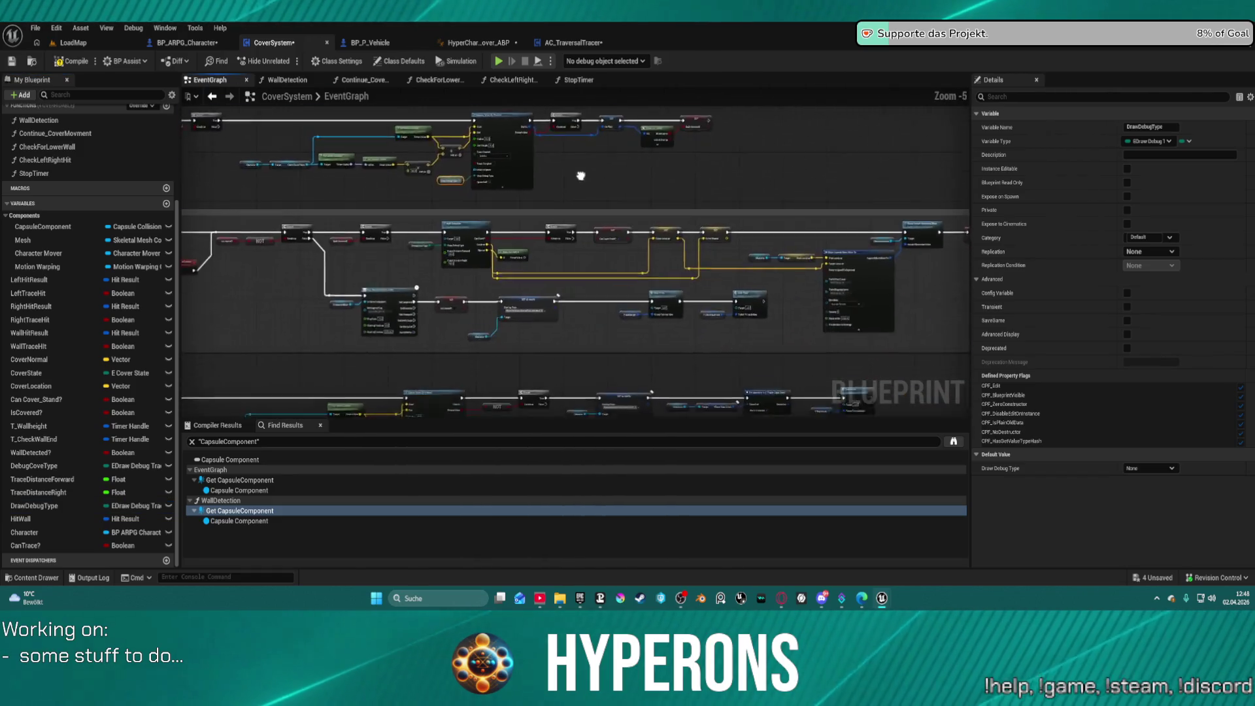
{"action": "mouse_move", "coordinate": [580, 174]}
{"action": "left_mouse_down"}
{"action": "mouse_move", "coordinate": [470, 131]}
{"action": "mouse_move", "coordinate": [628, 99]}
{"action": "left_mouse_up"}
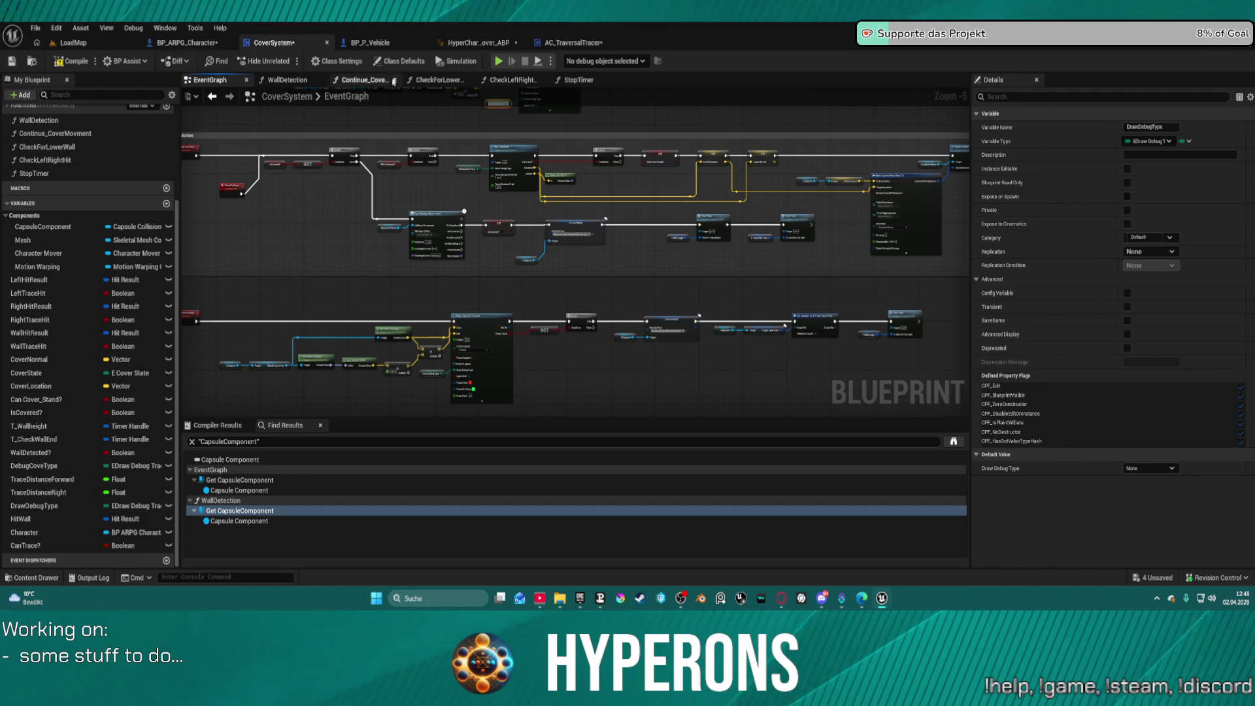
Step: Add the DrawDebugType variable into the CheckForLowerWall function graph
{"action": "left_click", "coordinate": [391, 80]}
{"action": "left_click", "coordinate": [438, 79]}
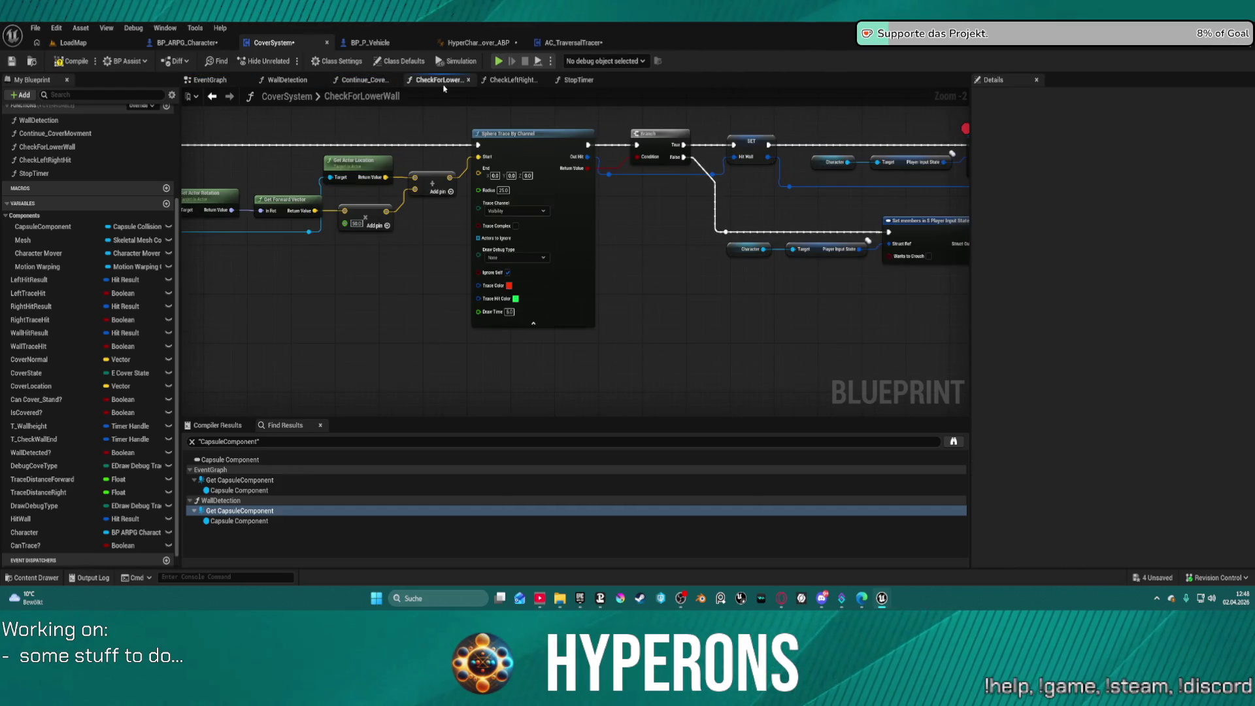
{"action": "left_click_drag", "start_coordinate": [40, 506], "coordinate": [478, 259]}
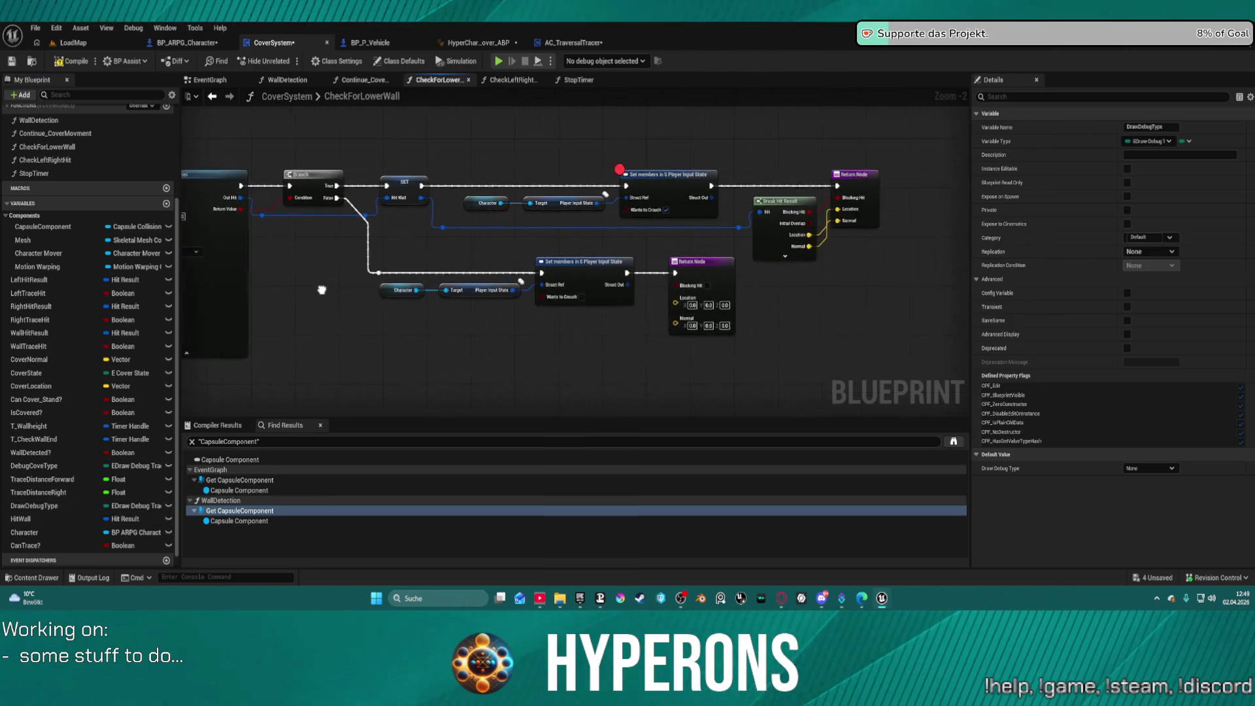
Step: Move through CheckLeftRightHit and StopTimer to WallDetection, then pan over its Left and Right Shoulder traces
{"action": "left_click", "coordinate": [514, 80]}
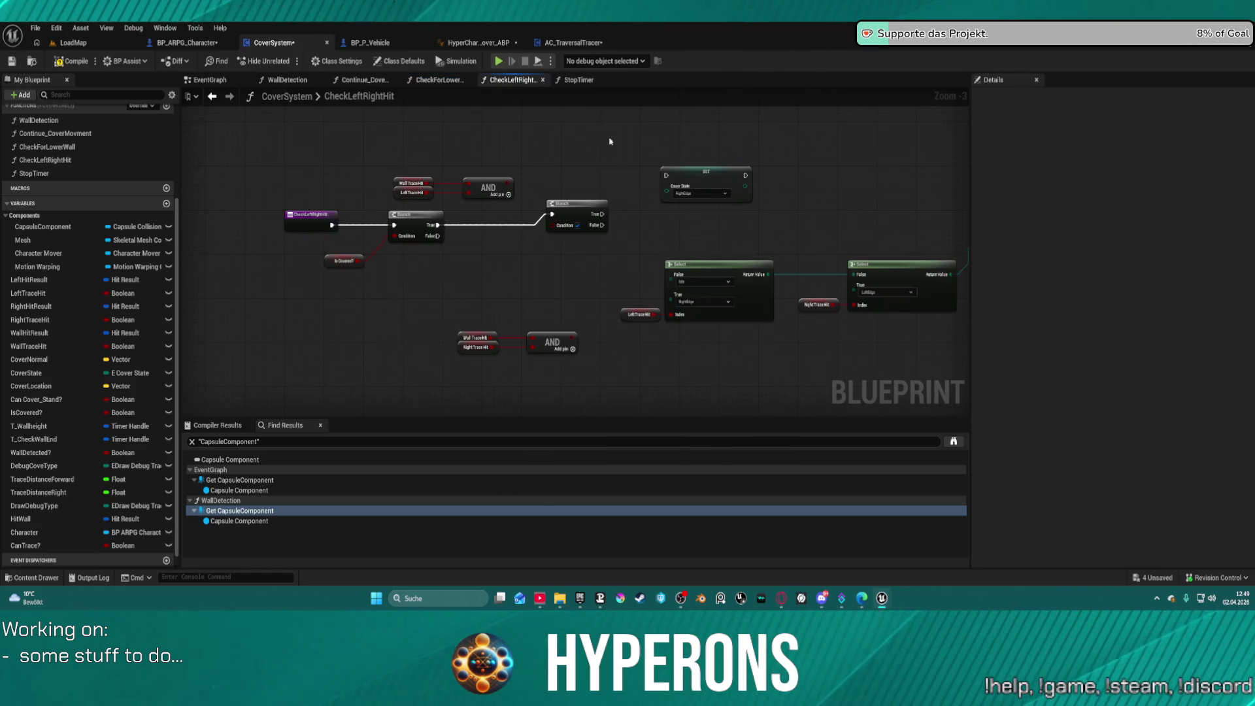
{"action": "left_click", "coordinate": [568, 79]}
{"action": "left_click", "coordinate": [305, 86]}
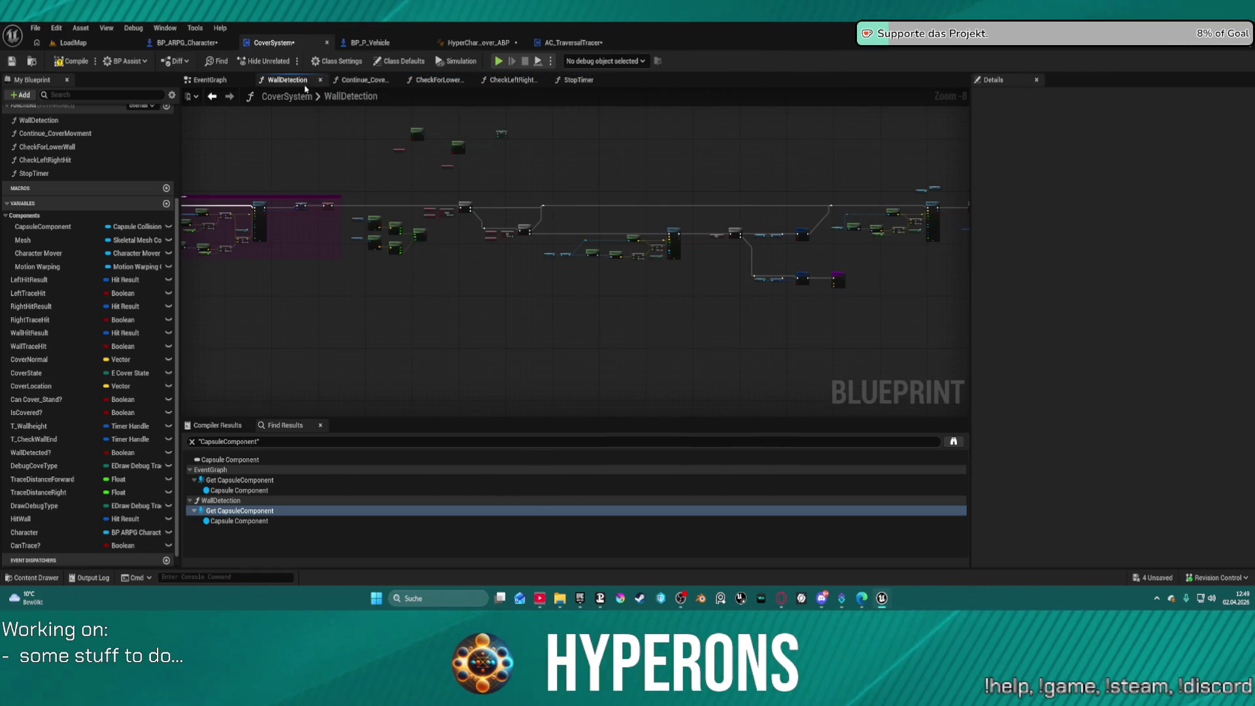
{"action": "scroll", "coordinate": [626, 255], "scroll_direction": "up", "scroll_amount": 8}
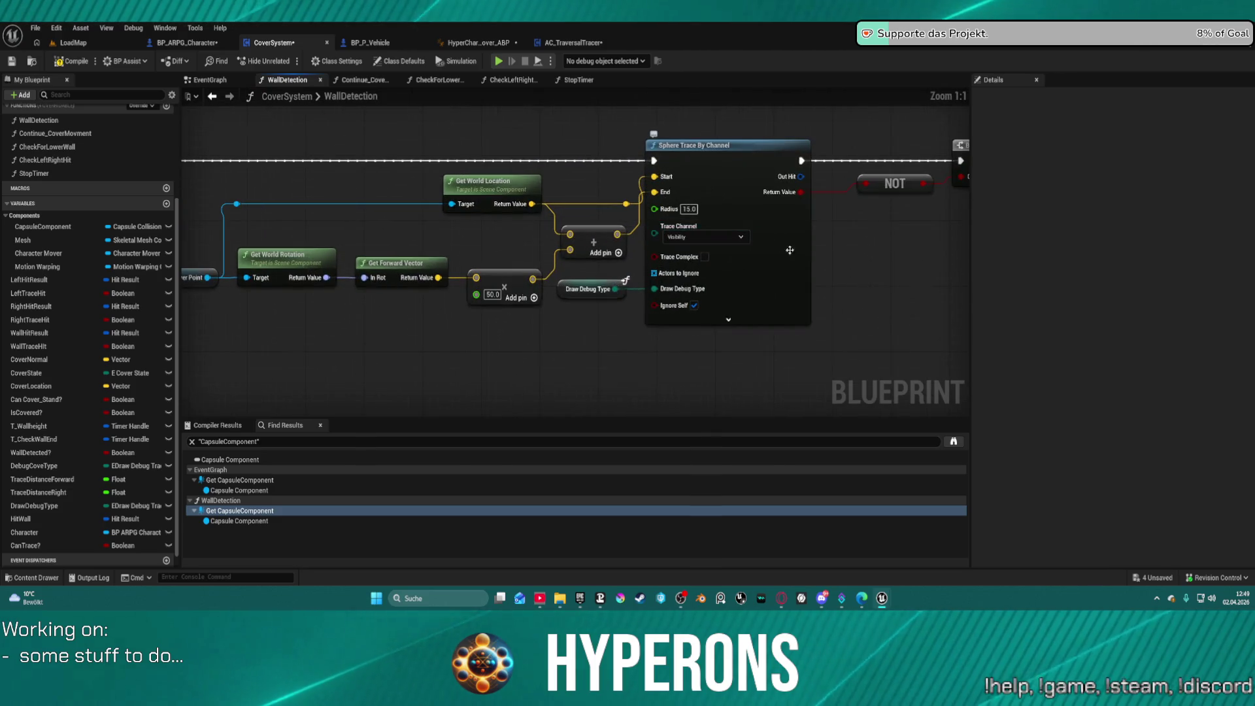
{"action": "mouse_move", "coordinate": [865, 278]}
{"action": "left_mouse_down"}
{"action": "mouse_move", "coordinate": [266, 392]}
{"action": "mouse_move", "coordinate": [275, 245]}
{"action": "left_mouse_up"}
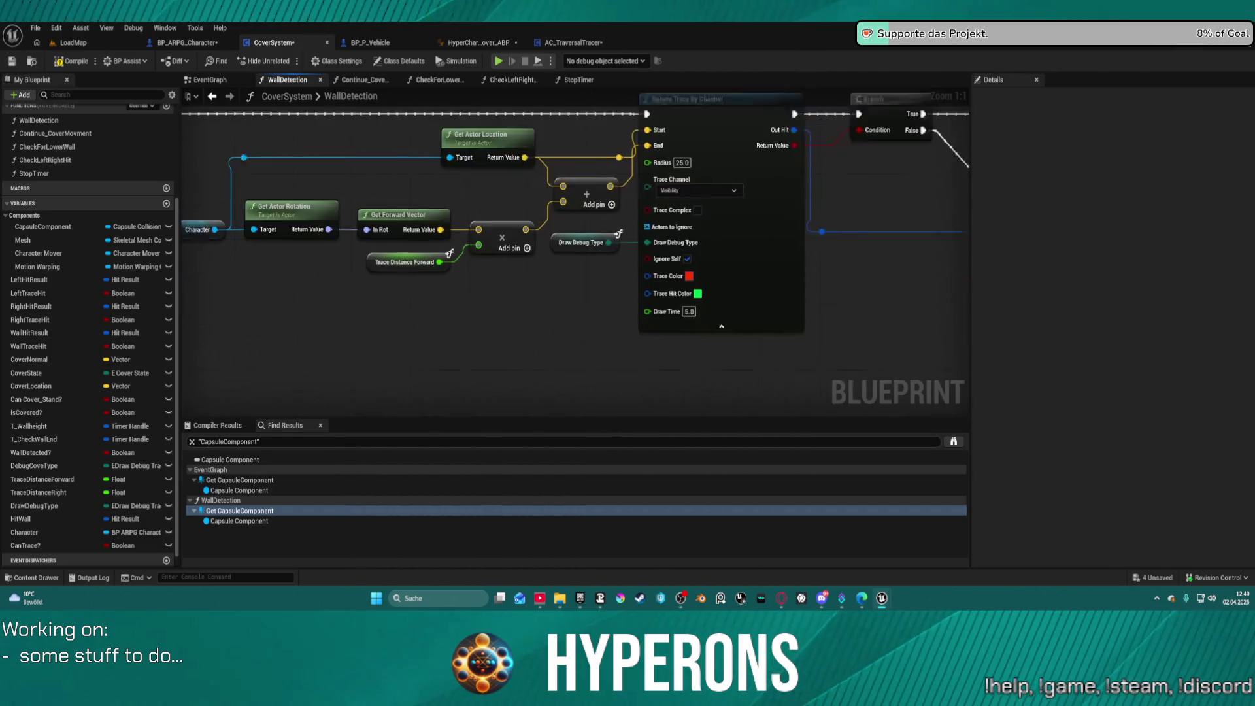
{"action": "mouse_move", "coordinate": [948, 261]}
{"action": "left_mouse_down"}
{"action": "mouse_move", "coordinate": [925, 246]}
{"action": "mouse_move", "coordinate": [121, 255]}
{"action": "left_mouse_up"}
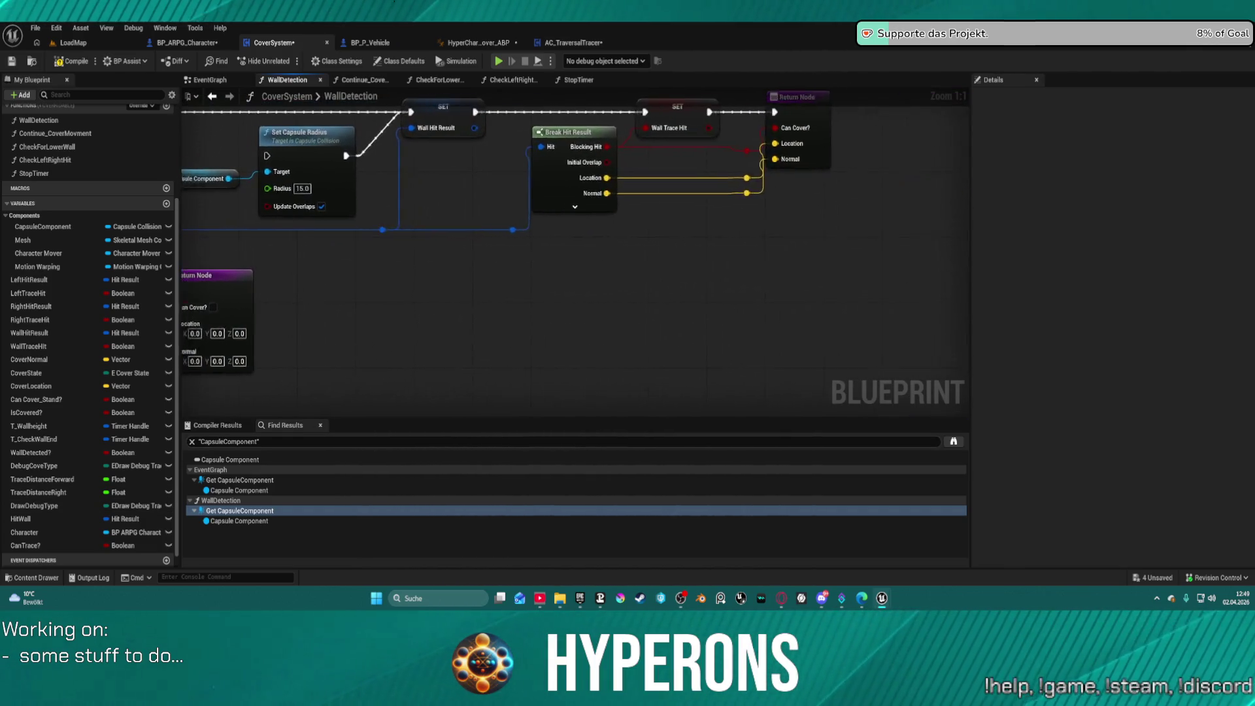
{"action": "mouse_move", "coordinate": [275, 320]}
{"action": "left_mouse_down"}
{"action": "mouse_move", "coordinate": [667, 322]}
{"action": "mouse_move", "coordinate": [654, 196]}
{"action": "mouse_move", "coordinate": [719, 295]}
{"action": "mouse_move", "coordinate": [772, 281]}
{"action": "left_mouse_up"}
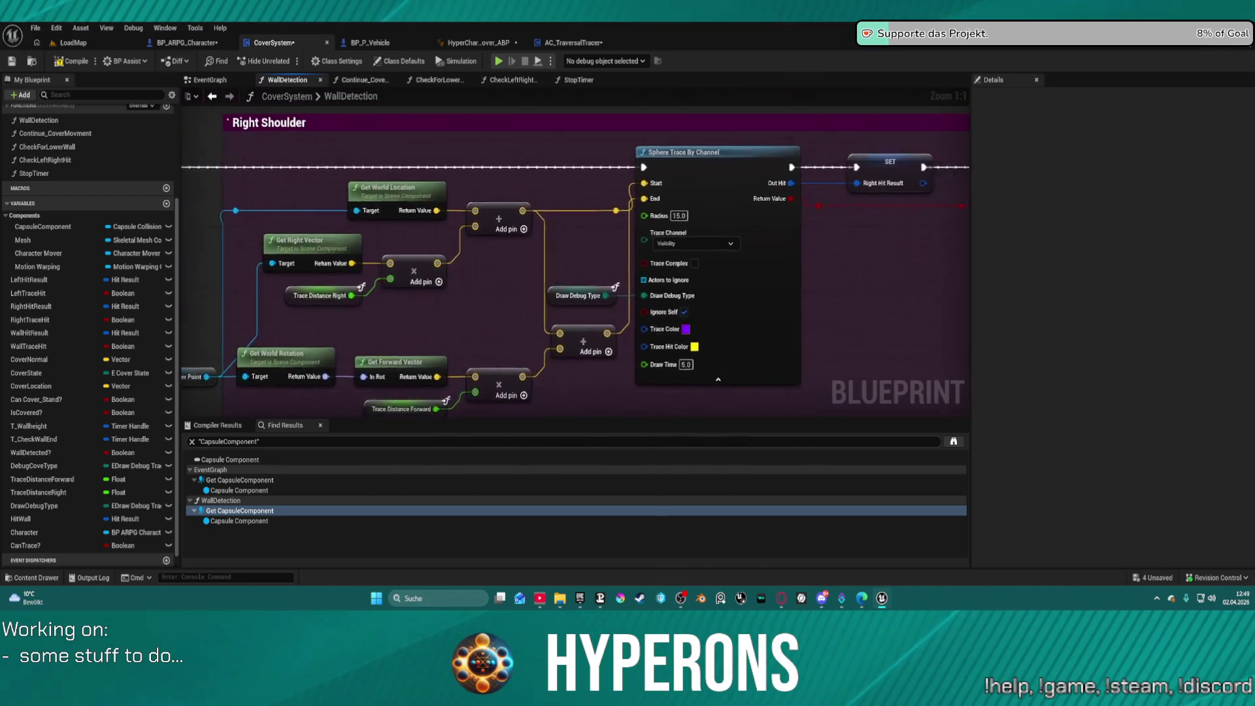
{"action": "scroll", "coordinate": [825, 240], "scroll_direction": "down", "scroll_amount": 5}
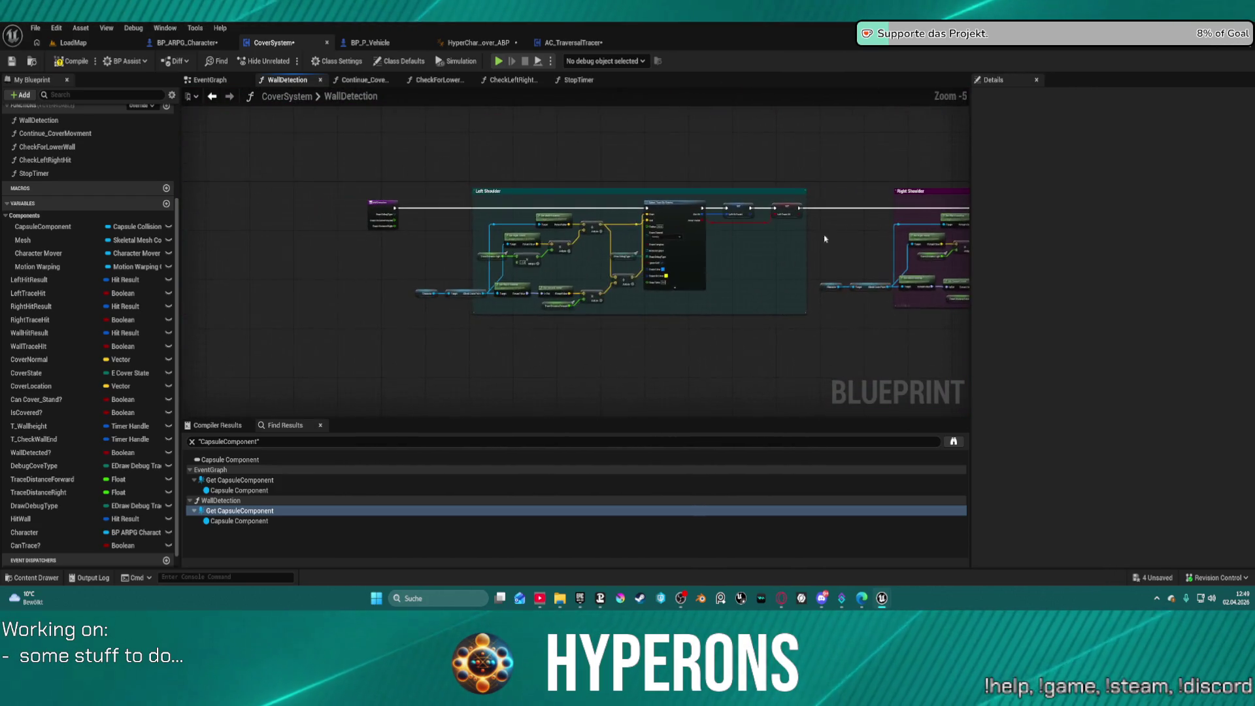
{"action": "scroll", "coordinate": [658, 248], "scroll_direction": "up", "scroll_amount": 5}
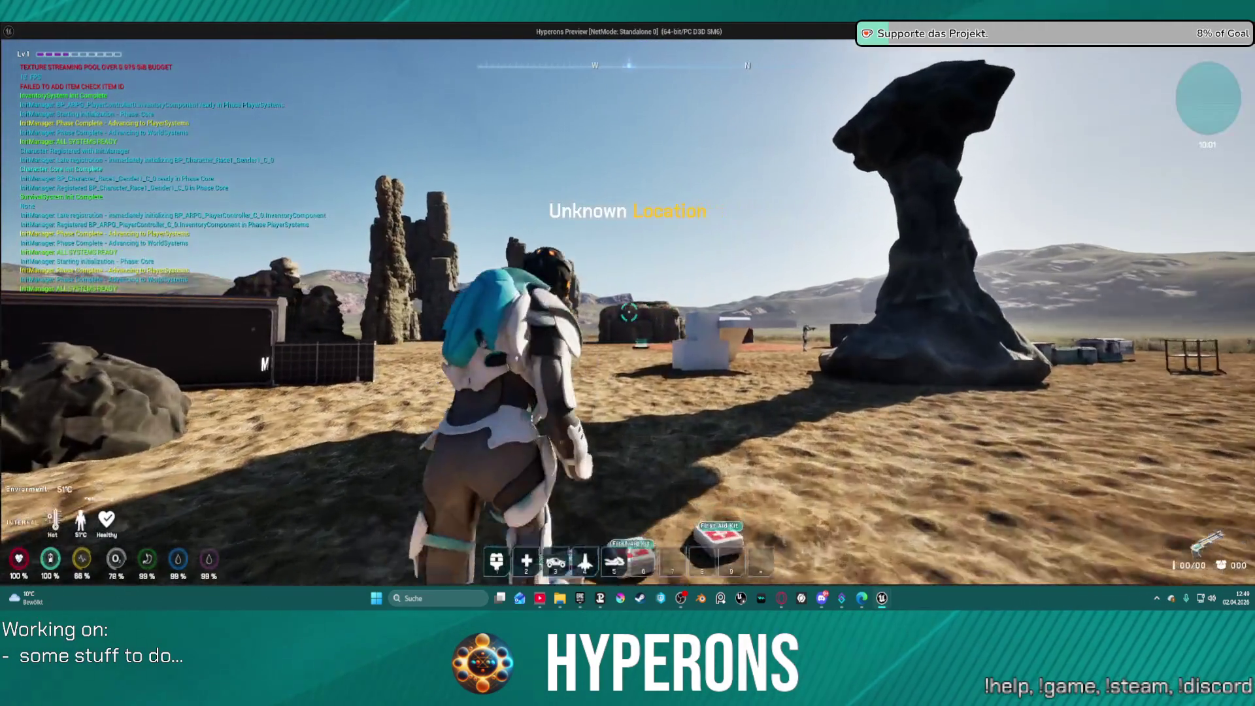
Step: Run the character to the dark wall, take cover and slide right past its corner
{"action": "key", "text": "w"}
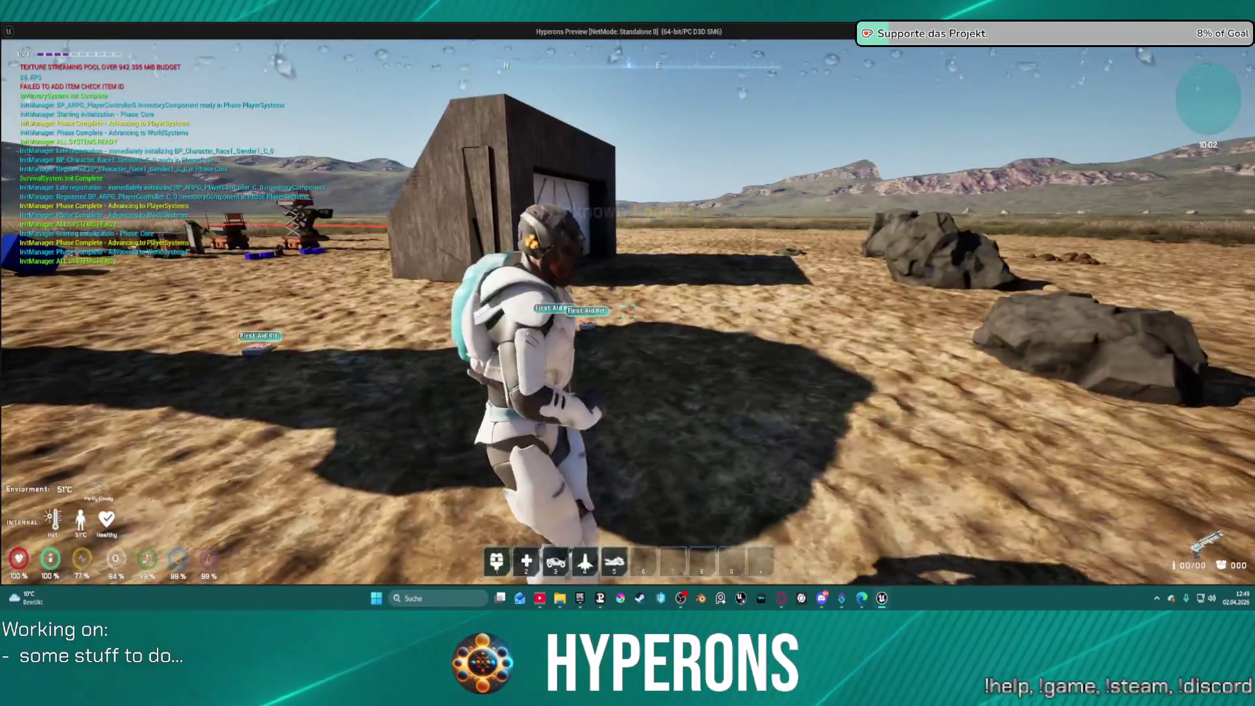
{"action": "key", "text": "w"}
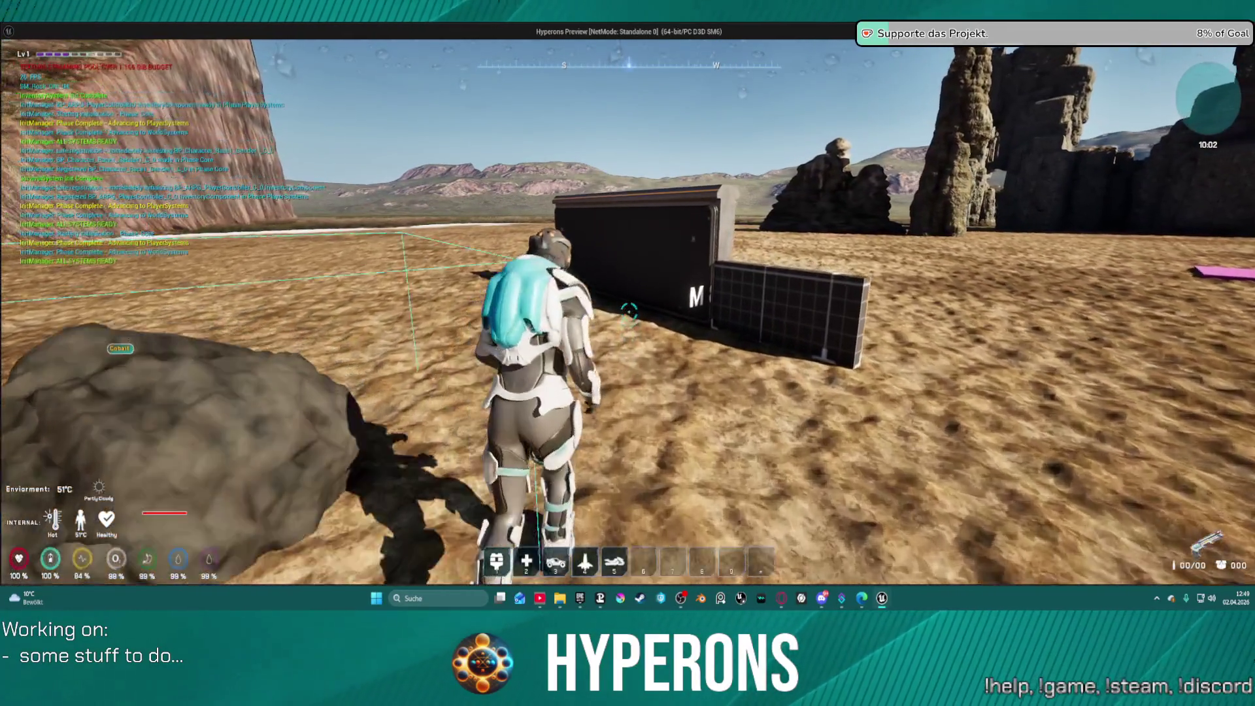
{"action": "key", "text": "w"}
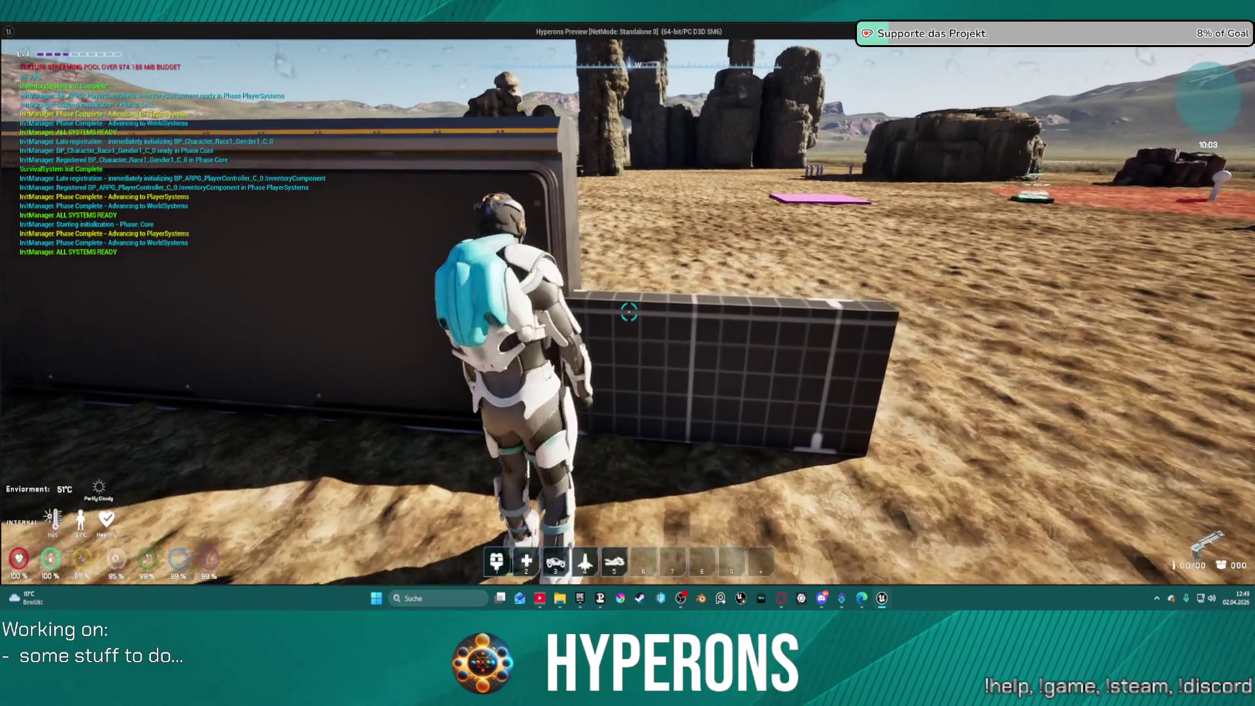
{"action": "key", "text": "s"}
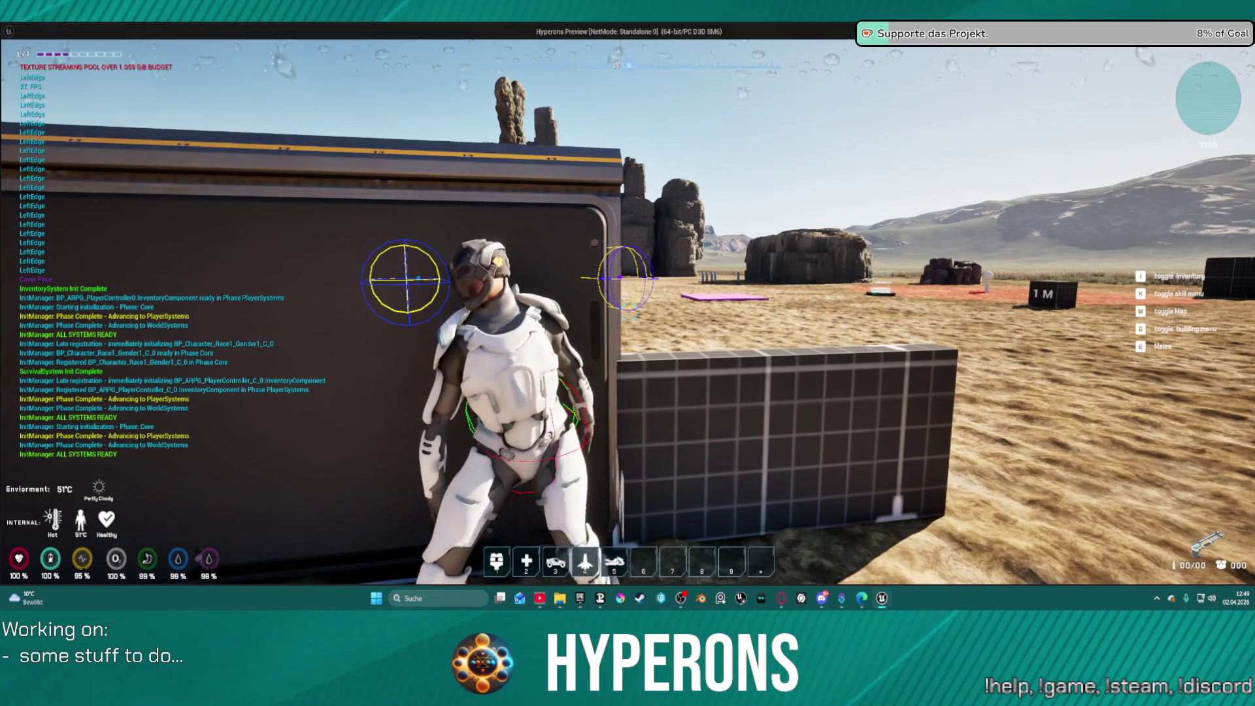
{"action": "key", "text": "a"}
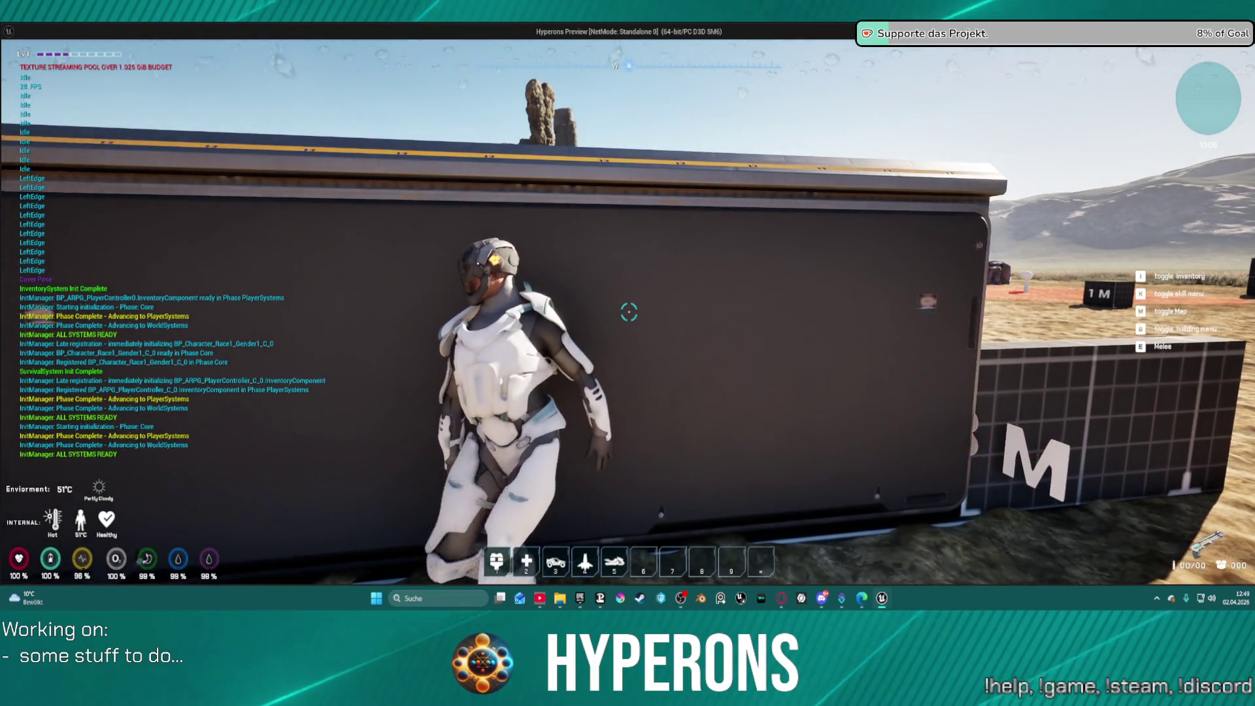
{"action": "key", "text": "d"}
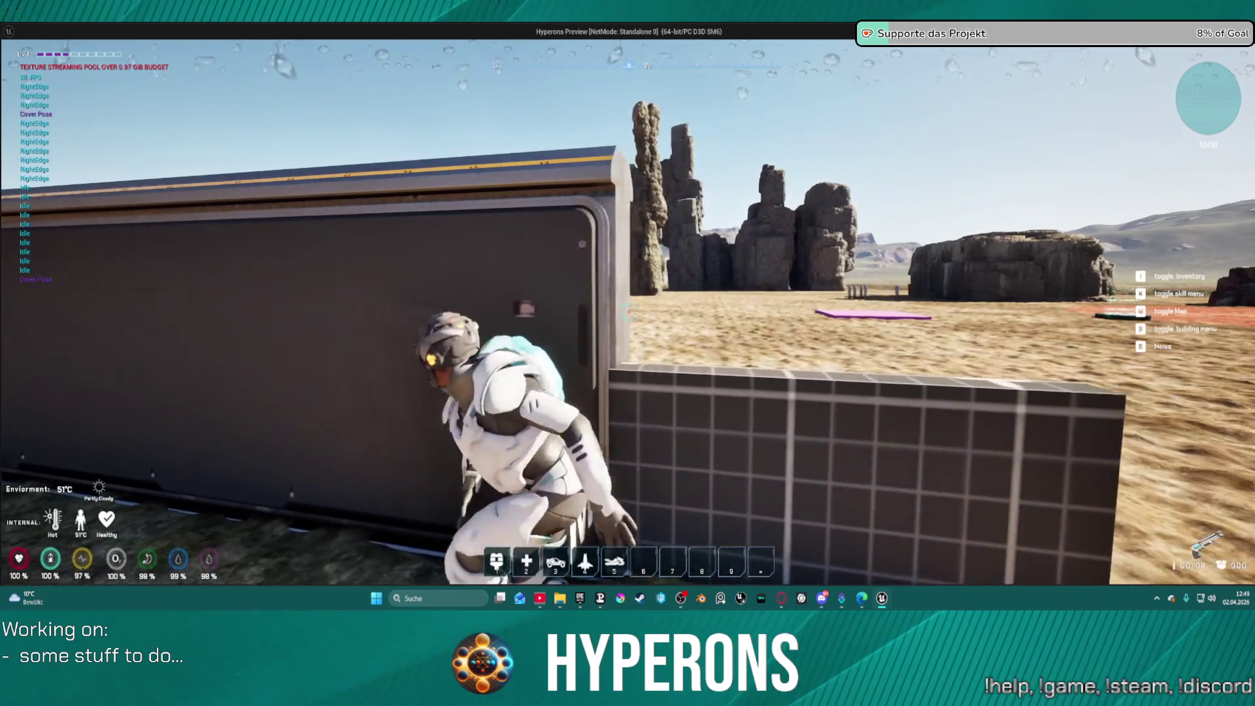
{"action": "key", "text": "d"}
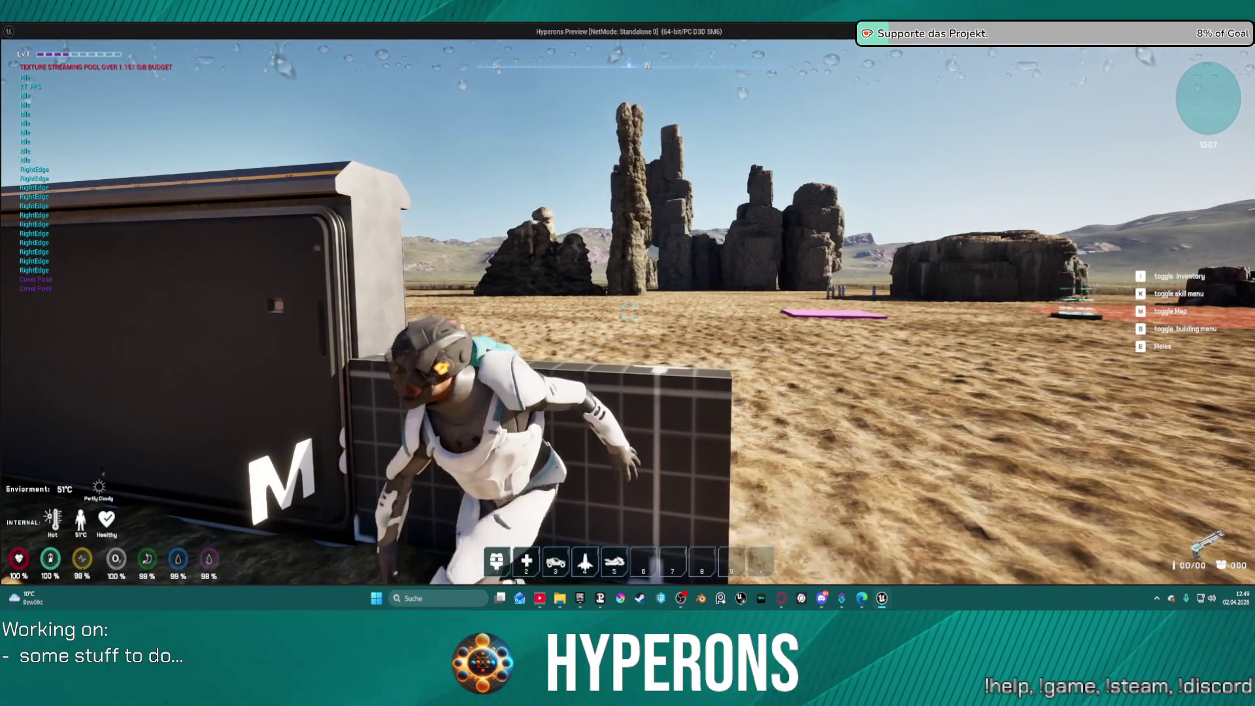
Step: Step in and out of cover along the low wall, sliding left and right, then walk into the desert
{"action": "key", "text": "s"}
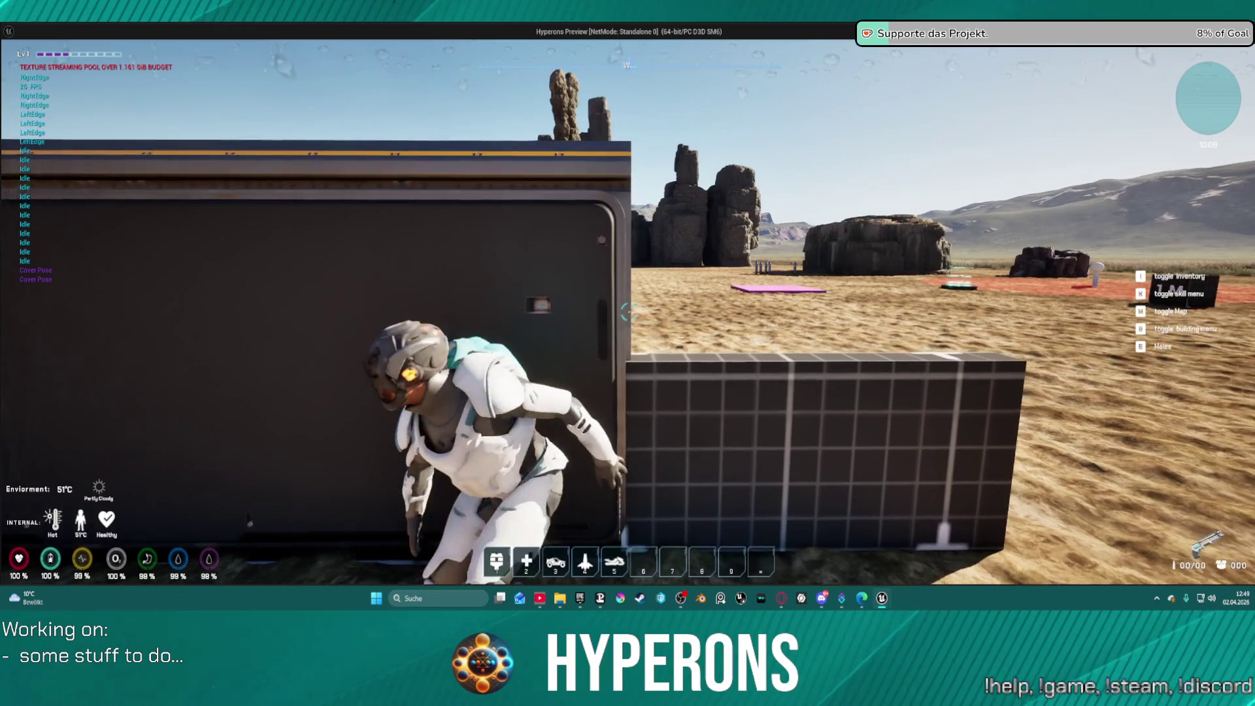
{"action": "key", "text": "a"}
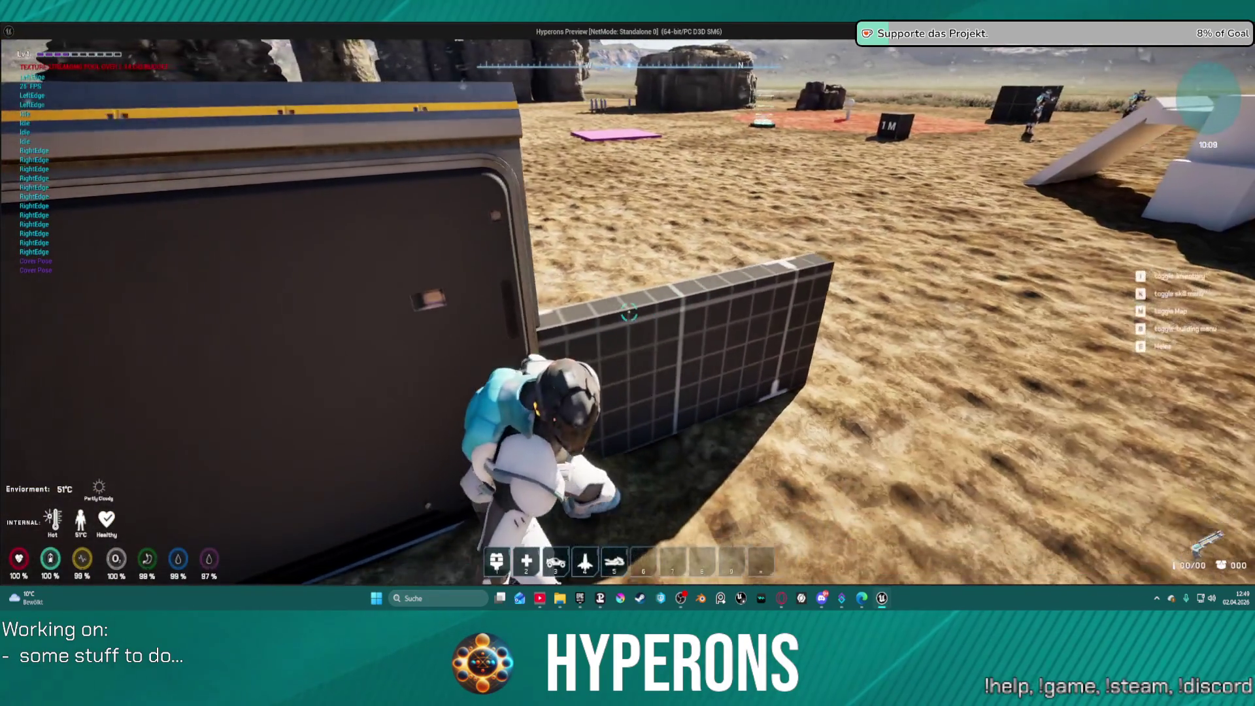
{"action": "key", "text": "d"}
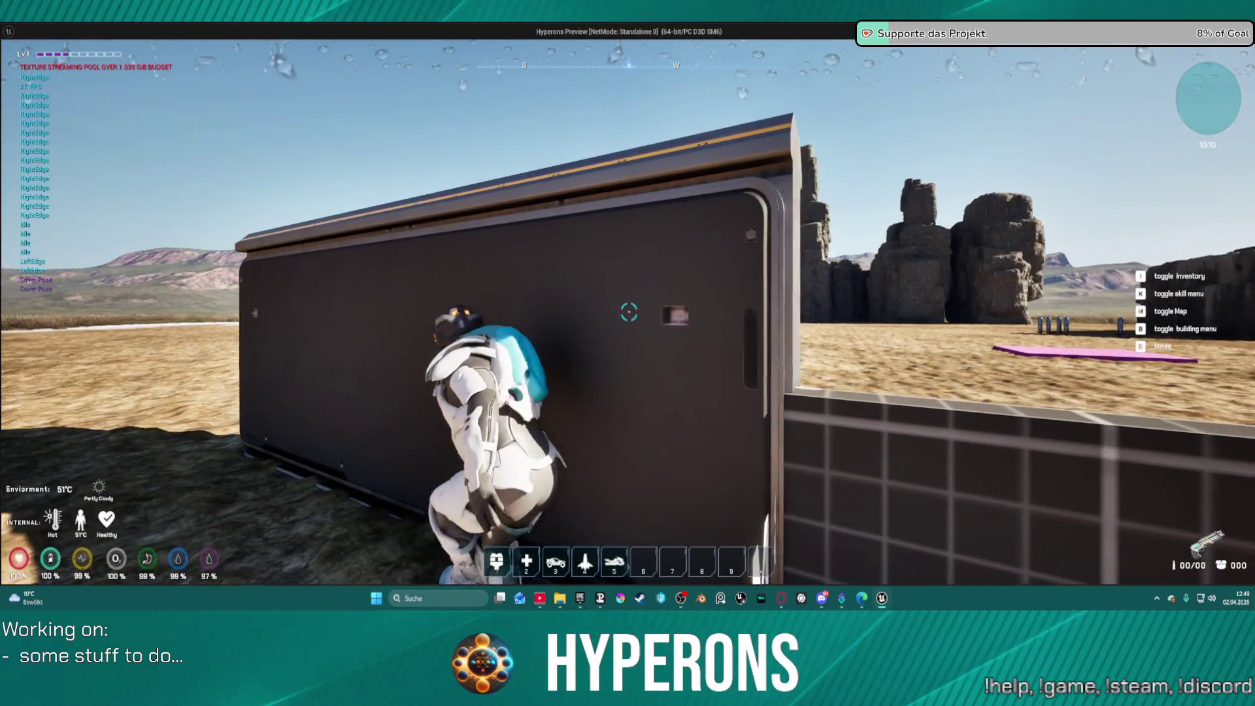
{"action": "key", "text": "s"}
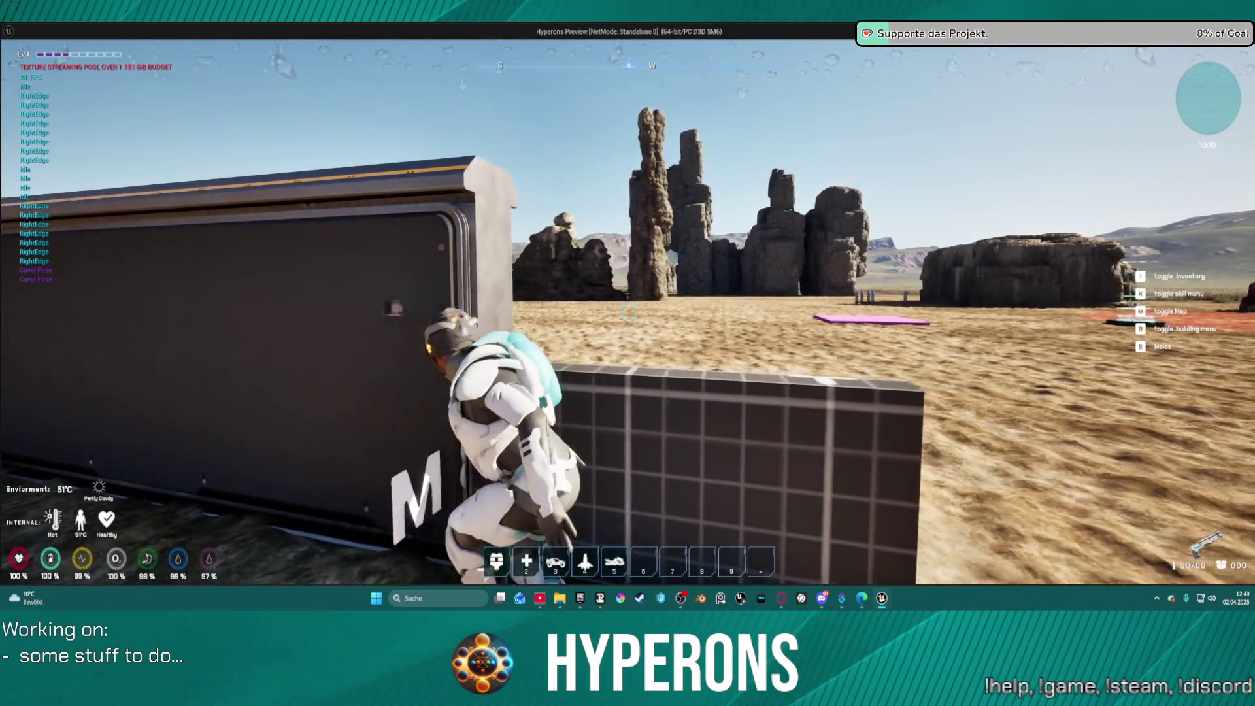
{"action": "key", "text": "d"}
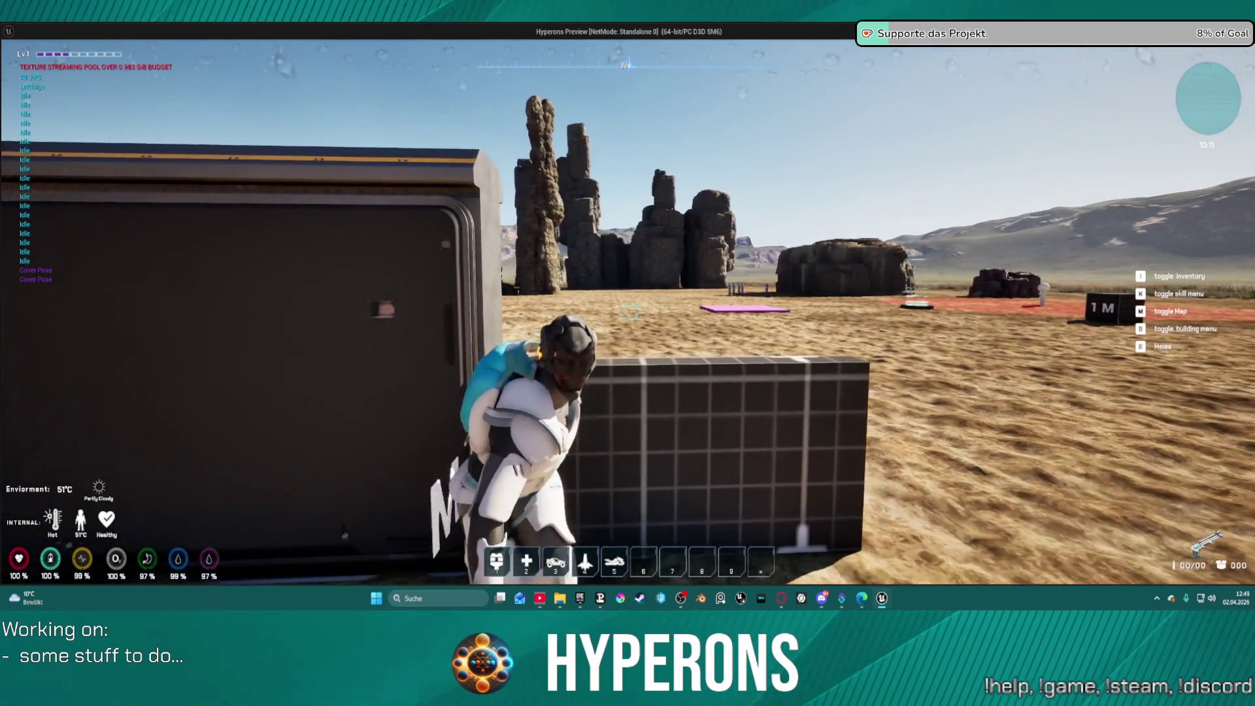
{"action": "key", "text": "d"}
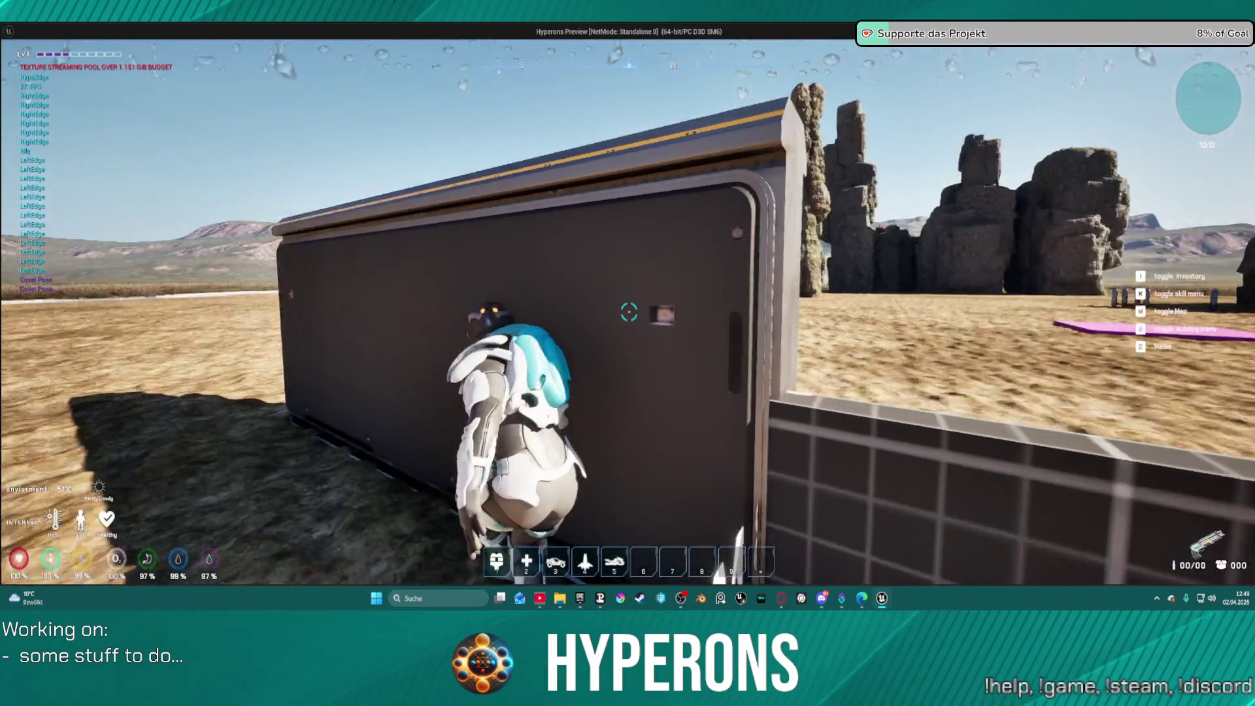
{"action": "key", "text": "a"}
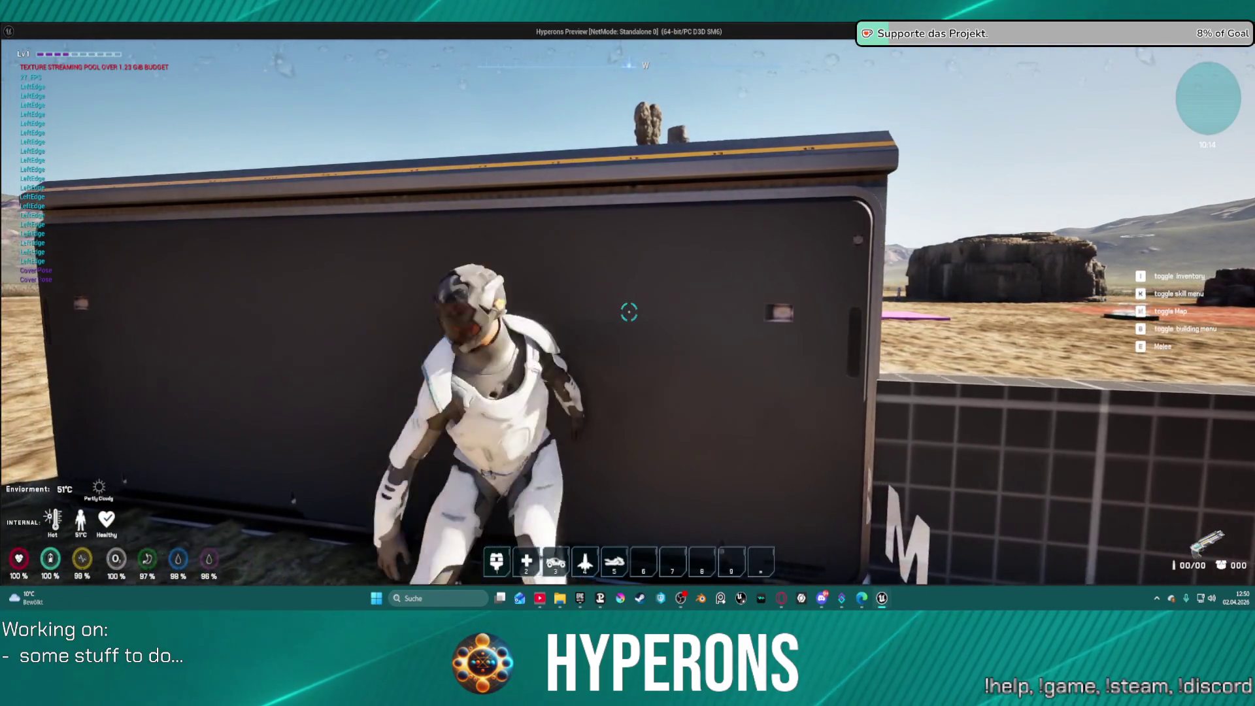
{"action": "key", "text": "a"}
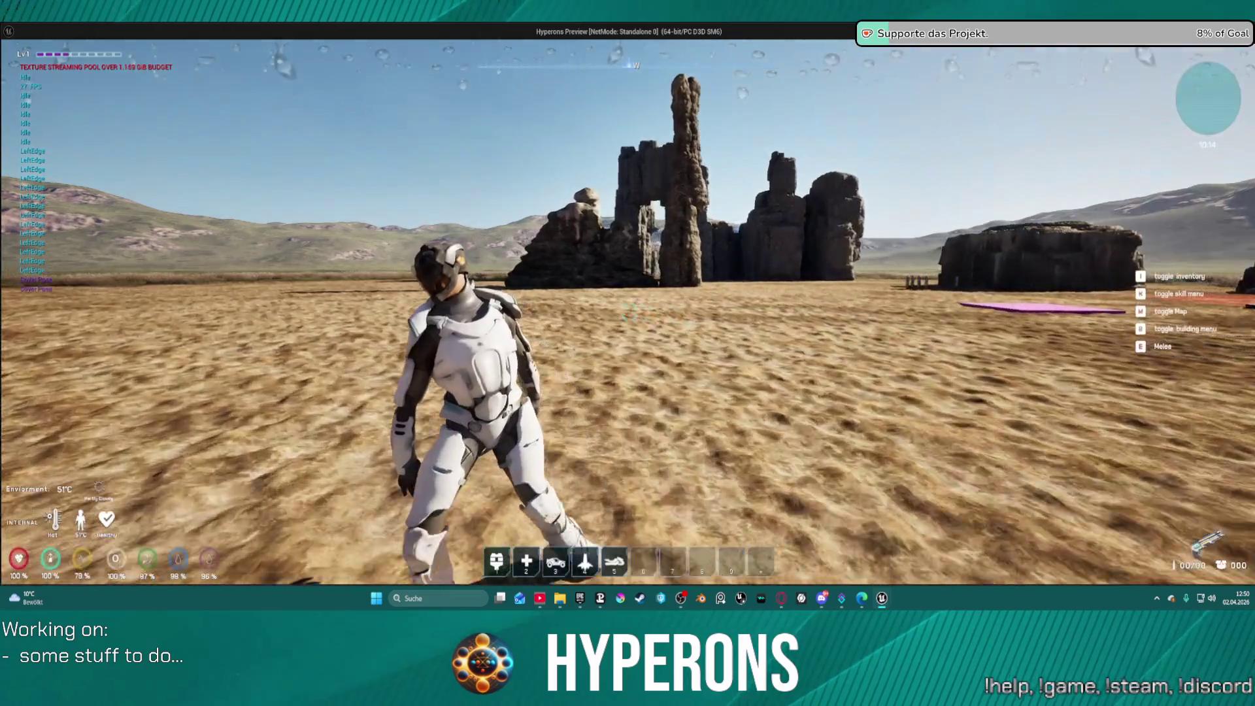
{"action": "key", "text": "a"}
{"action": "key", "text": "d"}
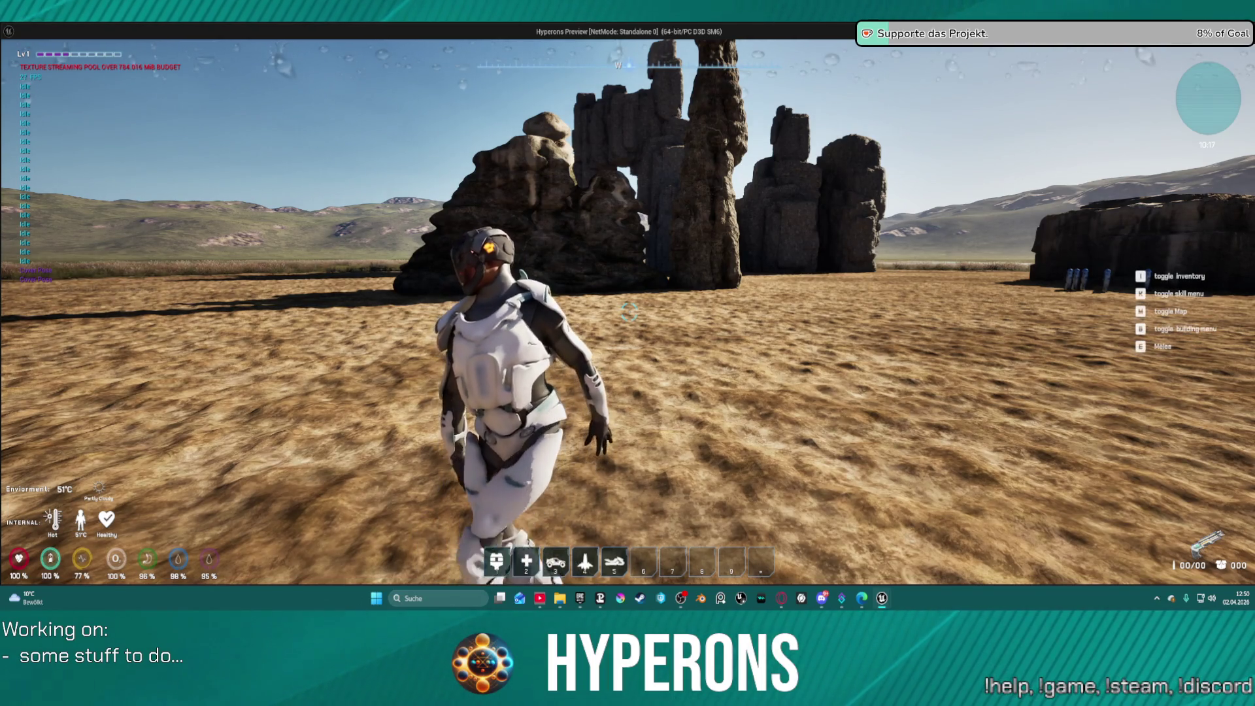
Step: Head back to the container wall, take cover and slide left and right along it
{"action": "key", "text": "w"}
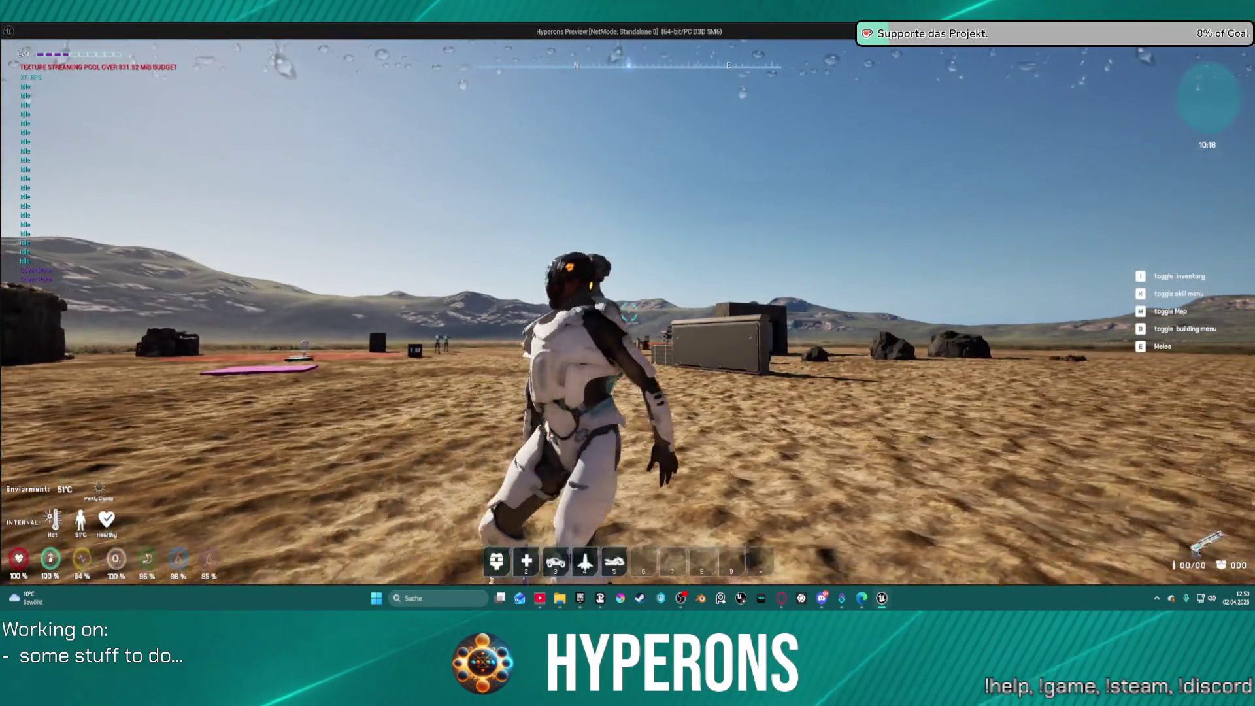
{"action": "key", "text": "w"}
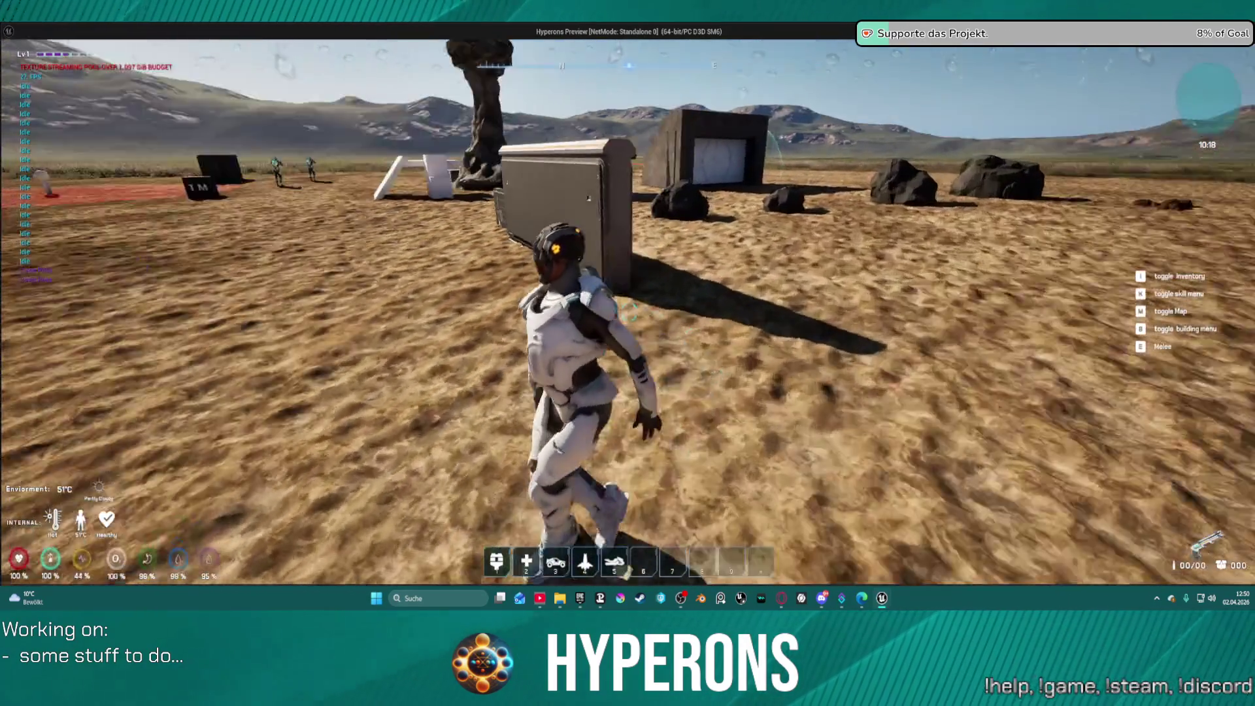
{"action": "key", "text": "w"}
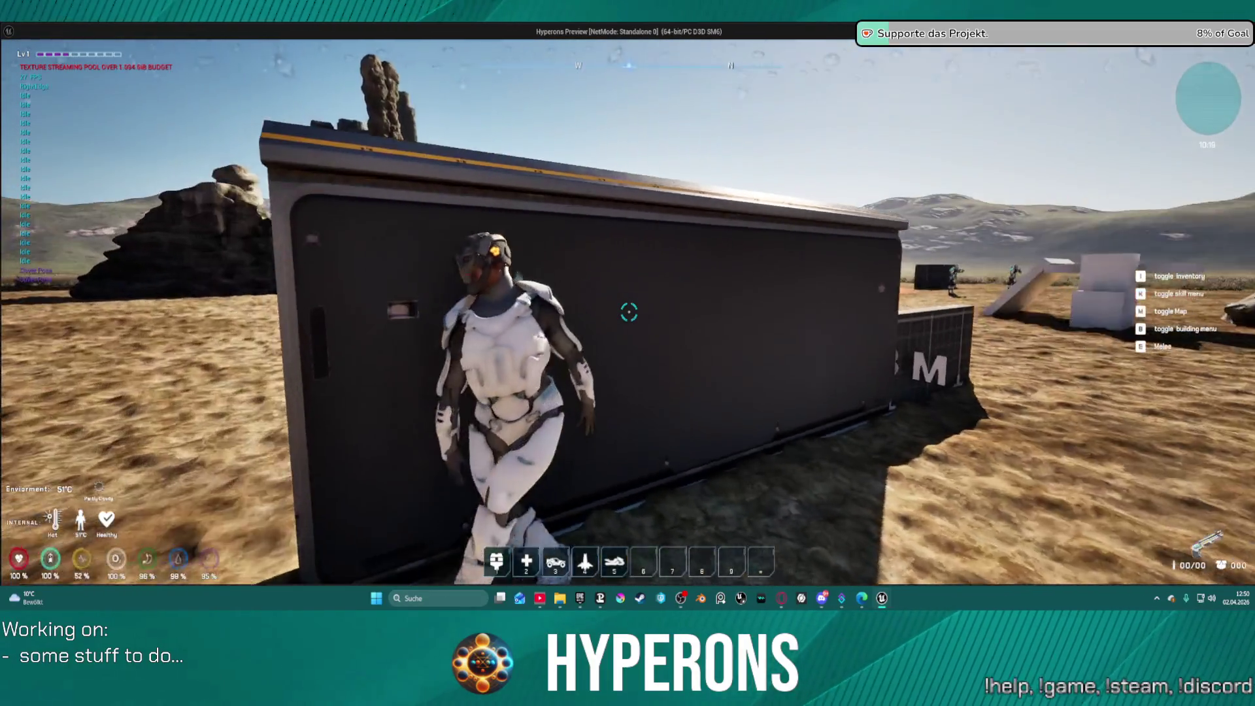
{"action": "key", "text": "a"}
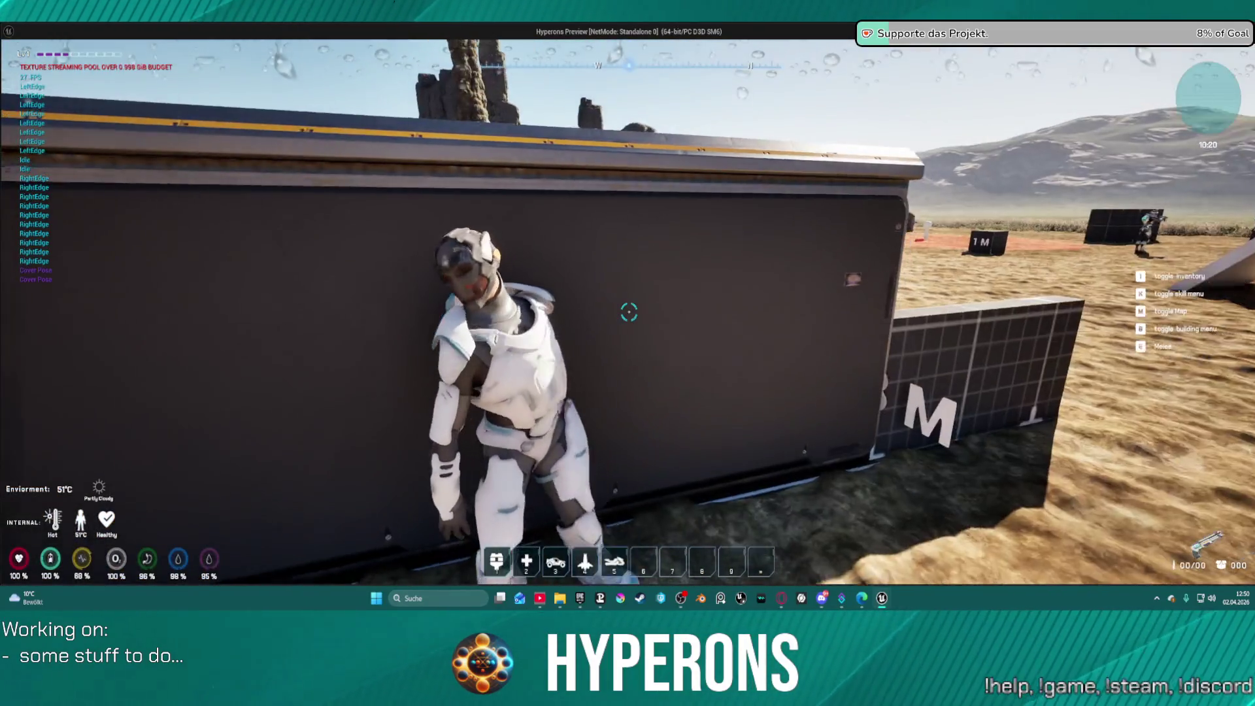
{"action": "key", "text": "d"}
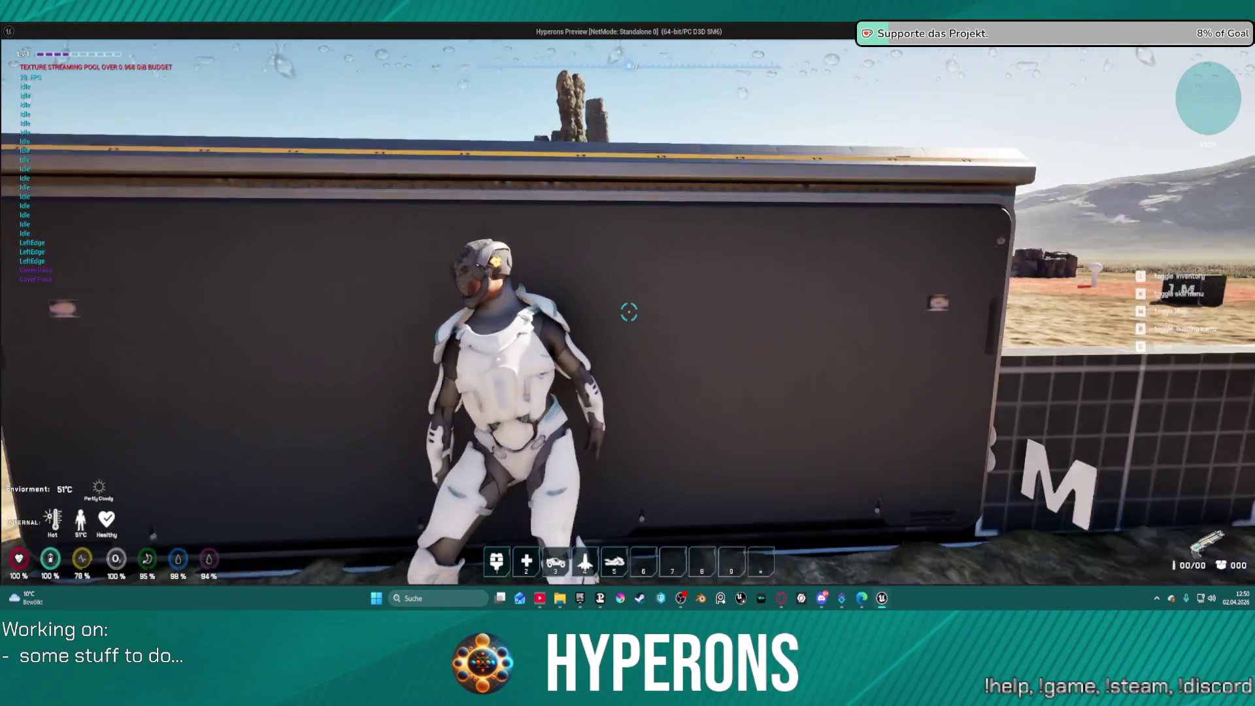
{"action": "mouse_move", "coordinate": [629, 312]}
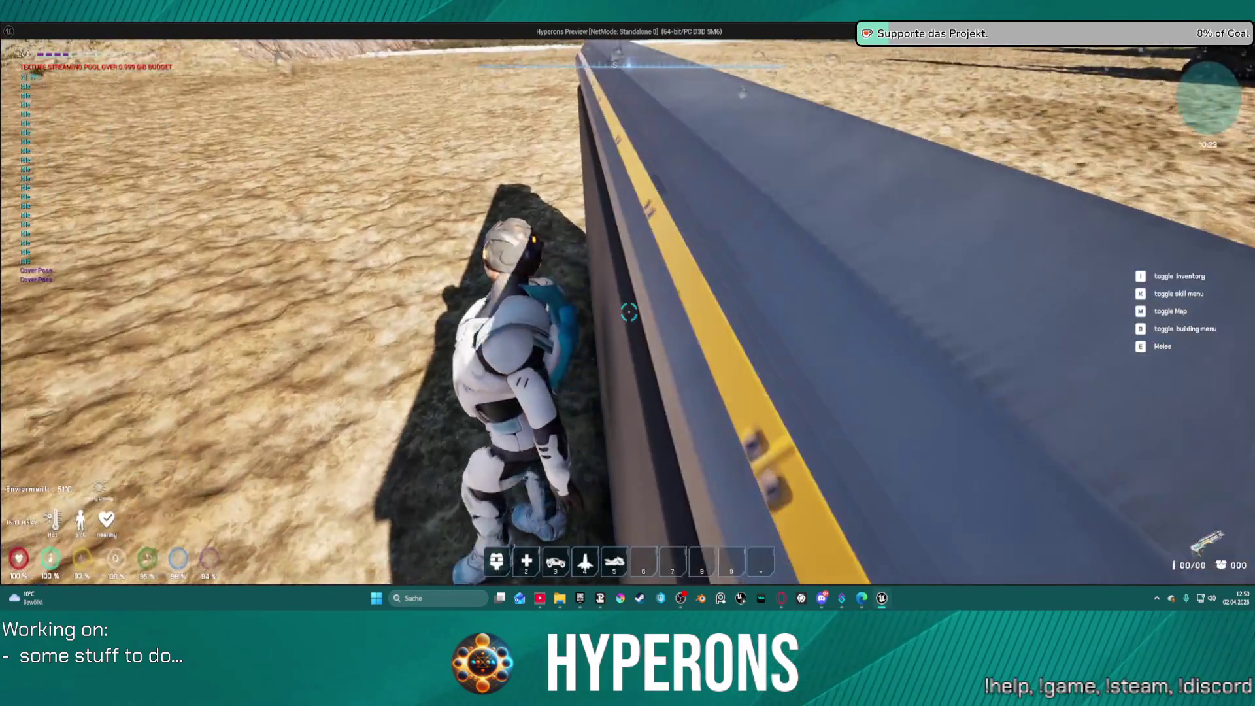
Step: Stop the play session and look through the Continue_CoverMovment and CoverSystem EventGraph graphs
{"action": "key", "text": "Escape"}
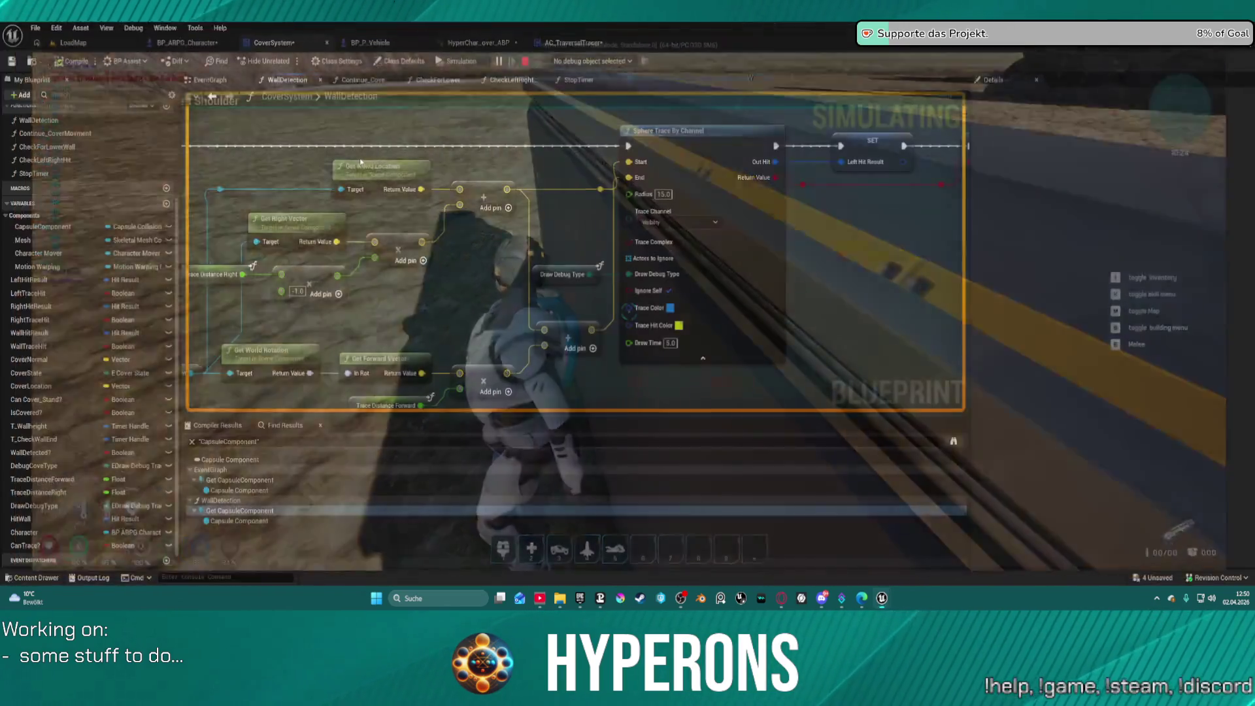
{"action": "scroll", "coordinate": [386, 261], "scroll_direction": "down", "scroll_amount": 3}
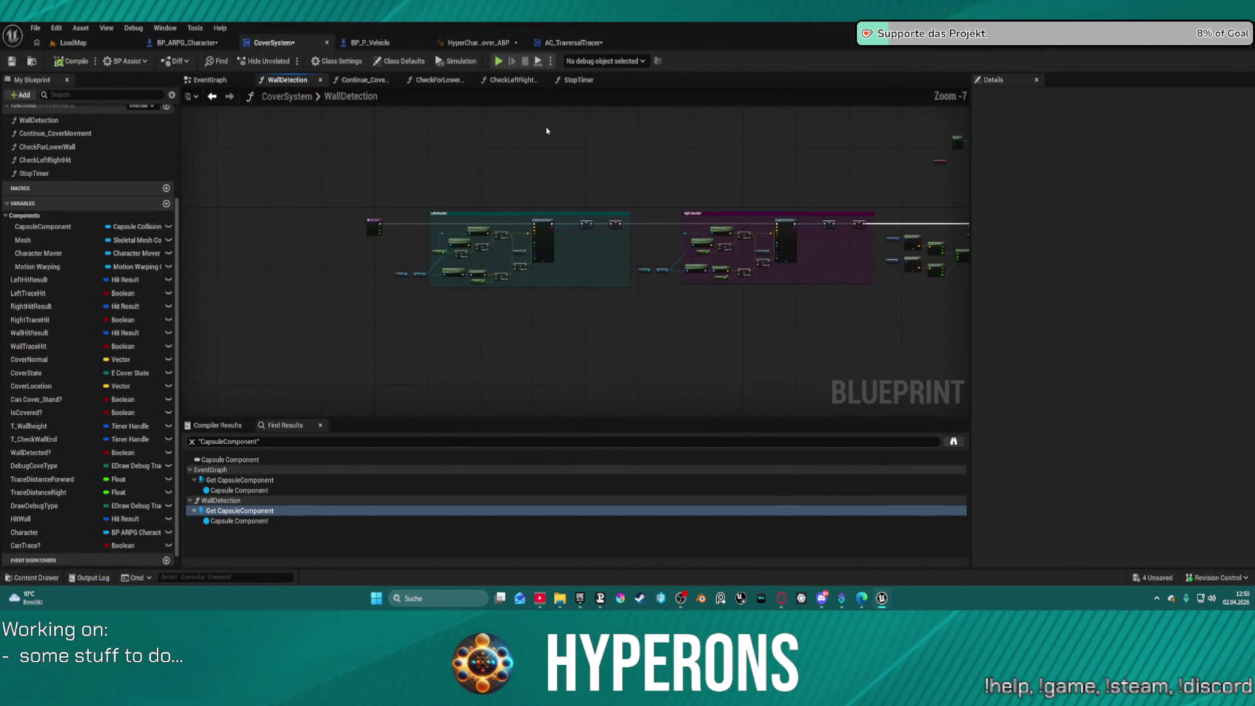
{"action": "left_click", "coordinate": [360, 79]}
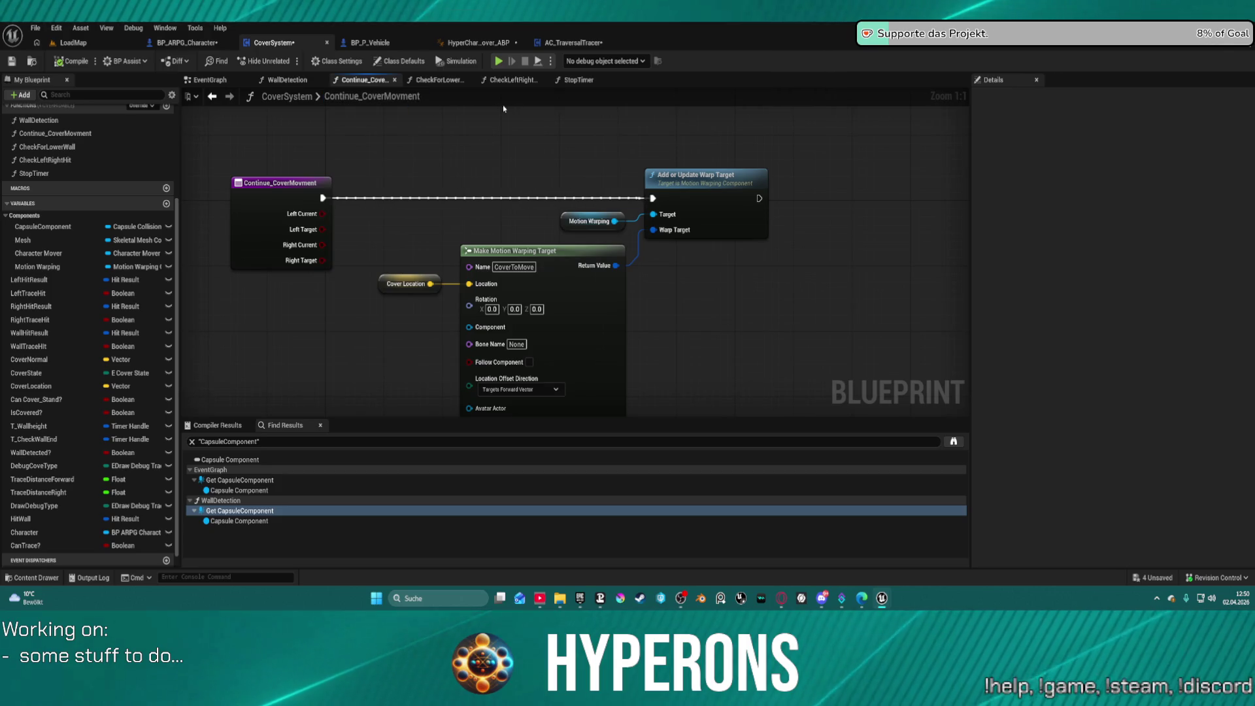
{"action": "left_click", "coordinate": [210, 79]}
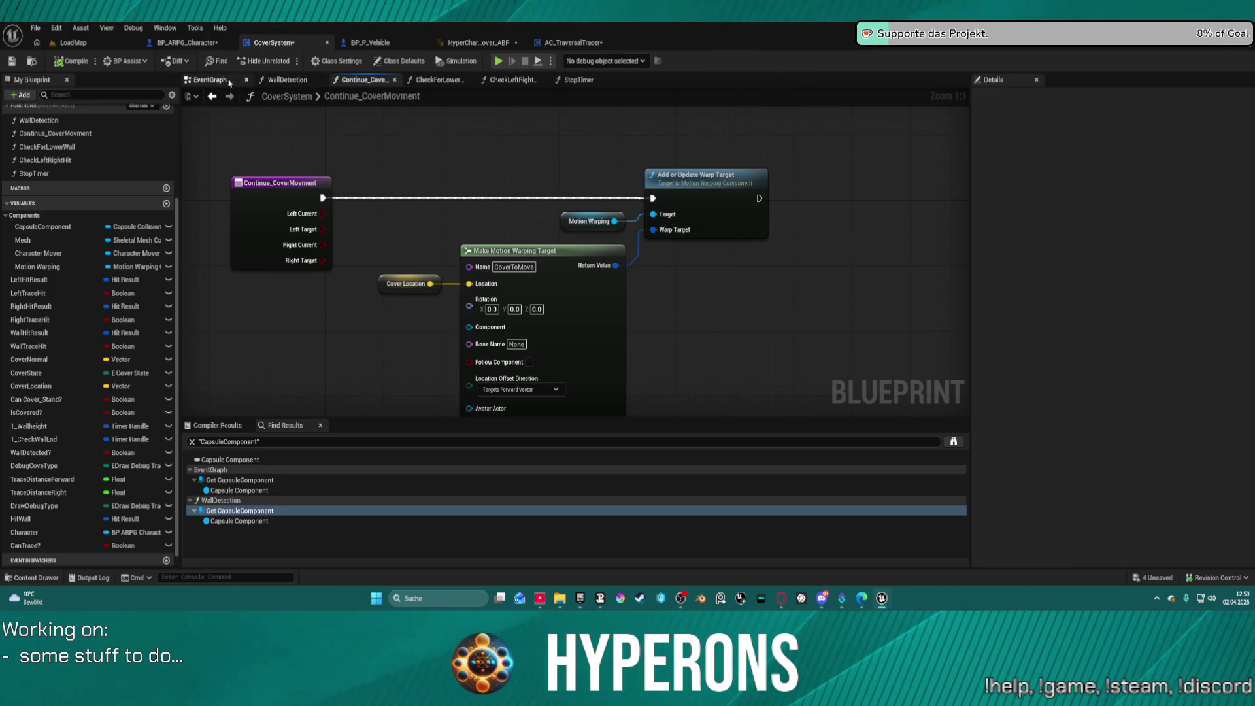
{"action": "mouse_move", "coordinate": [775, 175]}
{"action": "left_mouse_down"}
{"action": "mouse_move", "coordinate": [662, 188]}
{"action": "mouse_move", "coordinate": [603, 266]}
{"action": "mouse_move", "coordinate": [405, 282]}
{"action": "mouse_move", "coordinate": [549, 277]}
{"action": "left_mouse_up"}
{"action": "scroll", "coordinate": [760, 272], "scroll_direction": "up", "scroll_amount": 2}
{"action": "mouse_move", "coordinate": [760, 272]}
{"action": "left_mouse_down"}
{"action": "mouse_move", "coordinate": [421, 233]}
{"action": "mouse_move", "coordinate": [204, 237]}
{"action": "mouse_move", "coordinate": [347, 96]}
{"action": "left_mouse_up"}
{"action": "scroll", "coordinate": [204, 237], "scroll_direction": "down", "scroll_amount": 2}
{"action": "mouse_move", "coordinate": [442, 93]}
{"action": "left_mouse_down"}
{"action": "mouse_move", "coordinate": [395, 39]}
{"action": "mouse_move", "coordinate": [883, 107]}
{"action": "left_mouse_up"}
{"action": "scroll", "coordinate": [606, 149], "scroll_direction": "up", "scroll_amount": 2}
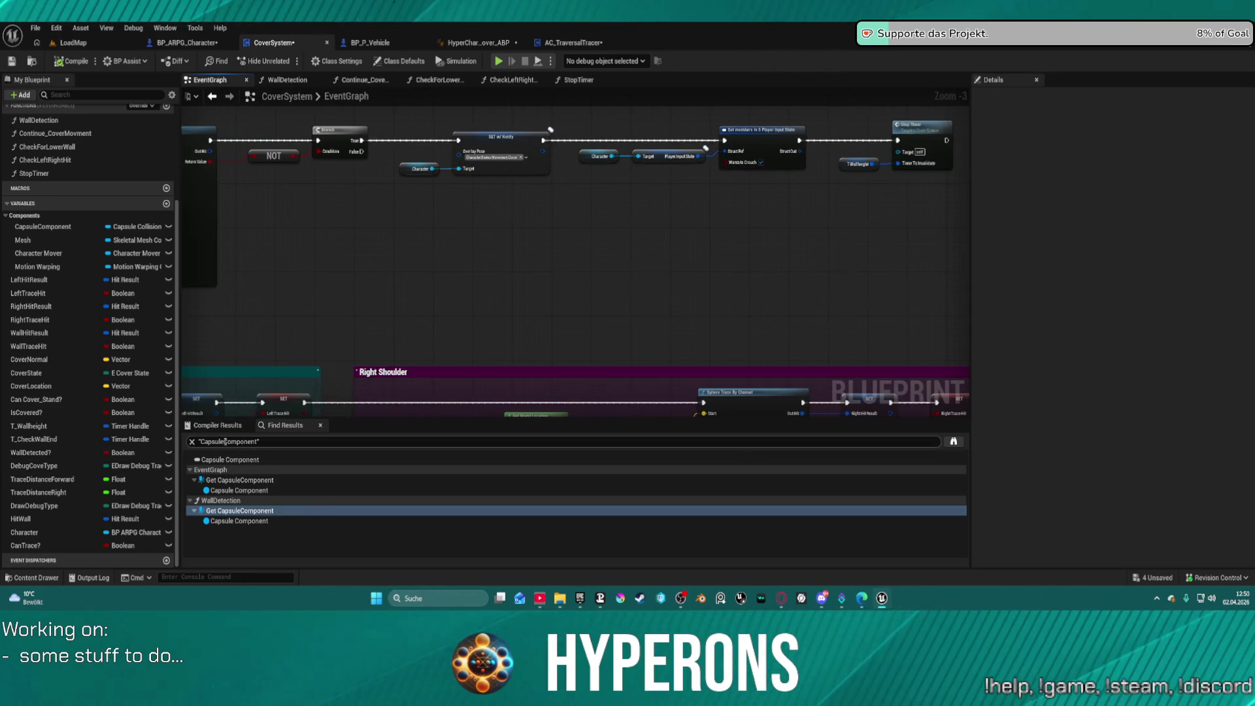
Step: Jump to WallDetection's Get CapsuleComponent from the search results and wire Branch True into Set Capsule Radius
{"action": "key", "text": "Return"}
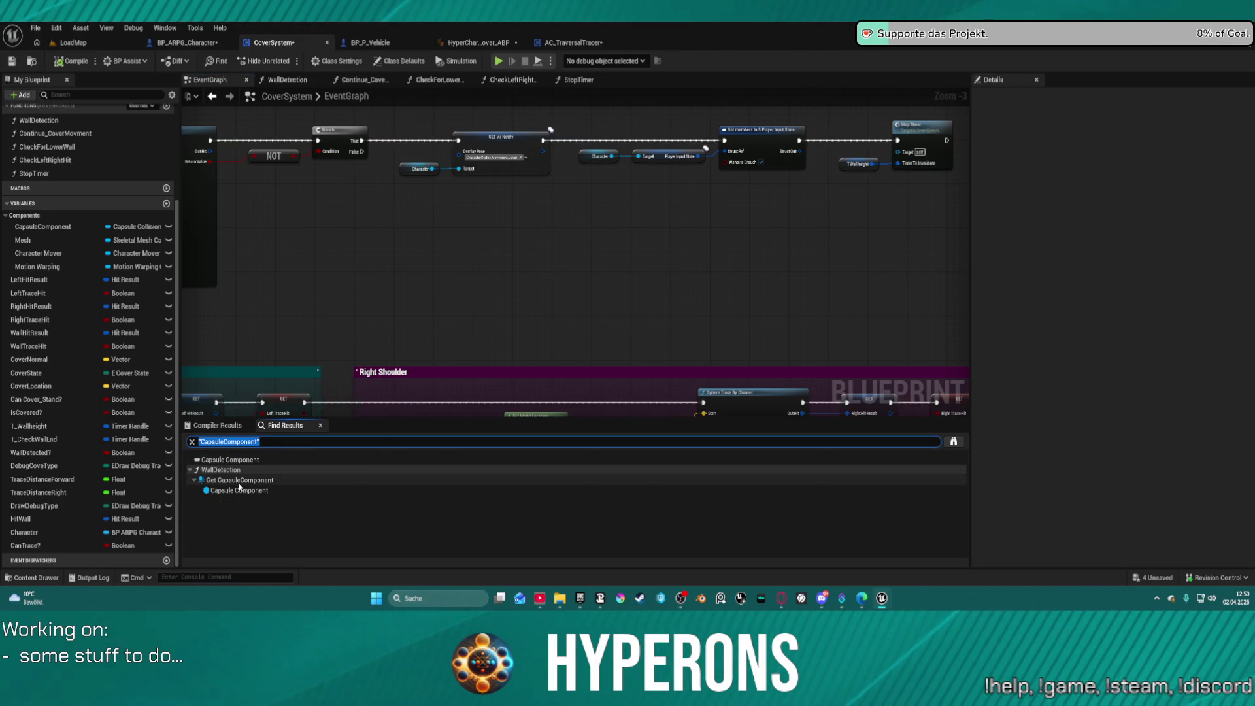
{"action": "double_click", "coordinate": [250, 480]}
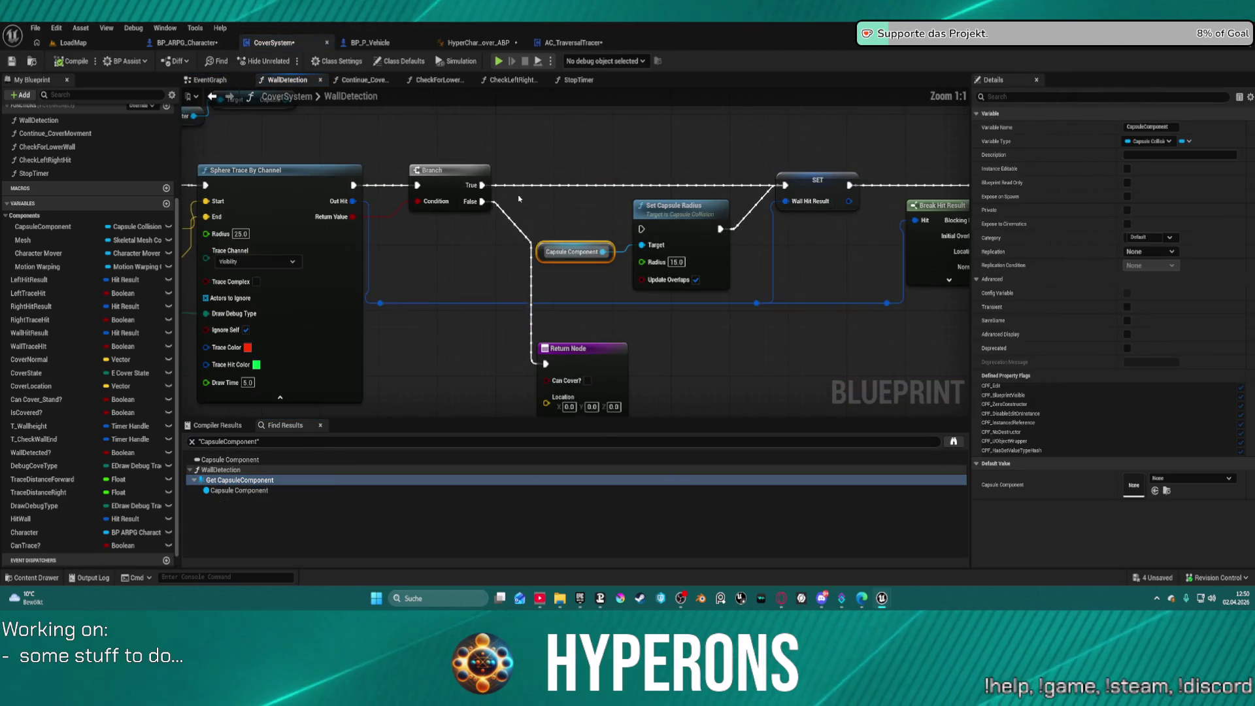
{"action": "mouse_move", "coordinate": [482, 185]}
{"action": "left_mouse_down"}
{"action": "mouse_move", "coordinate": [624, 238]}
{"action": "mouse_move", "coordinate": [642, 229]}
{"action": "left_mouse_up"}
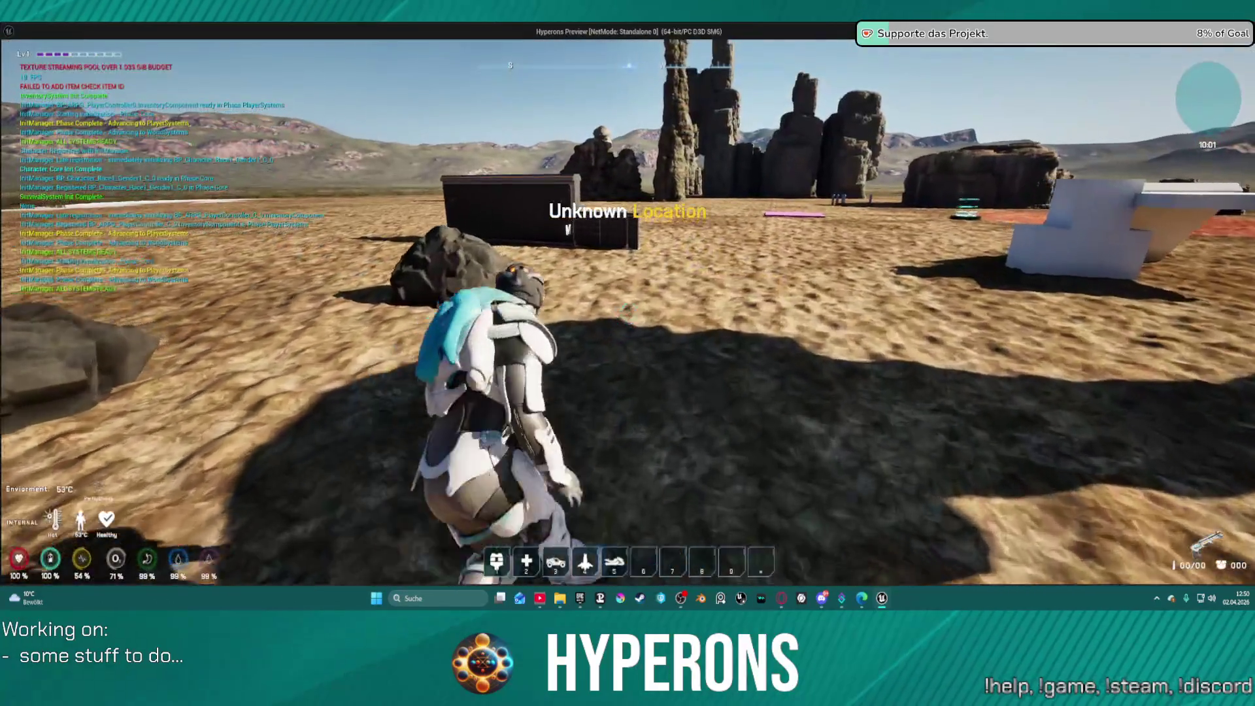
Step: Run the character to the dark building, slide left along the wall in cover, then exit play
{"action": "key", "text": "w"}
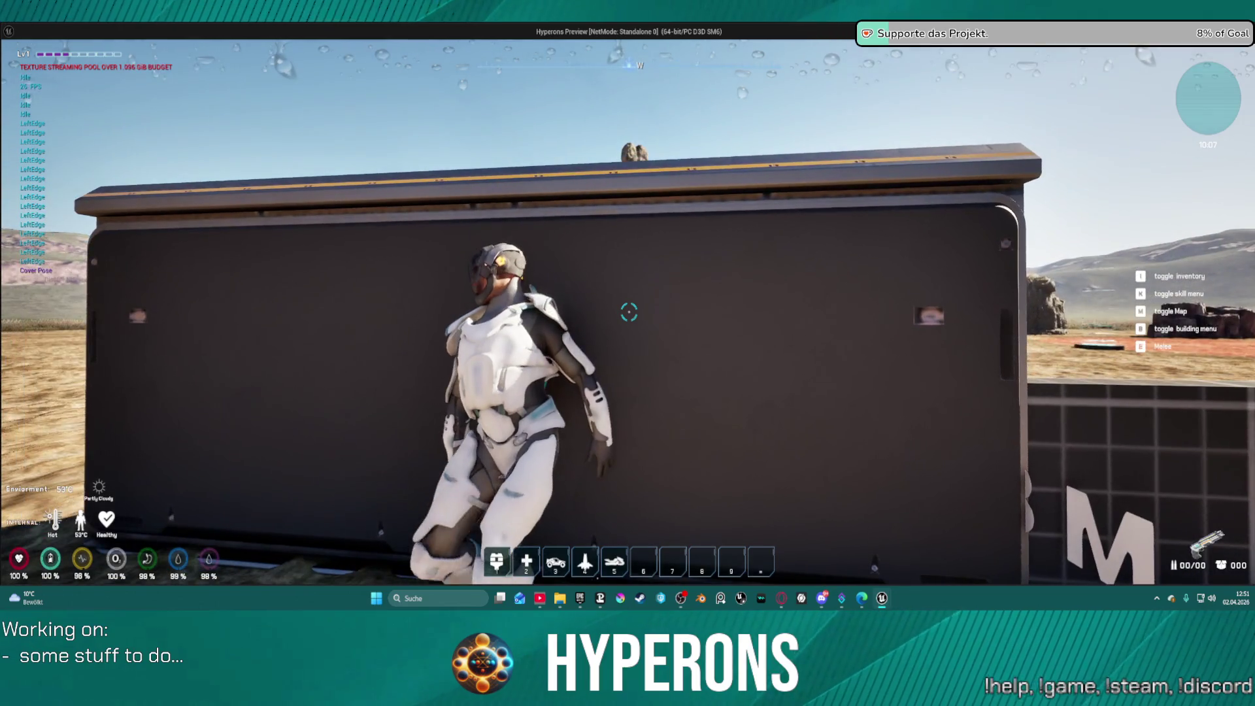
{"action": "key", "text": "a"}
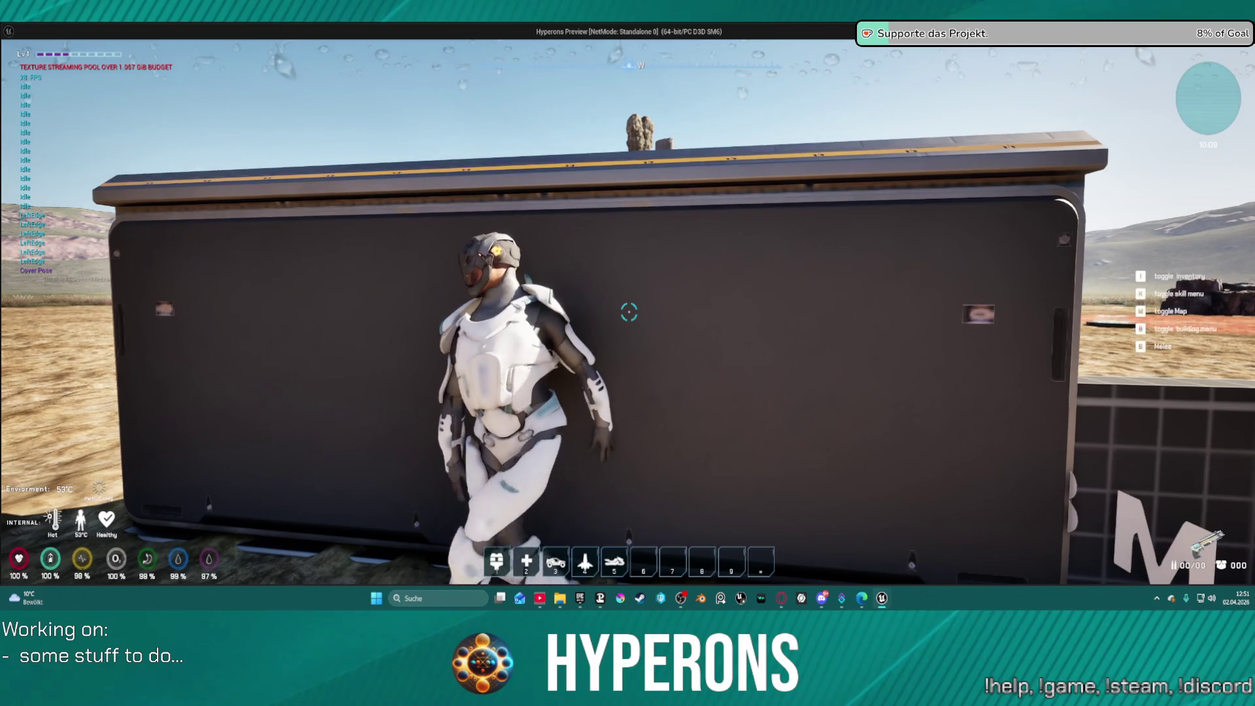
{"action": "key", "text": "Escape"}
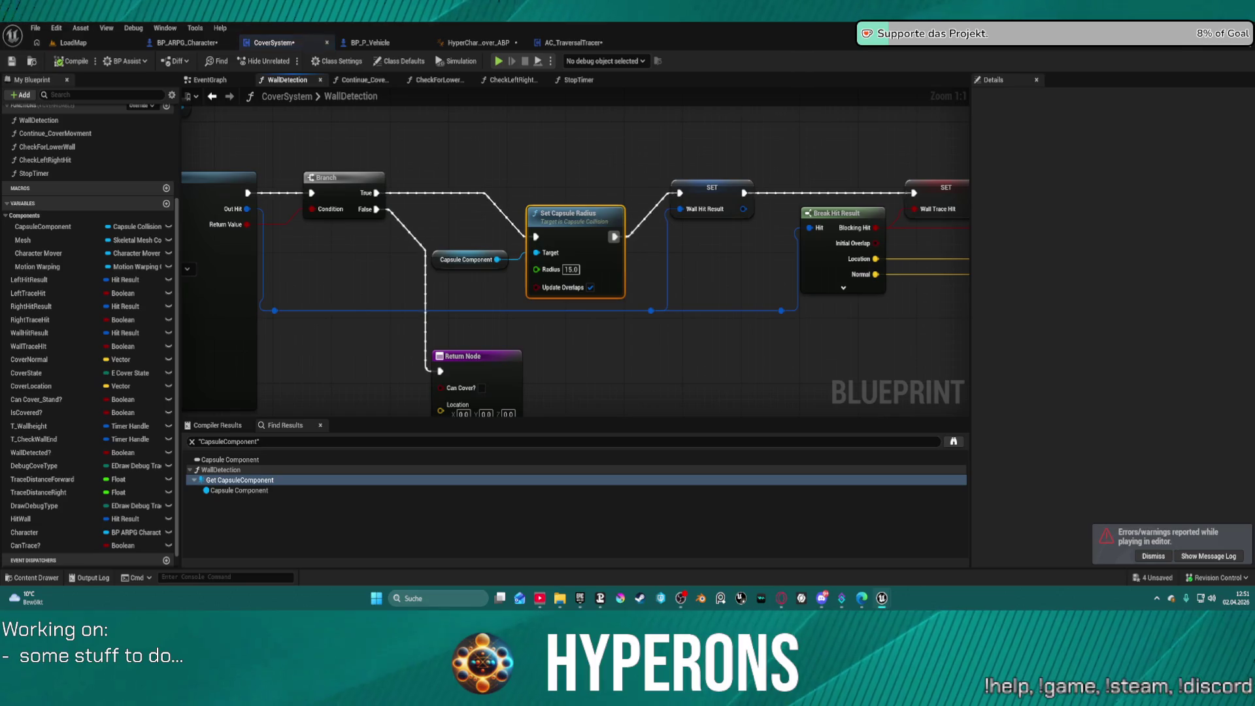
Step: Delete the unused Capsule Component getter and the CapsuleComponent and Mesh variables
{"action": "left_click", "coordinate": [485, 261]}
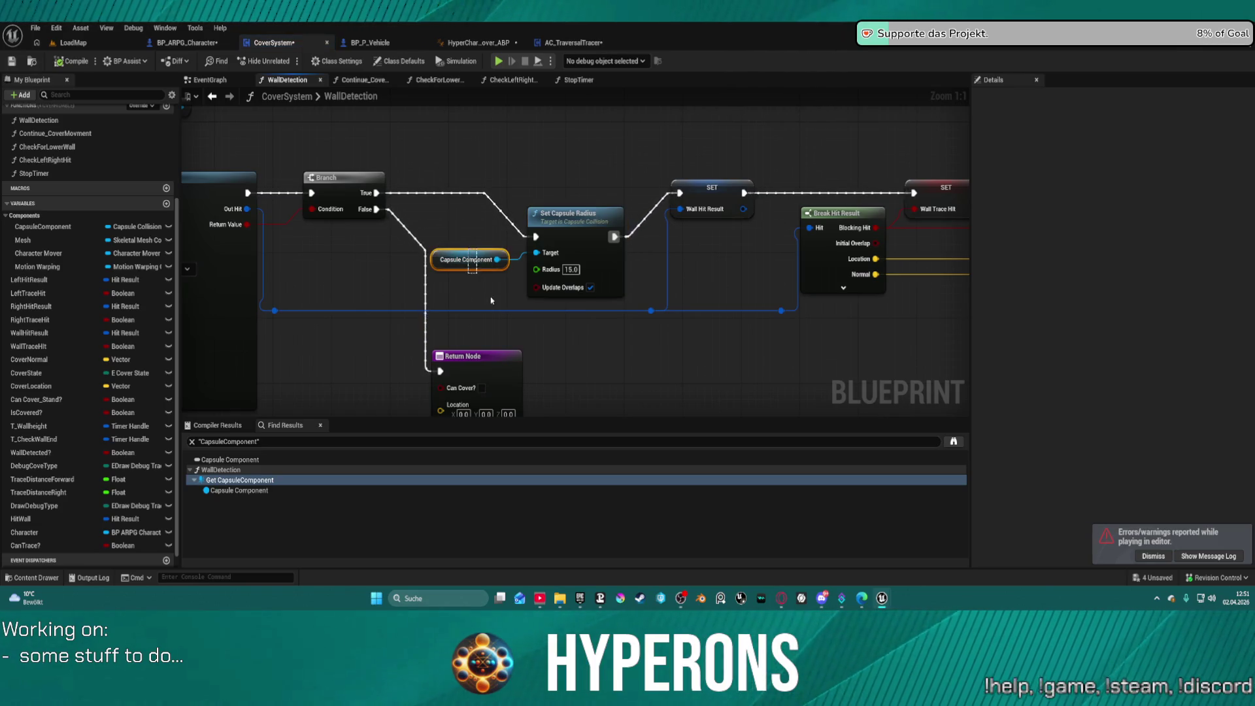
{"action": "key", "text": "Delete"}
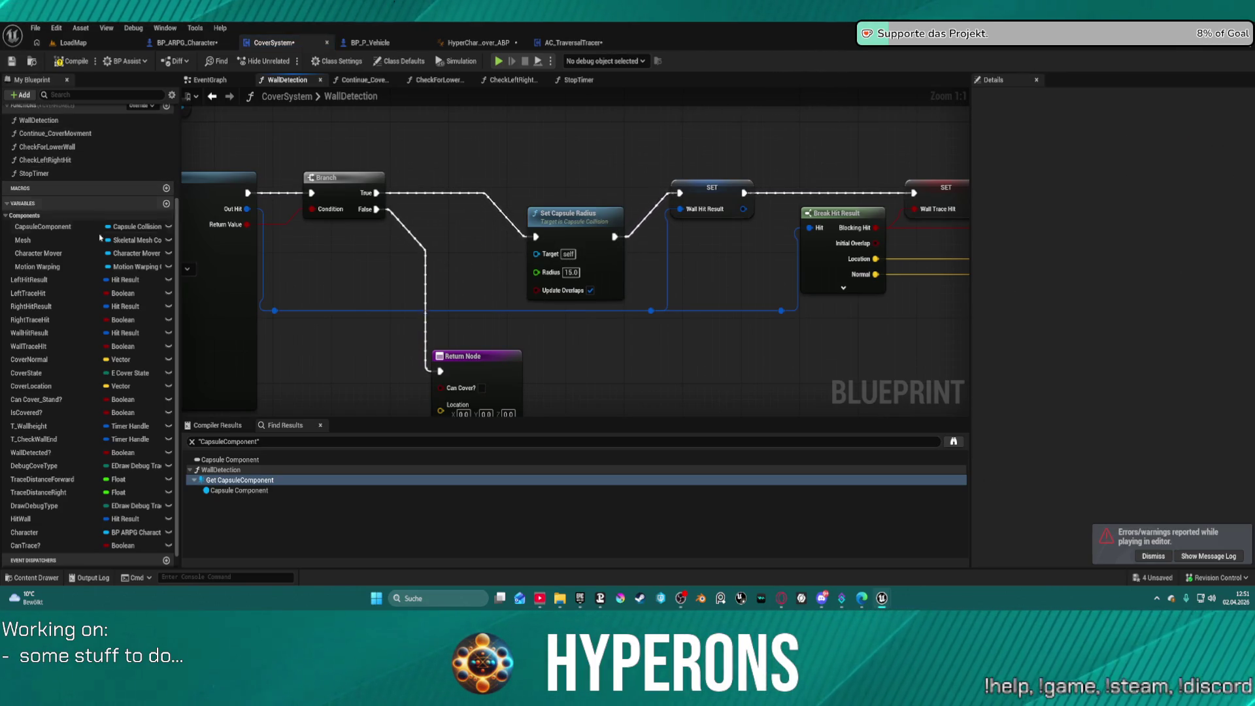
{"action": "left_click", "coordinate": [59, 226]}
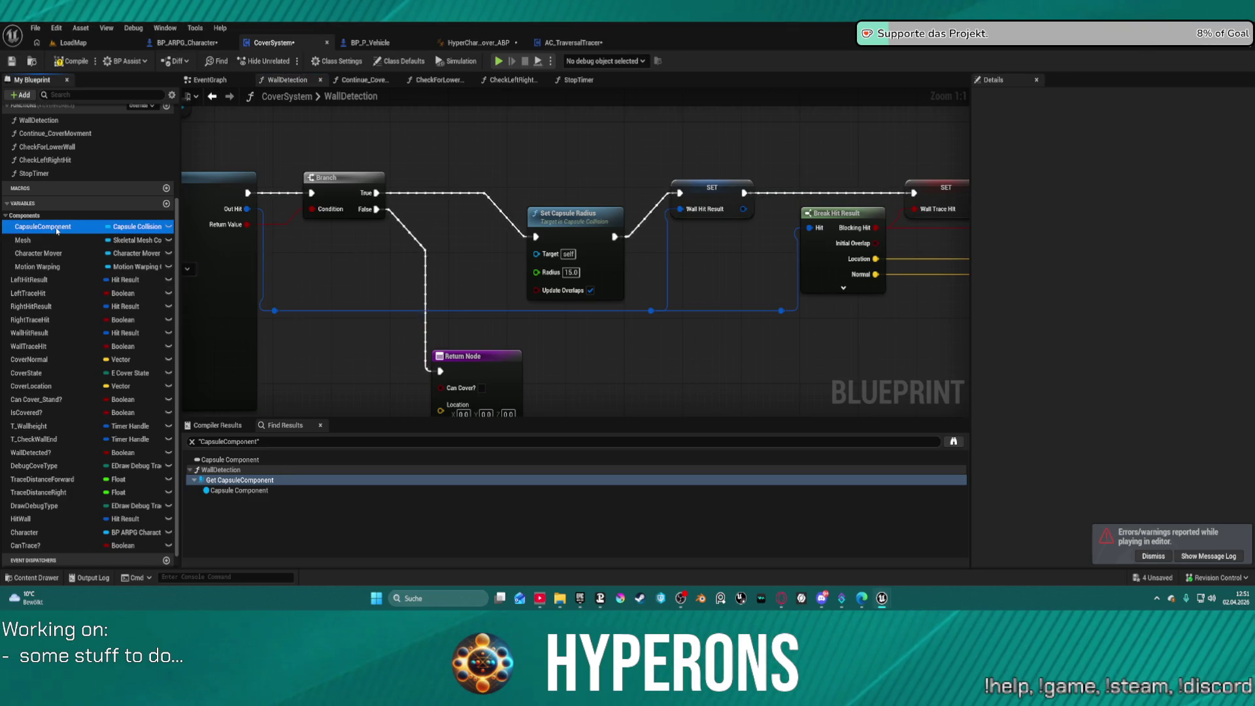
{"action": "key", "text": "Delete"}
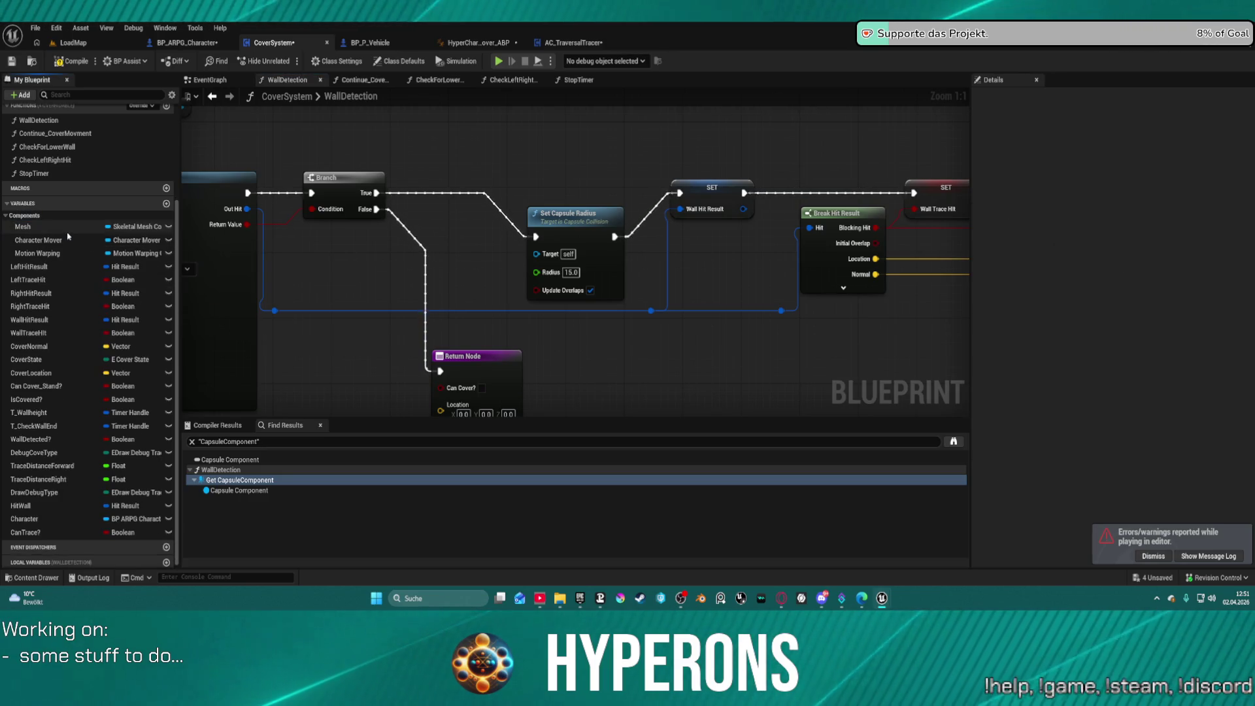
{"action": "left_click", "coordinate": [40, 229]}
{"action": "key", "text": "Delete"}
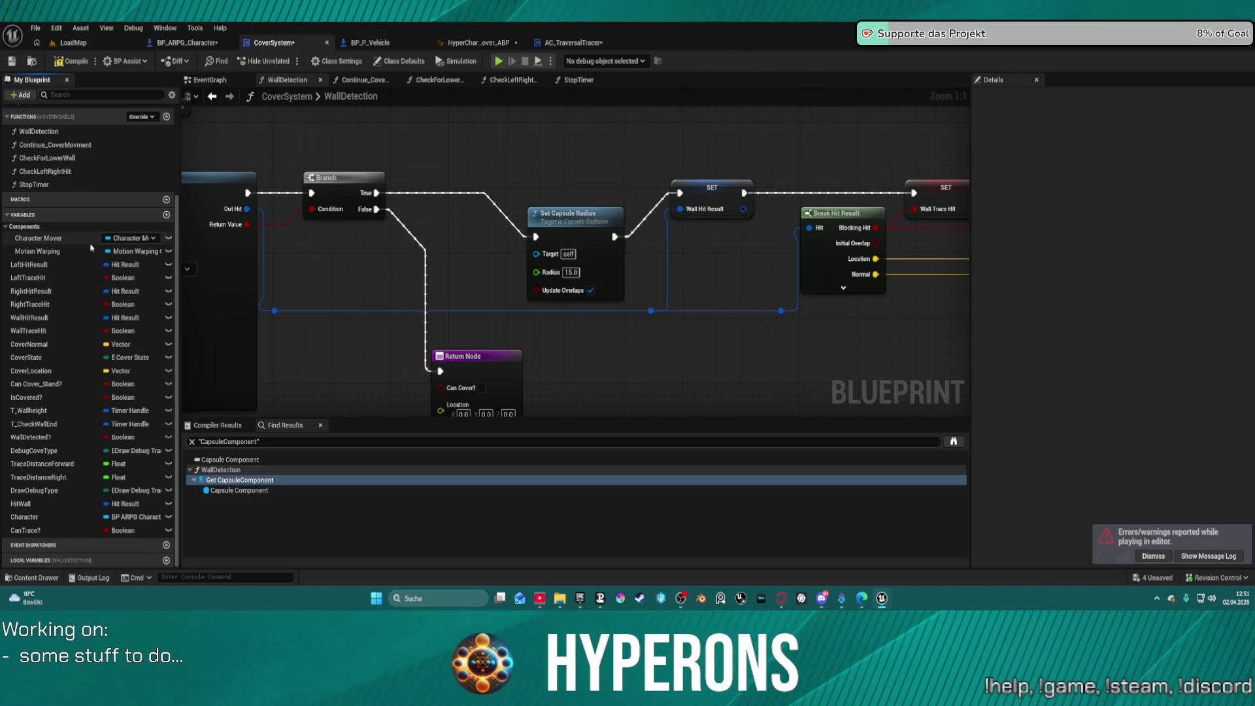
Step: Add a Character getter, pull its Capsule, and connect it to Set Capsule Radius's Target
{"action": "mouse_move", "coordinate": [51, 525]}
{"action": "left_mouse_down"}
{"action": "mouse_move", "coordinate": [418, 353]}
{"action": "mouse_move", "coordinate": [422, 263]}
{"action": "mouse_move", "coordinate": [510, 248]}
{"action": "left_mouse_up"}
{"action": "left_click", "coordinate": [451, 279]}
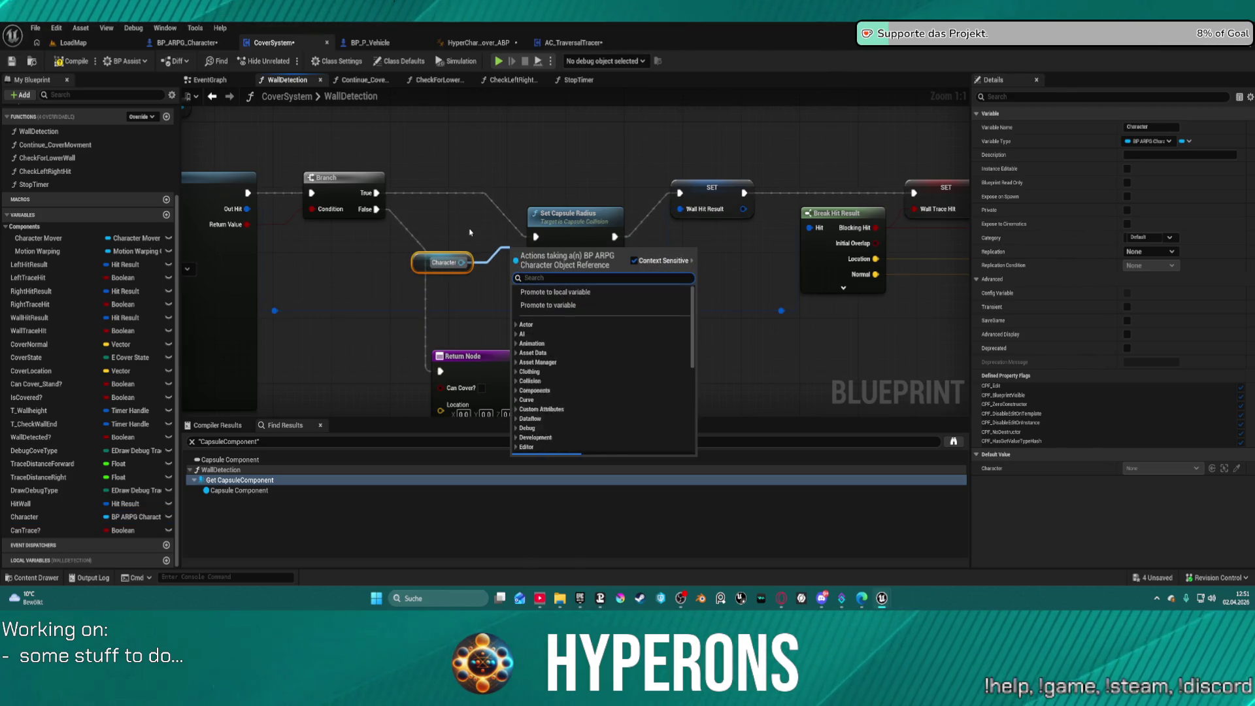
{"action": "type", "text": "caps"}
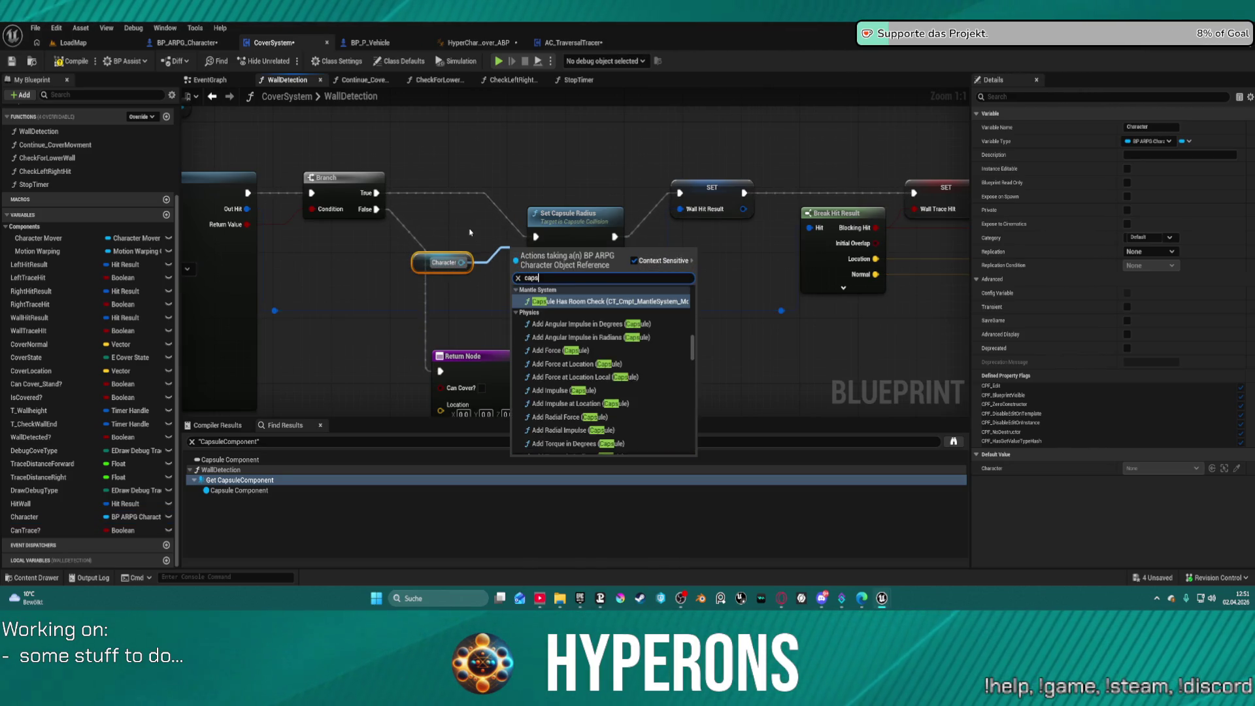
{"action": "type", "text": "ule"}
{"action": "scroll", "coordinate": [596, 426], "scroll_direction": "down", "scroll_amount": 5}
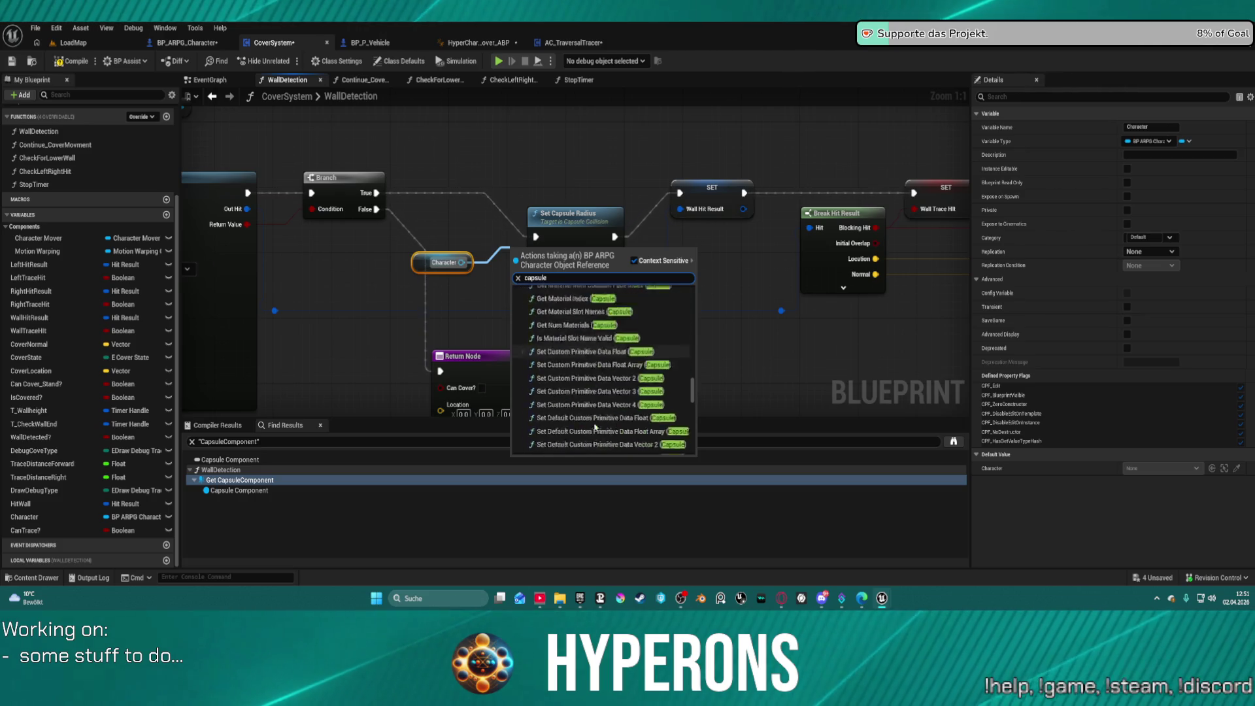
{"action": "scroll", "coordinate": [595, 427], "scroll_direction": "up", "scroll_amount": 5}
{"action": "left_click", "coordinate": [595, 426]}
{"action": "scroll", "coordinate": [530, 327], "scroll_direction": "down", "scroll_amount": 12}
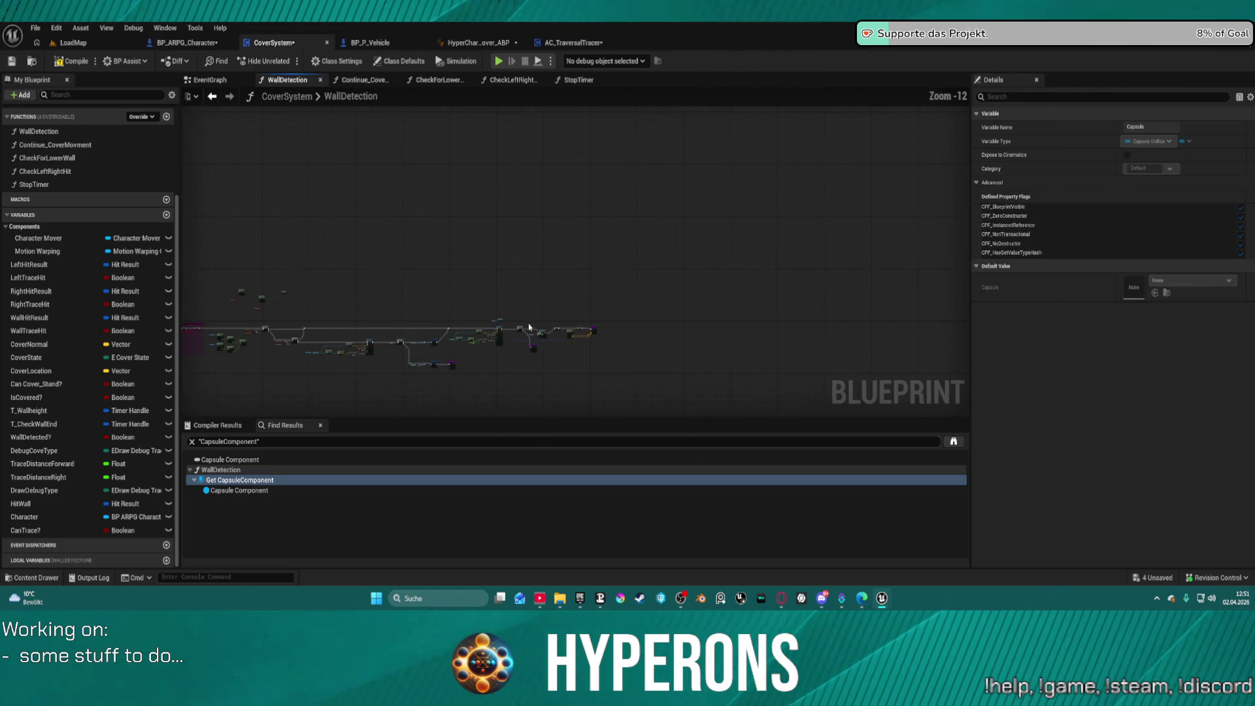
{"action": "scroll", "coordinate": [530, 327], "scroll_direction": "up", "scroll_amount": 13}
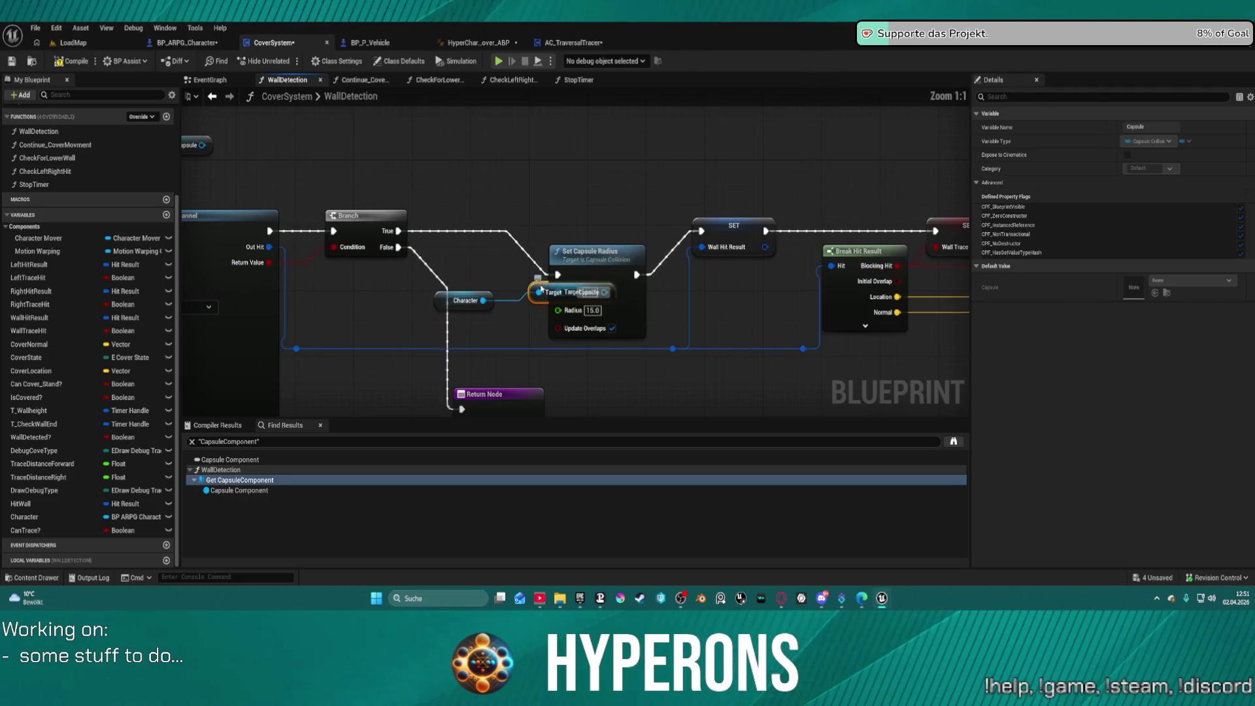
{"action": "mouse_move", "coordinate": [542, 288]}
{"action": "left_mouse_down"}
{"action": "mouse_move", "coordinate": [458, 269]}
{"action": "mouse_move", "coordinate": [559, 317]}
{"action": "mouse_move", "coordinate": [558, 292]}
{"action": "left_mouse_up"}
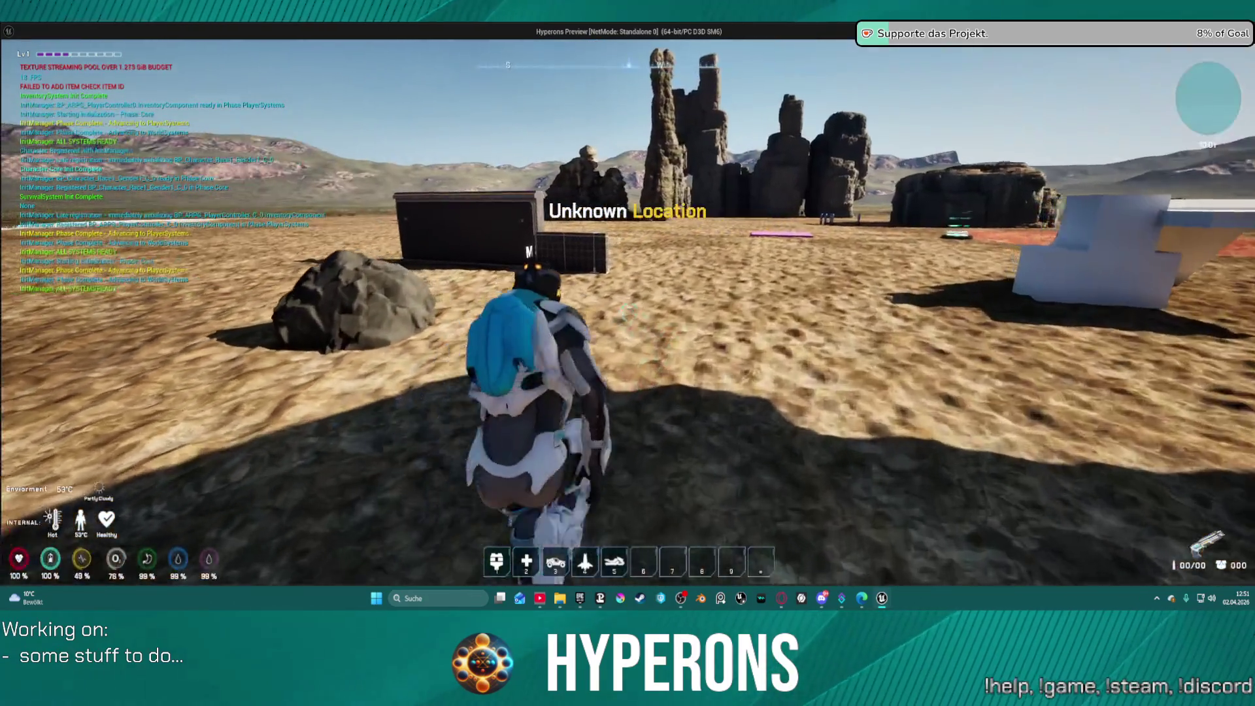
{"action": "key", "text": "w"}
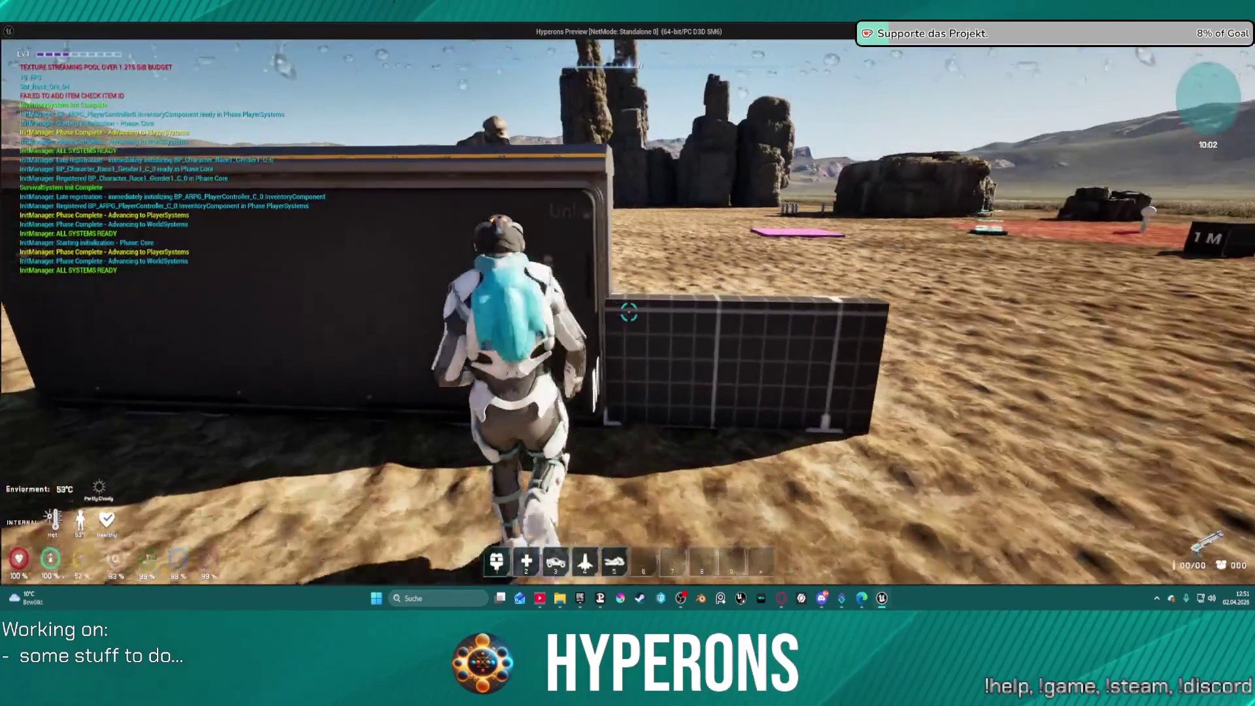
{"action": "key", "text": "space"}
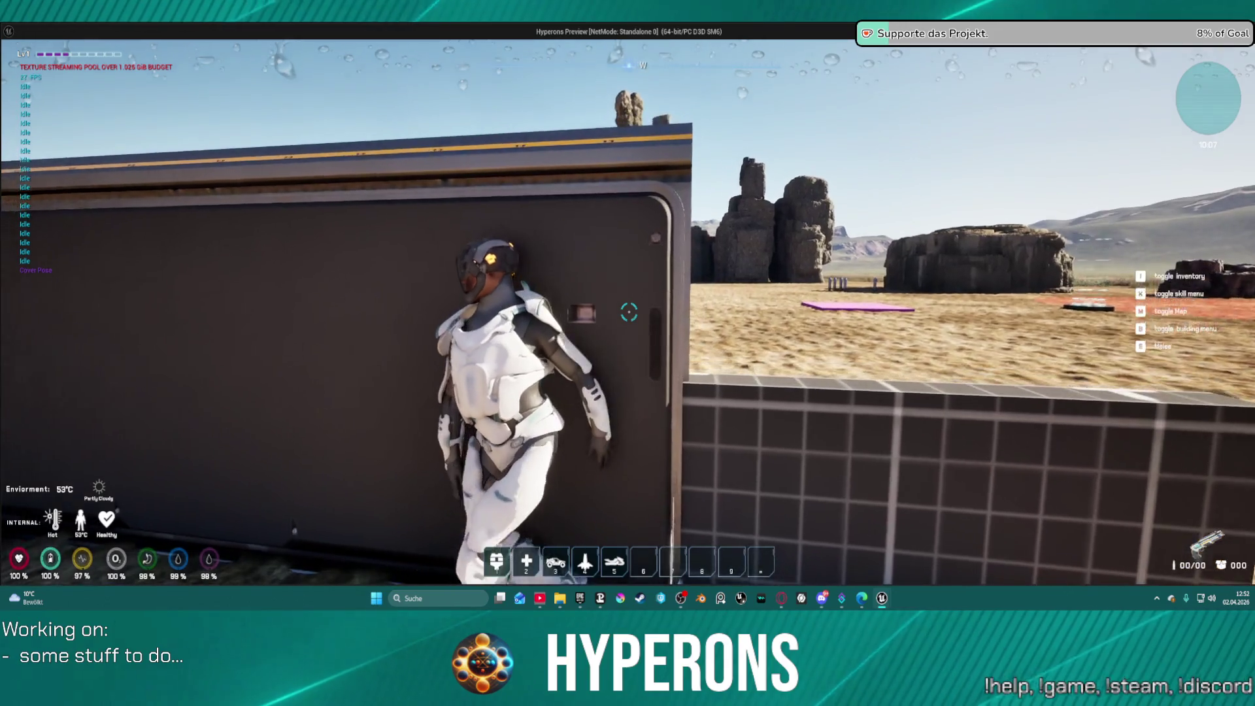
{"action": "key", "text": "Escape"}
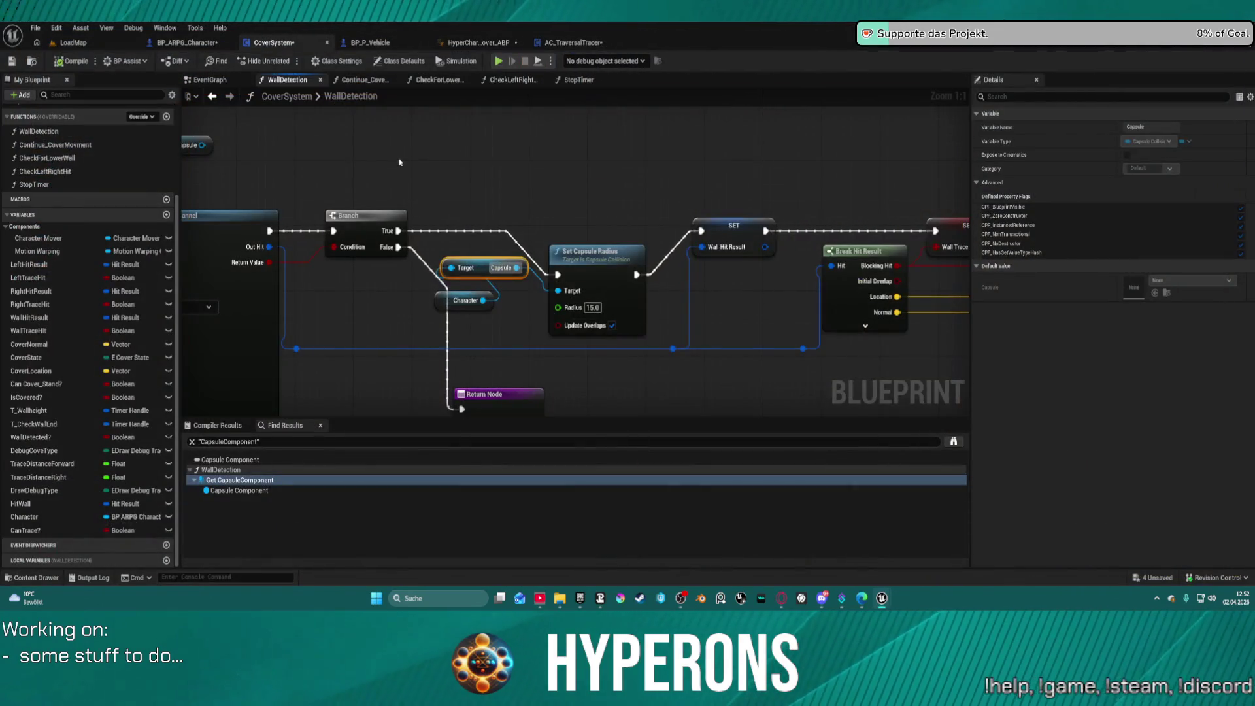
Step: Close the HyperCharacter_Mover_ABP tab, landing on AC_TraversalTracer's ComputeLedgeData graph
{"action": "scroll", "coordinate": [400, 162], "scroll_direction": "down", "scroll_amount": 8}
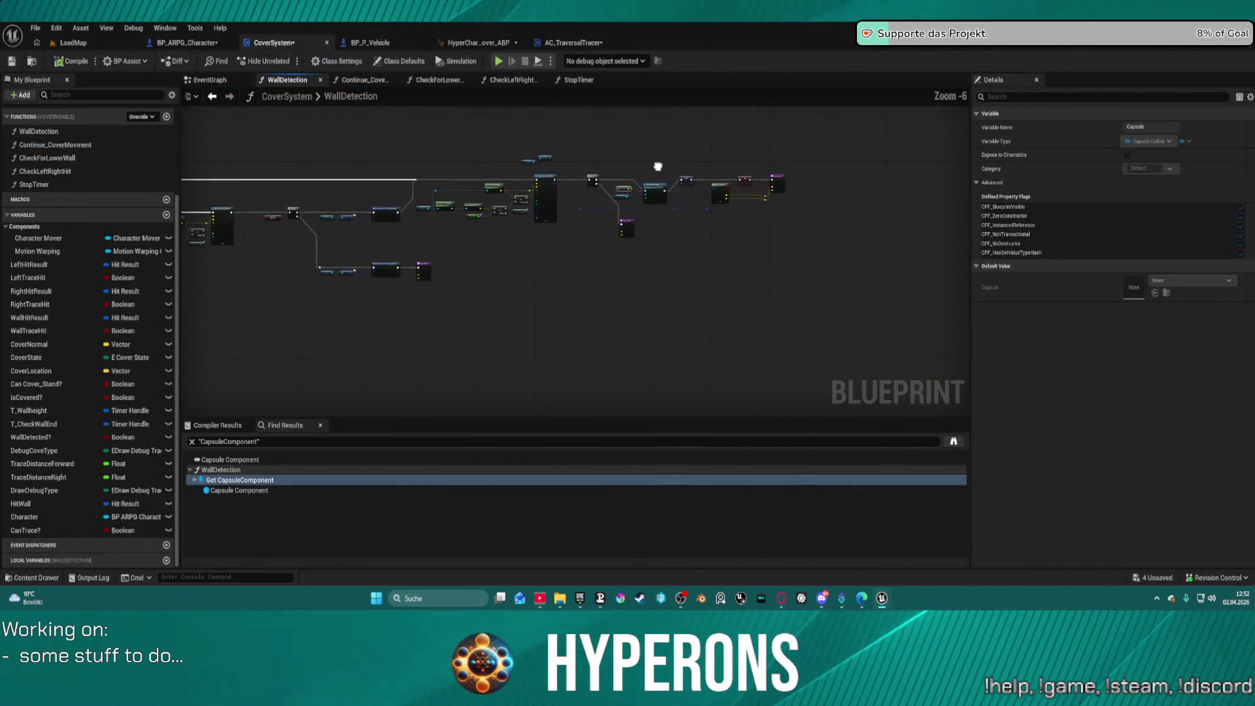
{"action": "left_click", "coordinate": [460, 43]}
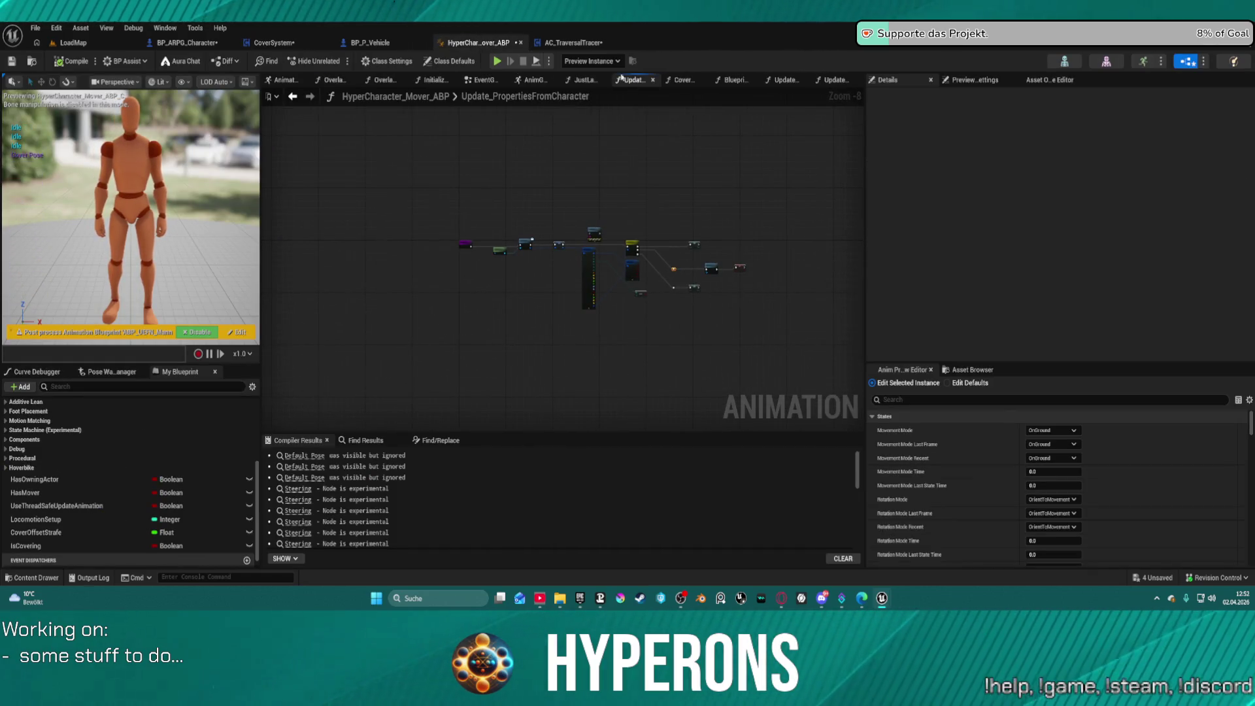
{"action": "left_click", "coordinate": [521, 43]}
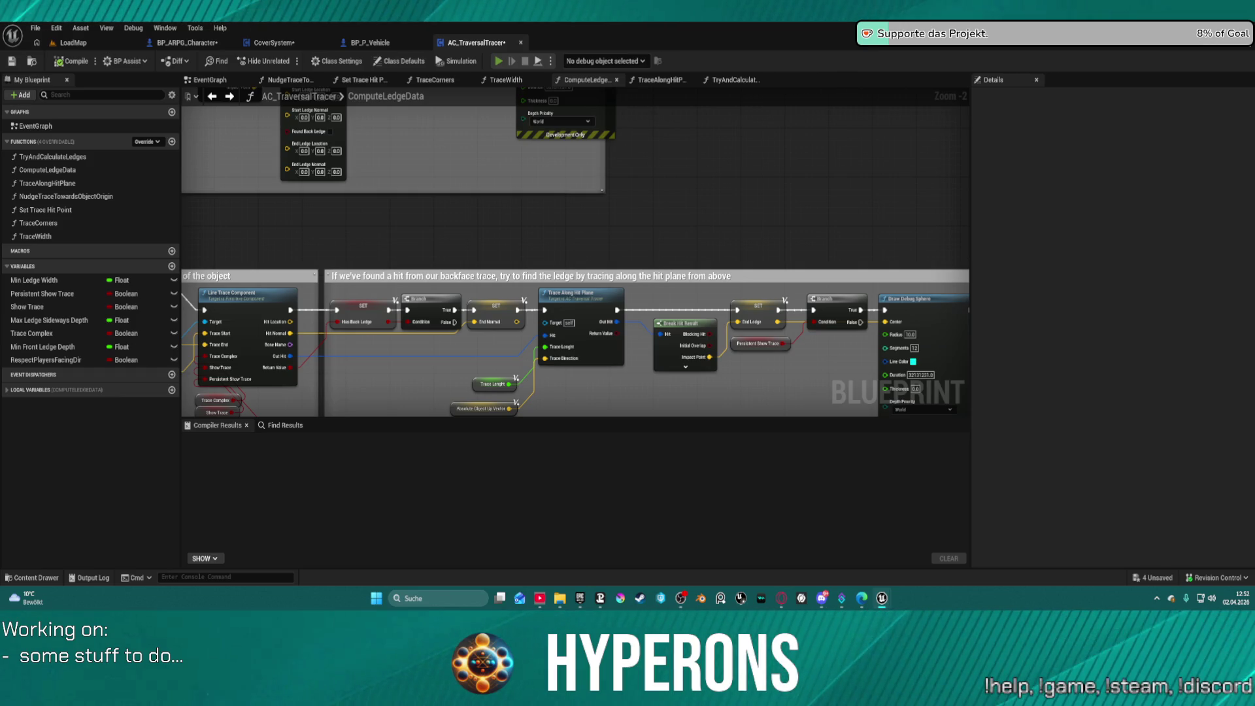
{"action": "key", "text": "super"}
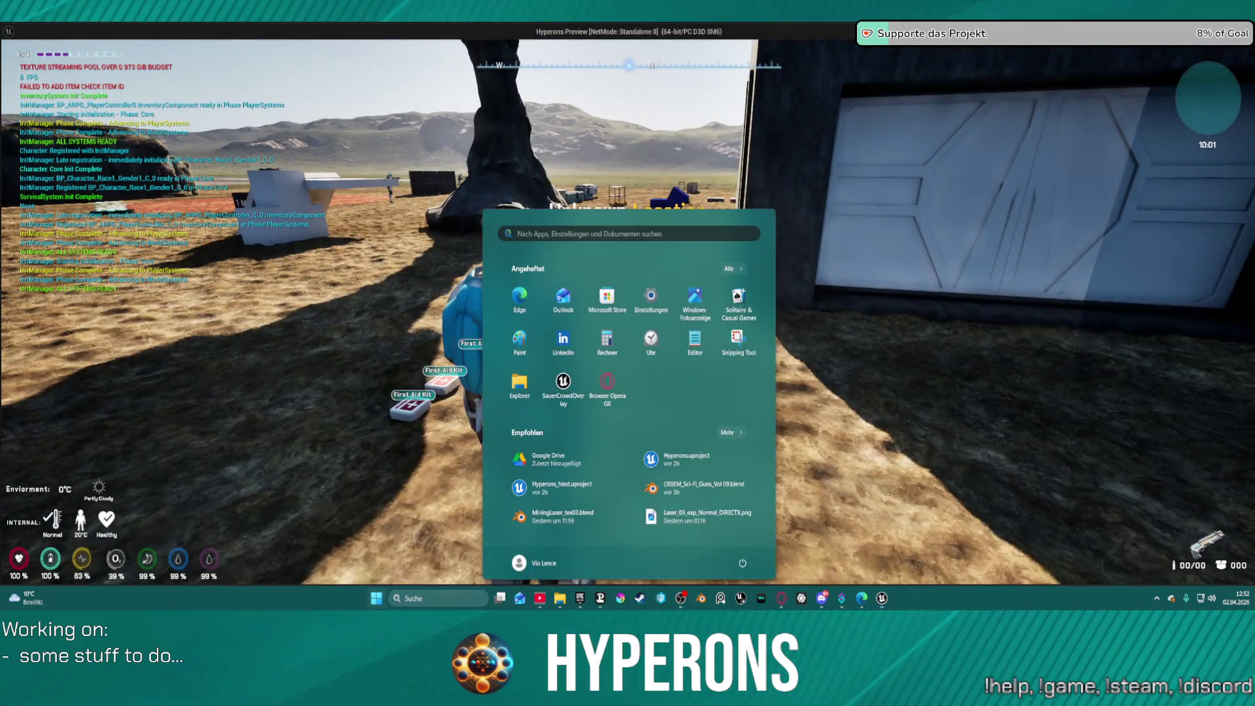
Step: Return to the editor's LoadMap view and bring the running game preview to the front
{"action": "key", "text": "alt+Tab"}
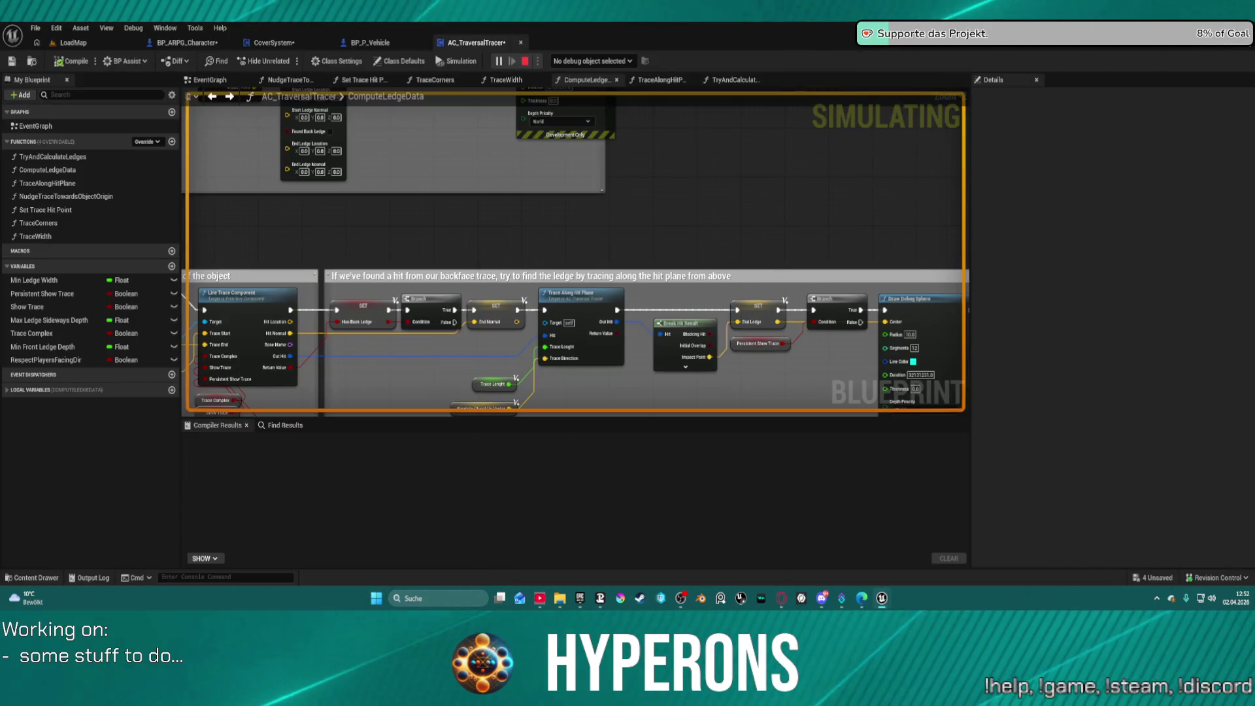
{"action": "left_click", "coordinate": [72, 42]}
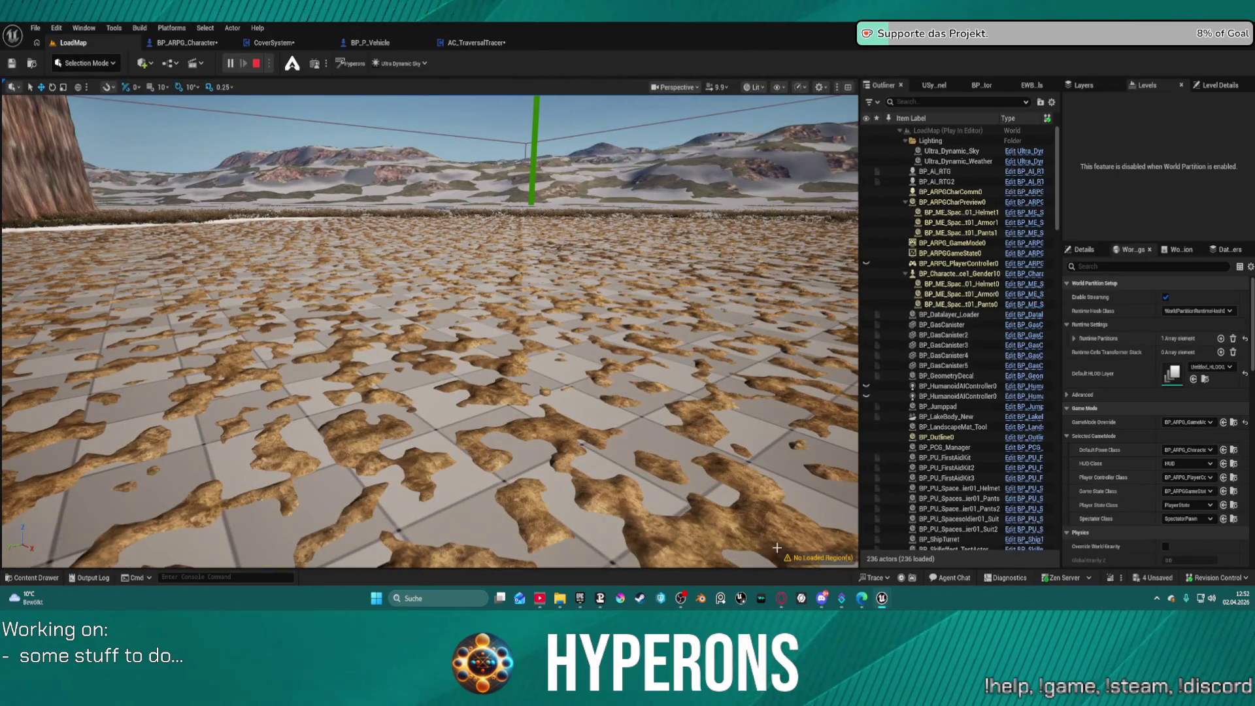
{"action": "mouse_move", "coordinate": [886, 605]}
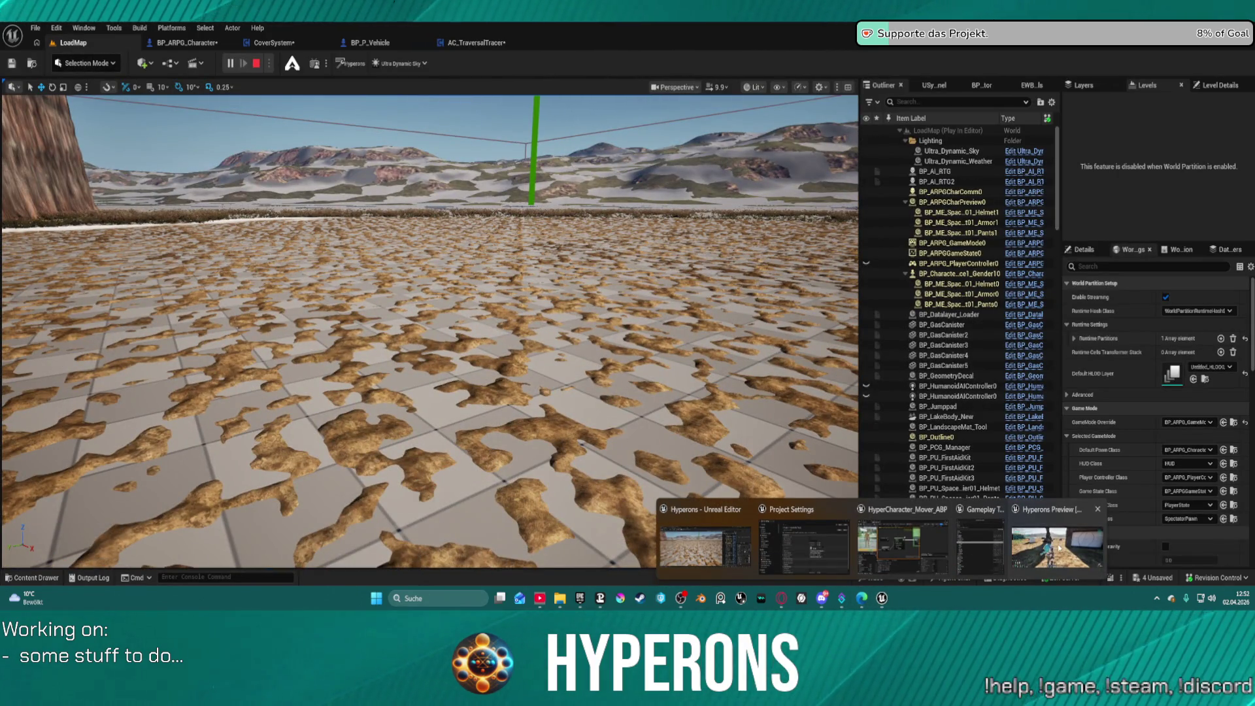
{"action": "left_click", "coordinate": [1057, 533]}
Step: Run to the dark wall, take cover with C, move along the wall, then switch back to the editor
{"action": "key", "text": "w"}
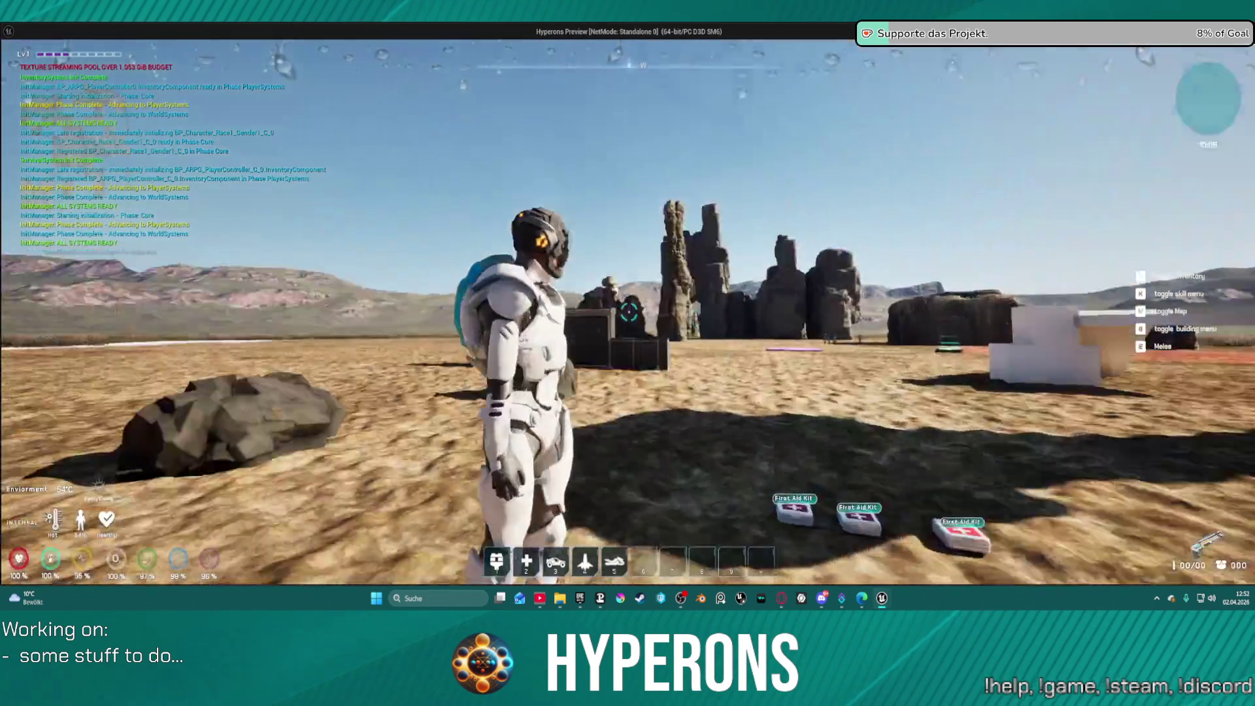
{"action": "key", "text": "w"}
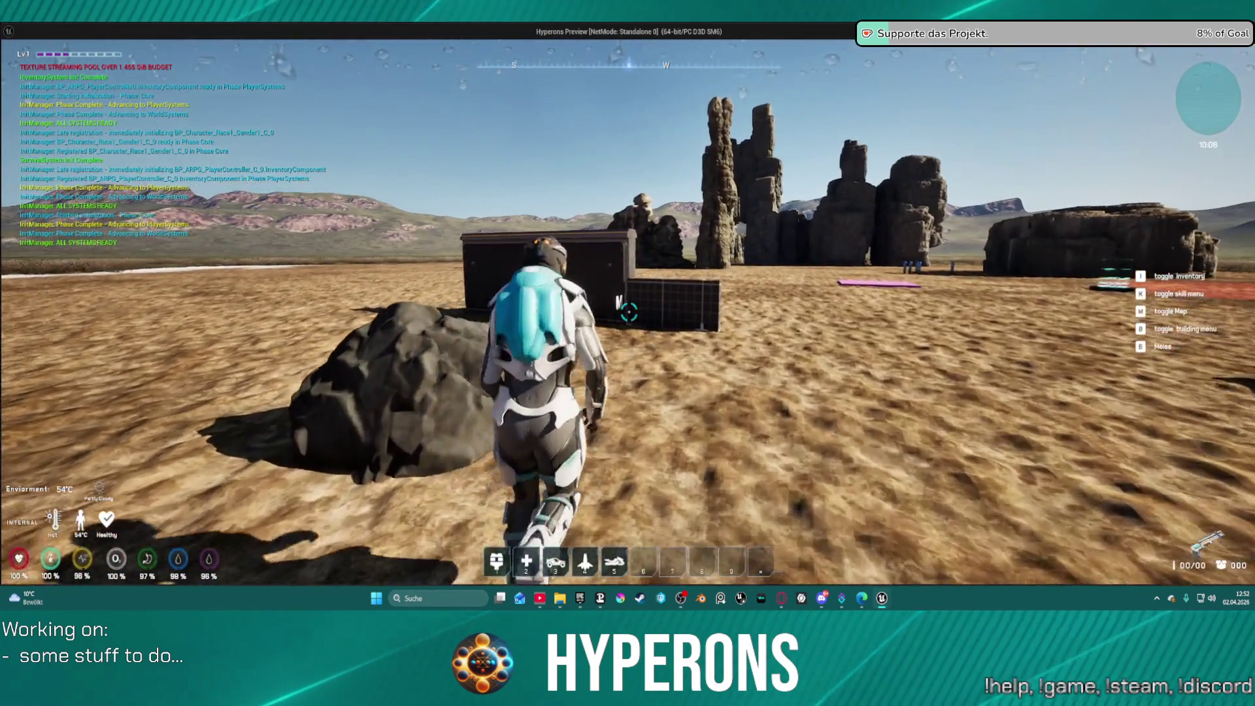
{"action": "key", "text": "w"}
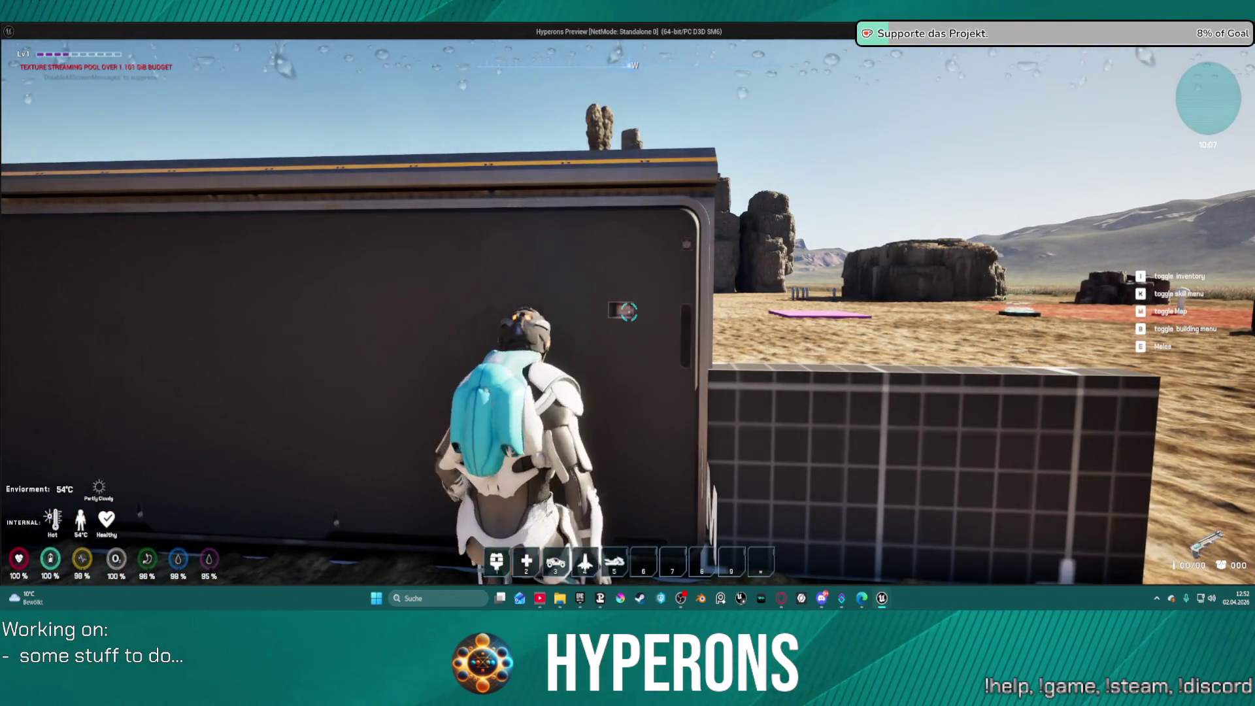
{"action": "key", "text": "s"}
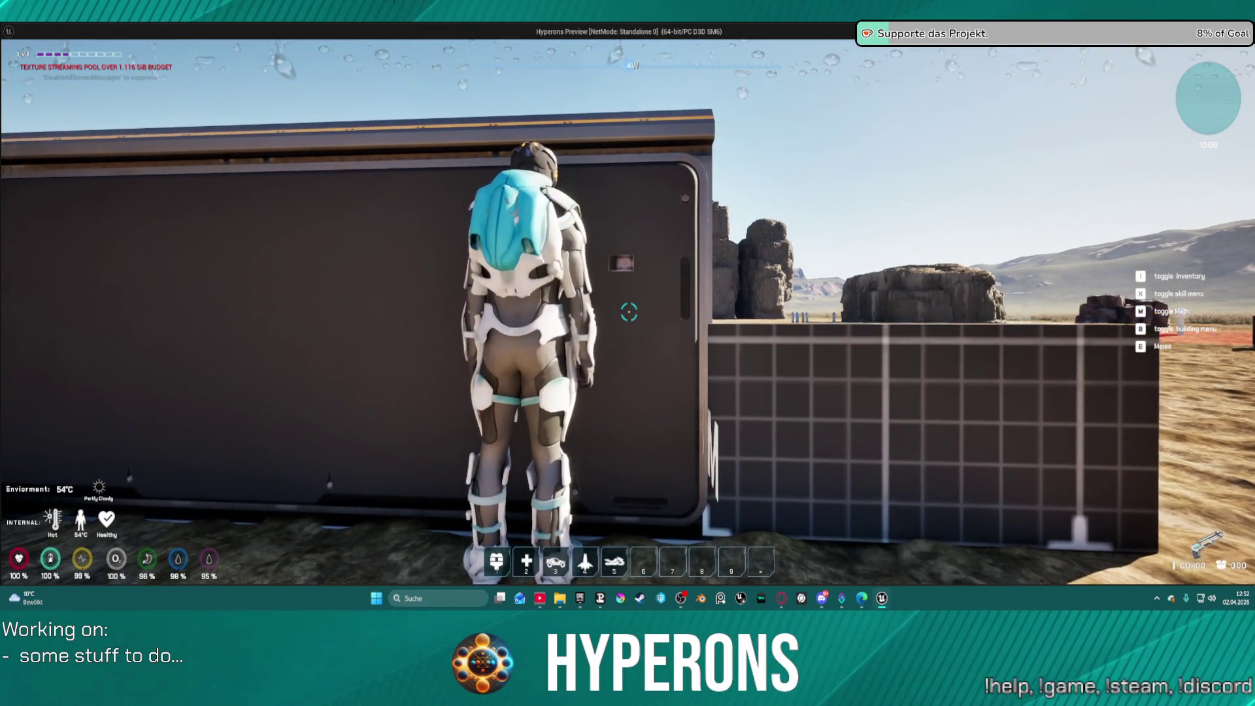
{"action": "mouse_move", "coordinate": [628, 312]}
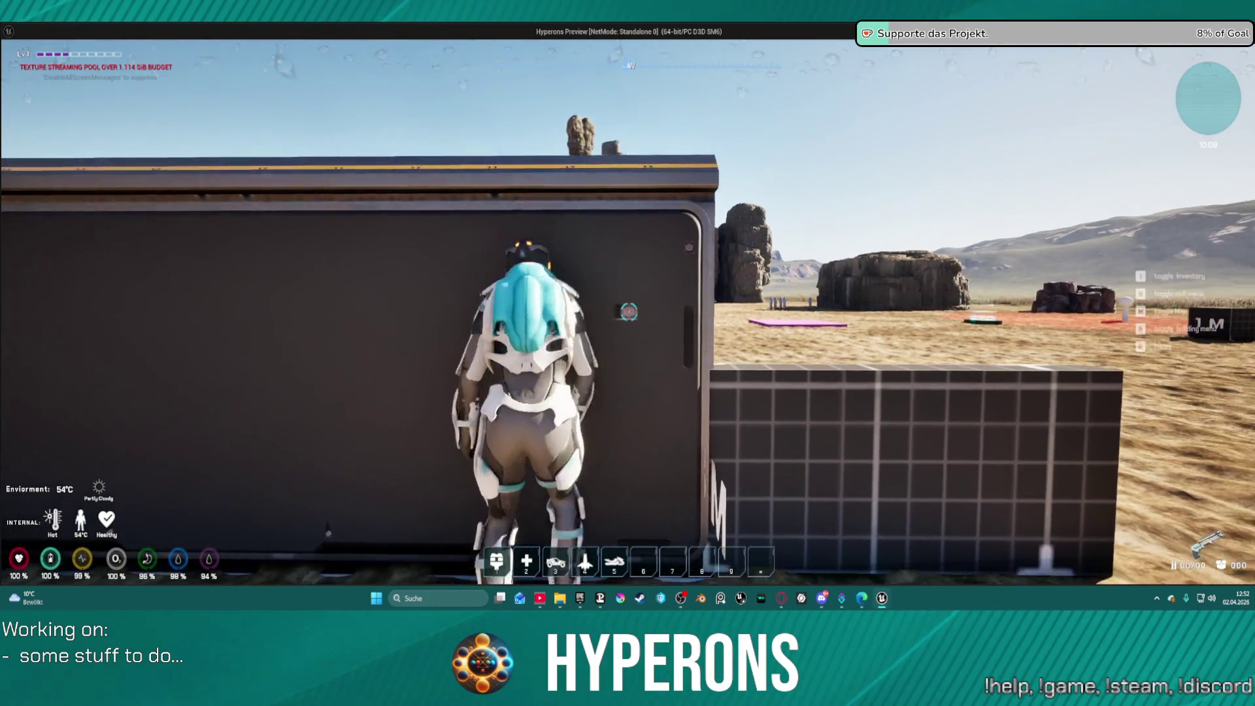
{"action": "key", "text": "d"}
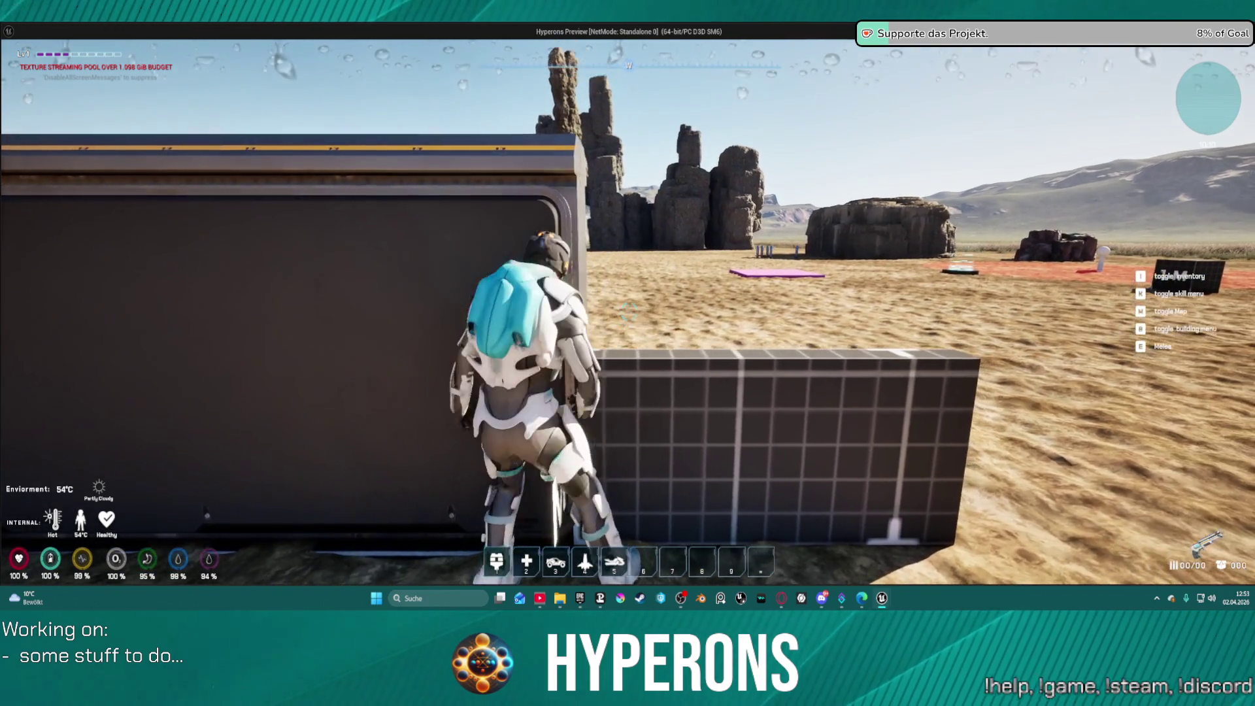
{"action": "key", "text": "c"}
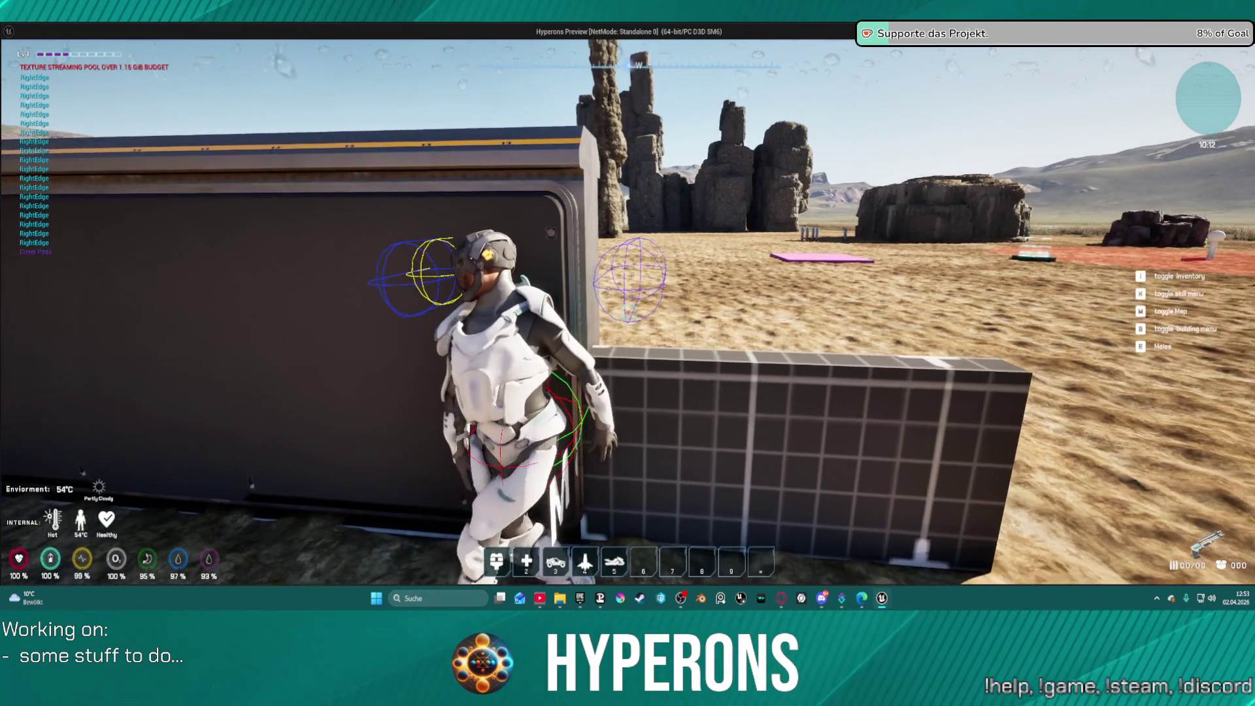
{"action": "key", "text": "a"}
{"action": "key", "text": "a"}
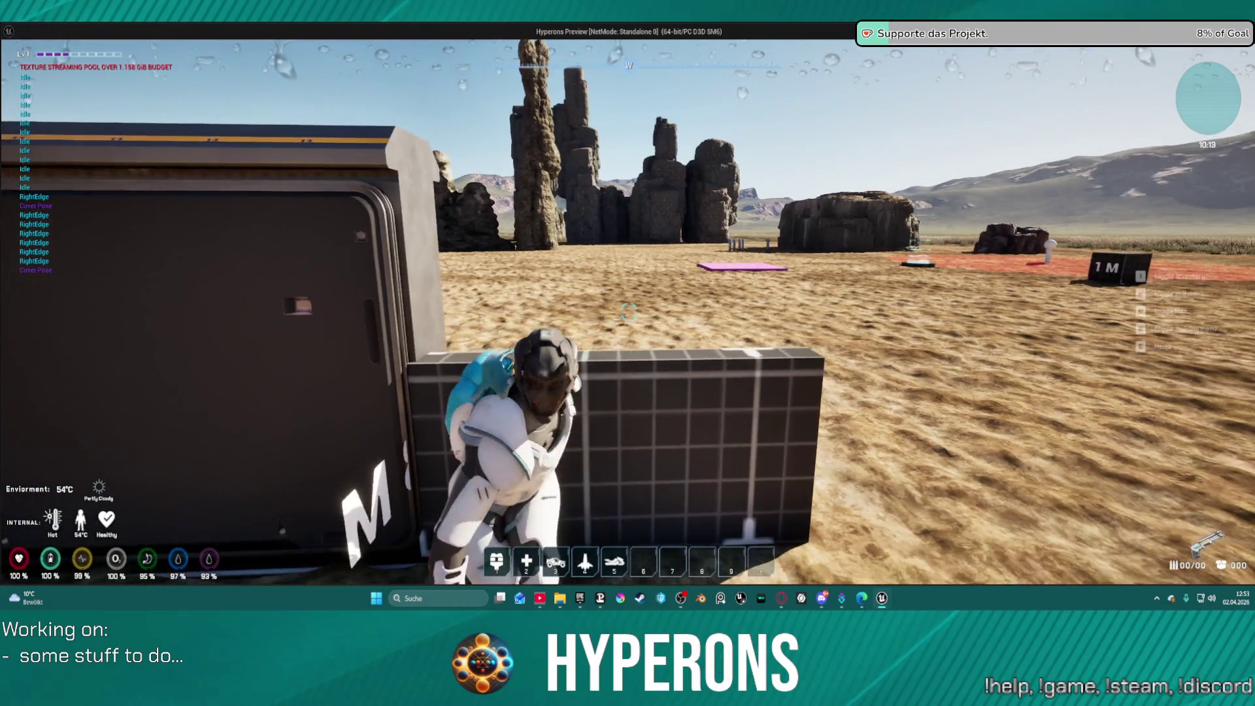
{"action": "key", "text": "d"}
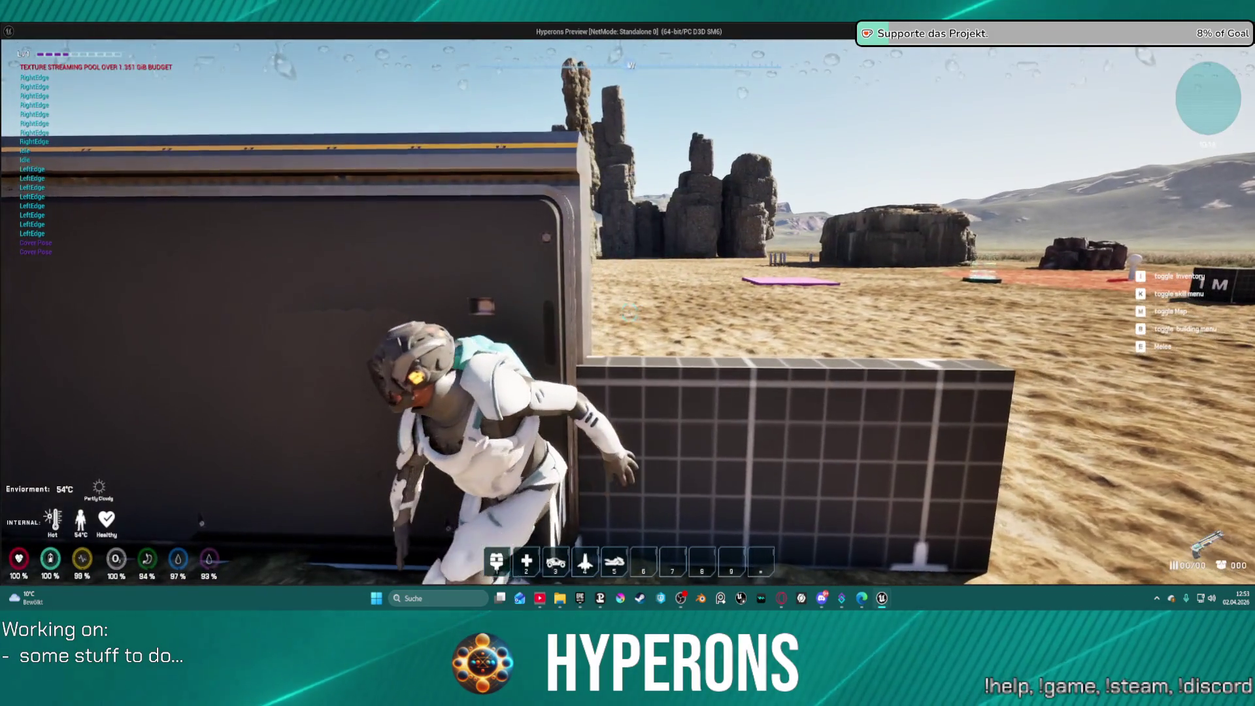
{"action": "key", "text": "super"}
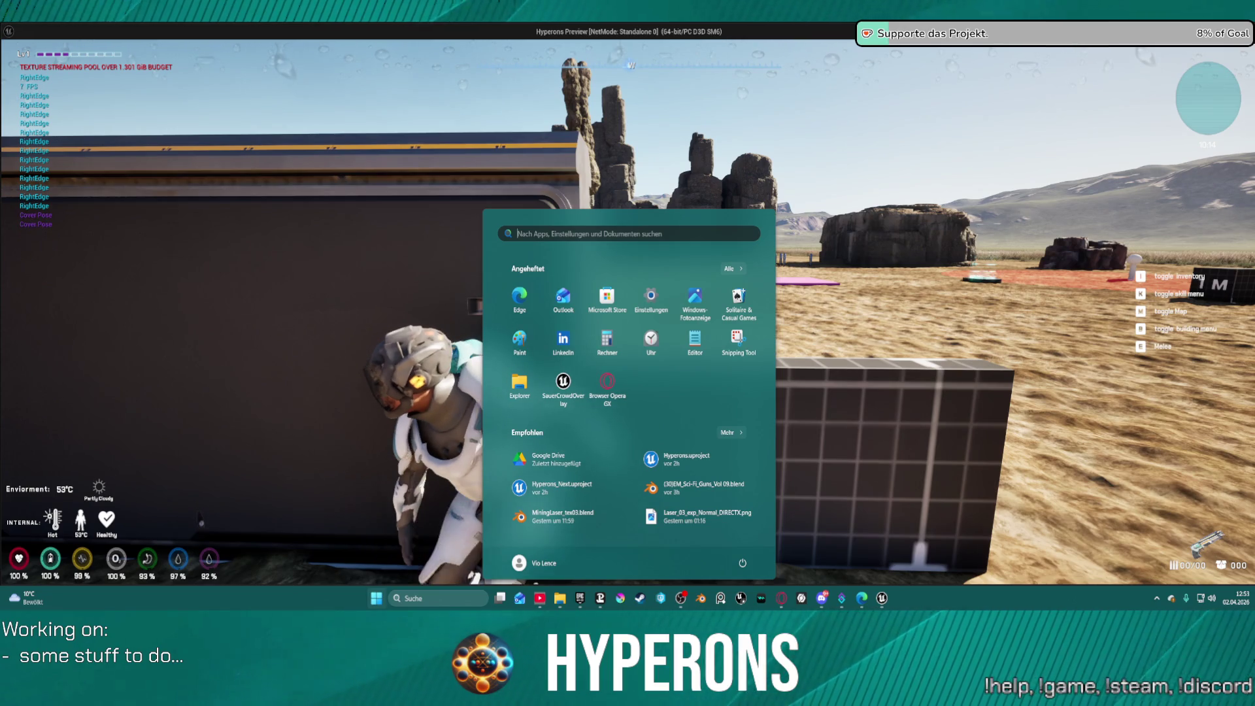
{"action": "key", "text": "alt+Tab"}
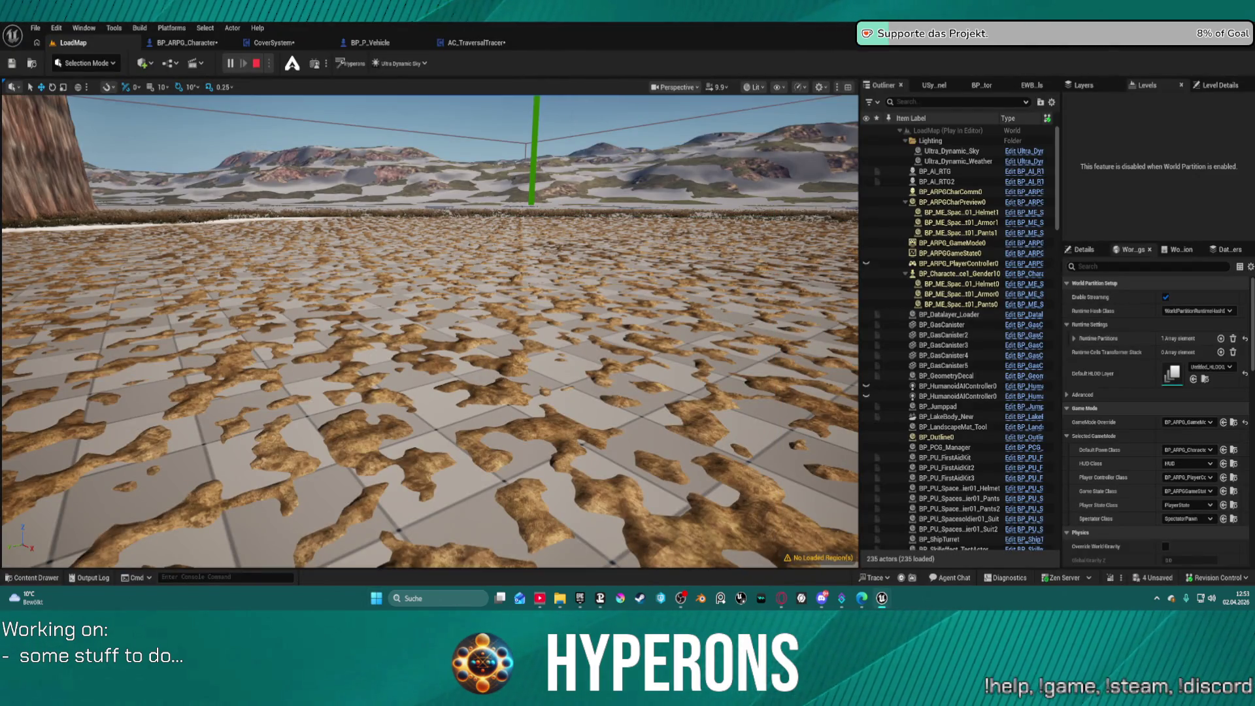
Step: End the Play-in-Editor session with Escape so LoadMap returns to editing
{"action": "key", "text": "Escape"}
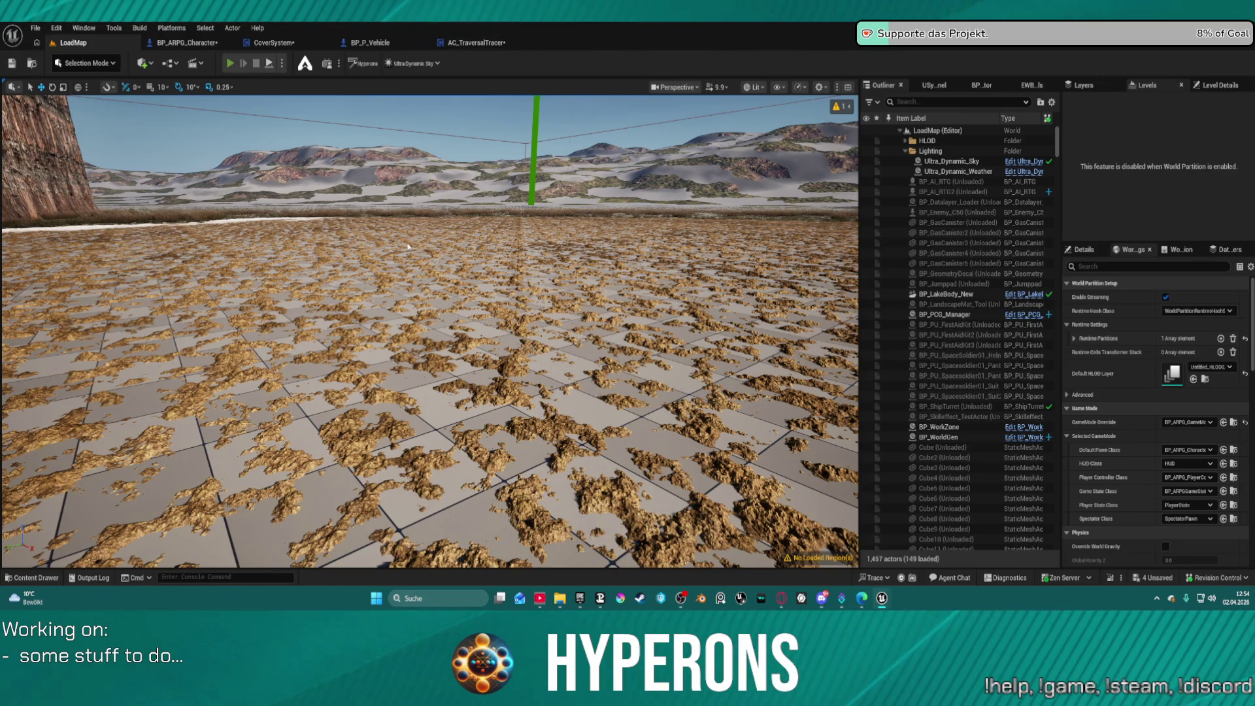
{"action": "key", "text": "alt+p"}
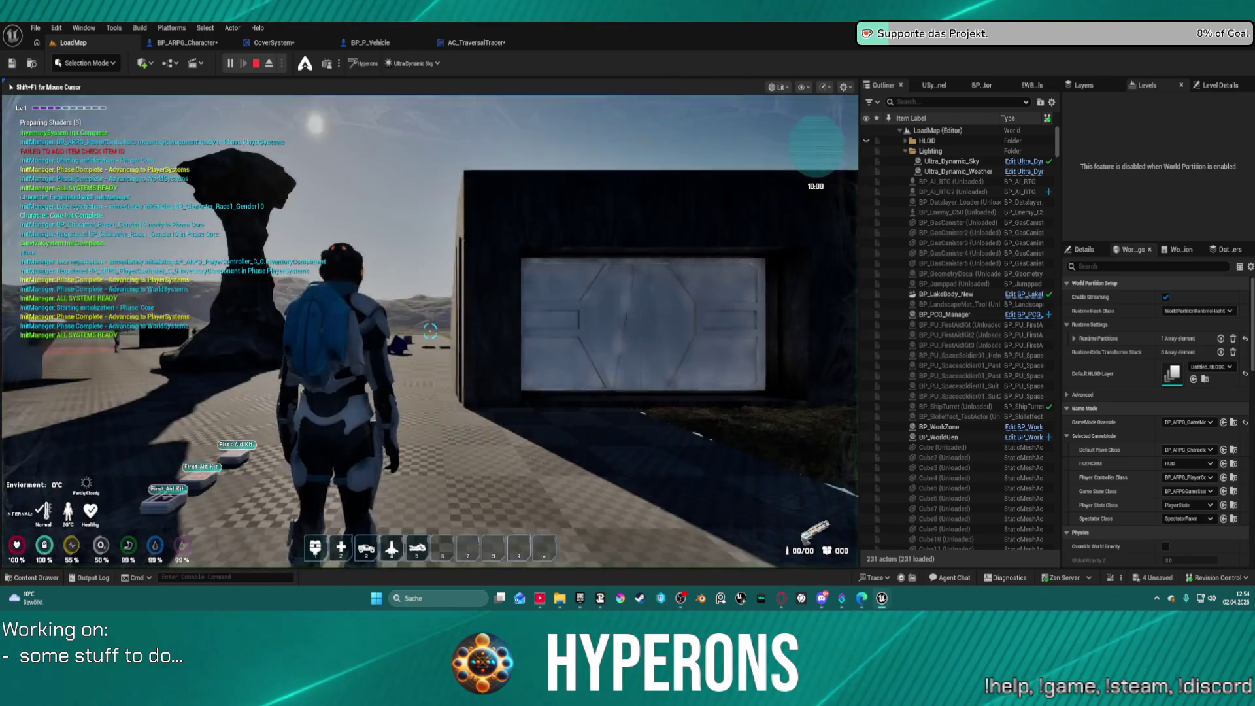
{"action": "key", "text": "w"}
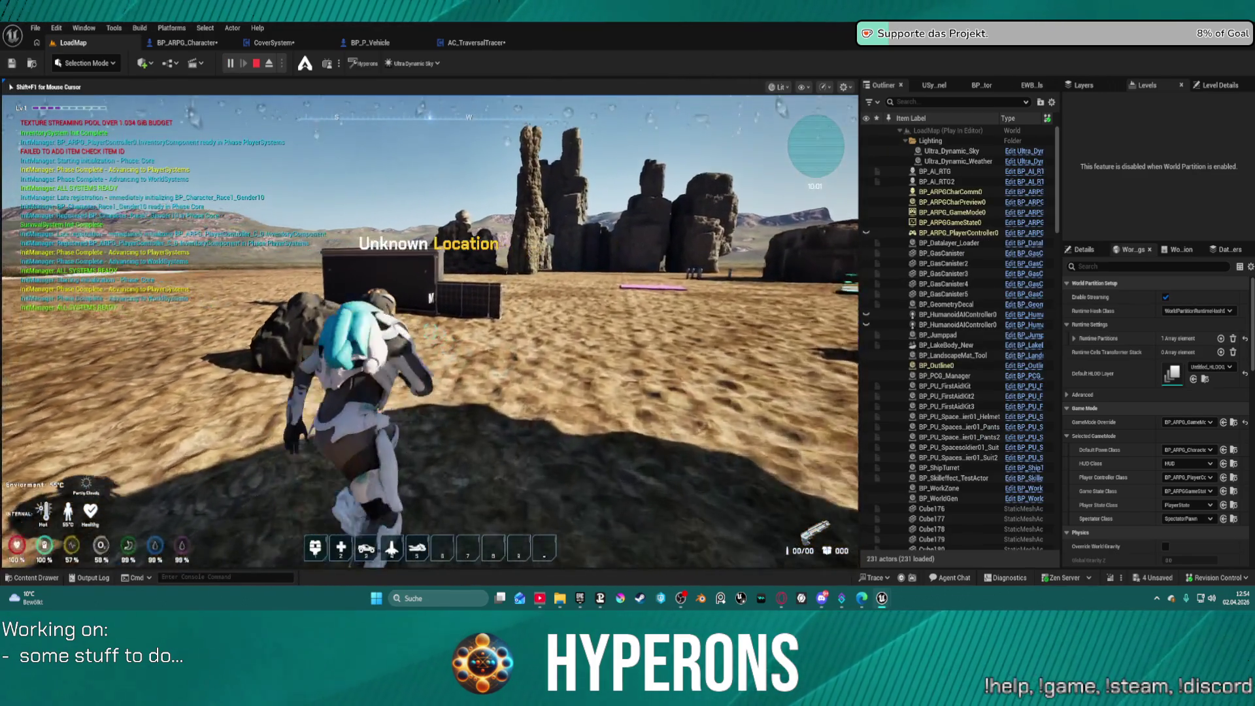
{"action": "key", "text": "w"}
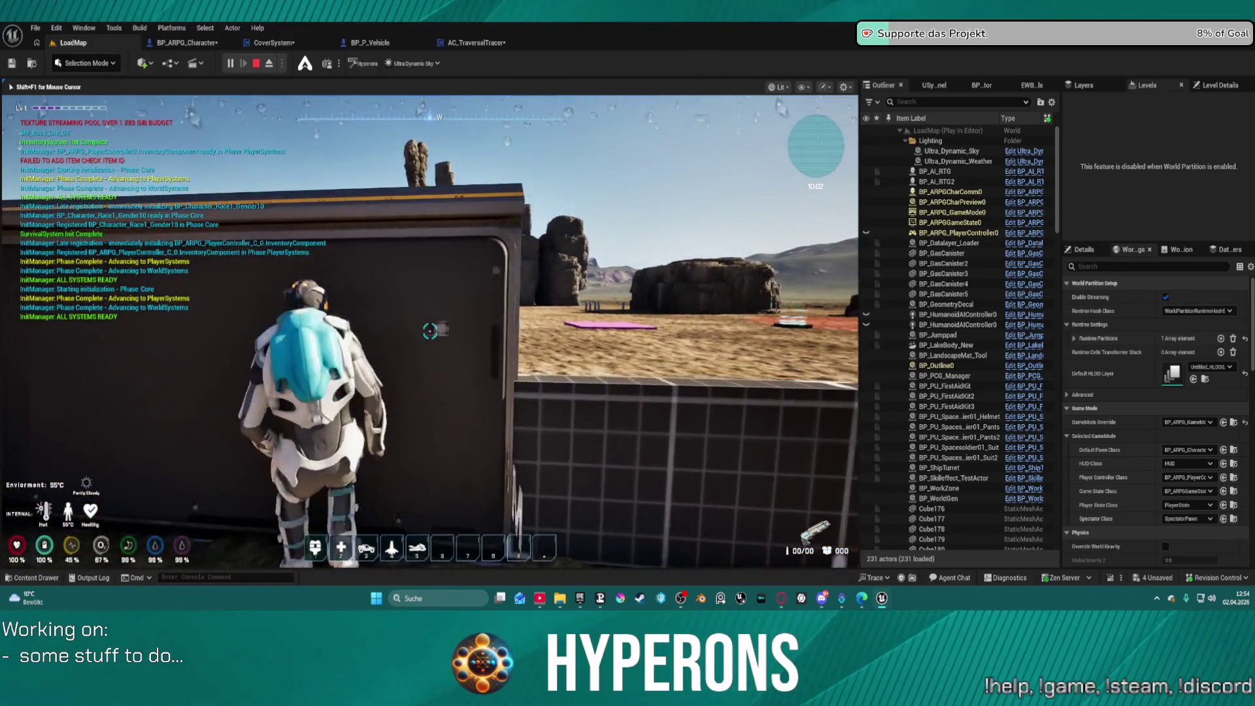
{"action": "key", "text": "d"}
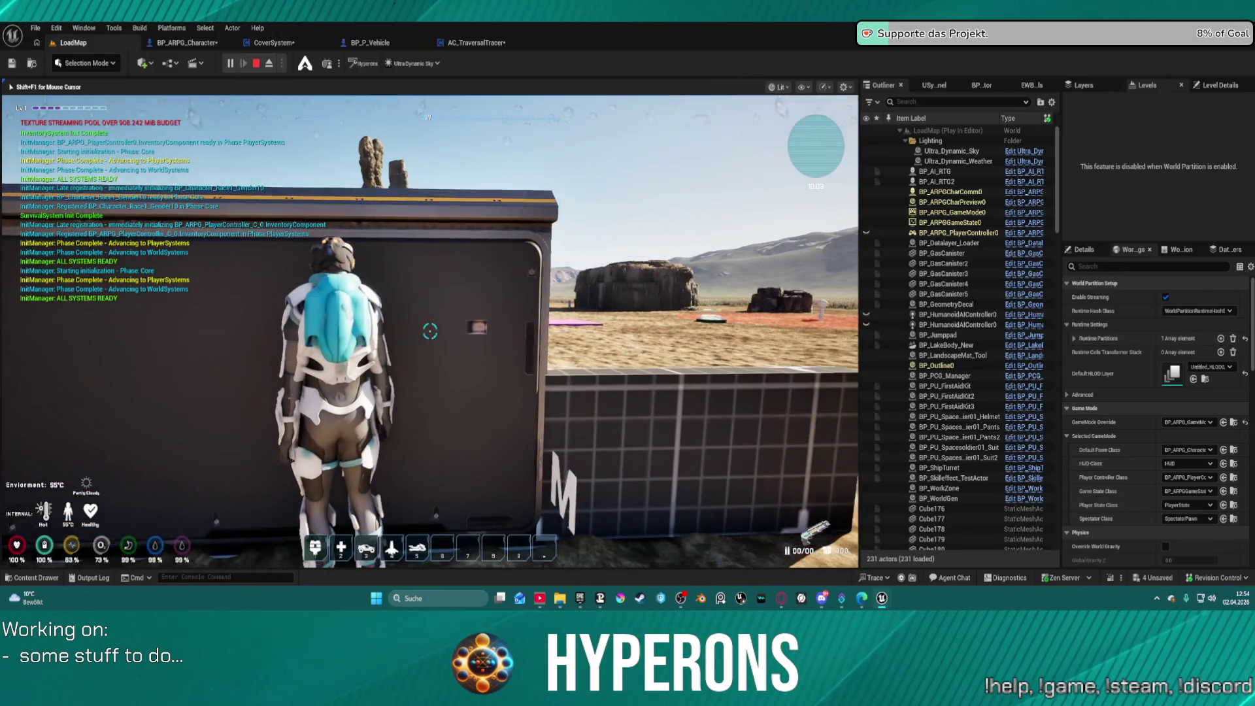
{"action": "key", "text": "space"}
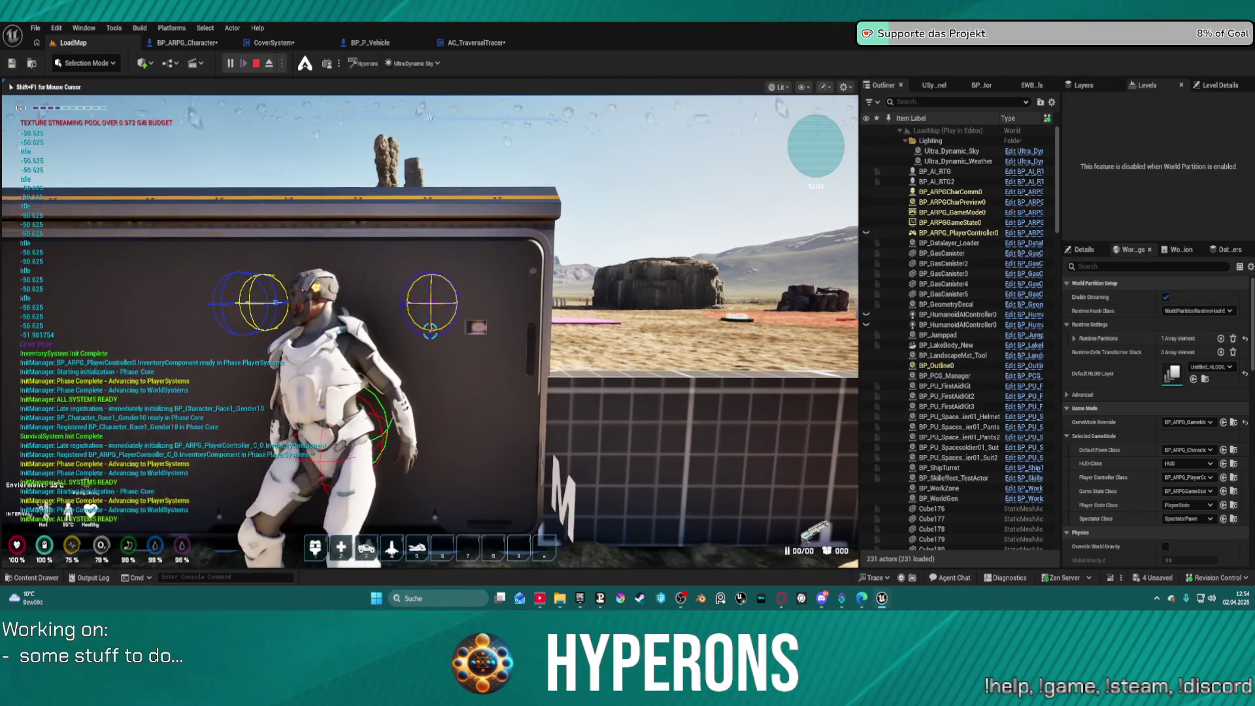
{"action": "key", "text": "d"}
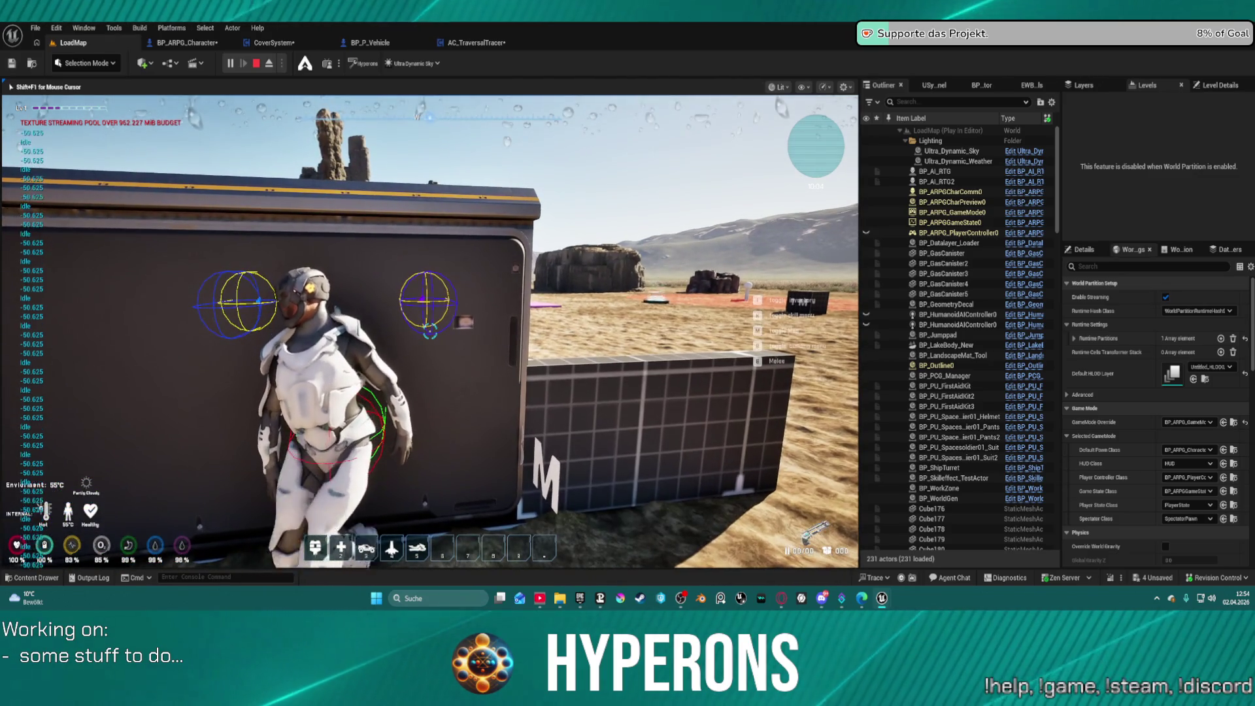
{"action": "key", "text": "d"}
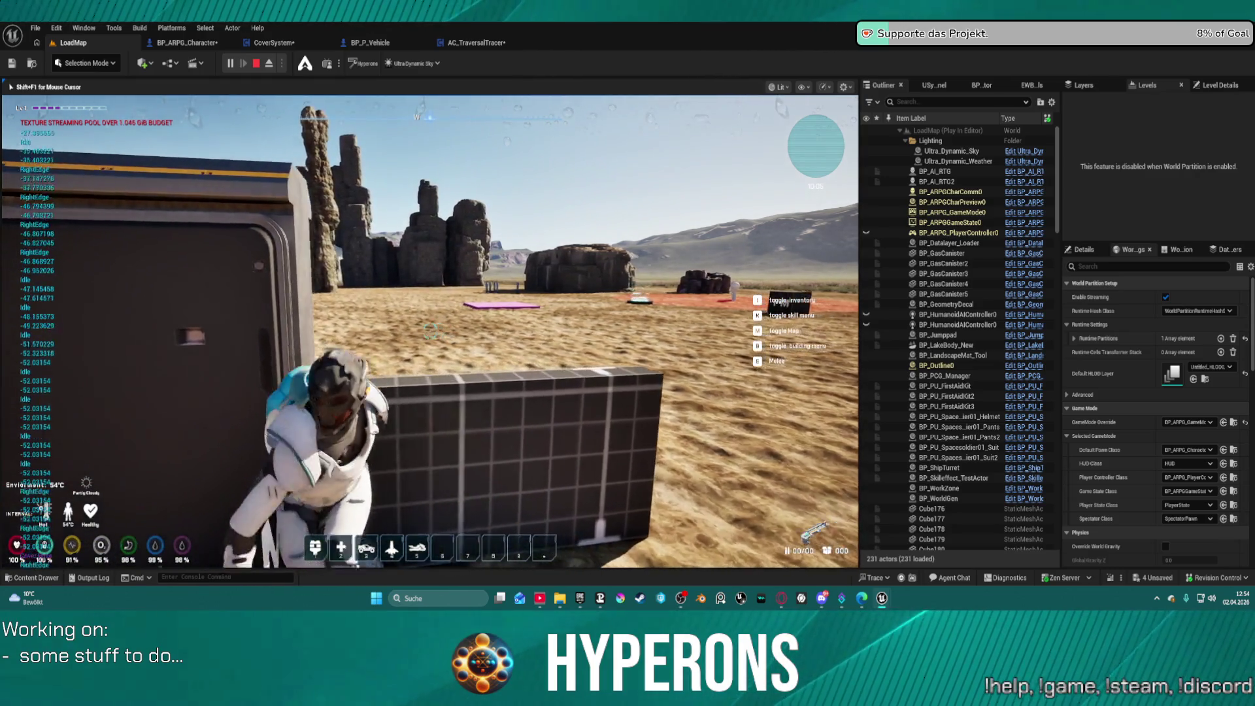
{"action": "key", "text": "a"}
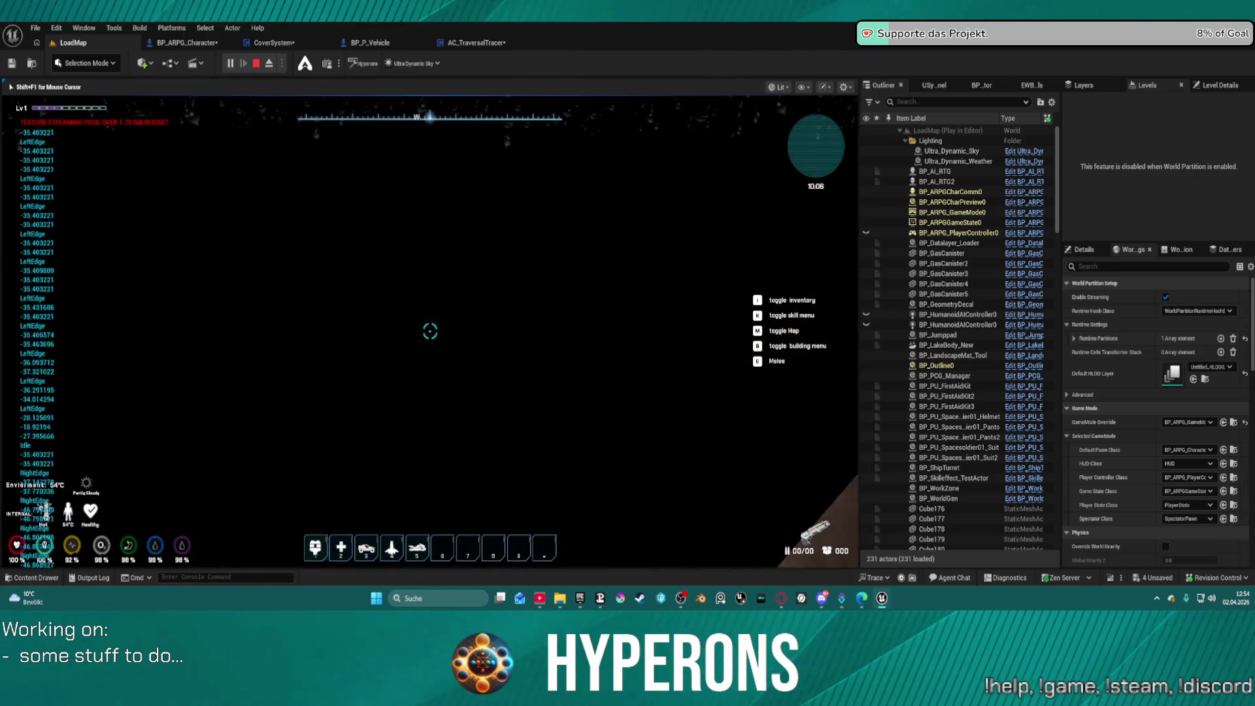
{"action": "key", "text": "d"}
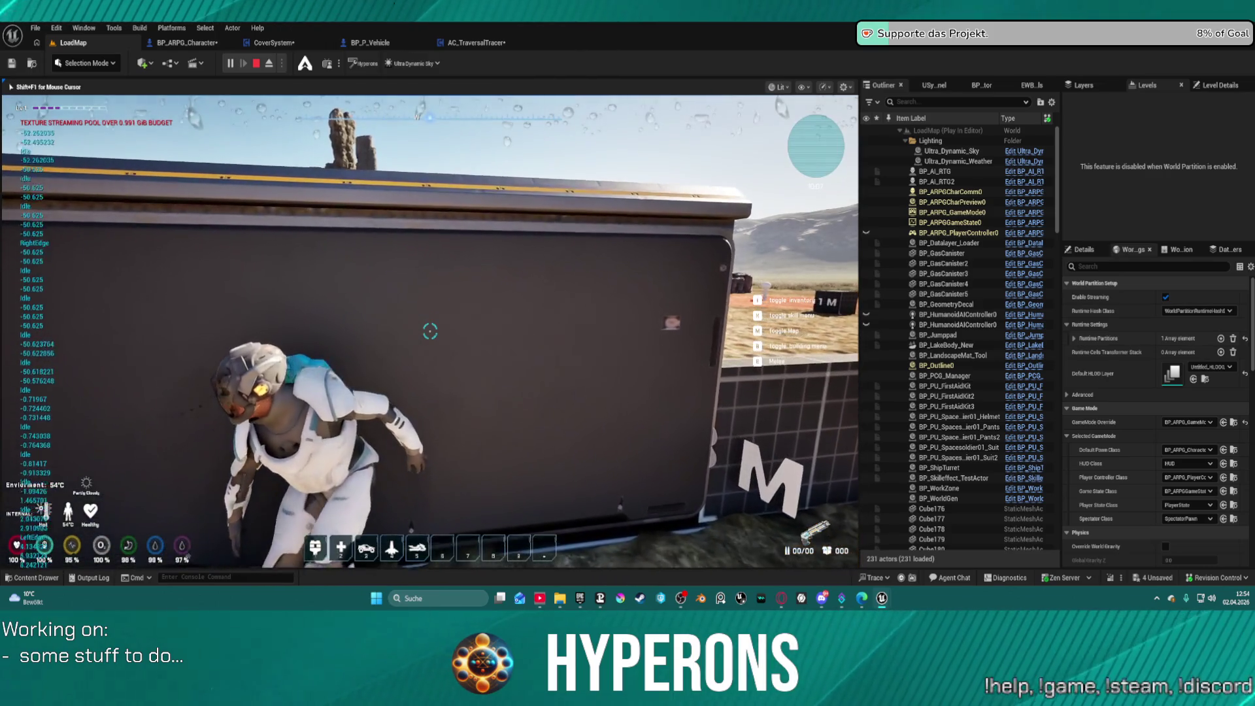
{"action": "key", "text": "d"}
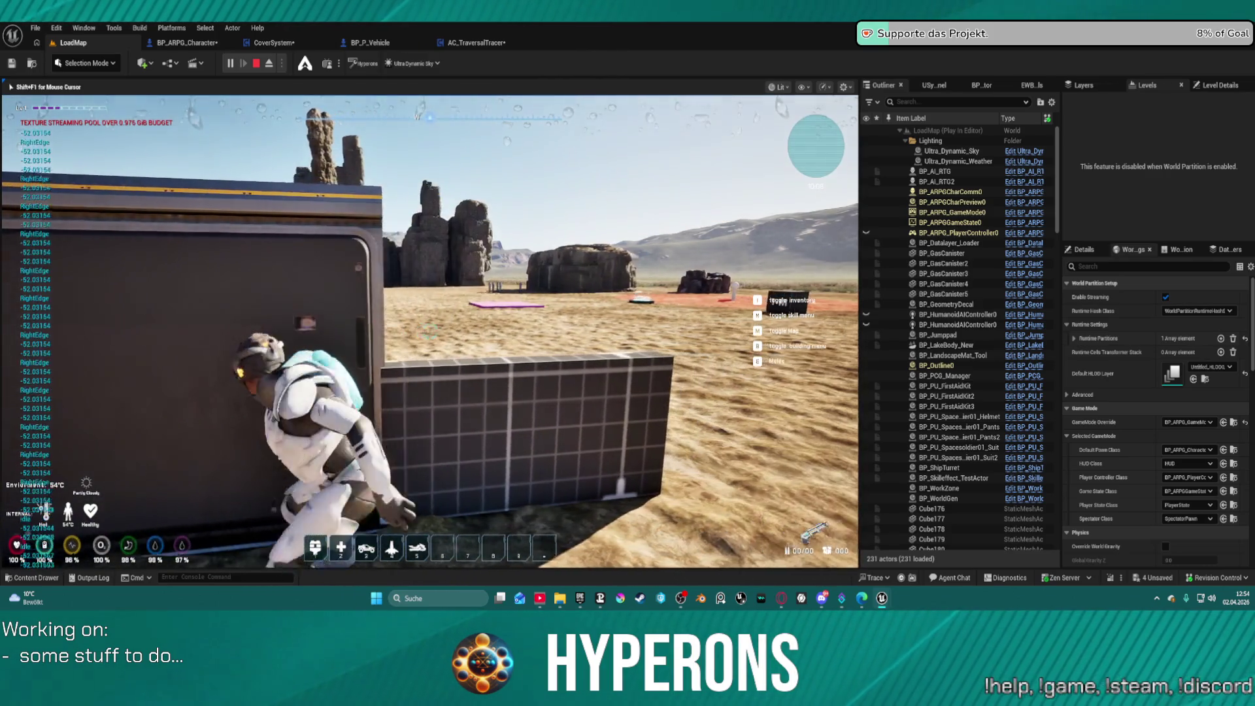
{"action": "key", "text": "a"}
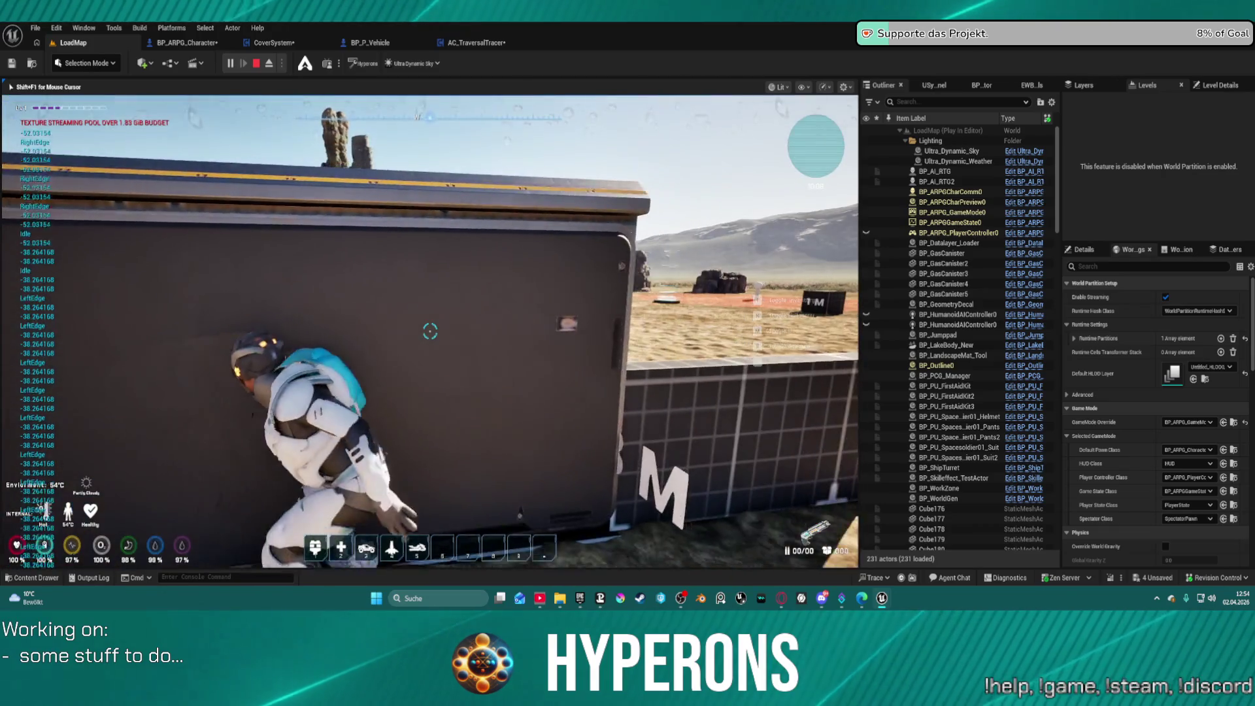
{"action": "key", "text": "d"}
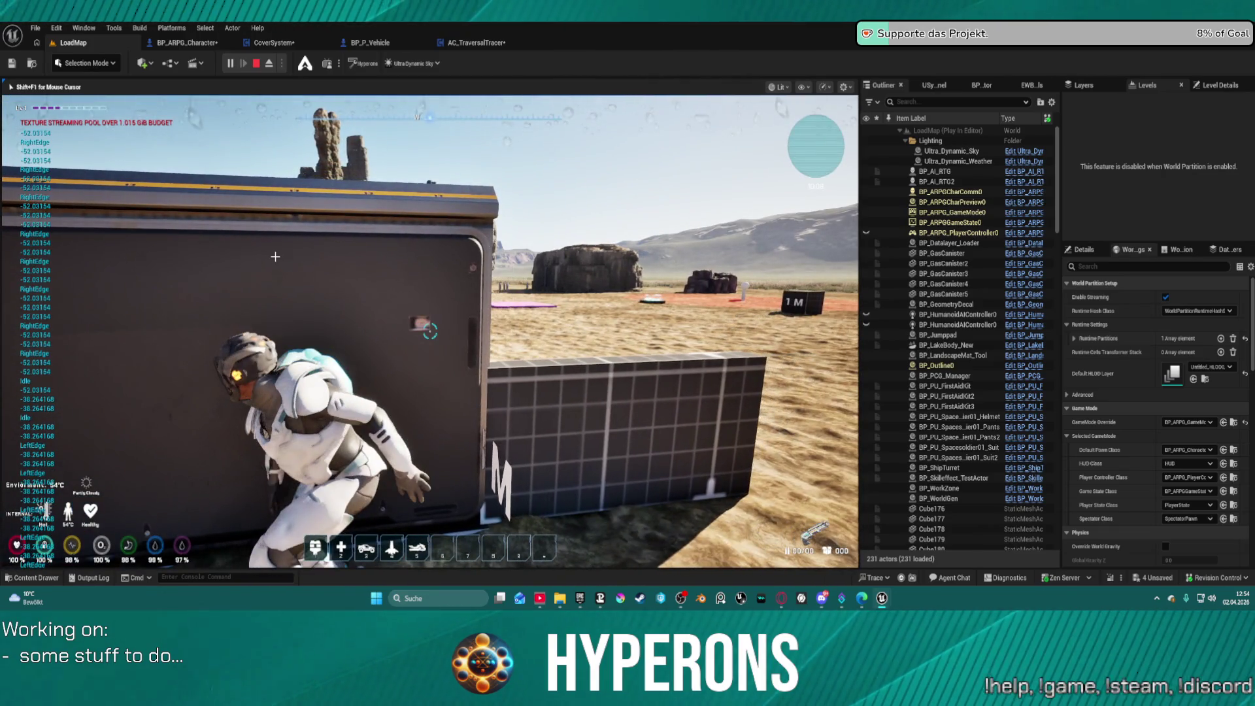
{"action": "key", "text": "Escape"}
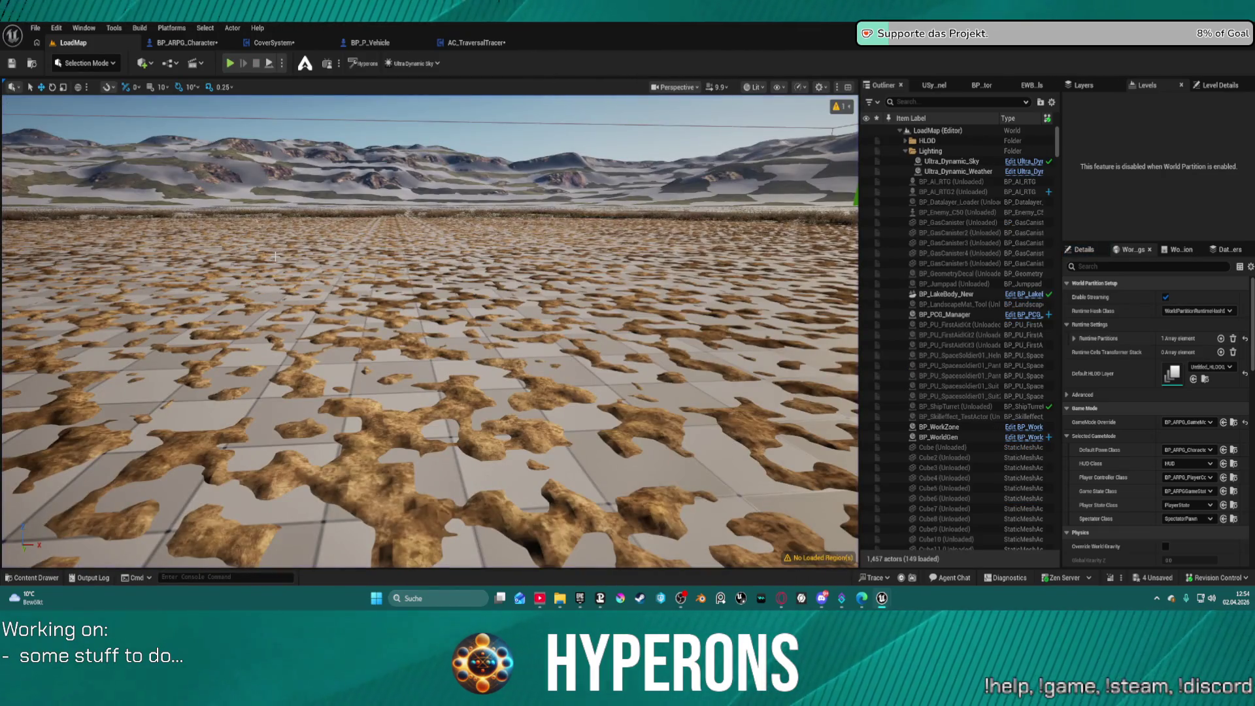
Step: In BP_ARPG_Character, clear the function filter and open Get_MoveInput from the Mover category
{"action": "scroll", "coordinate": [274, 257], "scroll_direction": "up", "scroll_amount": 3}
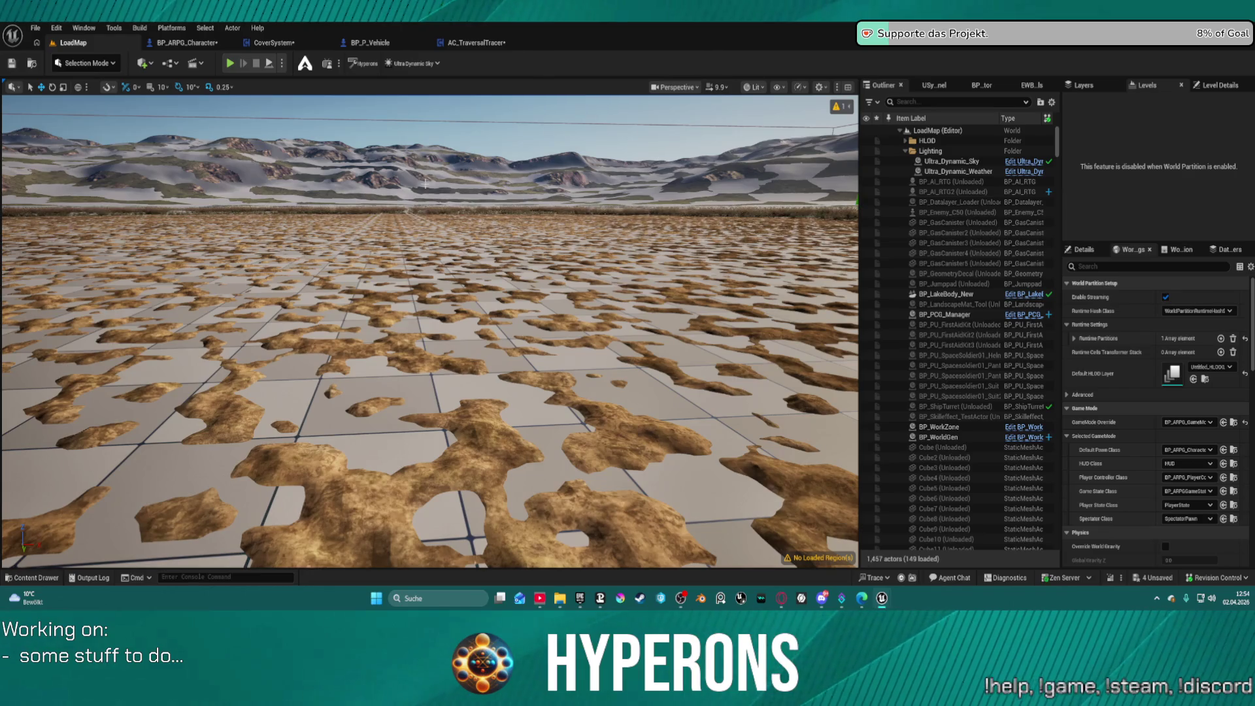
{"action": "left_click", "coordinate": [184, 44]}
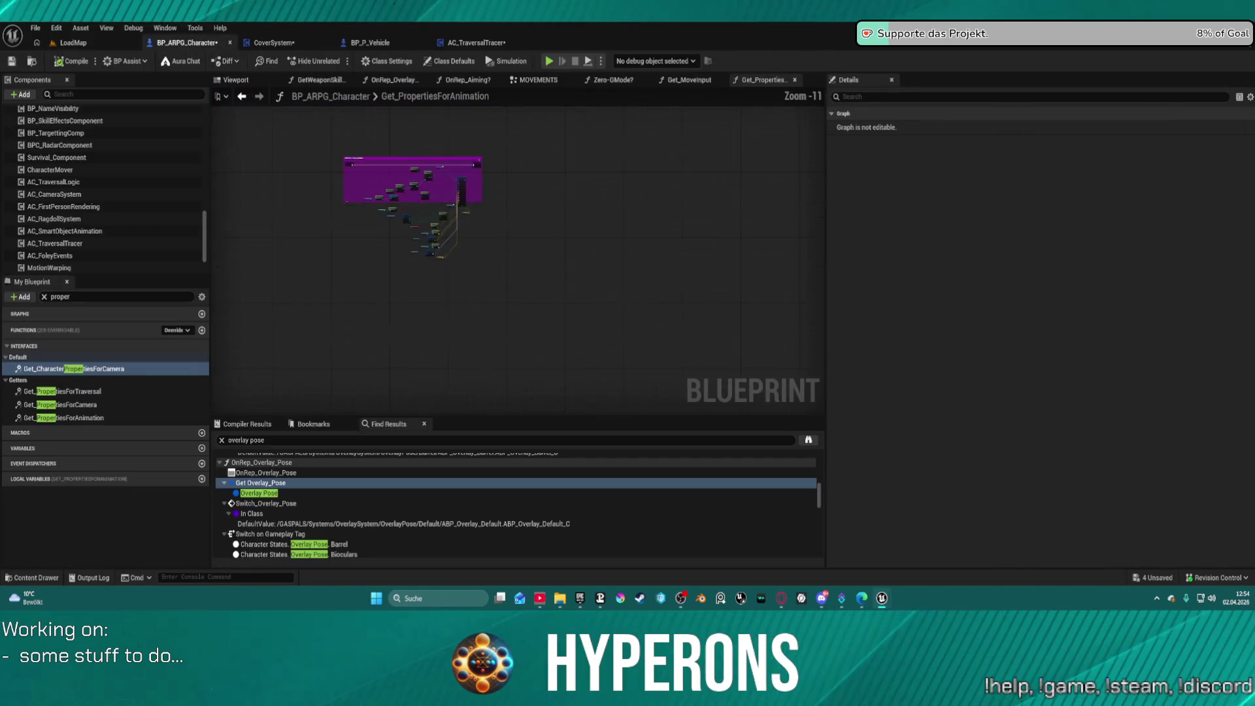
{"action": "mouse_move", "coordinate": [197, 294]}
{"action": "left_mouse_down"}
{"action": "mouse_move", "coordinate": [399, 254]}
{"action": "mouse_move", "coordinate": [419, 234]}
{"action": "left_mouse_up"}
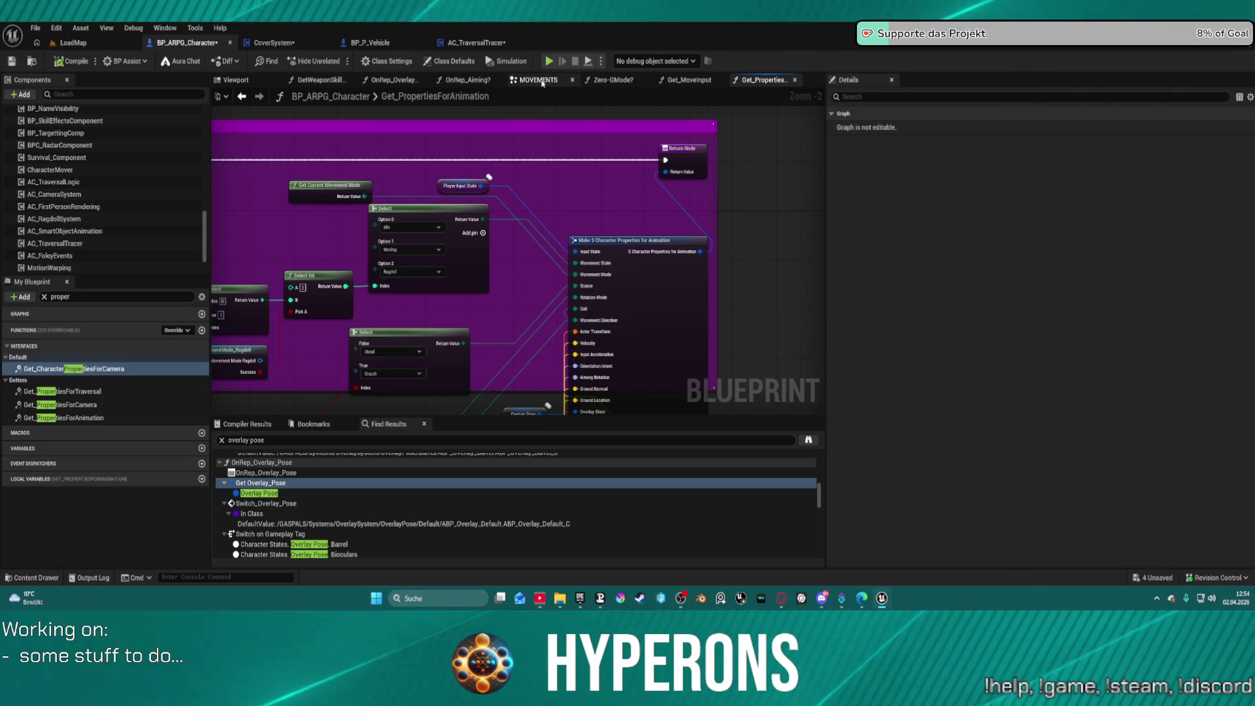
{"action": "left_click", "coordinate": [534, 79]}
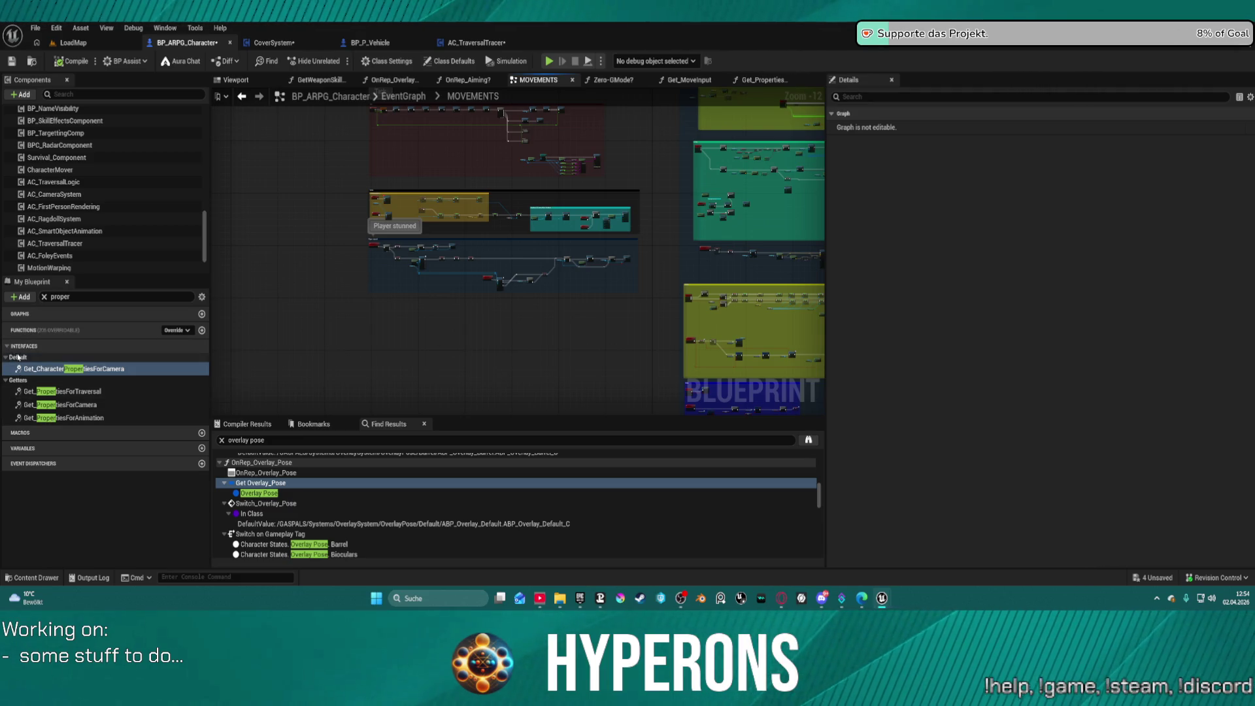
{"action": "left_click", "coordinate": [45, 297]}
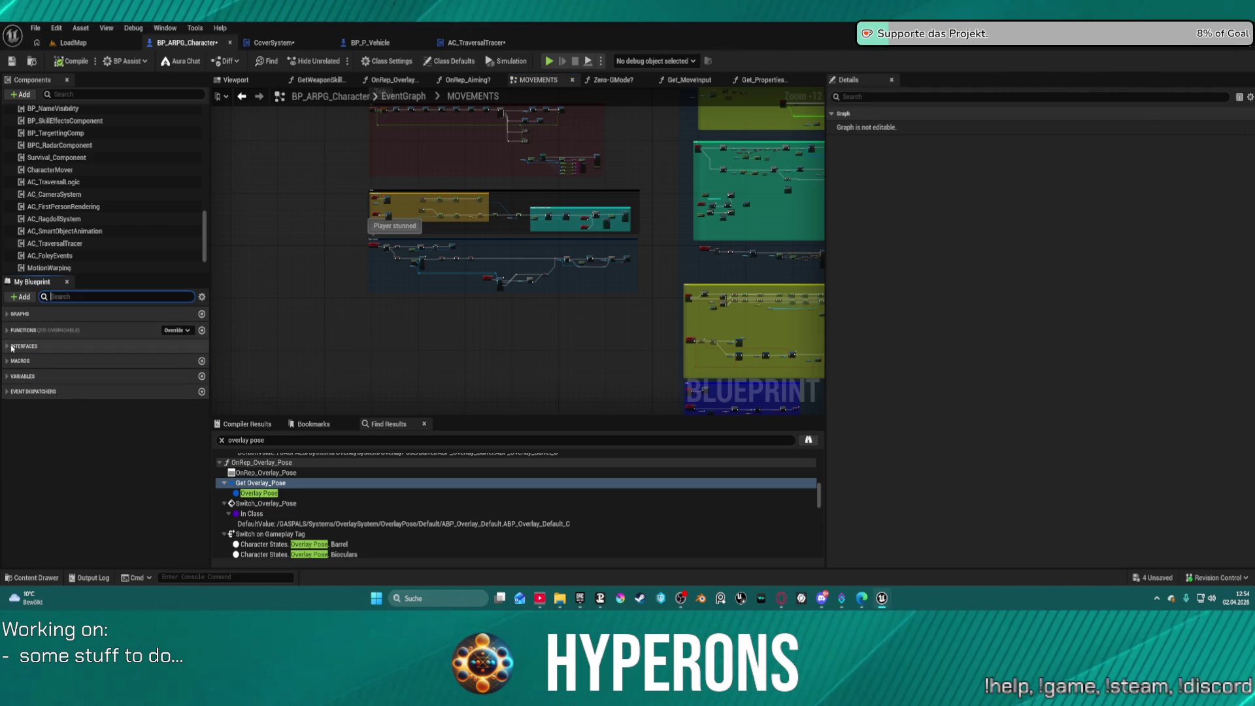
{"action": "scroll", "coordinate": [10, 377], "scroll_direction": "down", "scroll_amount": 1}
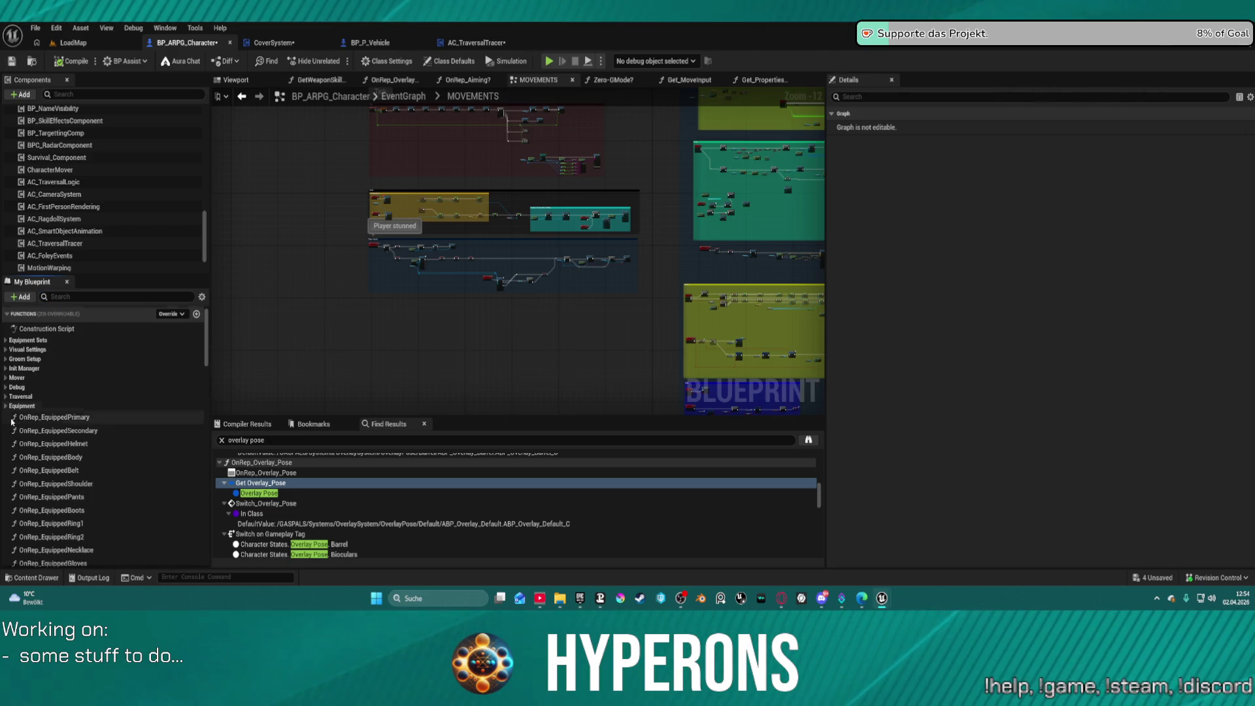
{"action": "left_click", "coordinate": [5, 378]}
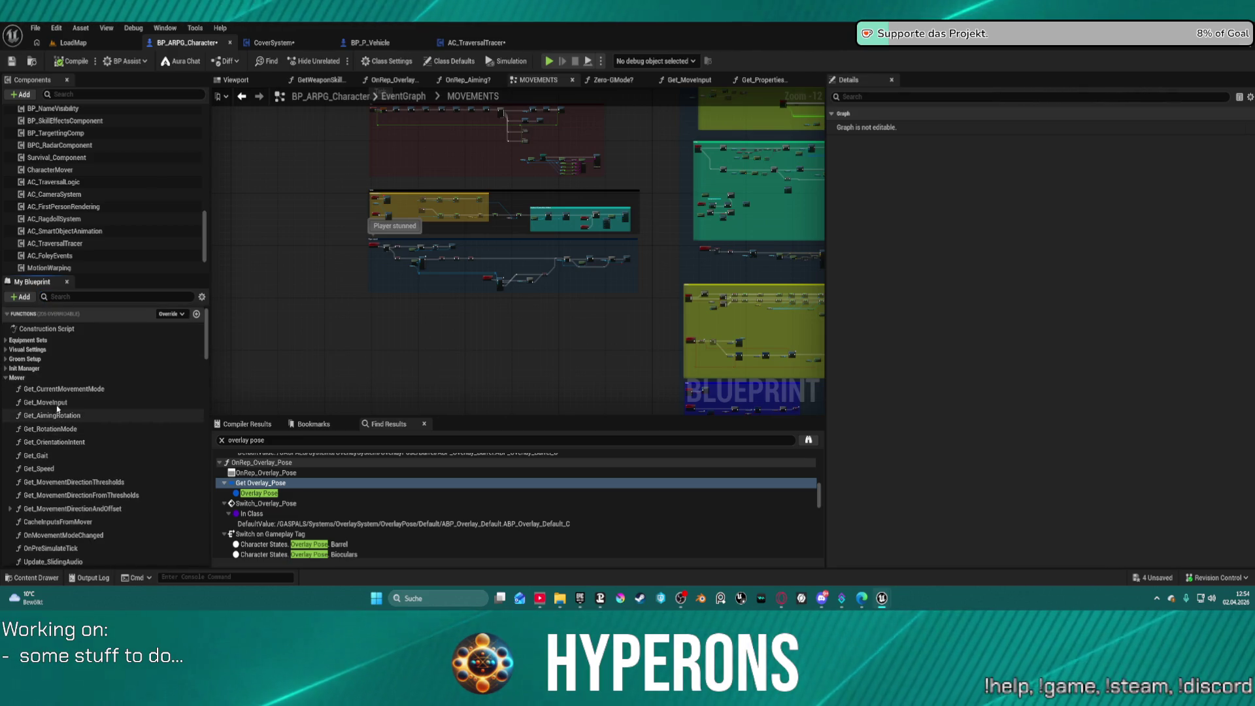
{"action": "double_click", "coordinate": [46, 402]}
Step: Move the lower node chain down and straighten the nodes connected to the Branch
{"action": "scroll", "coordinate": [558, 335], "scroll_direction": "up", "scroll_amount": 4}
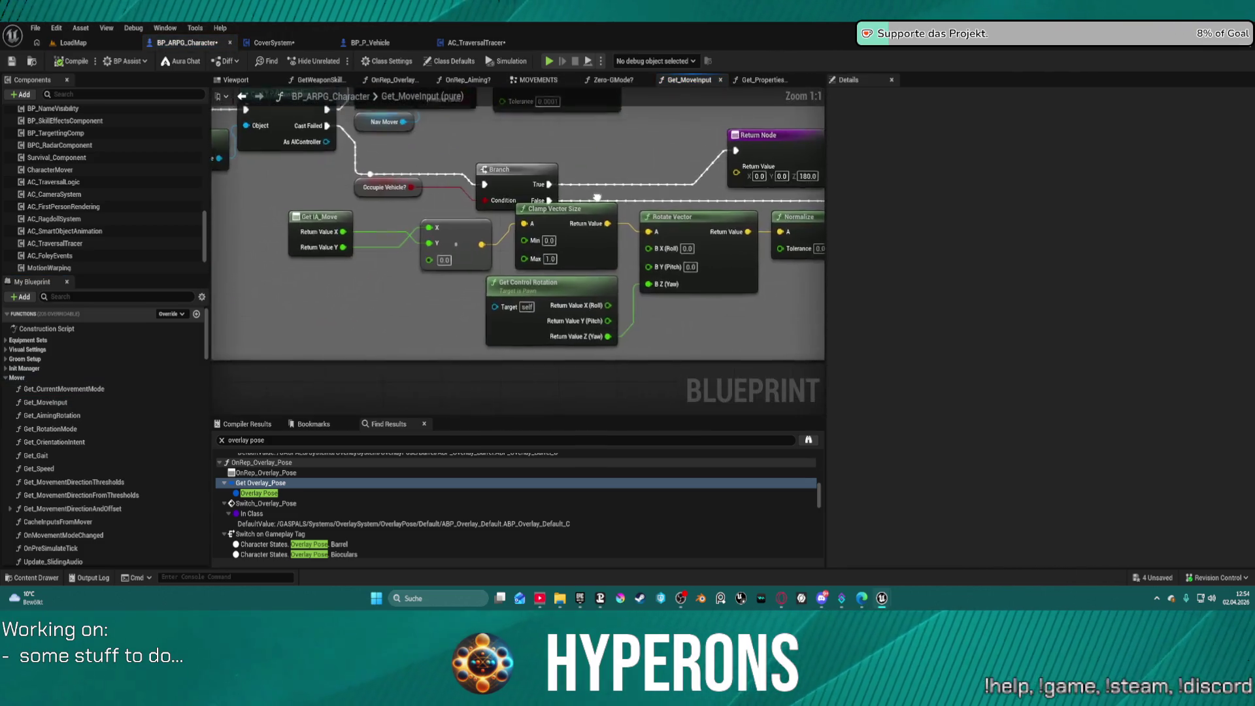
{"action": "mouse_move", "coordinate": [686, 263]}
{"action": "left_mouse_down"}
{"action": "mouse_move", "coordinate": [391, 215]}
{"action": "mouse_move", "coordinate": [401, 209]}
{"action": "left_mouse_up"}
{"action": "left_click_drag", "start_coordinate": [600, 223], "coordinate": [612, 283]}
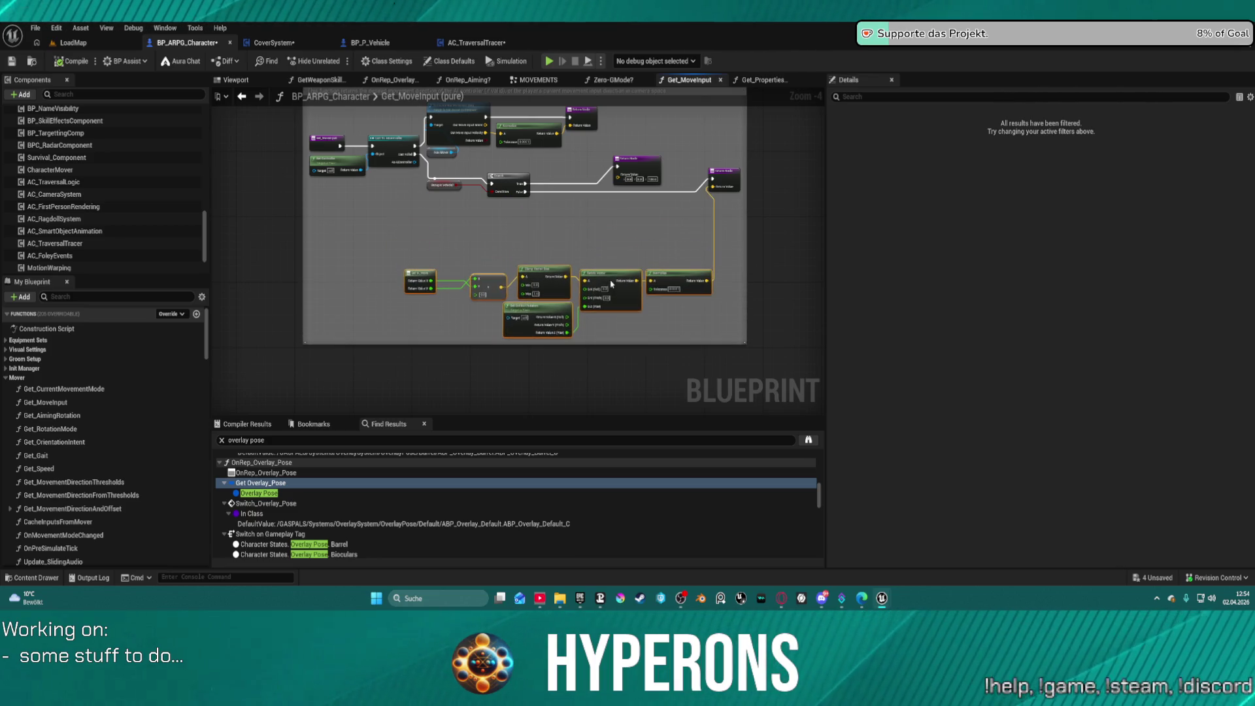
{"action": "scroll", "coordinate": [628, 213], "scroll_direction": "up", "scroll_amount": 4}
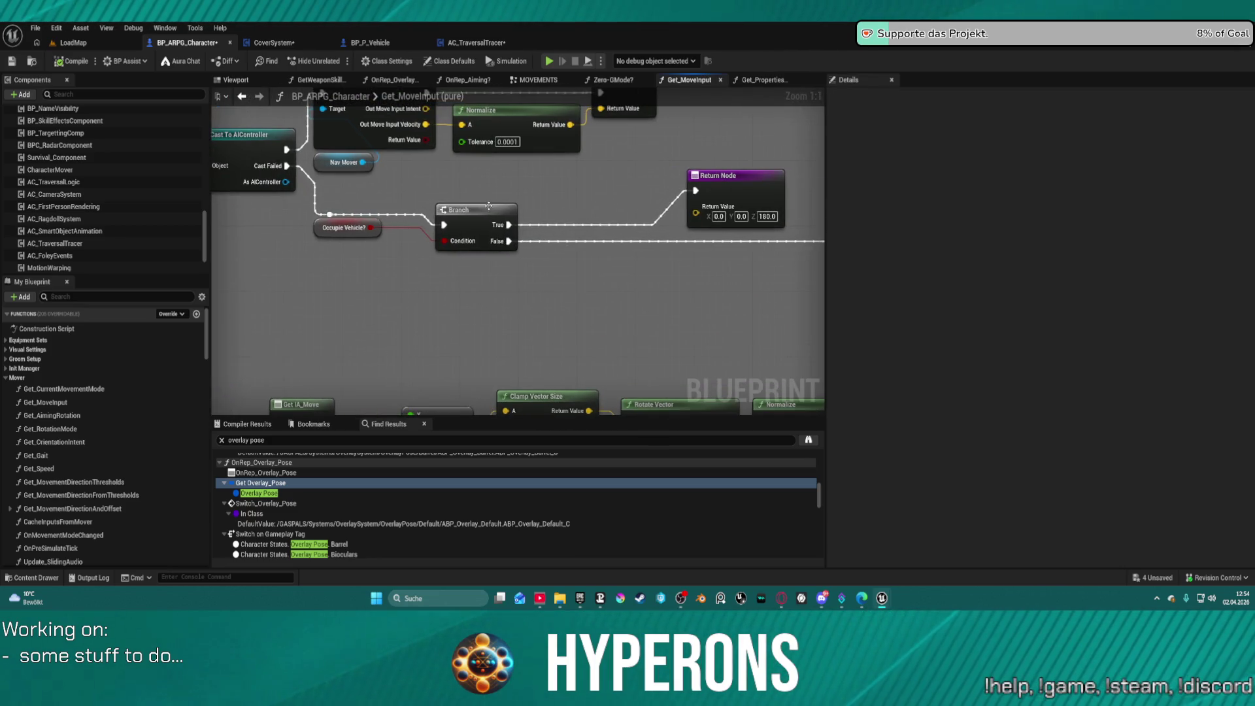
{"action": "left_click", "coordinate": [489, 206]}
{"action": "key", "text": "f"}
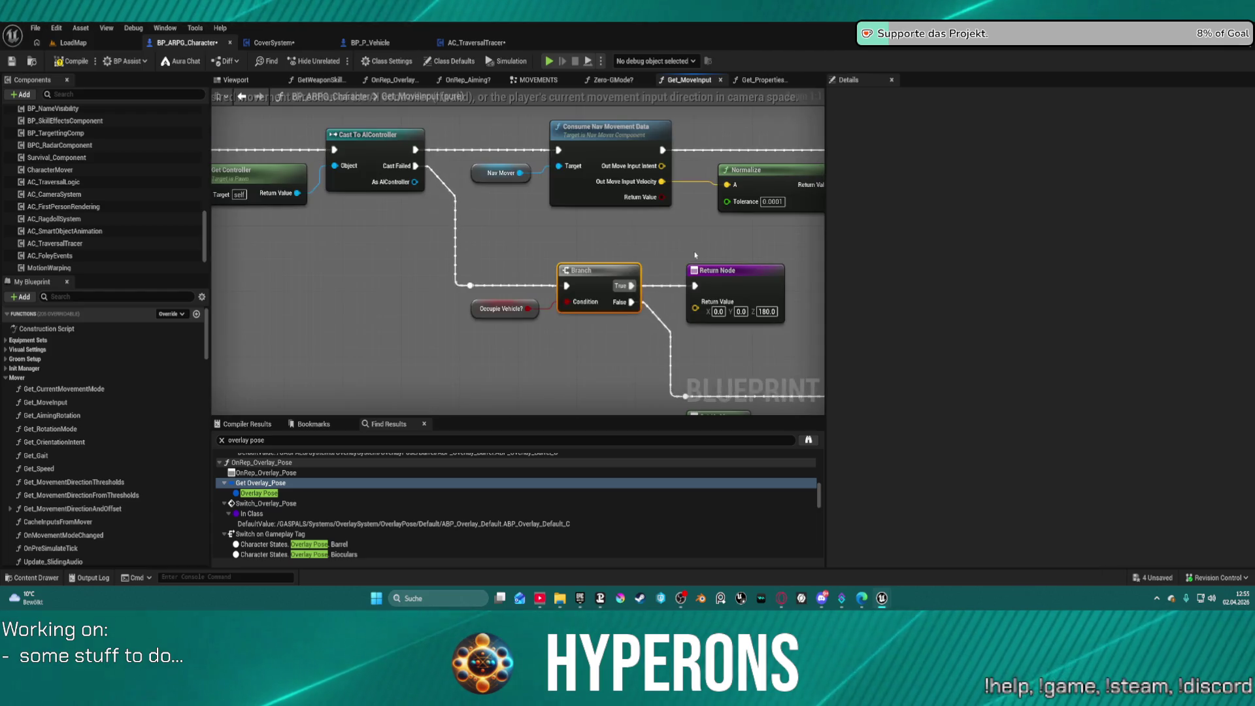
{"action": "scroll", "coordinate": [695, 255], "scroll_direction": "down", "scroll_amount": 4}
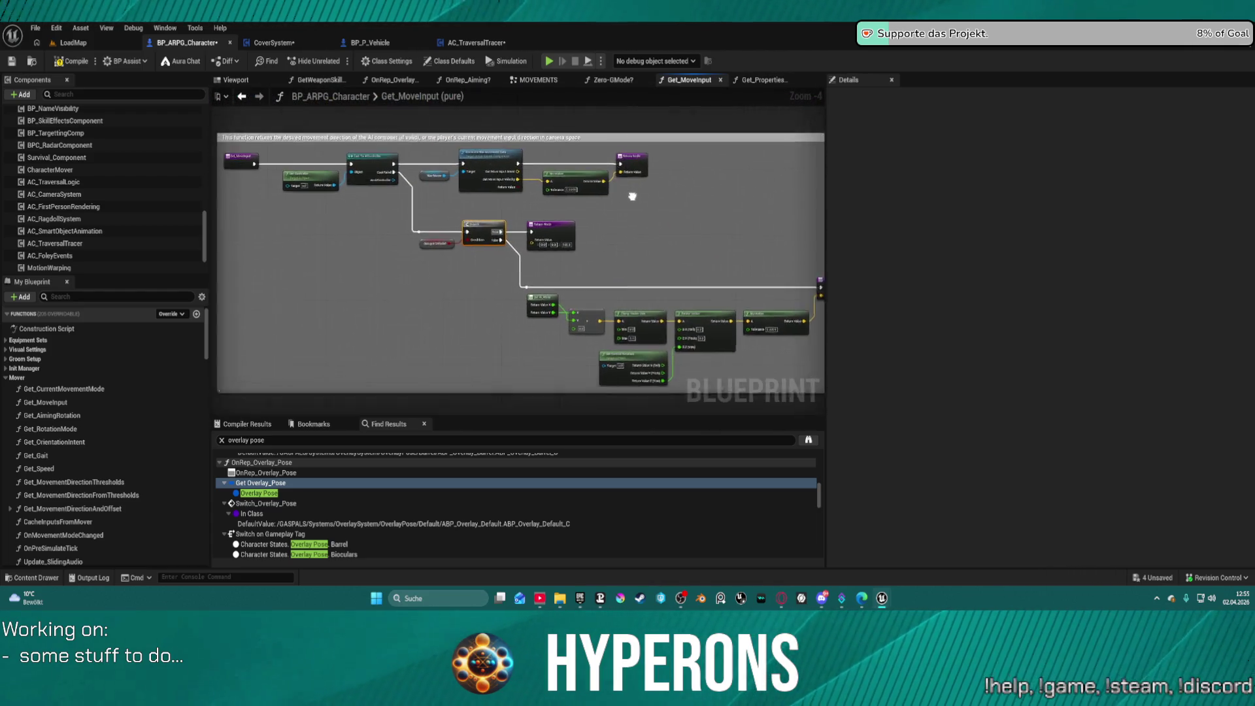
{"action": "scroll", "coordinate": [597, 265], "scroll_direction": "up", "scroll_amount": 3}
{"action": "scroll", "coordinate": [46, 406], "scroll_direction": "down", "scroll_amount": 10}
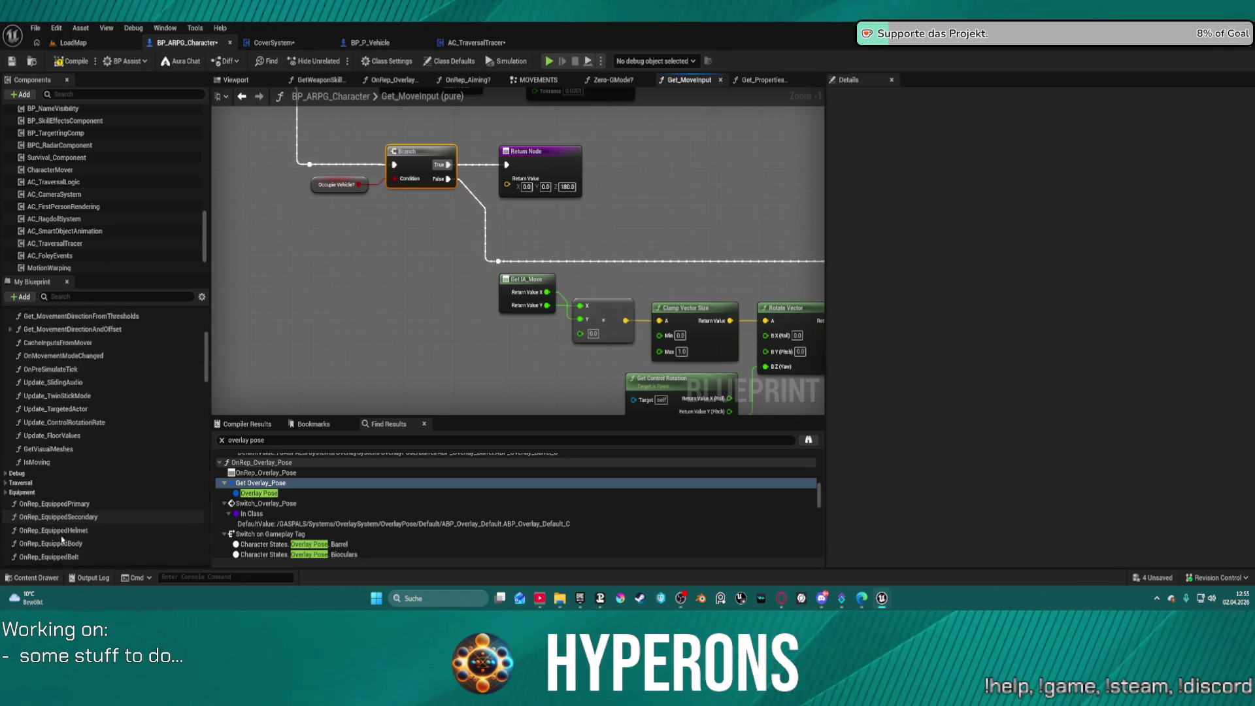
{"action": "scroll", "coordinate": [91, 524], "scroll_direction": "down", "scroll_amount": 15}
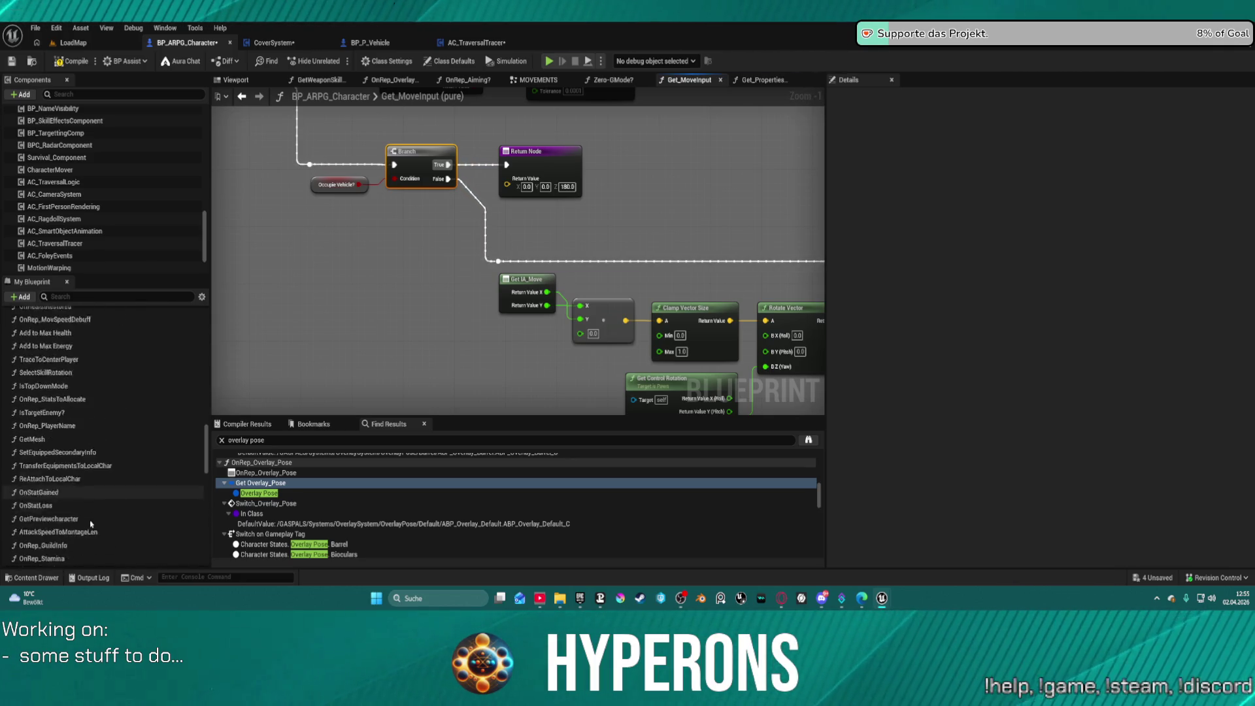
{"action": "scroll", "coordinate": [102, 520], "scroll_direction": "down", "scroll_amount": 10}
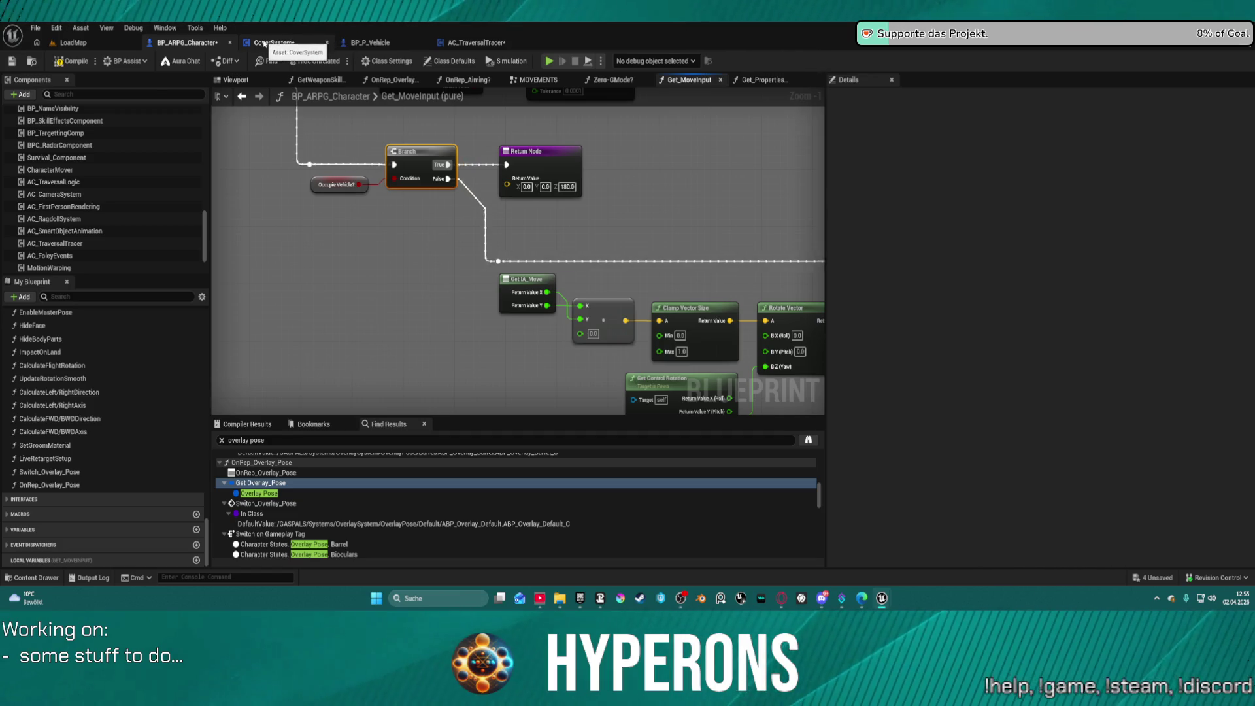
Step: Glance at the CoverSystem Blueprint and come back to BP_ARPG_Character's Get_MoveInput
{"action": "left_click", "coordinate": [245, 46]}
{"action": "left_click", "coordinate": [187, 43]}
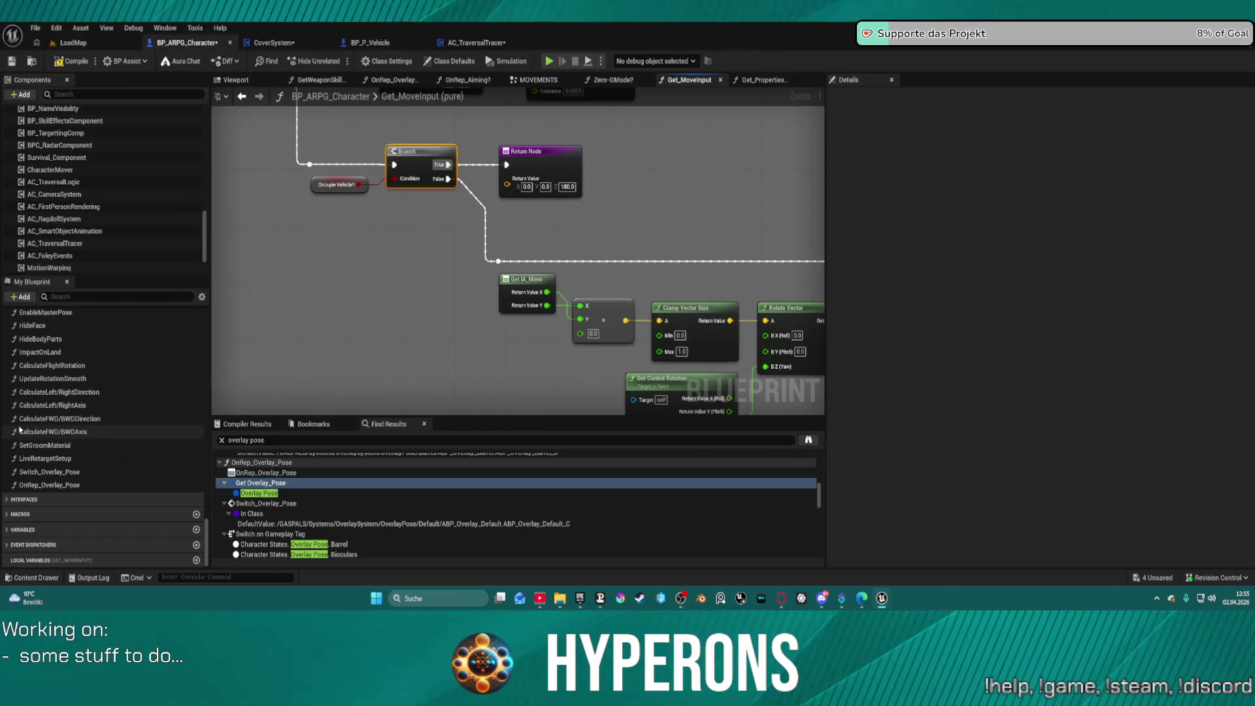
{"action": "scroll", "coordinate": [70, 272], "scroll_direction": "down", "scroll_amount": 2}
{"action": "scroll", "coordinate": [59, 248], "scroll_direction": "up", "scroll_amount": 5}
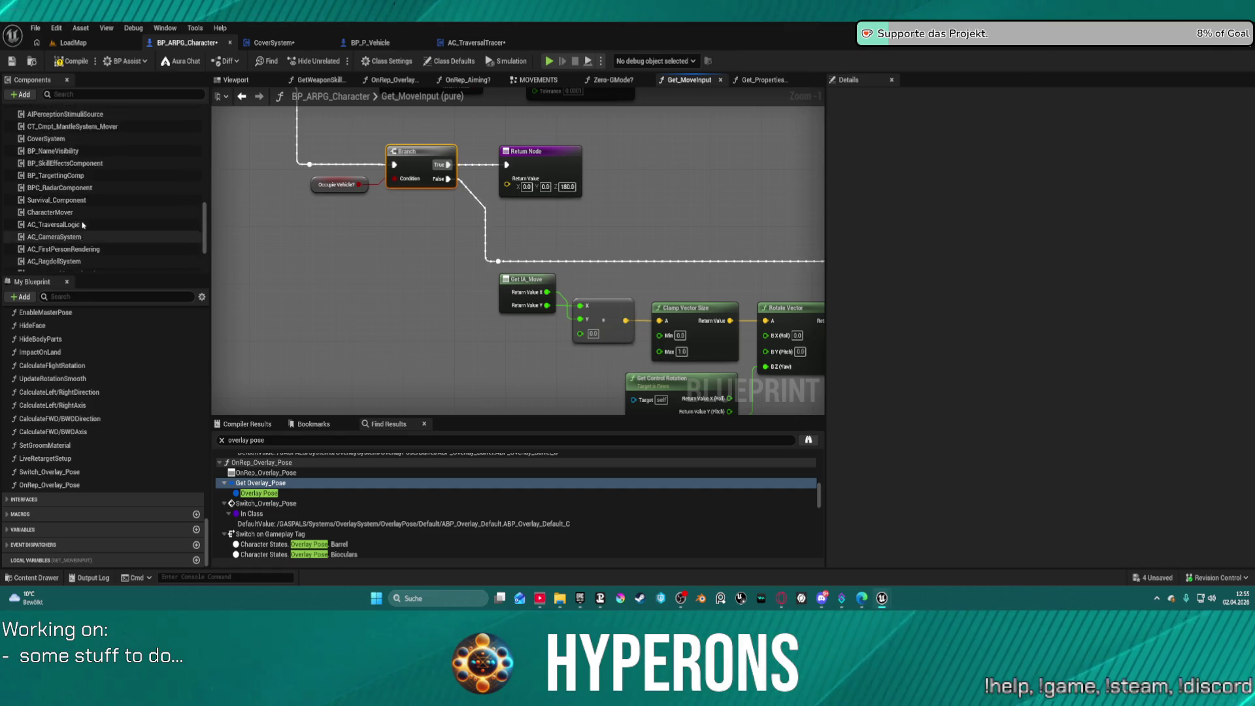
Step: Drop a Cover System reference into Get_MoveInput and add its Get Is Covered? node
{"action": "mouse_move", "coordinate": [55, 234]}
{"action": "left_mouse_down"}
{"action": "mouse_move", "coordinate": [319, 228]}
{"action": "mouse_move", "coordinate": [55, 234]}
{"action": "mouse_move", "coordinate": [237, 233]}
{"action": "mouse_move", "coordinate": [730, 193]}
{"action": "left_mouse_up"}
{"action": "scroll", "coordinate": [53, 232], "scroll_direction": "up", "scroll_amount": 3}
{"action": "type", "text": "is"}
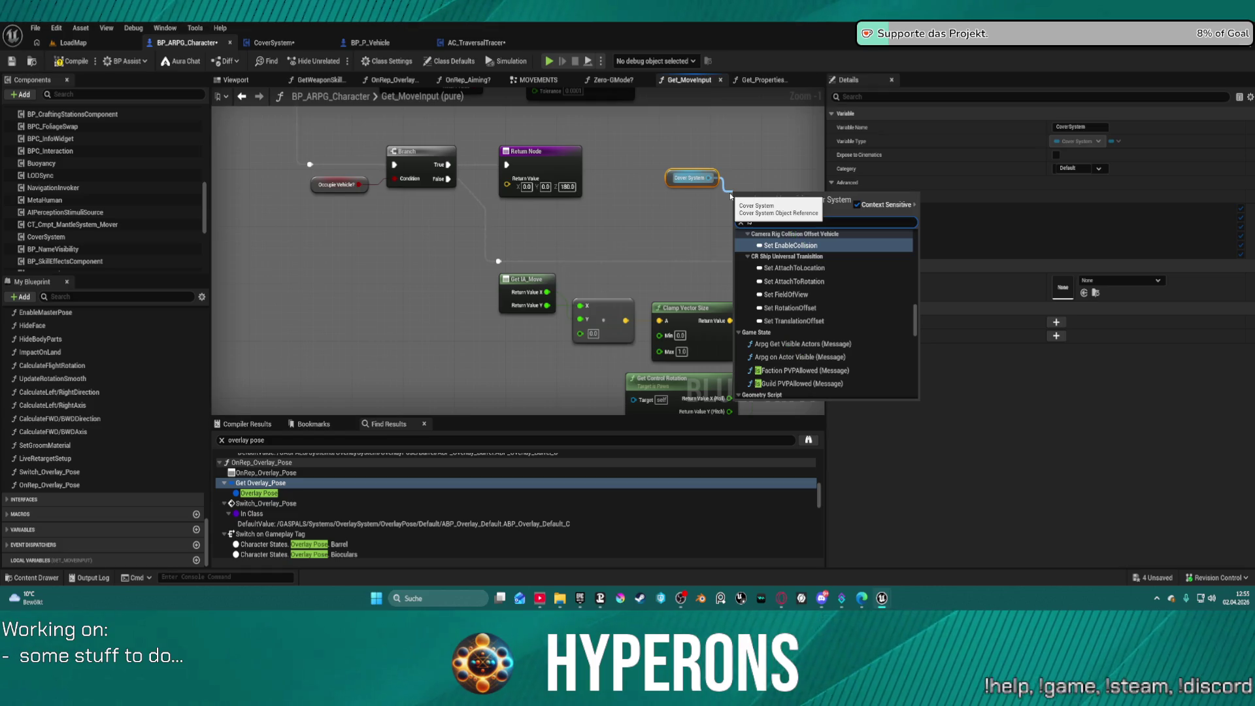
{"action": "type", "text": " cov"}
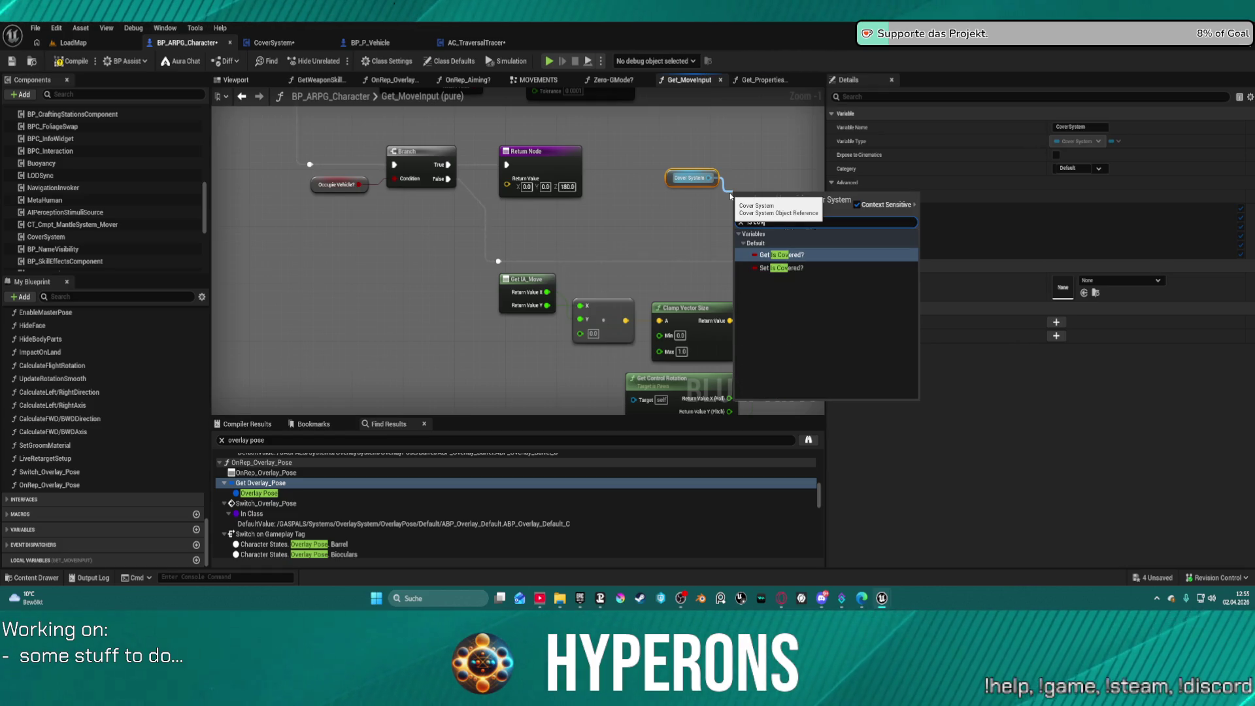
{"action": "key", "text": "Return"}
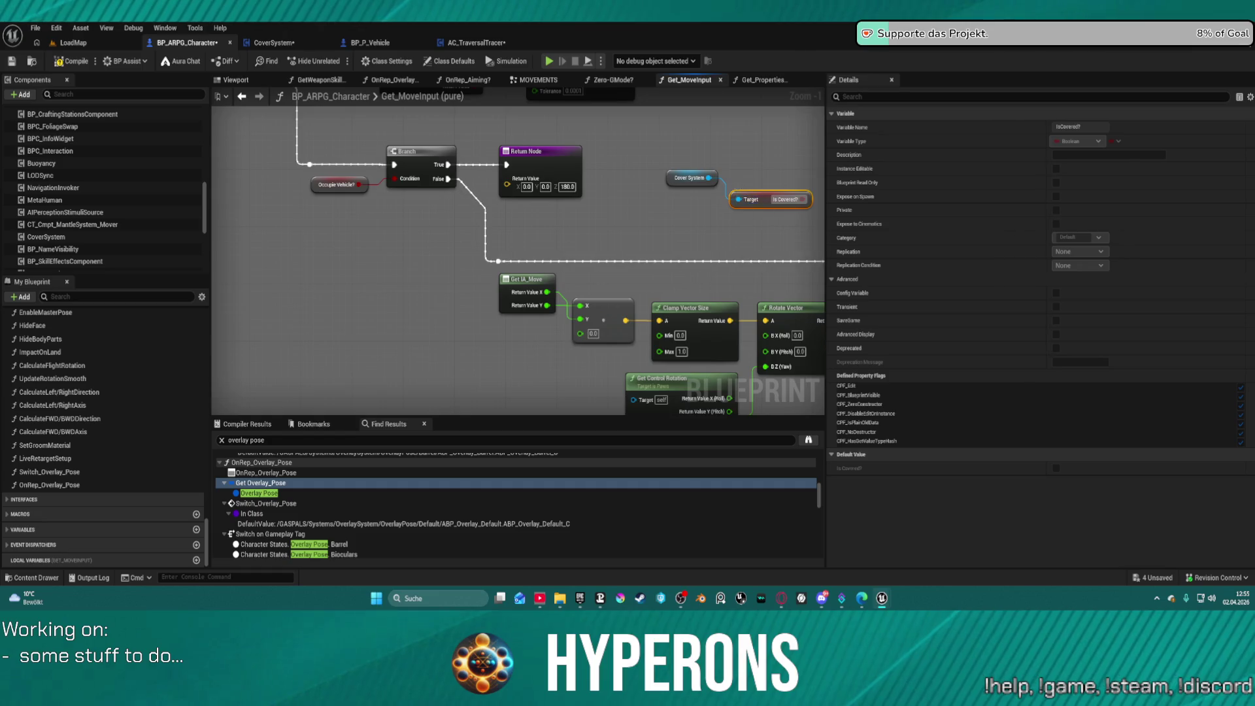
Step: Add a Branch with incoming exec, False to Return Node, and Is Covered? as Condition
{"action": "left_click_drag", "start_coordinate": [804, 223], "coordinate": [530, 204]}
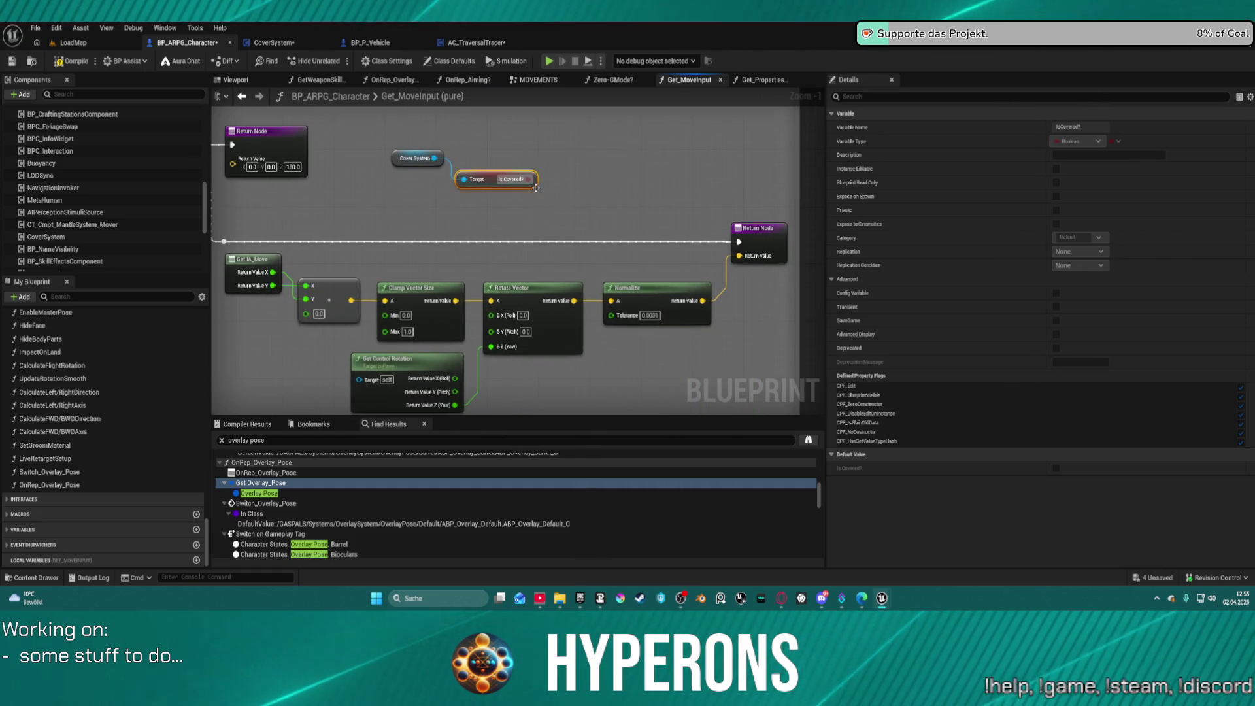
{"action": "key", "text": "b"}
{"action": "left_click", "coordinate": [412, 208]}
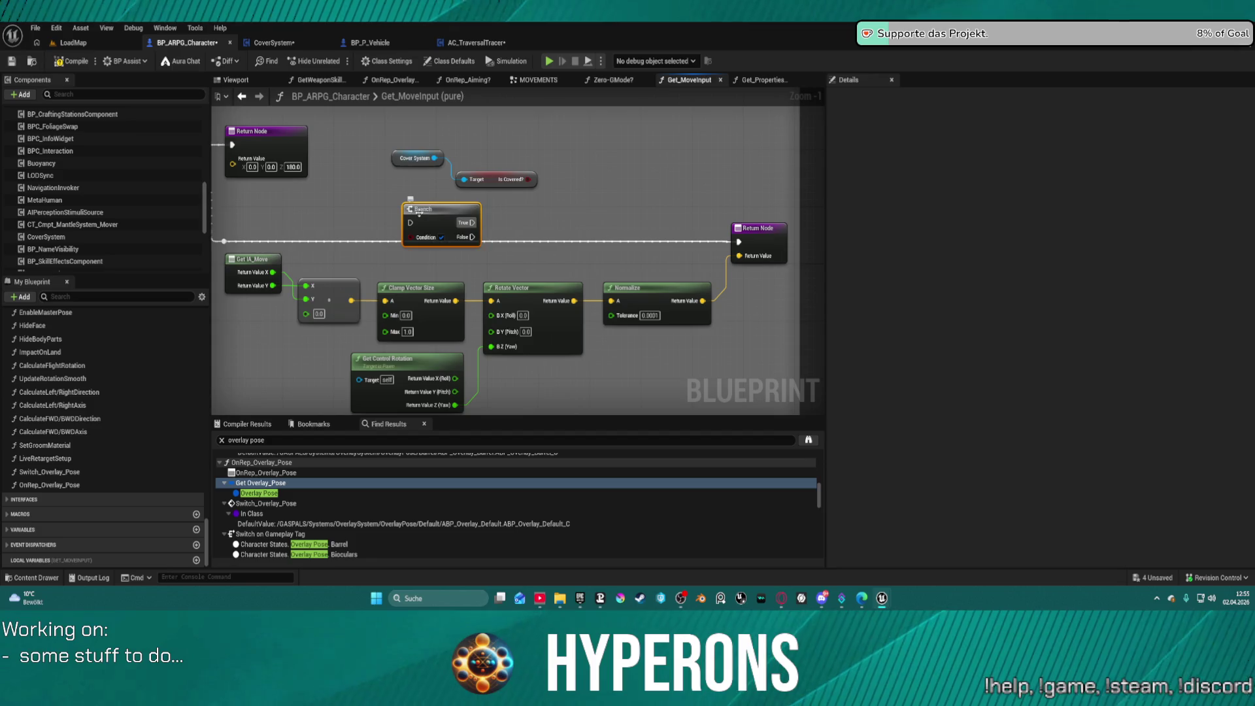
{"action": "mouse_move", "coordinate": [415, 225]}
{"action": "left_mouse_down"}
{"action": "mouse_move", "coordinate": [343, 255]}
{"action": "mouse_move", "coordinate": [237, 257]}
{"action": "mouse_move", "coordinate": [224, 242]}
{"action": "left_mouse_up"}
{"action": "left_click_drag", "start_coordinate": [472, 237], "coordinate": [739, 243]}
{"action": "left_click_drag", "start_coordinate": [527, 179], "coordinate": [414, 238]}
{"action": "mouse_move", "coordinate": [497, 180]}
{"action": "left_mouse_down"}
{"action": "mouse_move", "coordinate": [381, 187]}
{"action": "mouse_move", "coordinate": [356, 200]}
{"action": "left_mouse_up"}
{"action": "left_click_drag", "start_coordinate": [403, 163], "coordinate": [344, 185]}
{"action": "scroll", "coordinate": [430, 128], "scroll_direction": "down", "scroll_amount": 5}
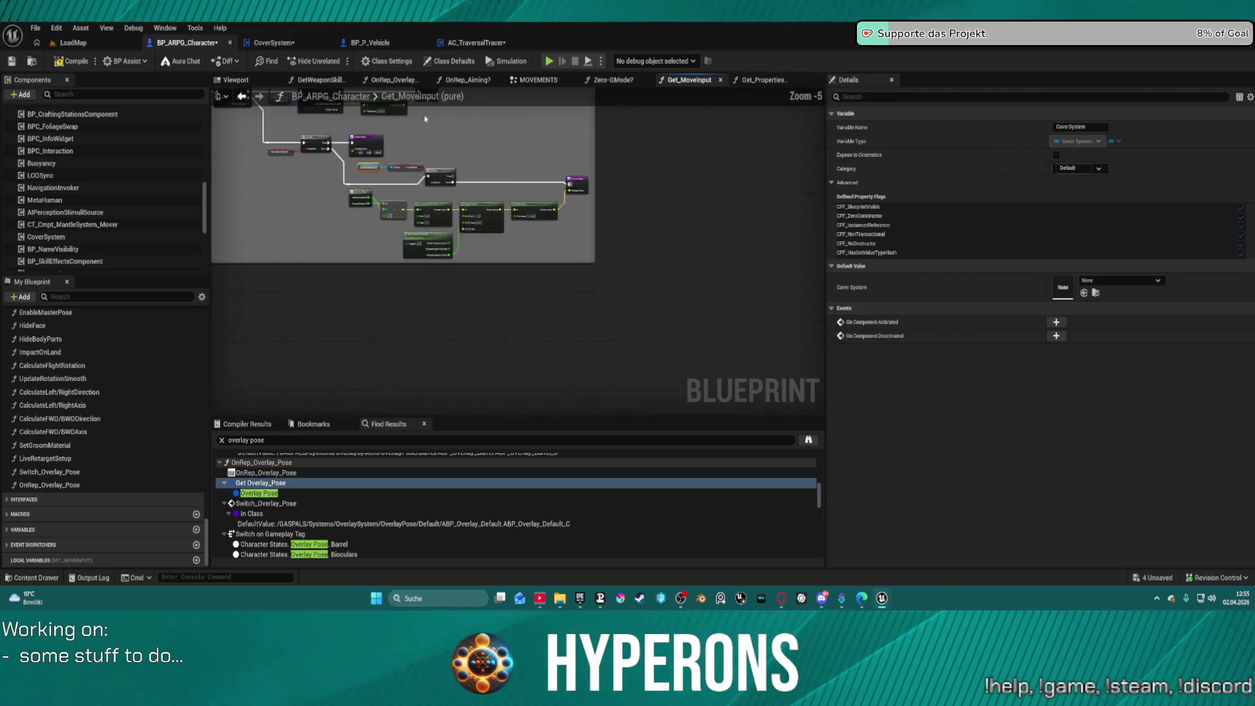
{"action": "left_click_drag", "start_coordinate": [219, 213], "coordinate": [543, 101]}
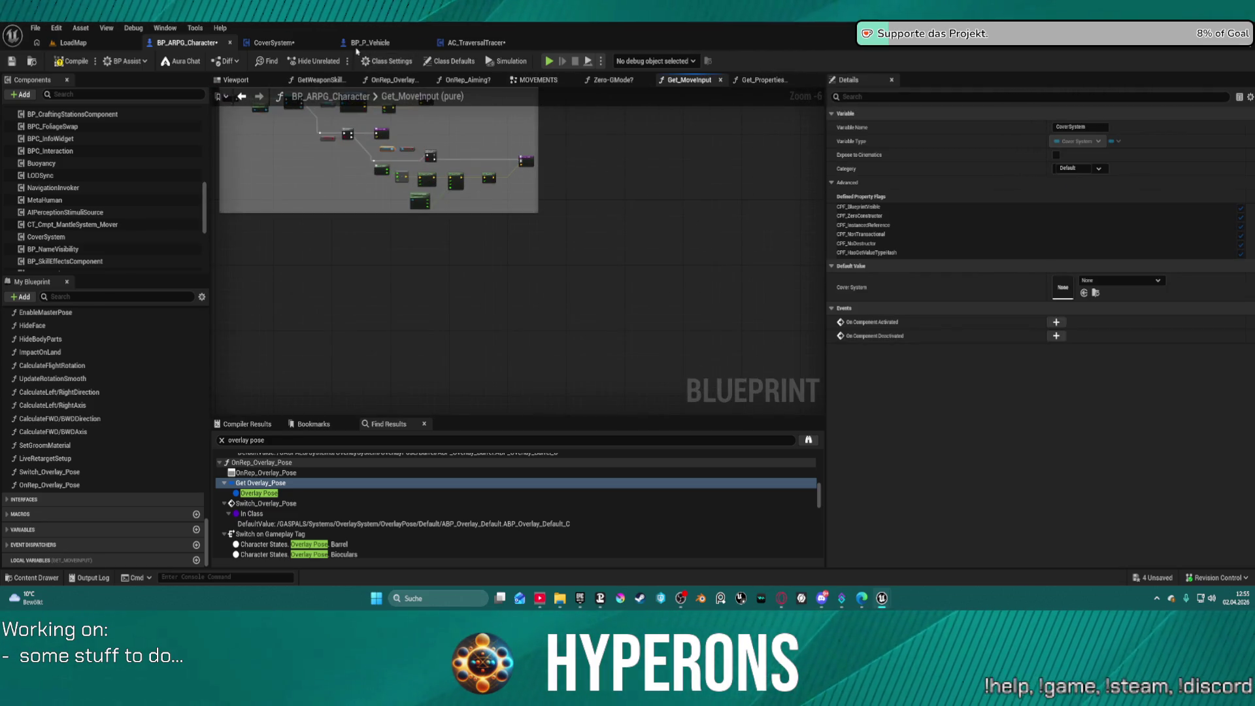
Step: Cut the nodes inside CoverSystem EventGraph's Movement Input comment
{"action": "left_click", "coordinate": [277, 42]}
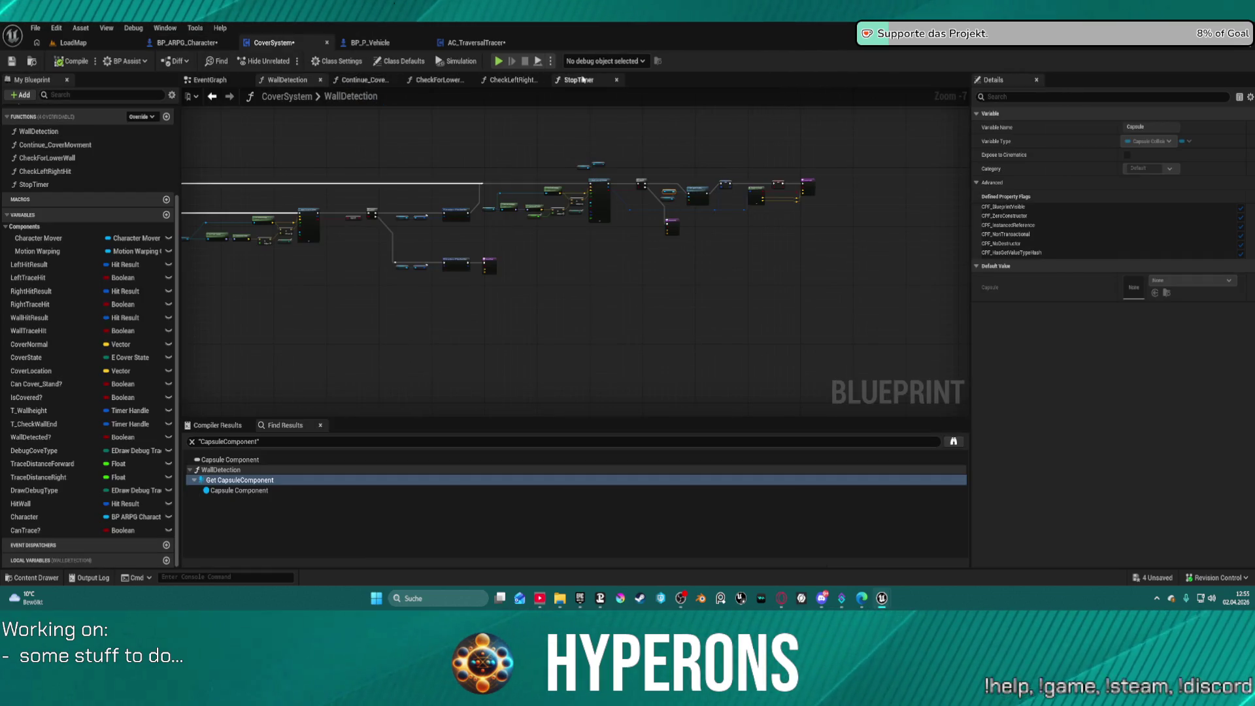
{"action": "left_click", "coordinate": [219, 81]}
{"action": "scroll", "coordinate": [591, 250], "scroll_direction": "down", "scroll_amount": 2}
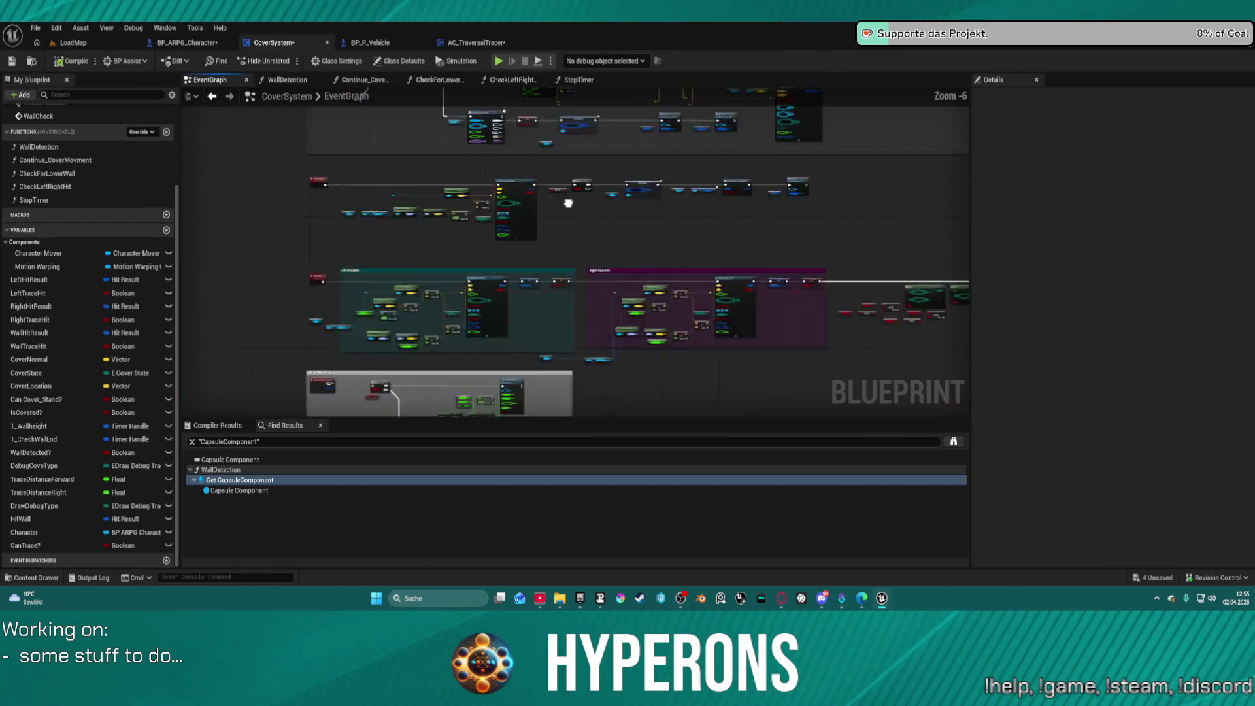
{"action": "scroll", "coordinate": [590, 250], "scroll_direction": "up", "scroll_amount": 8}
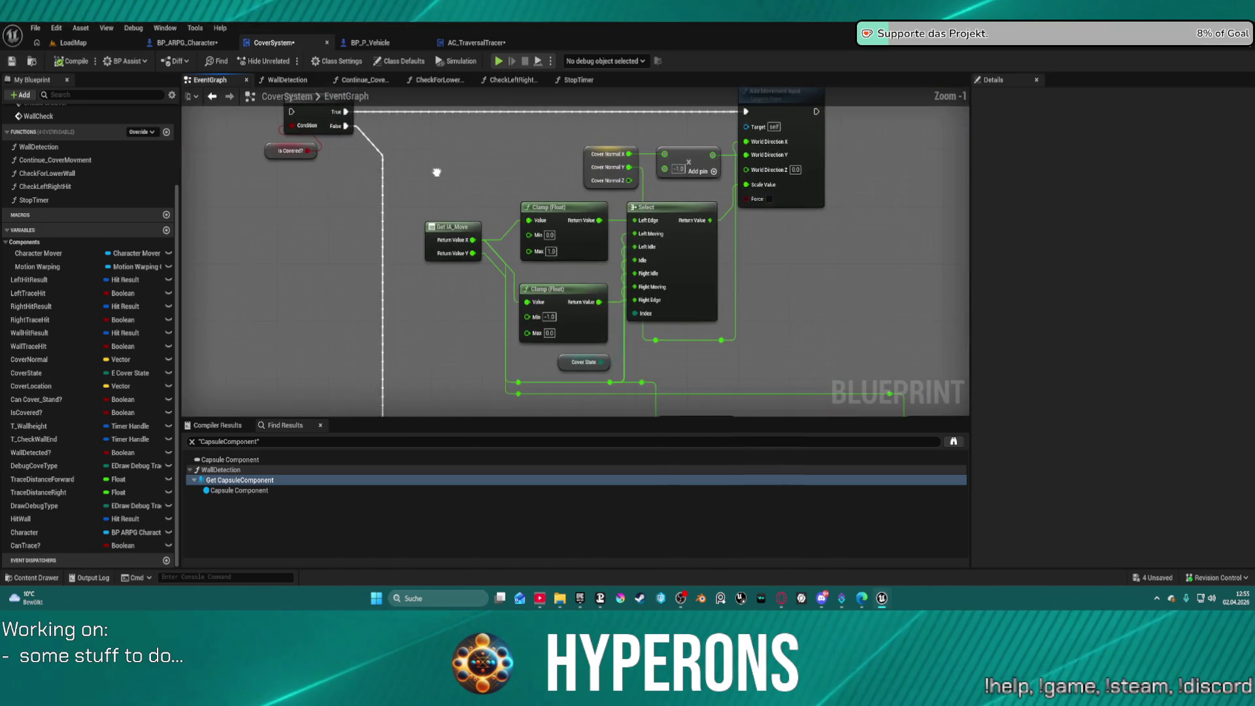
{"action": "scroll", "coordinate": [380, 170], "scroll_direction": "down", "scroll_amount": 2}
{"action": "mouse_move", "coordinate": [392, 177]}
{"action": "left_mouse_down"}
{"action": "mouse_move", "coordinate": [409, 140]}
{"action": "mouse_move", "coordinate": [418, 178]}
{"action": "mouse_move", "coordinate": [407, 123]}
{"action": "mouse_move", "coordinate": [418, 174]}
{"action": "left_mouse_up"}
{"action": "scroll", "coordinate": [418, 175], "scroll_direction": "down", "scroll_amount": 1}
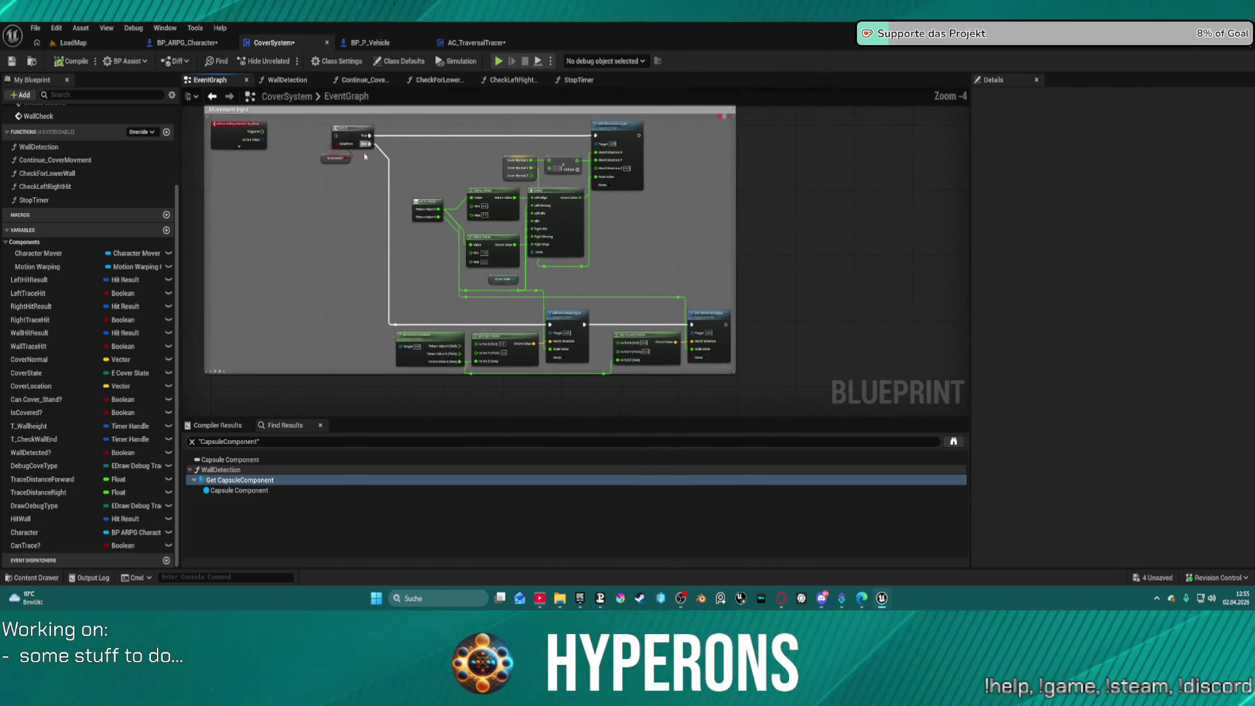
{"action": "mouse_move", "coordinate": [302, 128]}
{"action": "left_mouse_down"}
{"action": "mouse_move", "coordinate": [648, 262]}
{"action": "mouse_move", "coordinate": [711, 372]}
{"action": "left_mouse_up"}
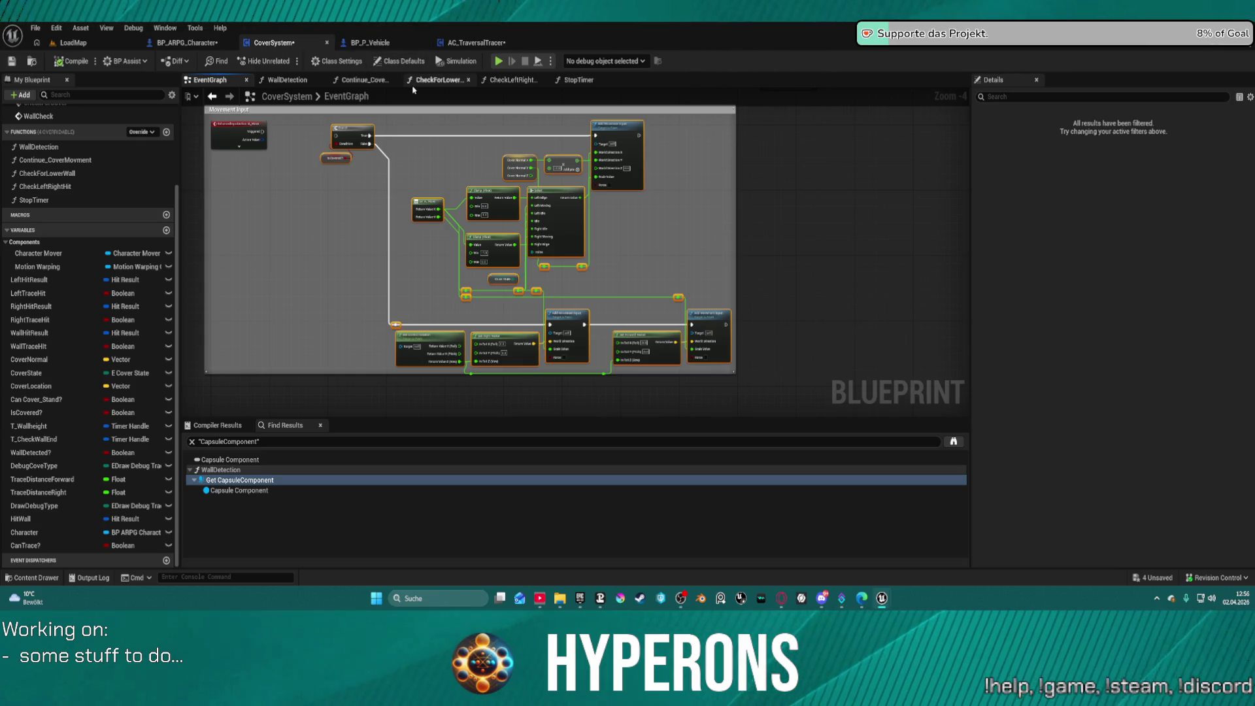
{"action": "key", "text": "Delete"}
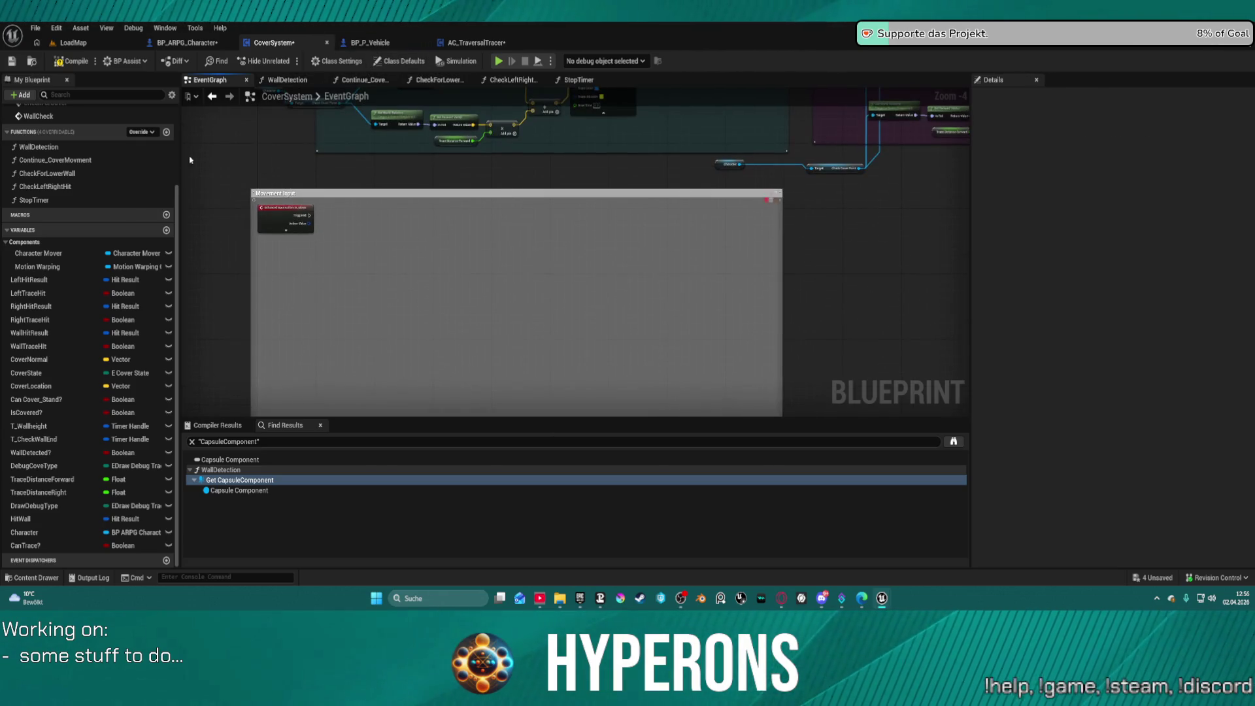
Step: Delete the empty Movement Input comment box and return to BP_ARPG_Character
{"action": "left_click_drag", "start_coordinate": [190, 176], "coordinate": [393, 269]}
{"action": "key", "text": "Delete"}
{"action": "left_click", "coordinate": [185, 42]}
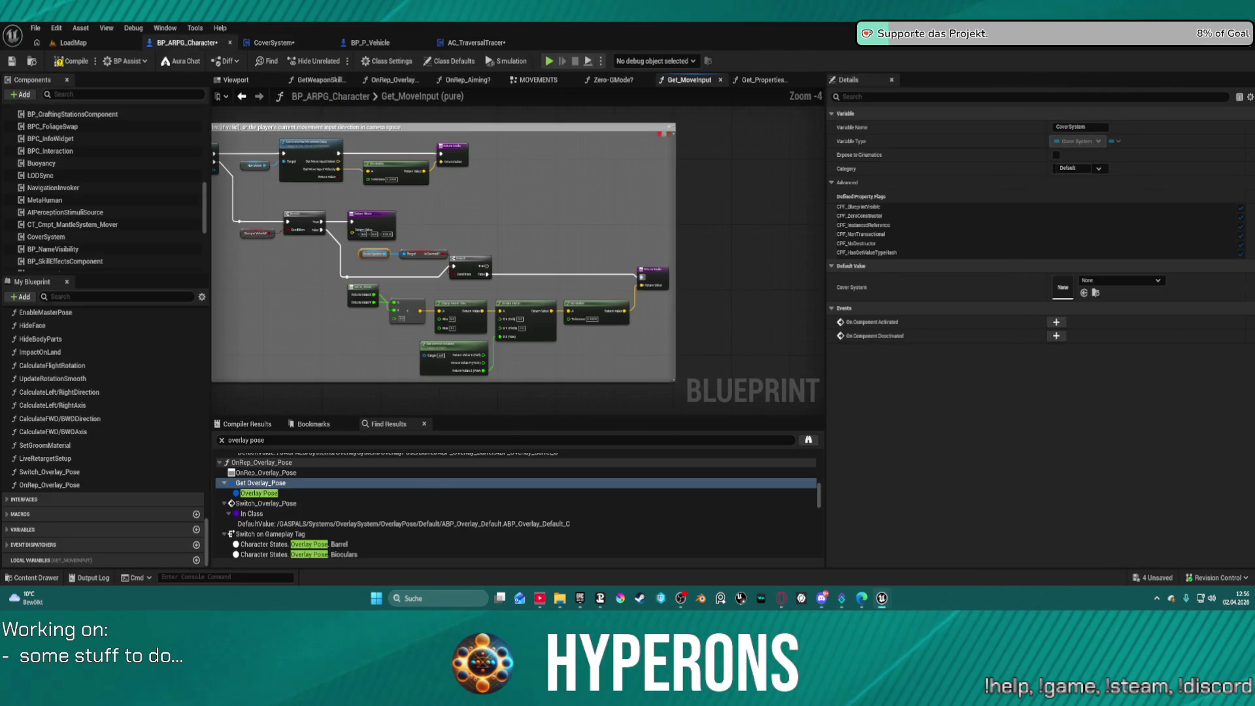
Step: Paste the cover movement nodes below the Return Node and feed them from the first Branch's True output
{"action": "scroll", "coordinate": [559, 162], "scroll_direction": "down", "scroll_amount": 3}
{"action": "mouse_move", "coordinate": [491, 187]}
{"action": "left_mouse_down"}
{"action": "mouse_move", "coordinate": [614, 359]}
{"action": "mouse_move", "coordinate": [657, 340]}
{"action": "left_mouse_up"}
{"action": "key", "text": "ctrl+v"}
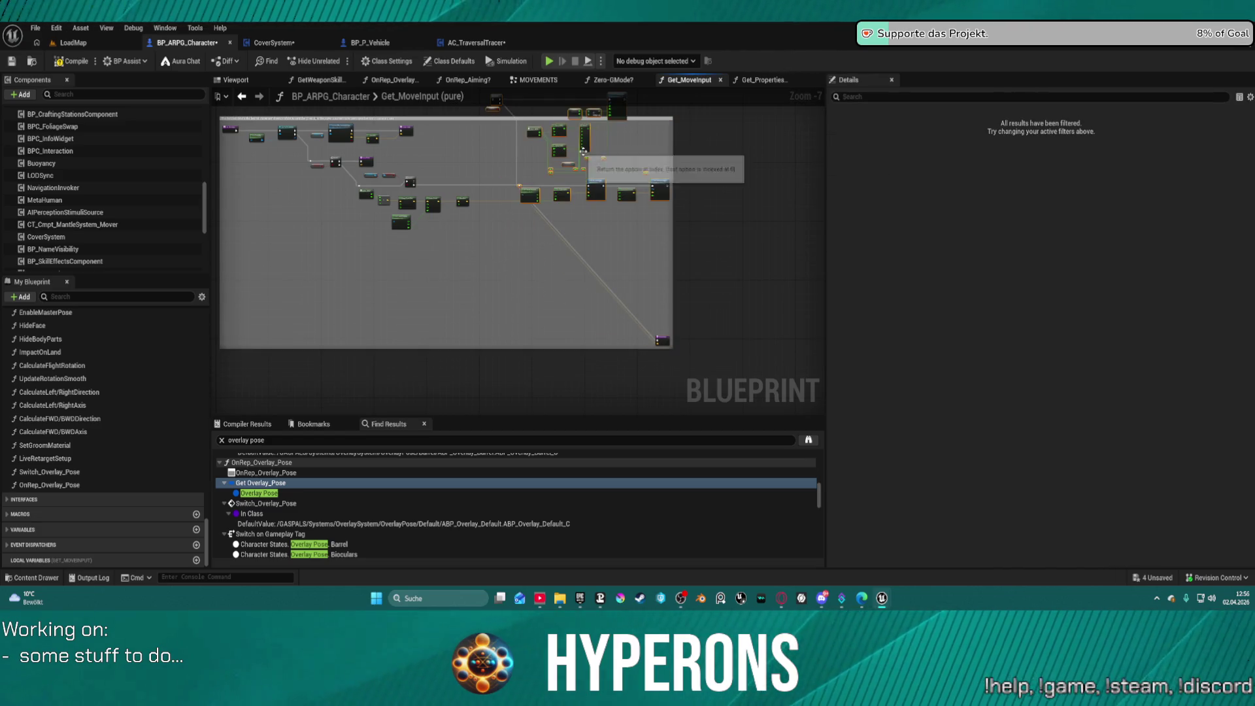
{"action": "mouse_move", "coordinate": [616, 107]}
{"action": "left_mouse_down"}
{"action": "mouse_move", "coordinate": [556, 157]}
{"action": "mouse_move", "coordinate": [523, 143]}
{"action": "left_mouse_up"}
{"action": "scroll", "coordinate": [654, 173], "scroll_direction": "up", "scroll_amount": 6}
{"action": "scroll", "coordinate": [654, 174], "scroll_direction": "down", "scroll_amount": 3}
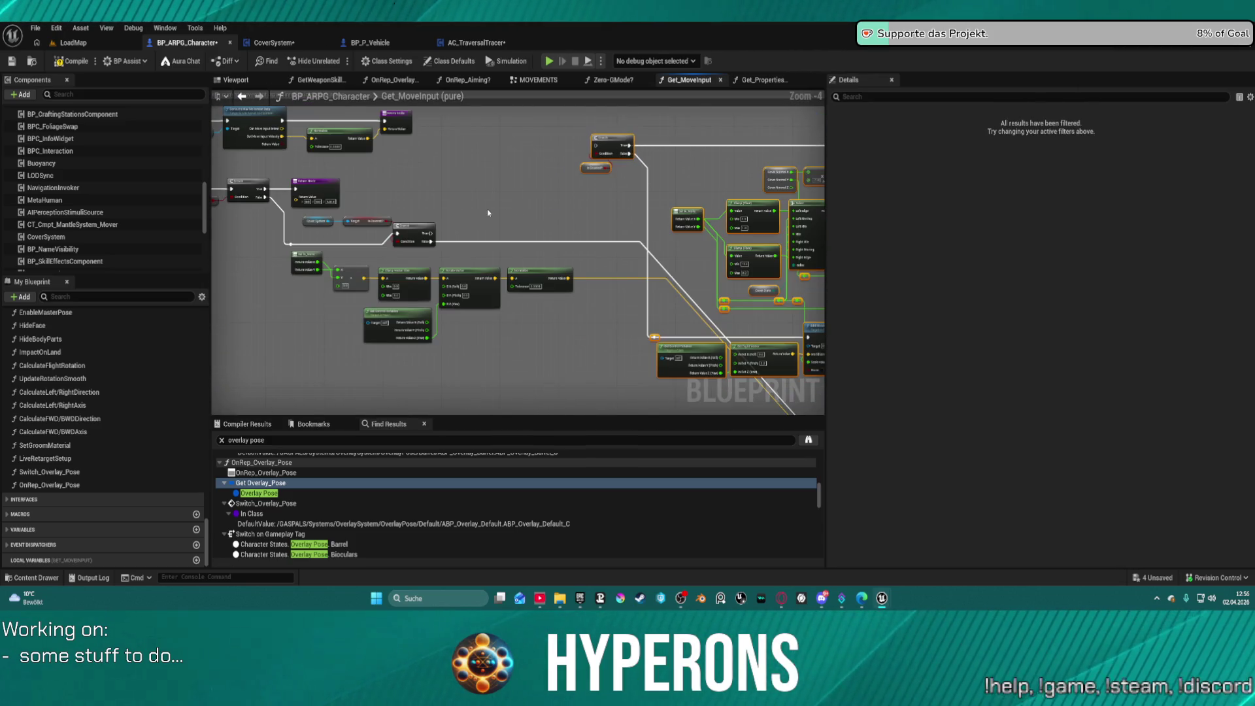
{"action": "right_click", "coordinate": [489, 242]}
{"action": "scroll", "coordinate": [548, 188], "scroll_direction": "up", "scroll_amount": 2}
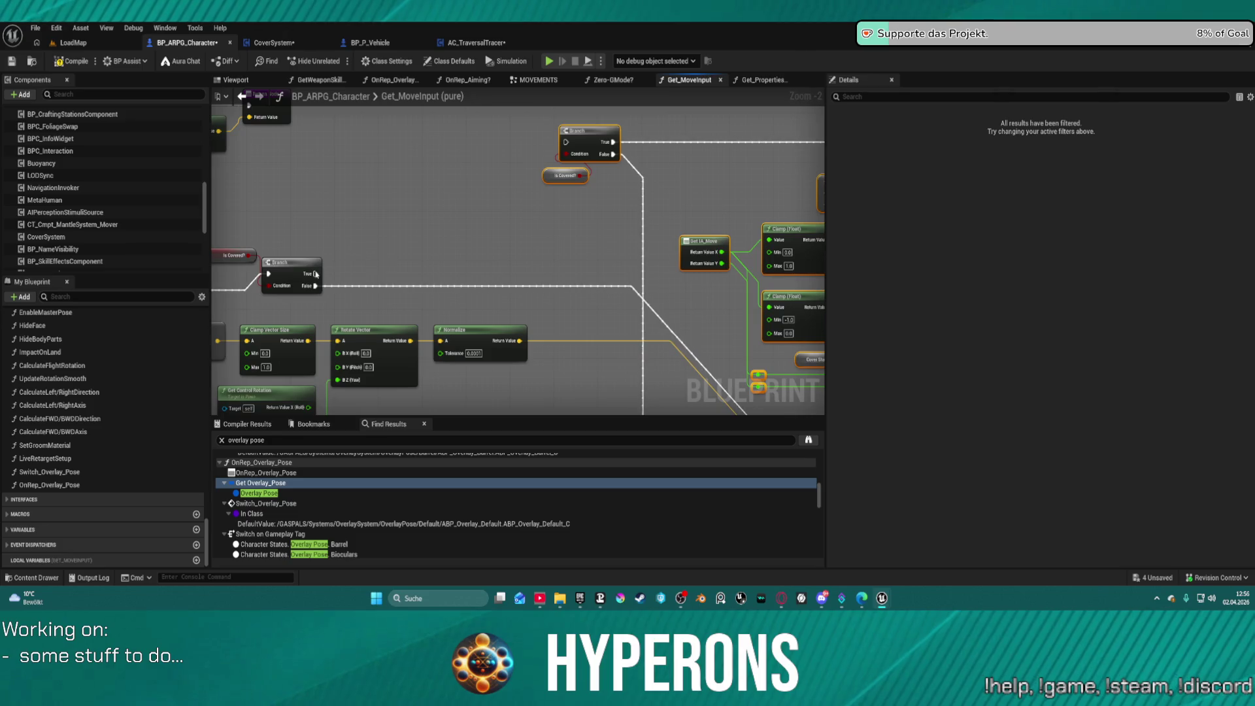
{"action": "mouse_move", "coordinate": [310, 277]}
{"action": "left_mouse_down"}
{"action": "mouse_move", "coordinate": [468, 223]}
{"action": "mouse_move", "coordinate": [569, 145]}
{"action": "left_mouse_up"}
Step: Delete the pasted Add Movement Input chain and review the Branch, Return Node and Clamp nodes
{"action": "scroll", "coordinate": [575, 258], "scroll_direction": "down", "scroll_amount": 1}
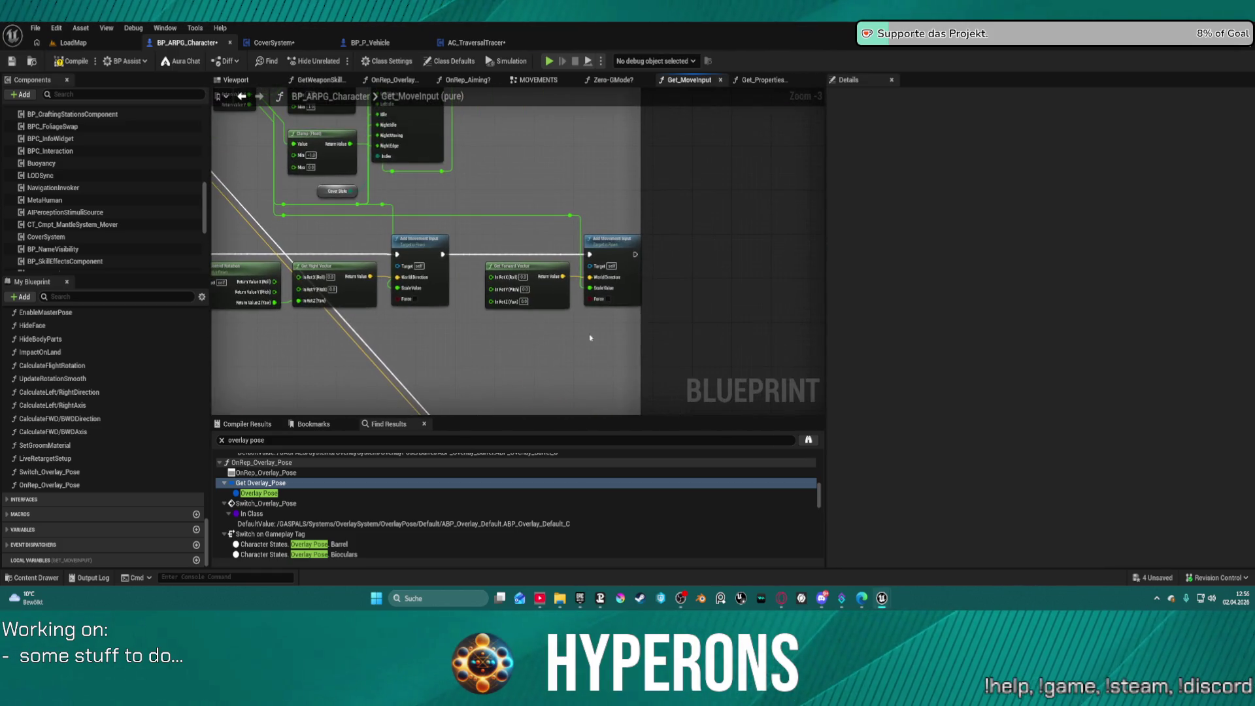
{"action": "left_click_drag", "start_coordinate": [404, 290], "coordinate": [261, 241]}
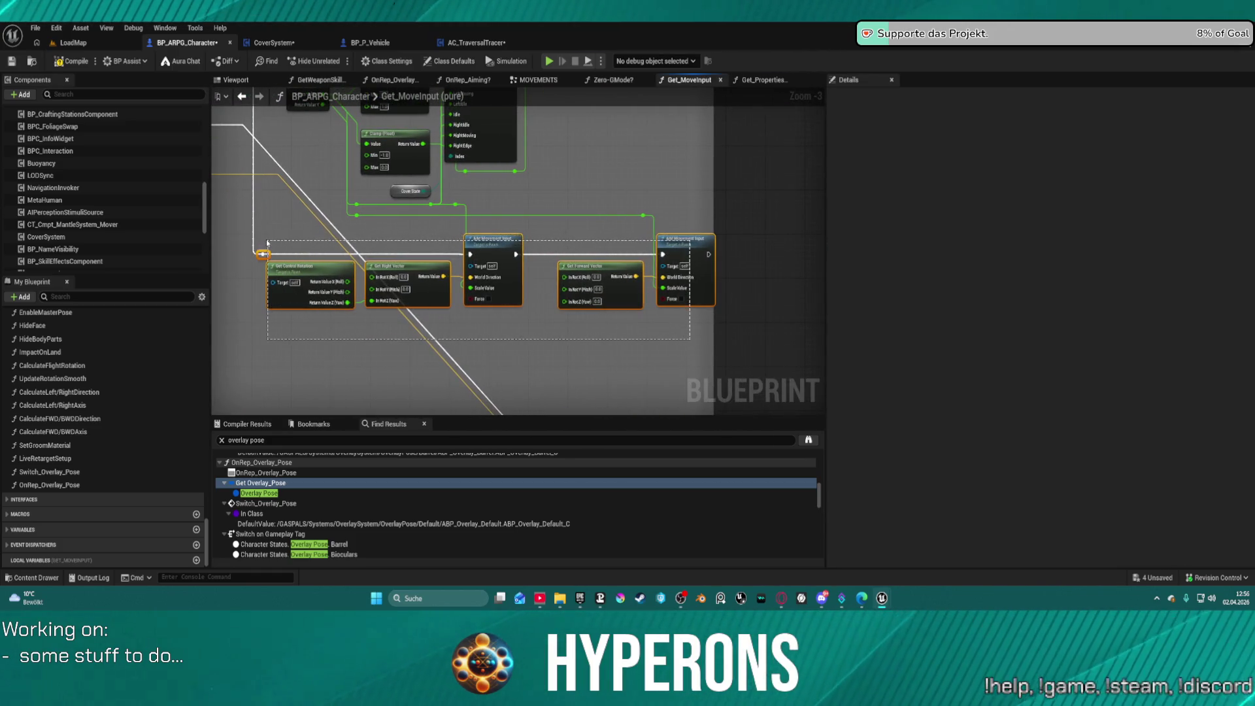
{"action": "key", "text": "Delete"}
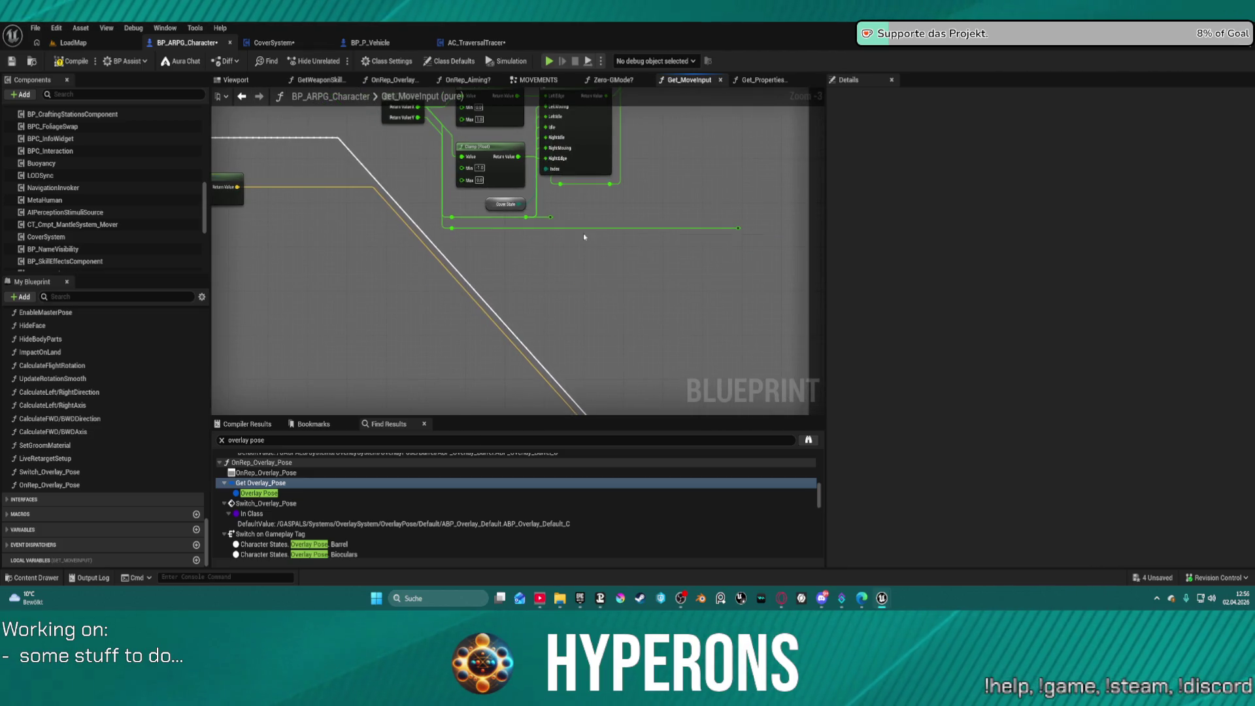
{"action": "mouse_move", "coordinate": [463, 230]}
{"action": "left_mouse_down"}
{"action": "mouse_move", "coordinate": [659, 281]}
{"action": "mouse_move", "coordinate": [560, 258]}
{"action": "mouse_move", "coordinate": [575, 292]}
{"action": "mouse_move", "coordinate": [553, 262]}
{"action": "left_mouse_up"}
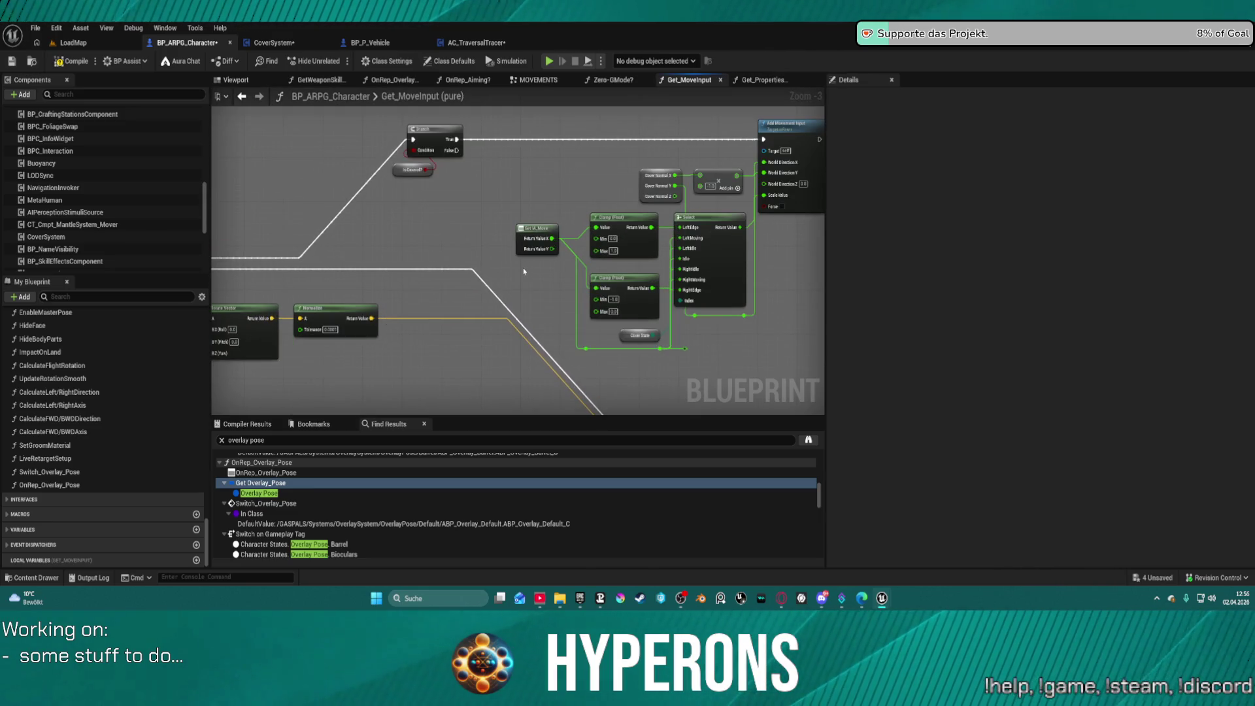
{"action": "left_click_drag", "start_coordinate": [520, 228], "coordinate": [440, 223]}
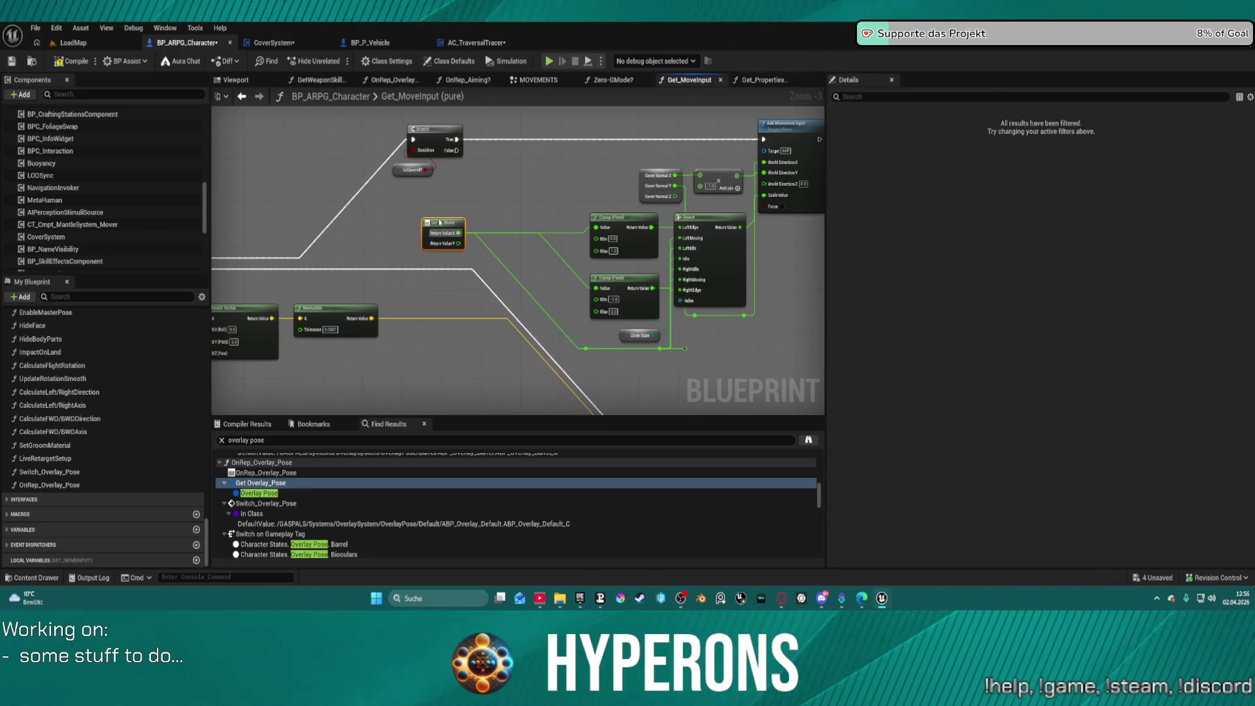
{"action": "left_click_drag", "start_coordinate": [524, 255], "coordinate": [493, 239]}
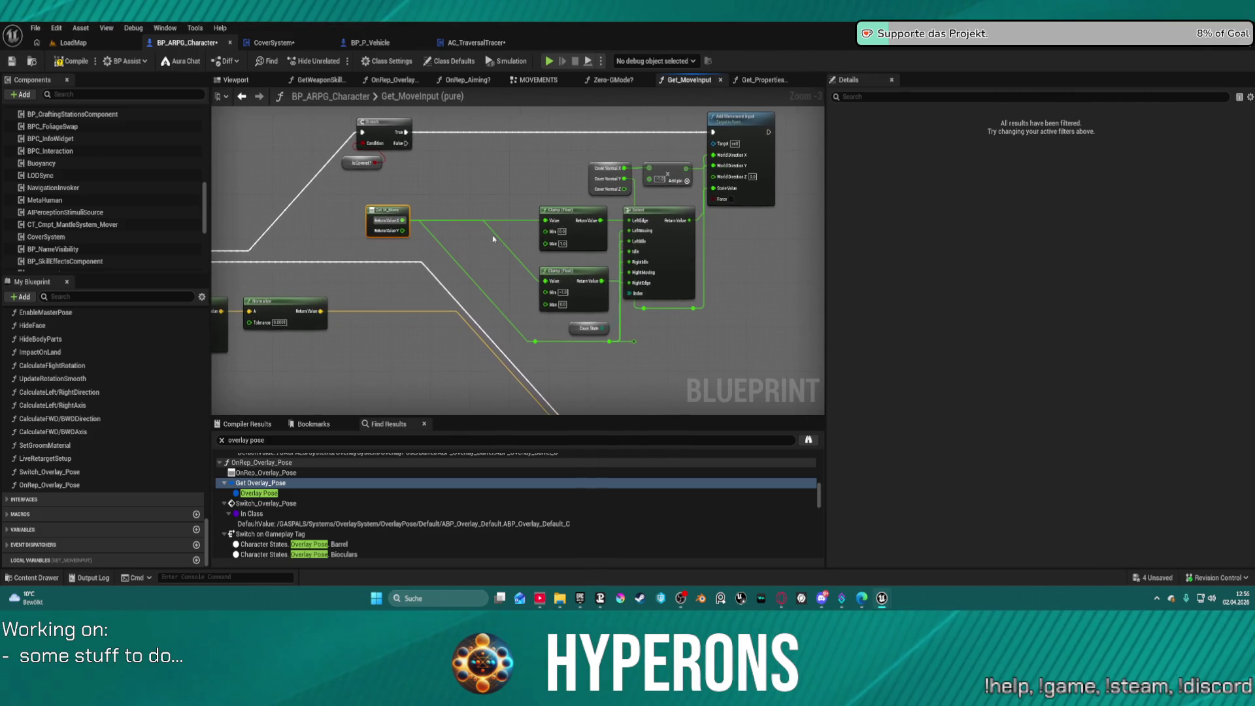
{"action": "key", "text": "ctrl+z"}
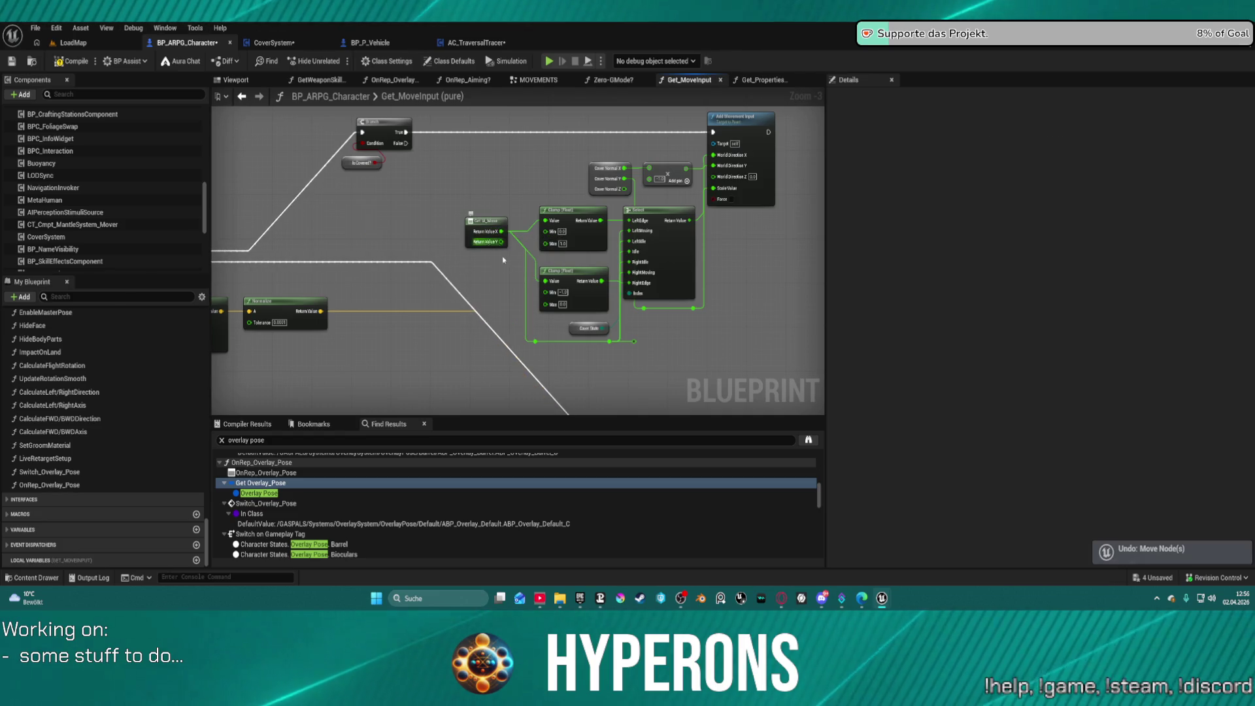
{"action": "mouse_move", "coordinate": [695, 287]}
{"action": "left_mouse_down"}
{"action": "mouse_move", "coordinate": [449, 280]}
{"action": "mouse_move", "coordinate": [643, 260]}
{"action": "left_mouse_up"}
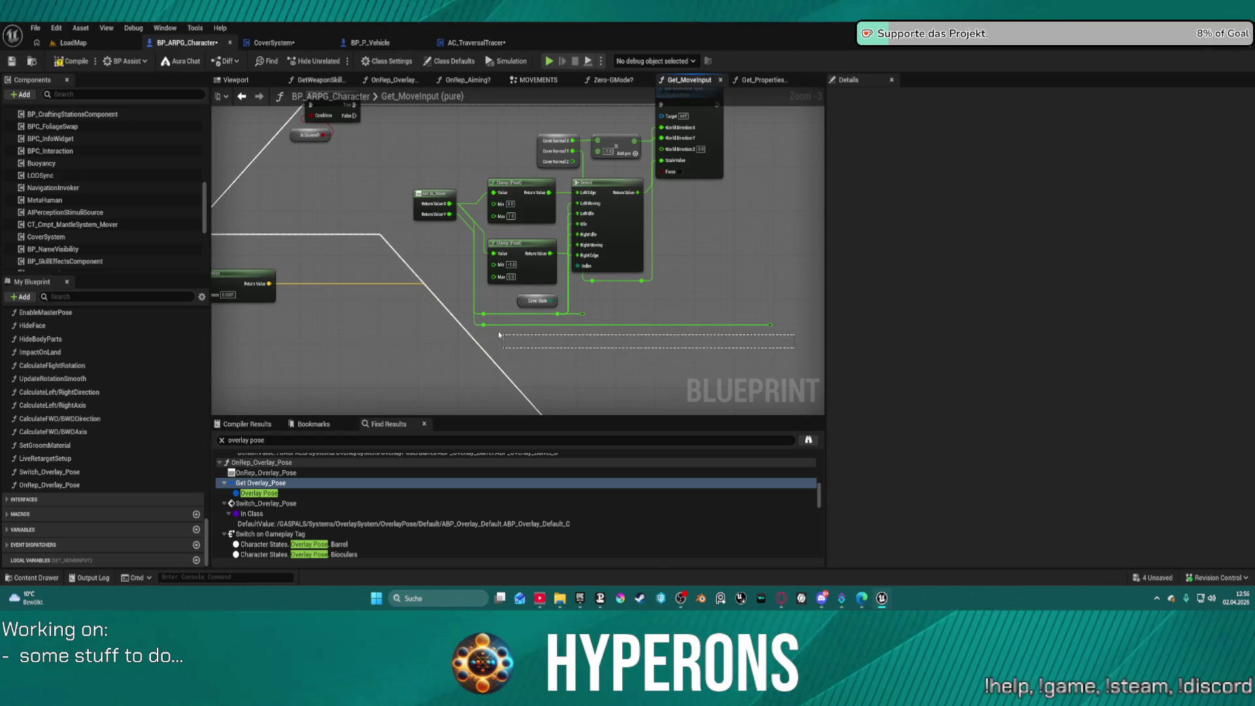
{"action": "left_click_drag", "start_coordinate": [514, 332], "coordinate": [675, 331]}
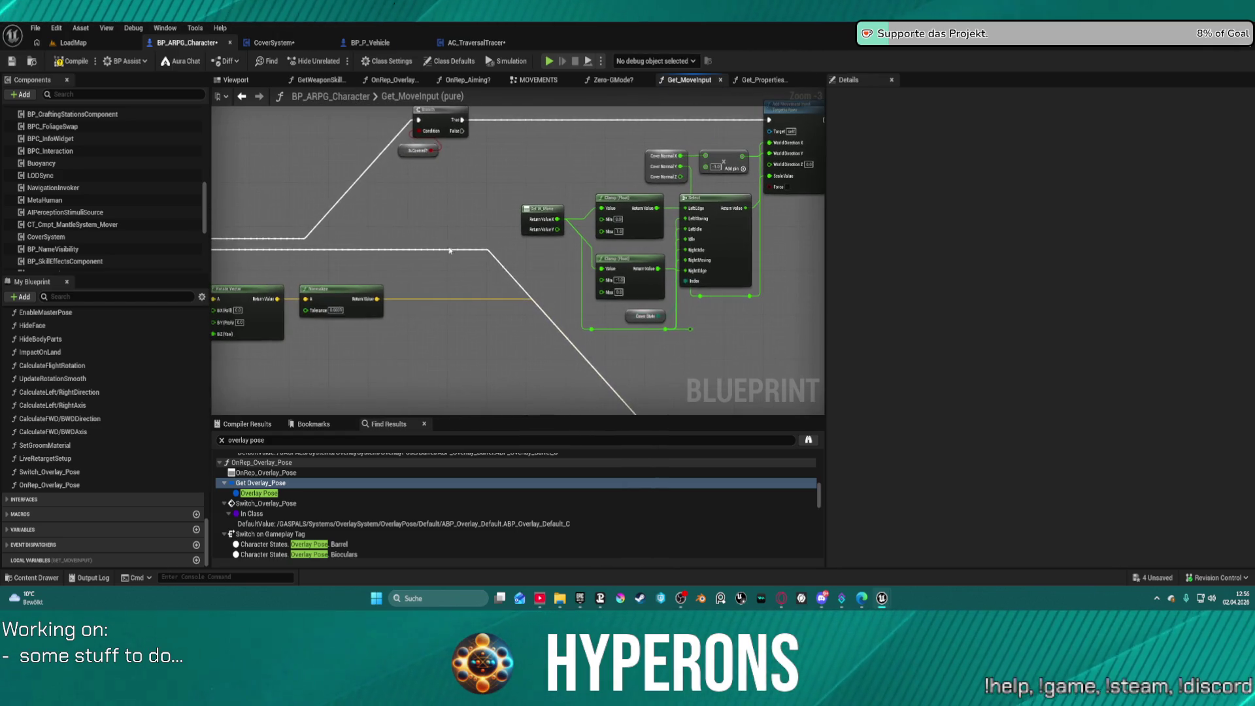
{"action": "mouse_move", "coordinate": [466, 223]}
{"action": "left_mouse_down"}
{"action": "mouse_move", "coordinate": [662, 229]}
{"action": "mouse_move", "coordinate": [125, 260]}
{"action": "mouse_move", "coordinate": [282, 252]}
{"action": "mouse_move", "coordinate": [454, 282]}
{"action": "mouse_move", "coordinate": [372, 262]}
{"action": "left_mouse_up"}
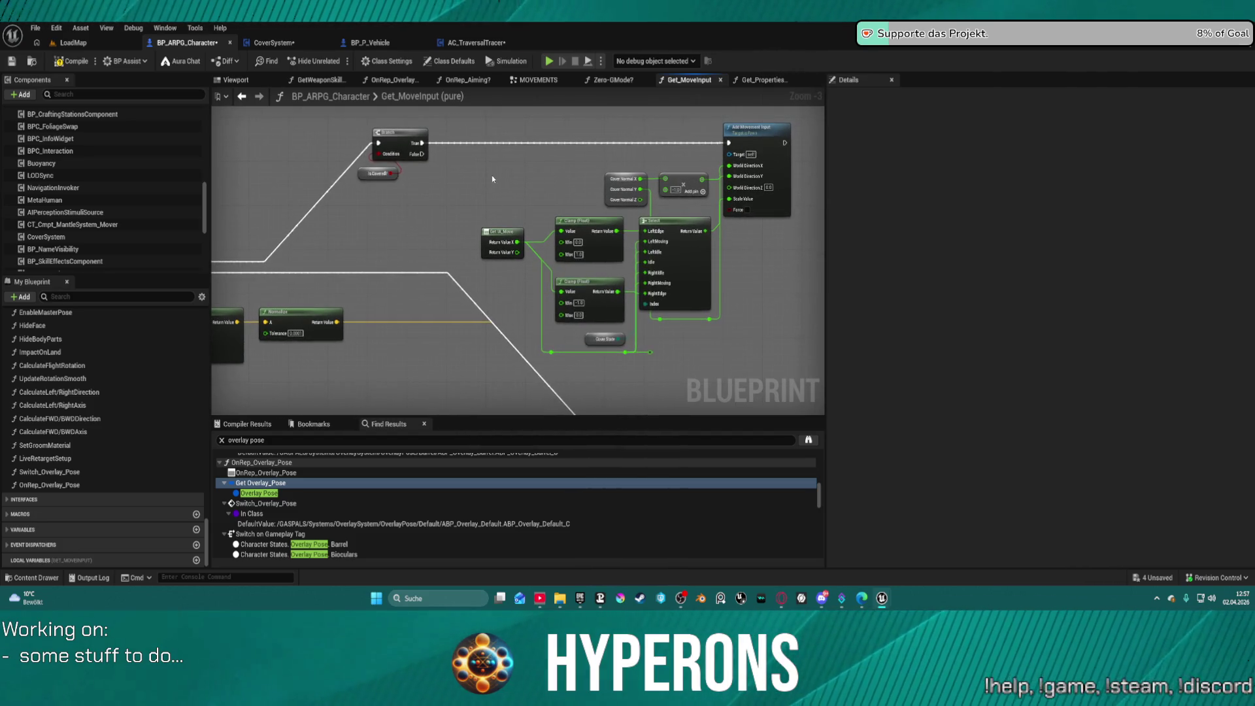
{"action": "mouse_move", "coordinate": [492, 178]}
{"action": "left_mouse_down"}
{"action": "mouse_move", "coordinate": [505, 190]}
{"action": "mouse_move", "coordinate": [466, 214]}
{"action": "mouse_move", "coordinate": [795, 302]}
{"action": "mouse_move", "coordinate": [672, 156]}
{"action": "left_mouse_up"}
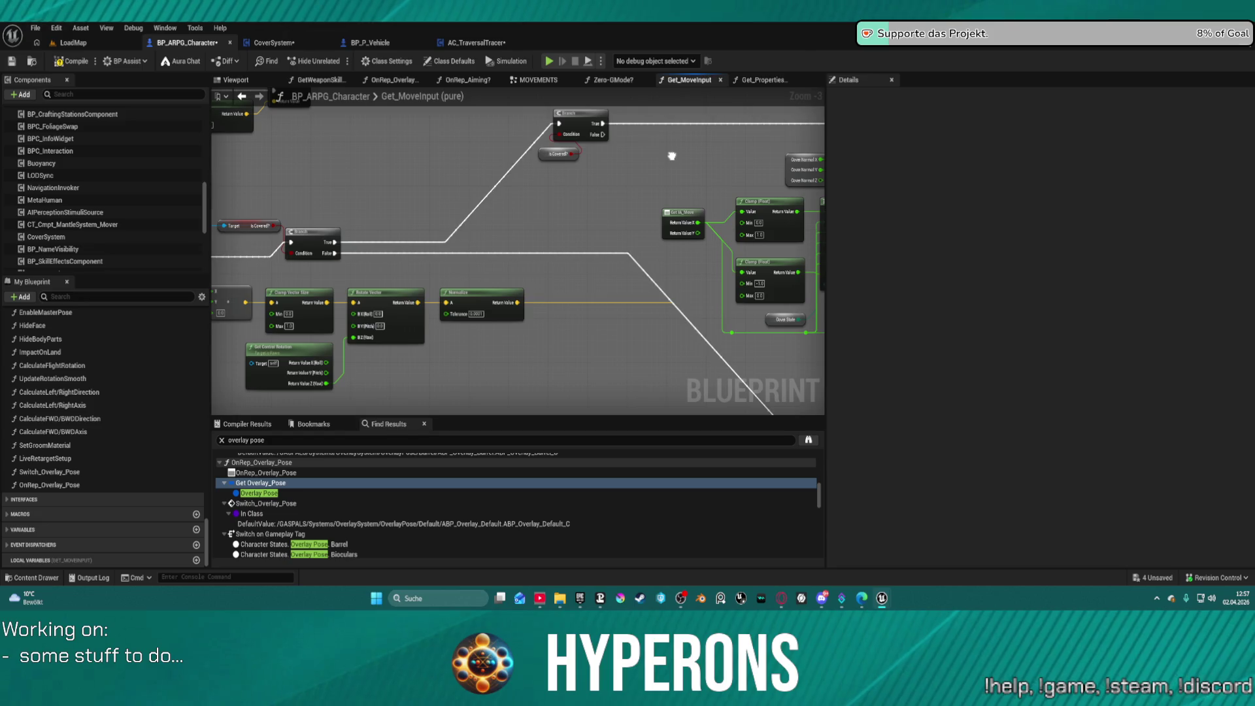
{"action": "mouse_move", "coordinate": [672, 155]}
{"action": "left_mouse_down"}
{"action": "mouse_move", "coordinate": [448, 178]}
{"action": "mouse_move", "coordinate": [542, 184]}
{"action": "mouse_move", "coordinate": [512, 213]}
{"action": "left_mouse_up"}
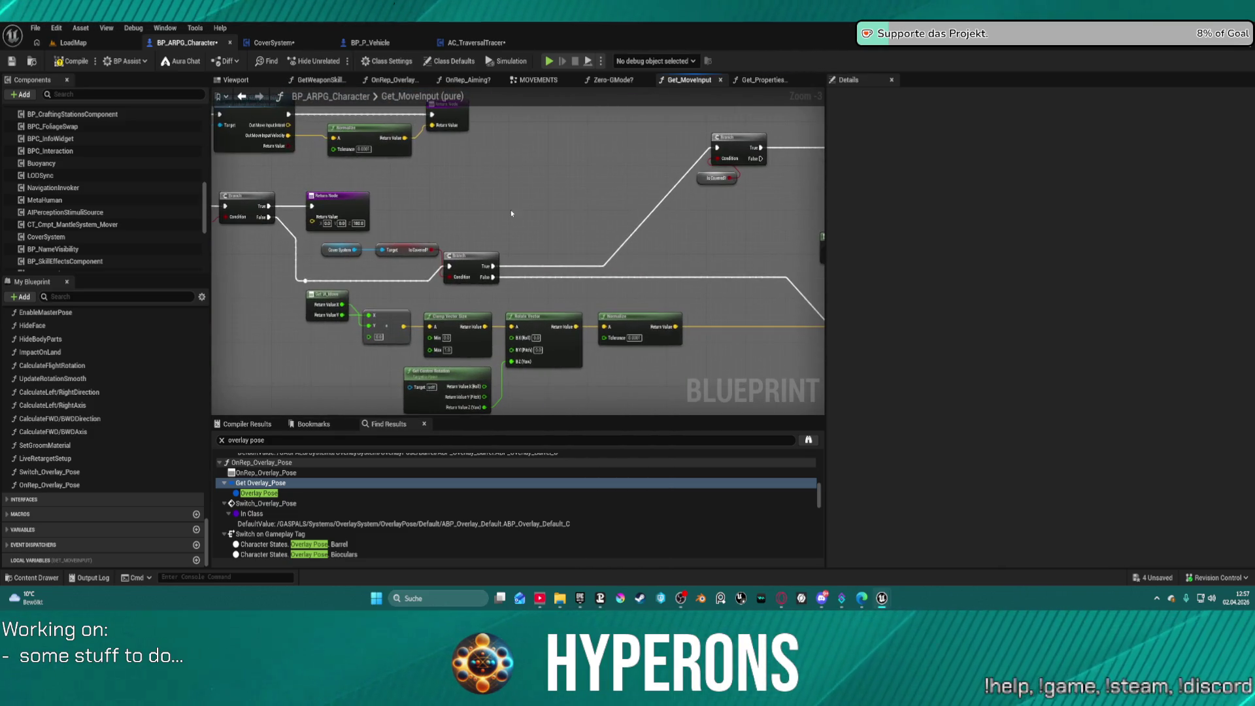
Step: Add a Cover State getter pulled from the Cover System reference
{"action": "mouse_move", "coordinate": [354, 250]}
{"action": "left_mouse_down"}
{"action": "mouse_move", "coordinate": [531, 191]}
{"action": "mouse_move", "coordinate": [498, 214]}
{"action": "left_mouse_up"}
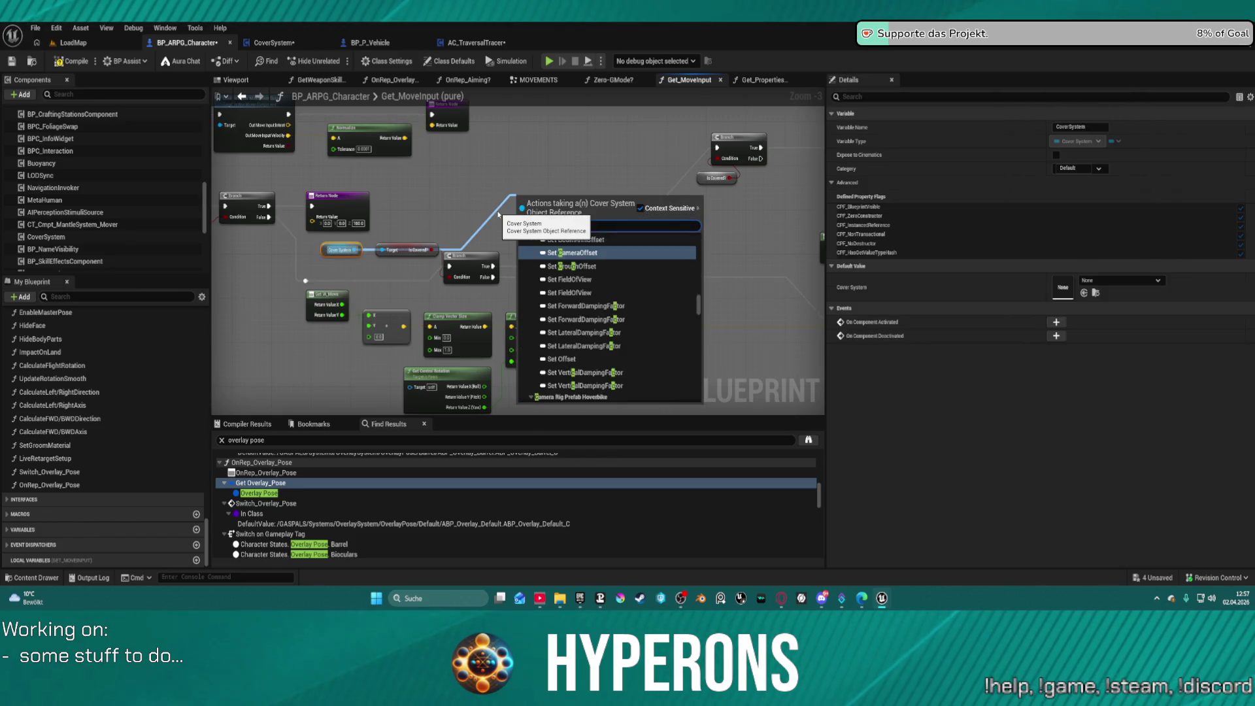
{"action": "type", "text": "cover stat"}
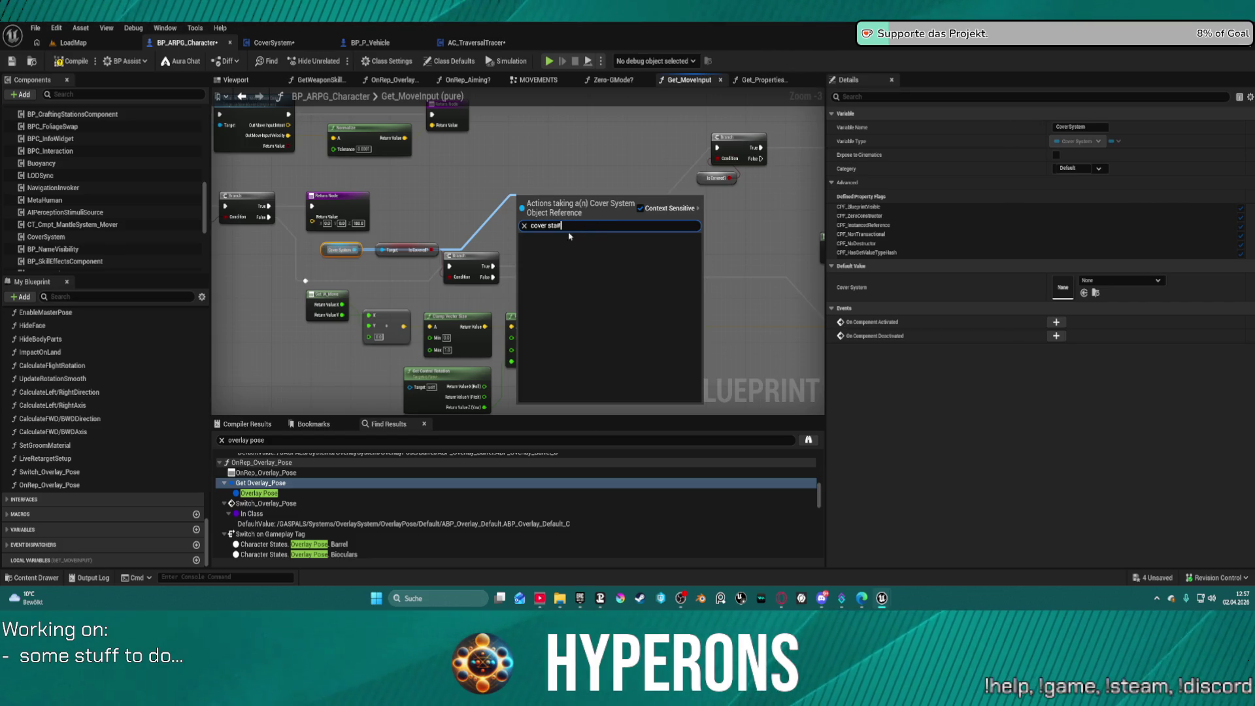
{"action": "key", "text": "BackSpace"}
{"action": "left_click", "coordinate": [575, 256]}
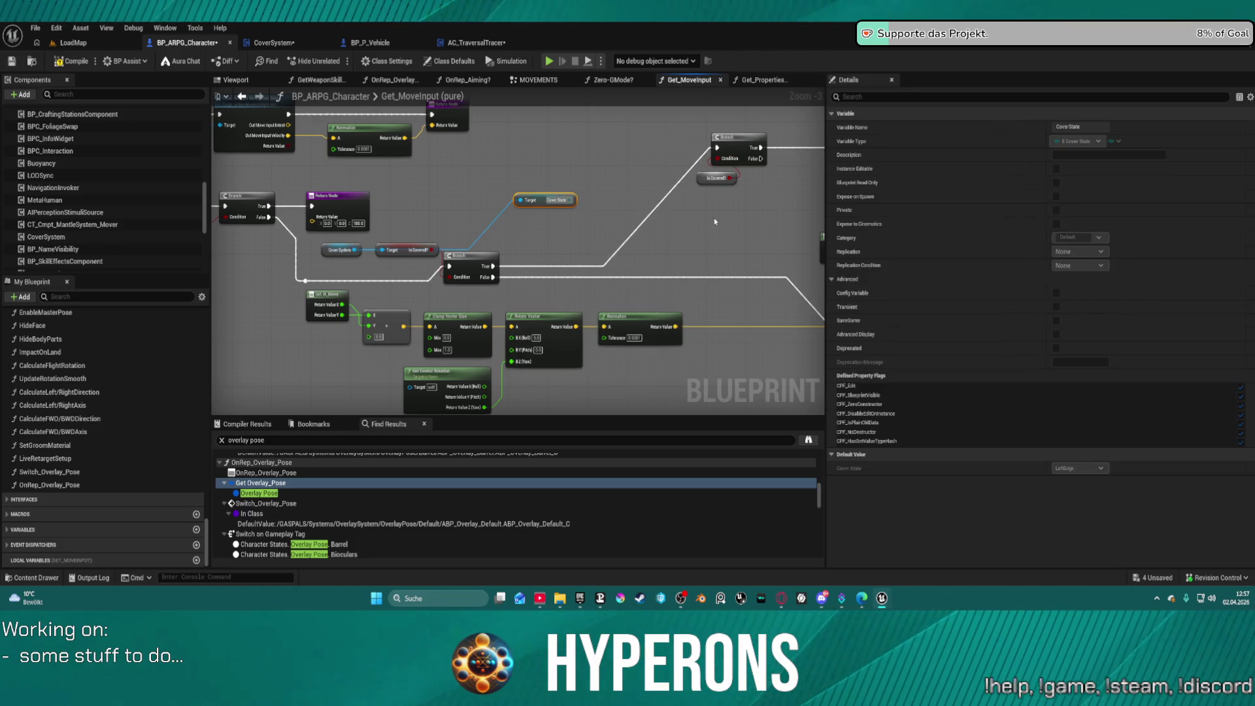
{"action": "left_click_drag", "start_coordinate": [716, 221], "coordinate": [632, 239]}
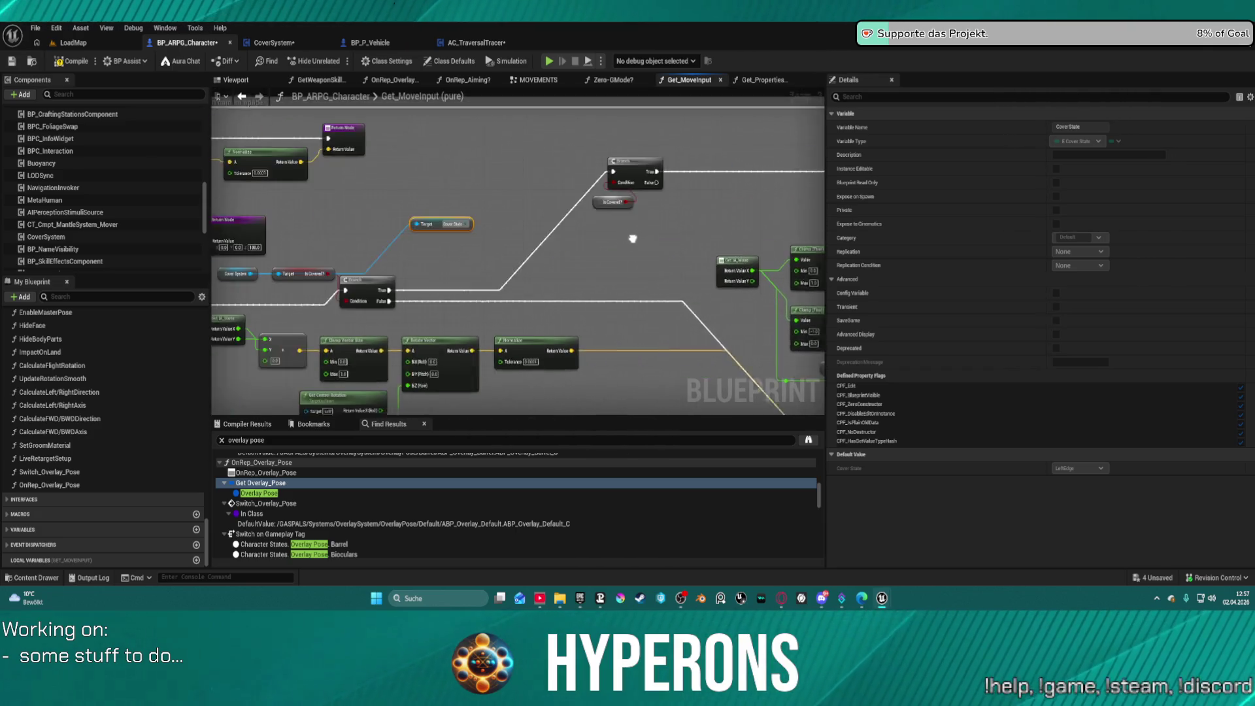
{"action": "scroll", "coordinate": [632, 239], "scroll_direction": "down", "scroll_amount": 2}
{"action": "scroll", "coordinate": [405, 255], "scroll_direction": "up", "scroll_amount": 2}
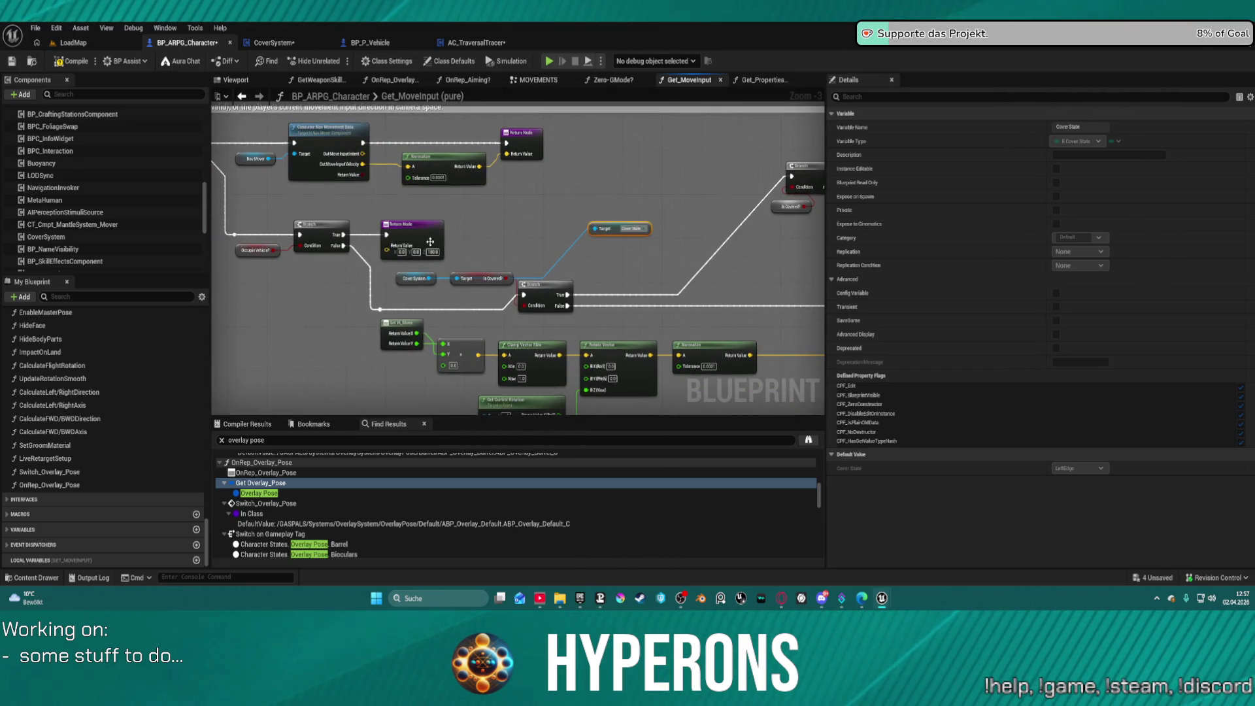
Step: Add a Get Cover Normal node from the Cover System reference, searching 'cover norma'
{"action": "left_click", "coordinate": [425, 278]}
{"action": "left_click_drag", "start_coordinate": [432, 278], "coordinate": [491, 245]}
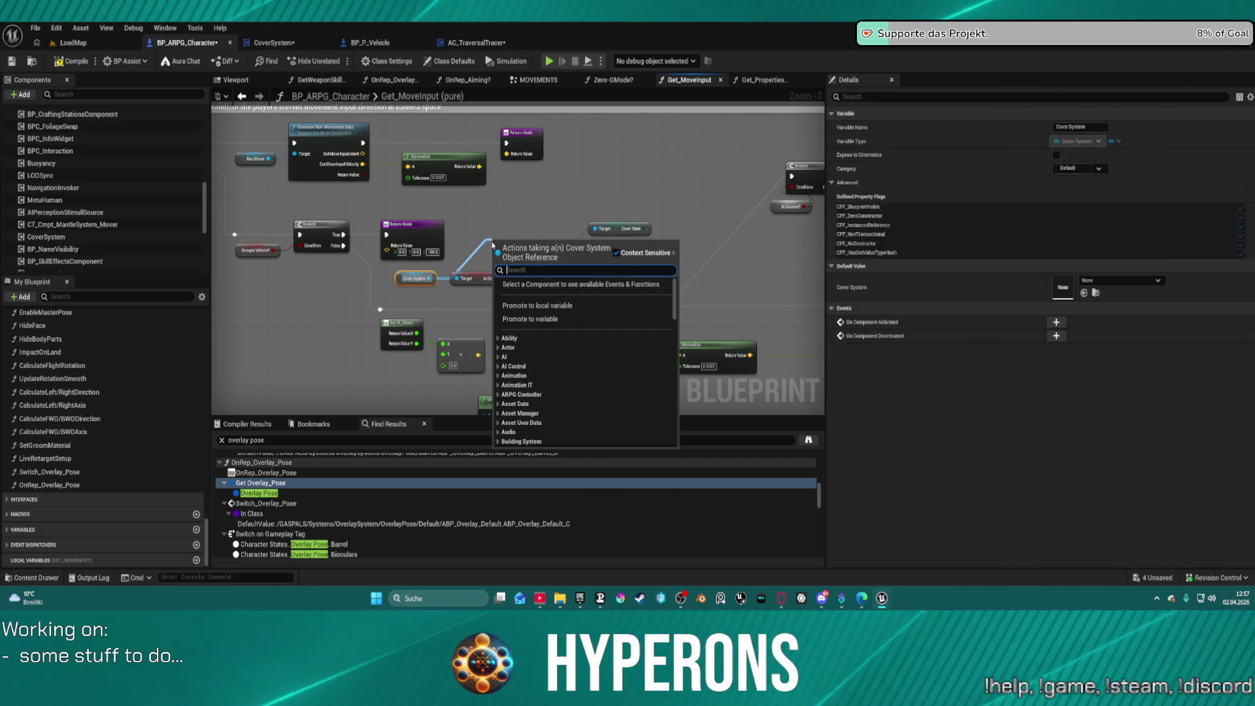
{"action": "type", "text": "cover norma"}
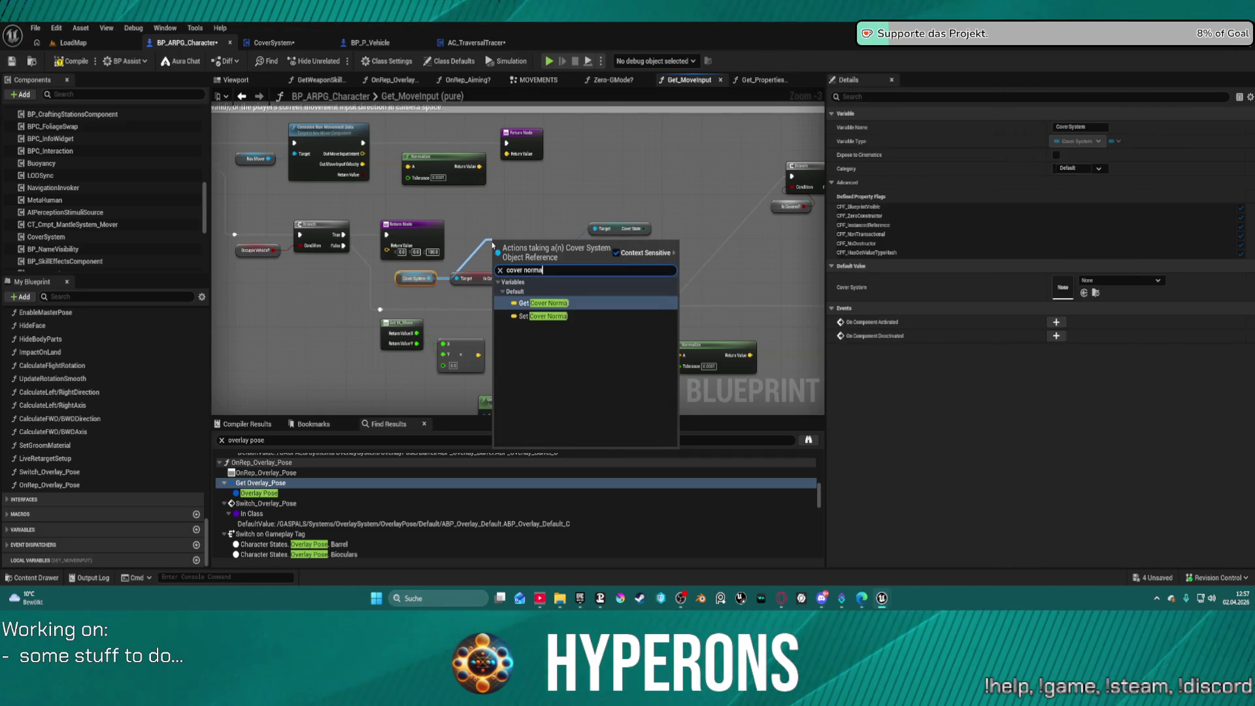
{"action": "key", "text": "Return"}
{"action": "mouse_move", "coordinate": [437, 323]}
{"action": "left_mouse_down"}
{"action": "mouse_move", "coordinate": [515, 198]}
{"action": "mouse_move", "coordinate": [541, 219]}
{"action": "mouse_move", "coordinate": [504, 265]}
{"action": "left_mouse_up"}
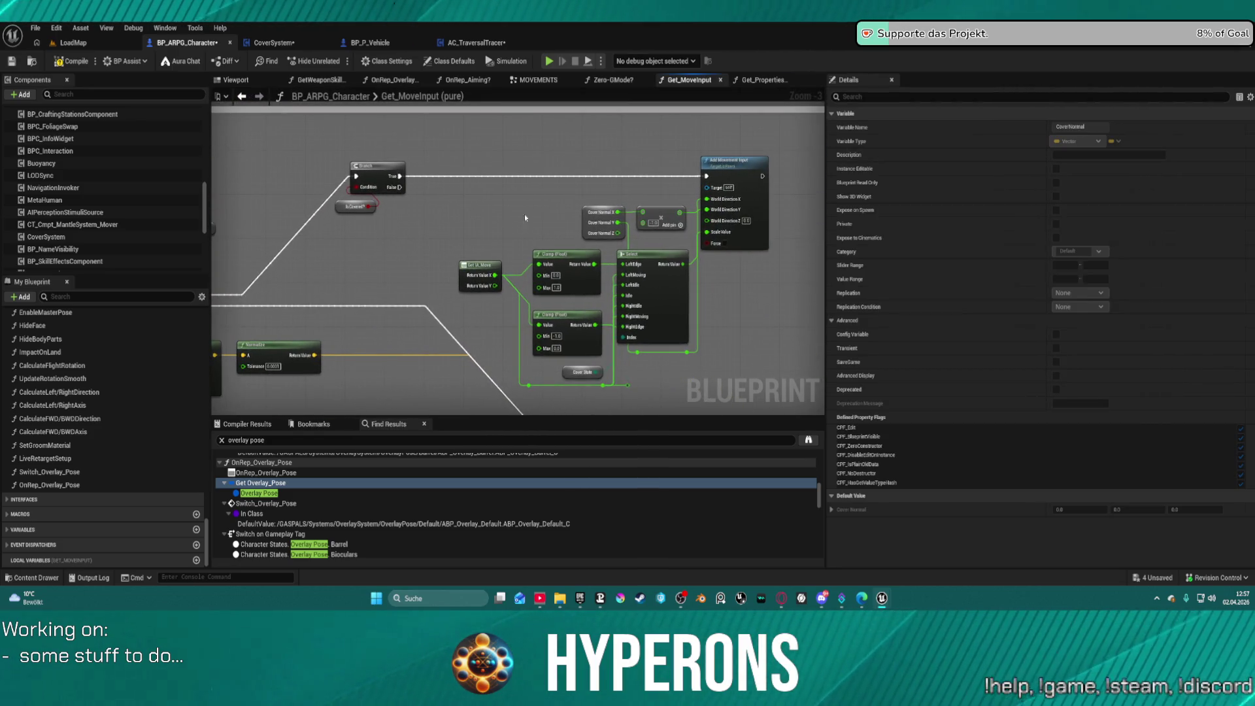
{"action": "mouse_move", "coordinate": [525, 217]}
{"action": "left_mouse_down"}
{"action": "mouse_move", "coordinate": [480, 34]}
{"action": "mouse_move", "coordinate": [454, 0]}
{"action": "left_mouse_up"}
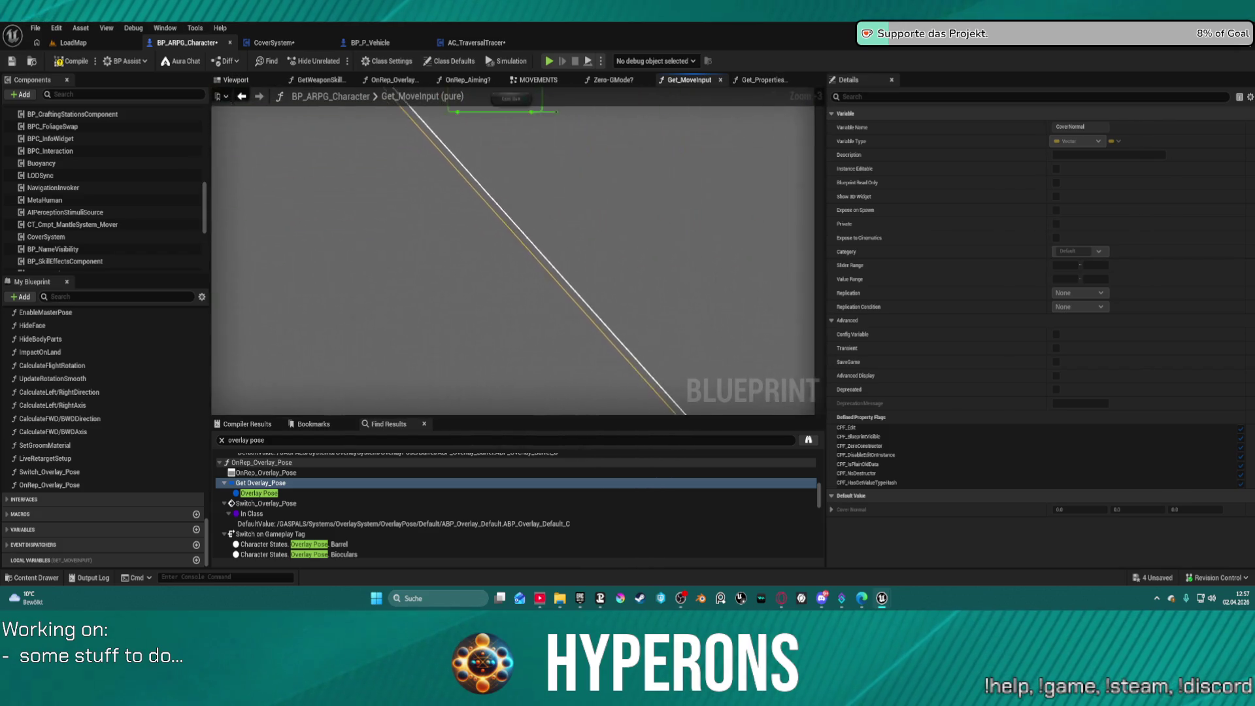
{"action": "mouse_move", "coordinate": [608, 293]}
{"action": "left_mouse_down"}
{"action": "mouse_move", "coordinate": [614, 162]}
{"action": "mouse_move", "coordinate": [637, 210]}
{"action": "mouse_move", "coordinate": [604, 403]}
{"action": "left_mouse_up"}
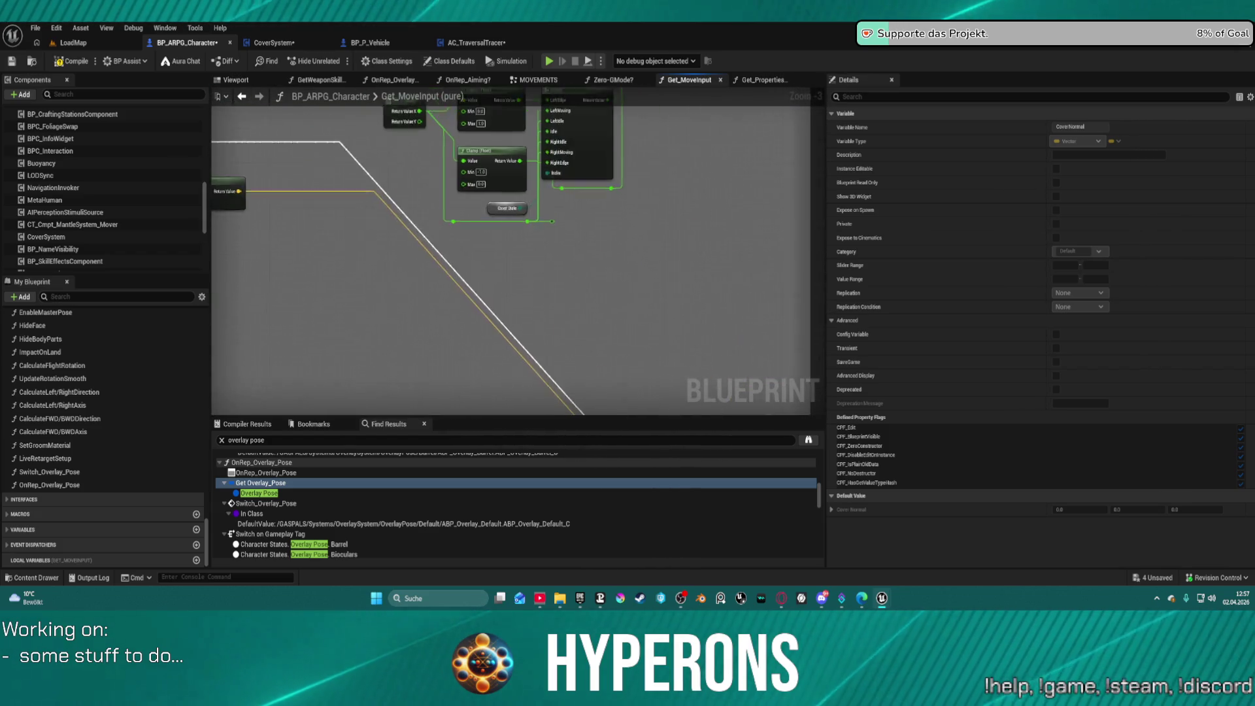
Step: Add a Return Node after Add Movement Input's execution output
{"action": "left_click_drag", "start_coordinate": [713, 66], "coordinate": [697, 191]}
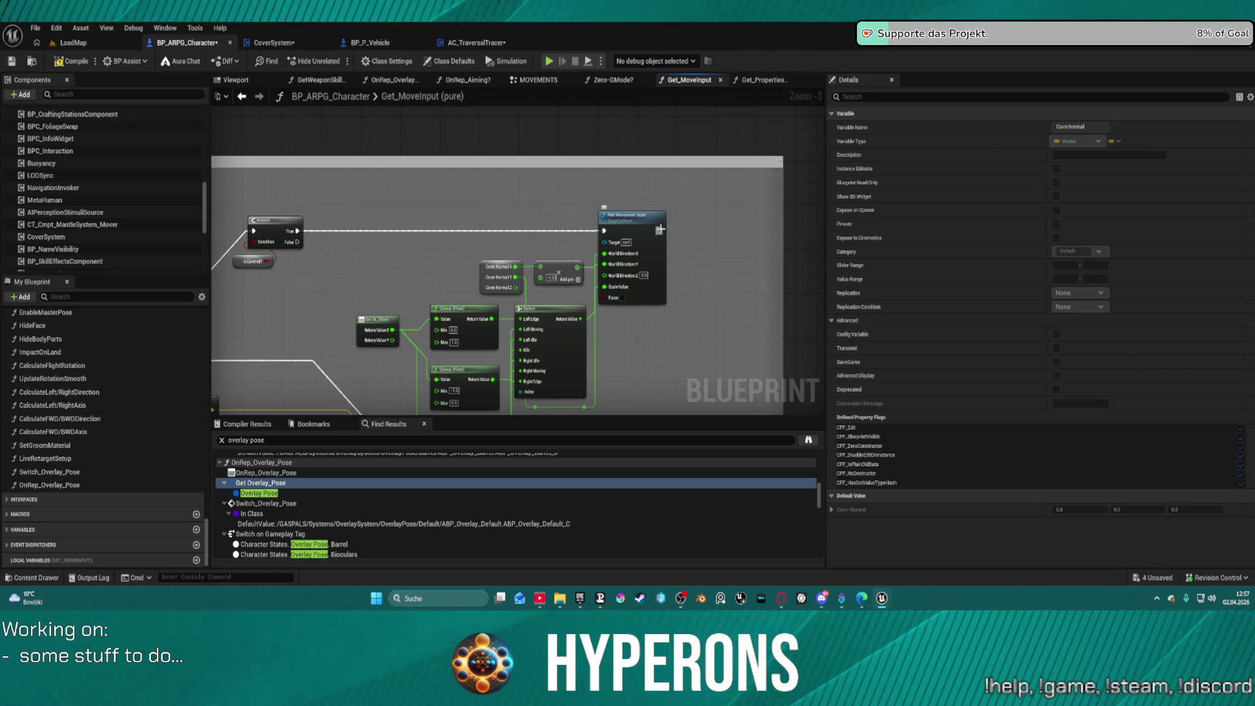
{"action": "left_click_drag", "start_coordinate": [660, 230], "coordinate": [747, 234]}
{"action": "type", "text": "ret"}
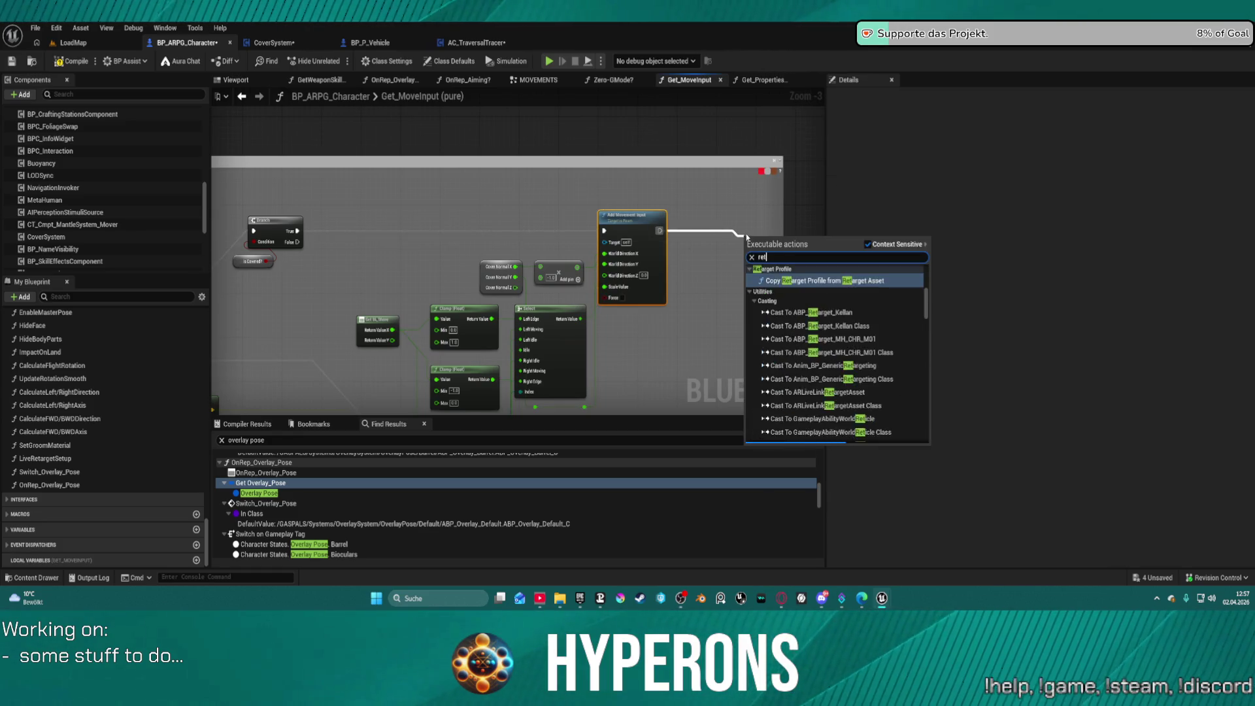
{"action": "type", "text": "un nod"}
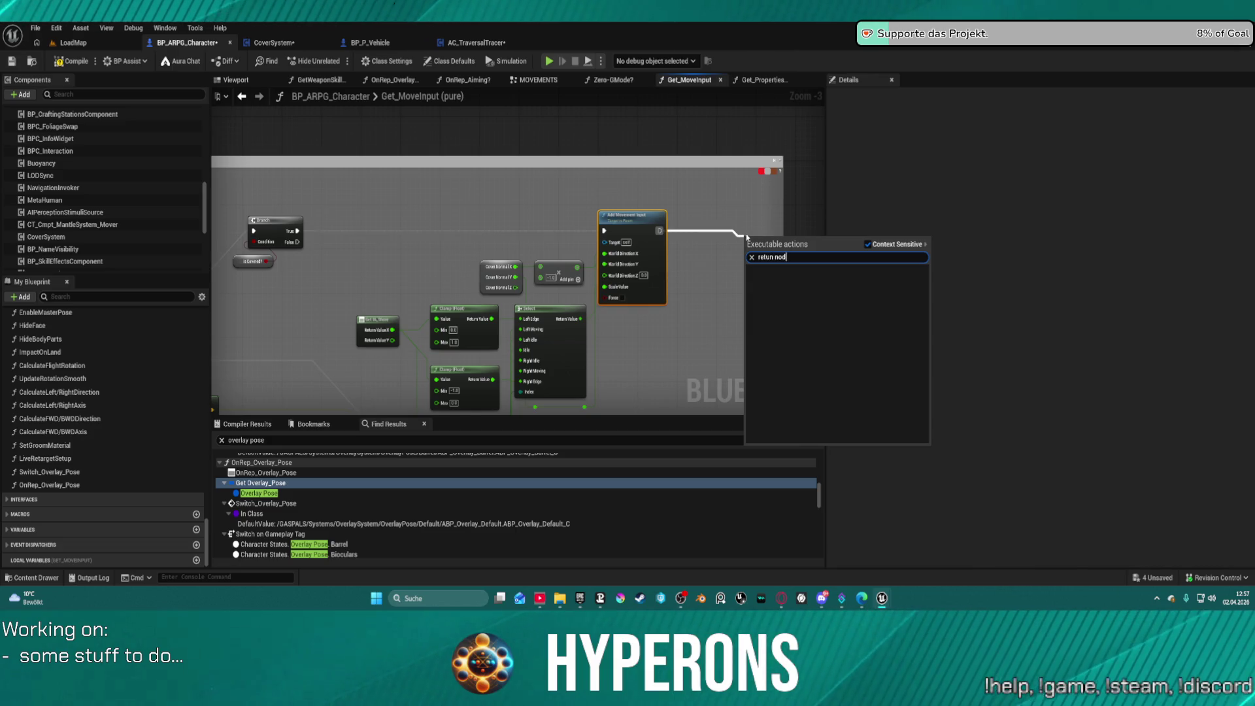
{"action": "type", "text": "e"}
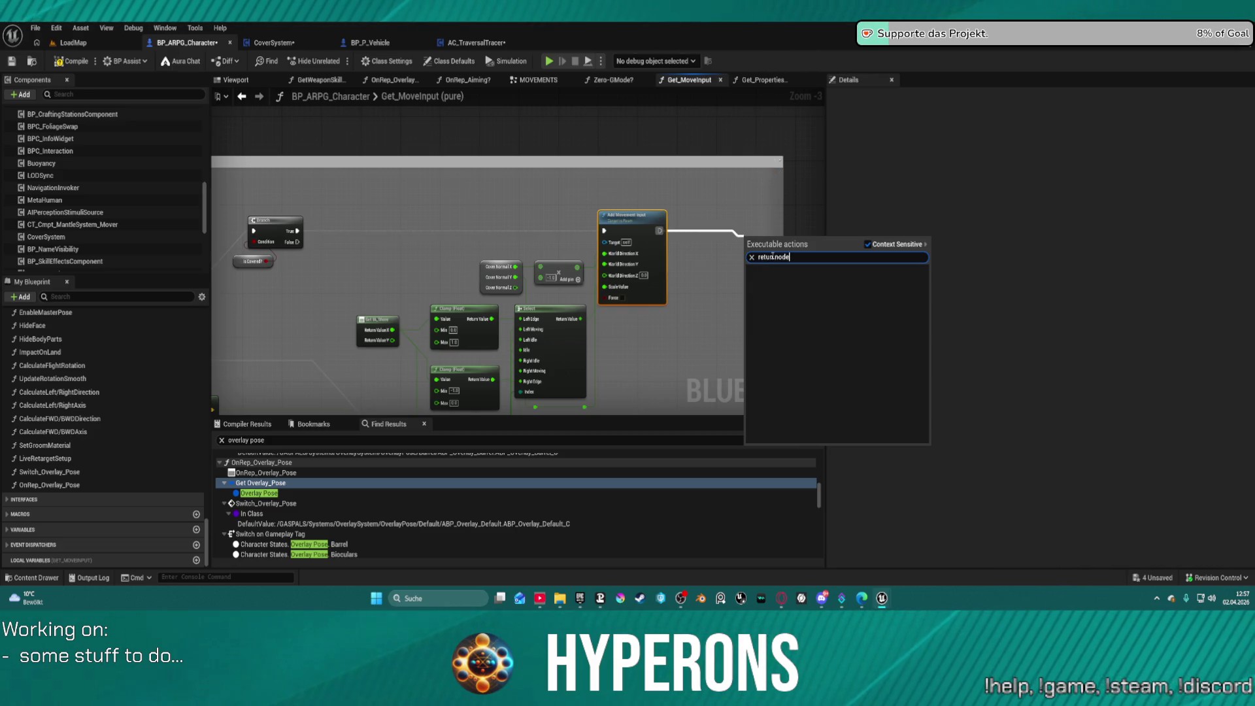
{"action": "type", "text": "r"}
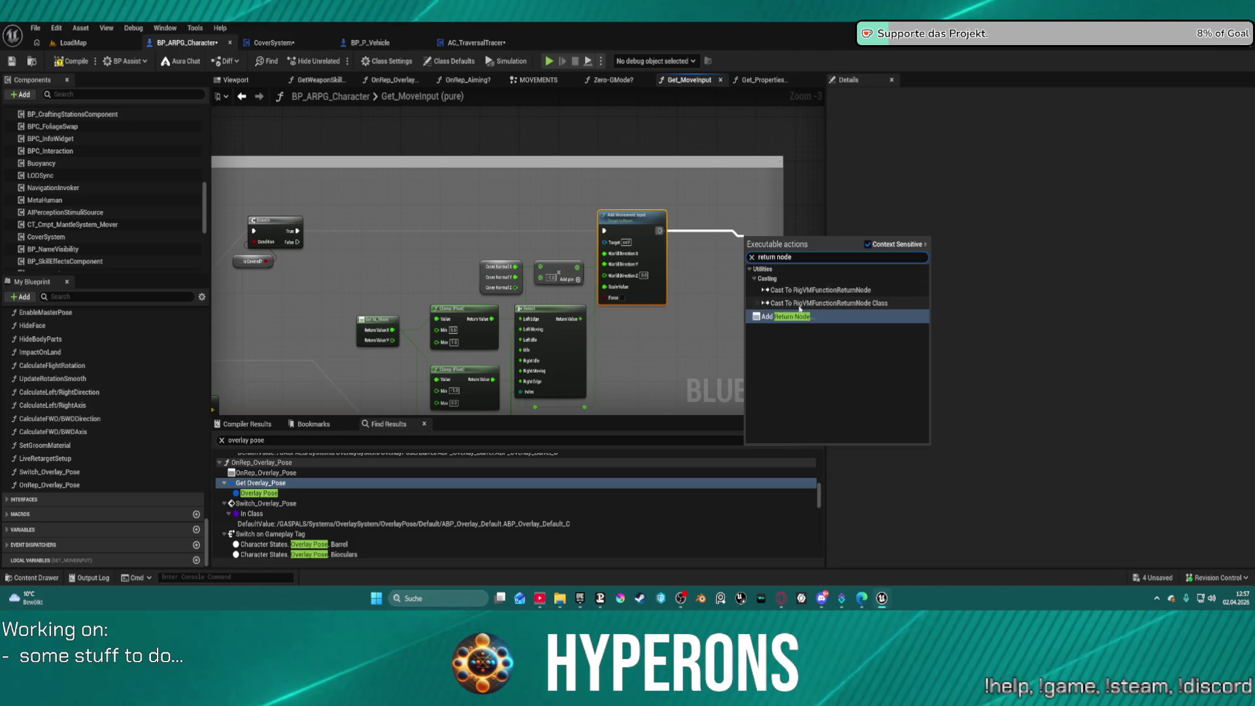
{"action": "left_click", "coordinate": [789, 317]}
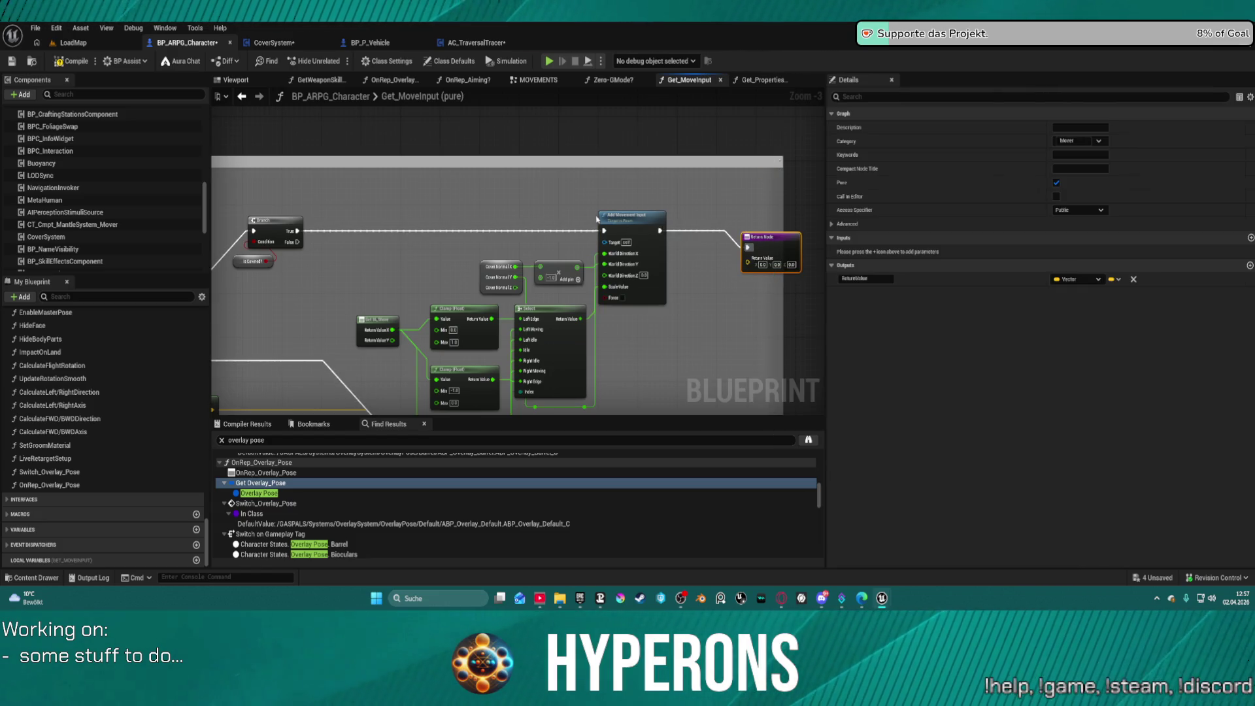
Step: Split the Return Node's Return Value into X, Y and Z, and shift the node up-left
{"action": "left_click", "coordinate": [623, 231]}
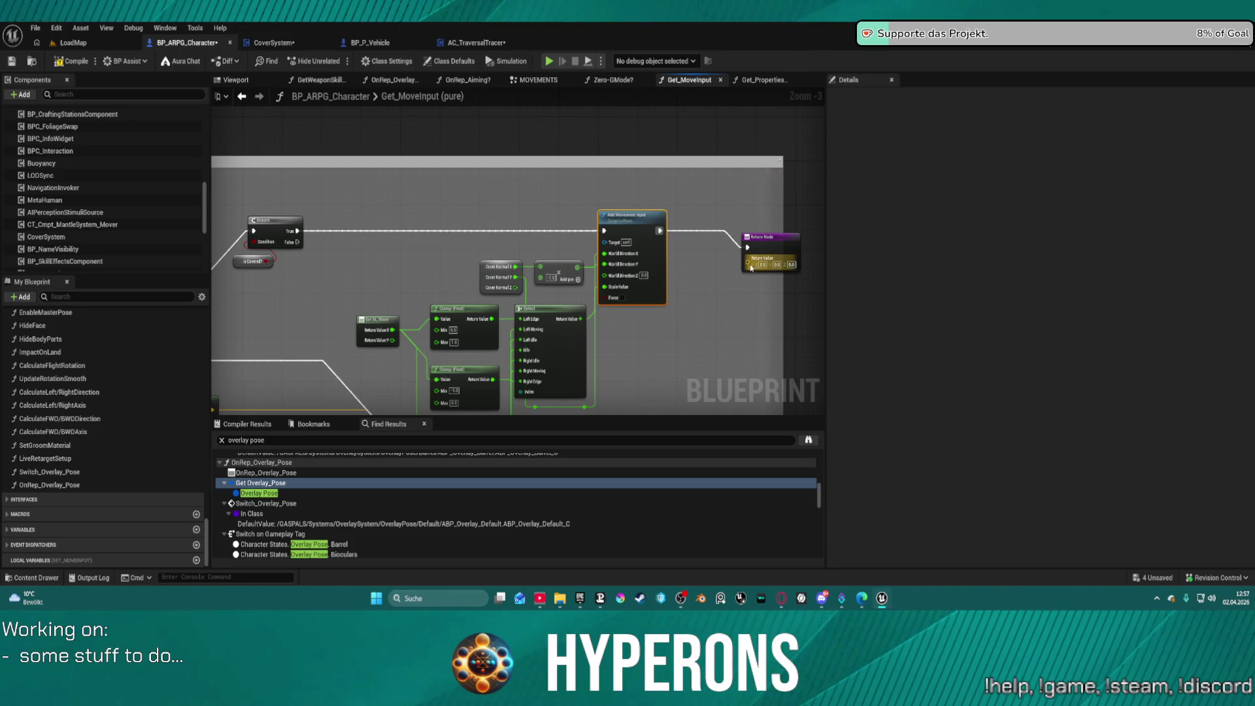
{"action": "right_click", "coordinate": [748, 263]}
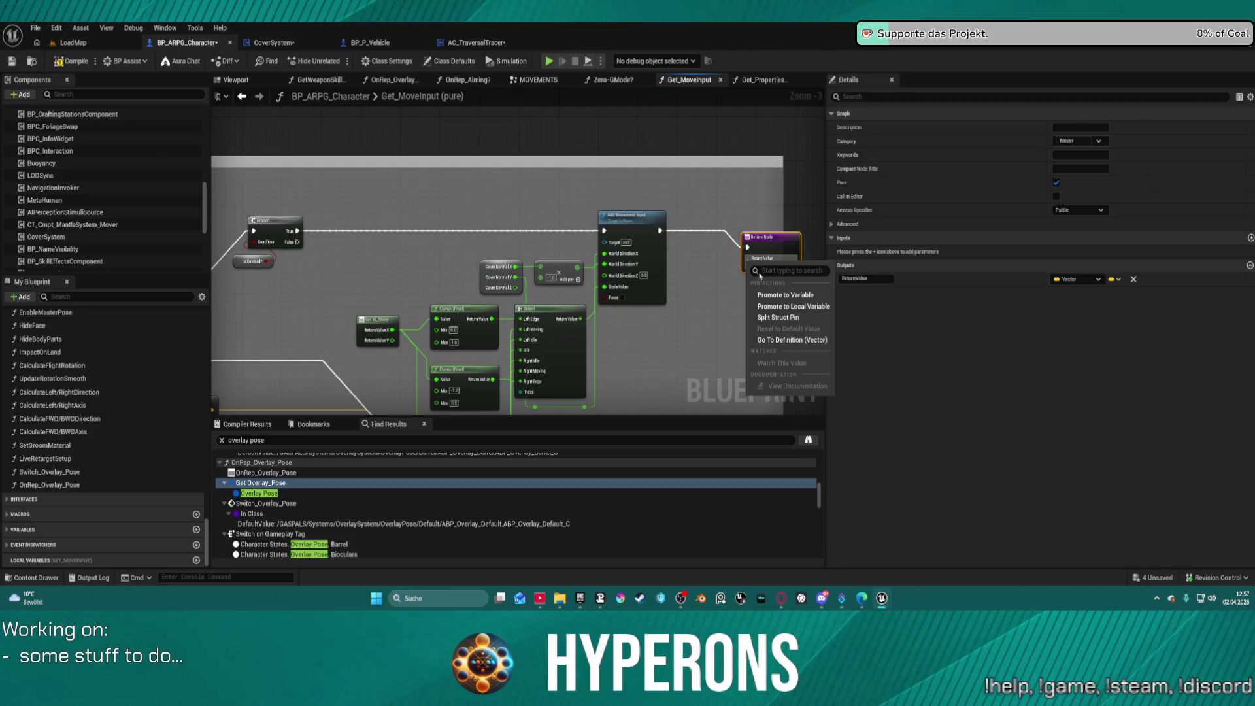
{"action": "left_click", "coordinate": [774, 318]}
{"action": "left_click_drag", "start_coordinate": [761, 250], "coordinate": [717, 234]}
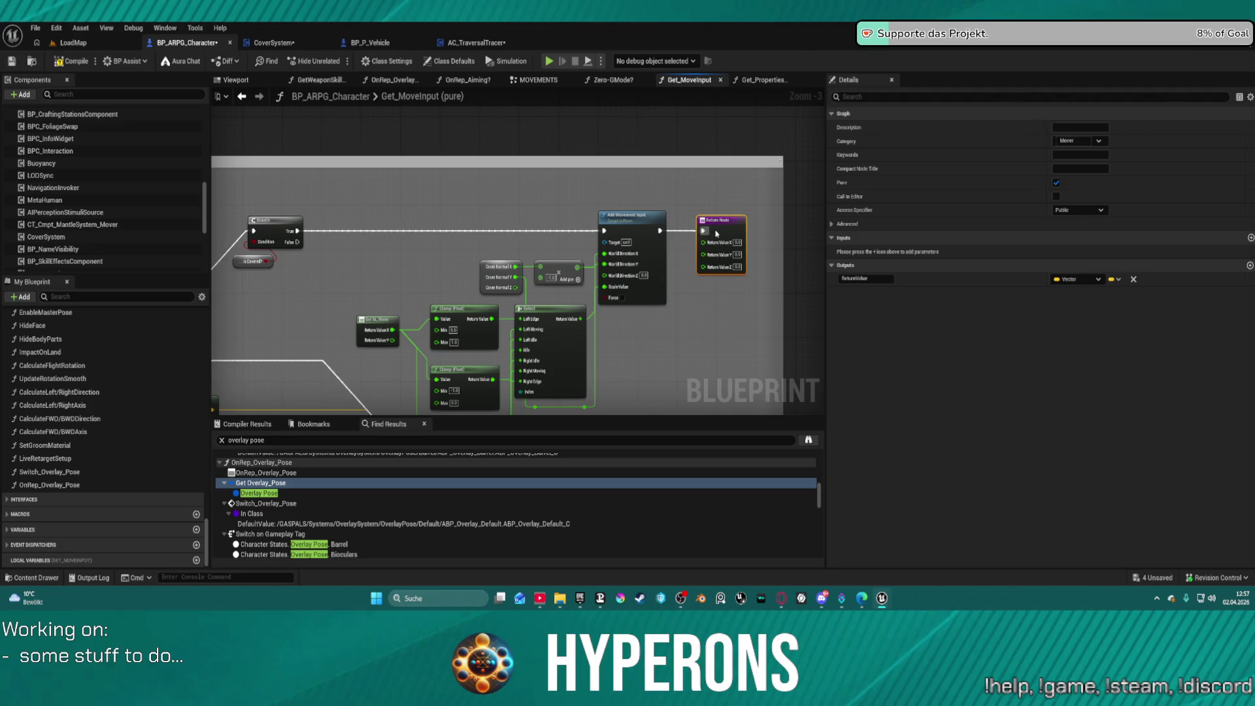
Step: Move the Select node down and to the right beside Add Movement Input
{"action": "scroll", "coordinate": [549, 258], "scroll_direction": "up", "scroll_amount": 2}
{"action": "scroll", "coordinate": [498, 208], "scroll_direction": "up", "scroll_amount": 1}
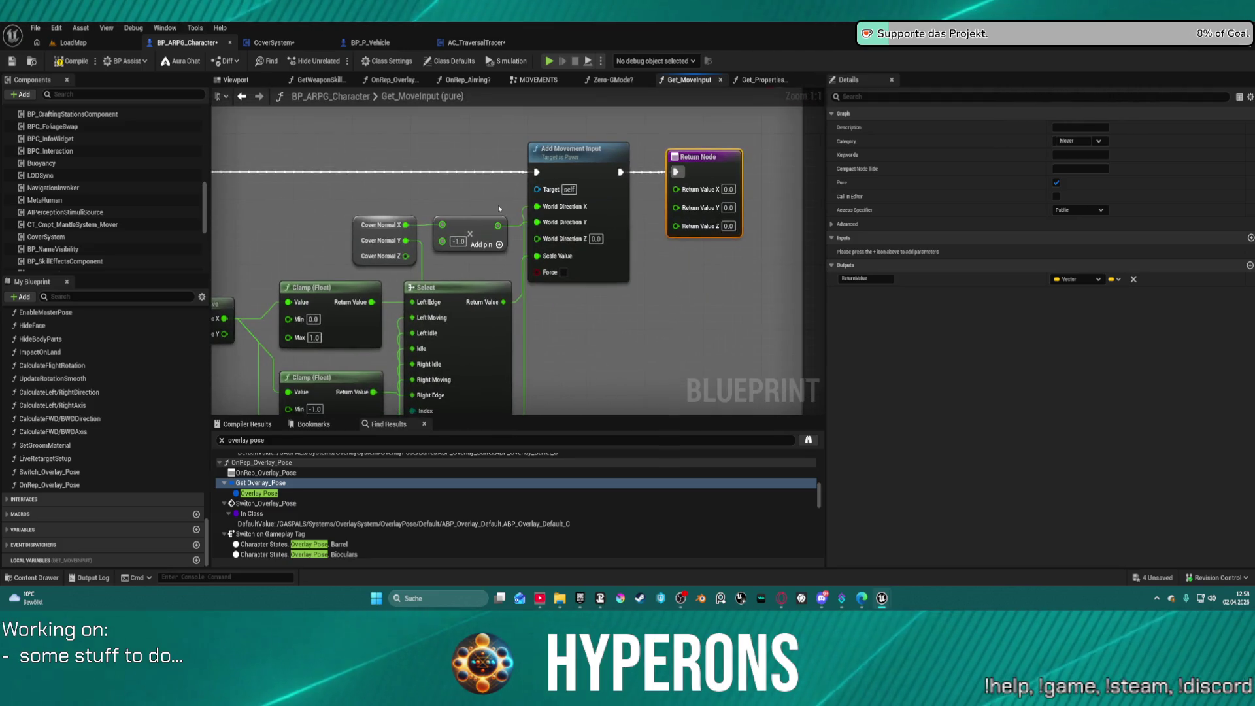
{"action": "scroll", "coordinate": [351, 224], "scroll_direction": "down", "scroll_amount": 3}
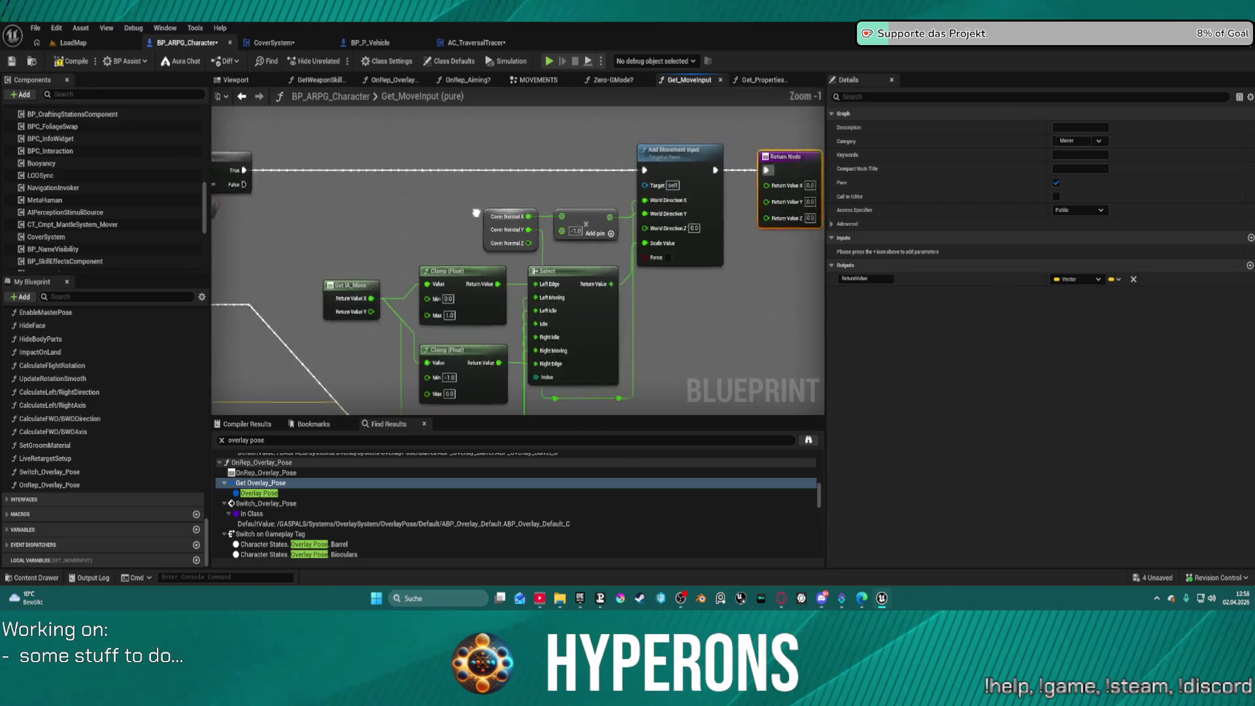
{"action": "mouse_move", "coordinate": [351, 224]}
{"action": "left_mouse_down"}
{"action": "mouse_move", "coordinate": [761, 222]}
{"action": "mouse_move", "coordinate": [587, 222]}
{"action": "mouse_move", "coordinate": [512, 197]}
{"action": "mouse_move", "coordinate": [517, 208]}
{"action": "left_mouse_up"}
{"action": "mouse_move", "coordinate": [684, 321]}
{"action": "left_mouse_down"}
{"action": "mouse_move", "coordinate": [605, 281]}
{"action": "mouse_move", "coordinate": [608, 307]}
{"action": "mouse_move", "coordinate": [763, 343]}
{"action": "left_mouse_up"}
{"action": "mouse_move", "coordinate": [757, 296]}
{"action": "left_mouse_down"}
{"action": "mouse_move", "coordinate": [581, 283]}
{"action": "mouse_move", "coordinate": [625, 280]}
{"action": "mouse_move", "coordinate": [823, 111]}
{"action": "left_mouse_up"}
Step: Reposition the -1.0 multiply node up and to the left
{"action": "mouse_move", "coordinate": [556, 340]}
{"action": "left_mouse_down"}
{"action": "mouse_move", "coordinate": [336, 131]}
{"action": "mouse_move", "coordinate": [685, 342]}
{"action": "mouse_move", "coordinate": [724, 394]}
{"action": "left_mouse_up"}
{"action": "mouse_move", "coordinate": [516, 262]}
{"action": "left_mouse_down"}
{"action": "mouse_move", "coordinate": [527, 268]}
{"action": "mouse_move", "coordinate": [509, 271]}
{"action": "left_mouse_up"}
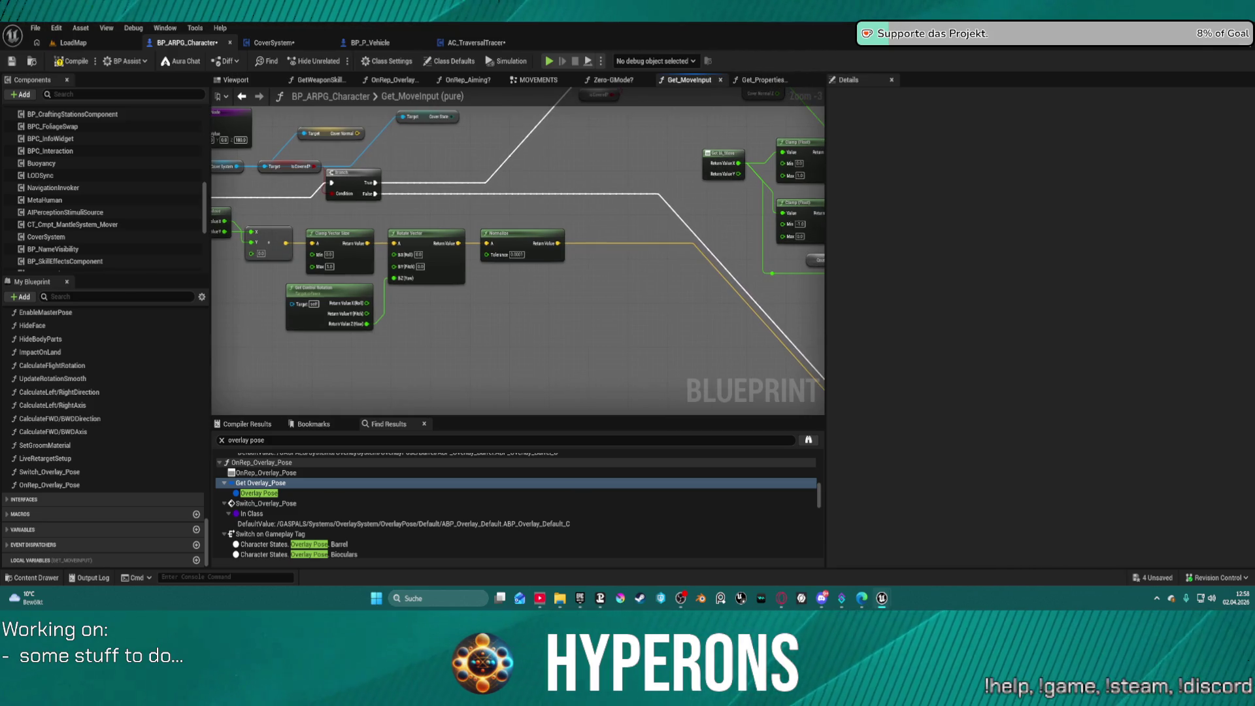
{"action": "left_click_drag", "start_coordinate": [510, 271], "coordinate": [611, 288]}
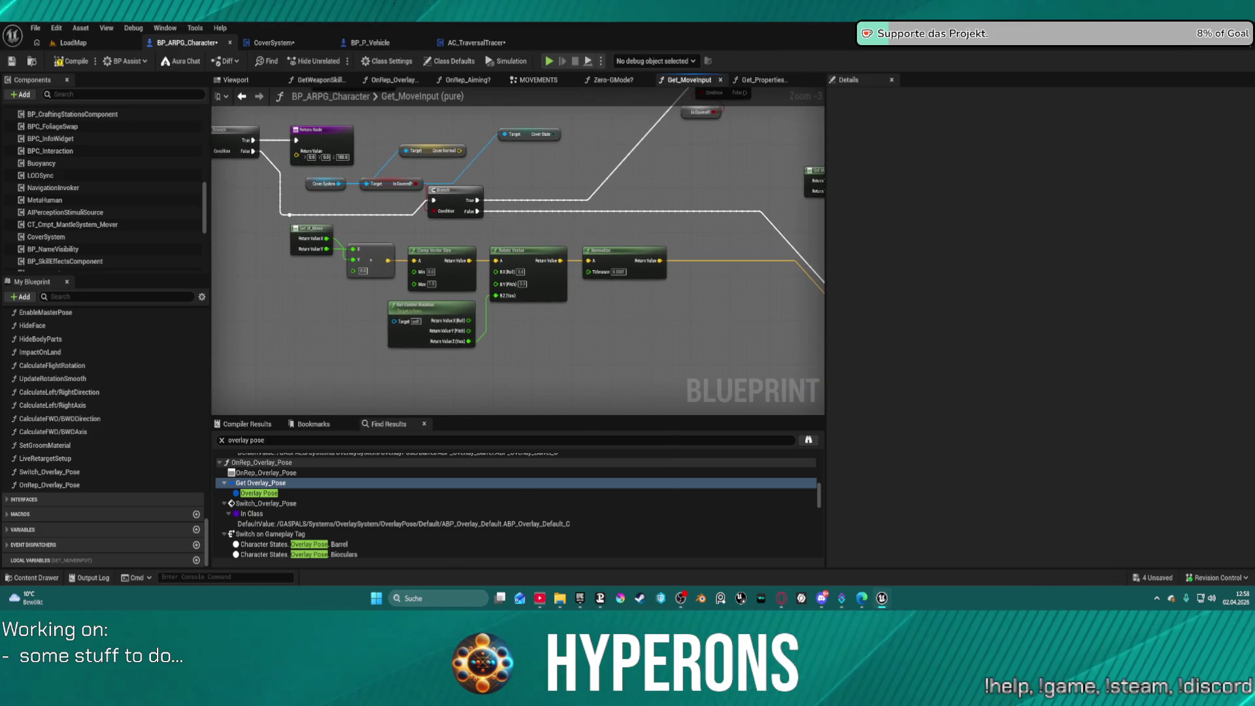
{"action": "left_click_drag", "start_coordinate": [612, 288], "coordinate": [588, 294]}
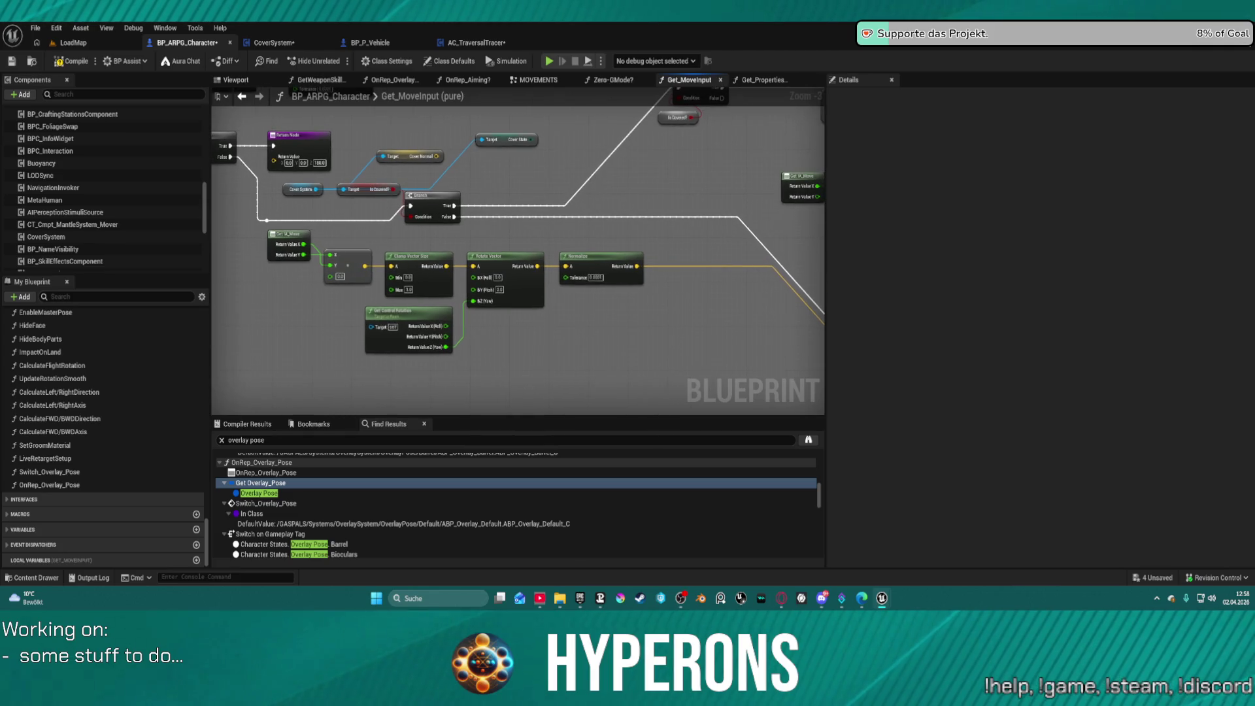
{"action": "mouse_move", "coordinate": [811, 176]}
{"action": "left_mouse_down"}
{"action": "mouse_move", "coordinate": [644, 212]}
{"action": "mouse_move", "coordinate": [632, 234]}
{"action": "mouse_move", "coordinate": [783, 216]}
{"action": "left_mouse_up"}
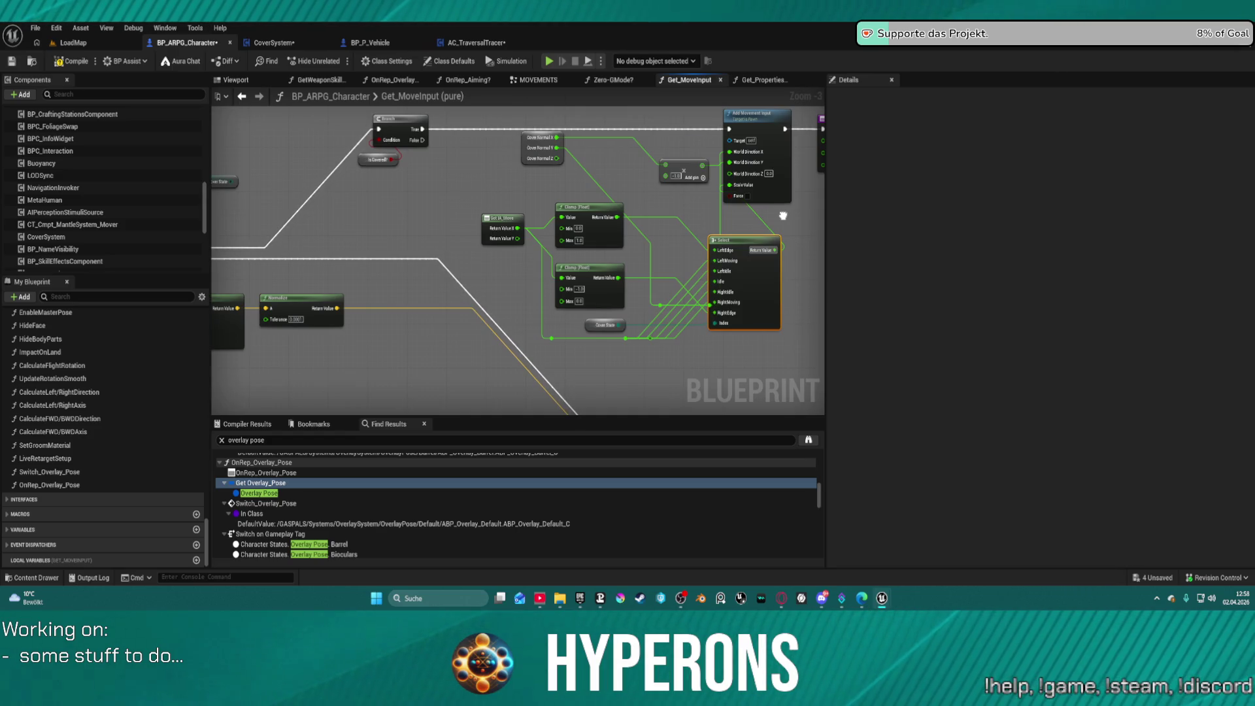
{"action": "left_click_drag", "start_coordinate": [784, 216], "coordinate": [780, 212]}
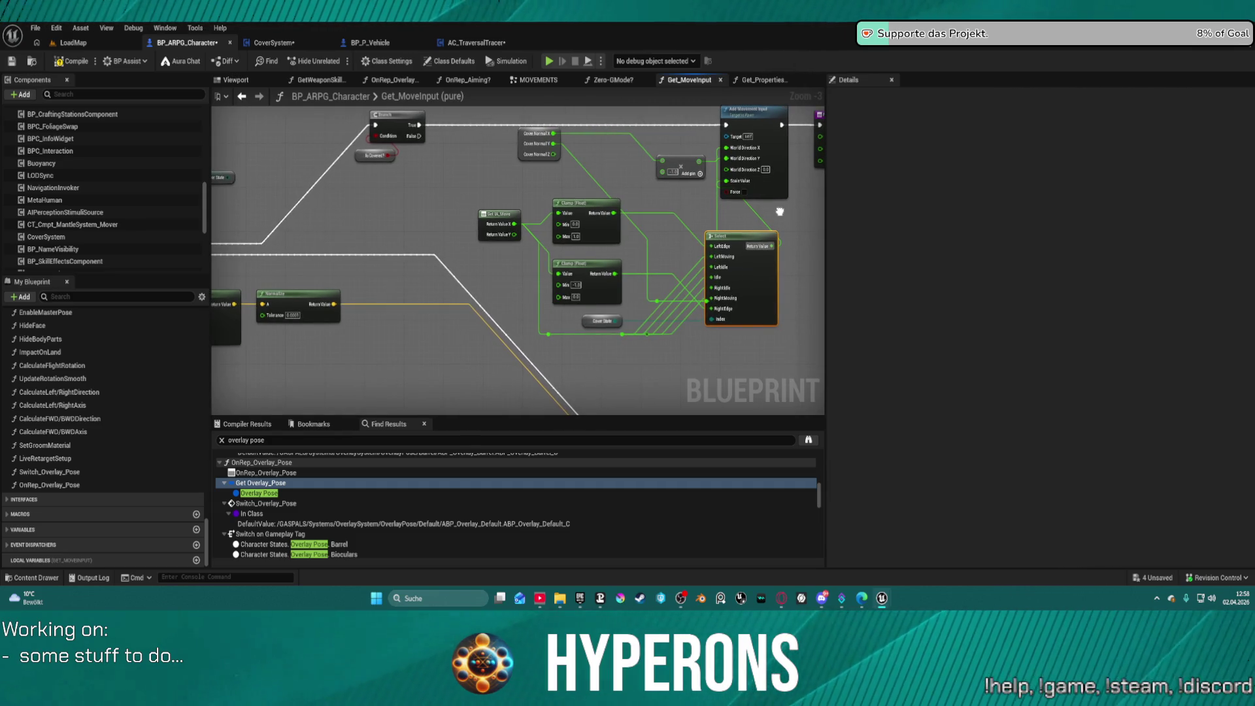
{"action": "left_click_drag", "start_coordinate": [780, 211], "coordinate": [727, 260]}
{"action": "left_click_drag", "start_coordinate": [632, 209], "coordinate": [616, 189]}
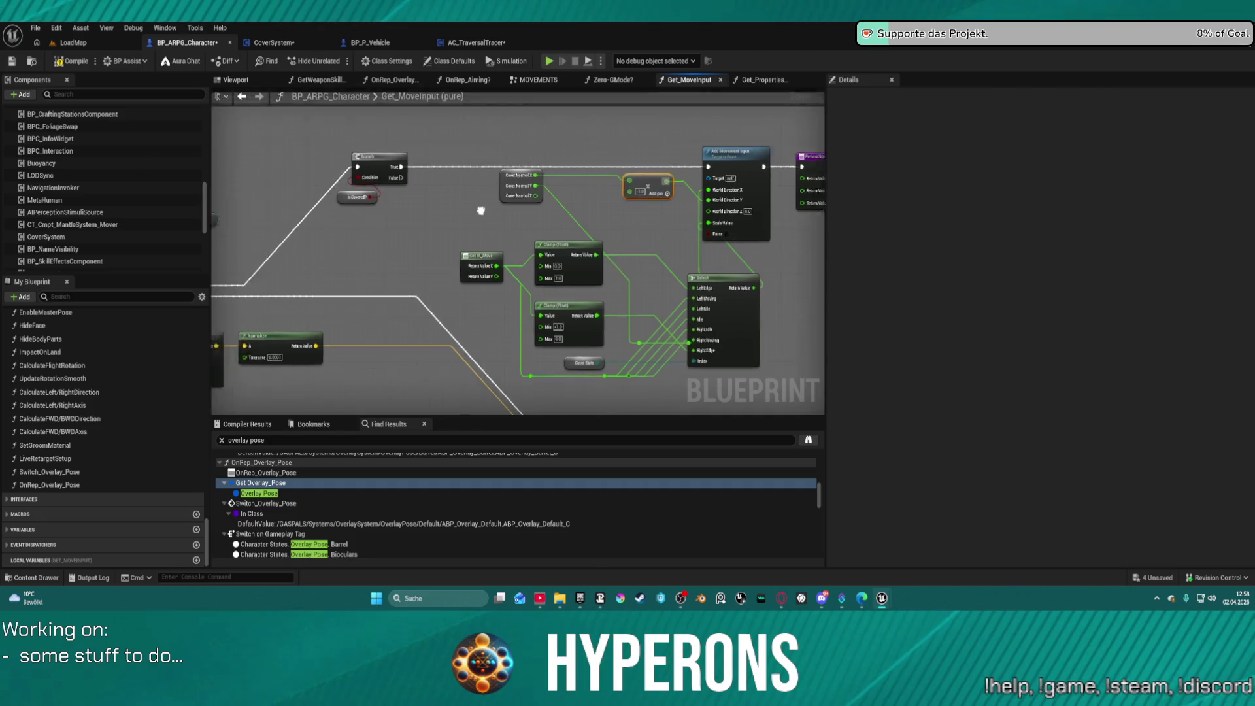
{"action": "left_click_drag", "start_coordinate": [482, 205], "coordinate": [771, 179]}
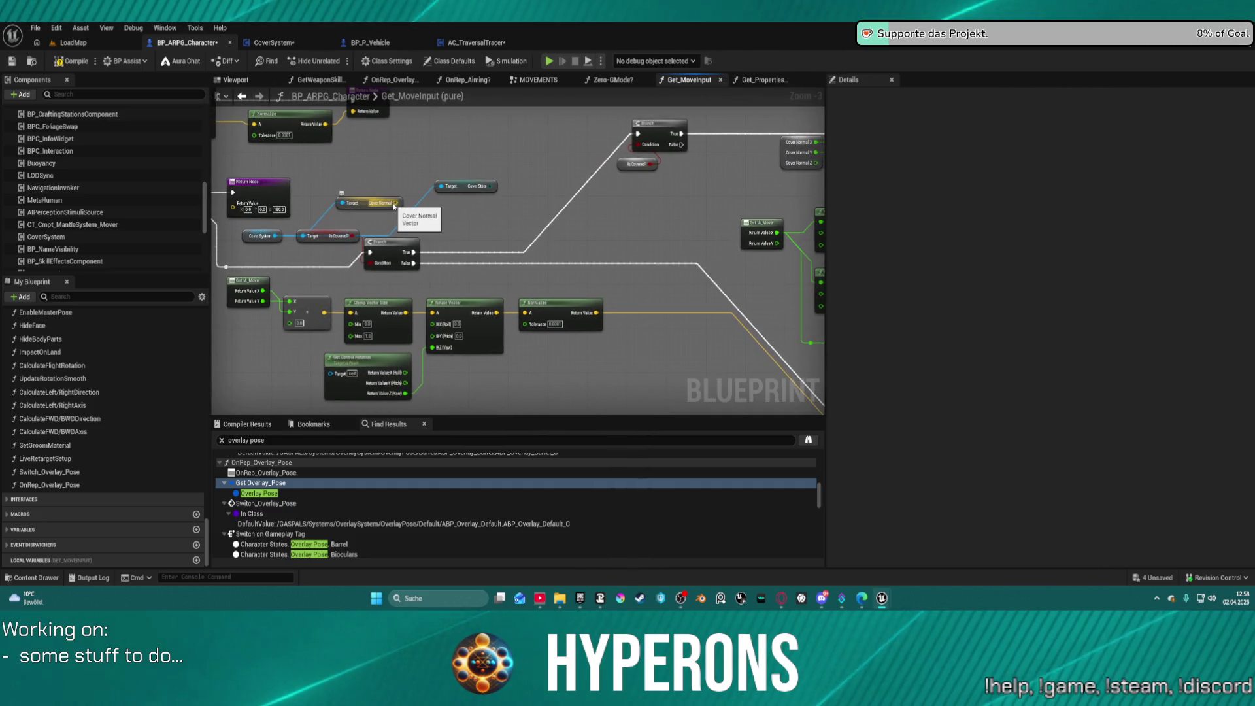
Step: Split the Cover Normal pin into X, Y and Z and reposition its getter
{"action": "right_click", "coordinate": [397, 204]}
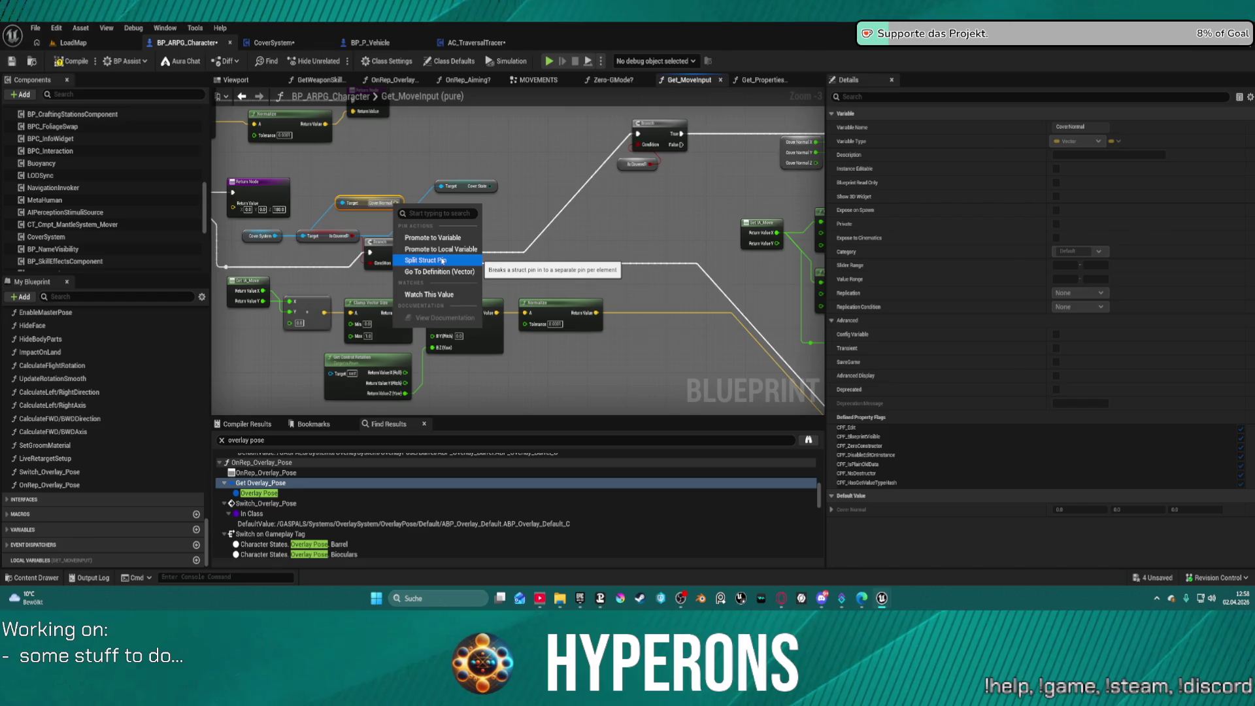
{"action": "left_click", "coordinate": [429, 261]}
{"action": "mouse_move", "coordinate": [366, 199]}
{"action": "left_mouse_down"}
{"action": "mouse_move", "coordinate": [565, 183]}
{"action": "mouse_move", "coordinate": [810, 189]}
{"action": "mouse_move", "coordinate": [414, 185]}
{"action": "mouse_move", "coordinate": [654, 166]}
{"action": "mouse_move", "coordinate": [517, 213]}
{"action": "mouse_move", "coordinate": [446, 190]}
{"action": "mouse_move", "coordinate": [449, 219]}
{"action": "mouse_move", "coordinate": [472, 166]}
{"action": "mouse_move", "coordinate": [451, 216]}
{"action": "mouse_move", "coordinate": [458, 171]}
{"action": "mouse_move", "coordinate": [439, 208]}
{"action": "mouse_move", "coordinate": [408, 173]}
{"action": "left_mouse_up"}
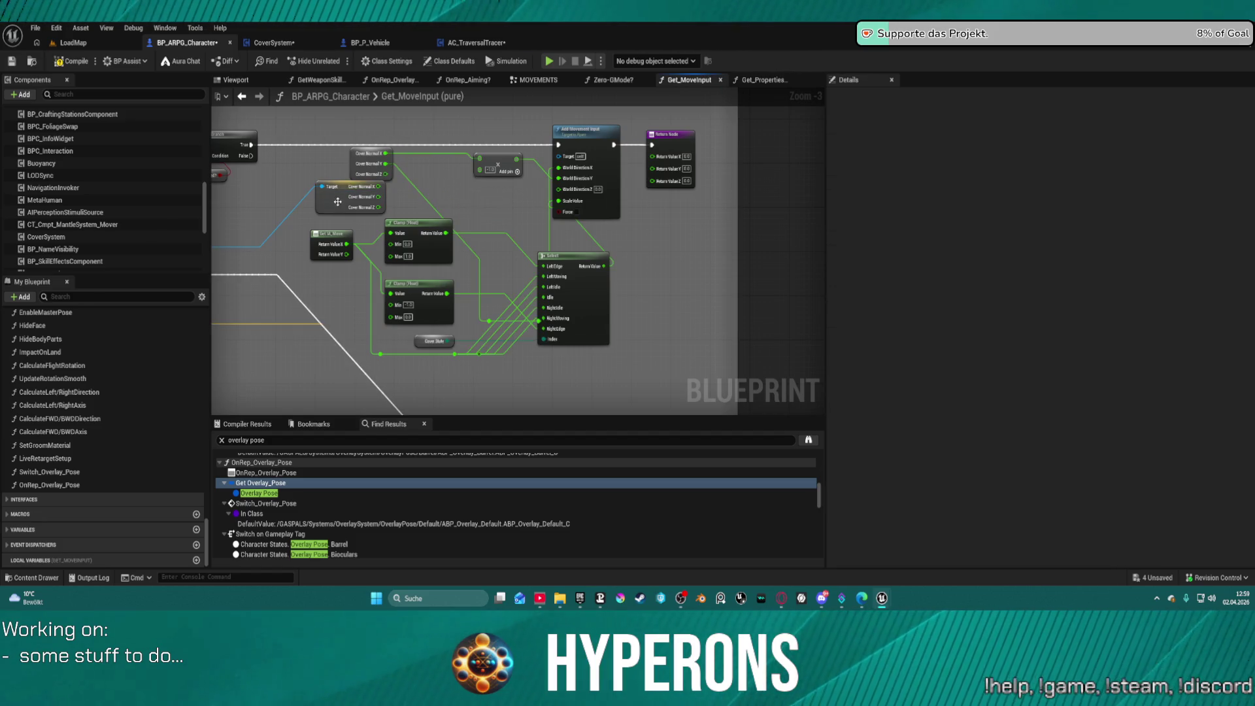
{"action": "left_click_drag", "start_coordinate": [338, 202], "coordinate": [282, 194]}
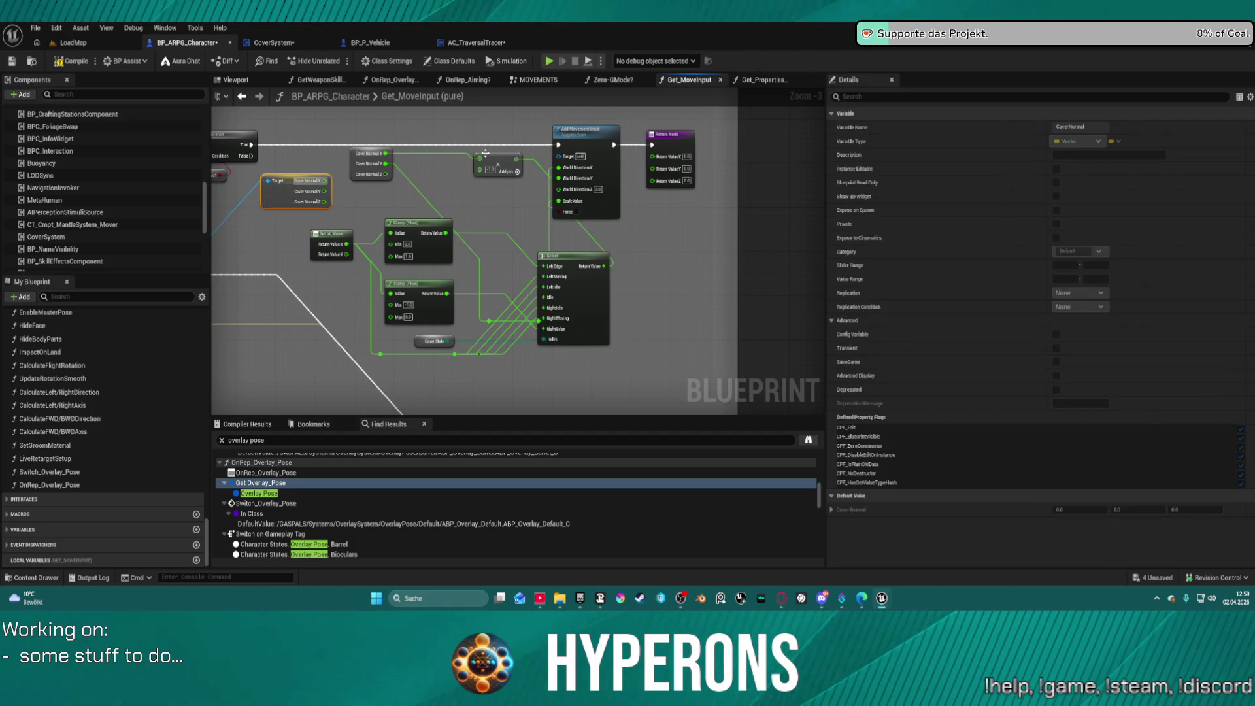
Step: Wire the Add node's result into Return Value Y instead of World Direction Y
{"action": "mouse_move", "coordinate": [480, 158]}
{"action": "left_mouse_down"}
{"action": "mouse_move", "coordinate": [448, 175]}
{"action": "mouse_move", "coordinate": [301, 190]}
{"action": "mouse_move", "coordinate": [481, 158]}
{"action": "mouse_move", "coordinate": [665, 170]}
{"action": "mouse_move", "coordinate": [654, 170]}
{"action": "left_mouse_up"}
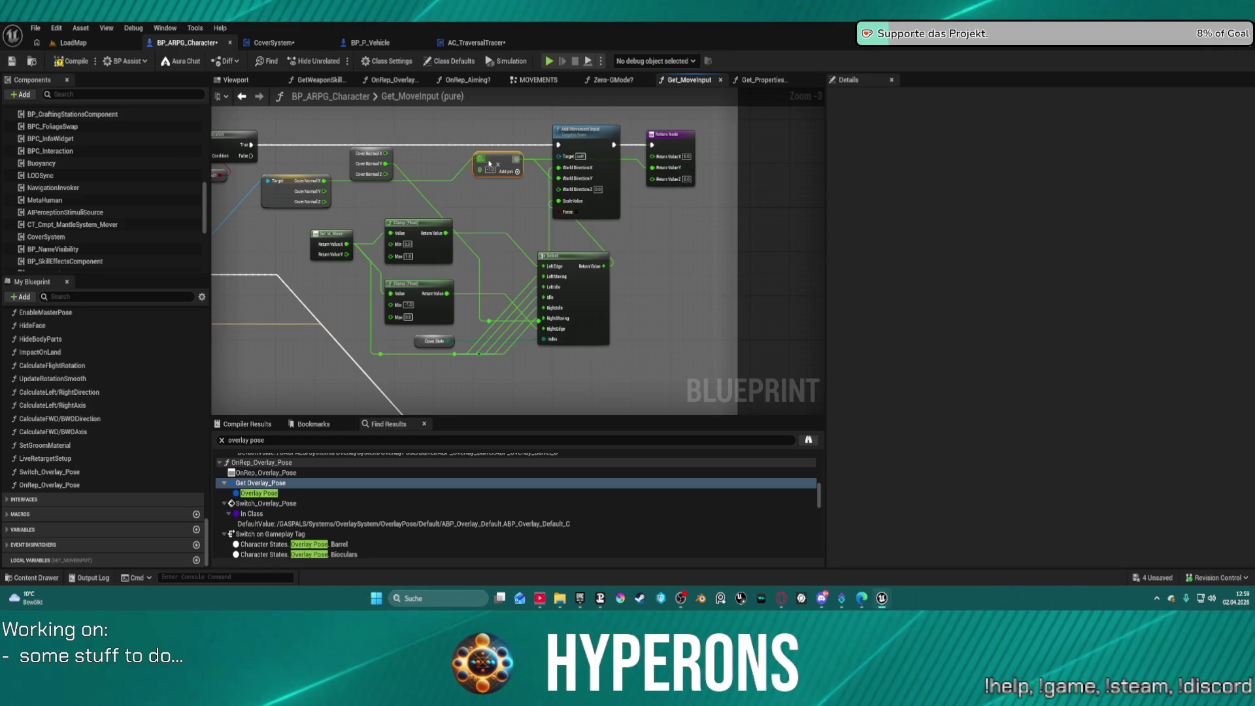
{"action": "mouse_move", "coordinate": [489, 163]}
{"action": "left_mouse_down"}
{"action": "mouse_move", "coordinate": [445, 180]}
{"action": "mouse_move", "coordinate": [436, 166]}
{"action": "mouse_move", "coordinate": [490, 193]}
{"action": "mouse_move", "coordinate": [687, 164]}
{"action": "mouse_move", "coordinate": [652, 156]}
{"action": "left_mouse_up"}
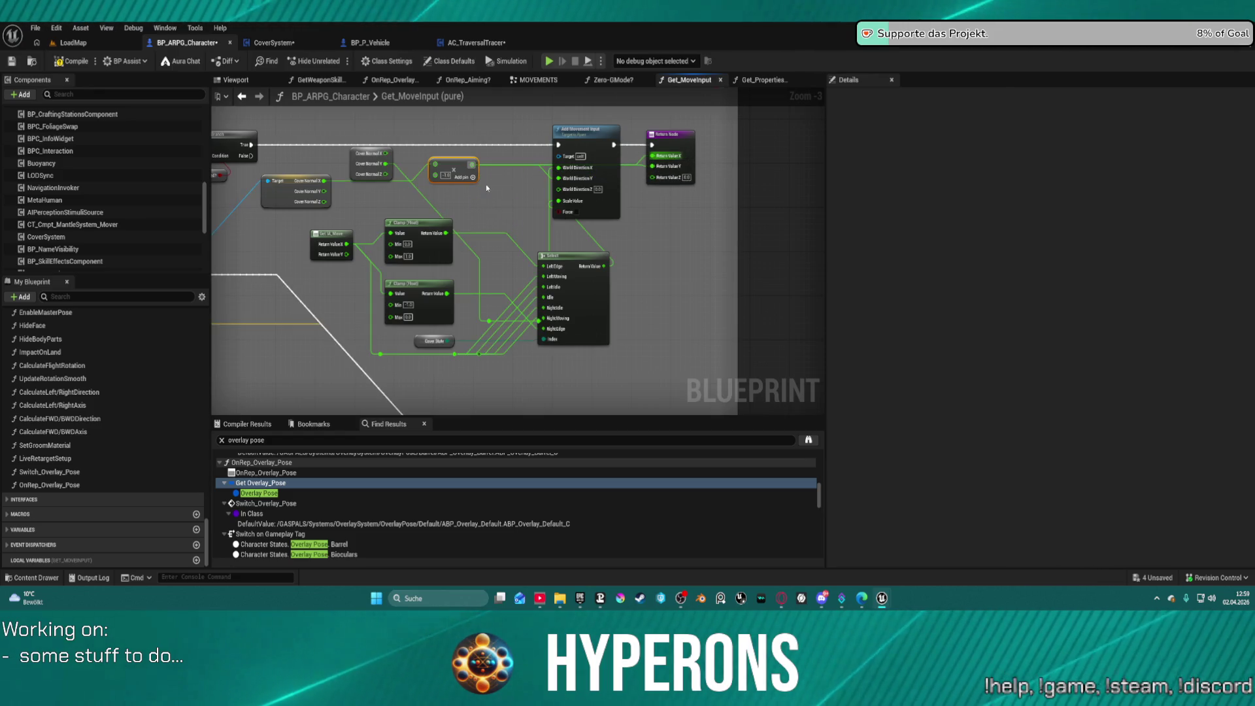
{"action": "mouse_move", "coordinate": [457, 166]}
{"action": "left_mouse_down"}
{"action": "mouse_move", "coordinate": [502, 188]}
{"action": "mouse_move", "coordinate": [425, 160]}
{"action": "mouse_move", "coordinate": [576, 223]}
{"action": "mouse_move", "coordinate": [456, 231]}
{"action": "mouse_move", "coordinate": [442, 188]}
{"action": "mouse_move", "coordinate": [440, 207]}
{"action": "mouse_move", "coordinate": [421, 203]}
{"action": "left_mouse_up"}
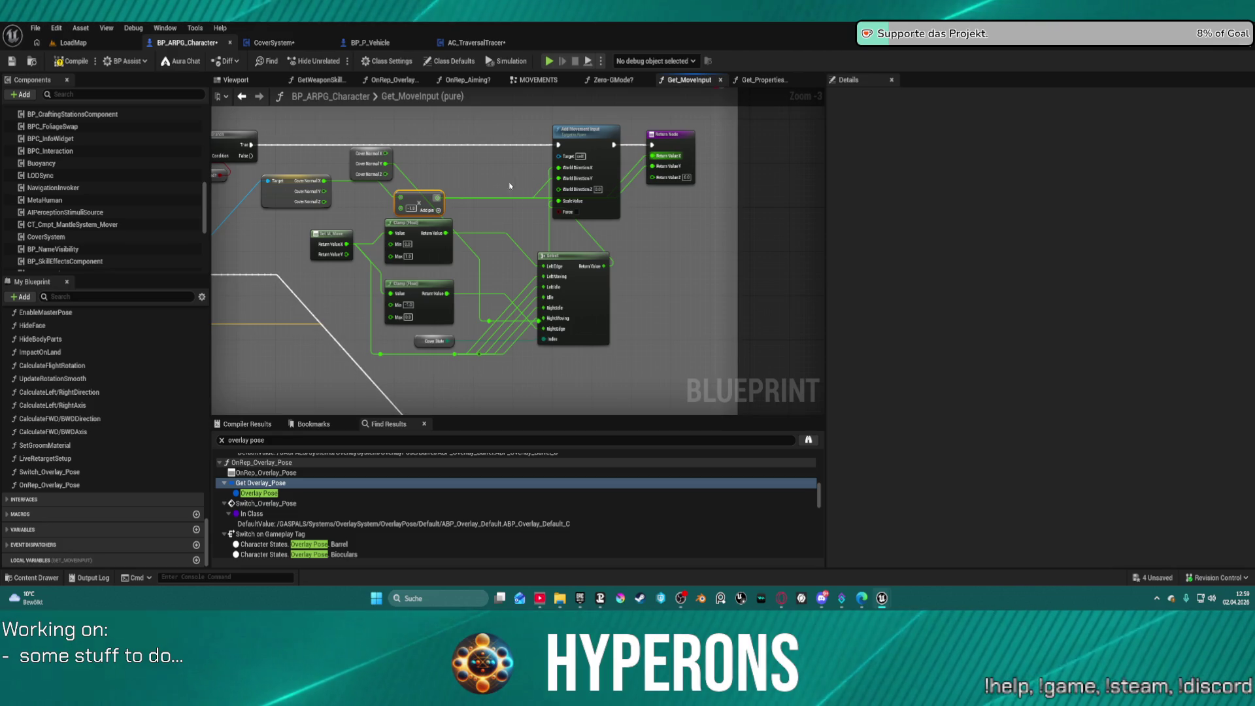
{"action": "left_click_drag", "start_coordinate": [541, 193], "coordinate": [539, 196]}
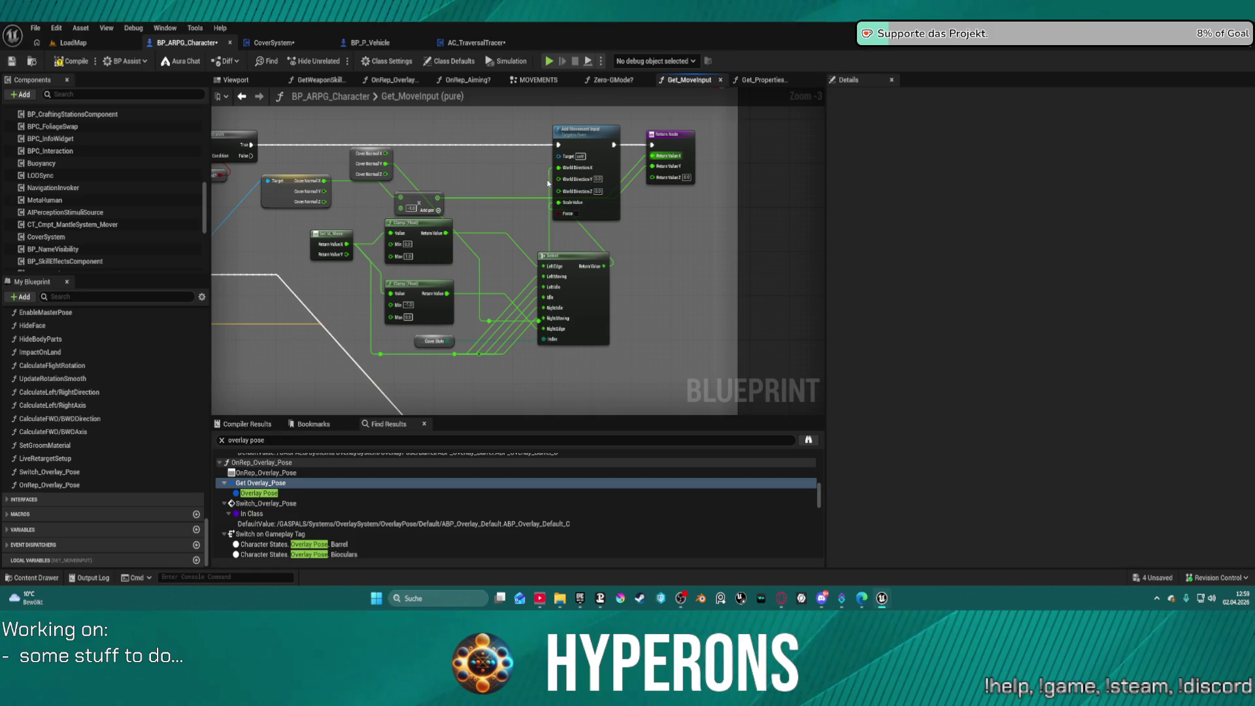
Step: Rearrange Add Movement Input, Select and Cover Normal, then route Branch True toward the Return Node
{"action": "mouse_move", "coordinate": [600, 159]}
{"action": "left_mouse_down"}
{"action": "mouse_move", "coordinate": [621, 169]}
{"action": "mouse_move", "coordinate": [633, 154]}
{"action": "mouse_move", "coordinate": [578, 123]}
{"action": "mouse_move", "coordinate": [571, 150]}
{"action": "mouse_move", "coordinate": [592, 160]}
{"action": "mouse_move", "coordinate": [582, 174]}
{"action": "left_mouse_up"}
{"action": "left_click_drag", "start_coordinate": [571, 264], "coordinate": [630, 292]}
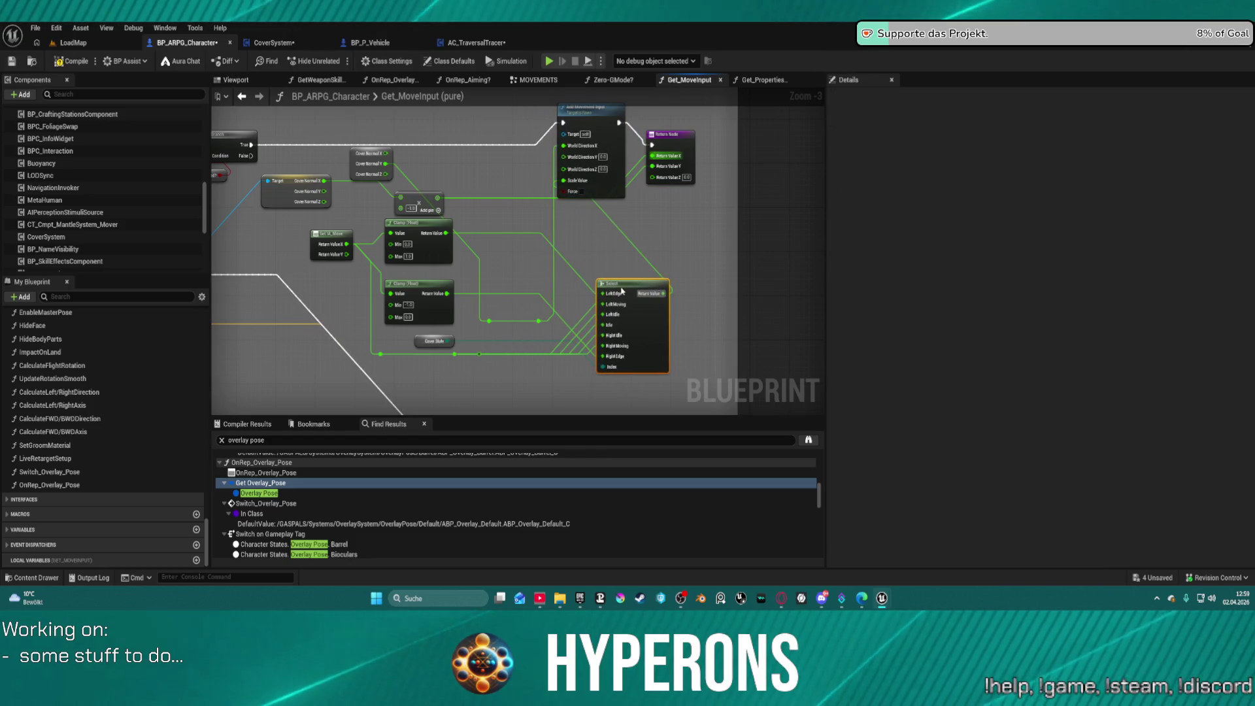
{"action": "mouse_move", "coordinate": [376, 165]}
{"action": "left_mouse_down"}
{"action": "mouse_move", "coordinate": [402, 186]}
{"action": "mouse_move", "coordinate": [386, 170]}
{"action": "mouse_move", "coordinate": [478, 157]}
{"action": "left_mouse_up"}
{"action": "left_click", "coordinate": [321, 190]}
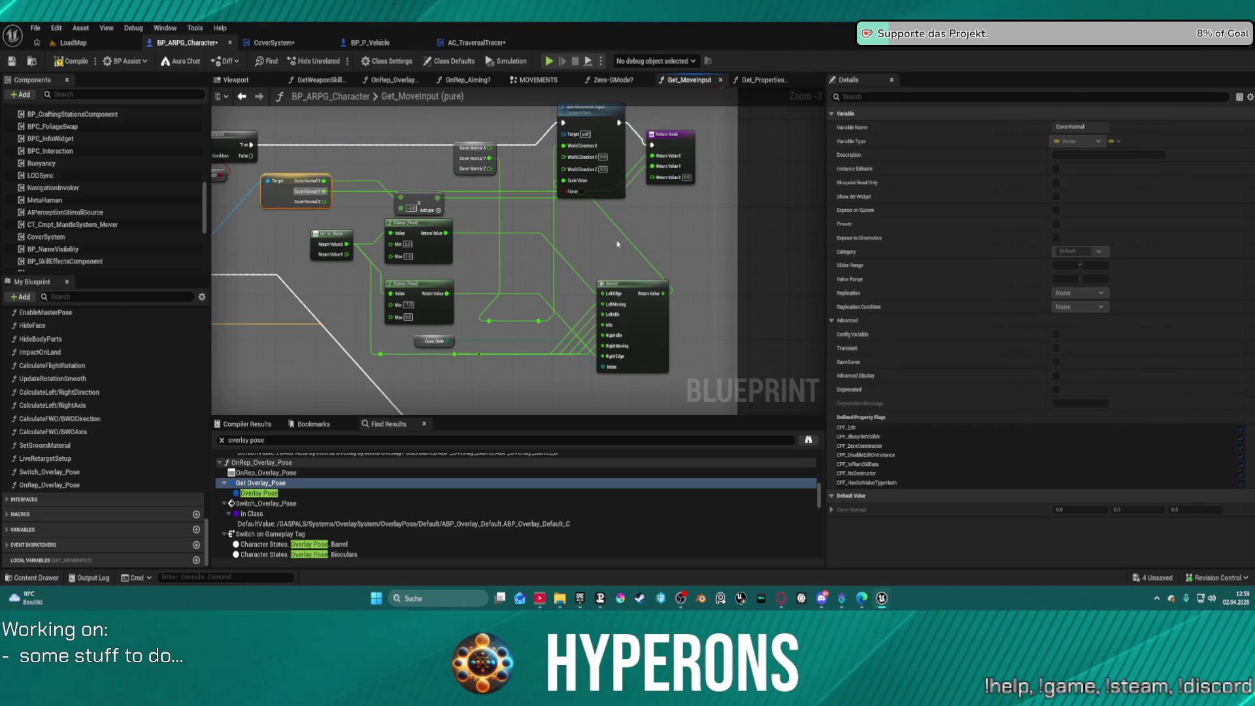
{"action": "left_click_drag", "start_coordinate": [618, 249], "coordinate": [599, 292]}
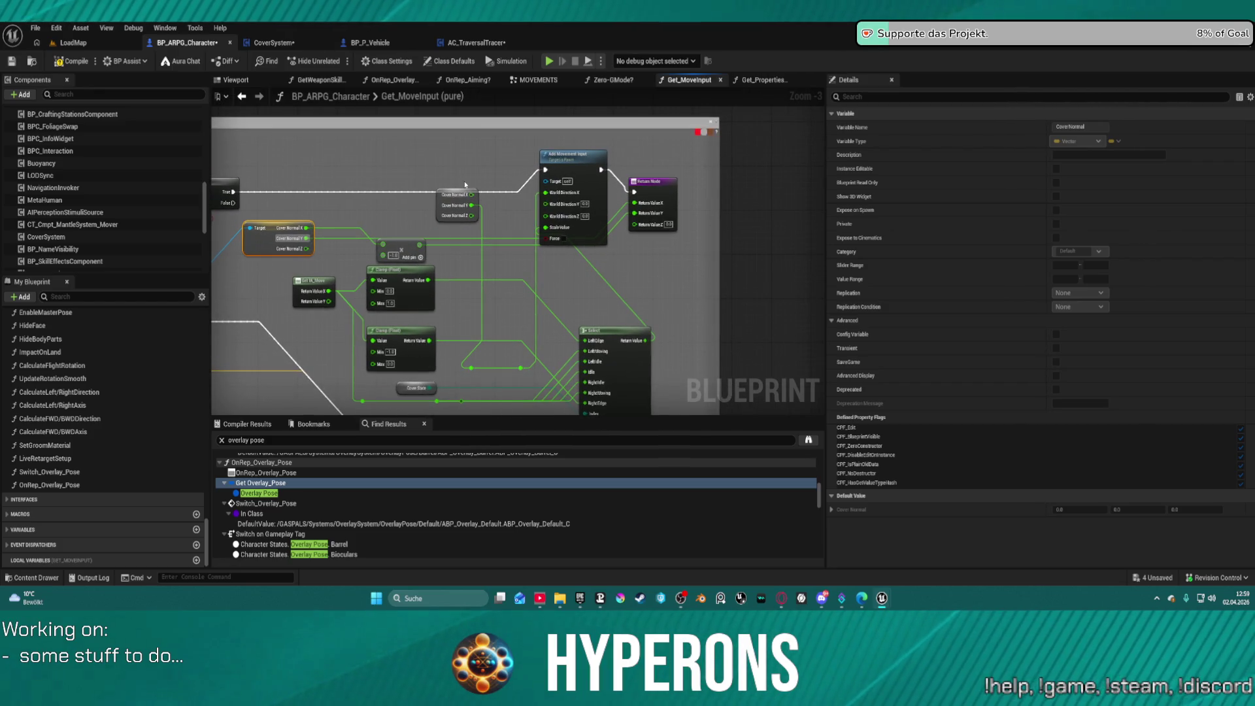
{"action": "mouse_move", "coordinate": [237, 190]}
{"action": "left_mouse_down"}
{"action": "mouse_move", "coordinate": [632, 195]}
{"action": "mouse_move", "coordinate": [560, 232]}
{"action": "mouse_move", "coordinate": [540, 355]}
{"action": "left_mouse_up"}
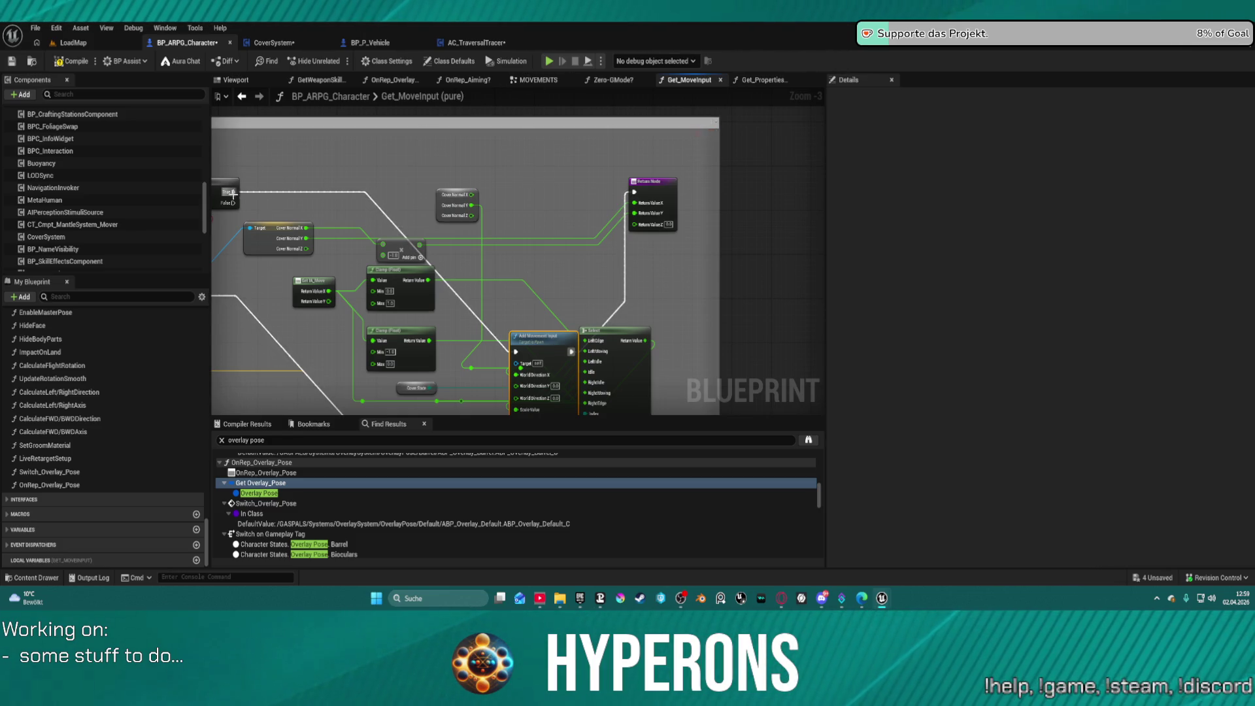
Step: Connect Branch True to the Return Node, then delete the spare Cover Normal and Add Movement Input nodes
{"action": "left_click_drag", "start_coordinate": [233, 193], "coordinate": [633, 193]}
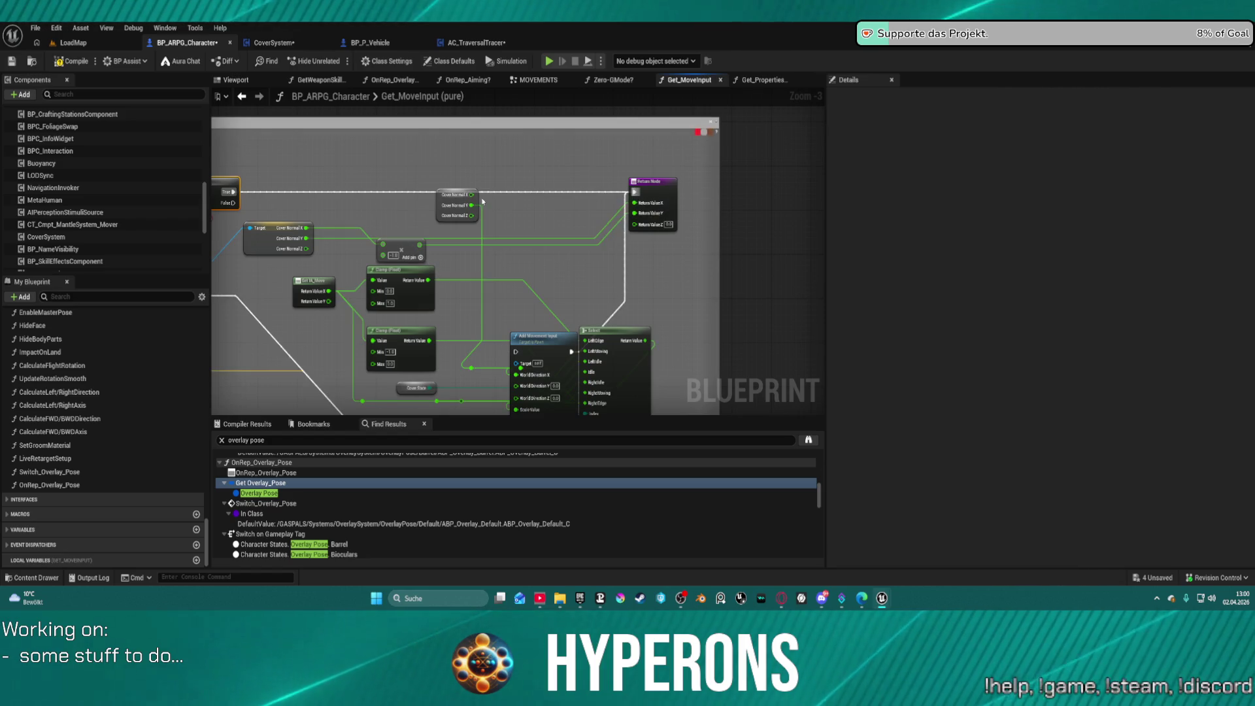
{"action": "left_click", "coordinate": [478, 202]}
{"action": "key", "text": "Delete"}
{"action": "left_click", "coordinate": [536, 356]}
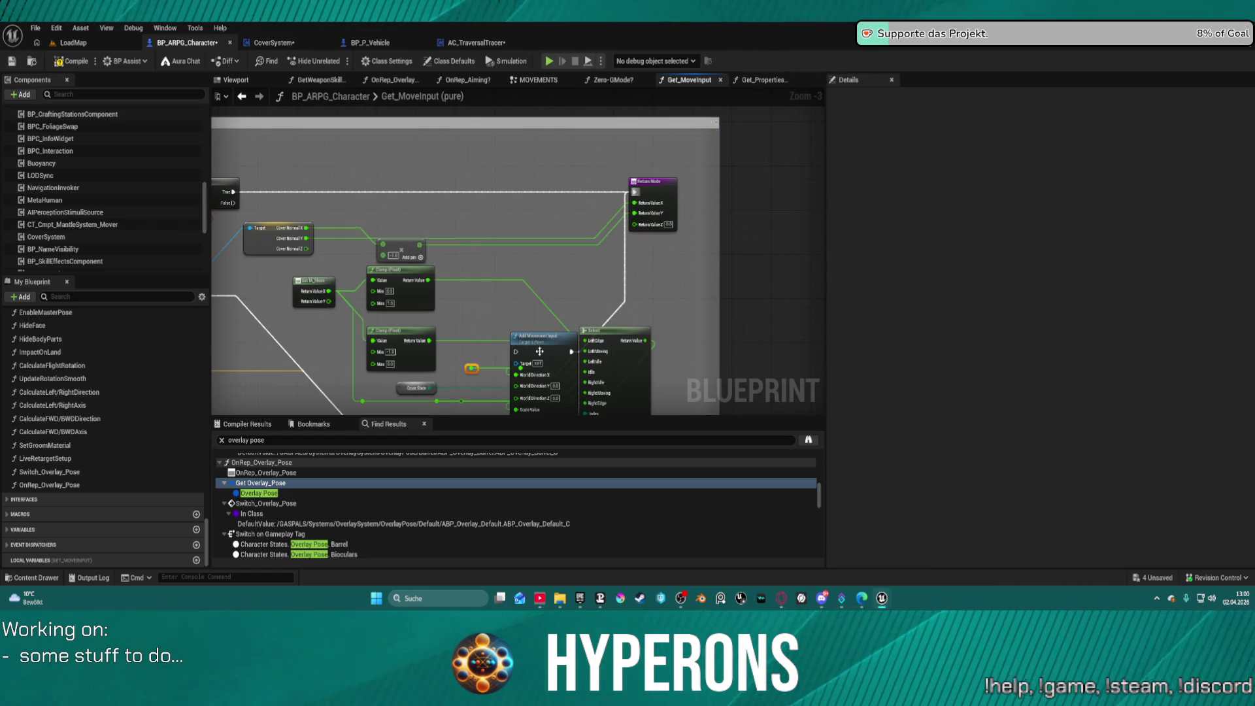
{"action": "key", "text": "Delete"}
Step: Move the Select node up-left and gather the two reroute nodes together
{"action": "mouse_move", "coordinate": [614, 338]}
{"action": "left_mouse_down"}
{"action": "mouse_move", "coordinate": [606, 280]}
{"action": "mouse_move", "coordinate": [552, 259]}
{"action": "left_mouse_up"}
{"action": "mouse_move", "coordinate": [542, 376]}
{"action": "left_mouse_down"}
{"action": "mouse_move", "coordinate": [456, 365]}
{"action": "mouse_move", "coordinate": [586, 364]}
{"action": "mouse_move", "coordinate": [600, 296]}
{"action": "left_mouse_up"}
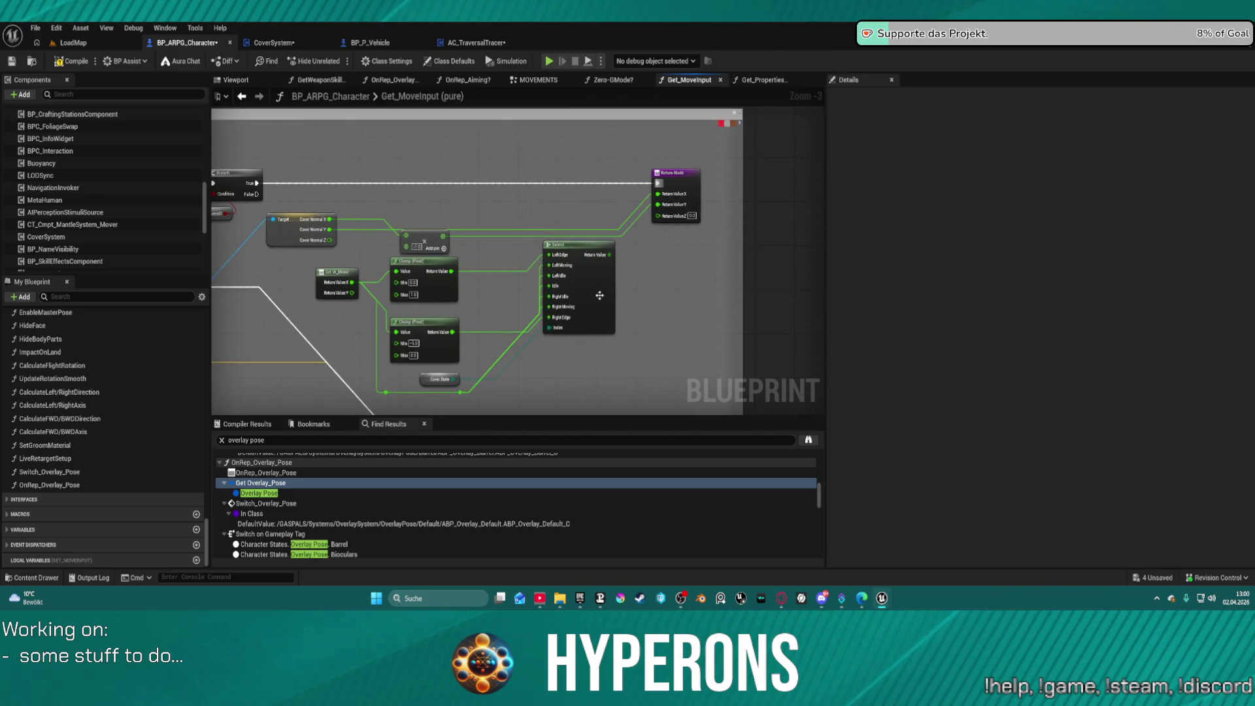
{"action": "scroll", "coordinate": [599, 296], "scroll_direction": "up", "scroll_amount": 3}
{"action": "left_click", "coordinate": [590, 308]}
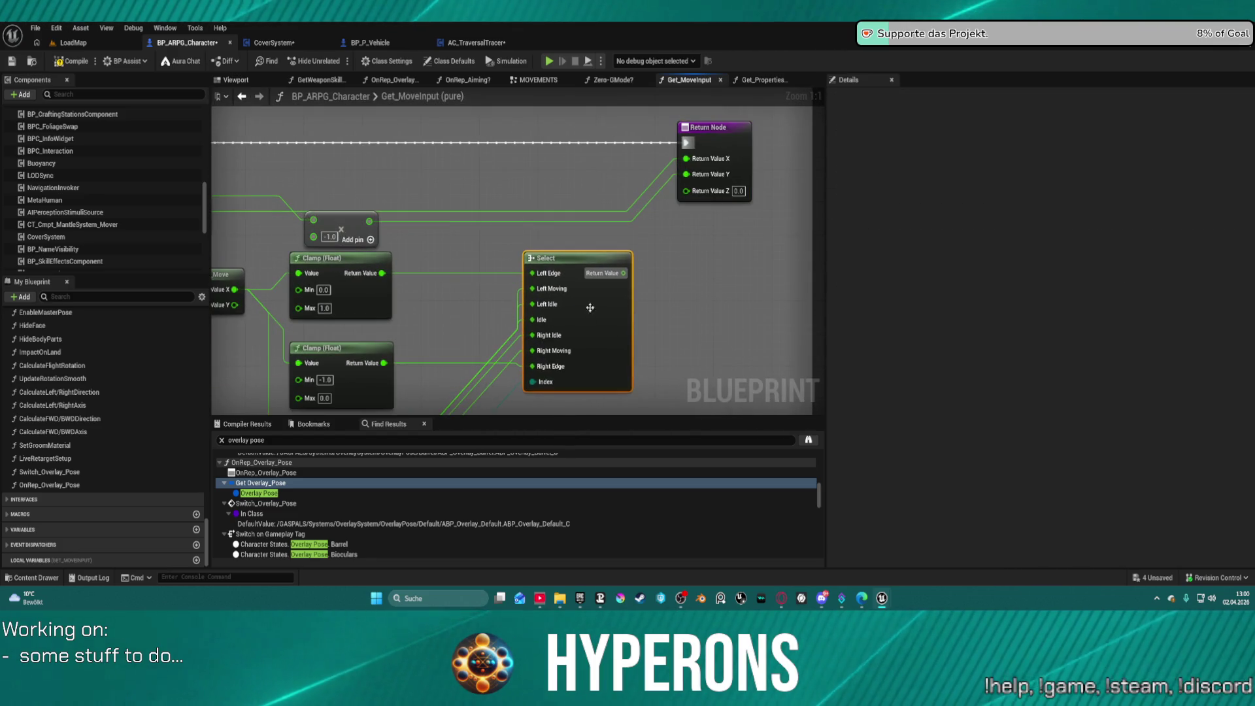
{"action": "scroll", "coordinate": [590, 307], "scroll_direction": "down", "scroll_amount": 2}
{"action": "mouse_move", "coordinate": [590, 307]}
{"action": "left_mouse_down"}
{"action": "mouse_move", "coordinate": [497, 131]}
{"action": "mouse_move", "coordinate": [457, 92]}
{"action": "left_mouse_up"}
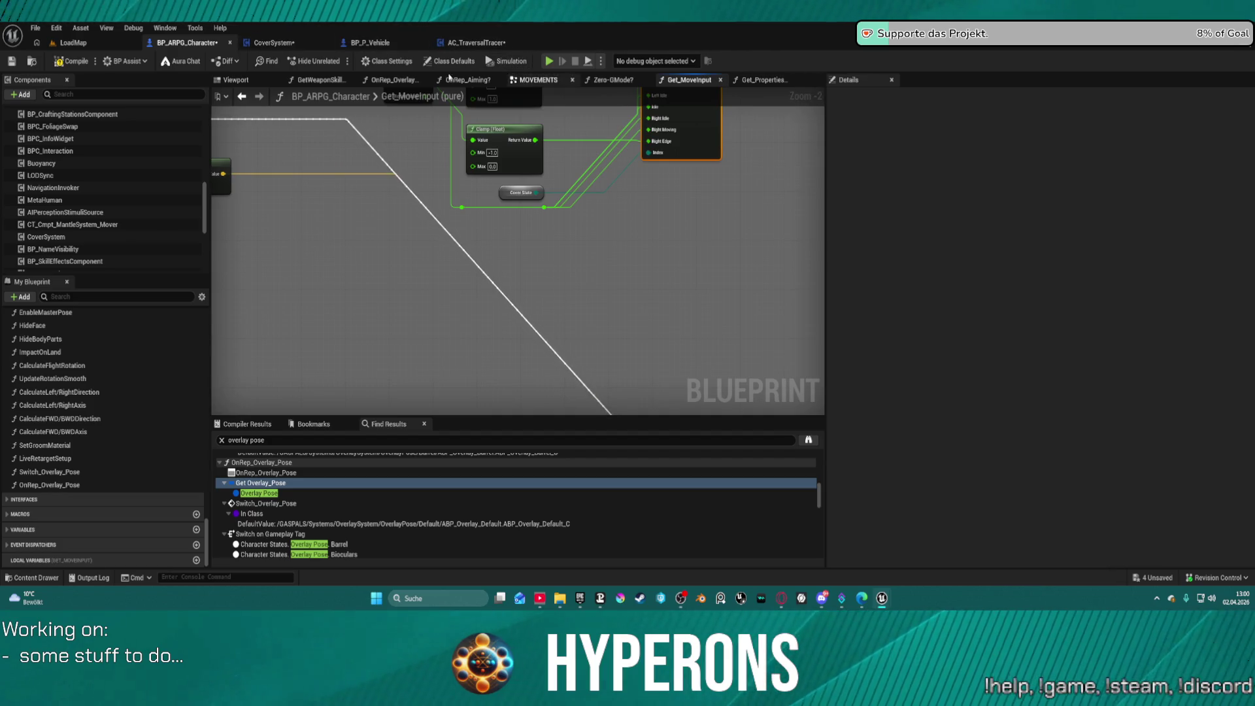
{"action": "left_click", "coordinate": [274, 43]}
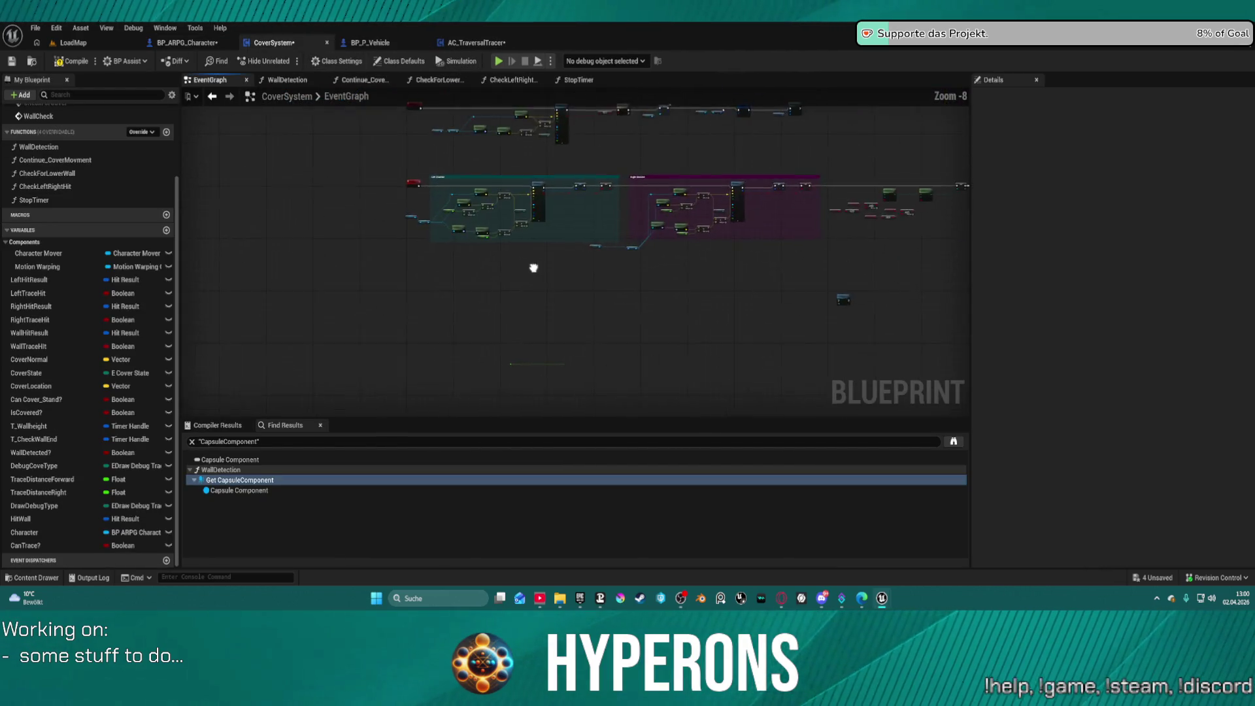
{"action": "mouse_move", "coordinate": [533, 268]}
{"action": "left_mouse_down"}
{"action": "mouse_move", "coordinate": [412, 261]}
{"action": "mouse_move", "coordinate": [519, 302]}
{"action": "mouse_move", "coordinate": [572, 138]}
{"action": "left_mouse_up"}
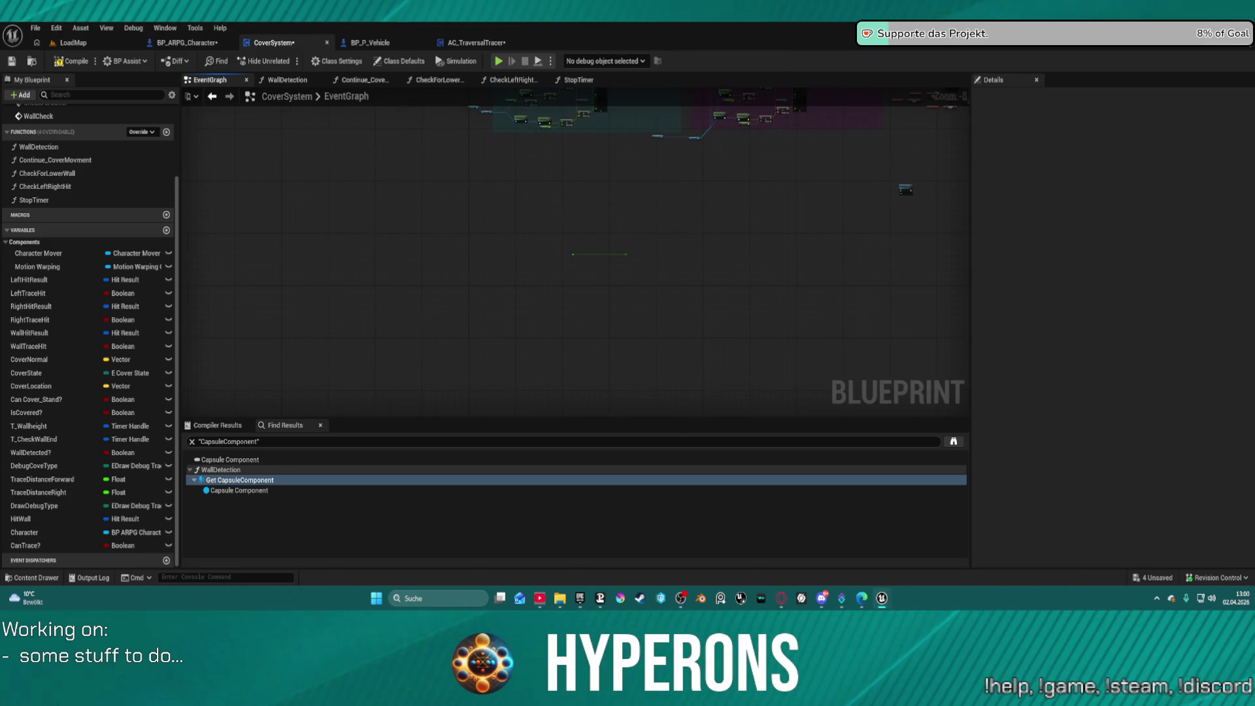
{"action": "left_click_drag", "start_coordinate": [572, 138], "coordinate": [516, 214]}
{"action": "left_click", "coordinate": [370, 42]}
{"action": "left_click", "coordinate": [477, 42]}
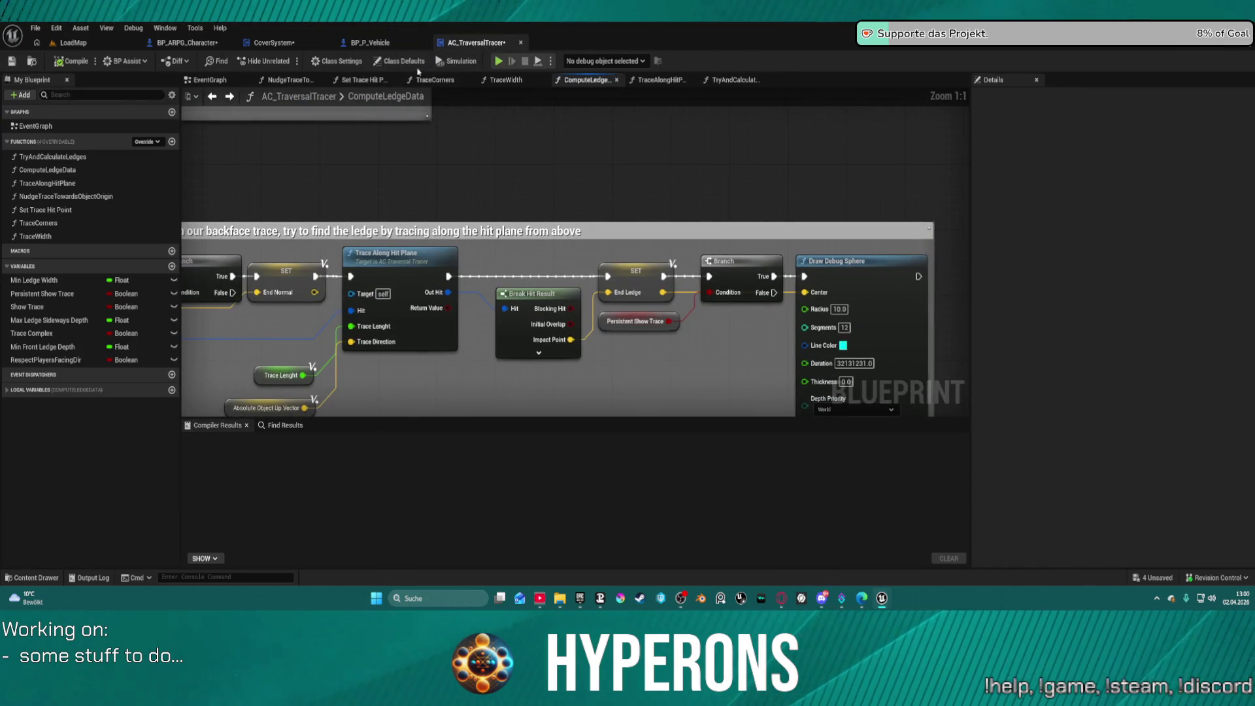
{"action": "left_click", "coordinate": [196, 43]}
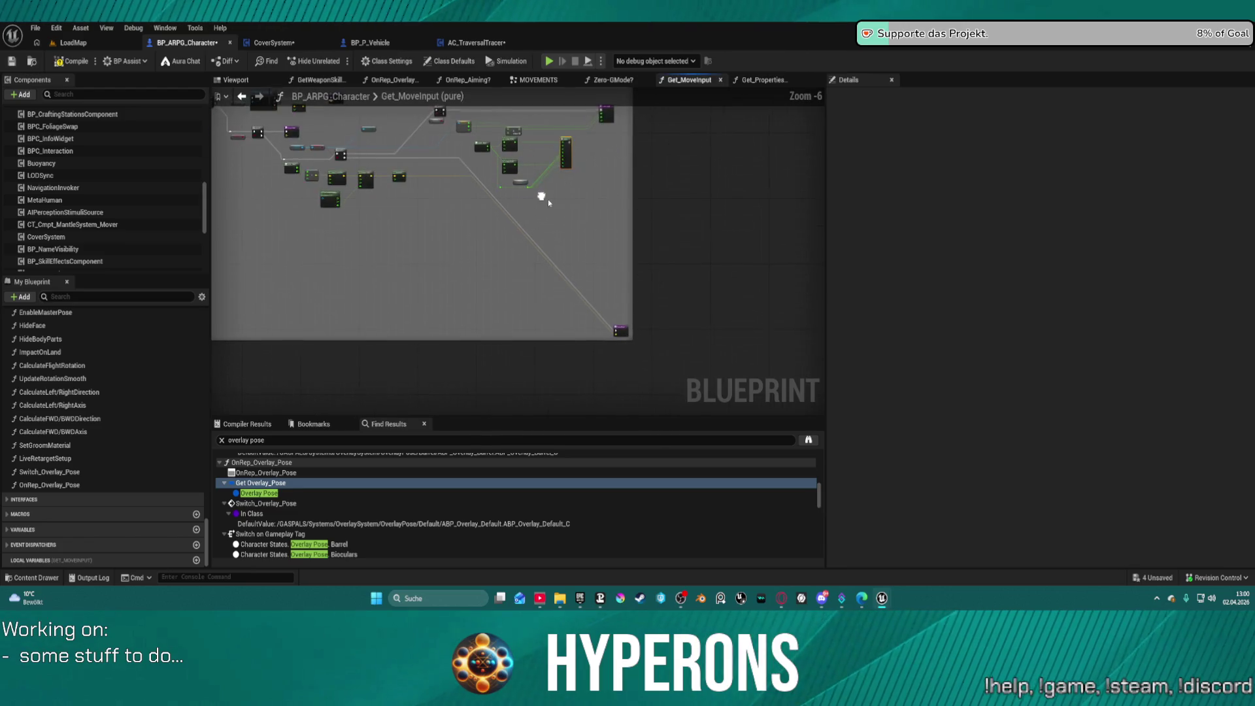
Step: Place a new Add Movement Input node beside Select using the 'move inp' search
{"action": "mouse_move", "coordinate": [622, 332]}
{"action": "left_mouse_down"}
{"action": "mouse_move", "coordinate": [541, 241]}
{"action": "mouse_move", "coordinate": [569, 230]}
{"action": "mouse_move", "coordinate": [677, 250]}
{"action": "left_mouse_up"}
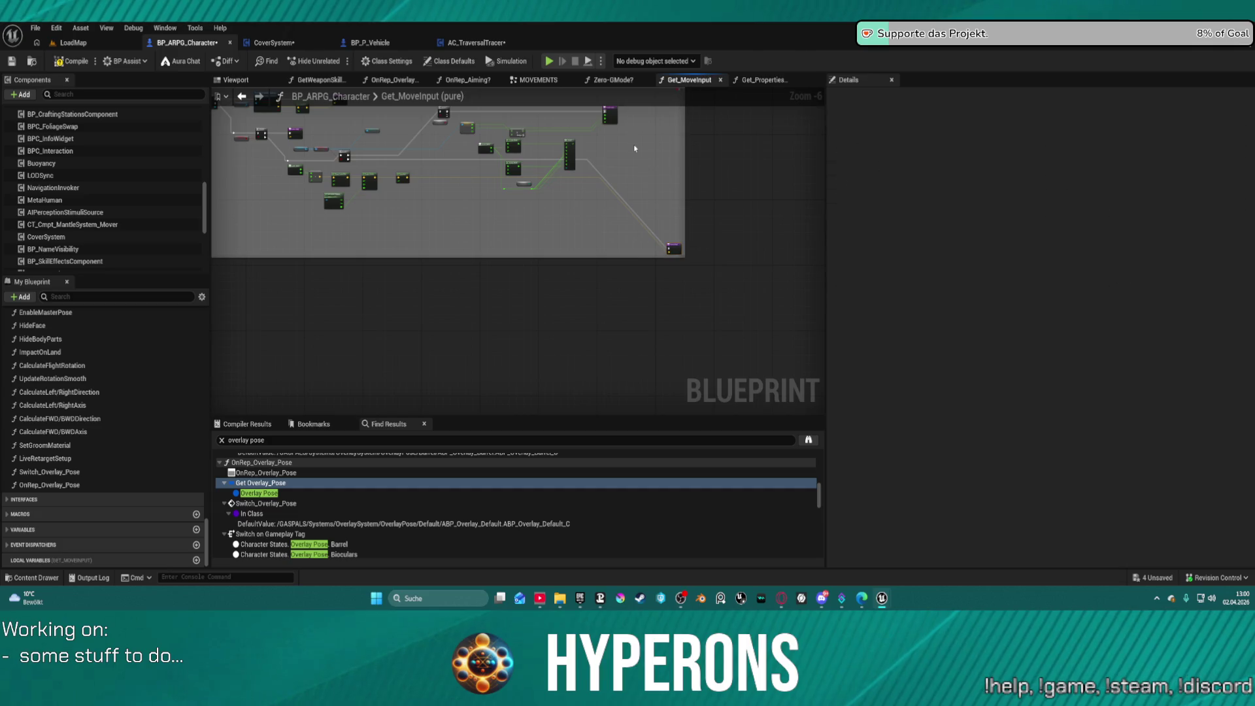
{"action": "scroll", "coordinate": [640, 176], "scroll_direction": "up", "scroll_amount": 4}
{"action": "right_click", "coordinate": [640, 172]}
{"action": "type", "text": "m"}
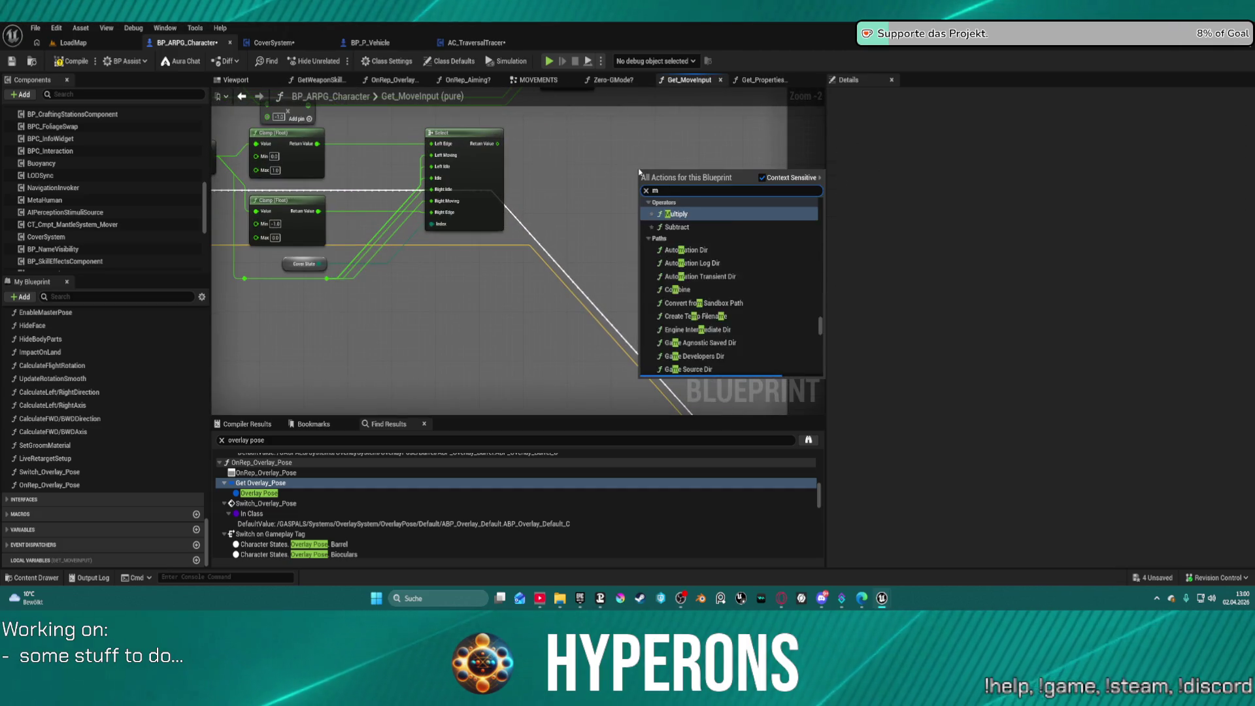
{"action": "type", "text": "ove inp"}
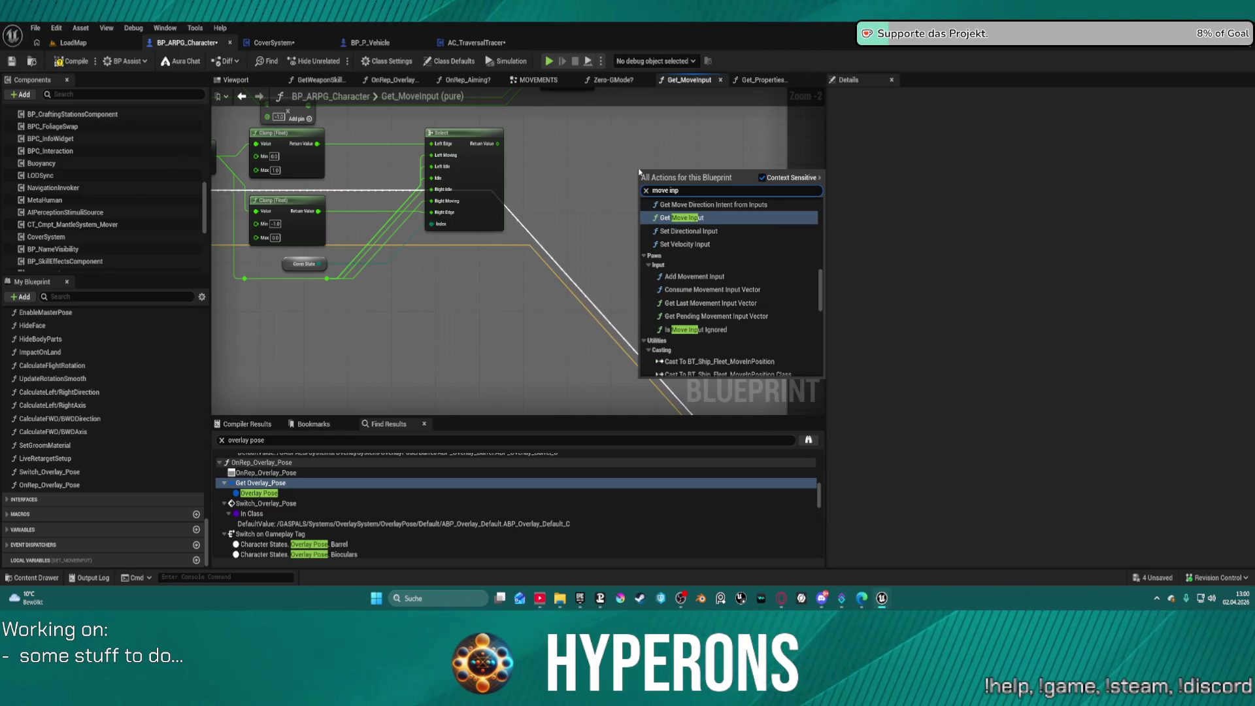
{"action": "left_click", "coordinate": [713, 277]}
{"action": "scroll", "coordinate": [713, 277], "scroll_direction": "up", "scroll_amount": 2}
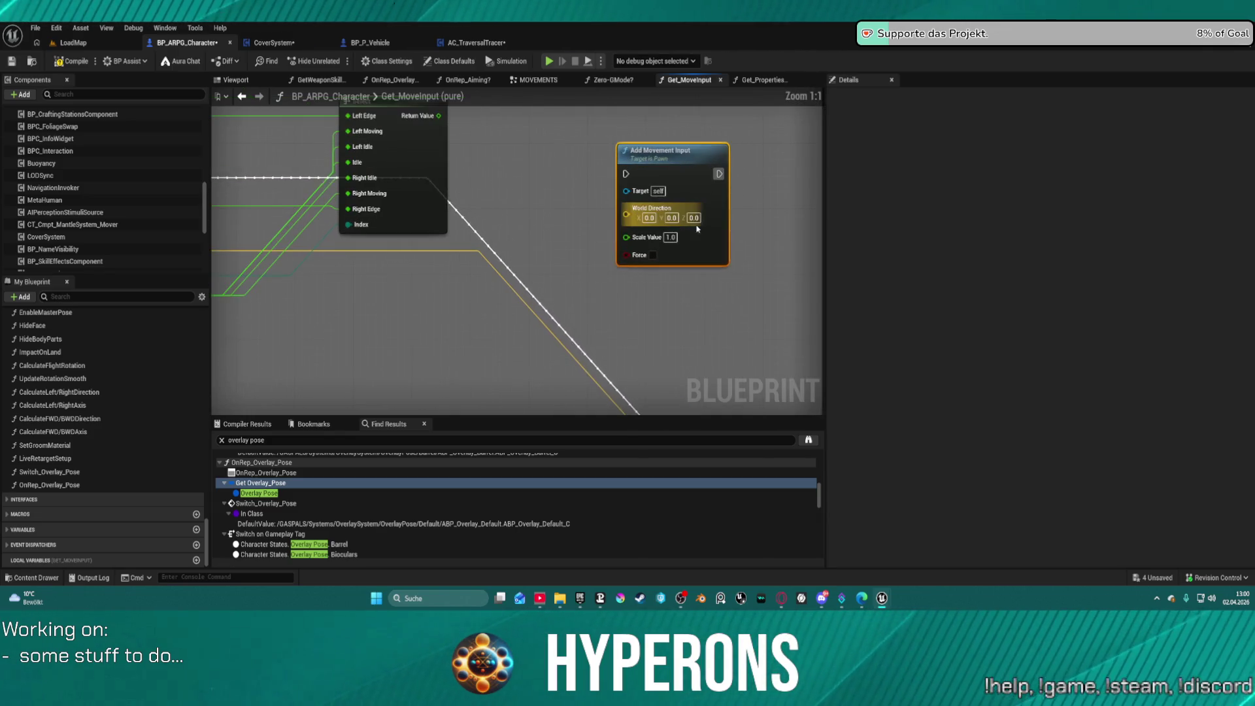
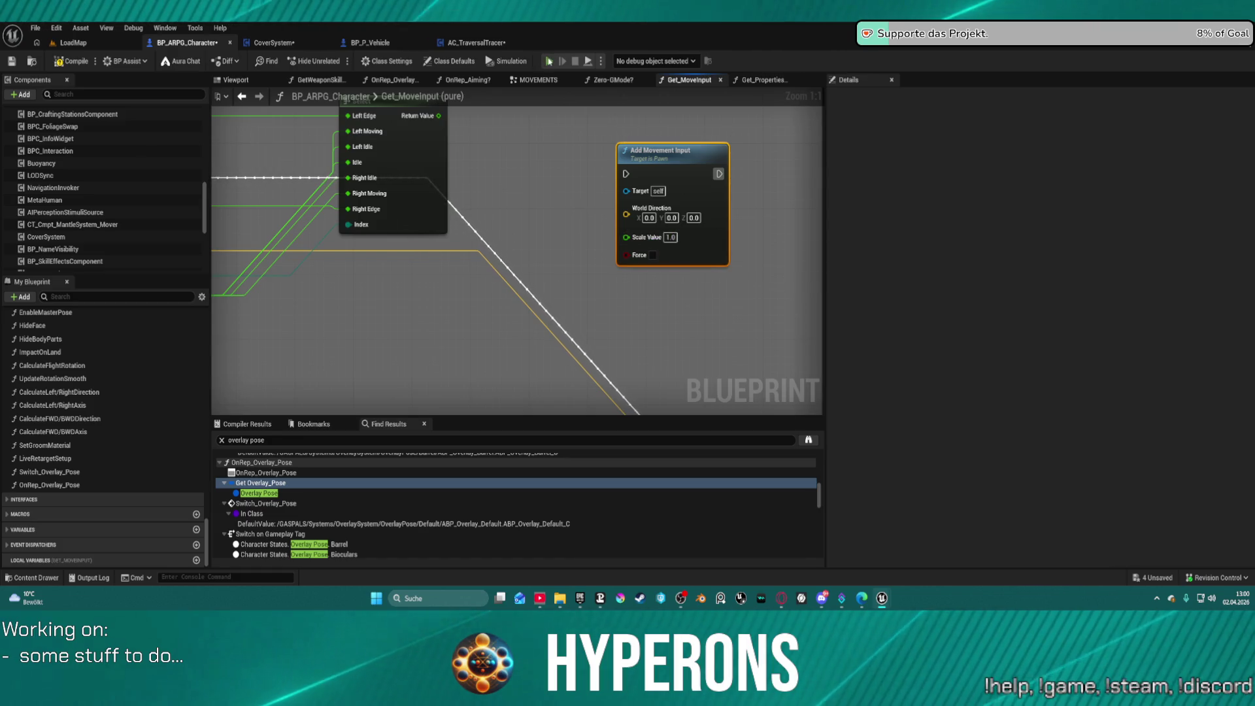
Step: Try to play BP_ARPG_Character, then cancel when the Blueprint Compilation Errors dialog appears
{"action": "key", "text": "F7"}
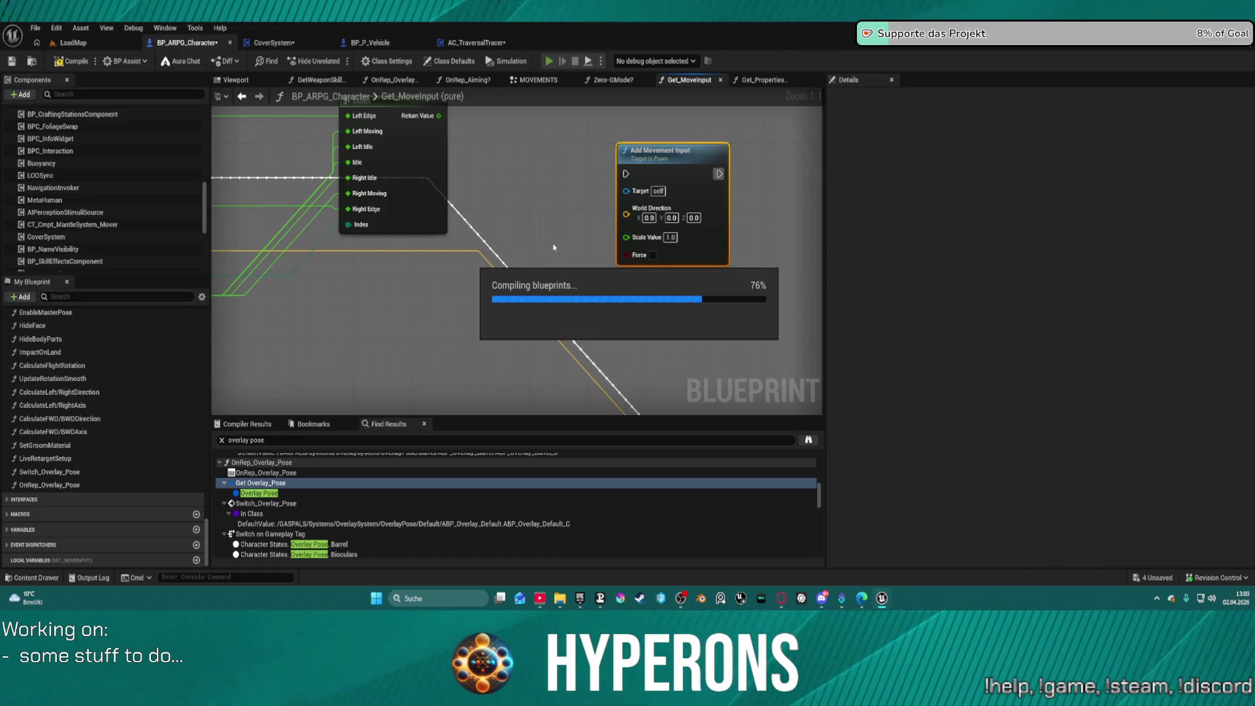
{"action": "key", "text": "alt+p"}
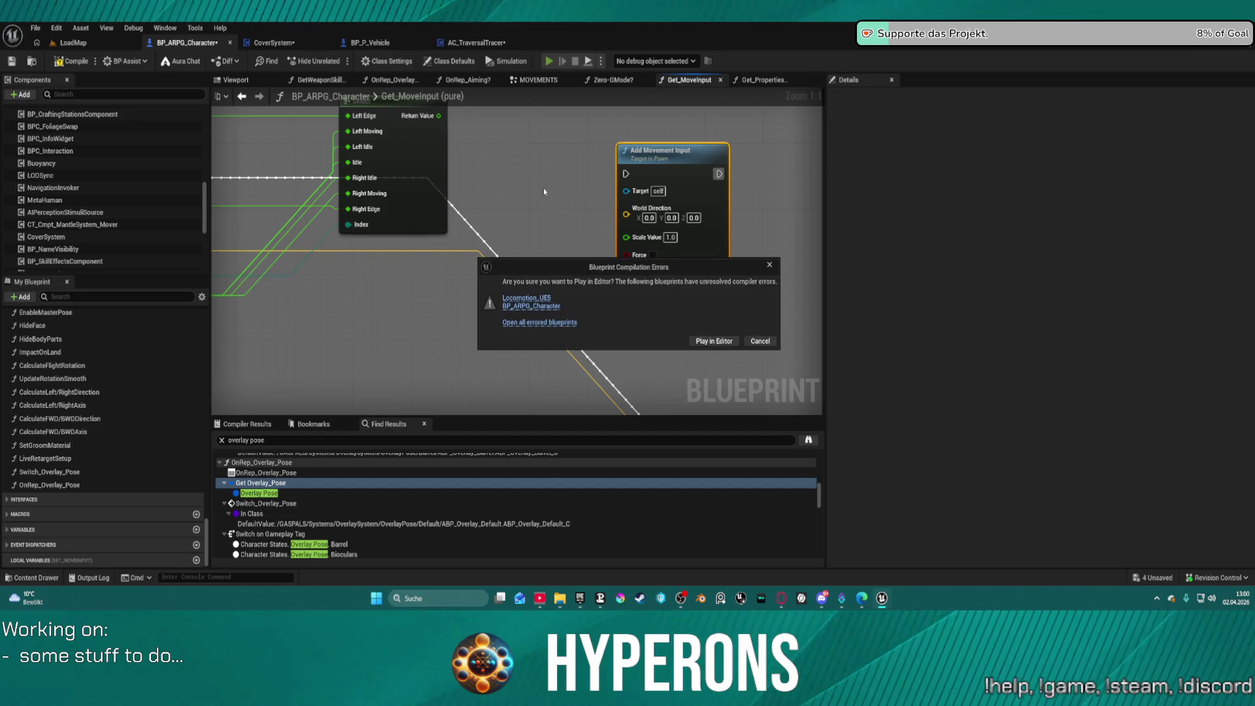
{"action": "left_click", "coordinate": [537, 306]}
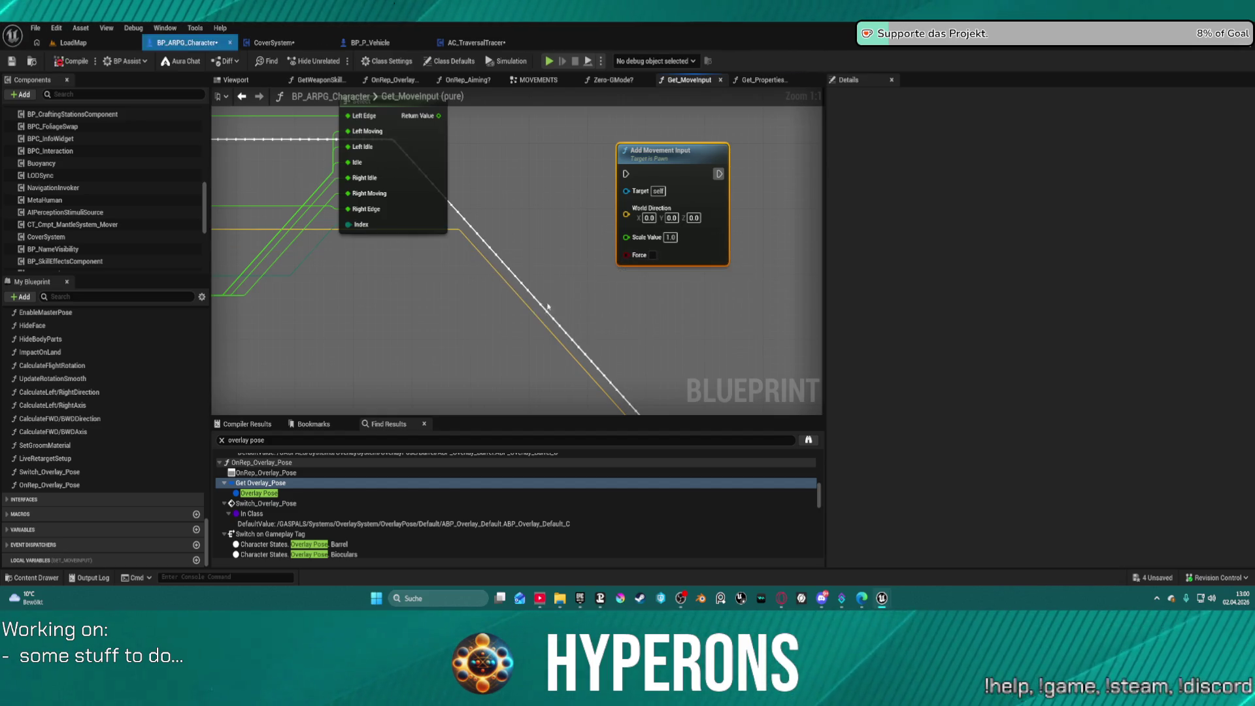
{"action": "scroll", "coordinate": [512, 194], "scroll_direction": "down", "scroll_amount": 3}
{"action": "scroll", "coordinate": [637, 193], "scroll_direction": "up", "scroll_amount": 4}
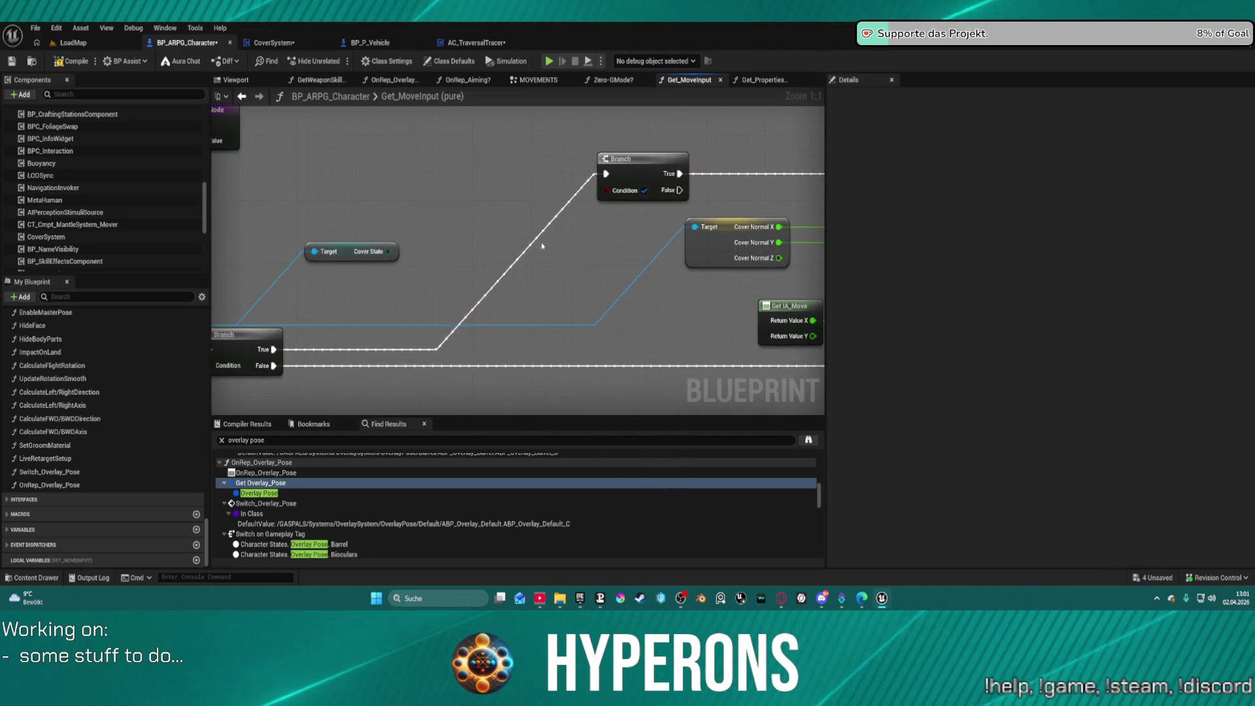
Step: Undo the Is Covered? check and reconnect the upper Branch's True wire to the lower Branch
{"action": "key", "text": "ctrl+z"}
{"action": "scroll", "coordinate": [502, 255], "scroll_direction": "down", "scroll_amount": 2}
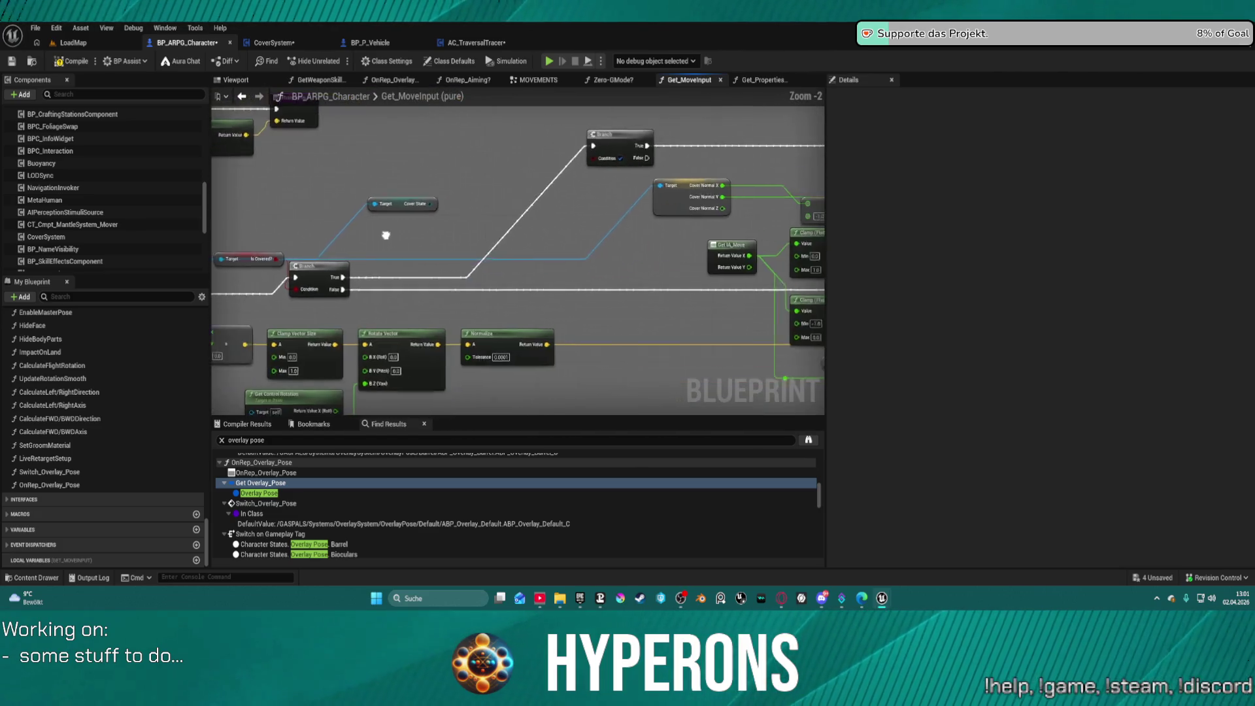
{"action": "left_click", "coordinate": [606, 151]}
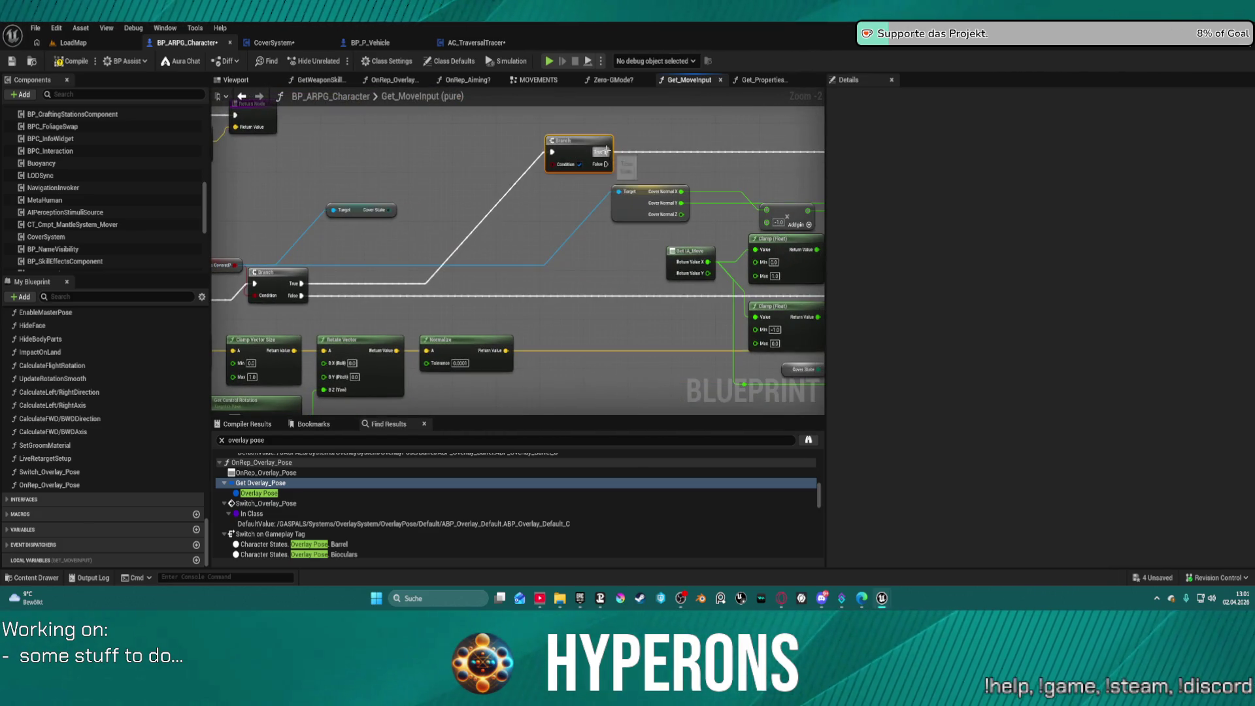
{"action": "mouse_move", "coordinate": [606, 151]}
{"action": "left_mouse_down"}
{"action": "mouse_move", "coordinate": [363, 255]}
{"action": "mouse_move", "coordinate": [317, 294]}
{"action": "mouse_move", "coordinate": [302, 284]}
{"action": "left_mouse_up"}
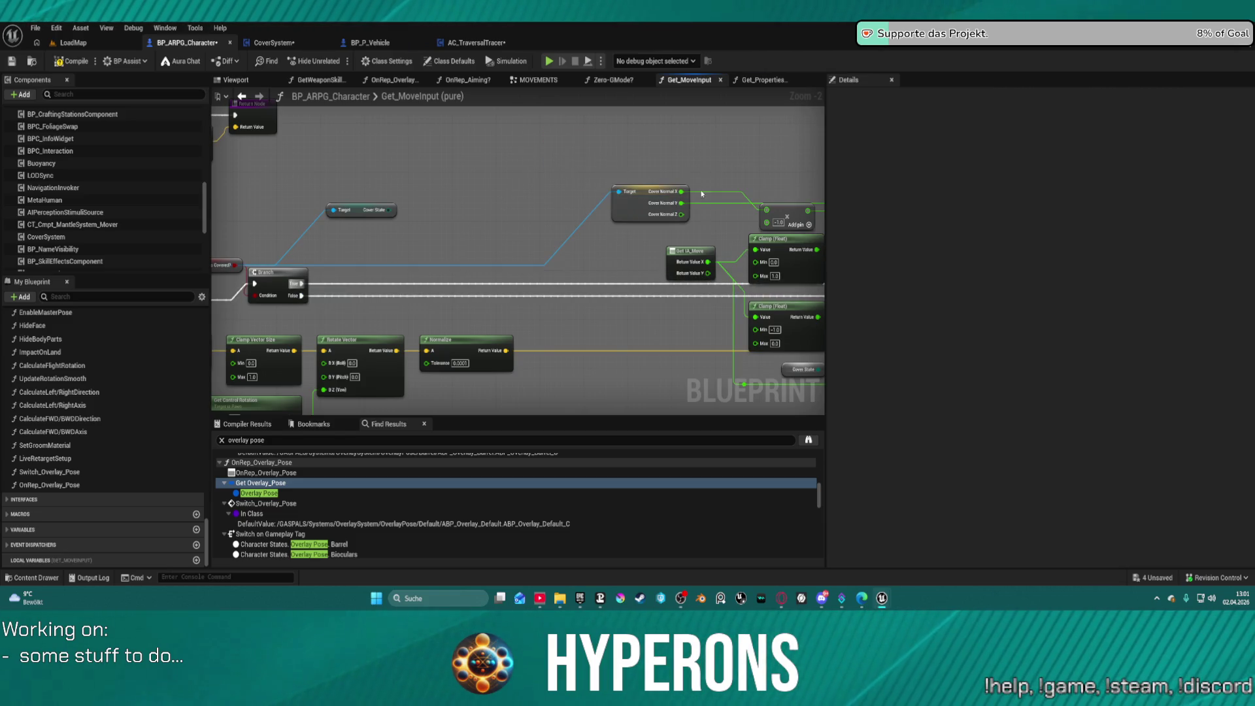
Step: Delete the unused Cover State node, then compile and request play-in-editor again
{"action": "left_click_drag", "start_coordinate": [720, 314], "coordinate": [458, 216]}
{"action": "scroll", "coordinate": [569, 270], "scroll_direction": "down", "scroll_amount": 1}
{"action": "scroll", "coordinate": [568, 269], "scroll_direction": "up", "scroll_amount": 2}
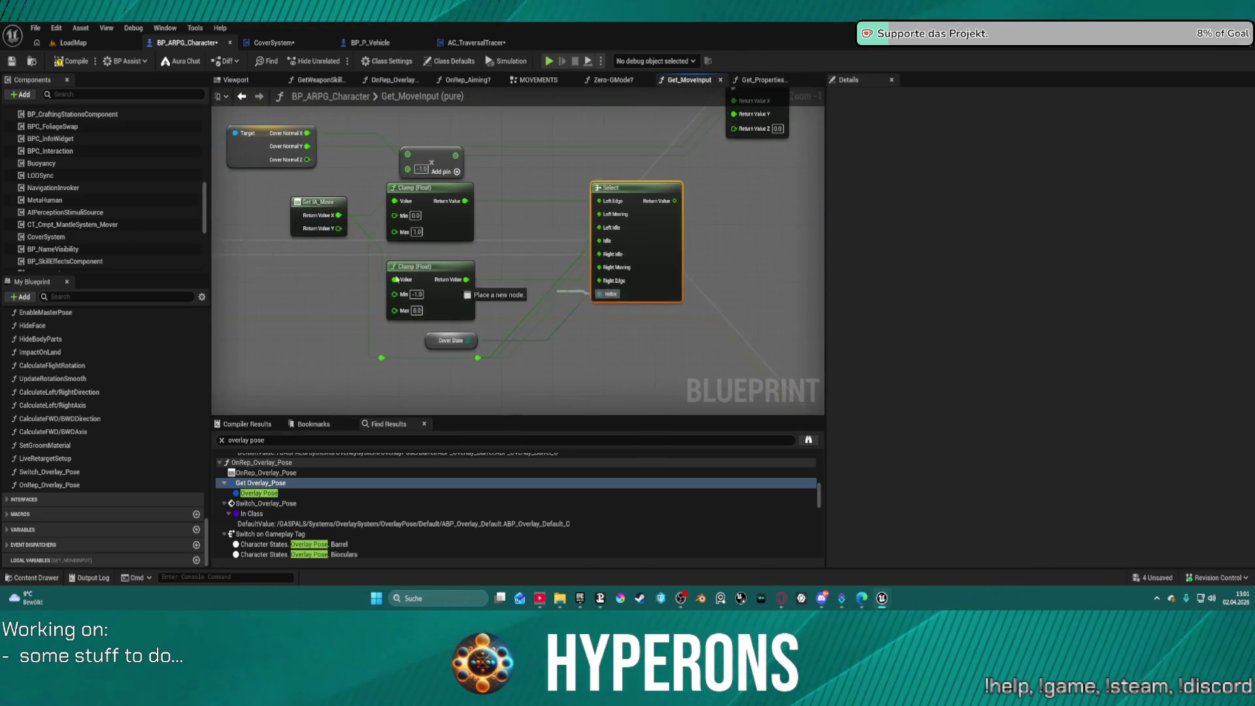
{"action": "mouse_move", "coordinate": [613, 289]}
{"action": "left_mouse_down"}
{"action": "mouse_move", "coordinate": [552, 175]}
{"action": "mouse_move", "coordinate": [654, 266]}
{"action": "mouse_move", "coordinate": [392, 265]}
{"action": "left_mouse_up"}
{"action": "left_click", "coordinate": [337, 261]}
{"action": "key", "text": "Delete"}
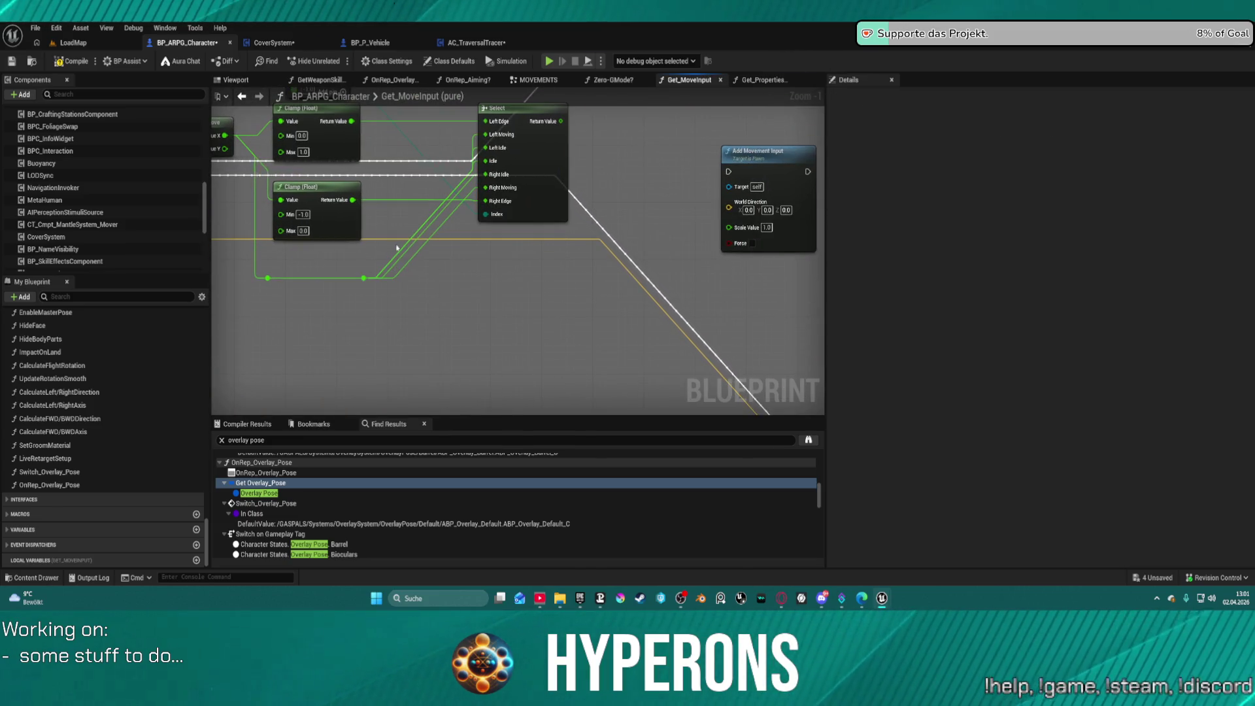
{"action": "scroll", "coordinate": [589, 216], "scroll_direction": "down", "scroll_amount": 3}
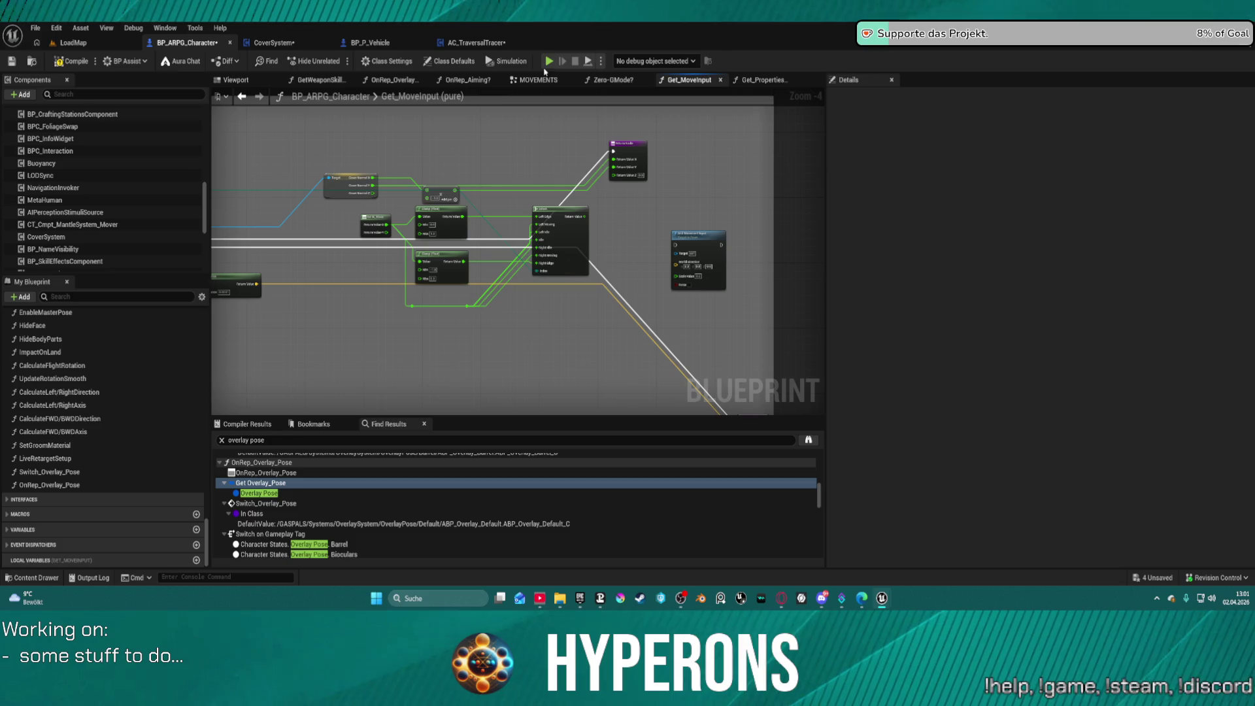
{"action": "key", "text": "F7"}
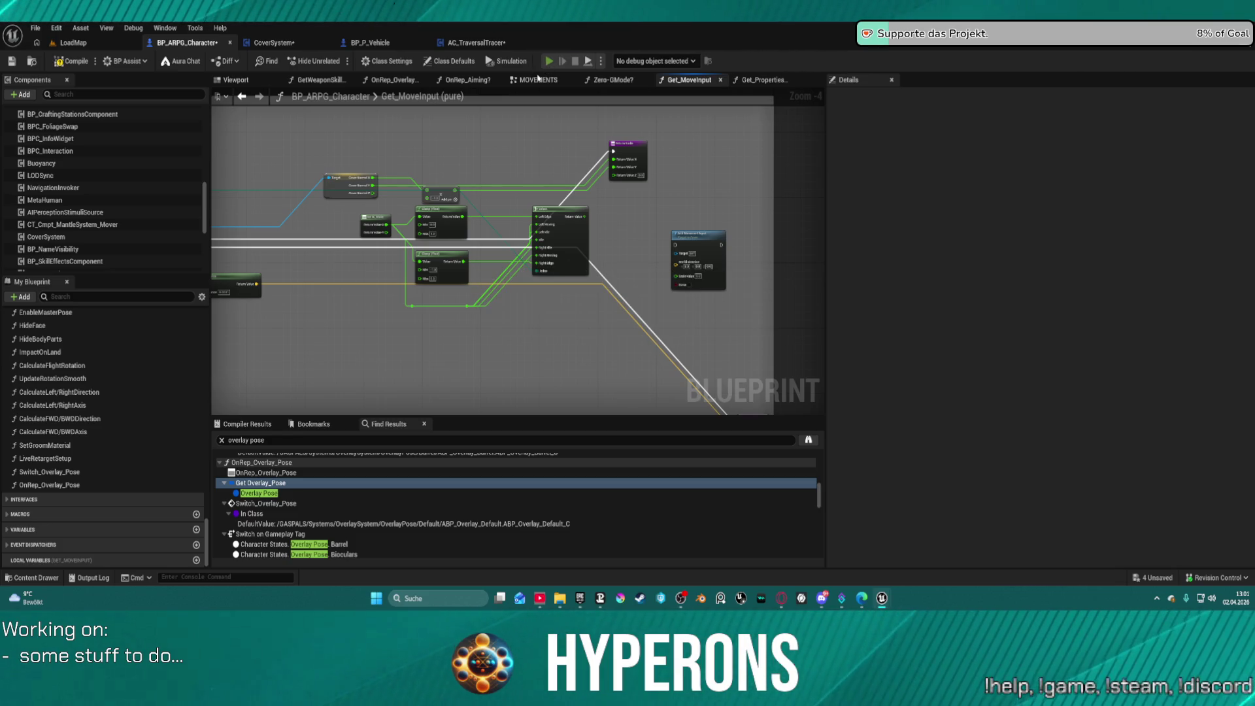
{"action": "key", "text": "alt+p"}
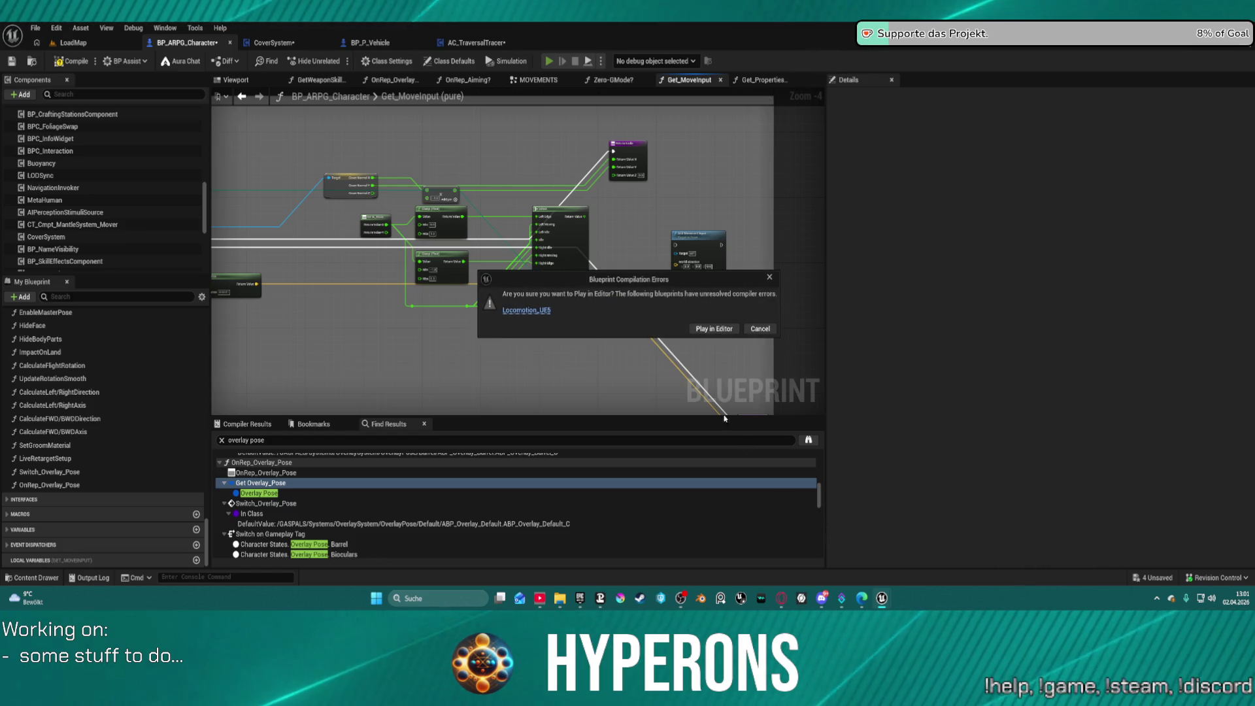
Step: Play despite the errors, walk the character to the dark wall and take cover
{"action": "left_click", "coordinate": [707, 330]}
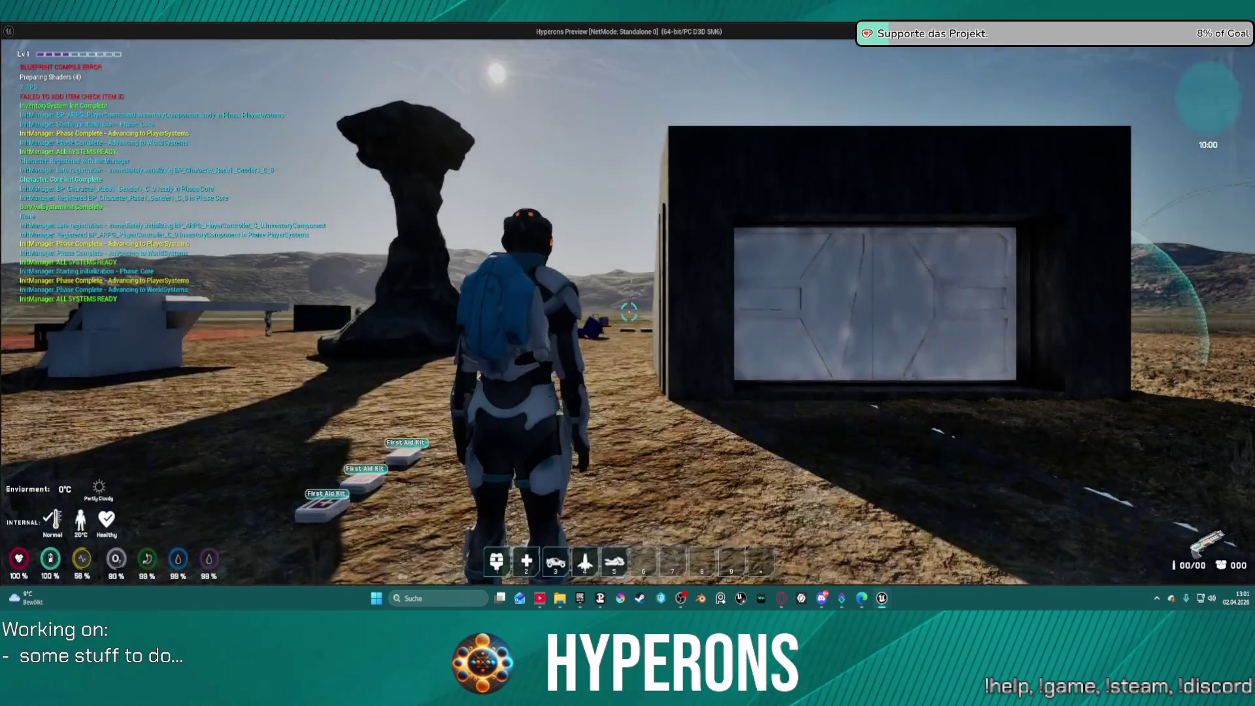
{"action": "key", "text": "w"}
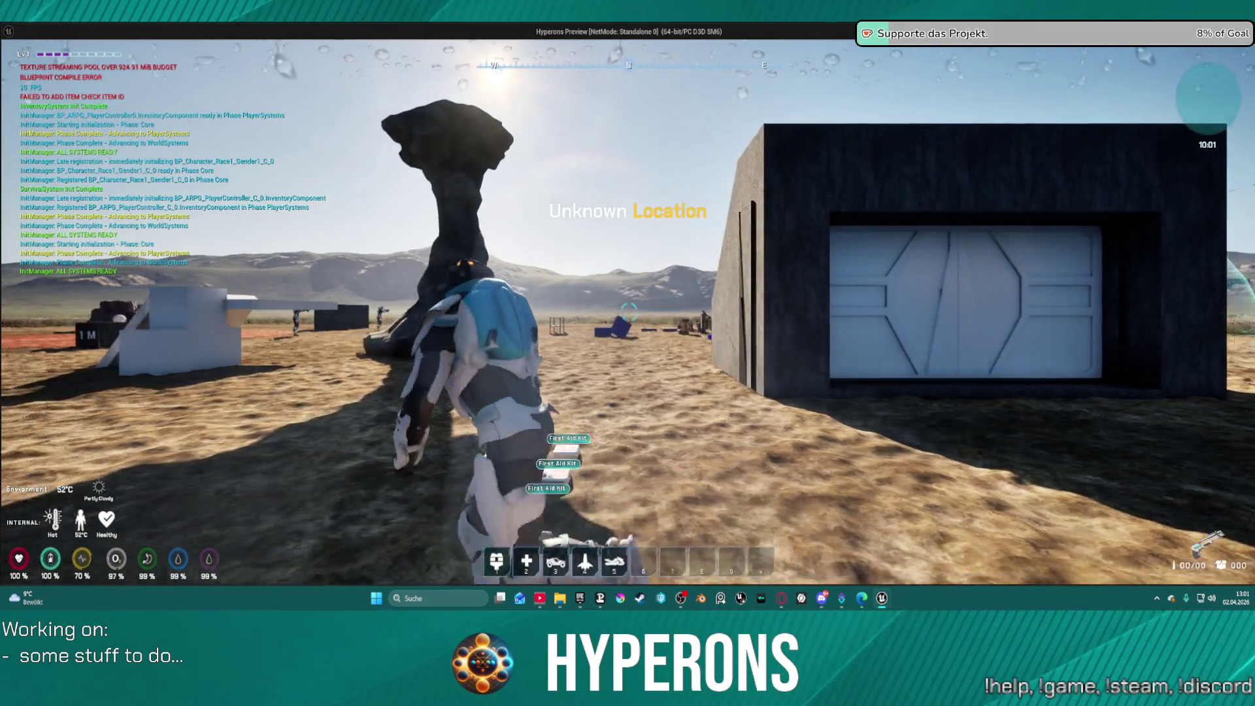
{"action": "key", "text": "w"}
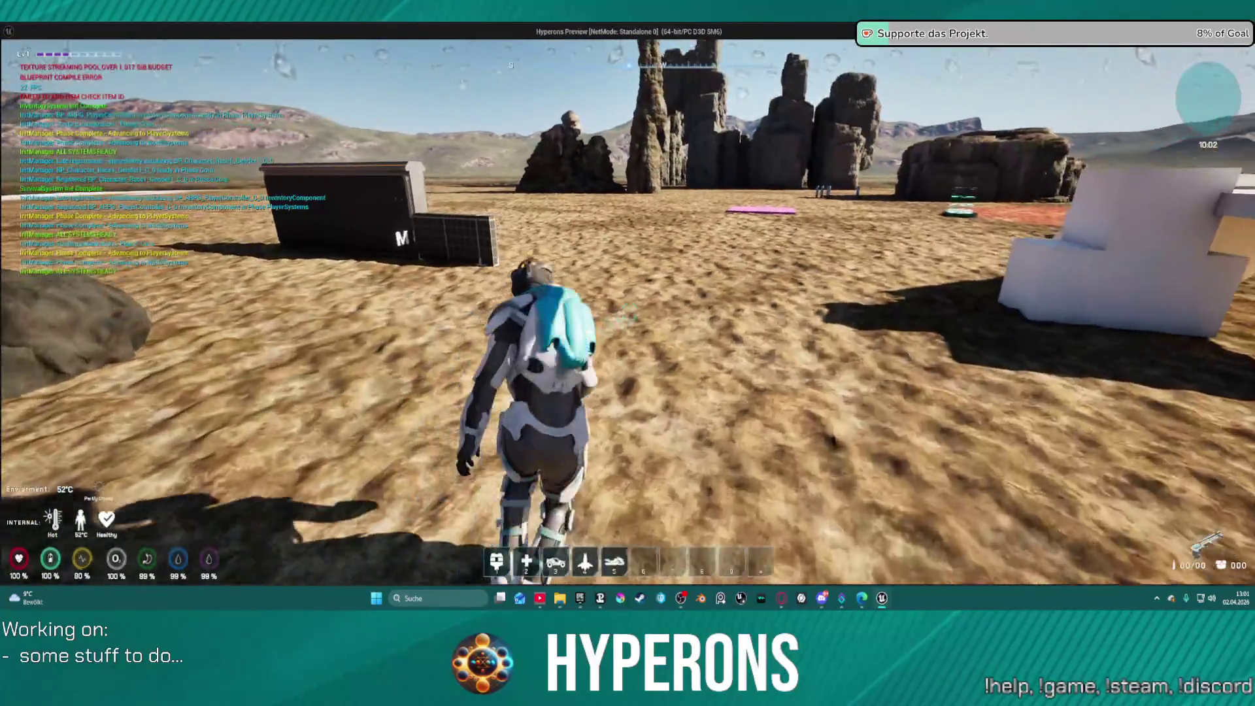
{"action": "key", "text": "w"}
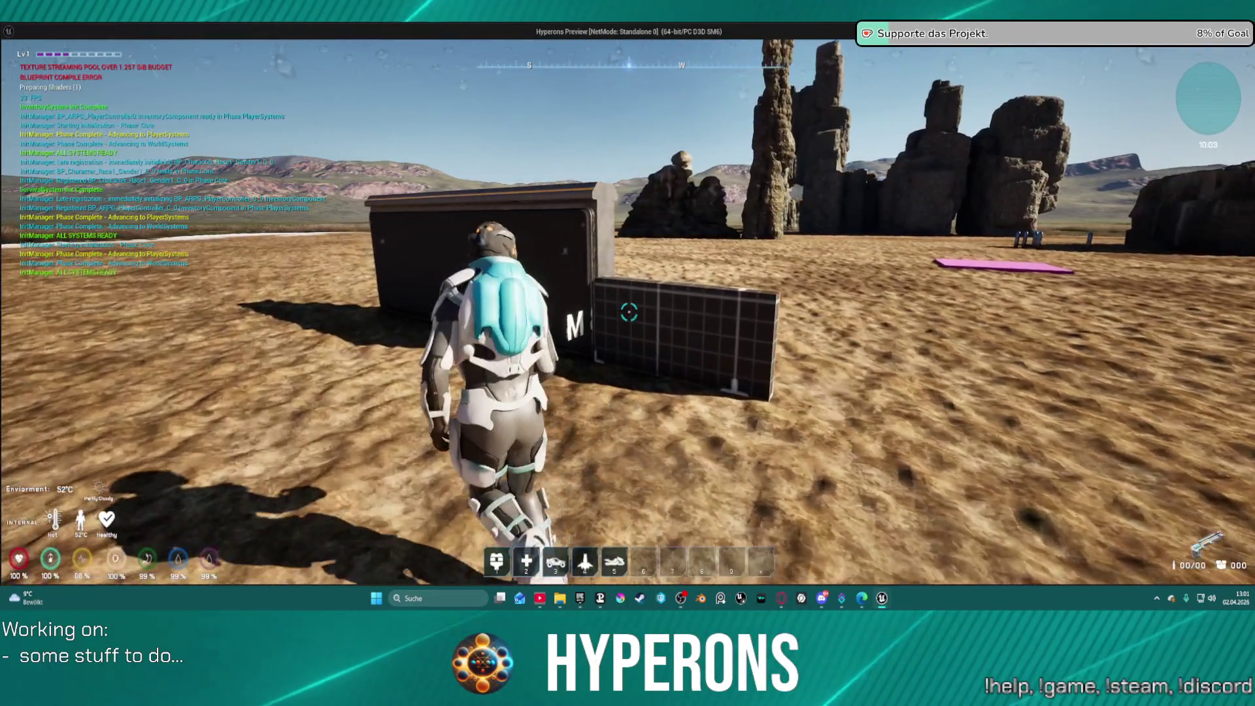
{"action": "key", "text": "w"}
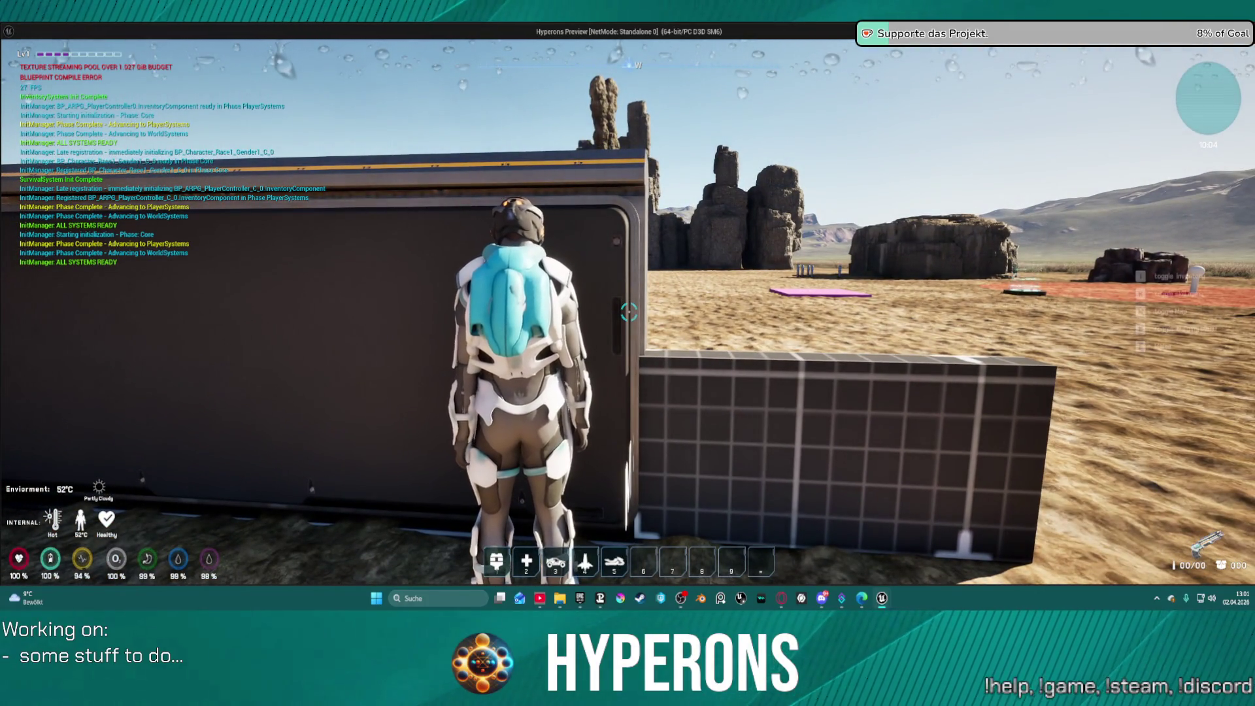
{"action": "key", "text": "c"}
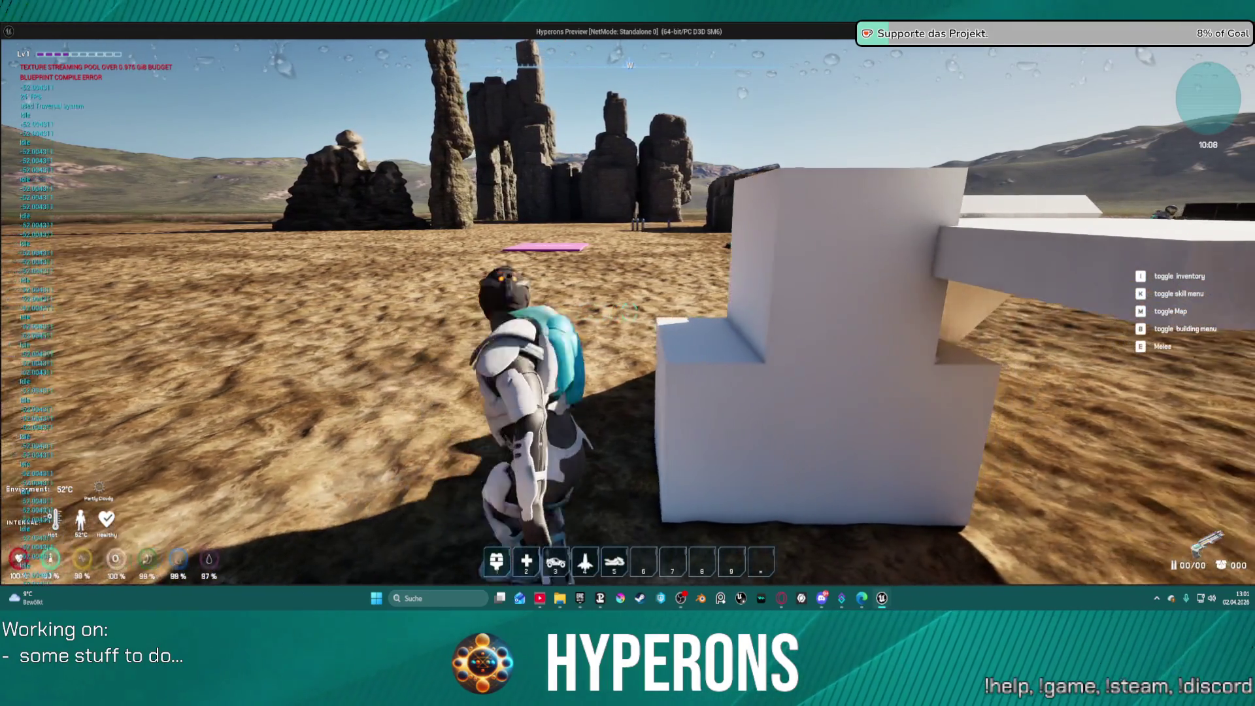
Step: Climb onto the white block, walk through the red circle, then stop playing
{"action": "key", "text": "space"}
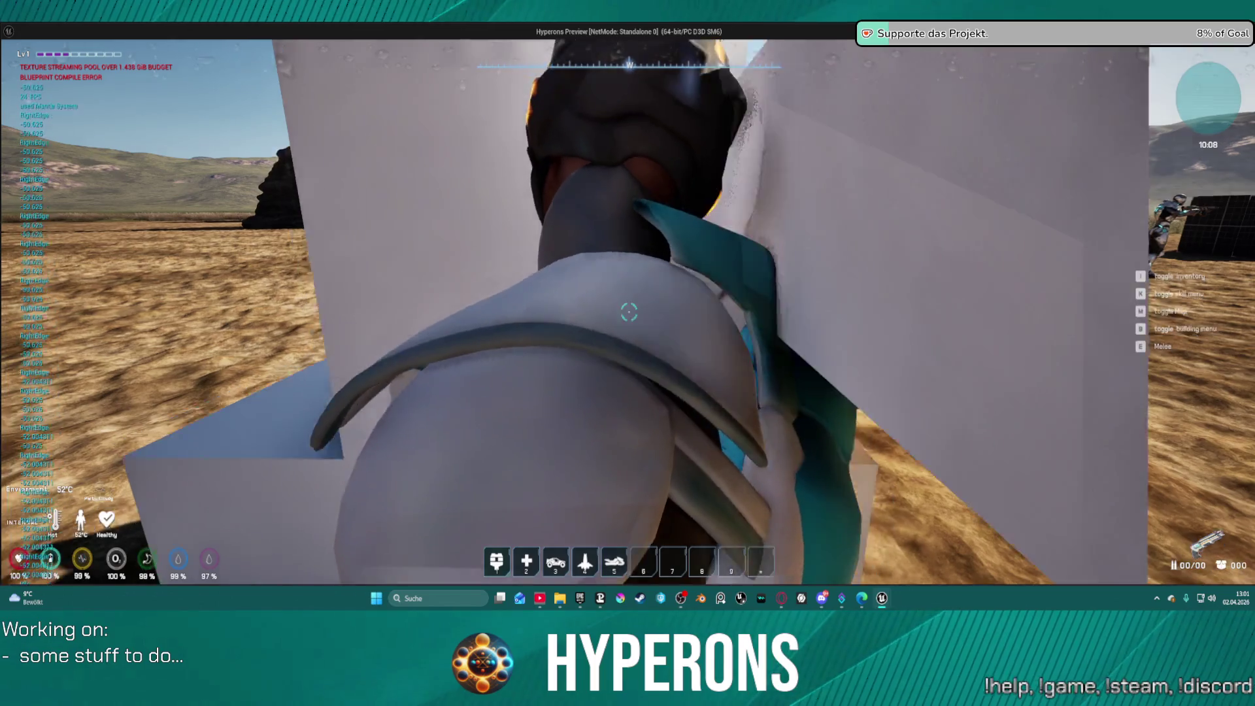
{"action": "key", "text": "w"}
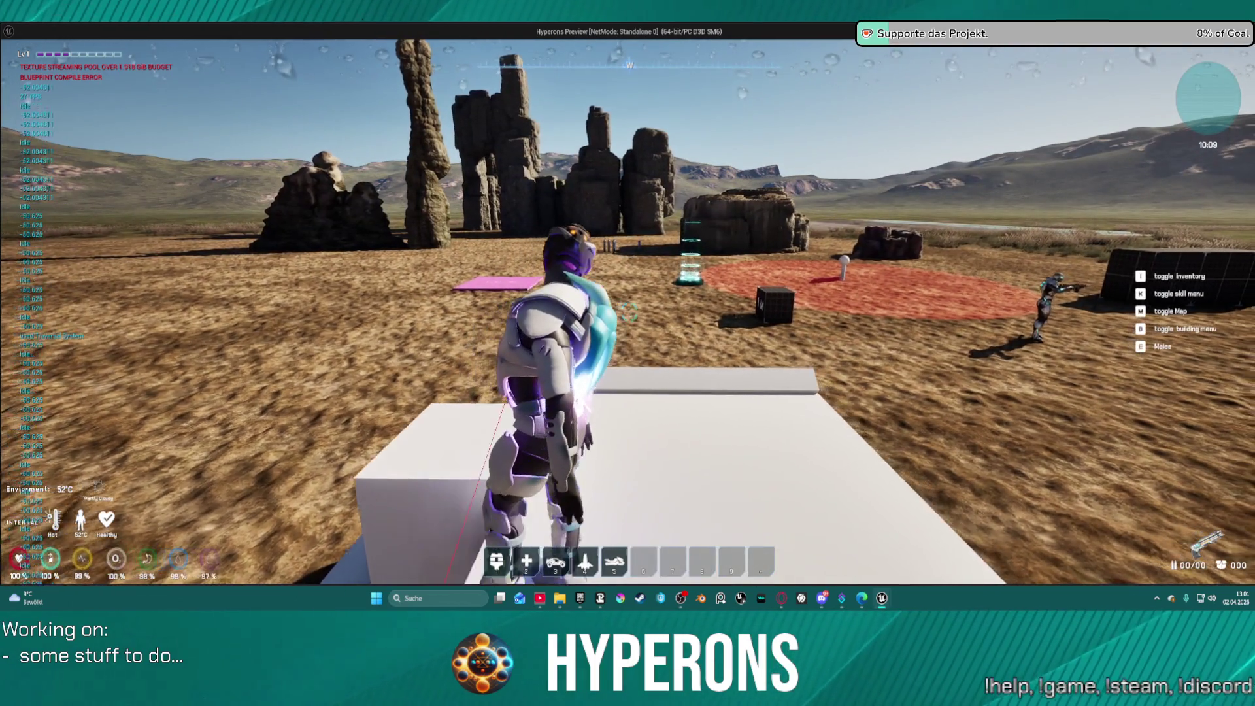
{"action": "key", "text": "w"}
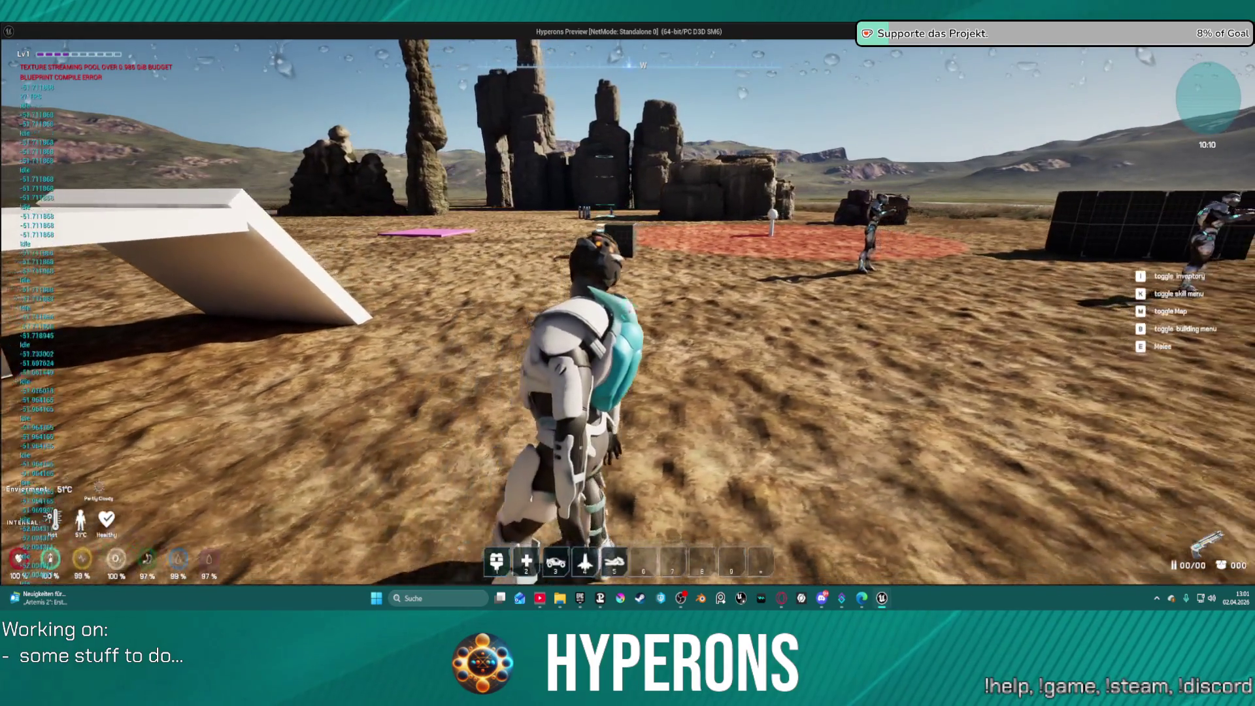
{"action": "key", "text": "w"}
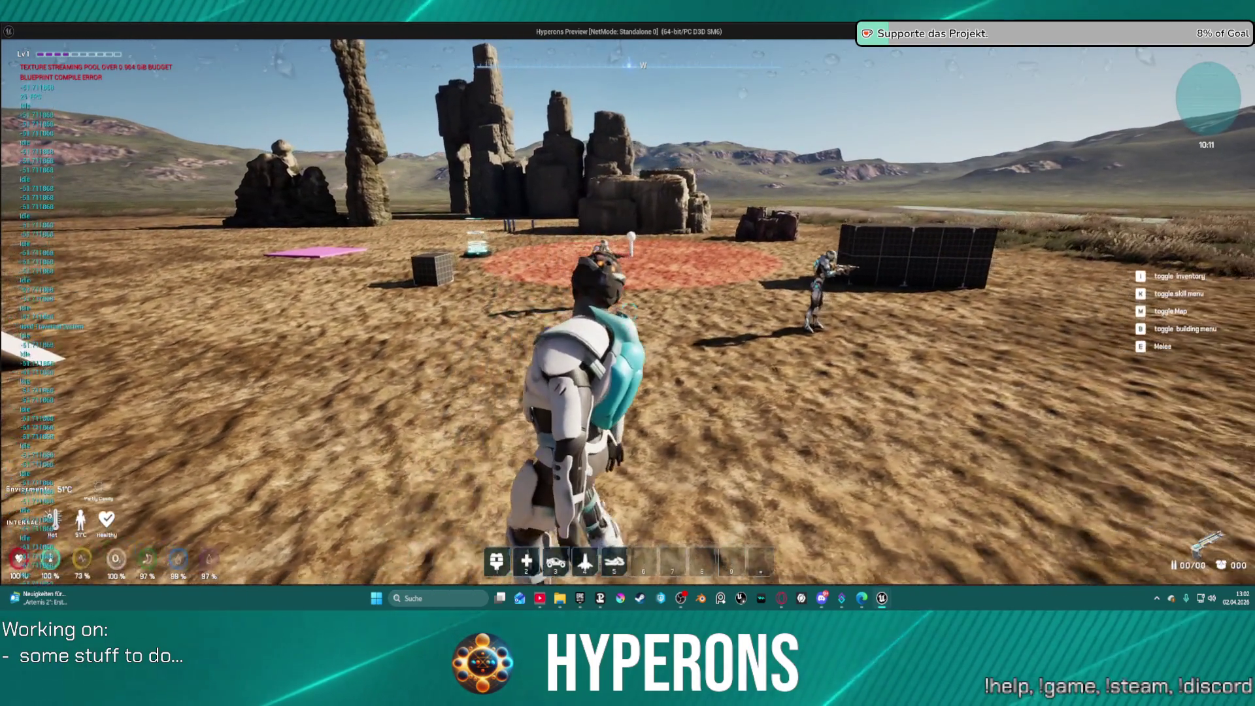
{"action": "key", "text": "w"}
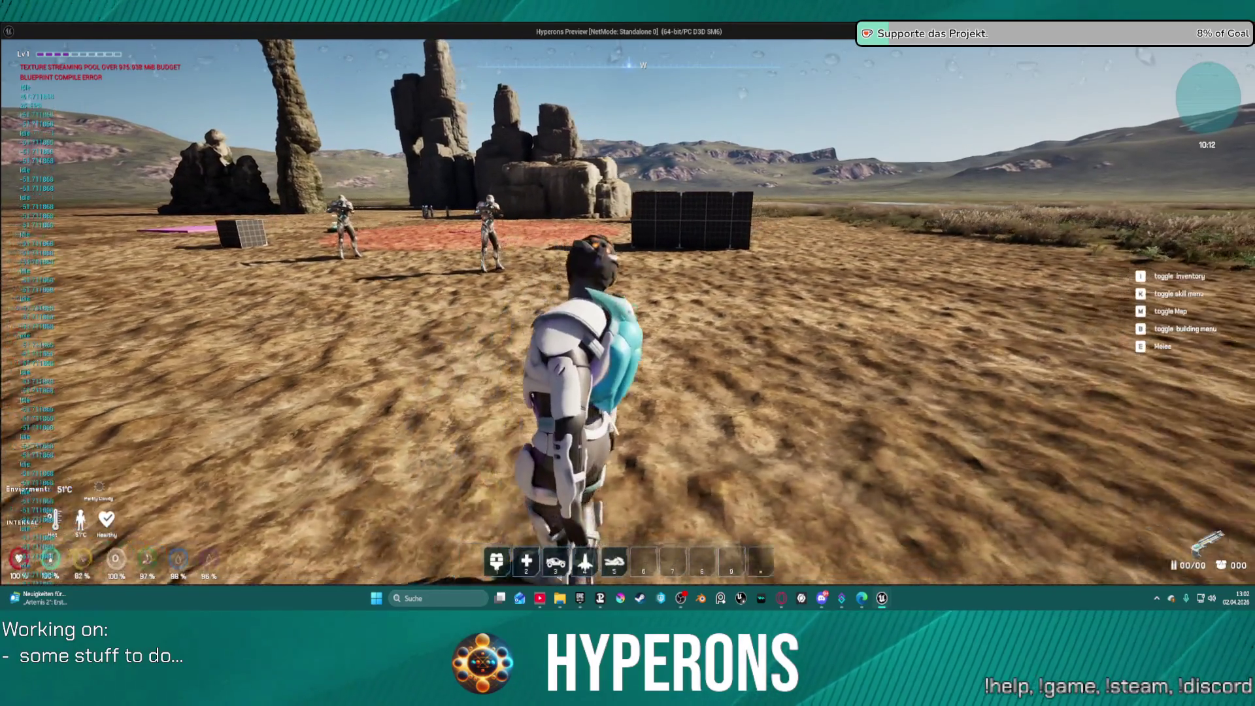
{"action": "key", "text": "Escape"}
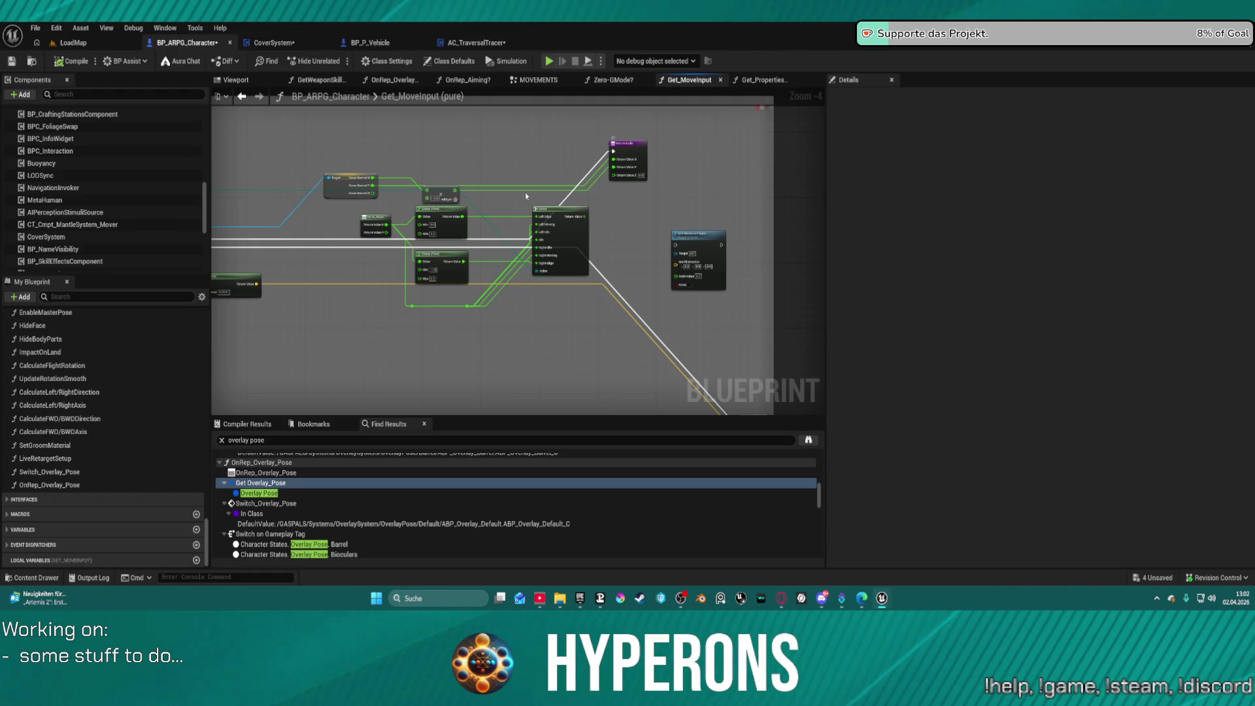
Step: Shift the Get IA_Move node down-left and the Select node slightly left
{"action": "scroll", "coordinate": [524, 192], "scroll_direction": "up", "scroll_amount": 4}
{"action": "scroll", "coordinate": [626, 221], "scroll_direction": "down", "scroll_amount": 1}
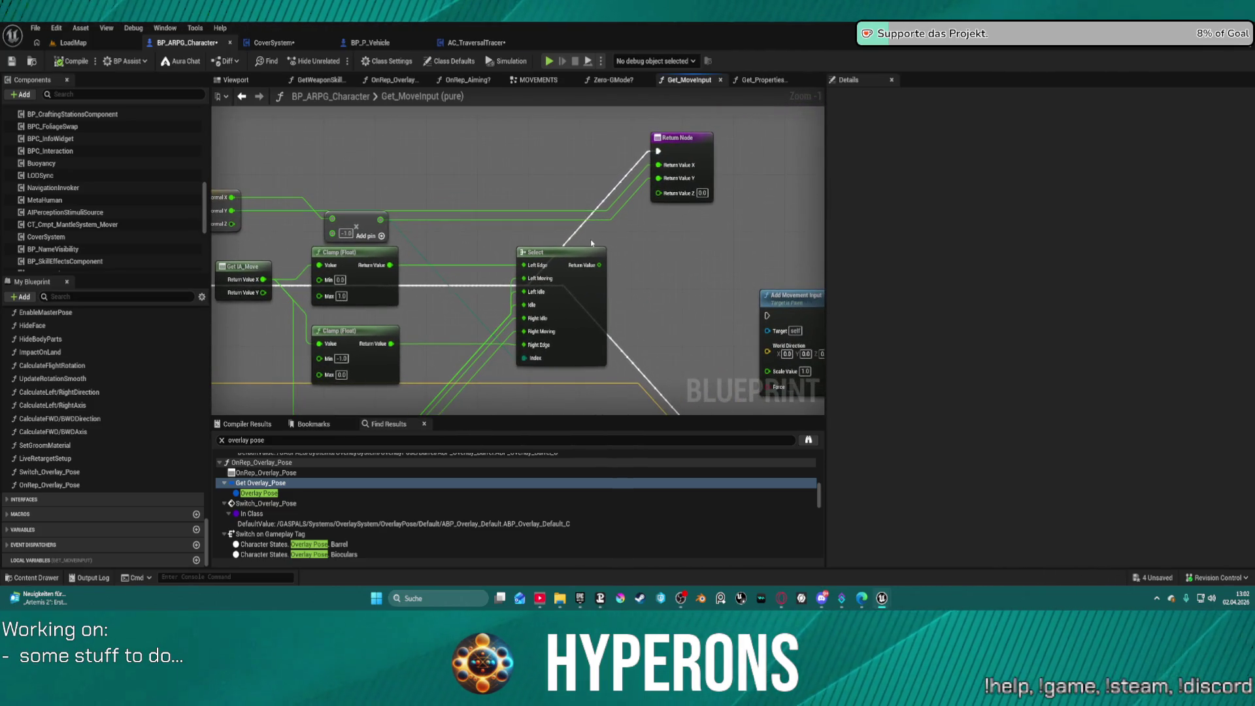
{"action": "mouse_move", "coordinate": [591, 240]}
{"action": "left_mouse_down"}
{"action": "mouse_move", "coordinate": [698, 227]}
{"action": "mouse_move", "coordinate": [692, 236]}
{"action": "mouse_move", "coordinate": [692, 210]}
{"action": "mouse_move", "coordinate": [736, 159]}
{"action": "left_mouse_up"}
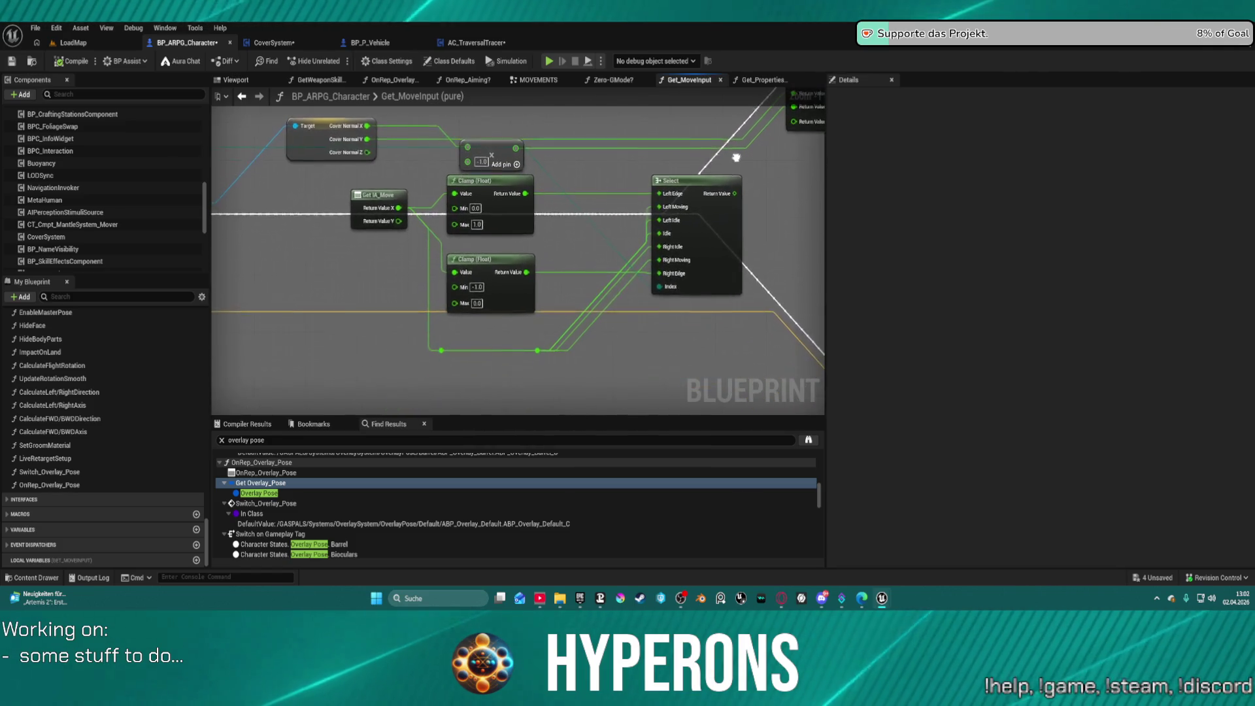
{"action": "left_click_drag", "start_coordinate": [372, 197], "coordinate": [270, 269]}
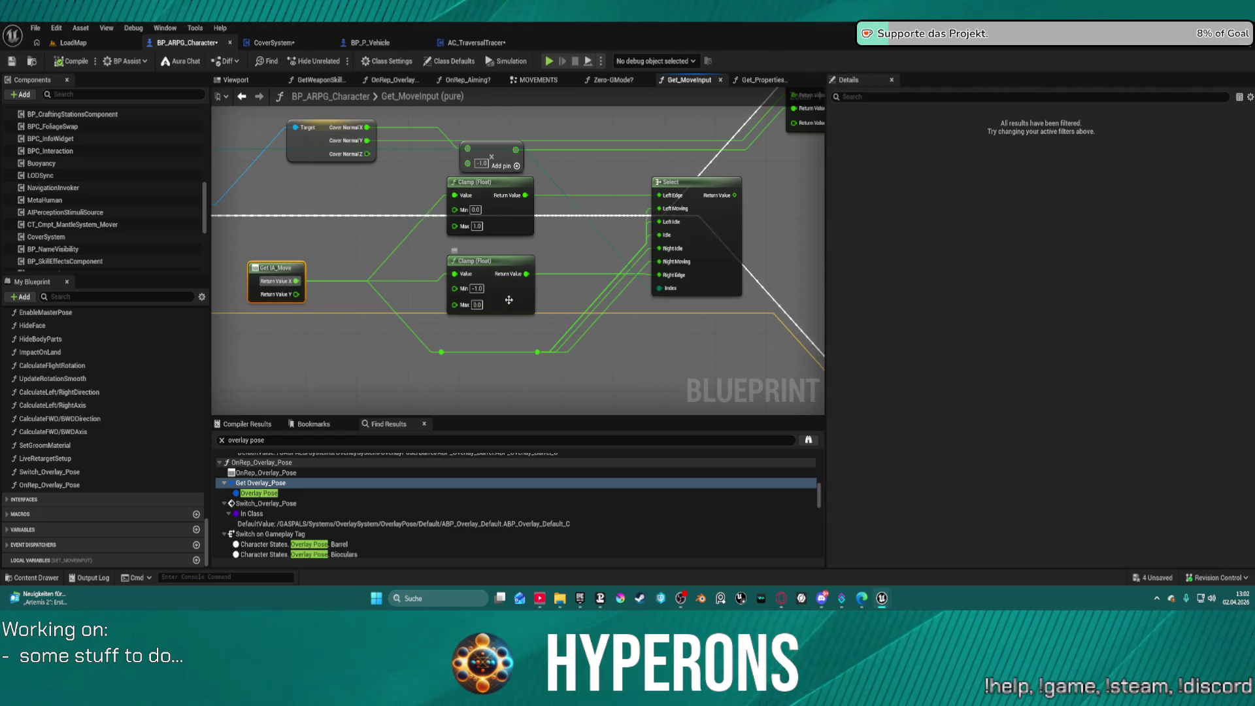
{"action": "mouse_move", "coordinate": [707, 249]}
{"action": "left_mouse_down"}
{"action": "mouse_move", "coordinate": [670, 325]}
{"action": "mouse_move", "coordinate": [656, 271]}
{"action": "mouse_move", "coordinate": [615, 261]}
{"action": "left_mouse_up"}
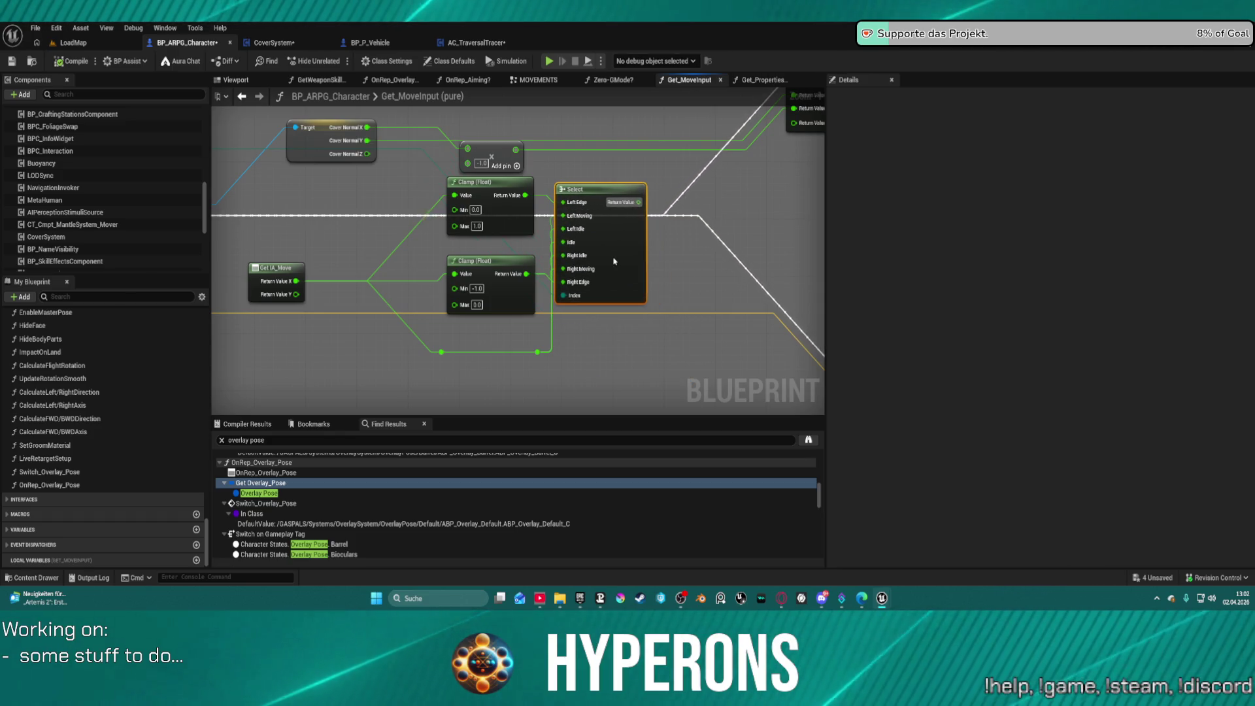
Step: Move the -1.0 multiply node up beside the Return Node
{"action": "mouse_move", "coordinate": [629, 167]}
{"action": "left_mouse_down"}
{"action": "mouse_move", "coordinate": [671, 192]}
{"action": "mouse_move", "coordinate": [561, 270]}
{"action": "left_mouse_up"}
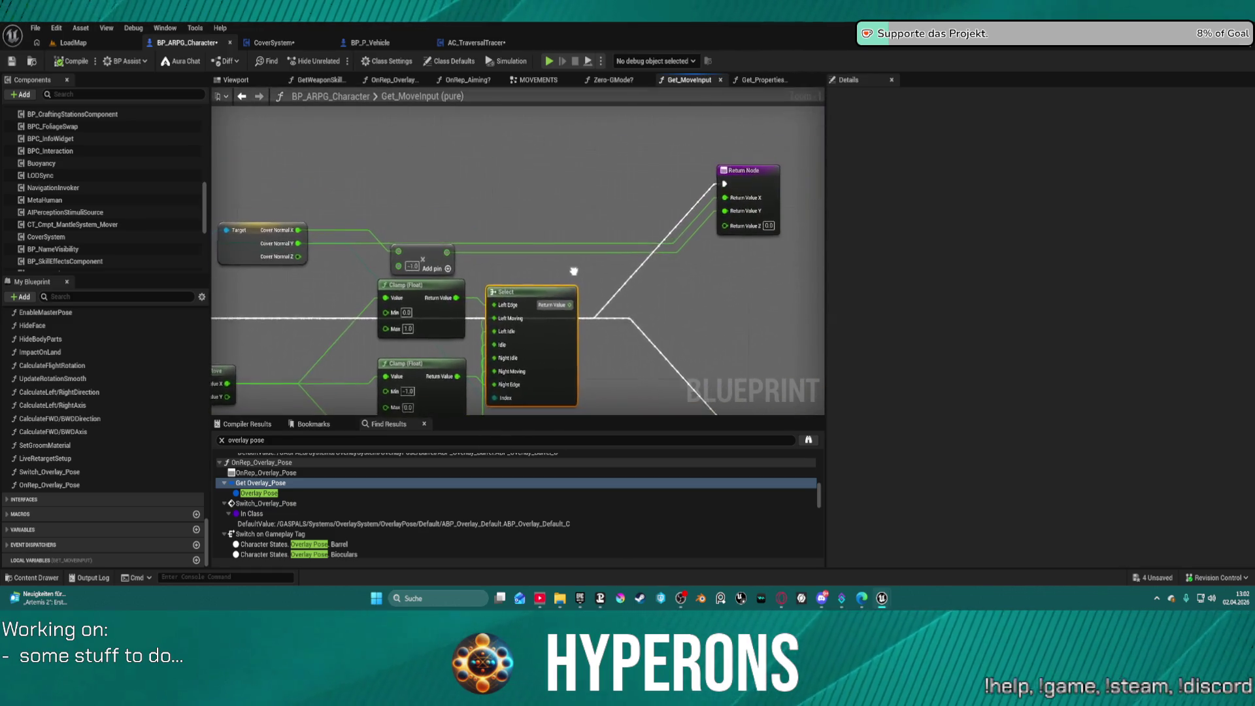
{"action": "left_click_drag", "start_coordinate": [424, 255], "coordinate": [539, 231]}
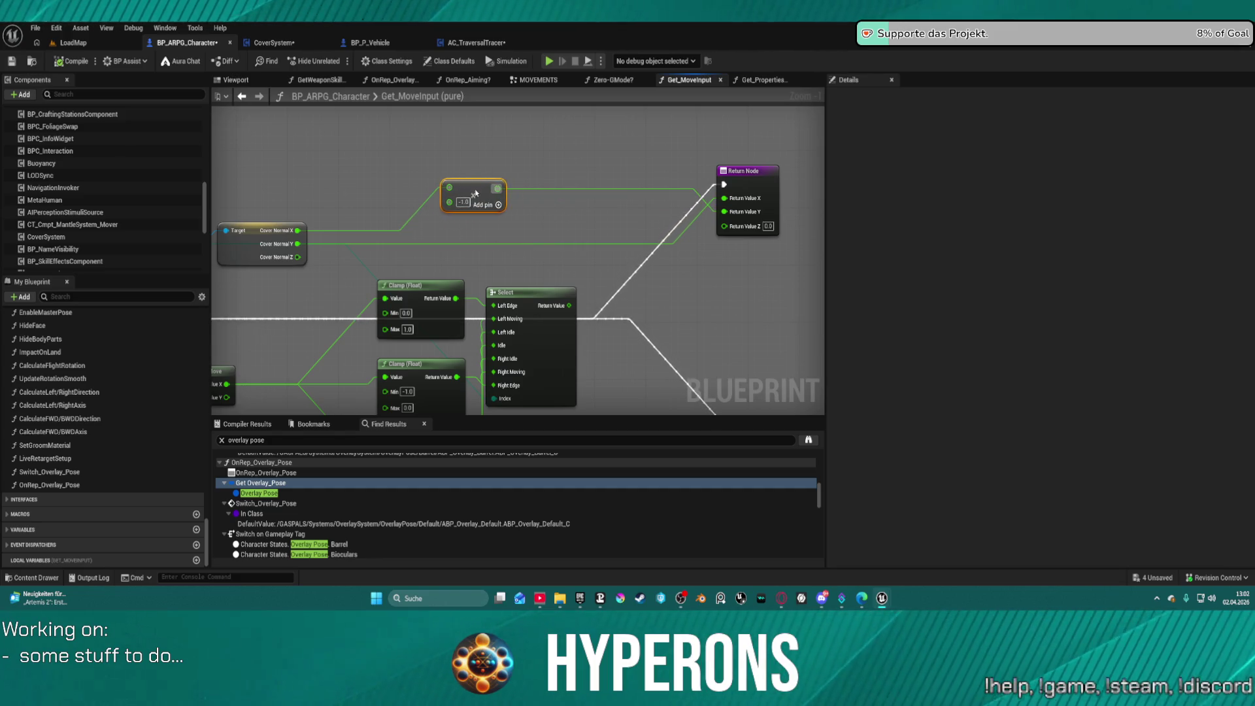
{"action": "mouse_move", "coordinate": [475, 193]}
{"action": "left_mouse_down"}
{"action": "mouse_move", "coordinate": [507, 189]}
{"action": "mouse_move", "coordinate": [447, 190]}
{"action": "left_mouse_up"}
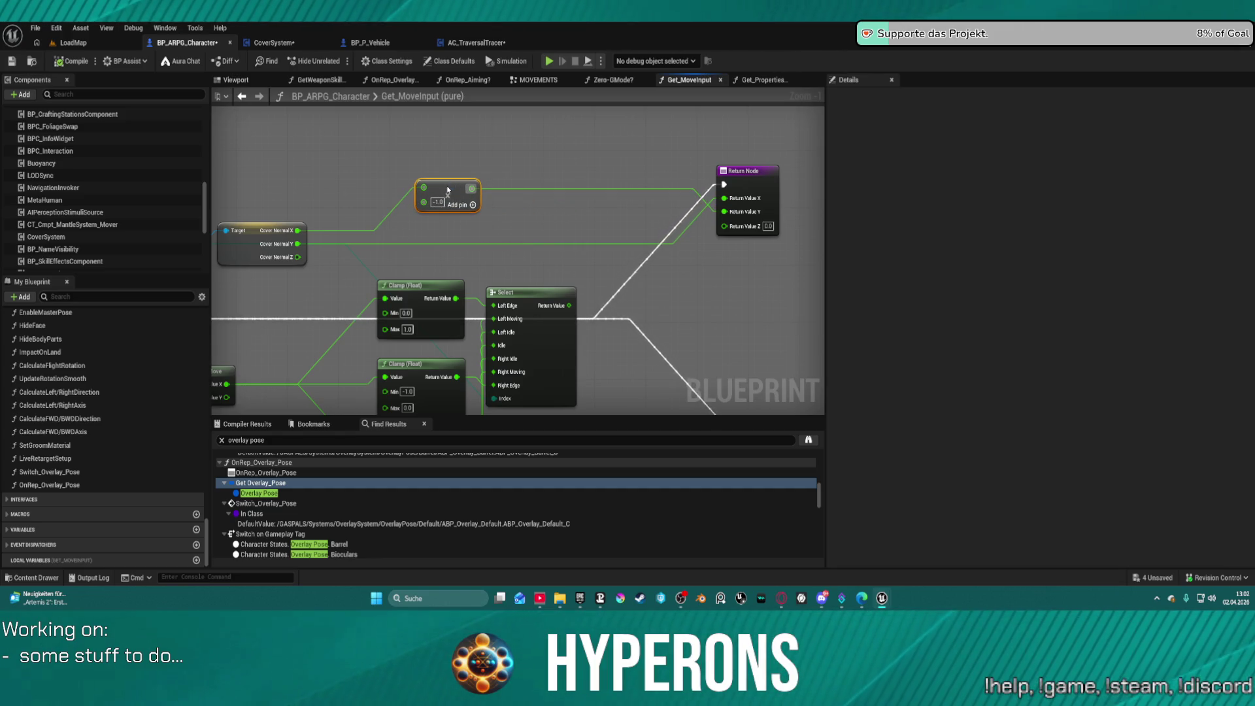
{"action": "left_click", "coordinate": [550, 220]}
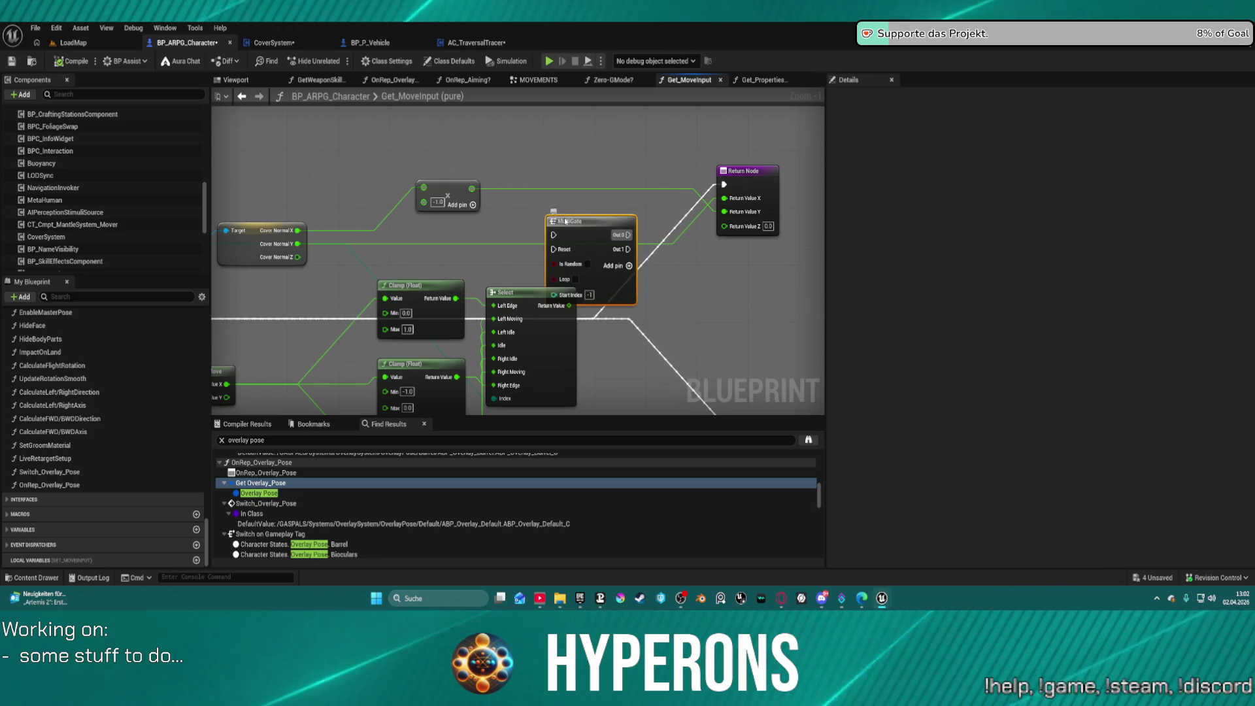
Step: Remove the stray MultiGate, add a Multiply node and duplicate it
{"action": "key", "text": "Delete"}
{"action": "right_click", "coordinate": [556, 212]}
{"action": "type", "text": "mul"}
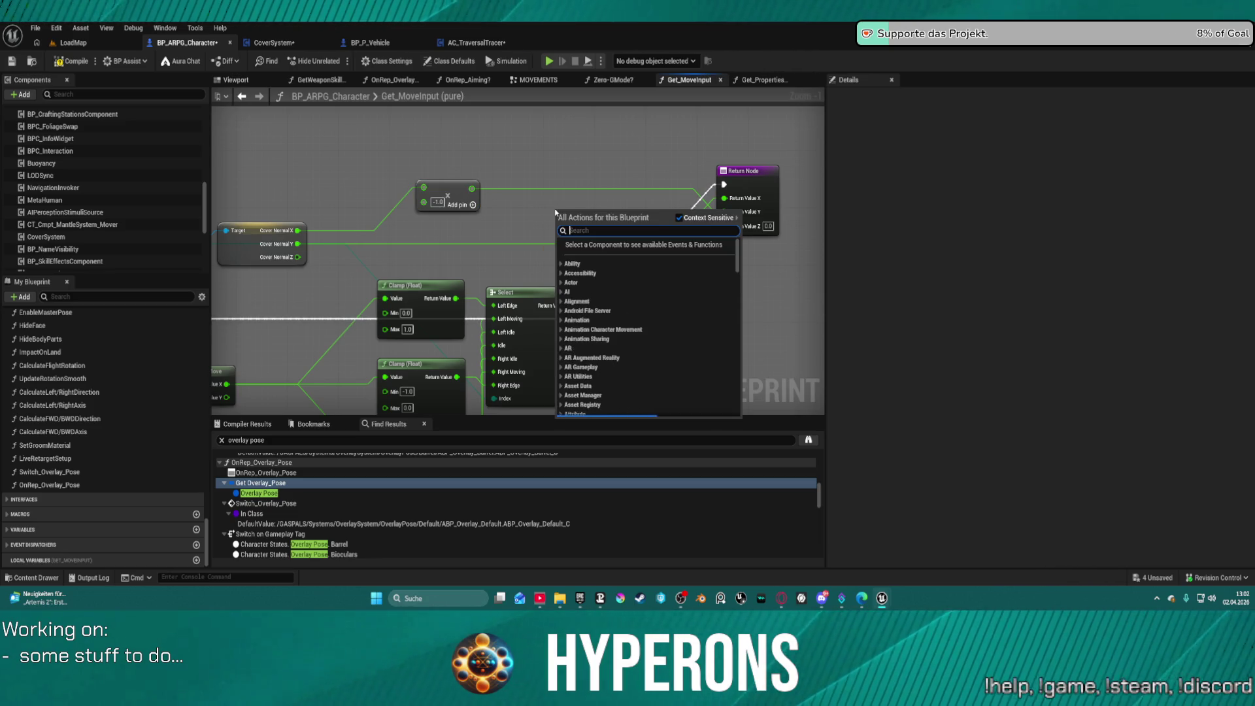
{"action": "type", "text": "ti"}
{"action": "key", "text": "Return"}
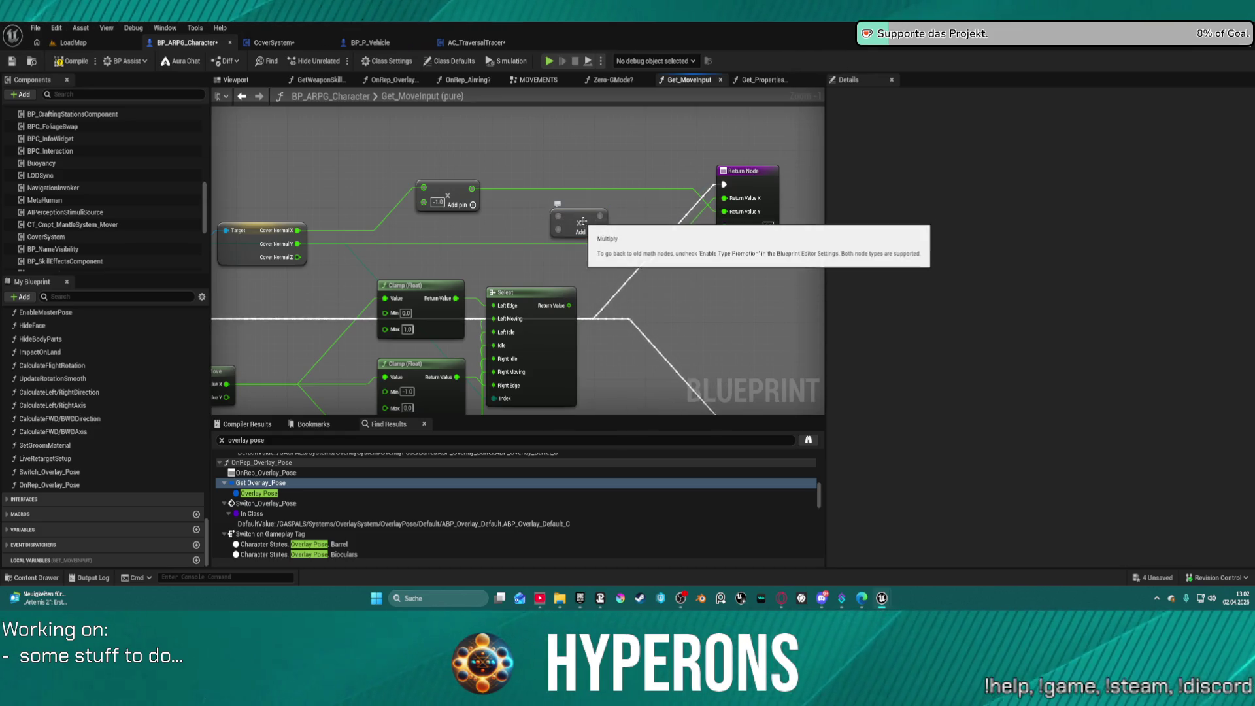
{"action": "left_click_drag", "start_coordinate": [584, 232], "coordinate": [576, 195]}
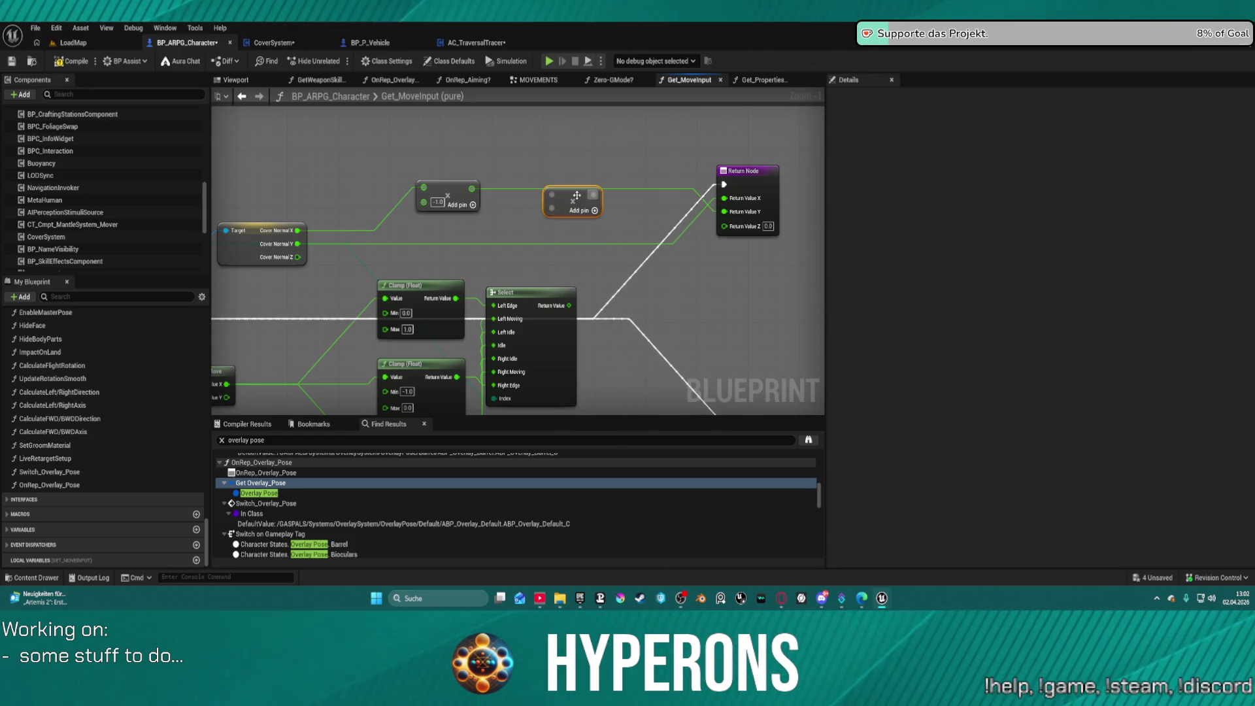
{"action": "key", "text": "ctrl+w"}
Step: Wire Cover Normal Y, the -1.0 multiply and the Select result into the Multiplies feeding Return Value X
{"action": "mouse_move", "coordinate": [298, 244]}
{"action": "left_mouse_down"}
{"action": "mouse_move", "coordinate": [552, 243]}
{"action": "mouse_move", "coordinate": [724, 202]}
{"action": "left_mouse_up"}
{"action": "left_click", "coordinate": [574, 243]}
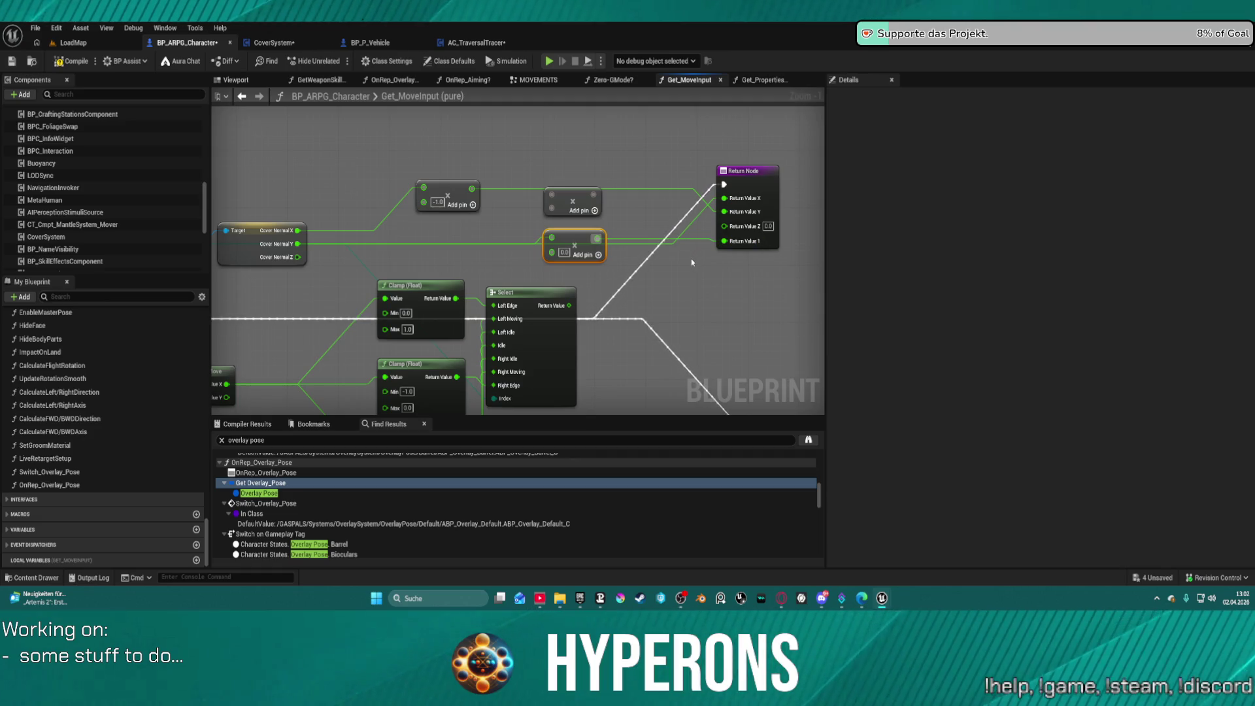
{"action": "key", "text": "ctrl+z"}
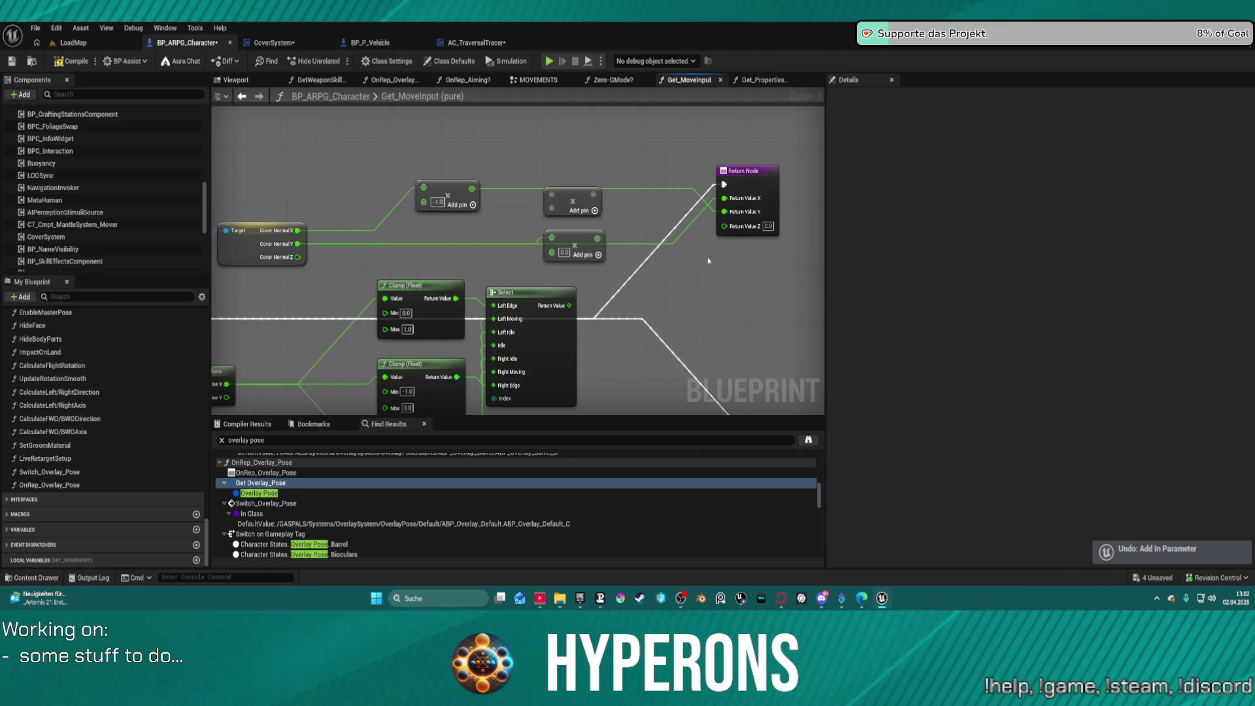
{"action": "mouse_move", "coordinate": [597, 238]}
{"action": "left_mouse_down"}
{"action": "mouse_move", "coordinate": [696, 219]}
{"action": "mouse_move", "coordinate": [725, 199]}
{"action": "left_mouse_up"}
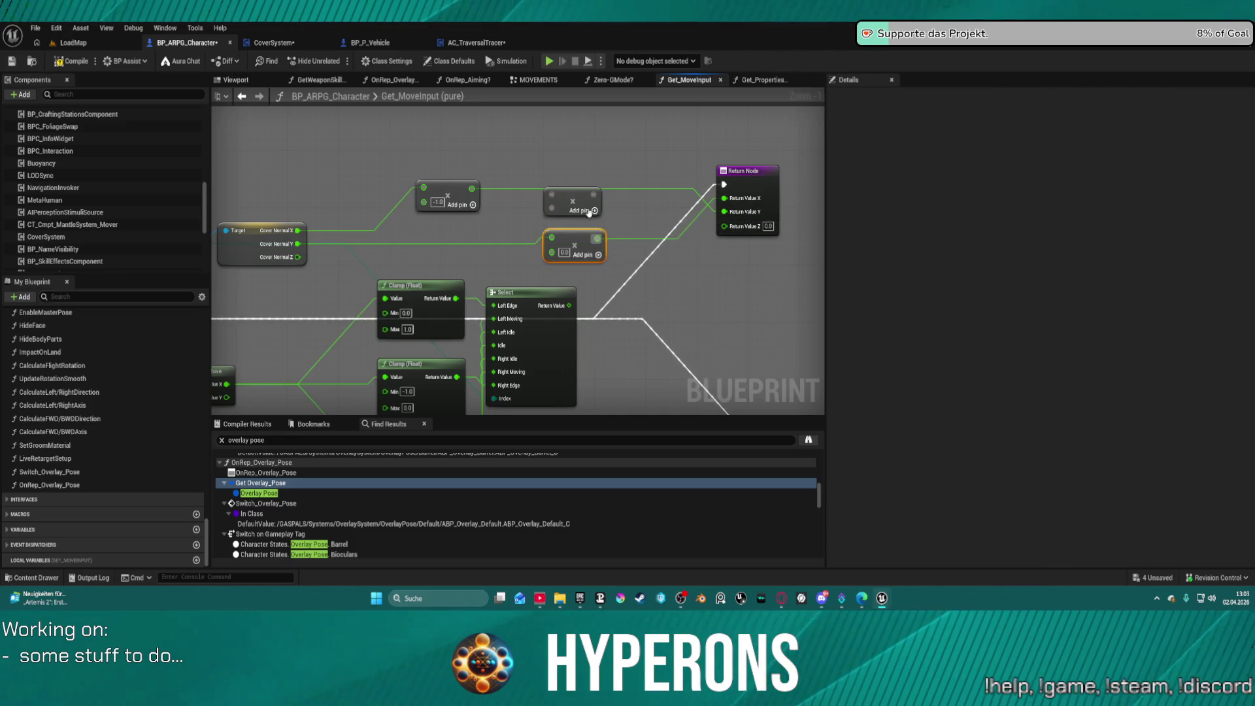
{"action": "left_click_drag", "start_coordinate": [472, 193], "coordinate": [597, 196]}
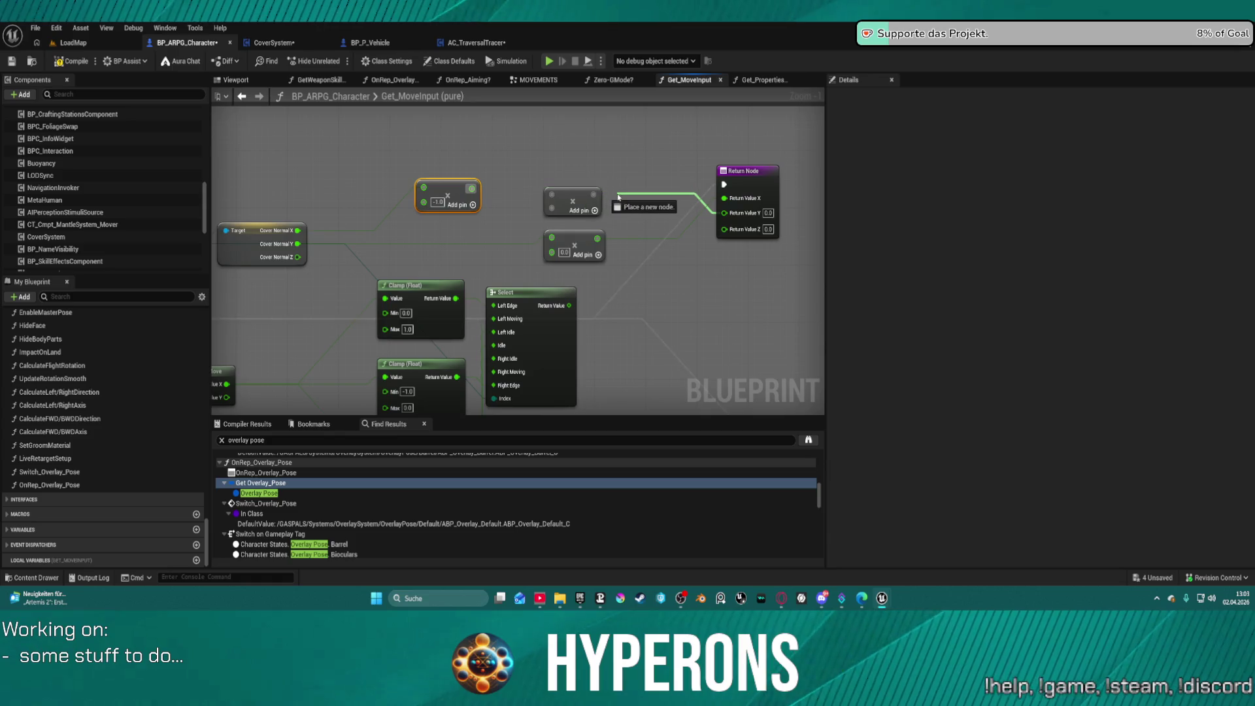
{"action": "left_click", "coordinate": [563, 195]}
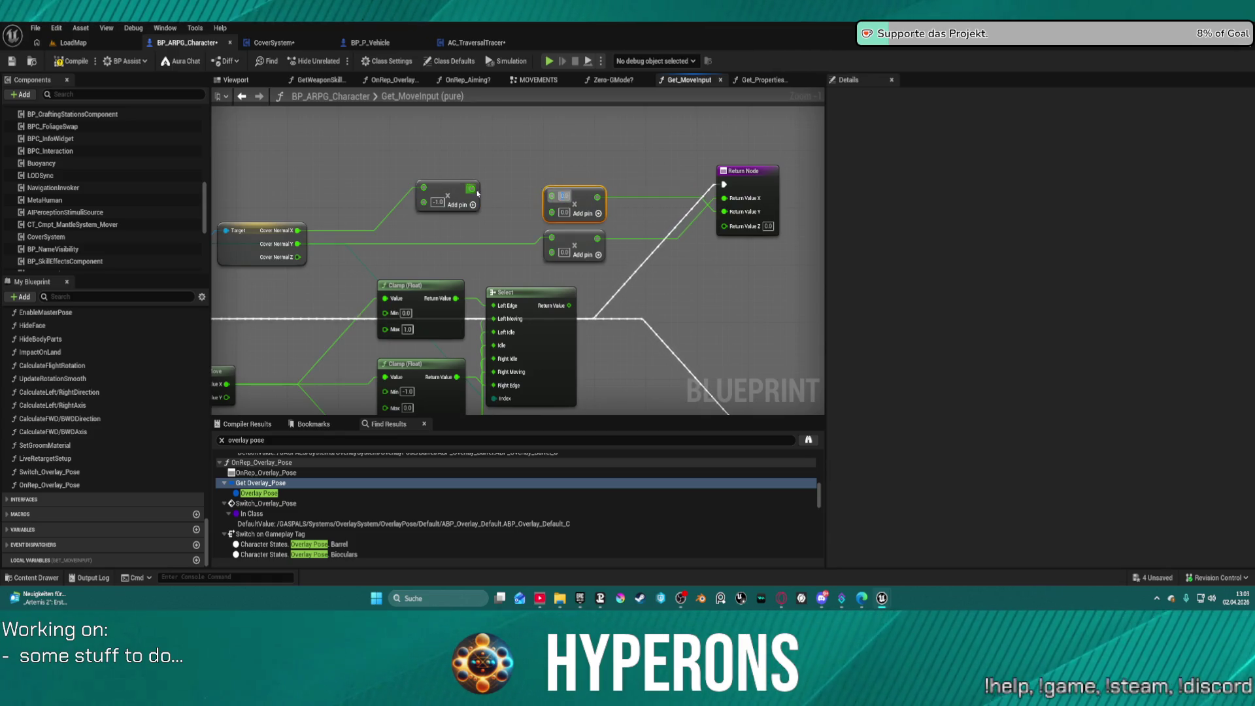
{"action": "left_click_drag", "start_coordinate": [476, 192], "coordinate": [552, 196]}
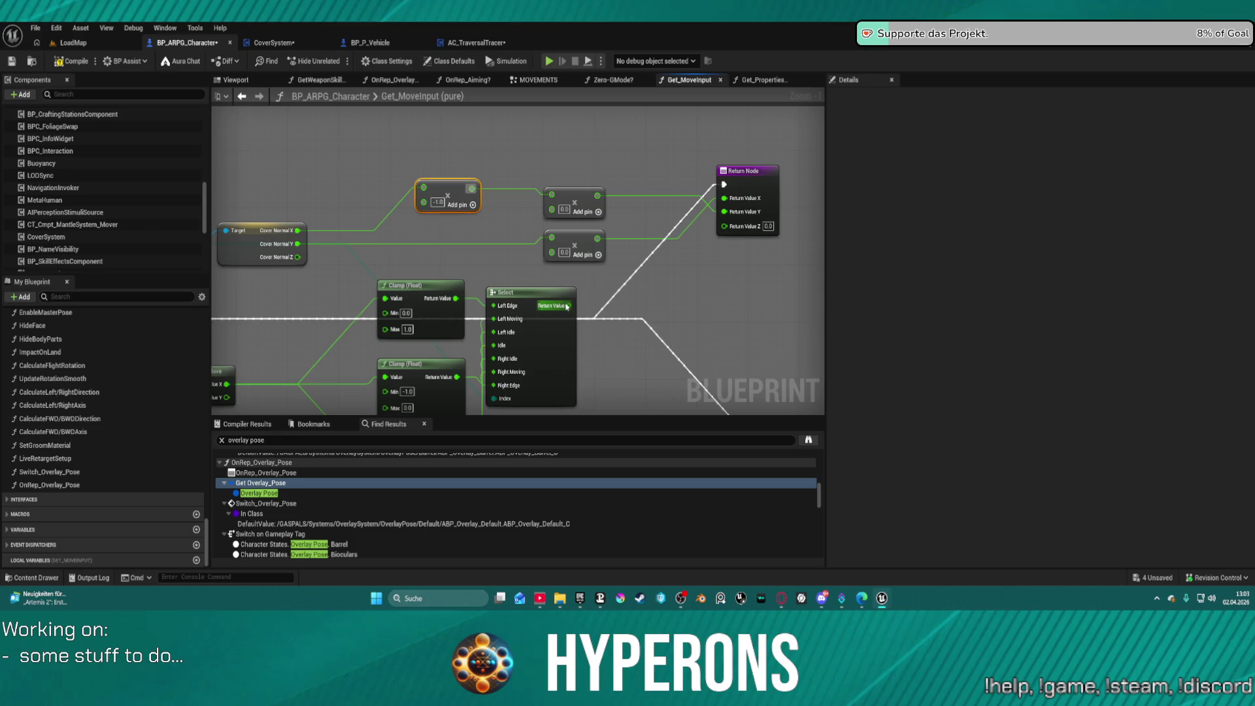
{"action": "mouse_move", "coordinate": [567, 306]}
{"action": "left_mouse_down"}
{"action": "mouse_move", "coordinate": [543, 265]}
{"action": "mouse_move", "coordinate": [553, 252]}
{"action": "mouse_move", "coordinate": [720, 196]}
{"action": "mouse_move", "coordinate": [551, 228]}
{"action": "mouse_move", "coordinate": [552, 210]}
{"action": "left_mouse_up"}
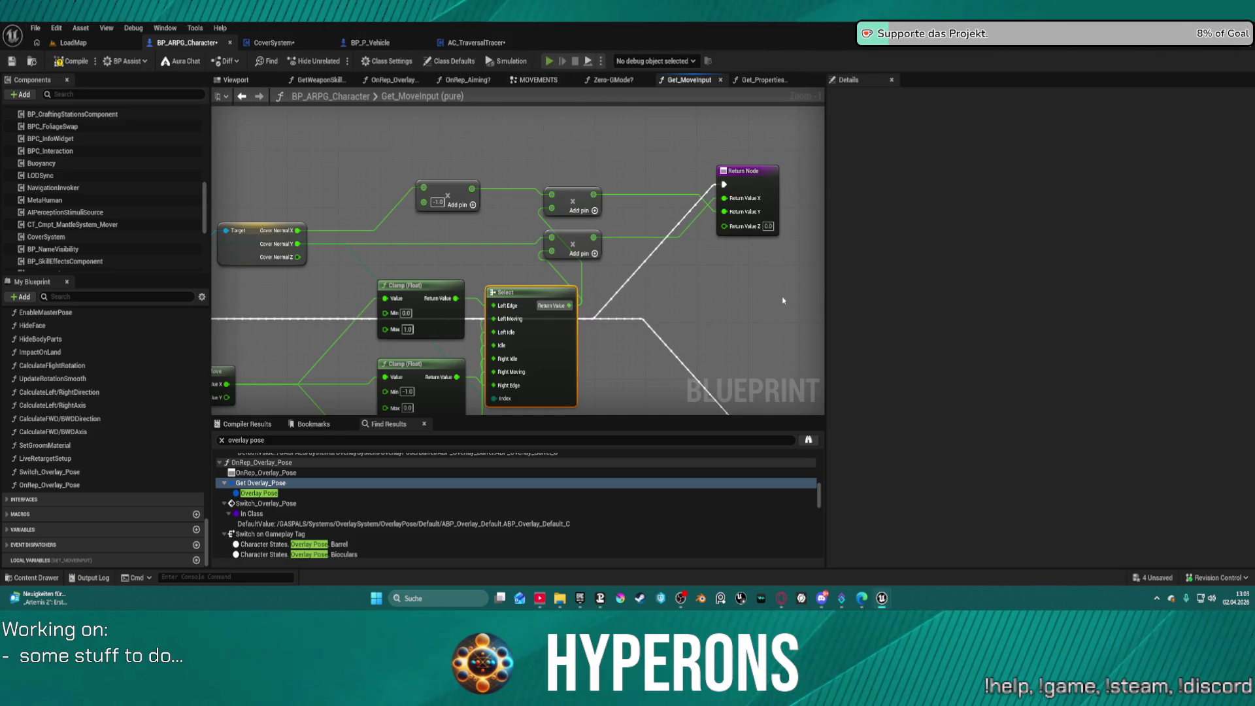
Step: Compile and play anyway despite the compile errors
{"action": "key", "text": "F7"}
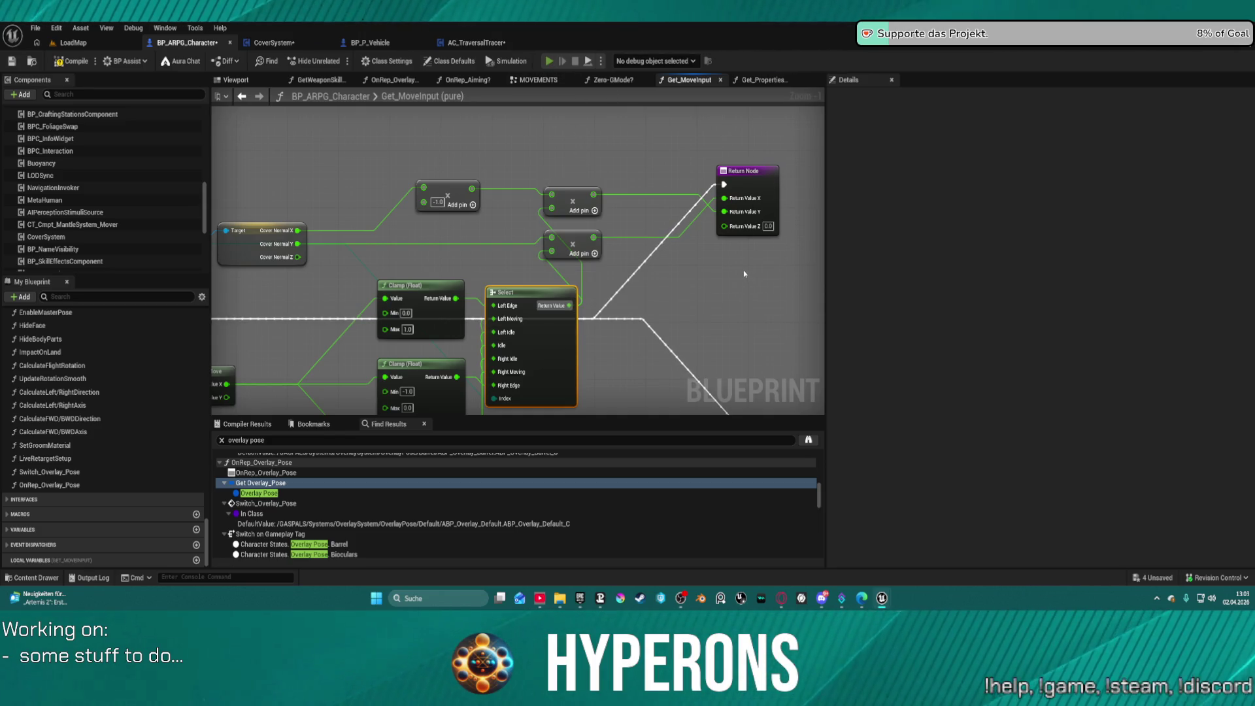
{"action": "key", "text": "alt+p"}
{"action": "left_click", "coordinate": [702, 325]}
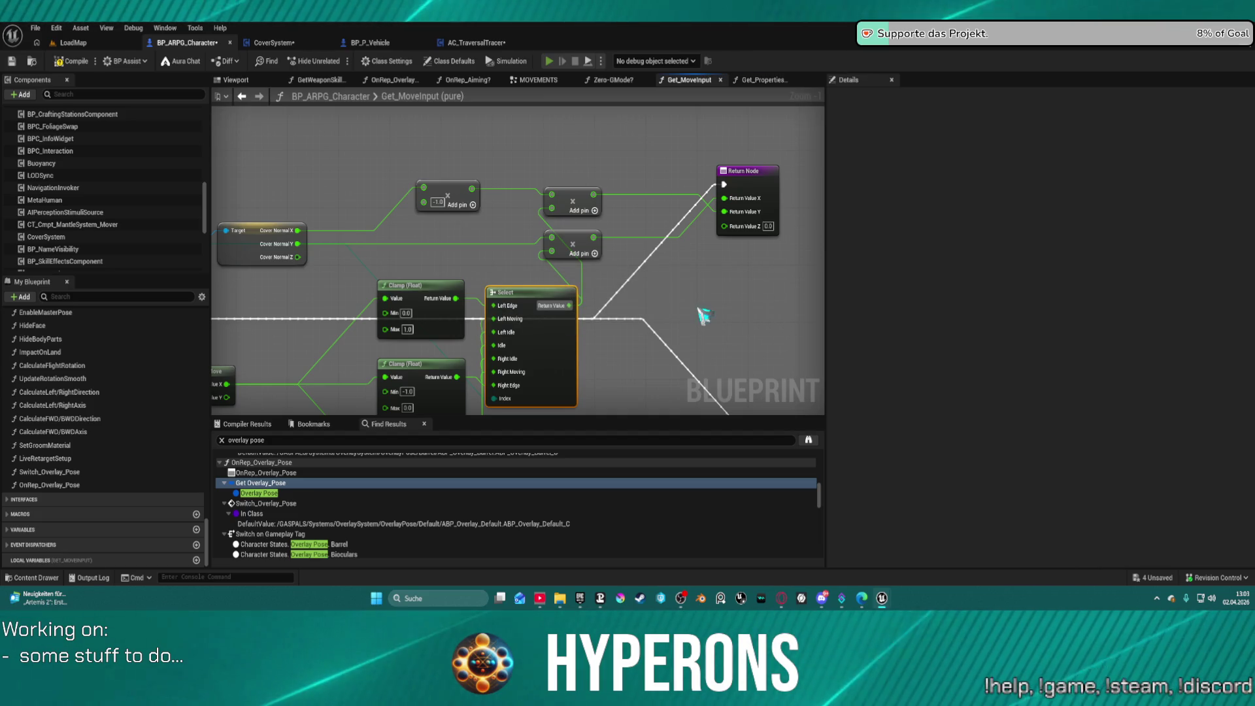
Step: Run across the terrain to the large container and take cover against its wall
{"action": "key", "text": "w"}
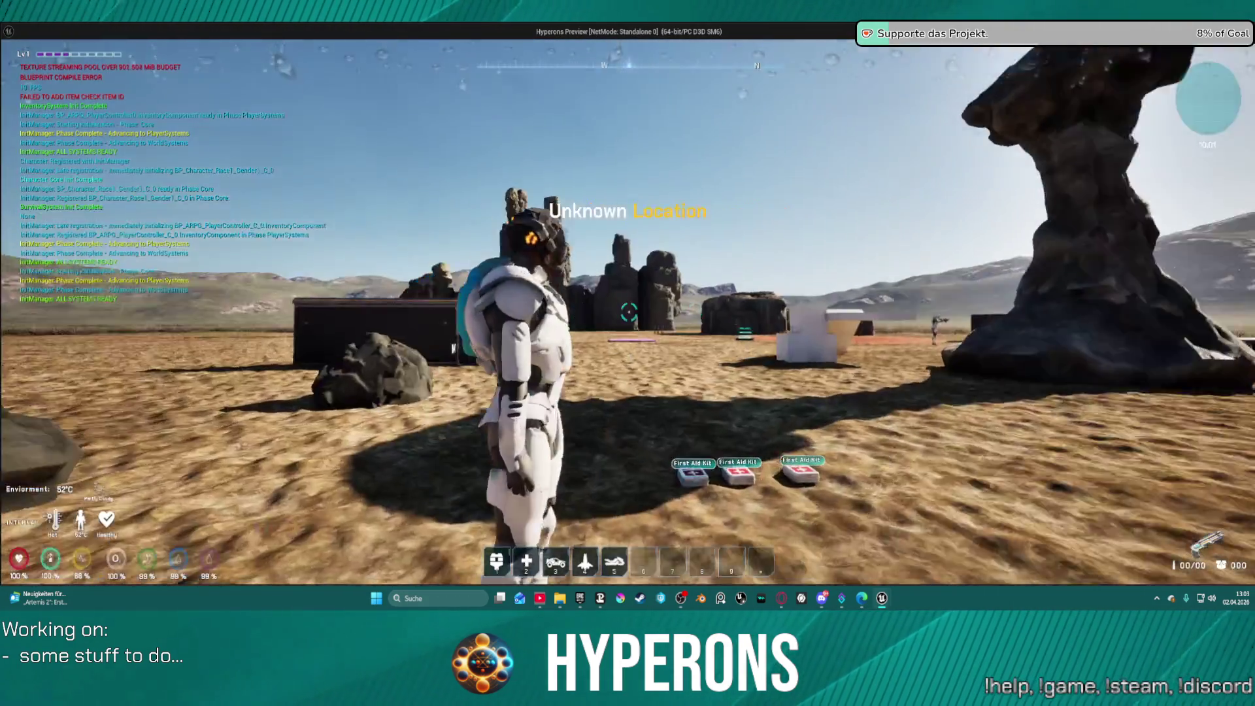
{"action": "key", "text": "space"}
{"action": "key", "text": "w"}
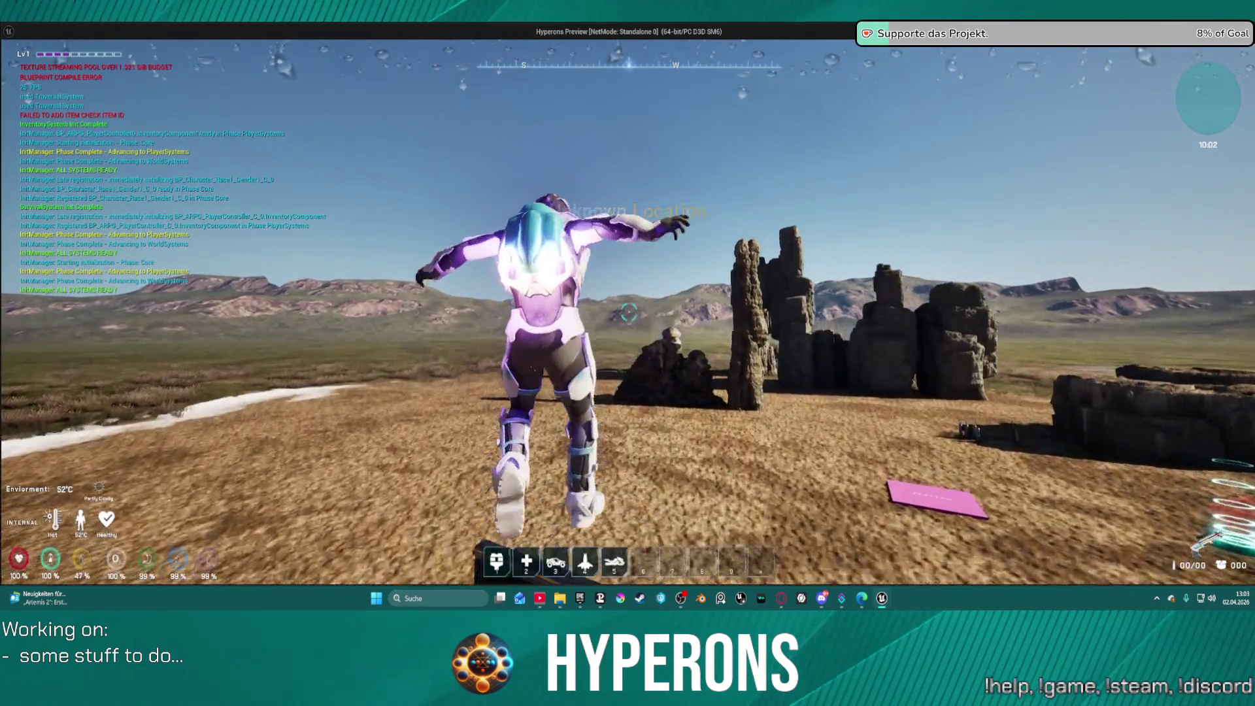
{"action": "key", "text": "w"}
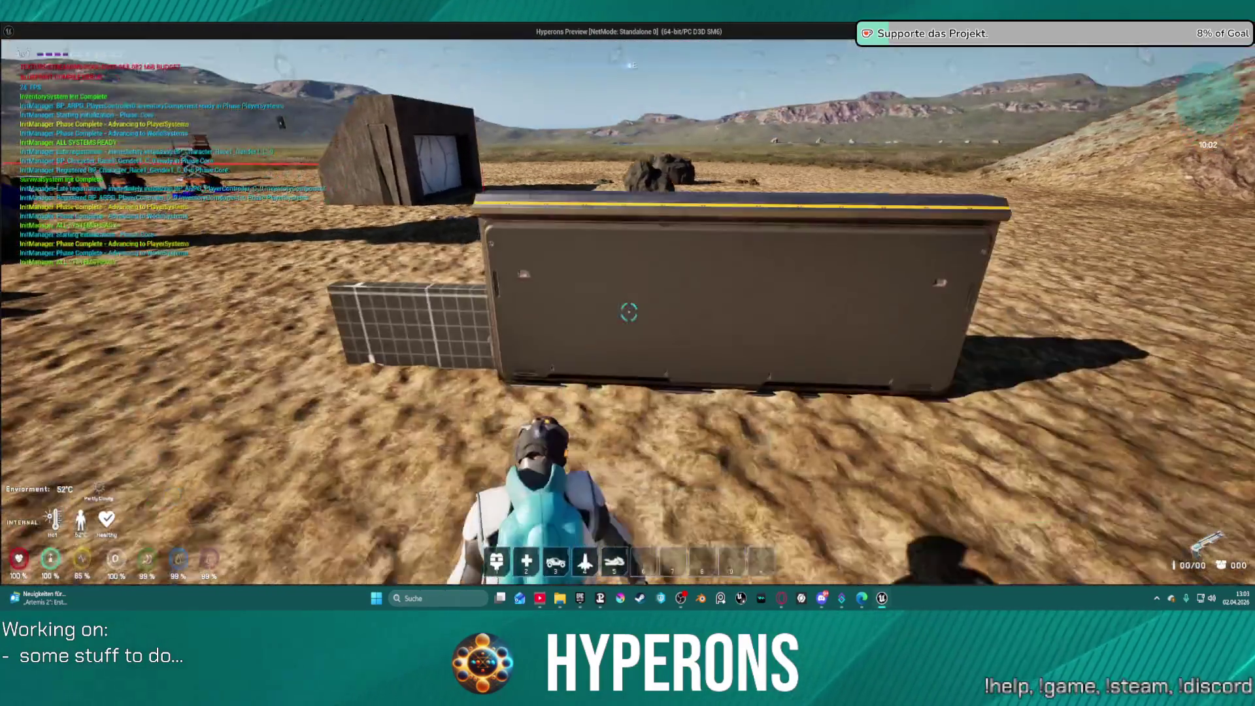
{"action": "key", "text": "d"}
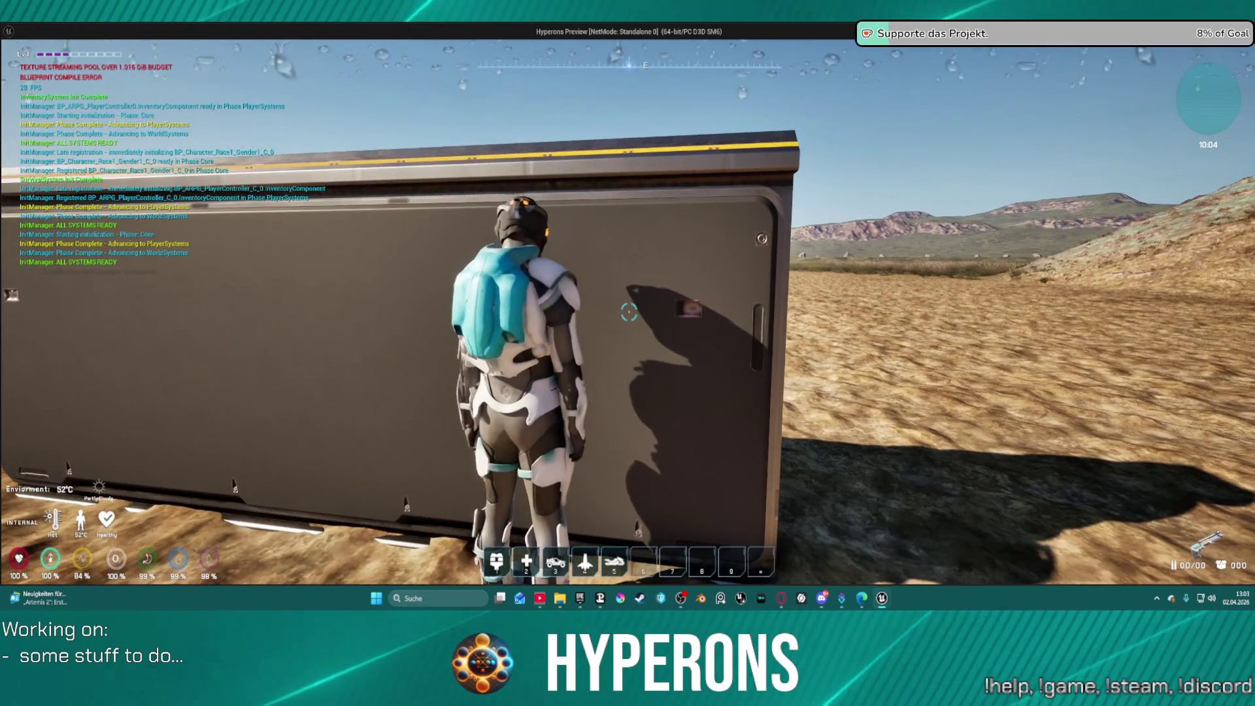
{"action": "key", "text": "s"}
Step: Slide along the container wall, crouch at its edge, test the corner, then stop playing
{"action": "key", "text": "d"}
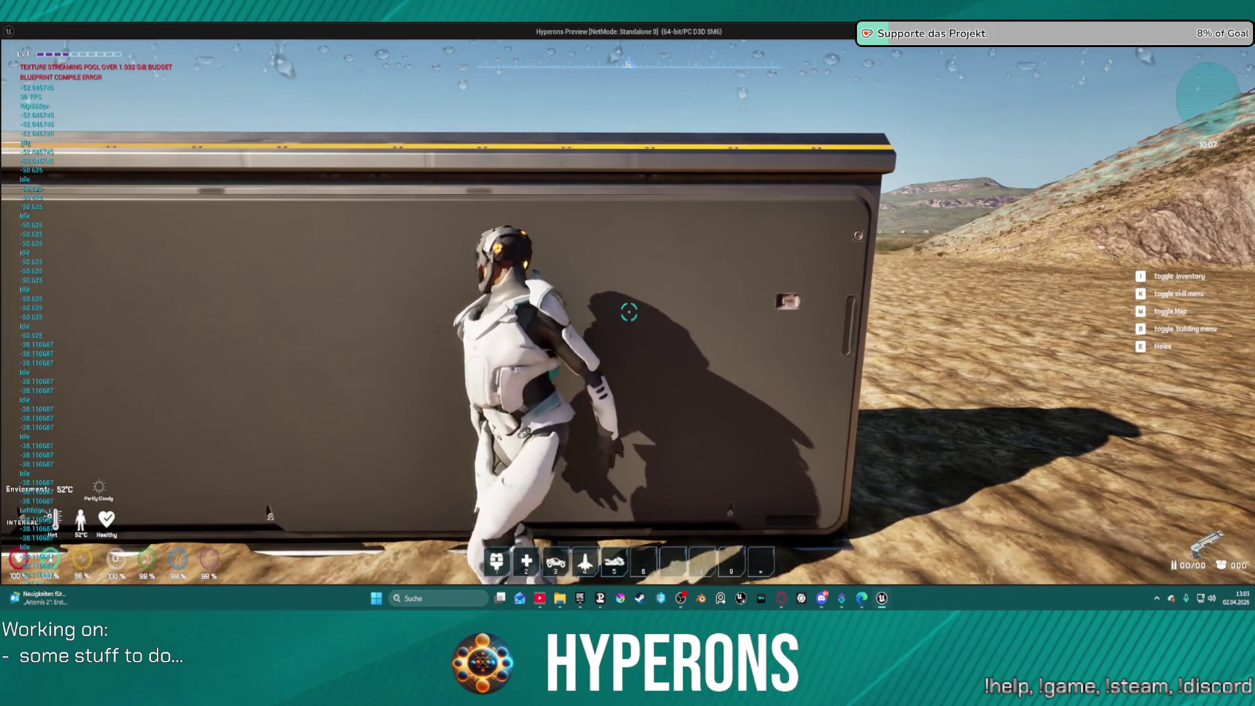
{"action": "key", "text": "d"}
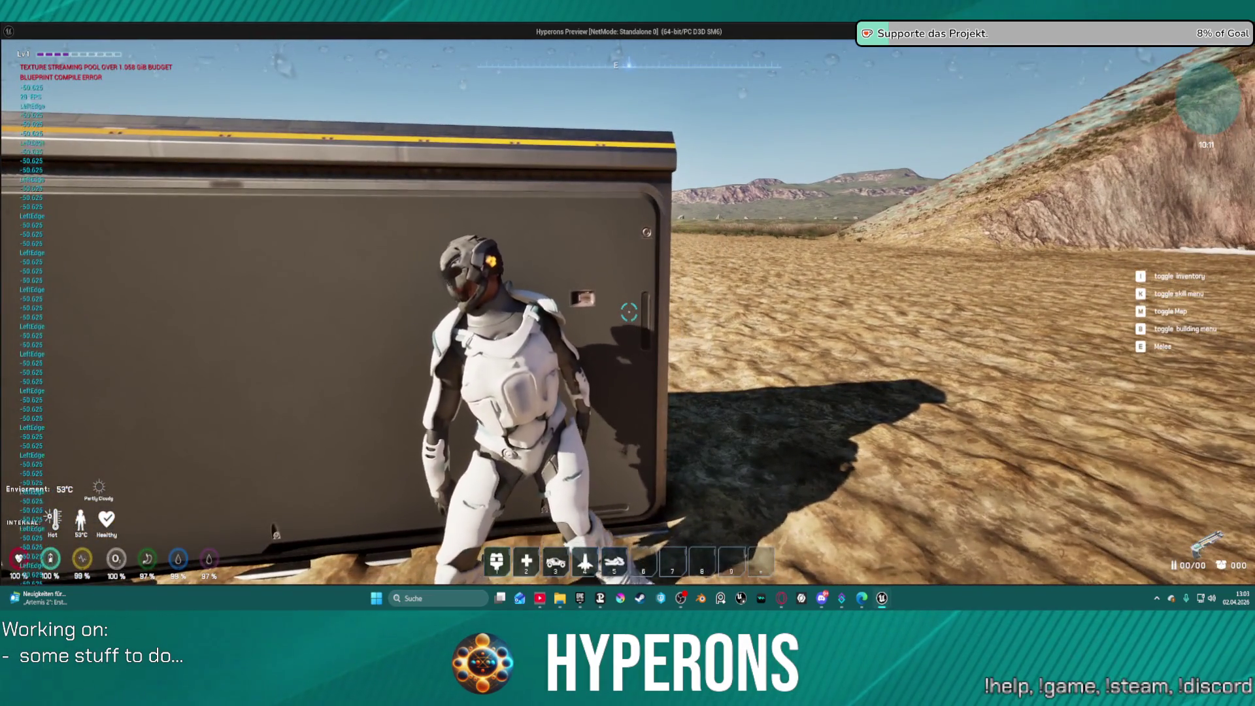
{"action": "key", "text": "d"}
{"action": "key", "text": "c"}
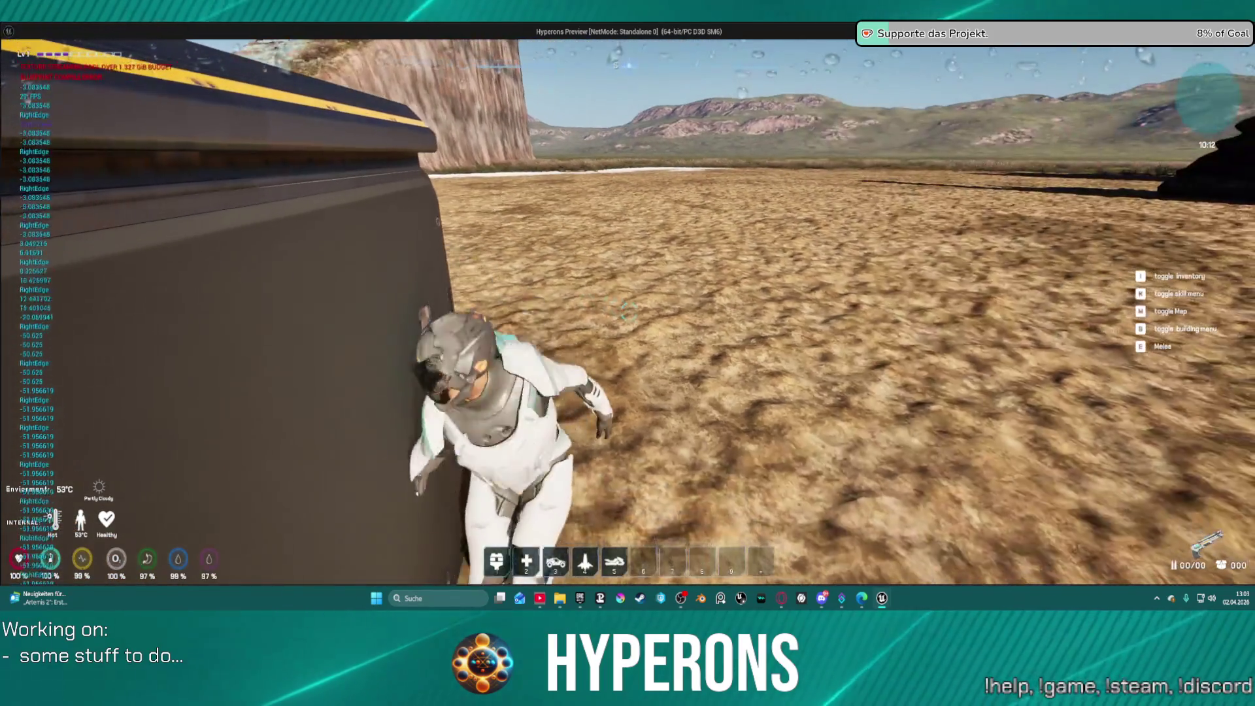
{"action": "key", "text": "a"}
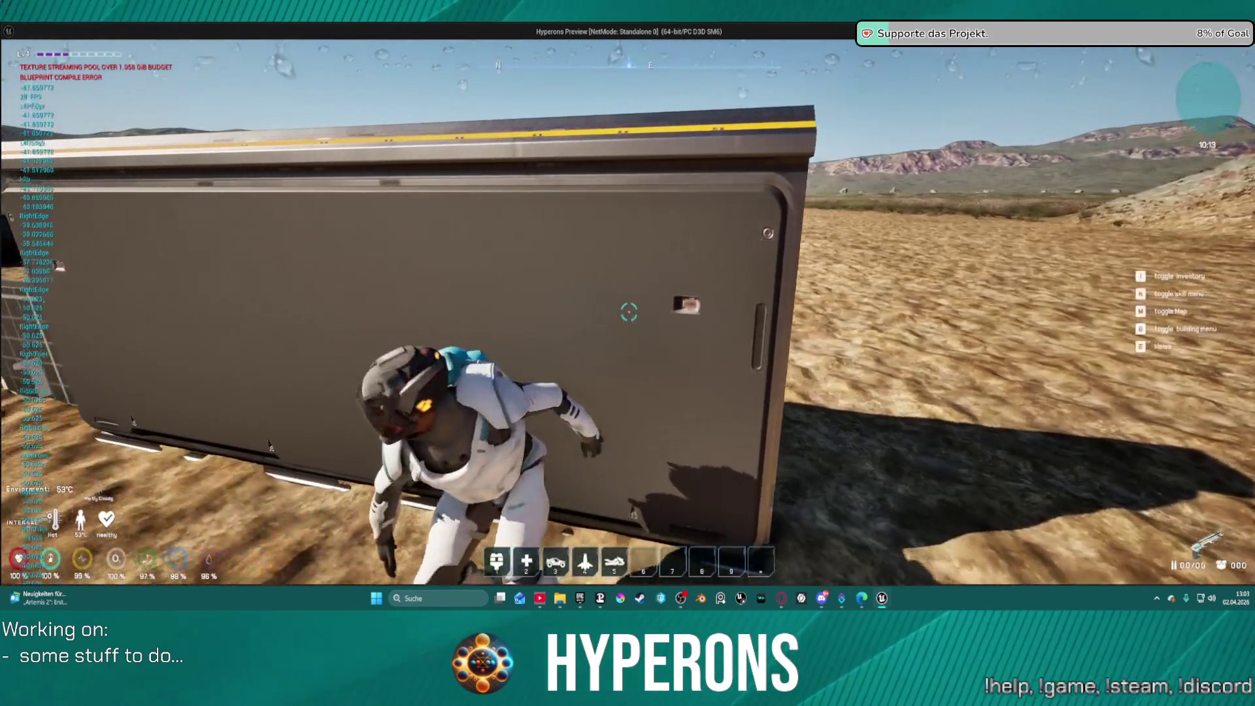
{"action": "key", "text": "d"}
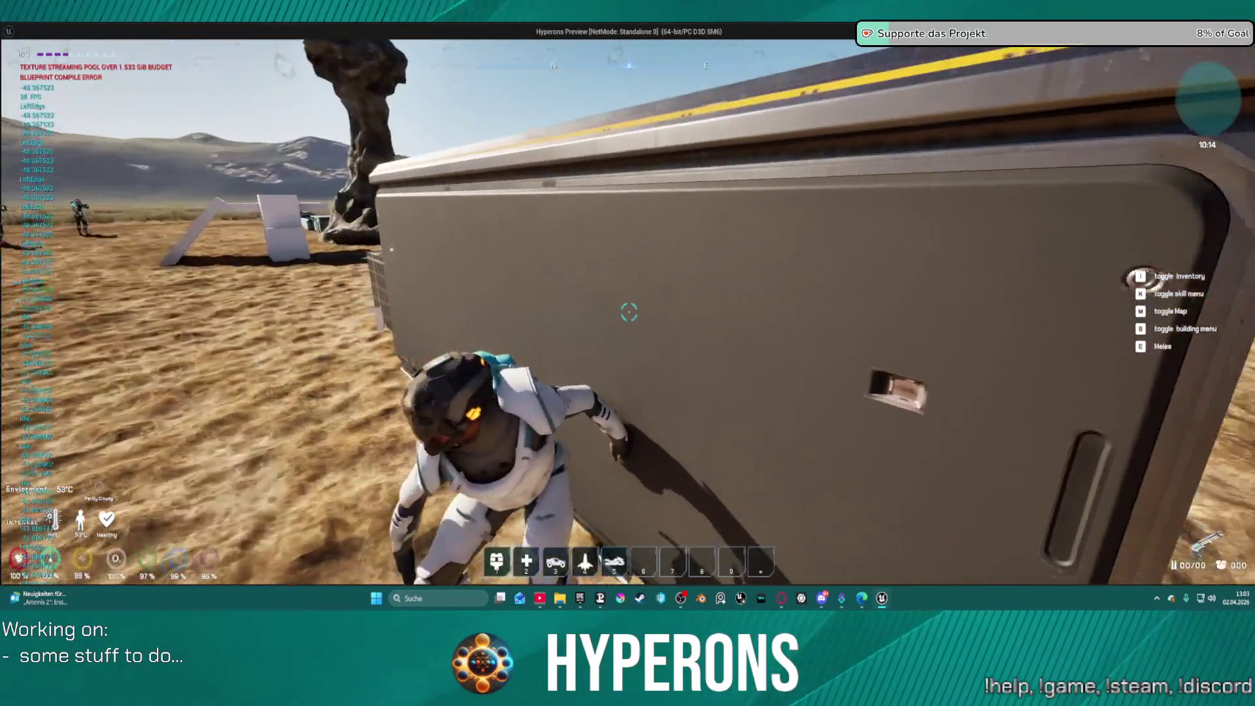
{"action": "key", "text": "a"}
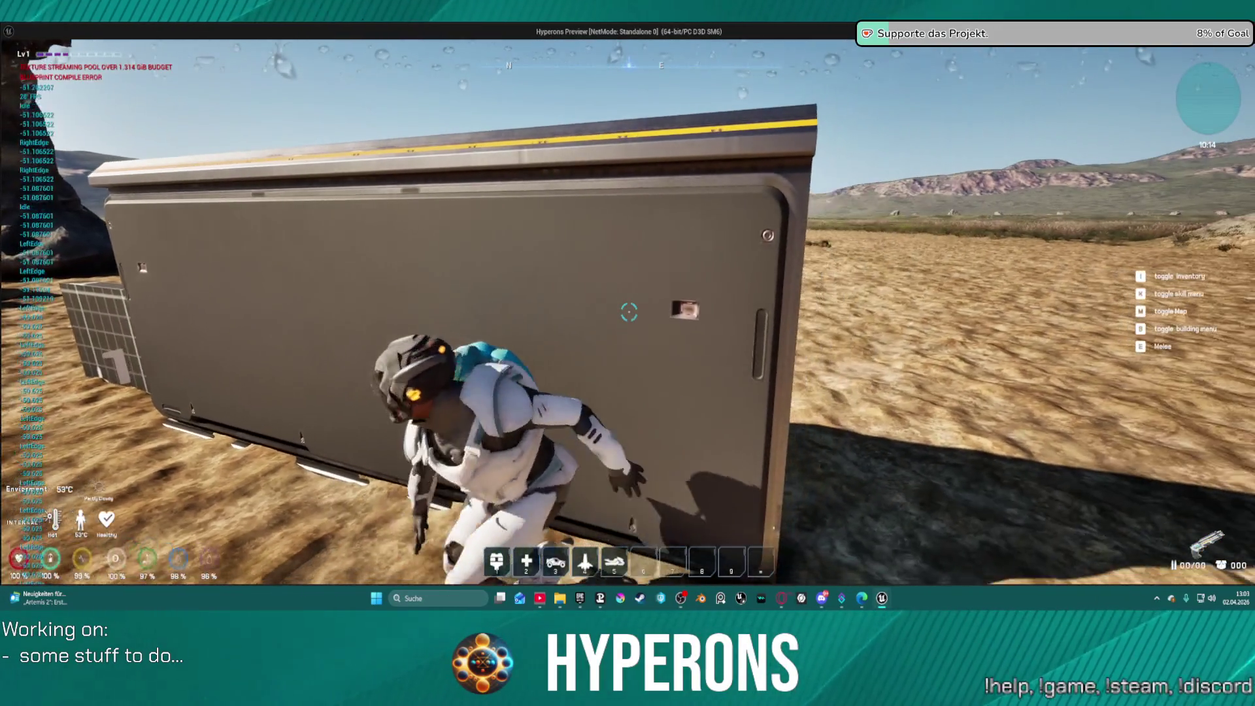
{"action": "key", "text": "d"}
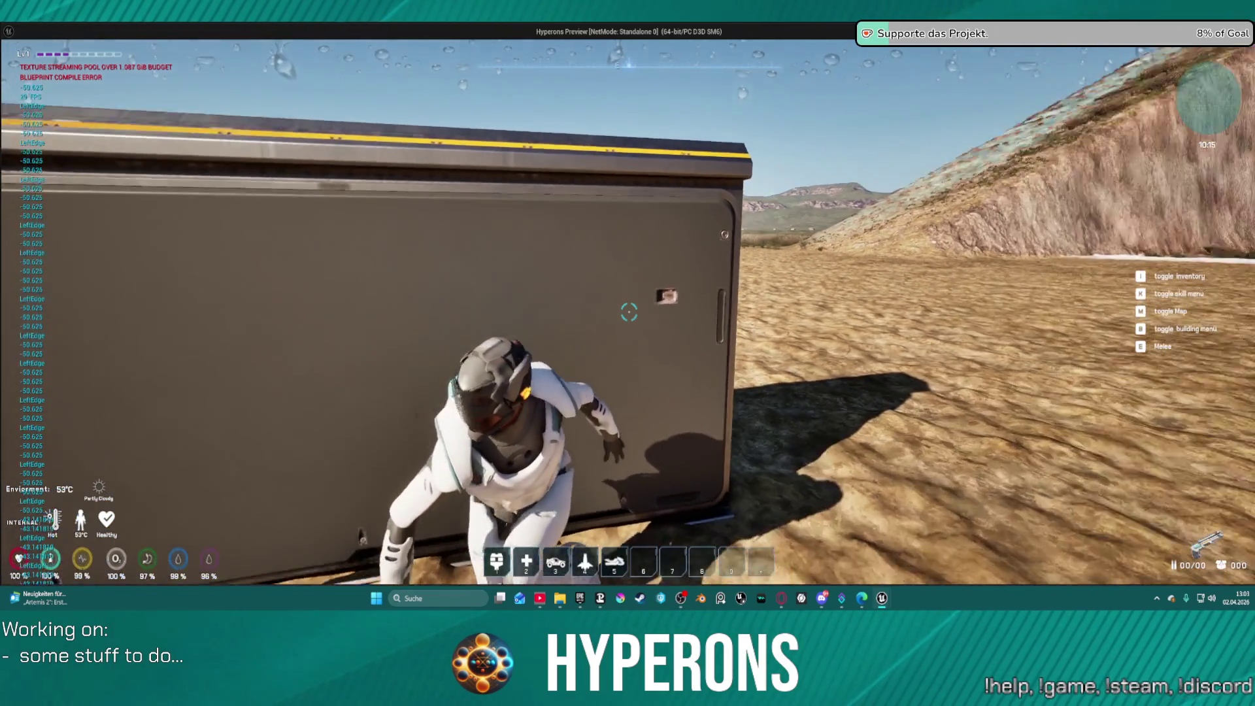
{"action": "key", "text": "d"}
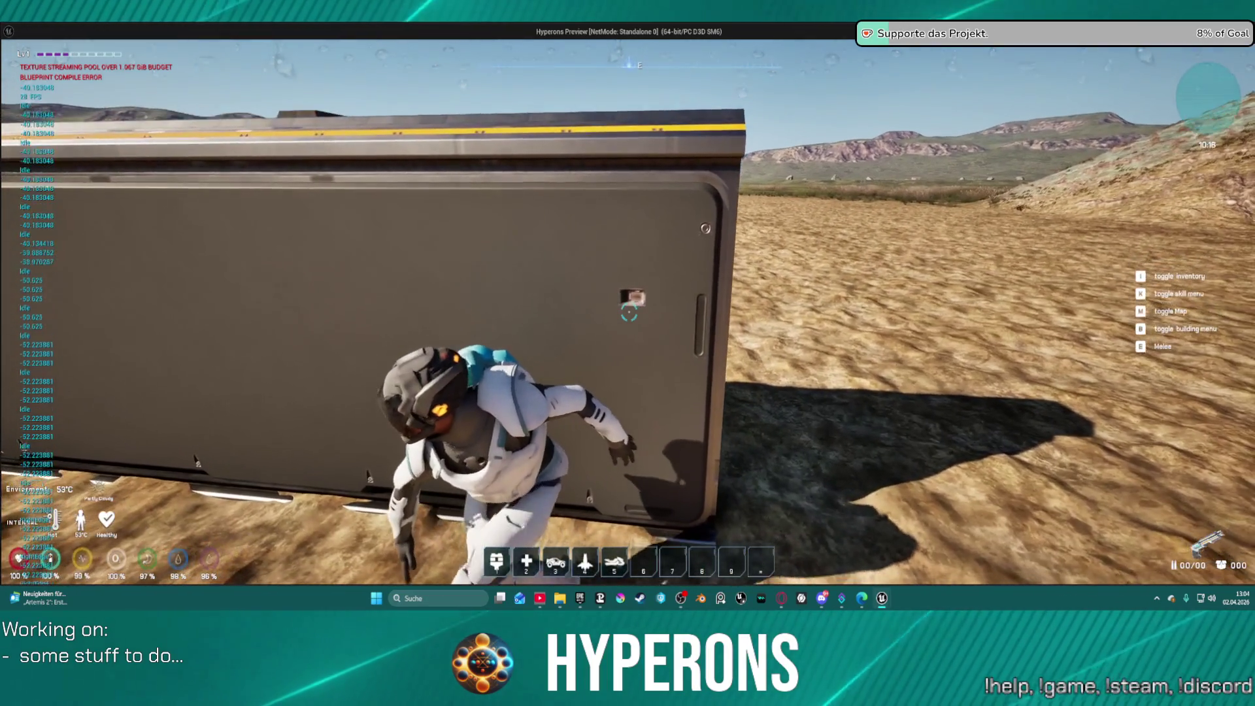
{"action": "key", "text": "Escape"}
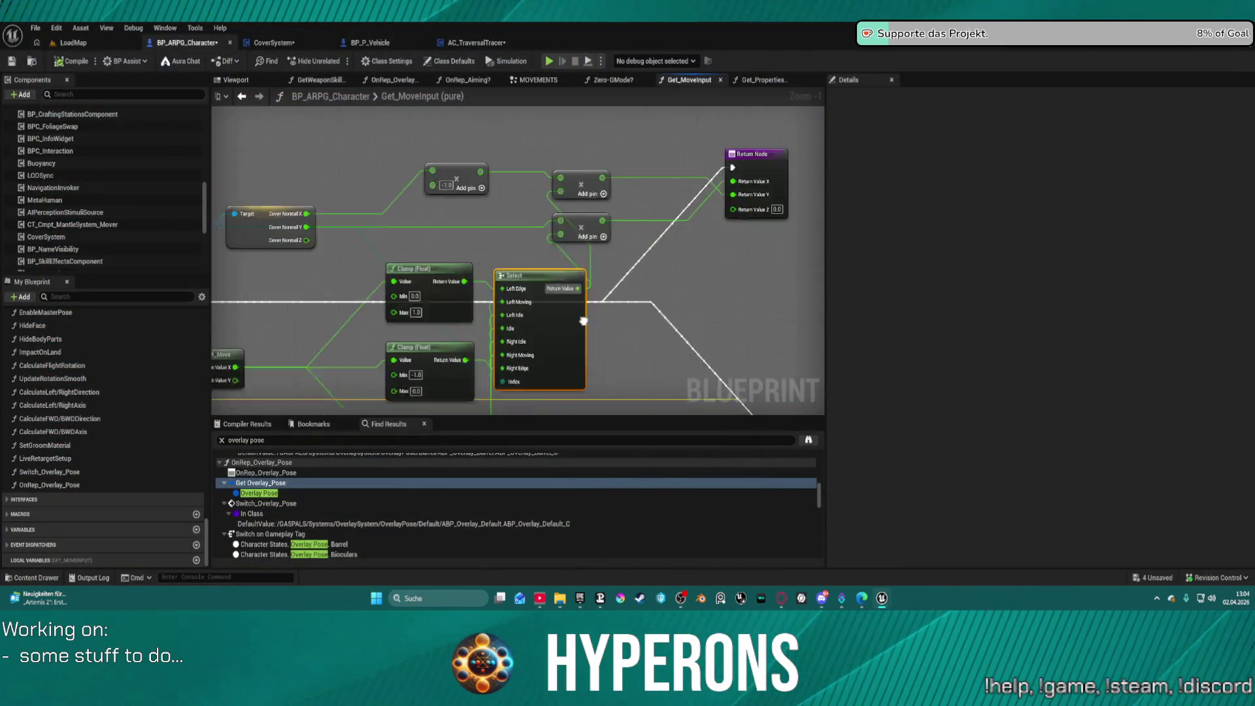
Step: Pan to the Select and Clamp nodes and relaunch the game preview
{"action": "mouse_move", "coordinate": [558, 216]}
{"action": "left_mouse_down"}
{"action": "mouse_move", "coordinate": [768, 302]}
{"action": "mouse_move", "coordinate": [734, 246]}
{"action": "mouse_move", "coordinate": [569, 314]}
{"action": "mouse_move", "coordinate": [579, 323]}
{"action": "mouse_move", "coordinate": [601, 283]}
{"action": "left_mouse_up"}
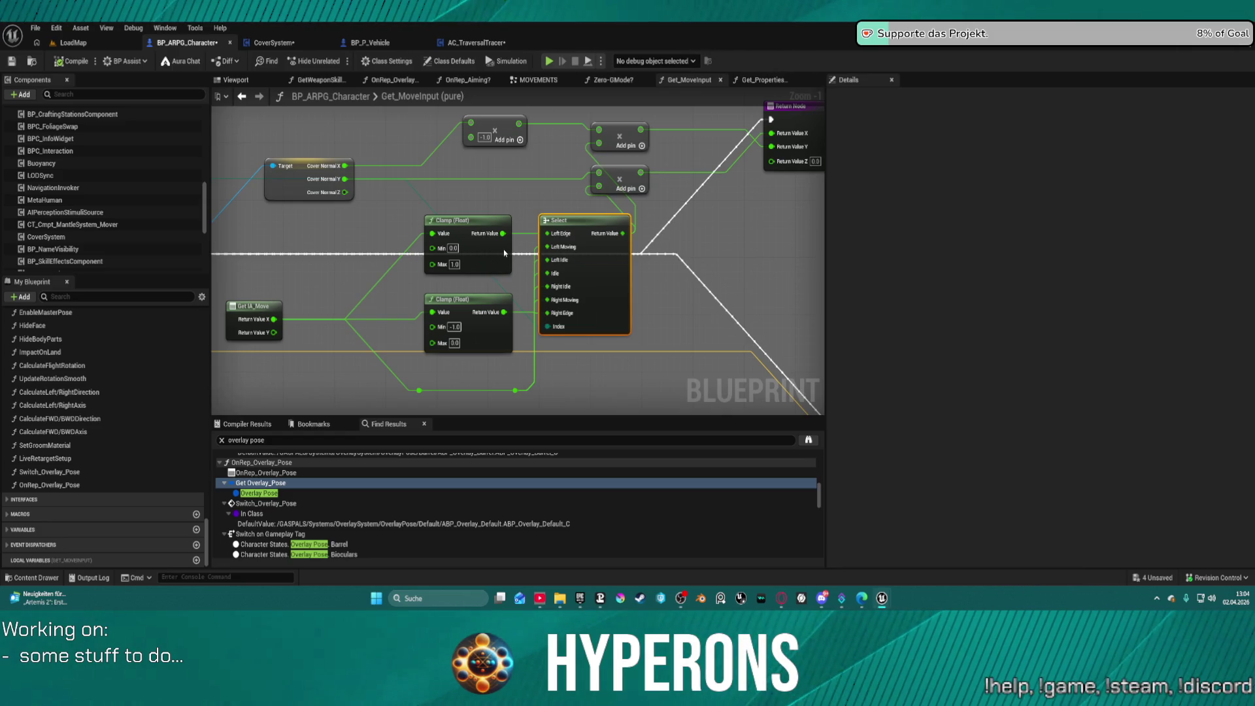
{"action": "key", "text": "alt+Tab"}
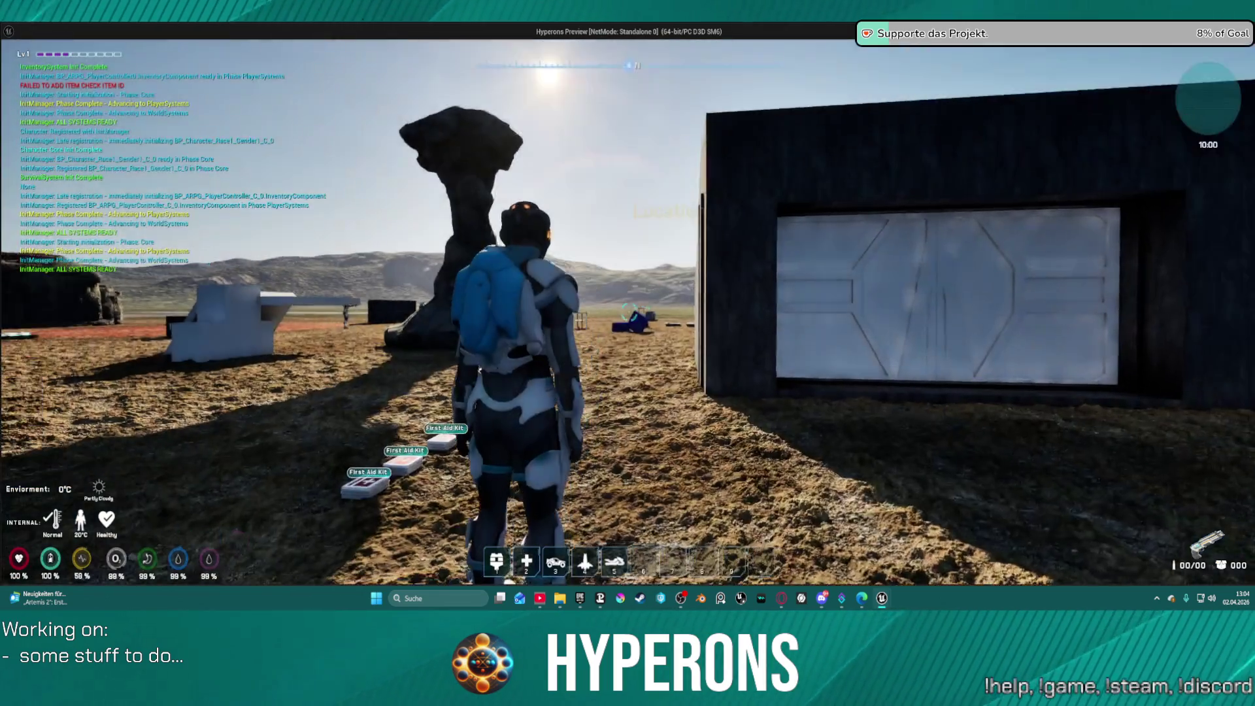
Step: Run to the black crate, take cover, and slide left and right to reach LeftEdge and RightEdge
{"action": "key", "text": "w"}
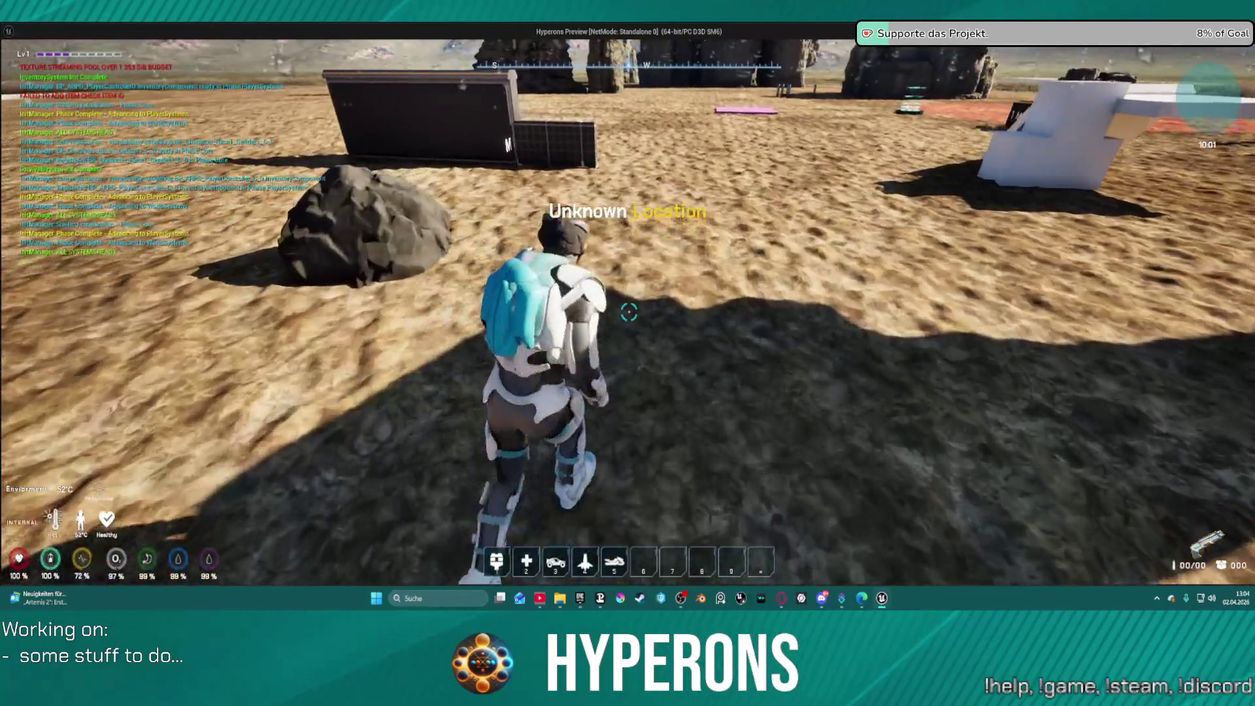
{"action": "key", "text": "w"}
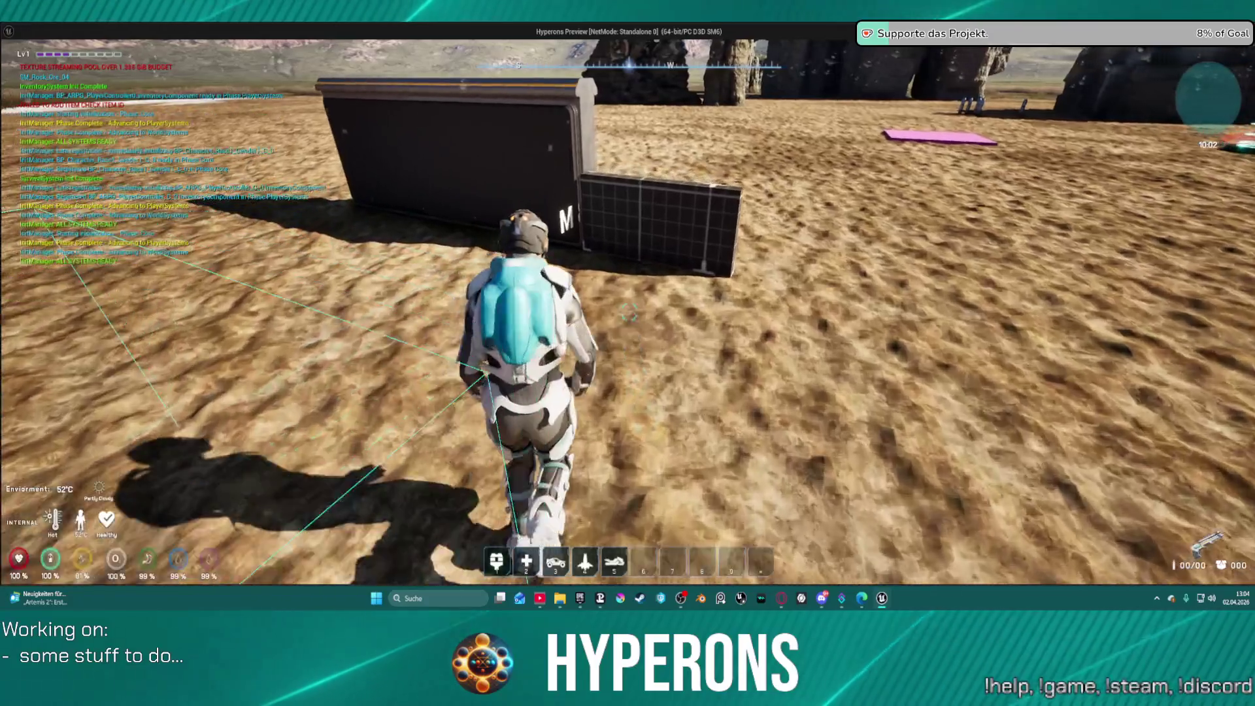
{"action": "key", "text": "w"}
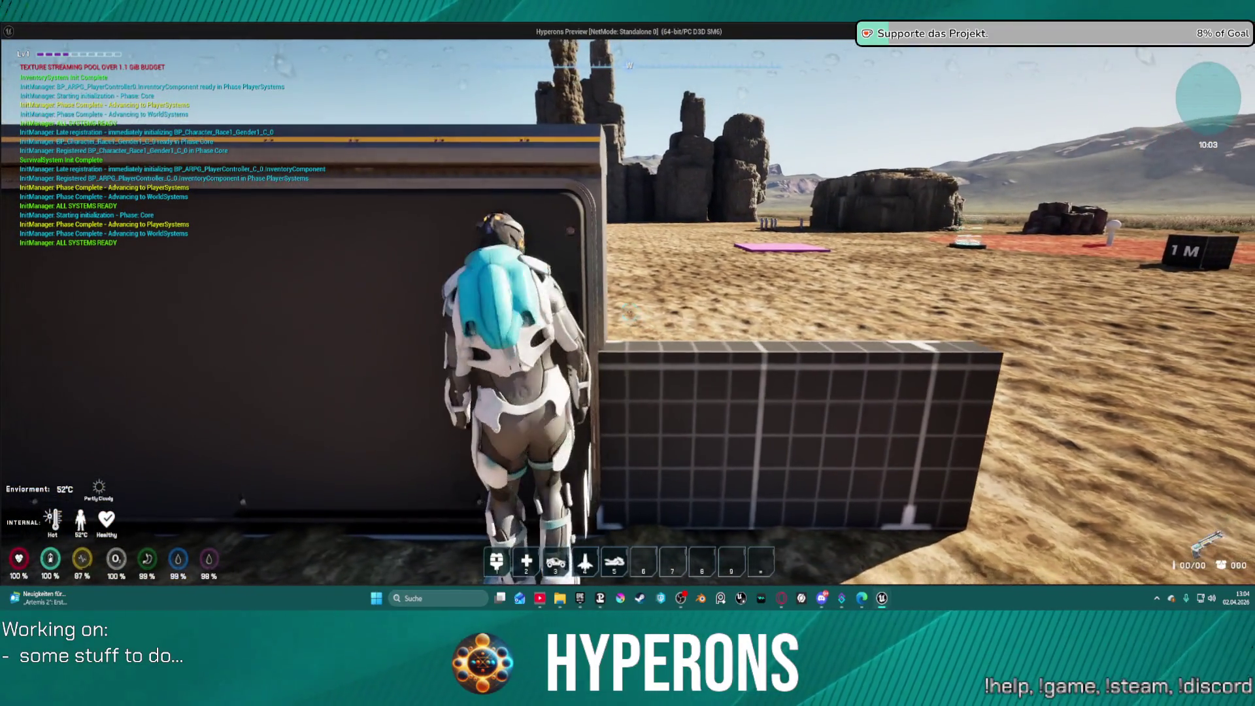
{"action": "key", "text": "a"}
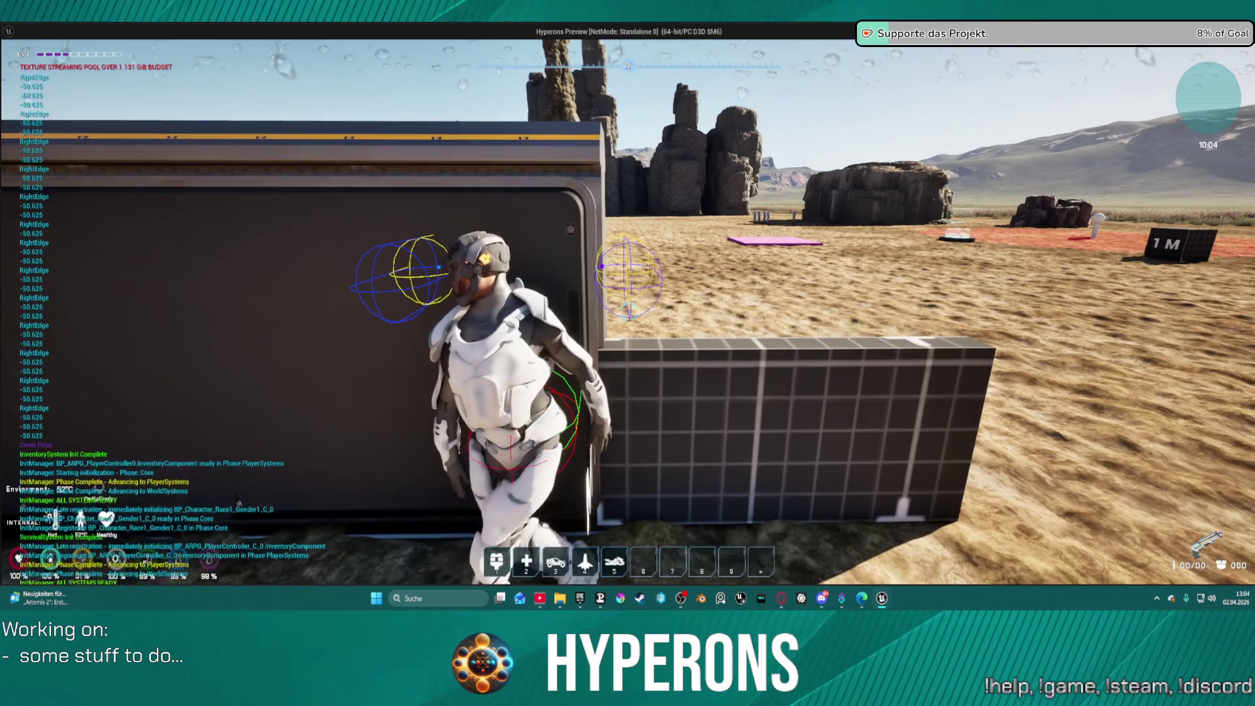
{"action": "key", "text": "a"}
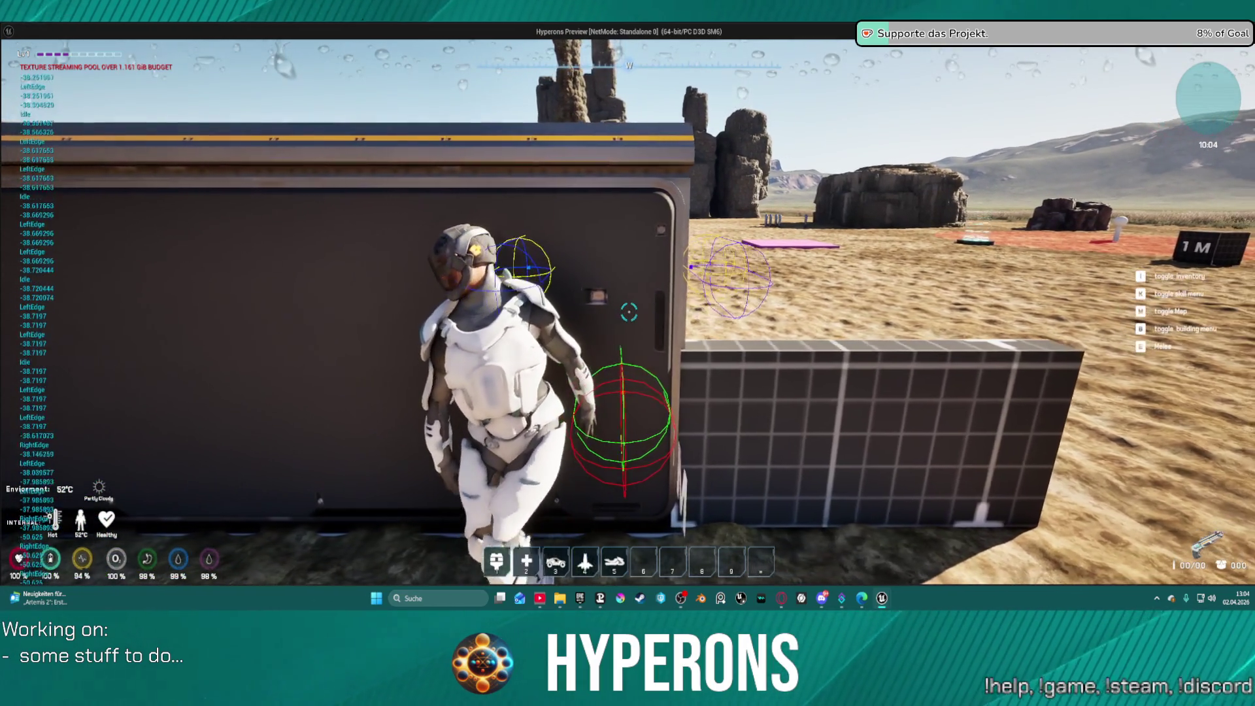
{"action": "key", "text": "d"}
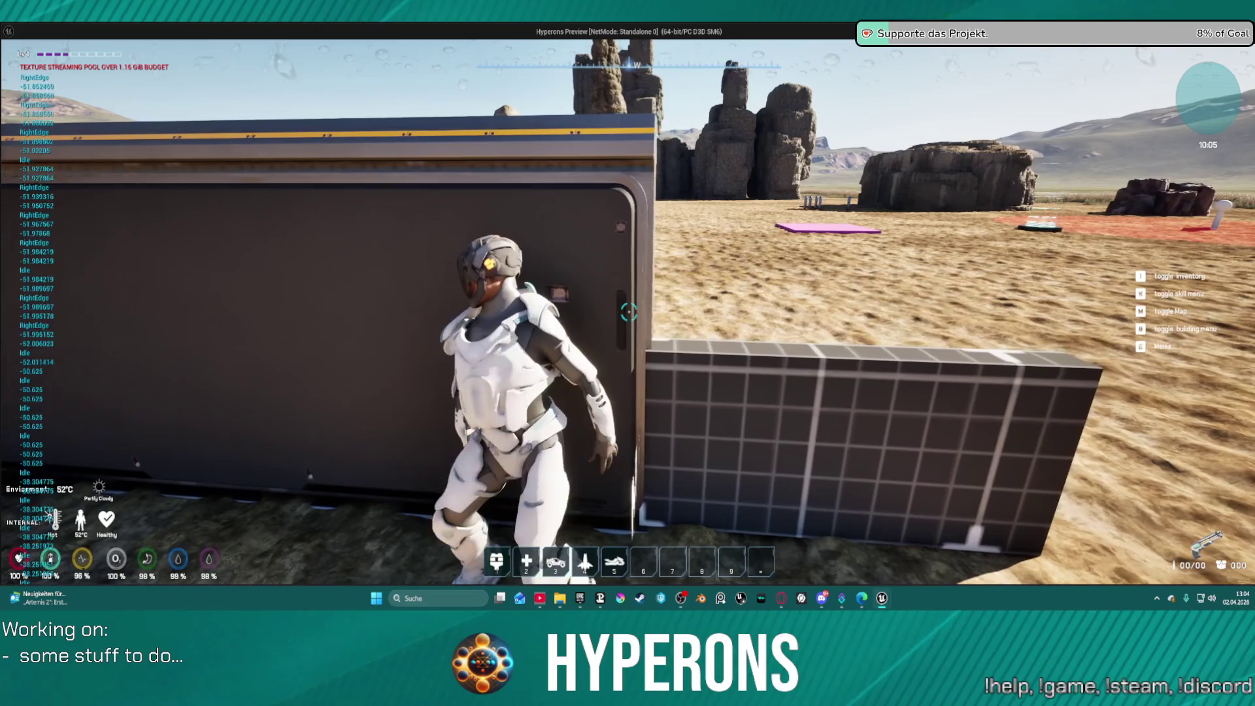
{"action": "key", "text": "a"}
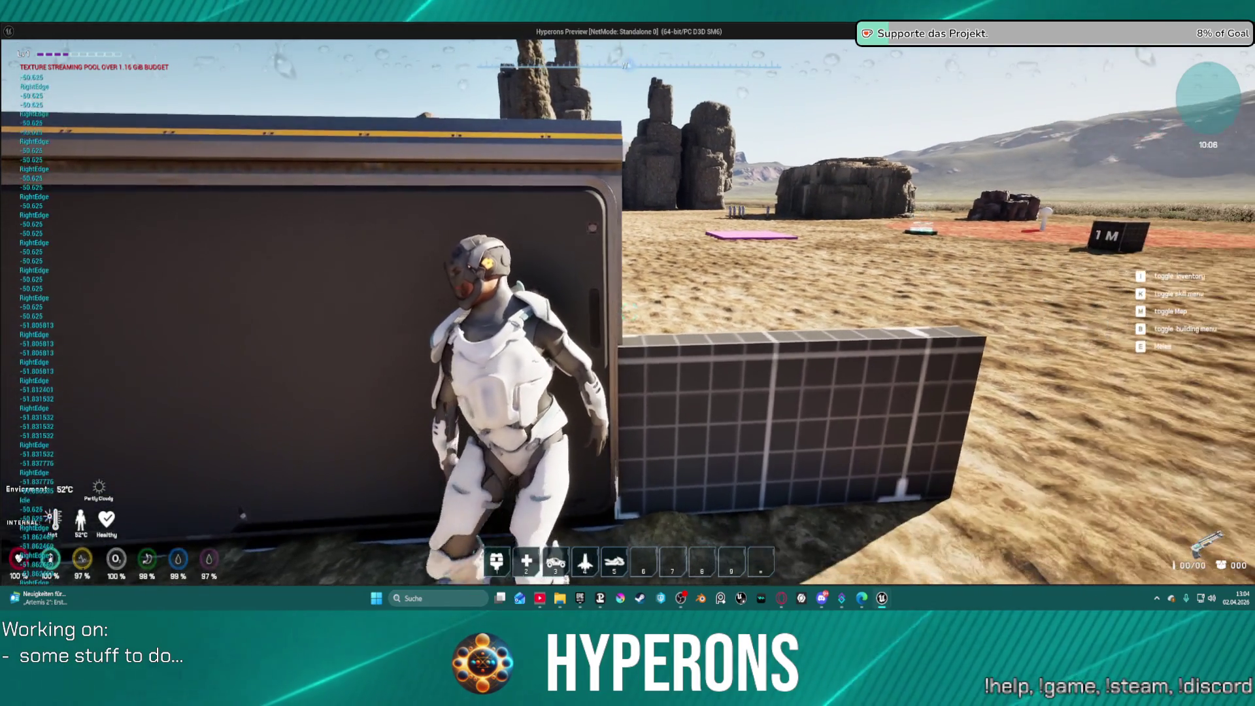
{"action": "key", "text": "d"}
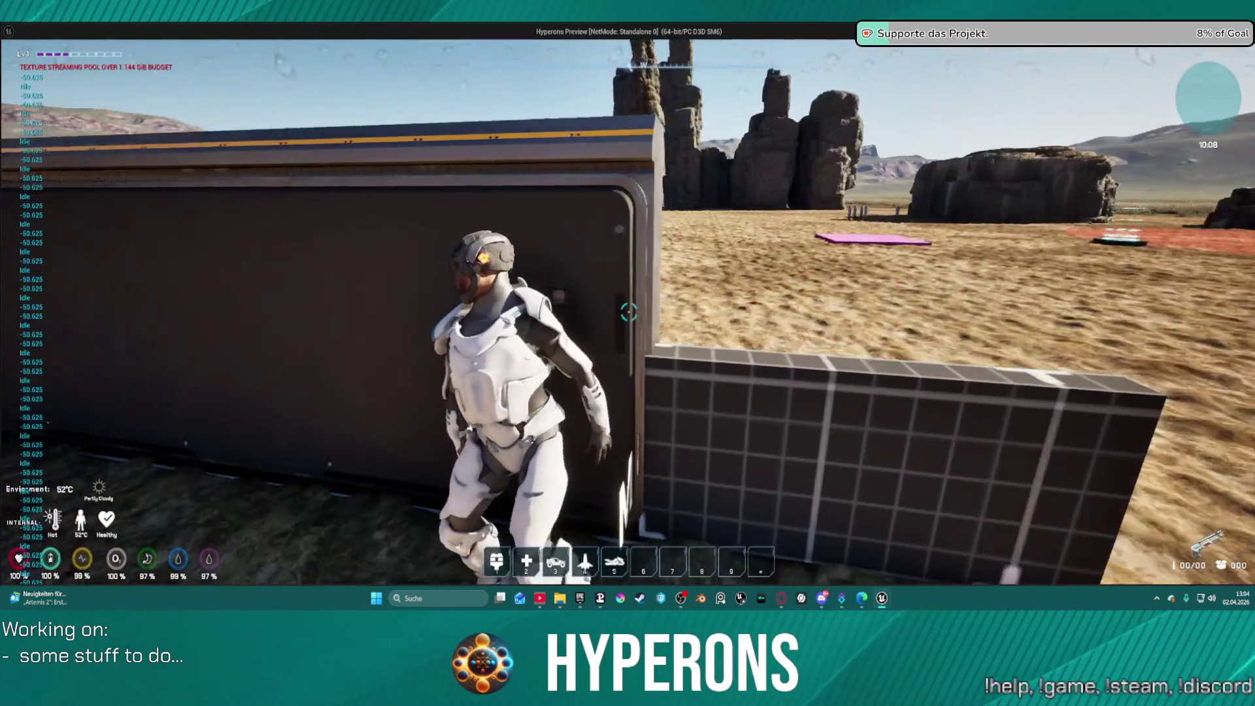
Step: Stop the game and pan across the Clamp, Return, Branch, Rotate Vector and Normalize nodes
{"action": "key", "text": "Escape"}
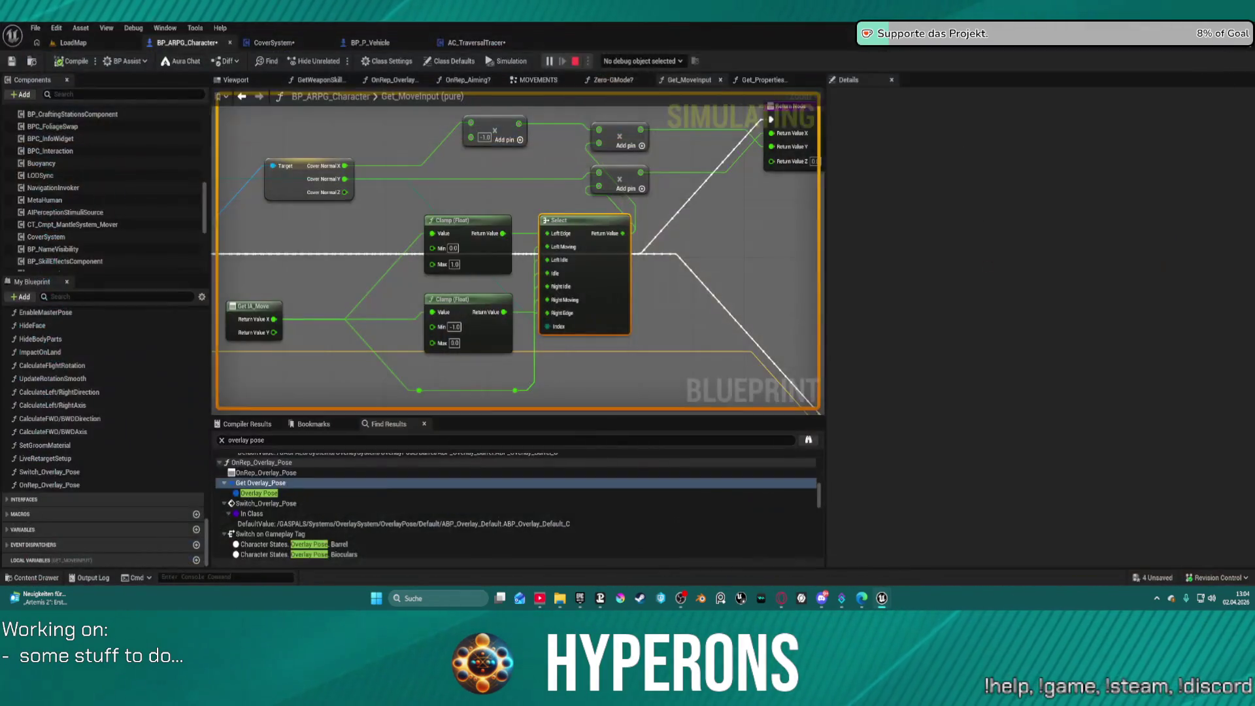
{"action": "scroll", "coordinate": [611, 257], "scroll_direction": "up", "scroll_amount": 3}
{"action": "left_click_drag", "start_coordinate": [612, 257], "coordinate": [406, 246]}
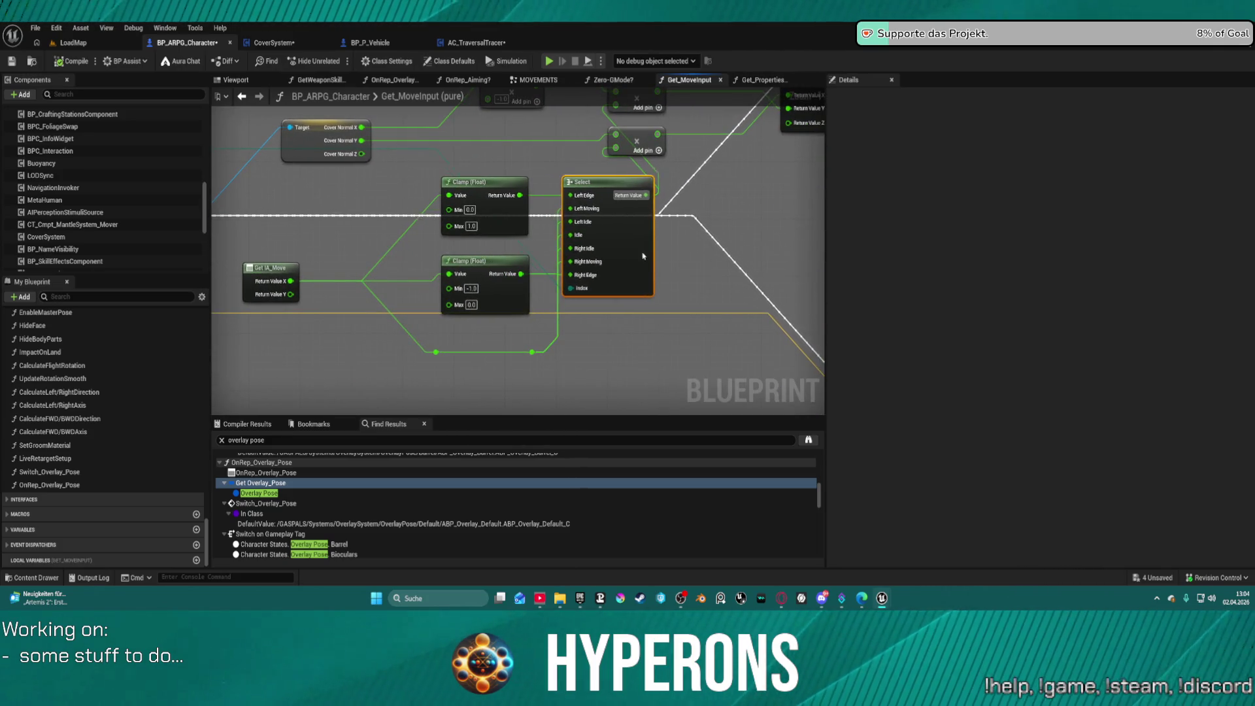
{"action": "mouse_move", "coordinate": [643, 256]}
{"action": "left_mouse_down"}
{"action": "mouse_move", "coordinate": [639, 300]}
{"action": "mouse_move", "coordinate": [597, 247]}
{"action": "mouse_move", "coordinate": [824, 171]}
{"action": "mouse_move", "coordinate": [889, 131]}
{"action": "left_mouse_up"}
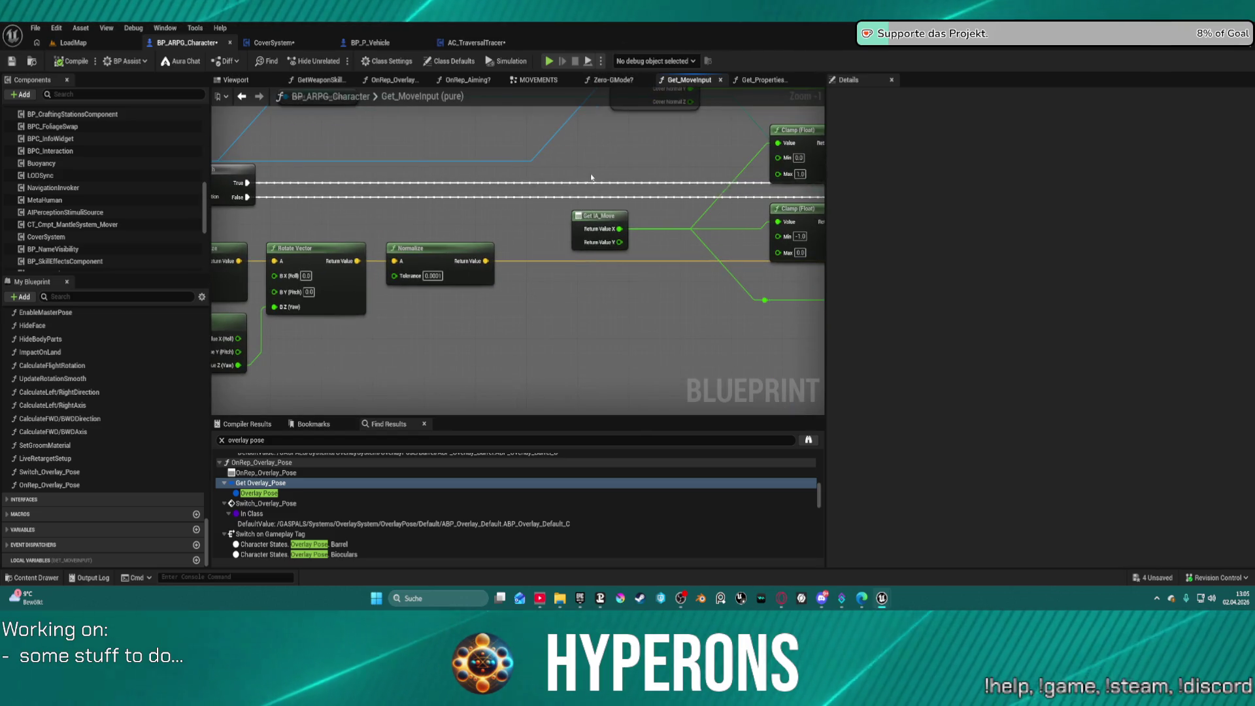
{"action": "left_click_drag", "start_coordinate": [392, 196], "coordinate": [824, 188]}
{"action": "left_click_drag", "start_coordinate": [676, 363], "coordinate": [516, 353]}
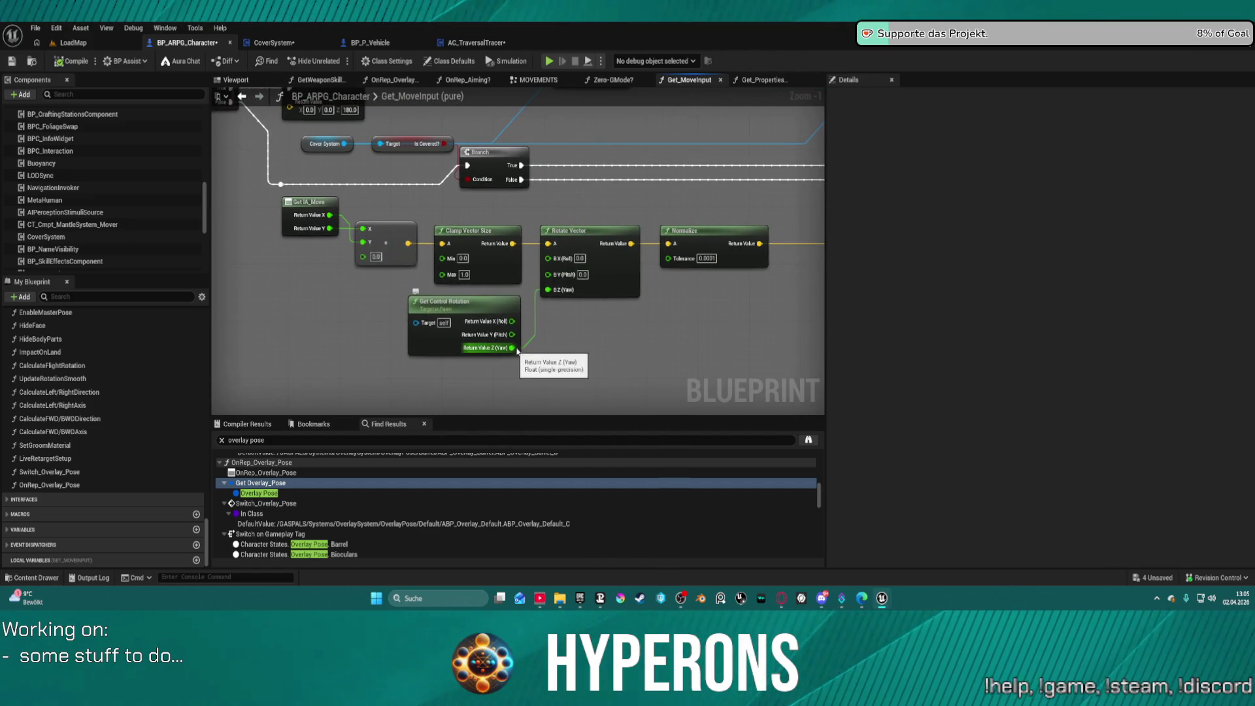
Step: Place Get Control Rotation beneath Rotate Vector and reposition both nodes together
{"action": "left_click_drag", "start_coordinate": [511, 303], "coordinate": [556, 320]}
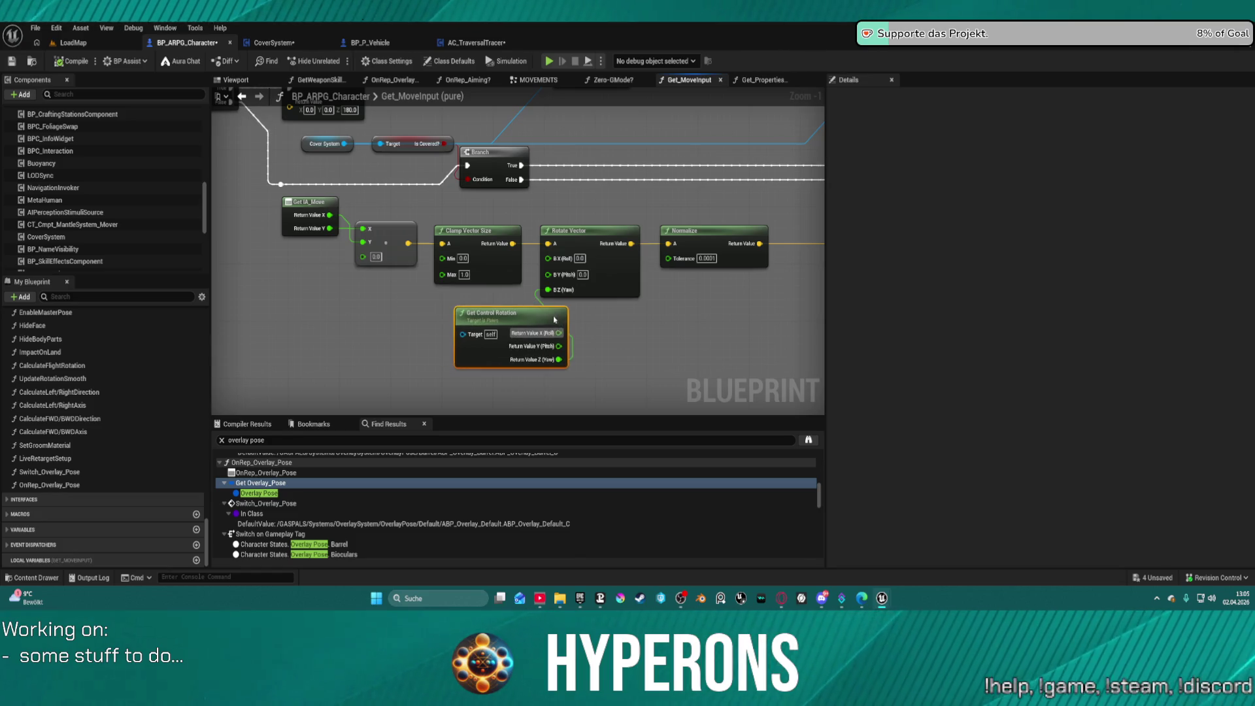
{"action": "left_click", "coordinate": [589, 230], "text": "ctrl"}
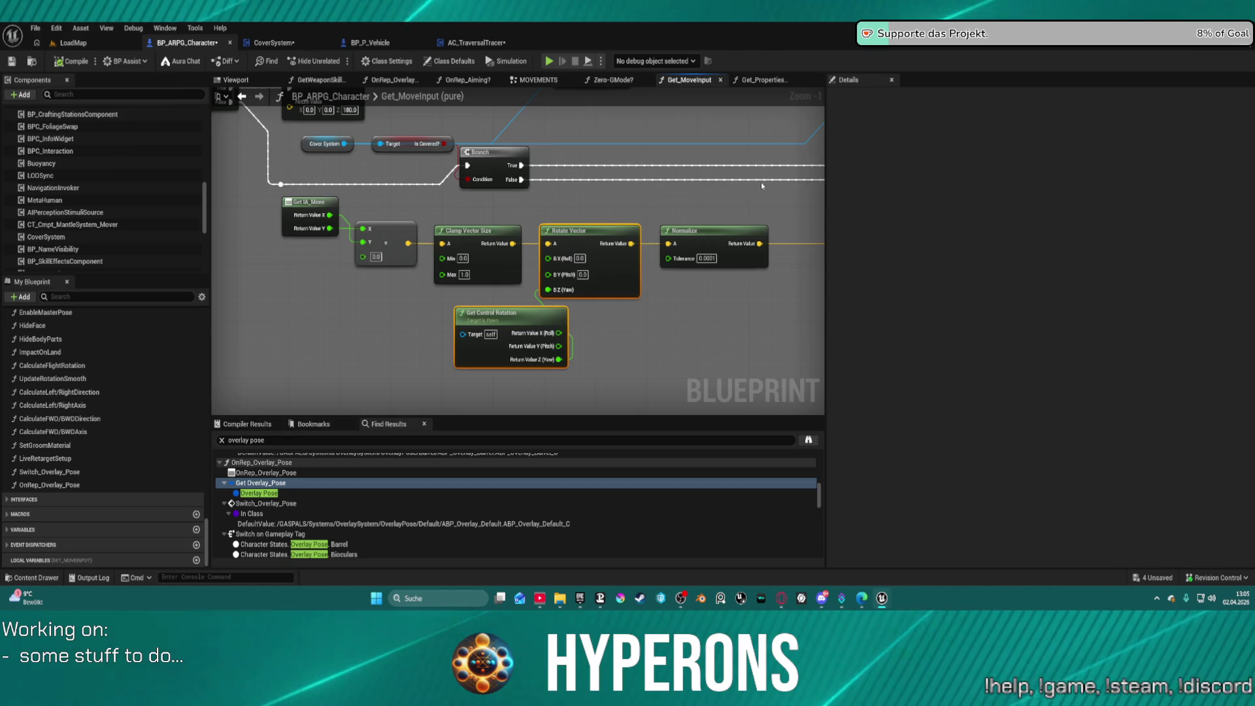
{"action": "left_click_drag", "start_coordinate": [762, 183], "coordinate": [723, 181]}
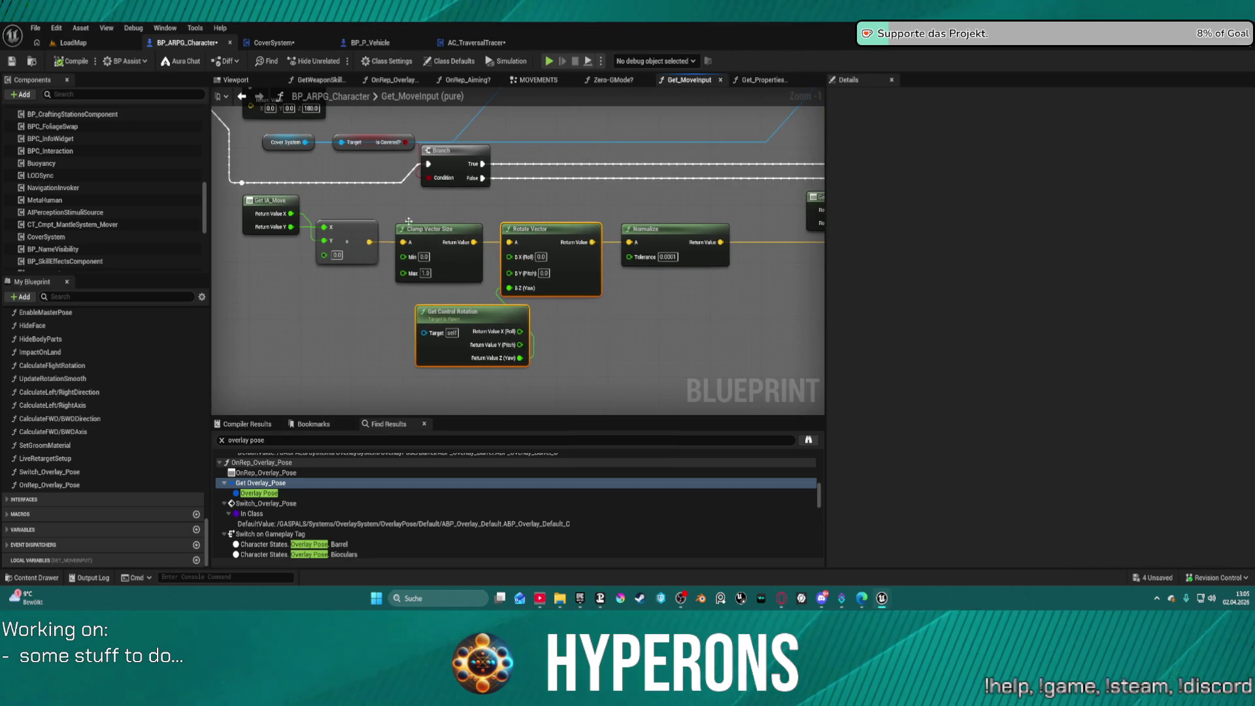
{"action": "mouse_move", "coordinate": [475, 320]}
{"action": "left_mouse_down"}
{"action": "mouse_move", "coordinate": [437, 320]}
{"action": "mouse_move", "coordinate": [469, 319]}
{"action": "left_mouse_up"}
{"action": "mouse_move", "coordinate": [445, 195]}
{"action": "left_mouse_down"}
{"action": "mouse_move", "coordinate": [461, 194]}
{"action": "mouse_move", "coordinate": [608, 366]}
{"action": "mouse_move", "coordinate": [678, 367]}
{"action": "mouse_move", "coordinate": [674, 353]}
{"action": "left_mouse_up"}
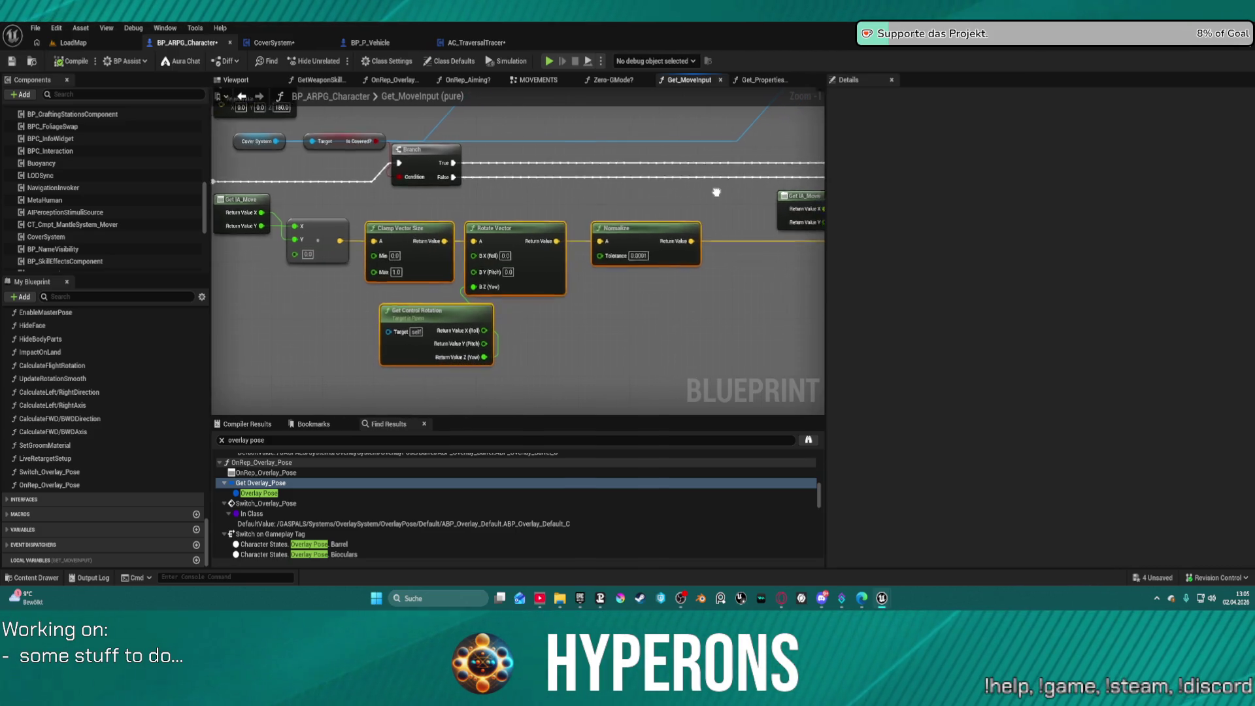
{"action": "scroll", "coordinate": [712, 200], "scroll_direction": "down", "scroll_amount": 3}
Step: Add a Make Vector node fed by the upper Add result into Y and lower into X
{"action": "scroll", "coordinate": [533, 245], "scroll_direction": "up", "scroll_amount": 3}
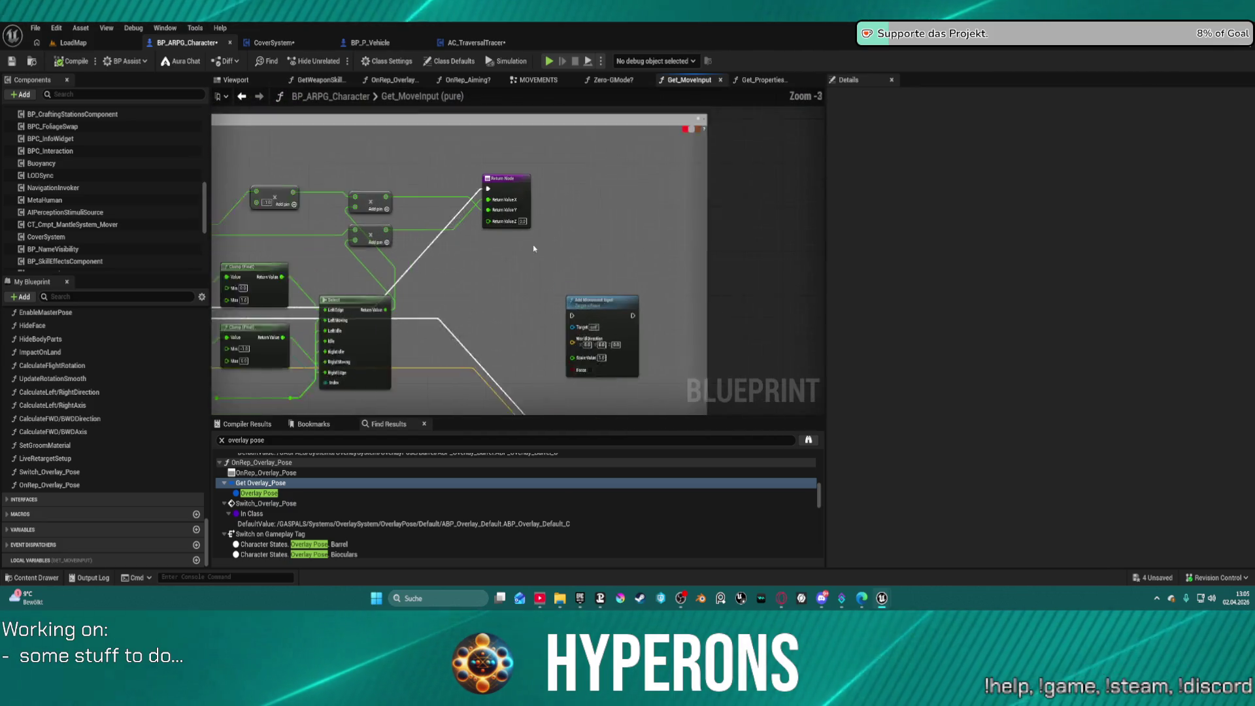
{"action": "left_click_drag", "start_coordinate": [536, 192], "coordinate": [663, 190]}
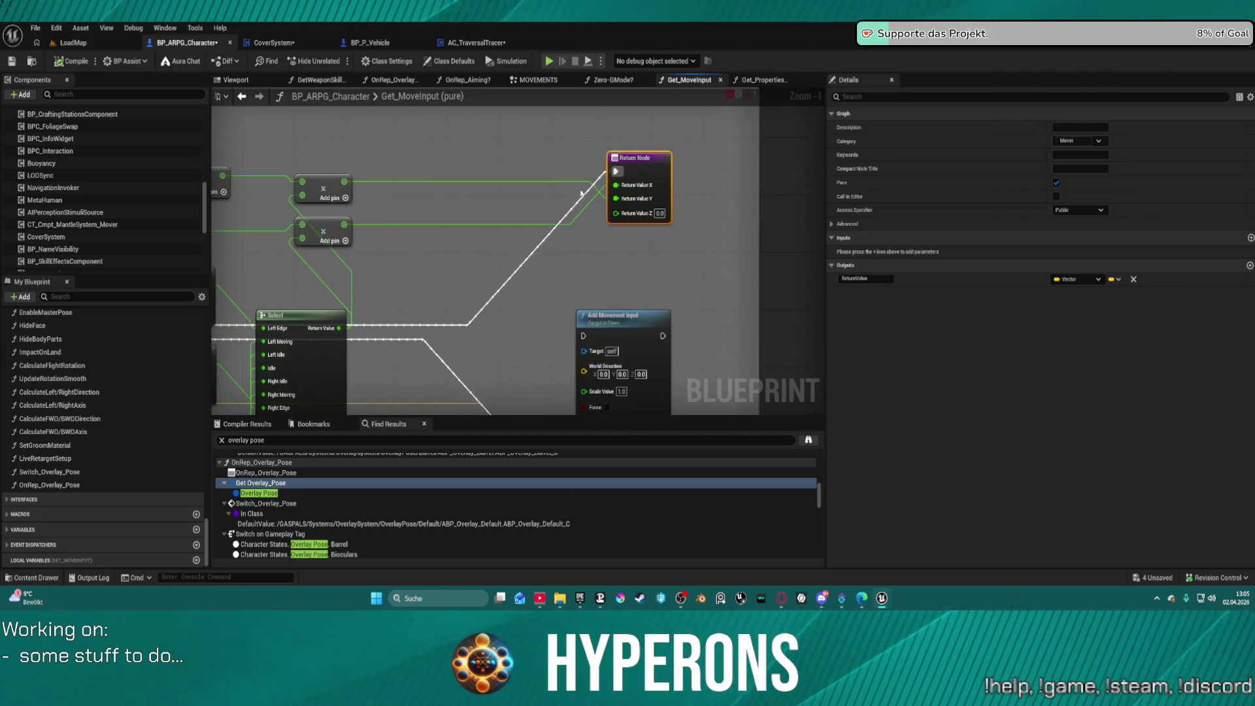
{"action": "right_click", "coordinate": [470, 197]}
{"action": "type", "text": "make vector"}
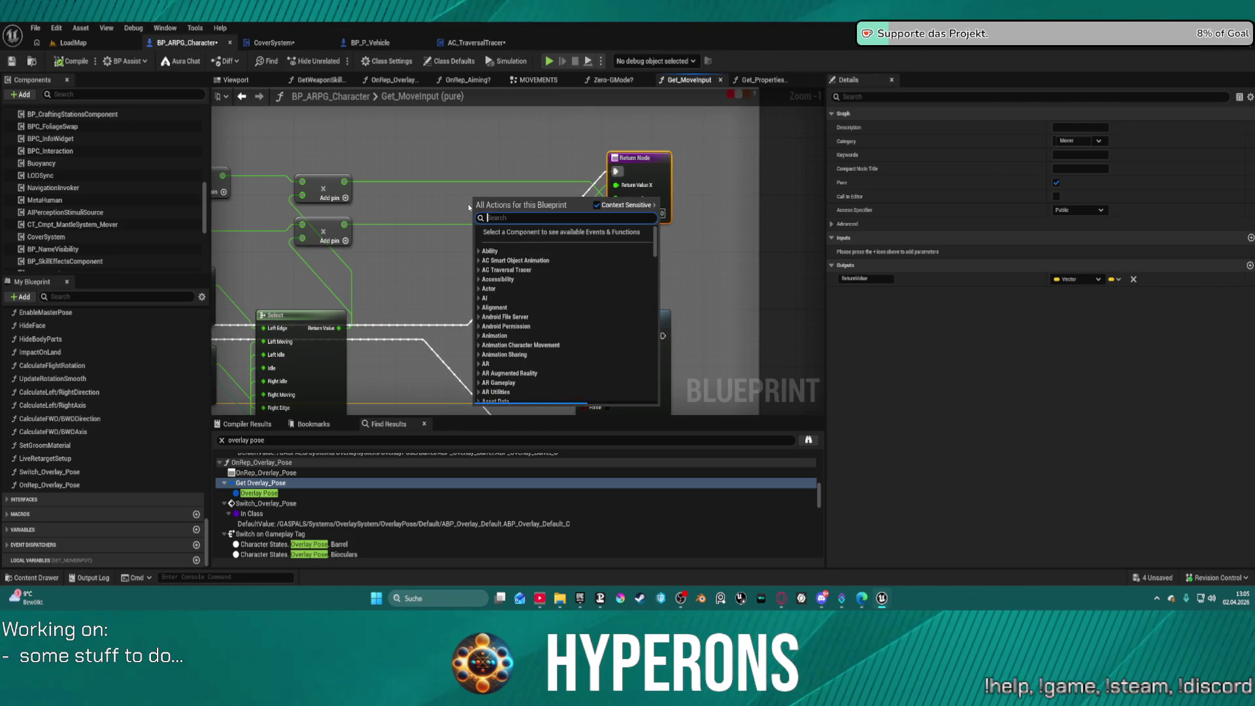
{"action": "key", "text": "Return"}
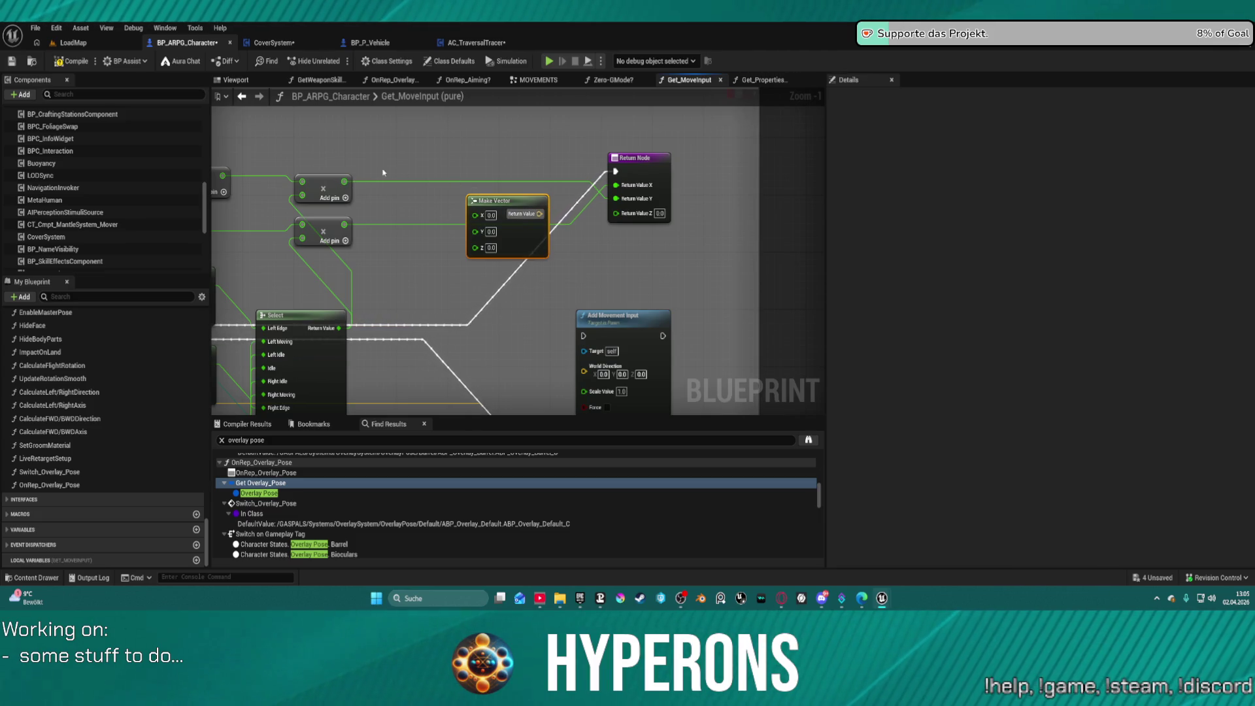
{"action": "left_click_drag", "start_coordinate": [344, 177], "coordinate": [475, 236]}
{"action": "mouse_move", "coordinate": [344, 225]}
{"action": "left_mouse_down"}
{"action": "mouse_move", "coordinate": [488, 213]}
{"action": "mouse_move", "coordinate": [488, 200]}
{"action": "mouse_move", "coordinate": [434, 188]}
{"action": "left_mouse_up"}
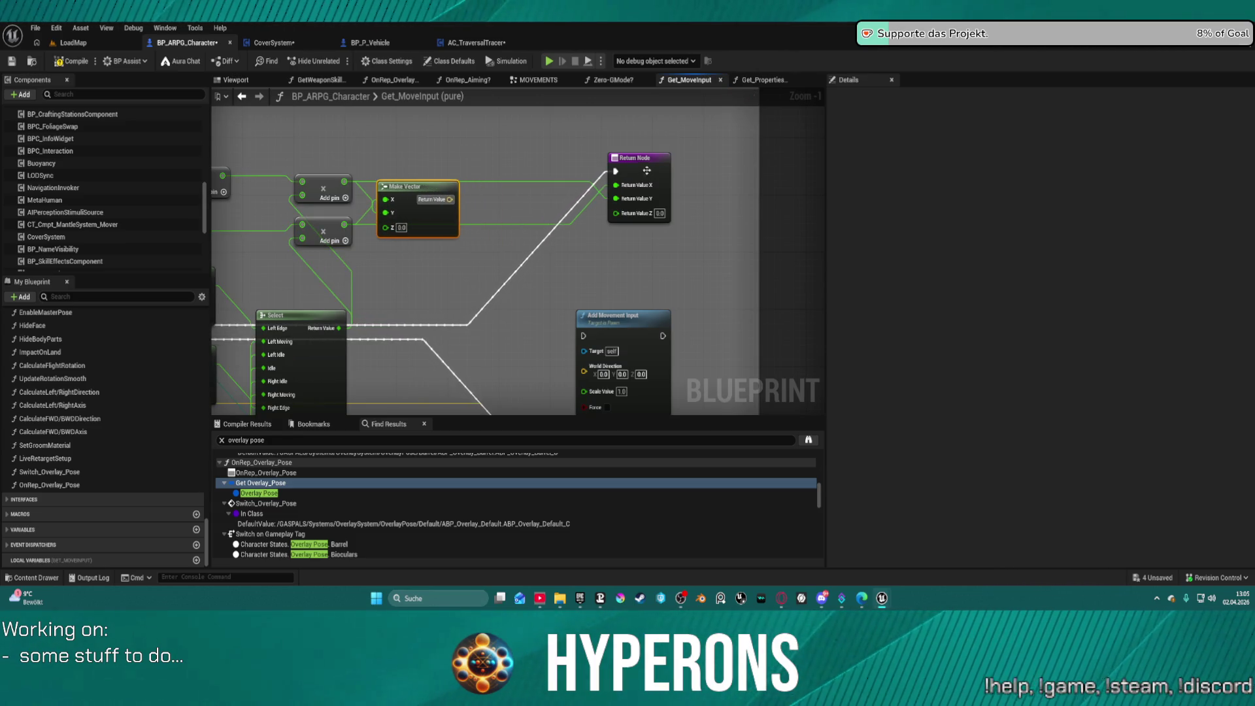
Step: Remove the old Return Value X and Y links and recombine the Return Node pins into one vector
{"action": "key", "text": "ctrl+z"}
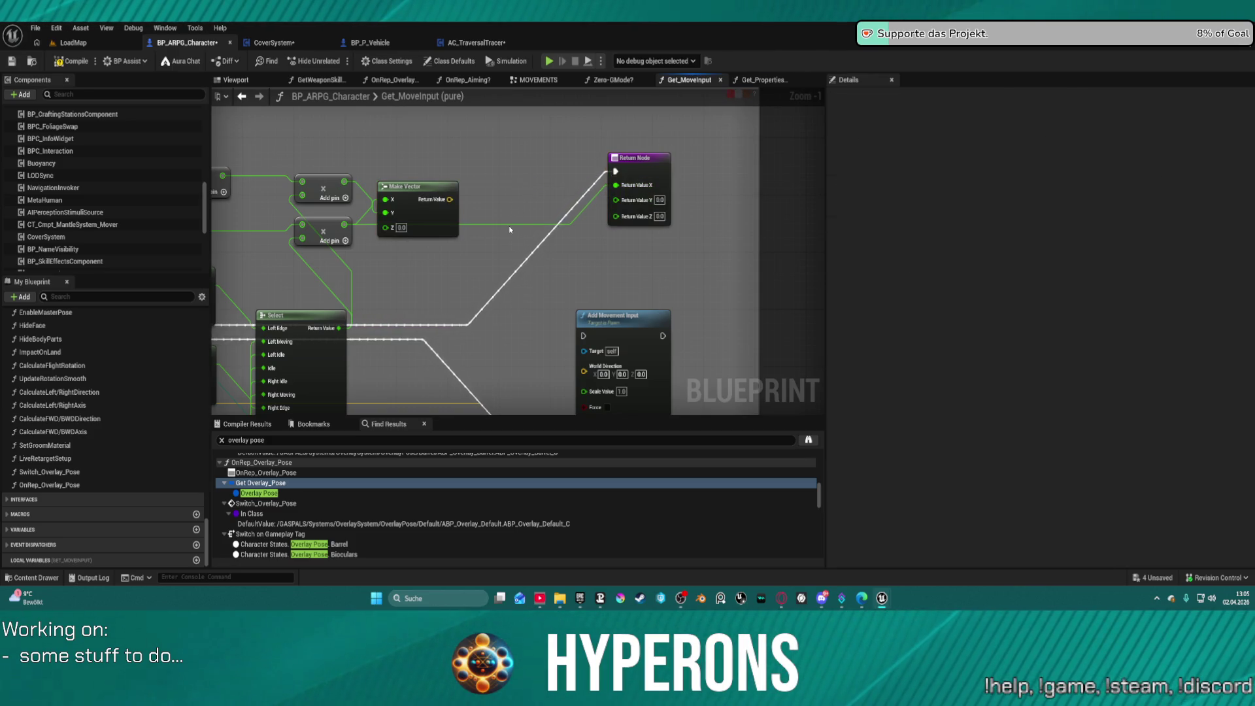
{"action": "key", "text": "ctrl+z"}
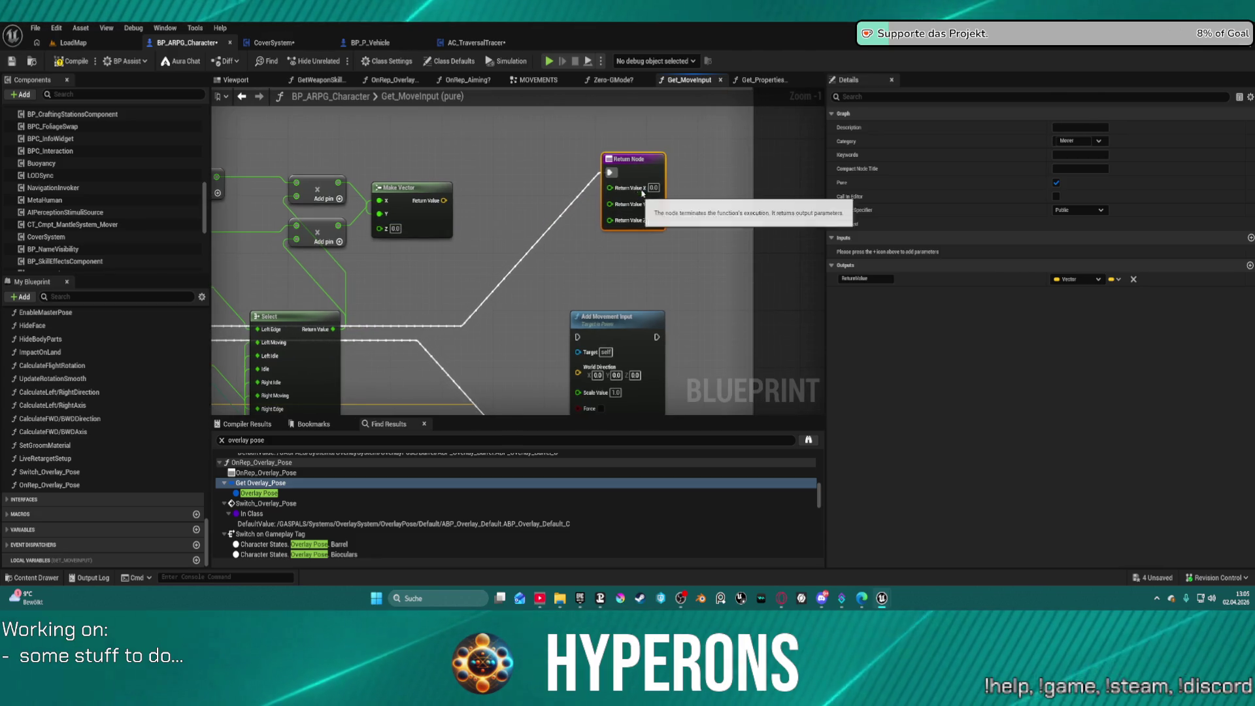
{"action": "right_click", "coordinate": [646, 193]}
{"action": "left_click", "coordinate": [677, 251]}
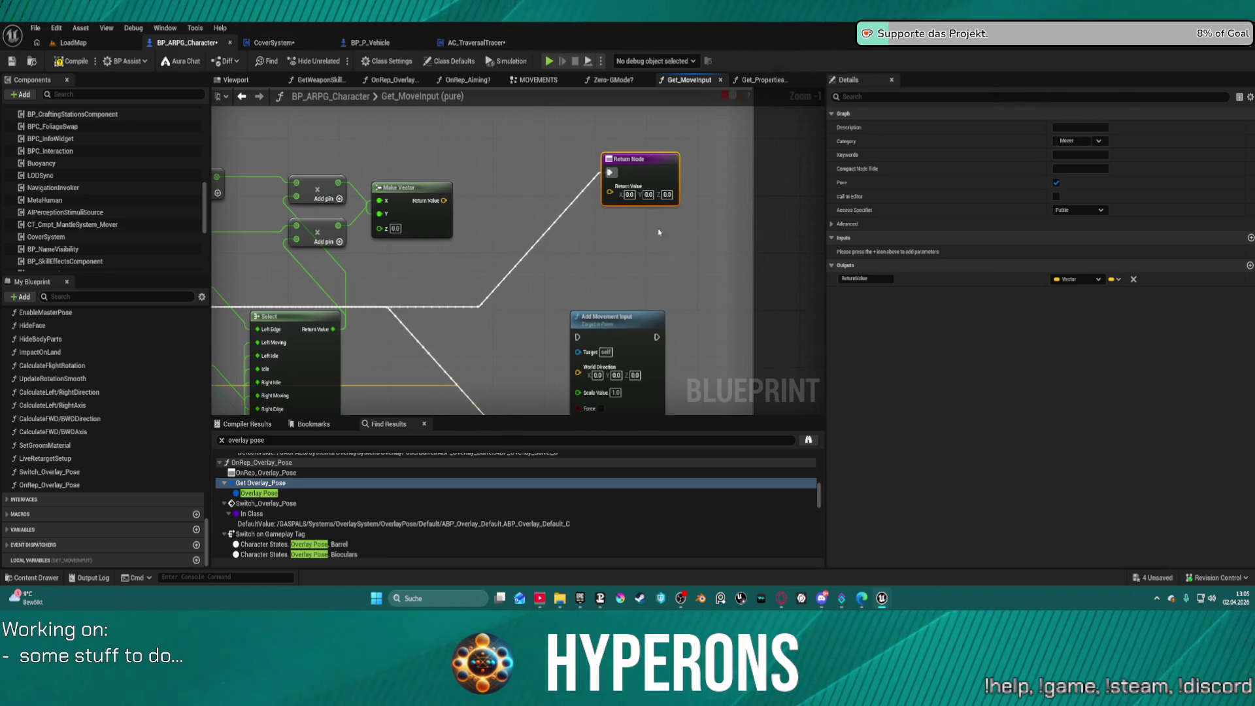
Step: Paste the copied nodes, wire into Clamp Vector Size, and connect Normalize's result to the Return Node
{"action": "scroll", "coordinate": [597, 191], "scroll_direction": "down", "scroll_amount": 4}
{"action": "key", "text": "ctrl+v"}
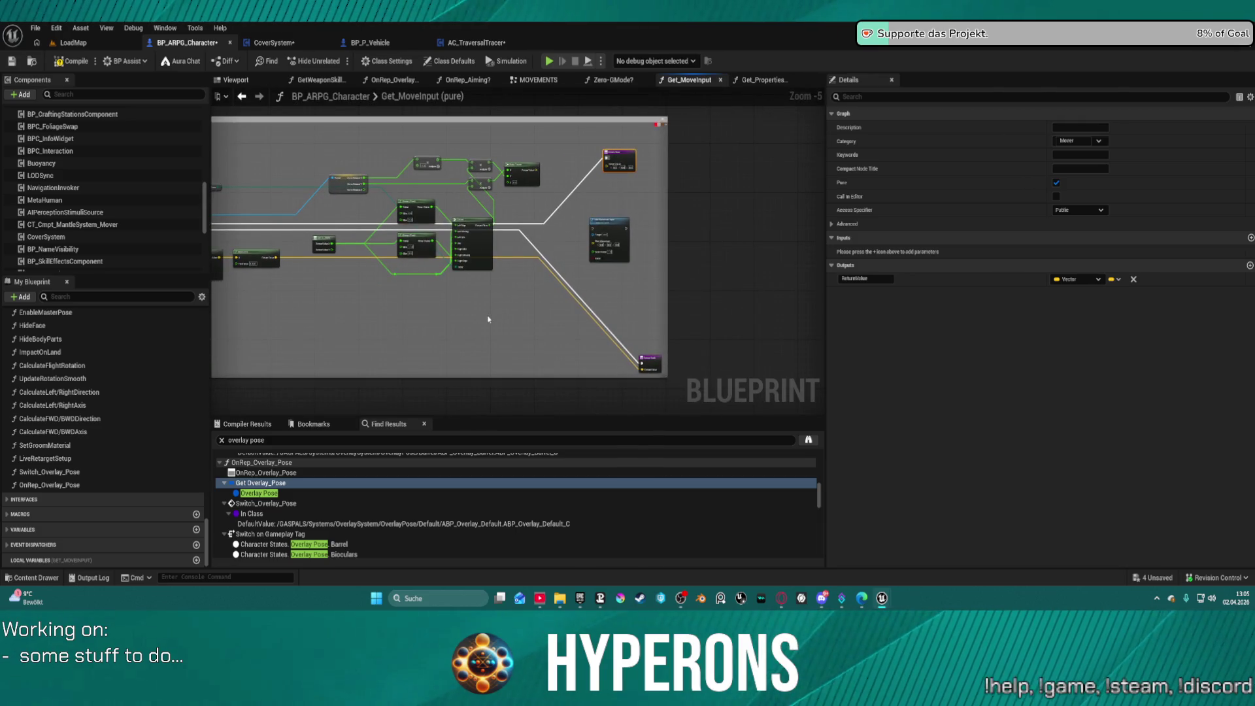
{"action": "scroll", "coordinate": [535, 190], "scroll_direction": "up", "scroll_amount": 4}
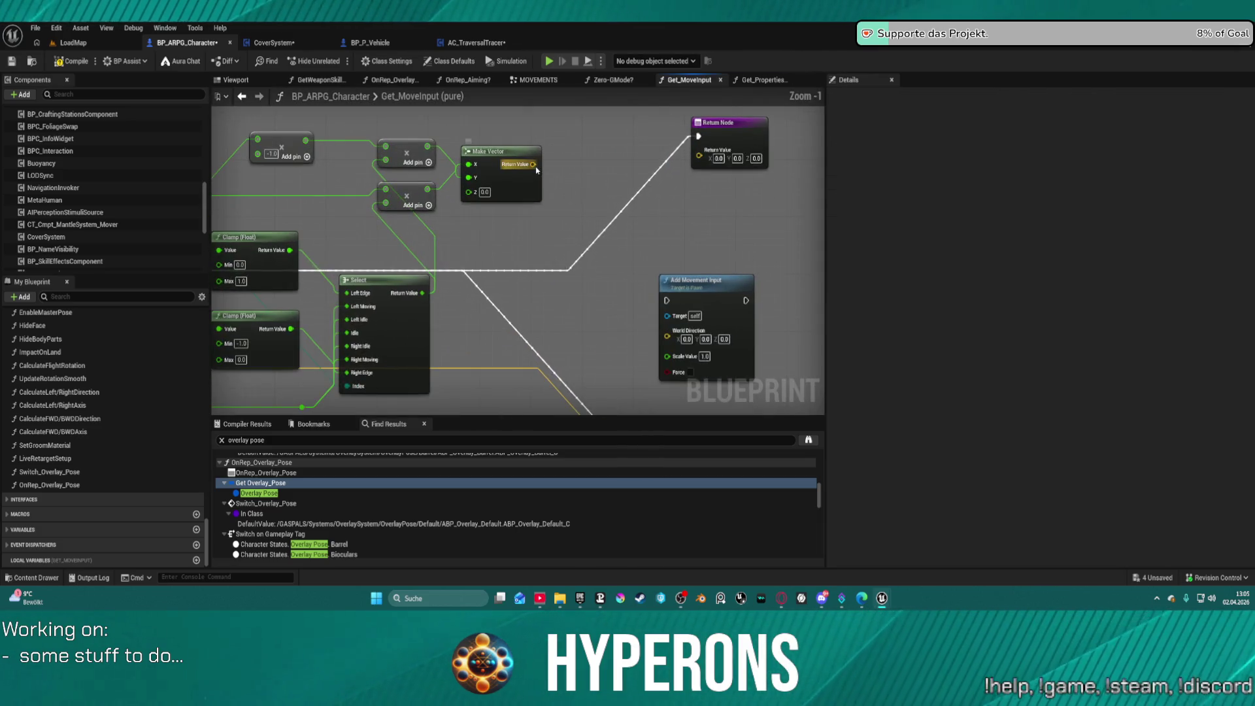
{"action": "mouse_move", "coordinate": [547, 171]}
{"action": "left_mouse_down"}
{"action": "mouse_move", "coordinate": [488, 315]}
{"action": "mouse_move", "coordinate": [414, 375]}
{"action": "mouse_move", "coordinate": [332, 358]}
{"action": "mouse_move", "coordinate": [340, 332]}
{"action": "left_mouse_up"}
{"action": "mouse_move", "coordinate": [662, 333]}
{"action": "left_mouse_down"}
{"action": "mouse_move", "coordinate": [687, 126]}
{"action": "mouse_move", "coordinate": [710, 243]}
{"action": "left_mouse_up"}
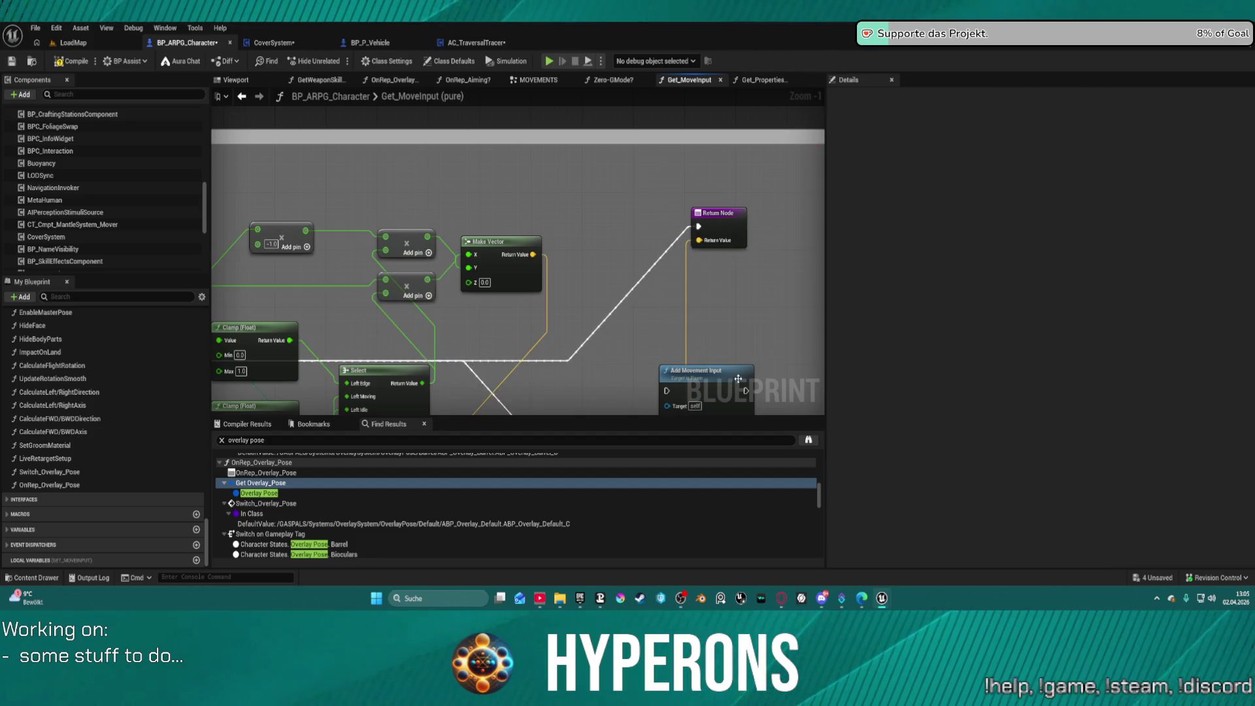
{"action": "left_click", "coordinate": [741, 245]}
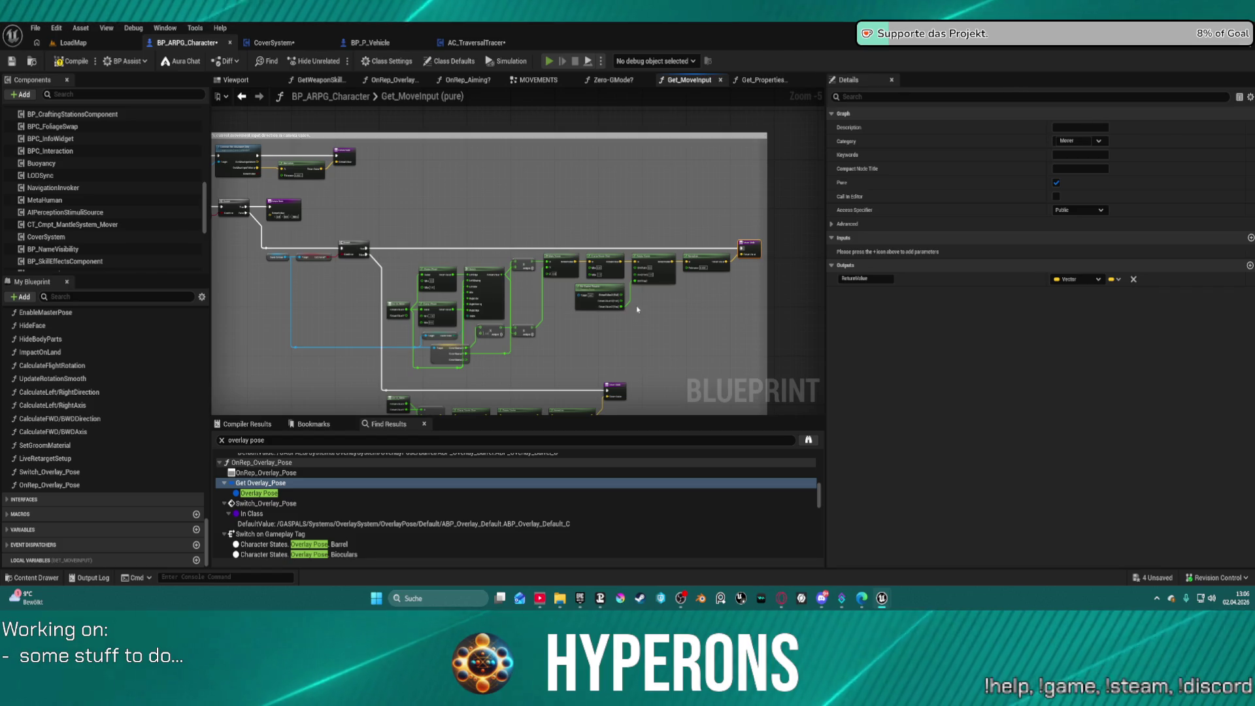
Step: Compile BP_ARPG_Character and start play-in-editor, which brings up the Locomotion_UE5 compile errors prompt
{"action": "key", "text": "F7"}
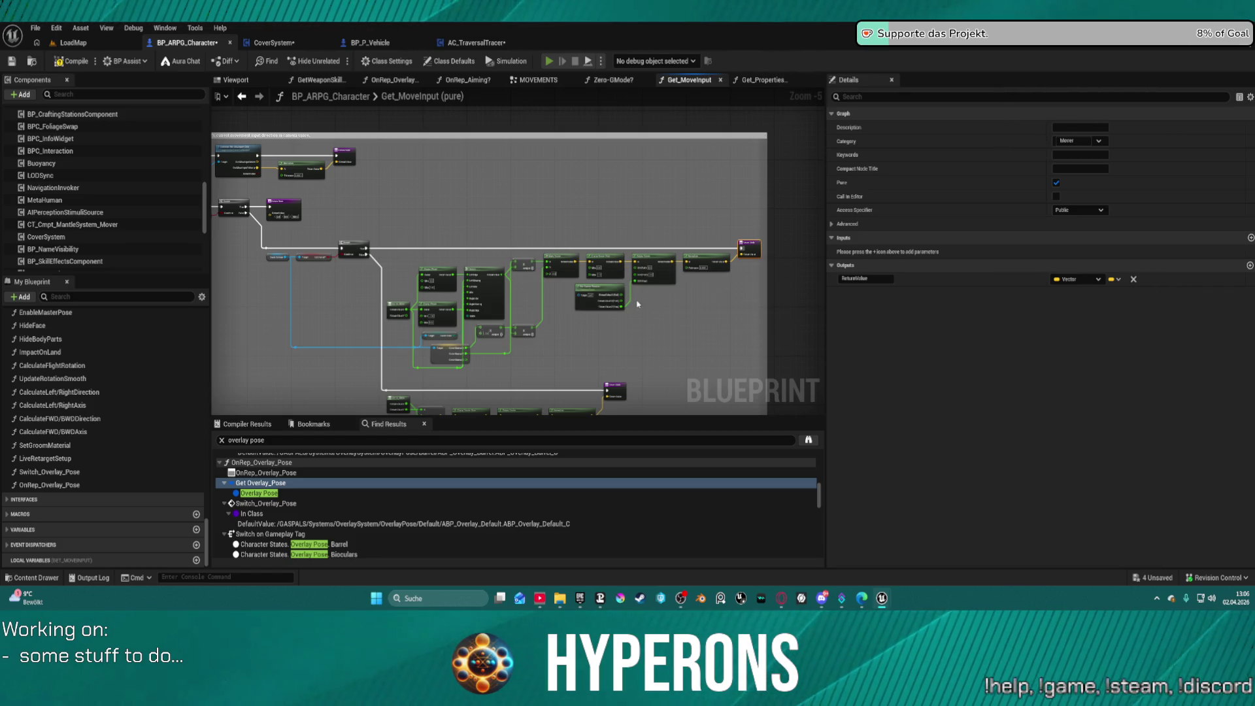
{"action": "key", "text": "alt+p"}
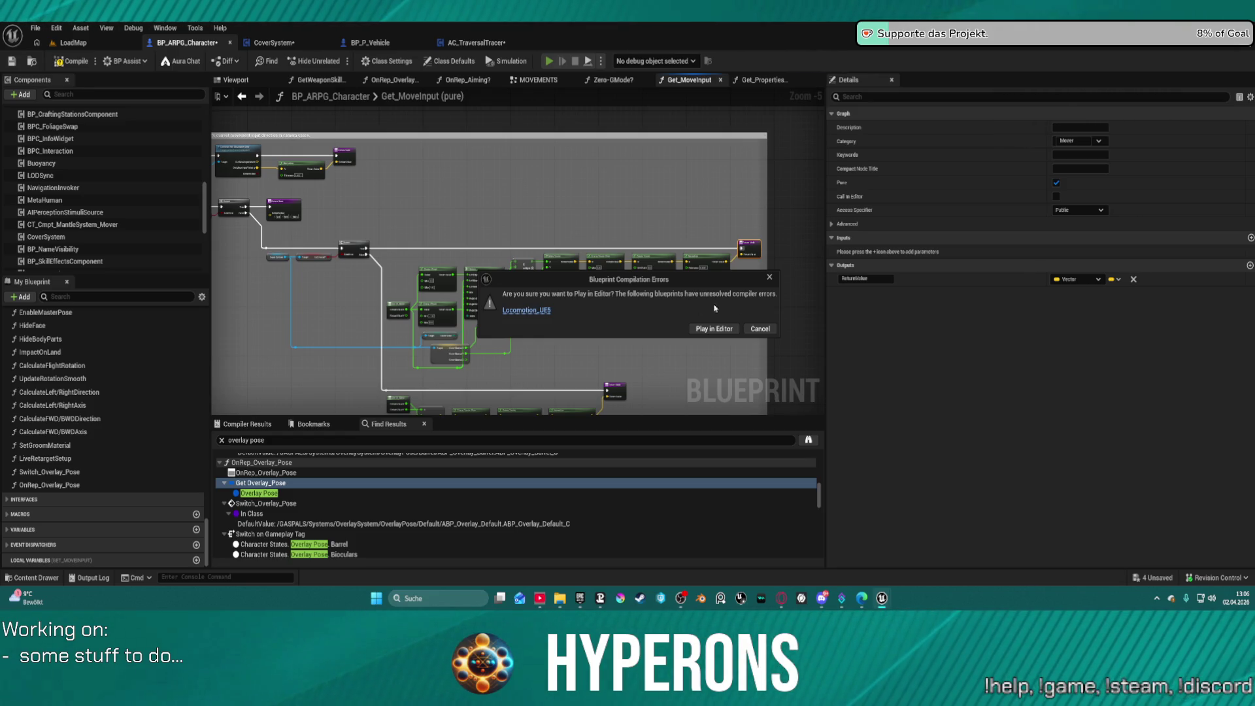
Step: Play despite the compile errors, run across the desert to the dark wall and take cover
{"action": "left_click", "coordinate": [693, 331]}
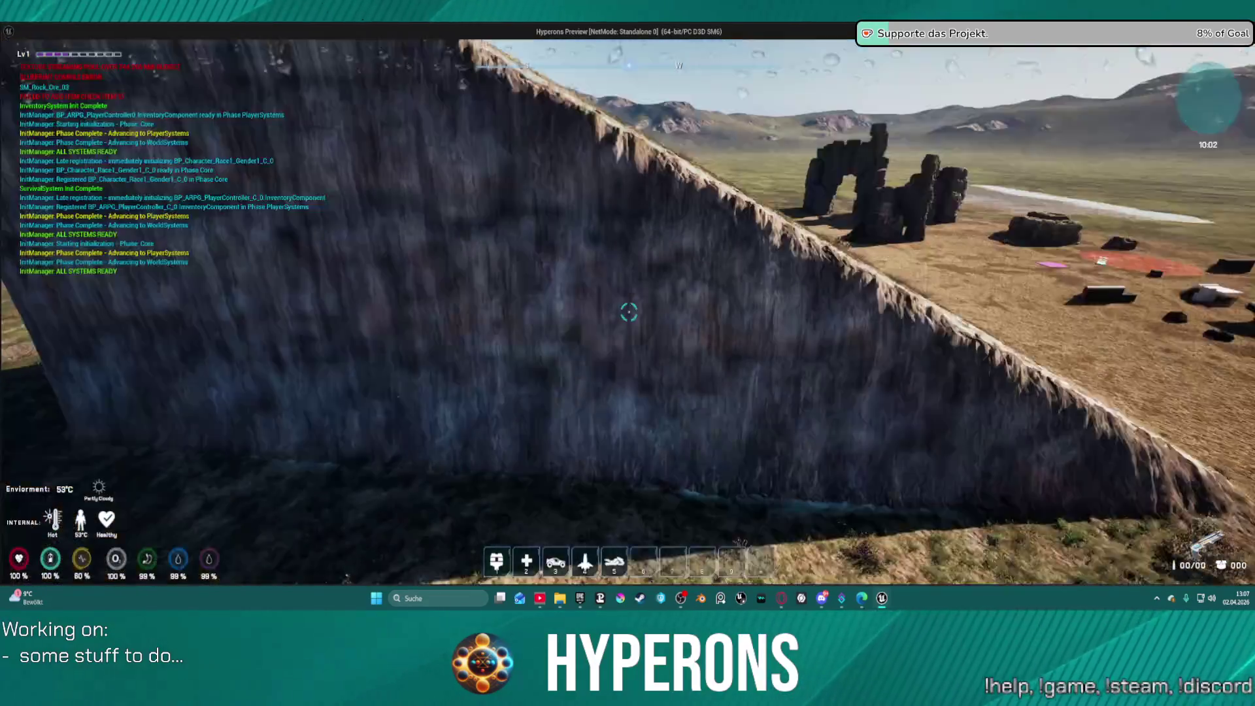
{"action": "key", "text": "Escape"}
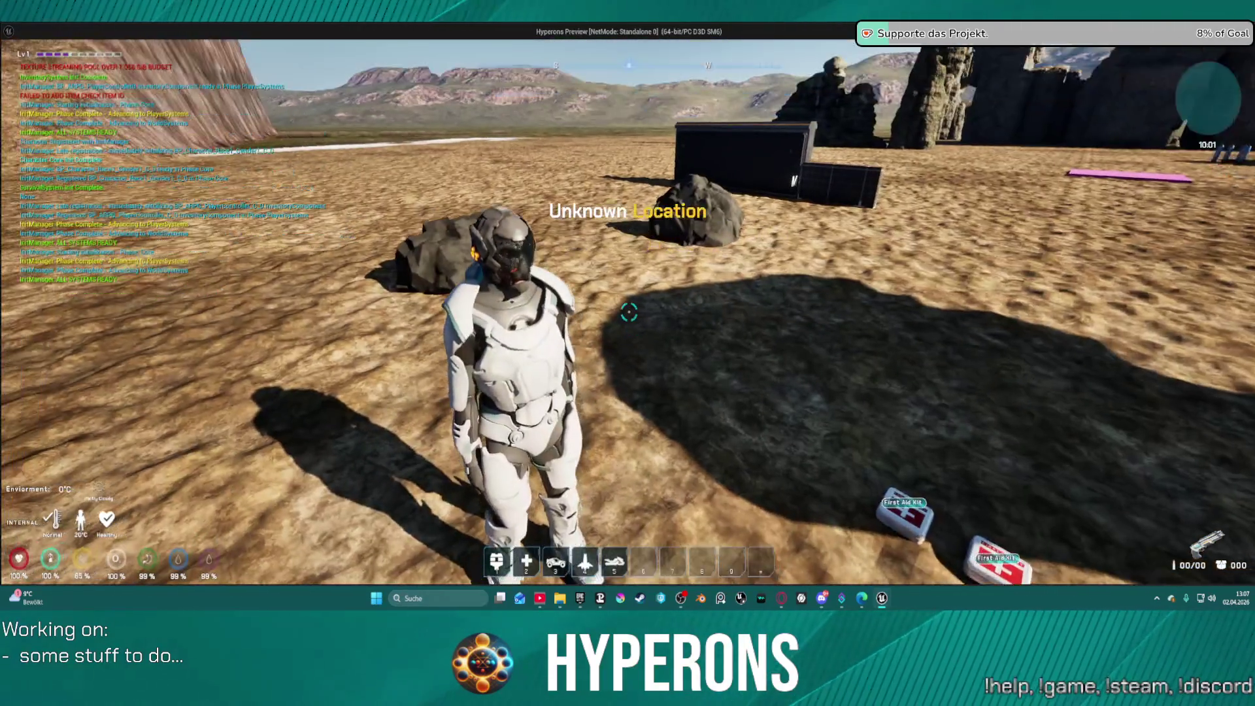
{"action": "key", "text": "w"}
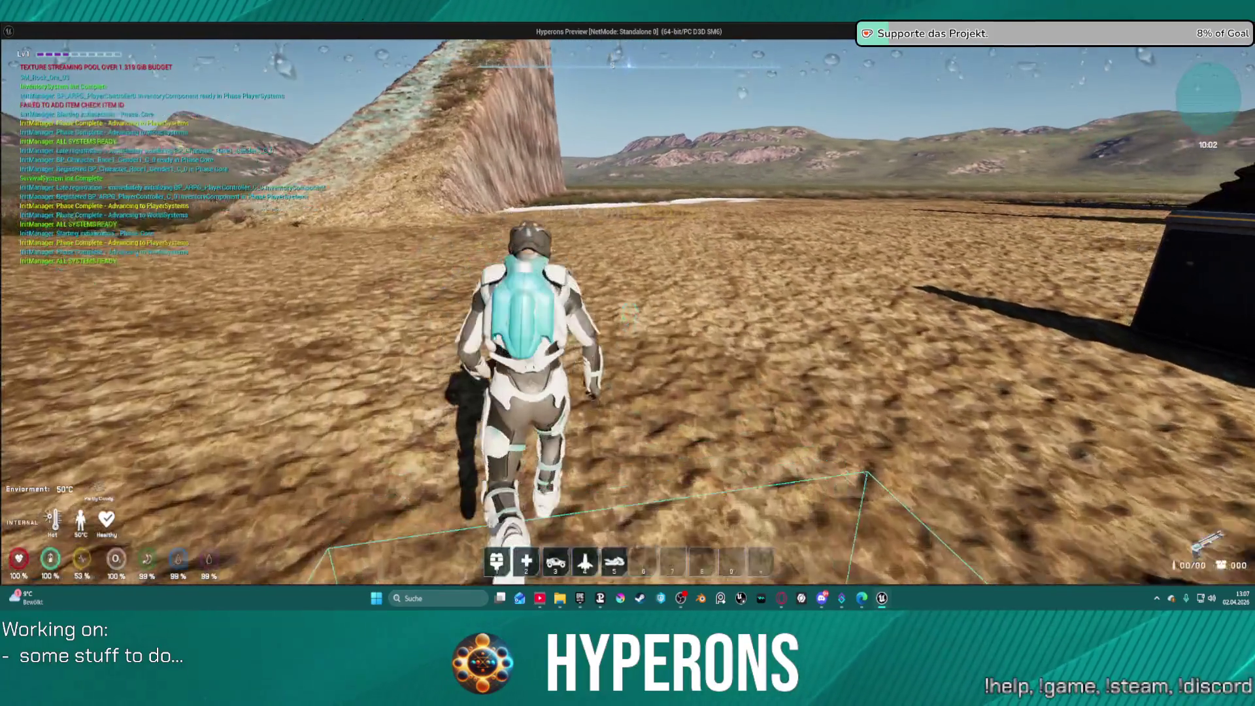
{"action": "key", "text": "a"}
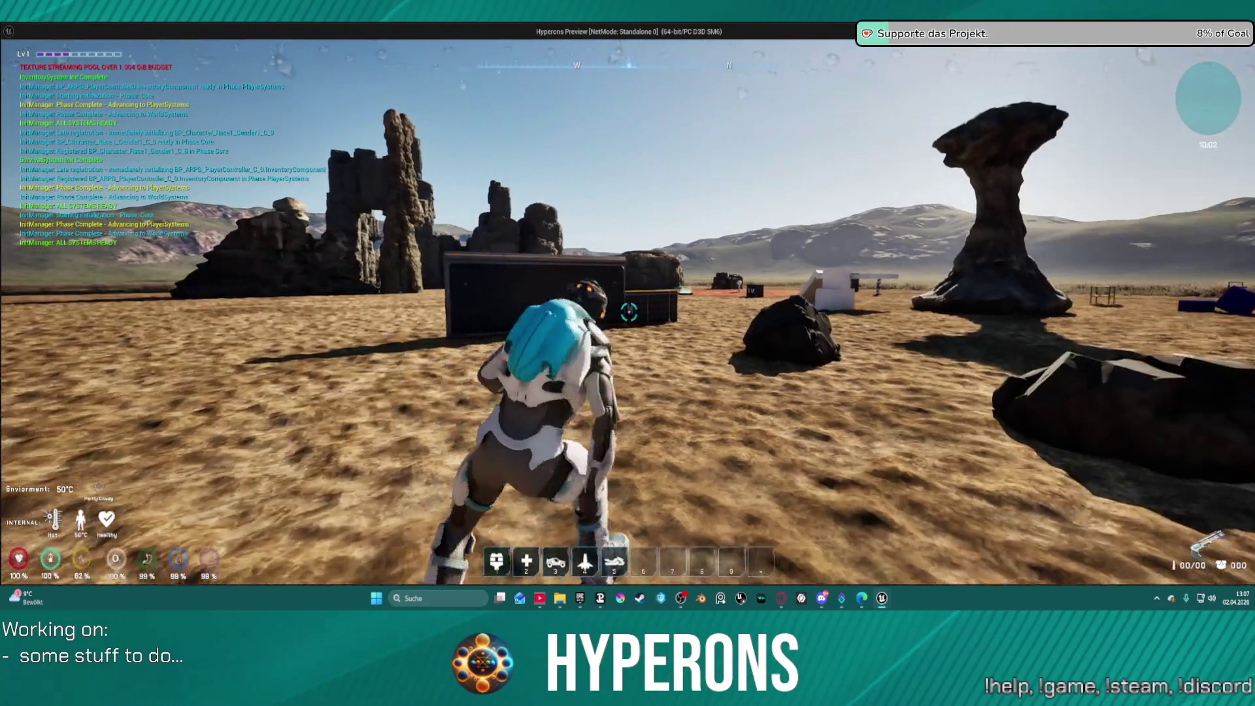
{"action": "key", "text": "w"}
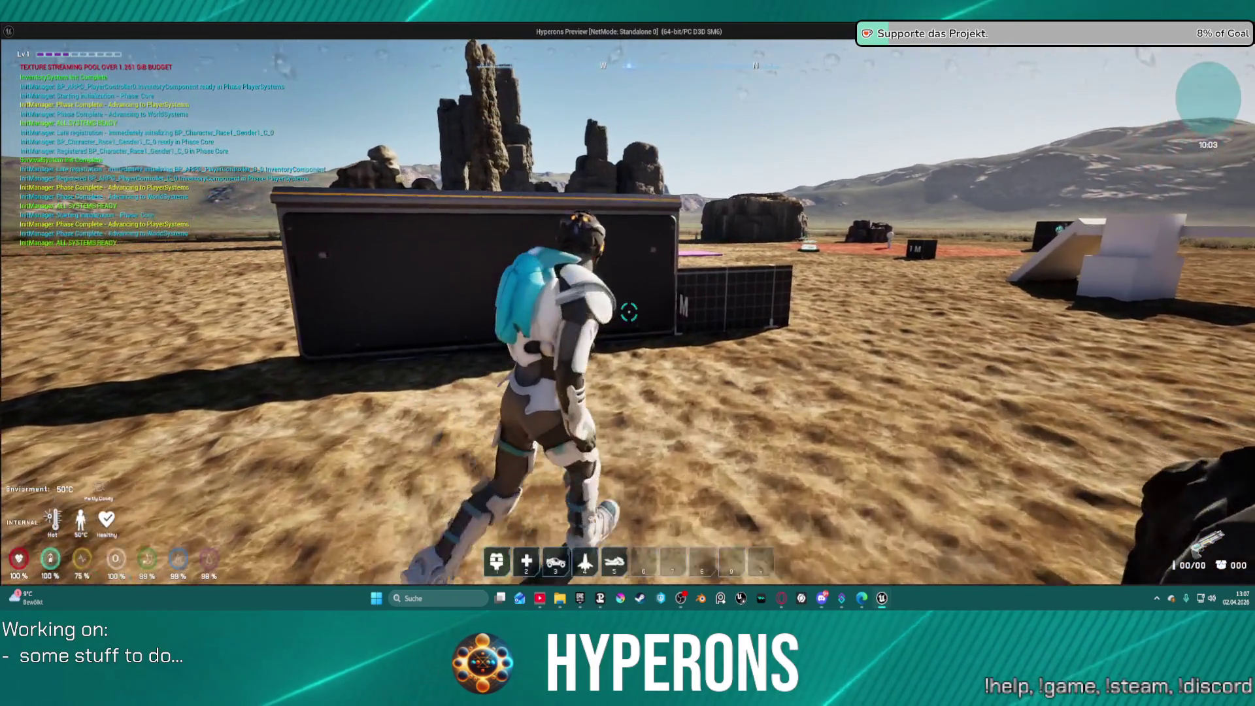
{"action": "key", "text": "w"}
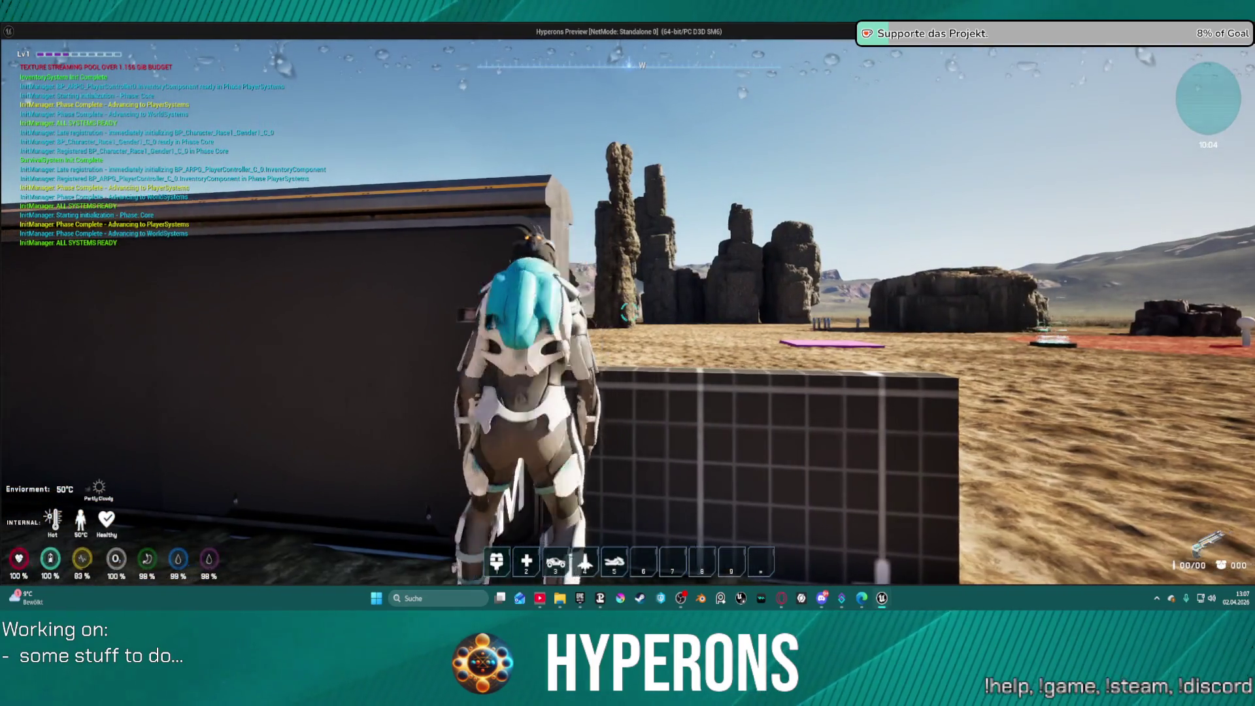
{"action": "key", "text": "a"}
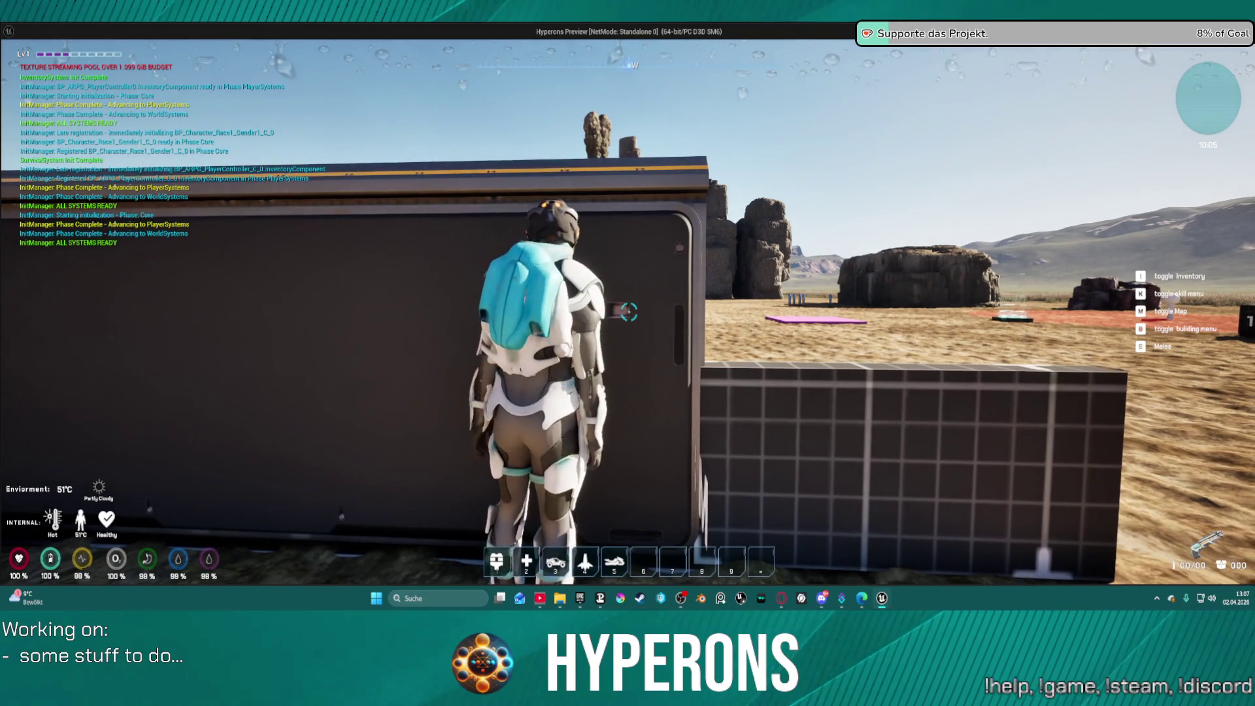
{"action": "key", "text": "space"}
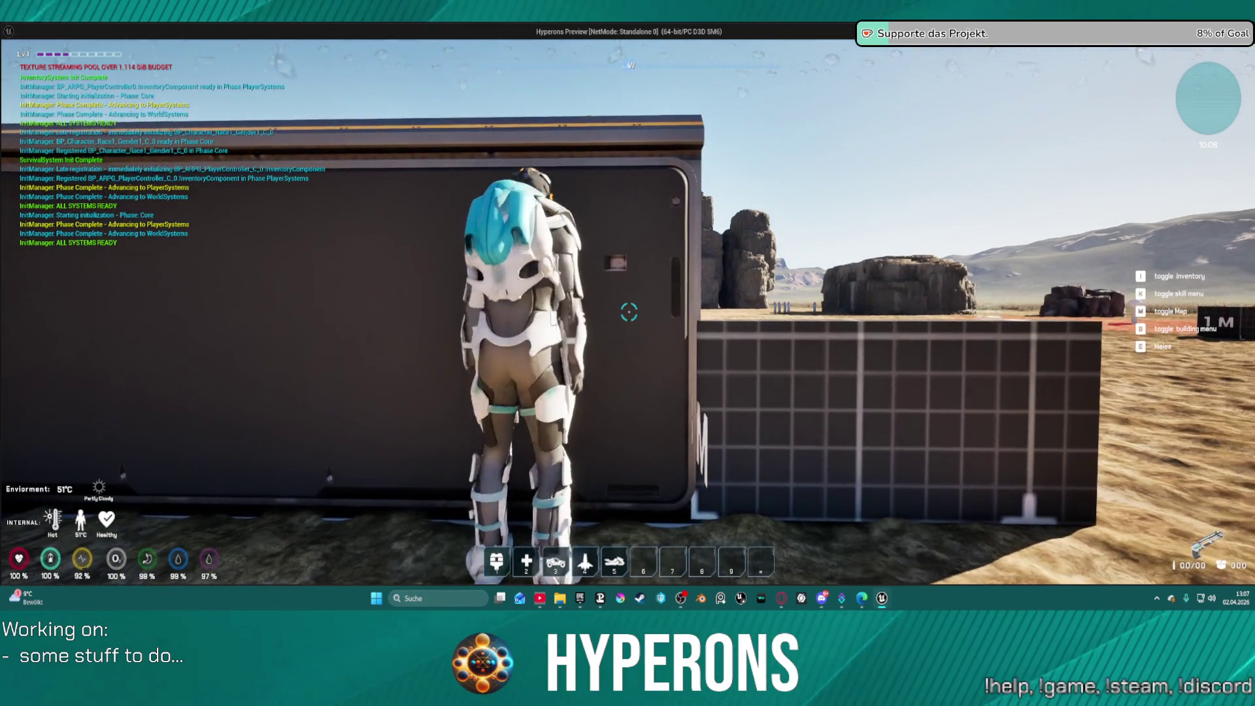
{"action": "key", "text": "c"}
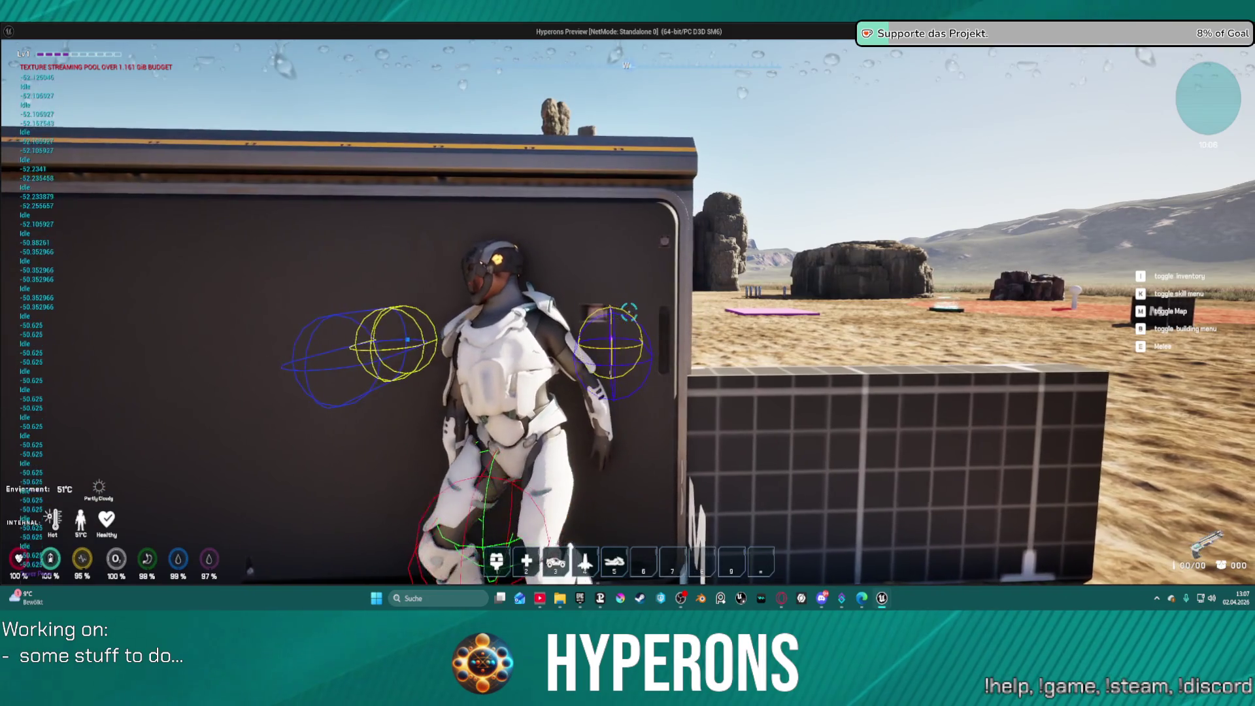
Step: Step out of cover and back in, slide right and left along the wall, then stop play
{"action": "key", "text": "s"}
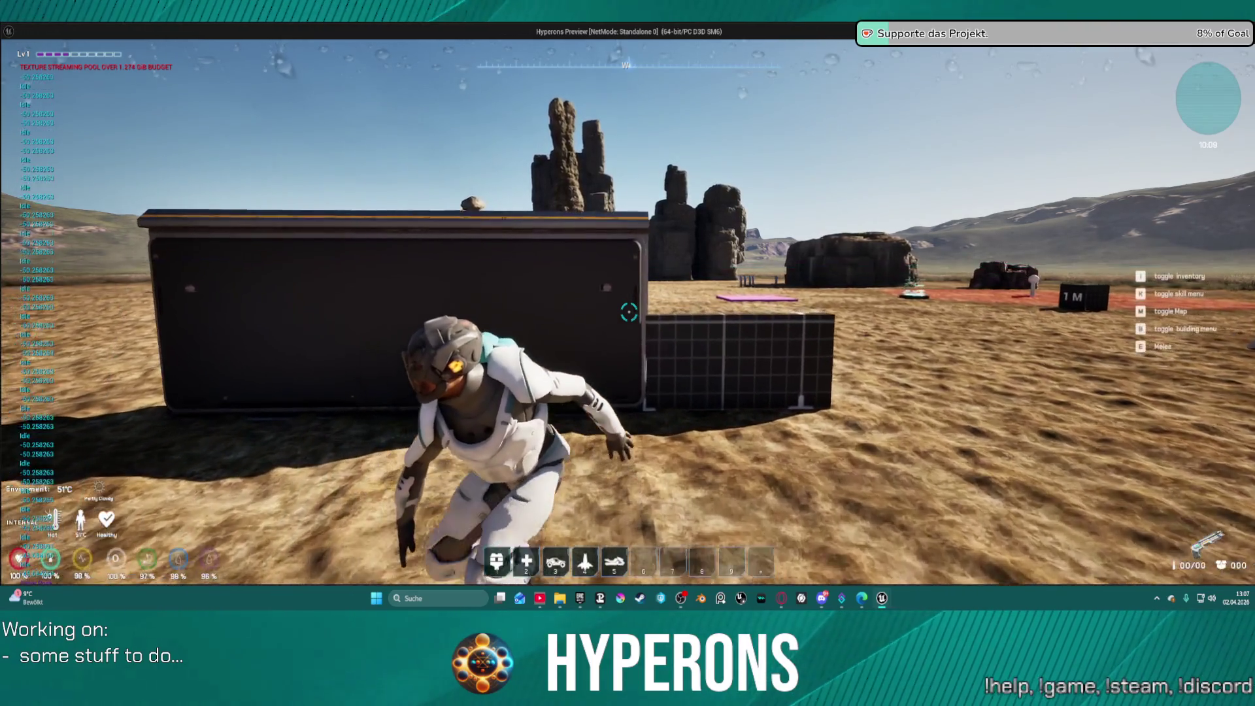
{"action": "key", "text": "w"}
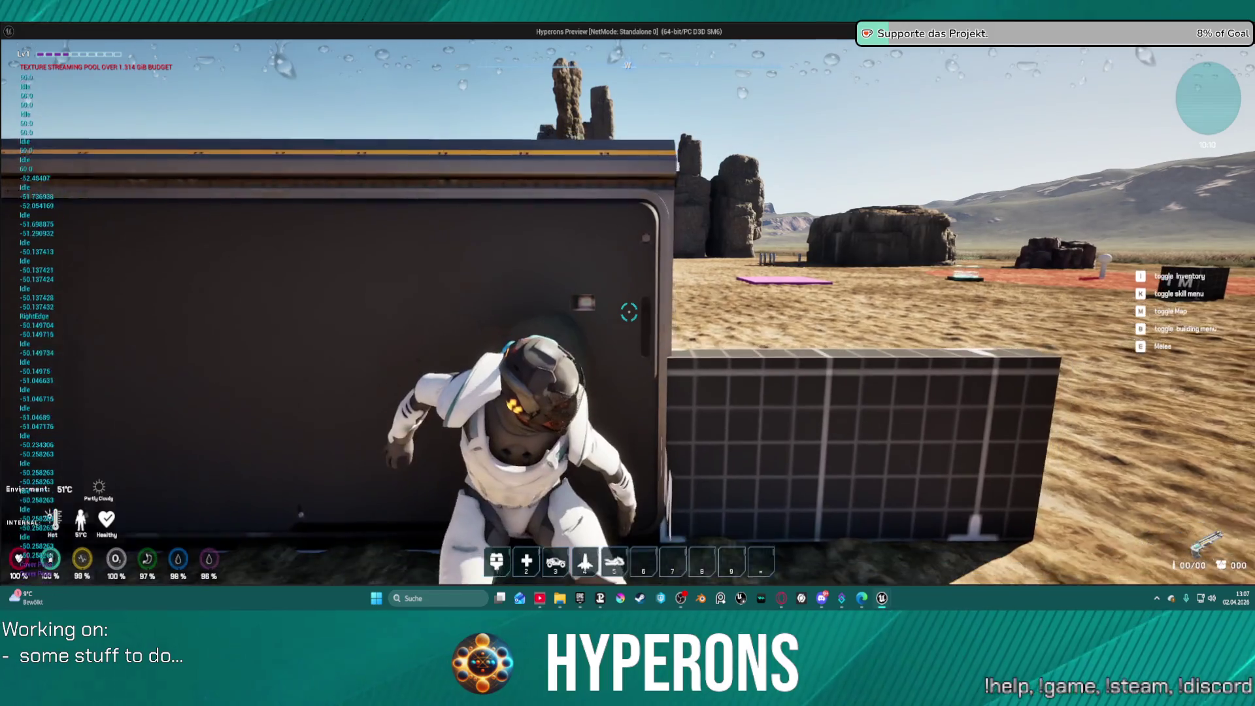
{"action": "key", "text": "s"}
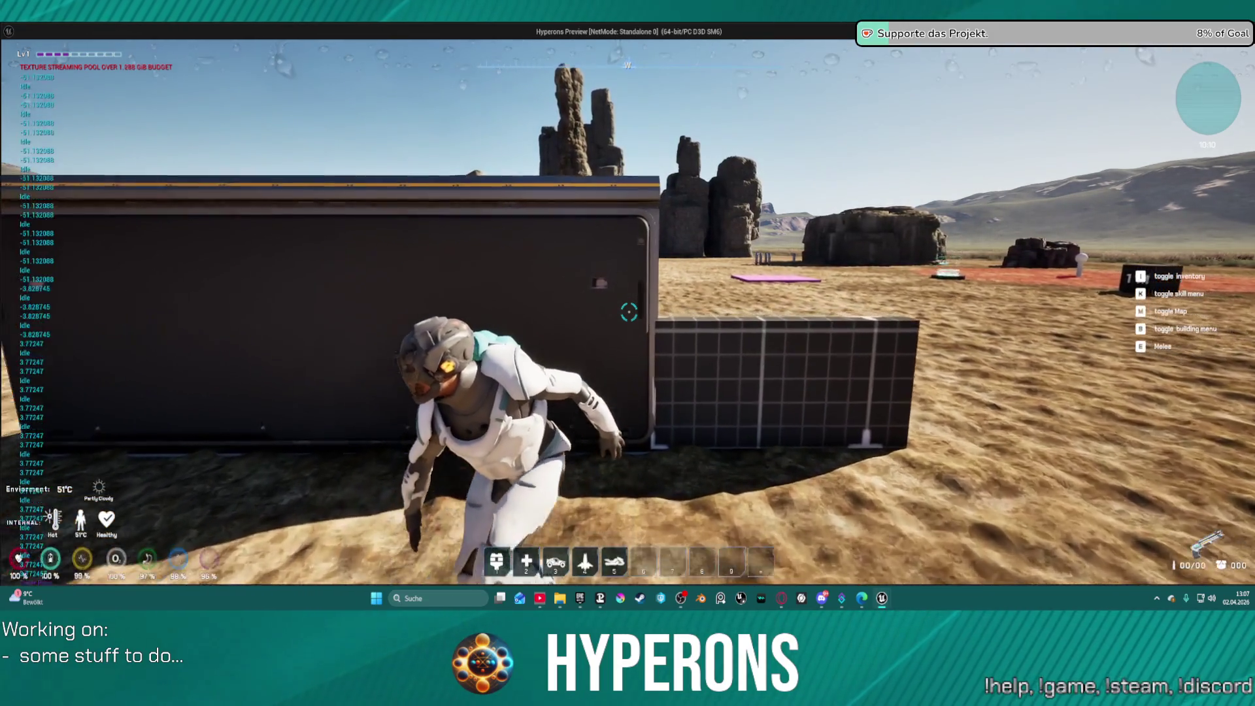
{"action": "key", "text": "w"}
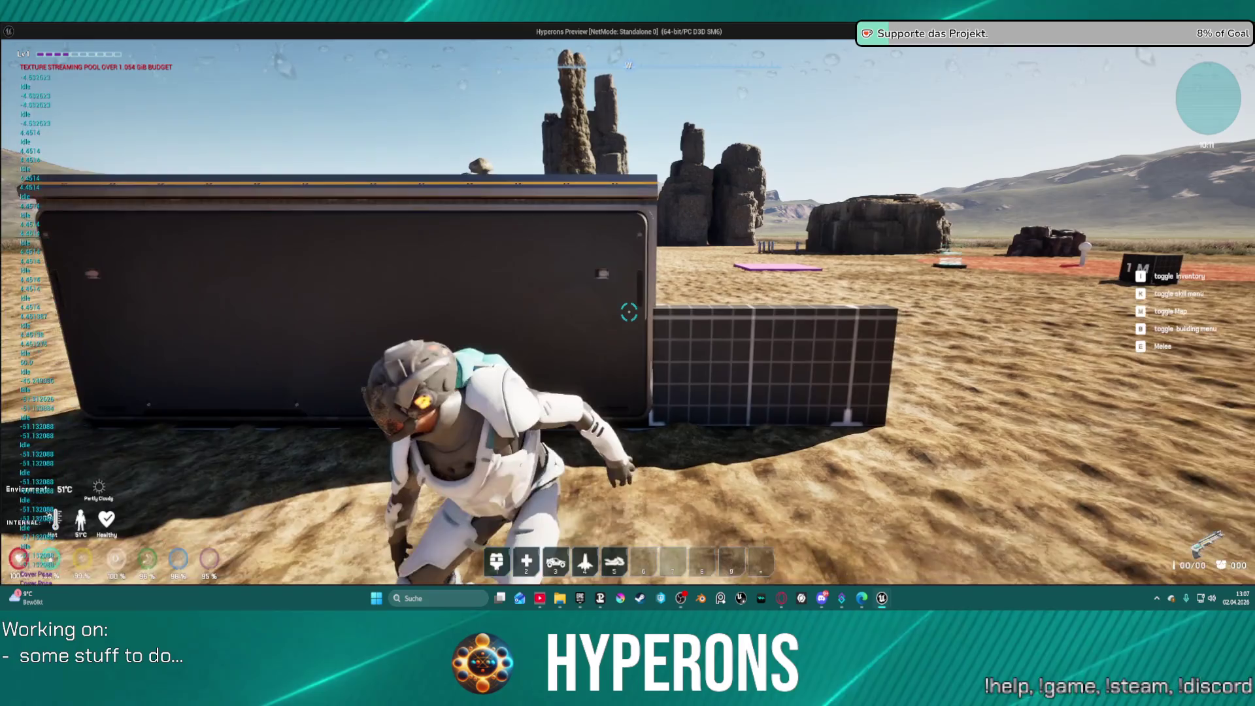
{"action": "key", "text": "d"}
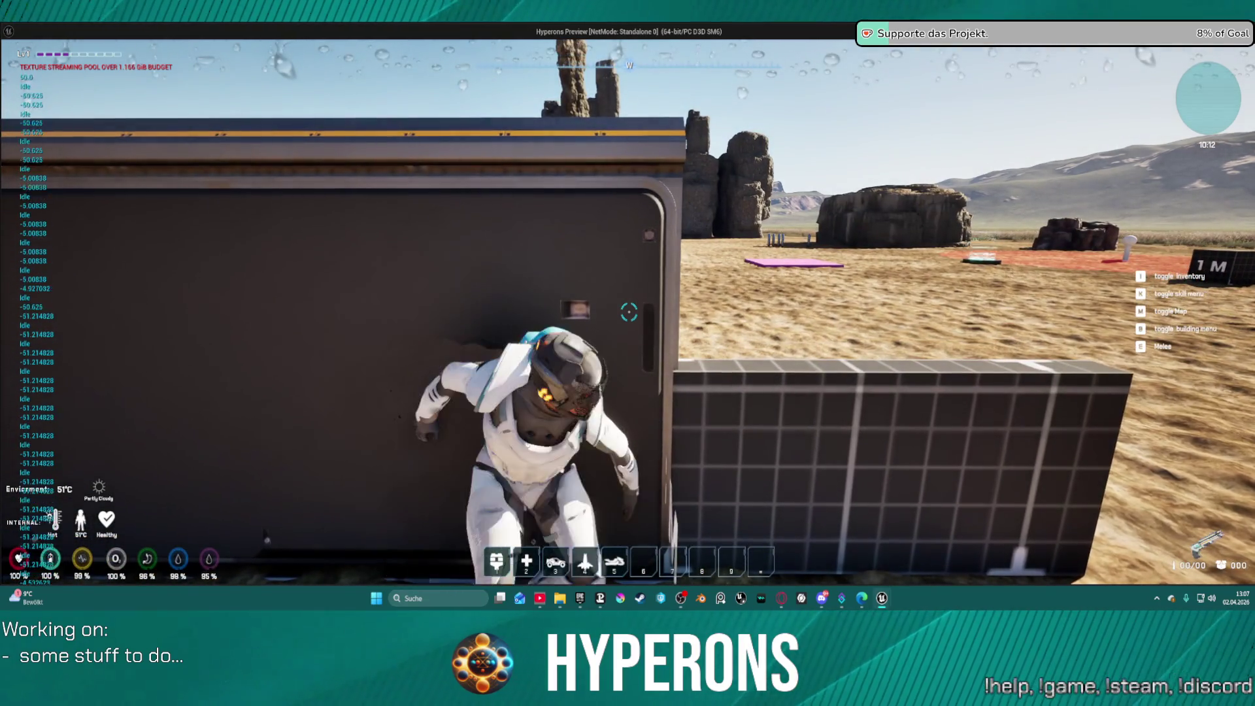
{"action": "key", "text": "a"}
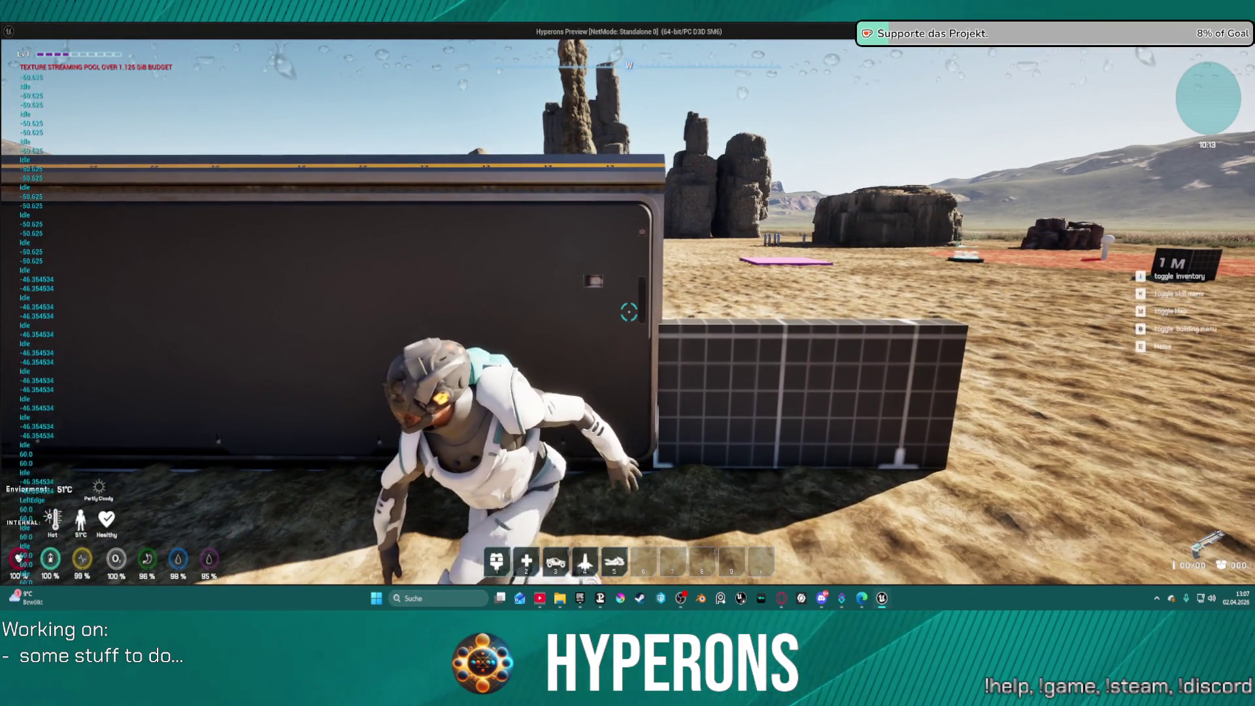
{"action": "key", "text": "d"}
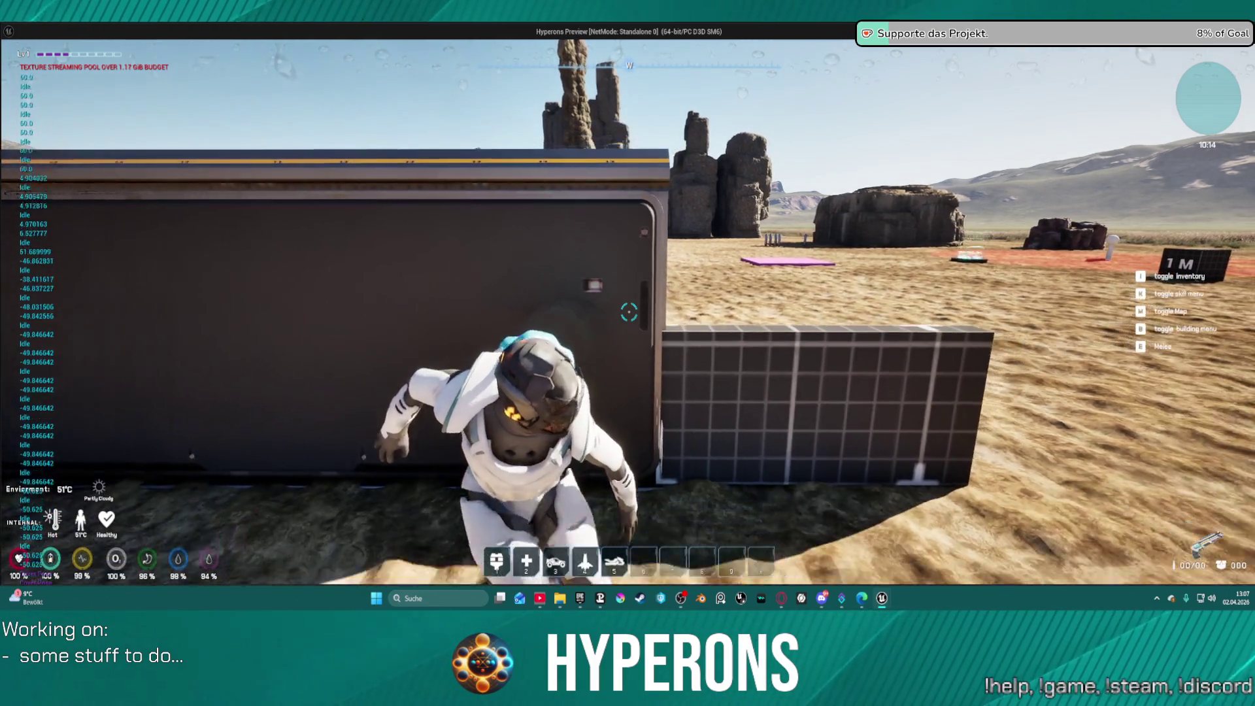
{"action": "key", "text": "Escape"}
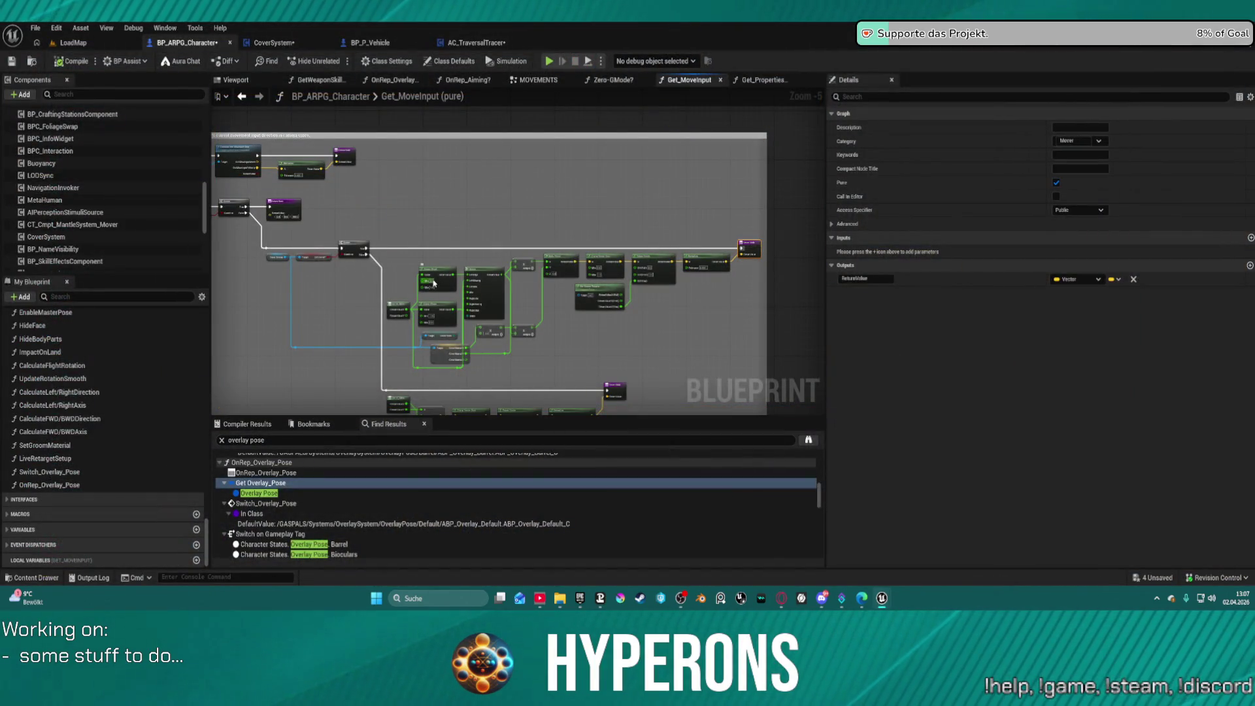
Step: Move the clamp wires from Get IA_Move's Return Value X pin to its Y pin
{"action": "scroll", "coordinate": [581, 259], "scroll_direction": "up", "scroll_amount": 6}
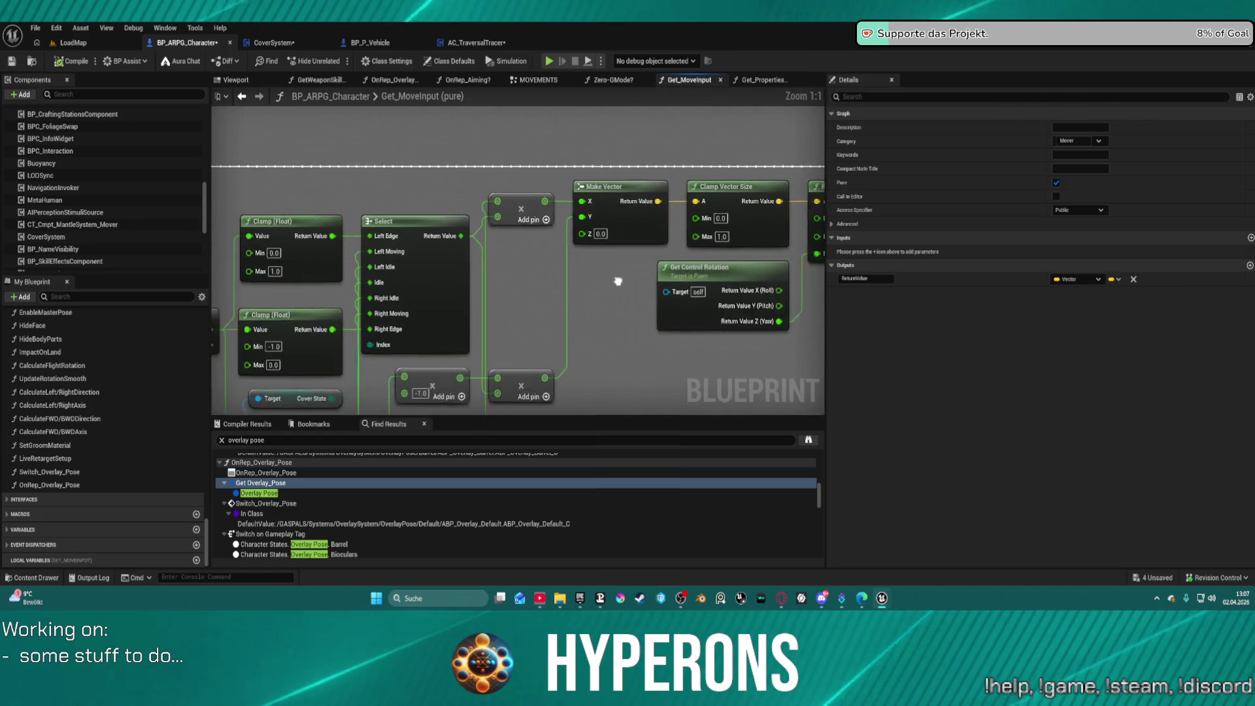
{"action": "scroll", "coordinate": [746, 190], "scroll_direction": "down", "scroll_amount": 2}
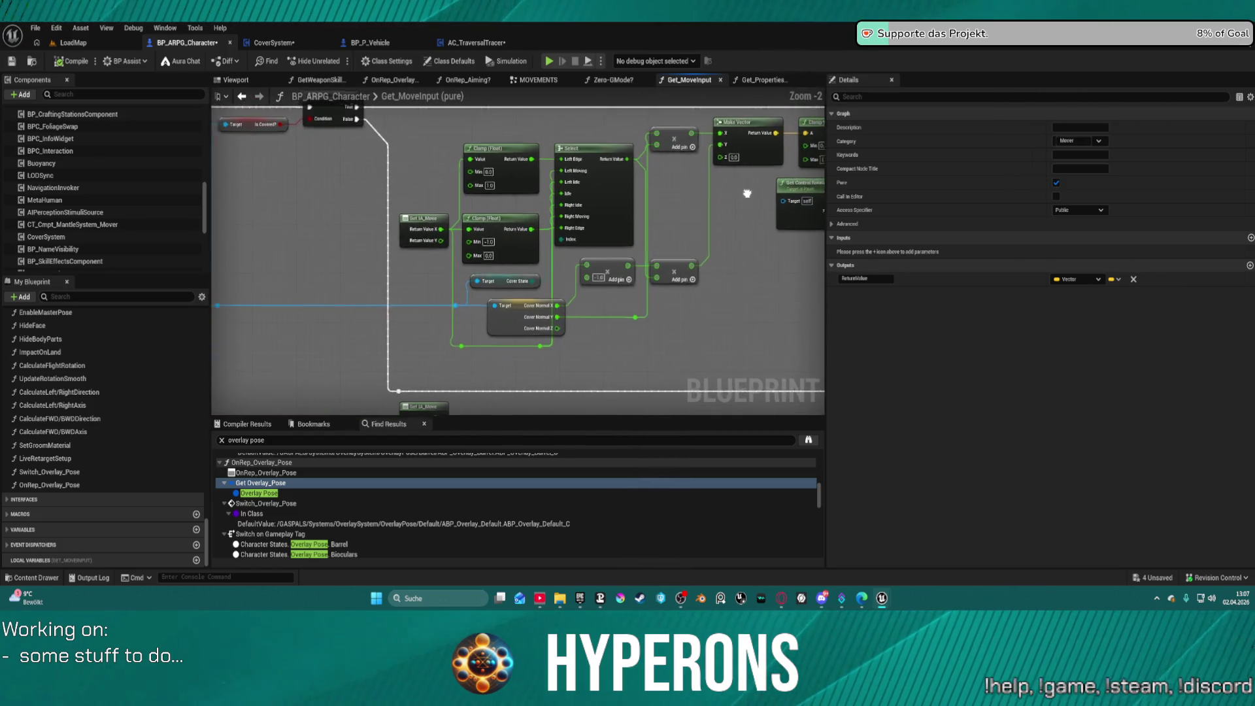
{"action": "scroll", "coordinate": [549, 221], "scroll_direction": "up", "scroll_amount": 2}
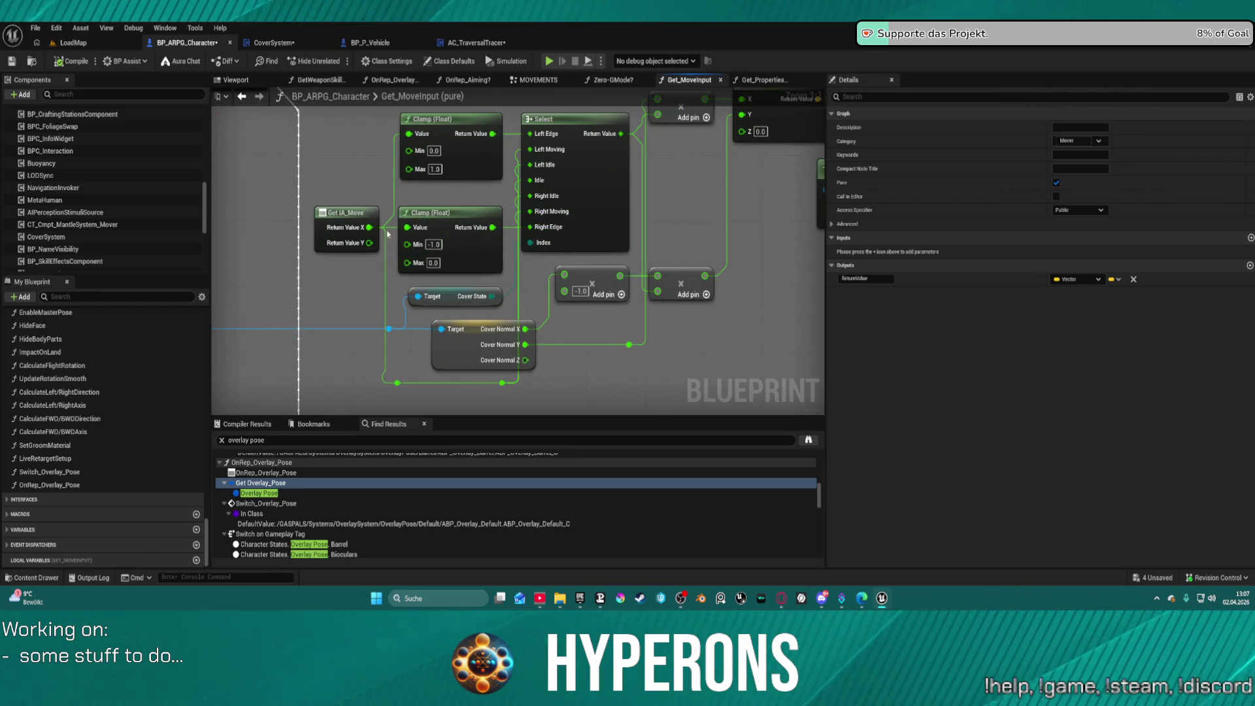
{"action": "left_click_drag", "start_coordinate": [368, 227], "coordinate": [372, 246]}
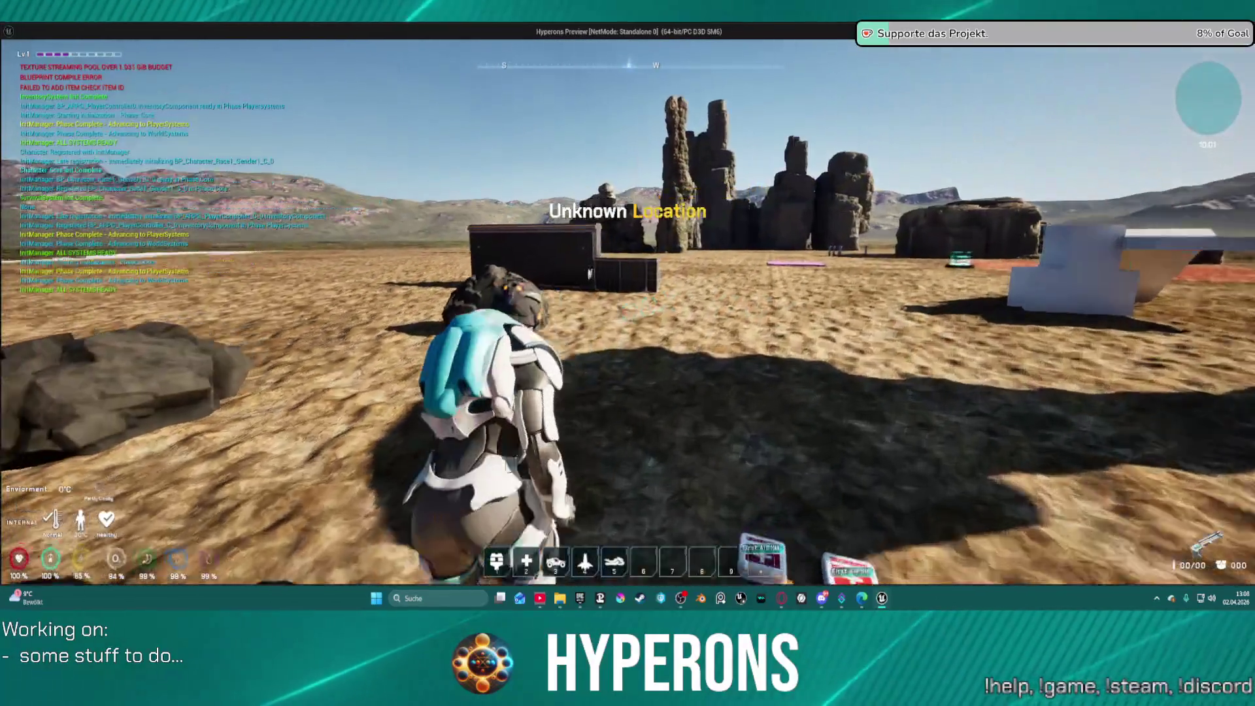
Step: Walk up to the dark container wall, crouch, strafe left and take cover against it
{"action": "key", "text": "w"}
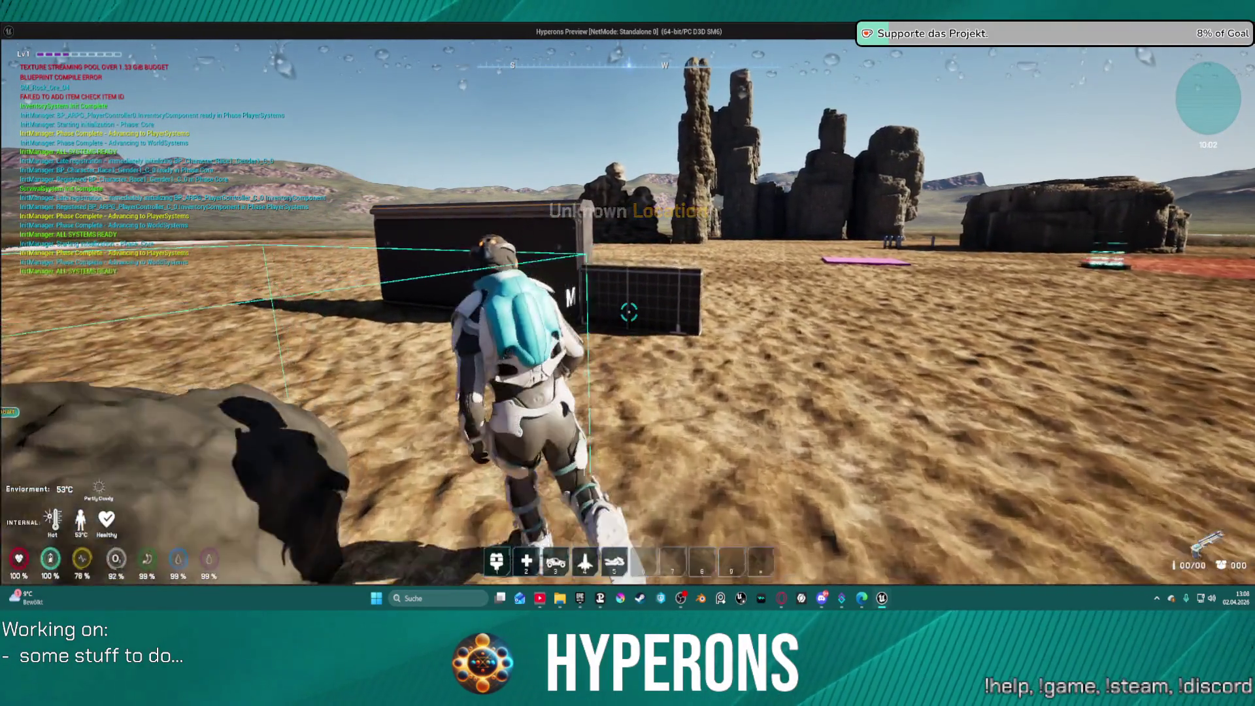
{"action": "key", "text": "w"}
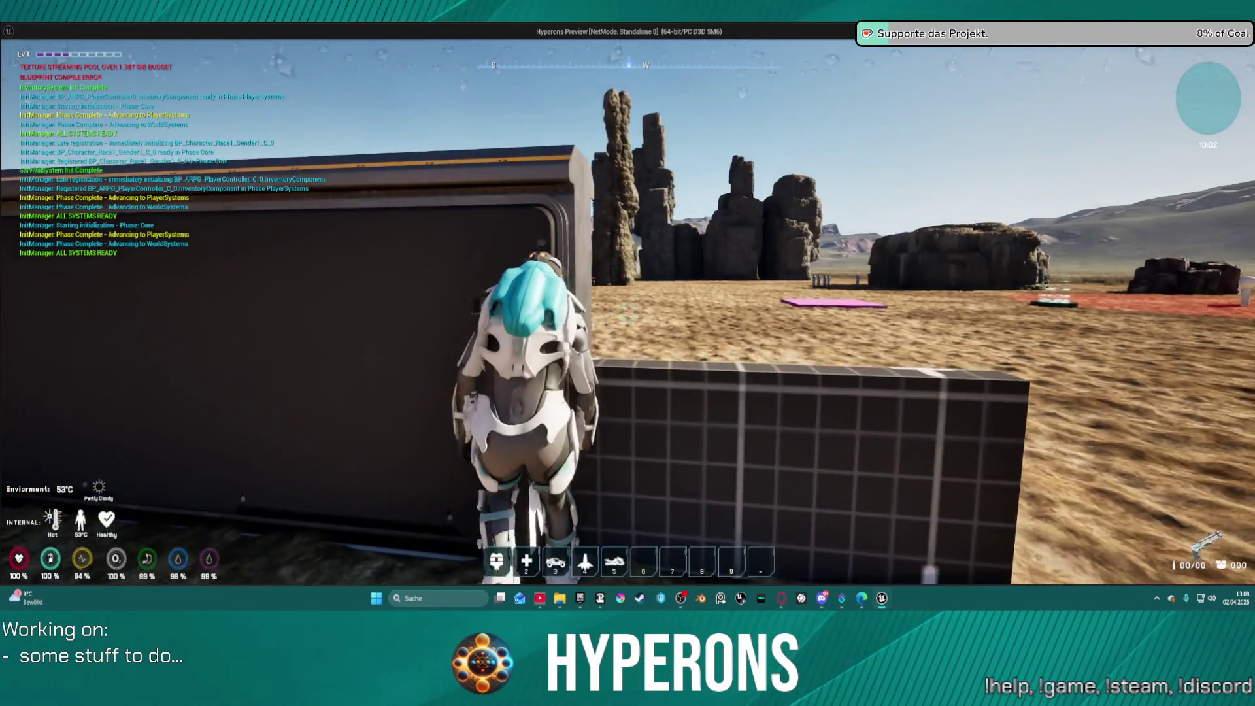
{"action": "key", "text": "w"}
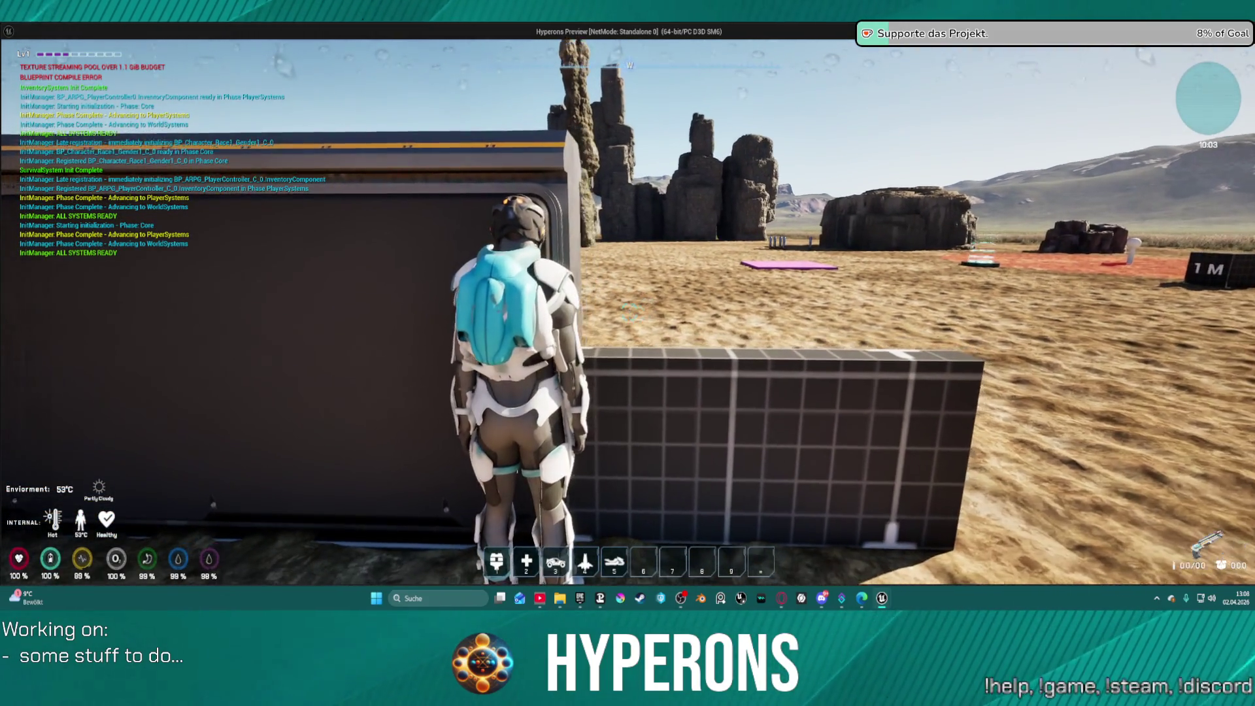
{"action": "key", "text": "c"}
{"action": "key", "text": "c"}
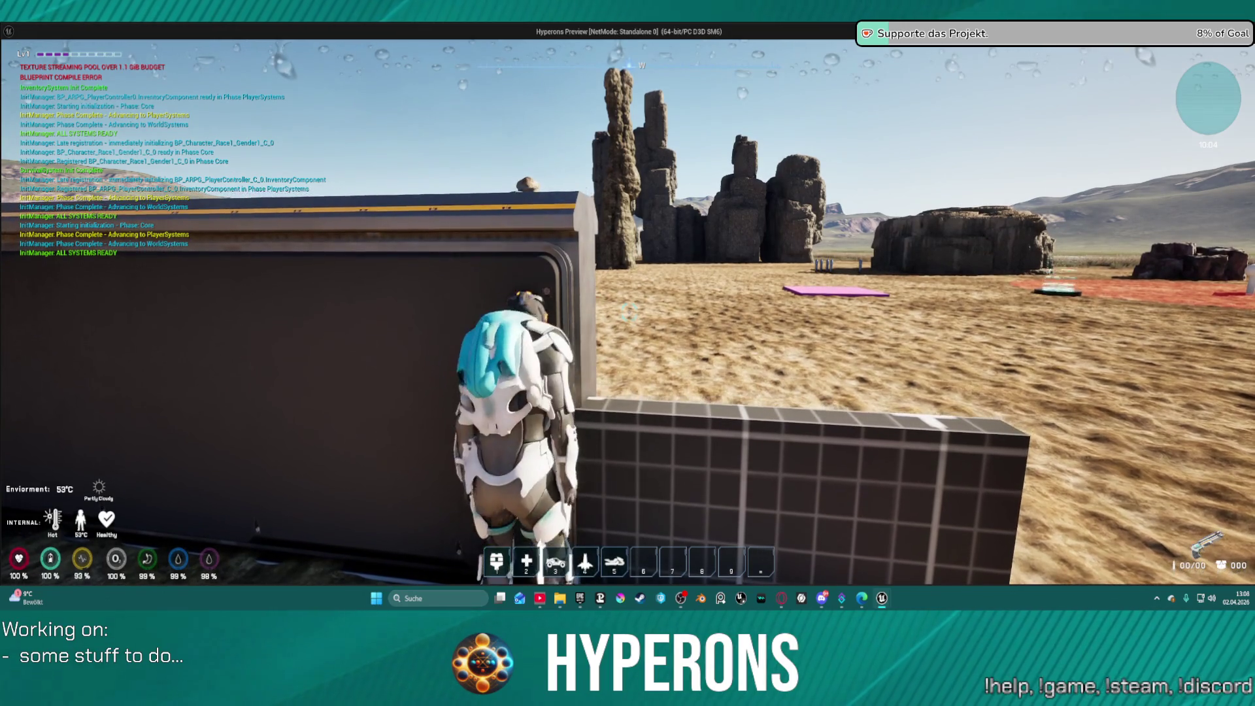
{"action": "key", "text": "a"}
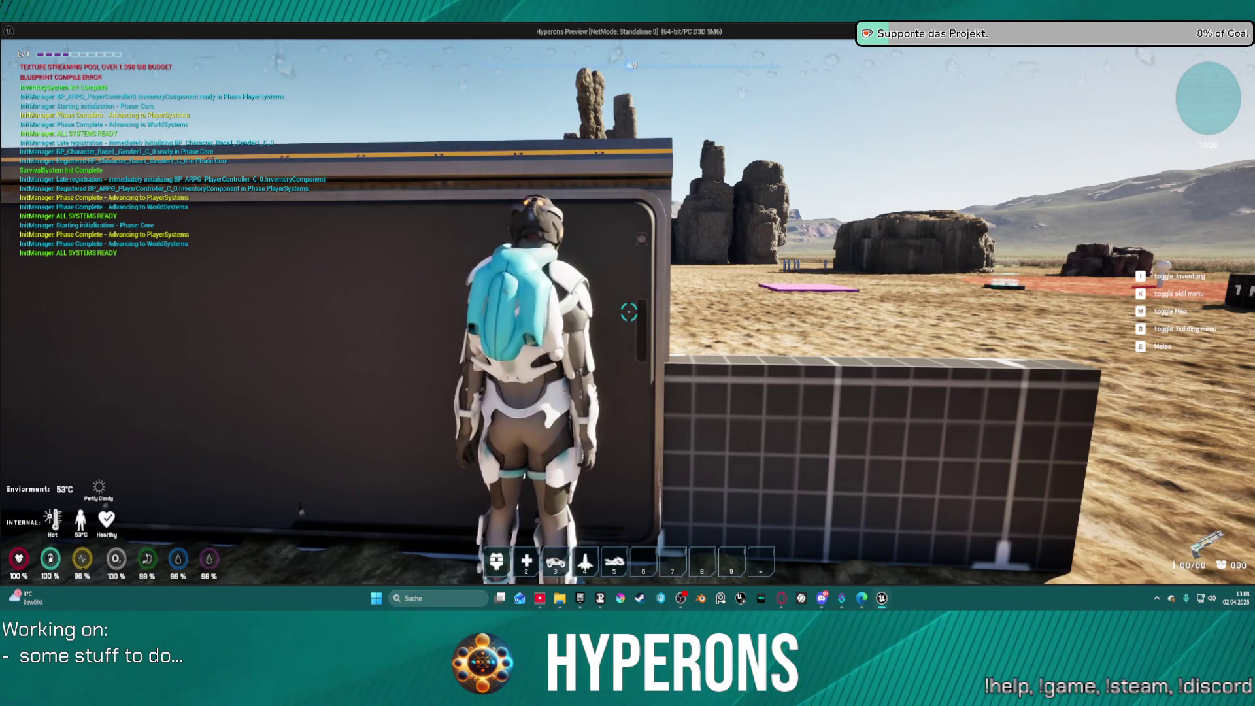
{"action": "key", "text": "q"}
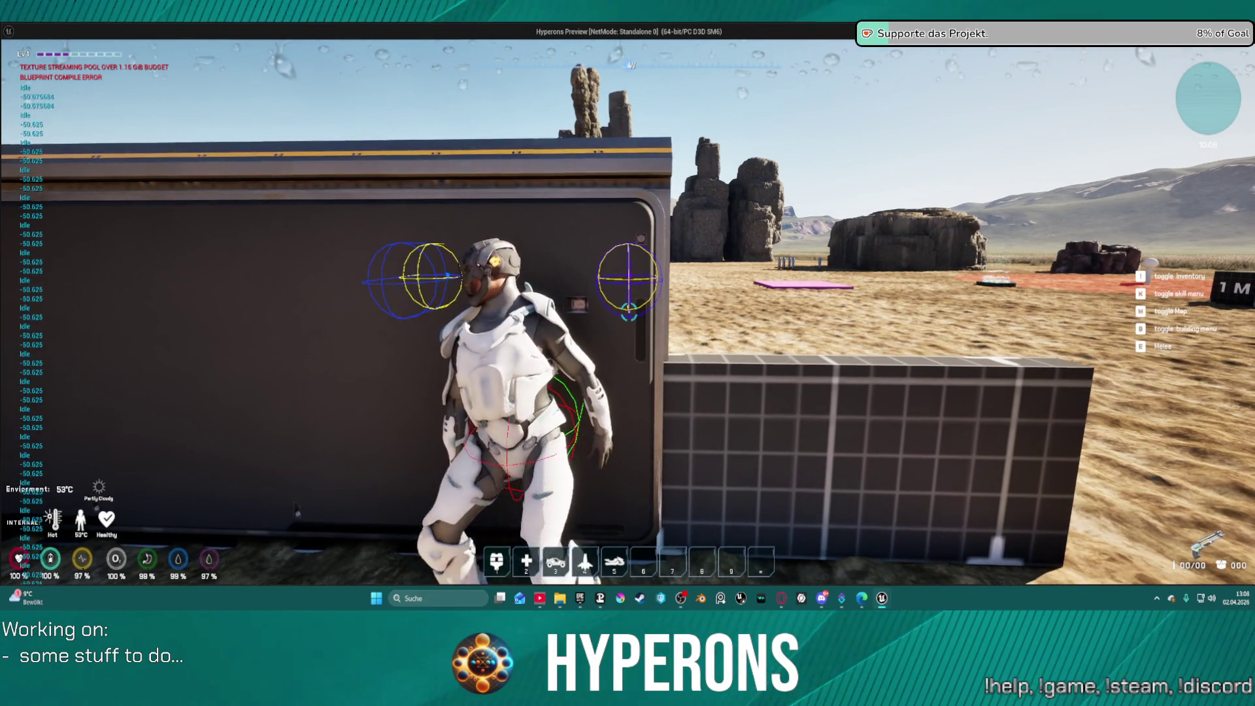
Step: Back away from the wall, return to it, step back again and end the session
{"action": "key", "text": "s"}
{"action": "key", "text": "w"}
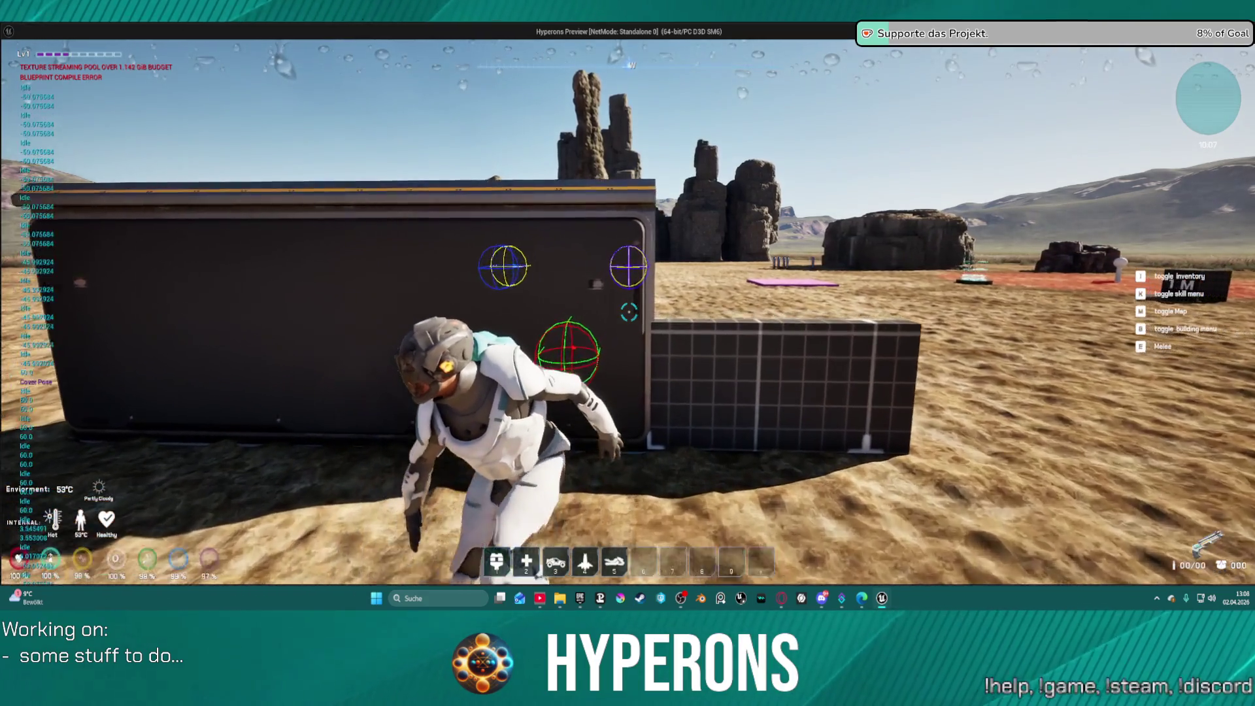
{"action": "key", "text": "s"}
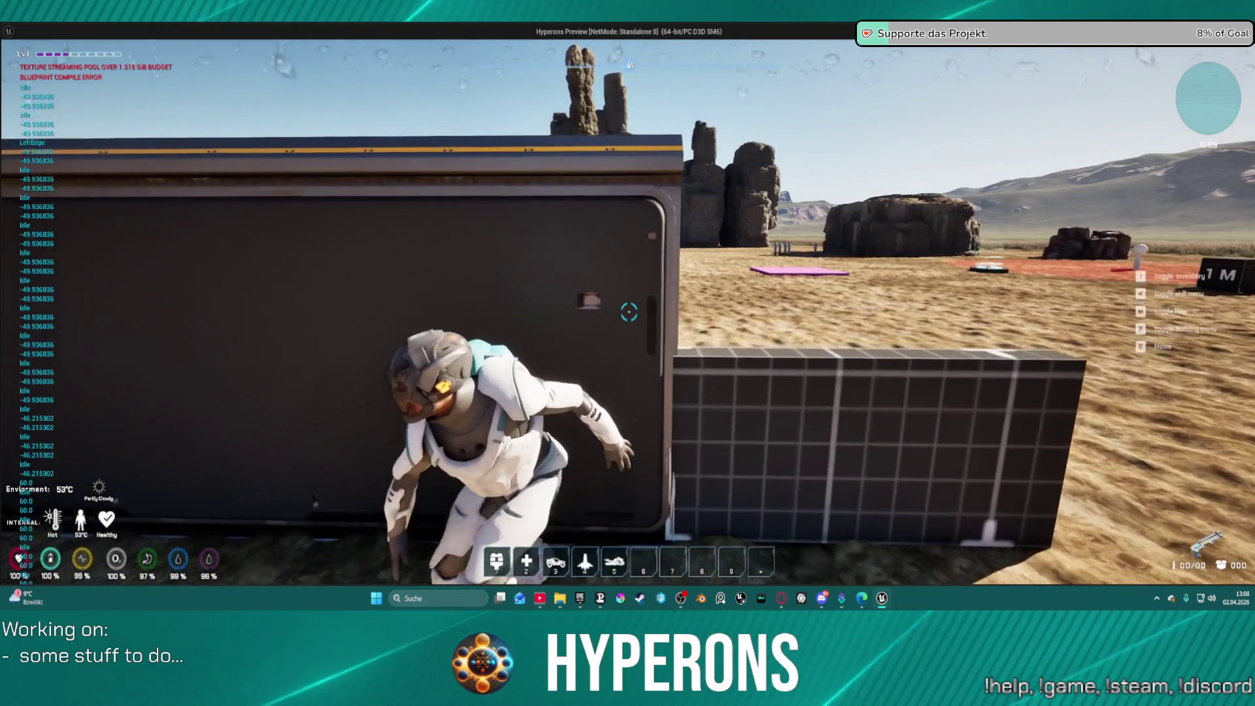
{"action": "key", "text": "Escape"}
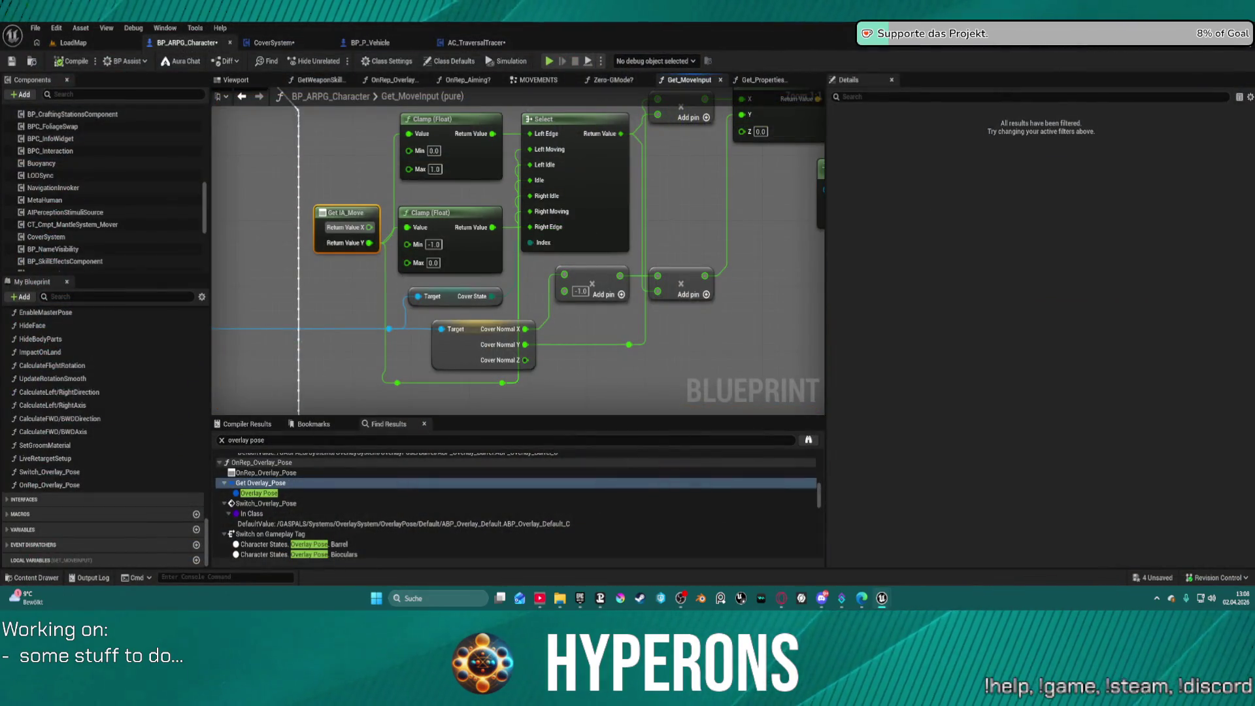
Step: Rewire the Get IA_Move Y value and the Make Vector X input, then play despite compile errors
{"action": "left_click_drag", "start_coordinate": [668, 219], "coordinate": [681, 294]}
{"action": "mouse_move", "coordinate": [383, 317]}
{"action": "left_mouse_down"}
{"action": "mouse_move", "coordinate": [381, 280]}
{"action": "mouse_move", "coordinate": [592, 272]}
{"action": "mouse_move", "coordinate": [347, 202]}
{"action": "mouse_move", "coordinate": [134, 237]}
{"action": "left_mouse_up"}
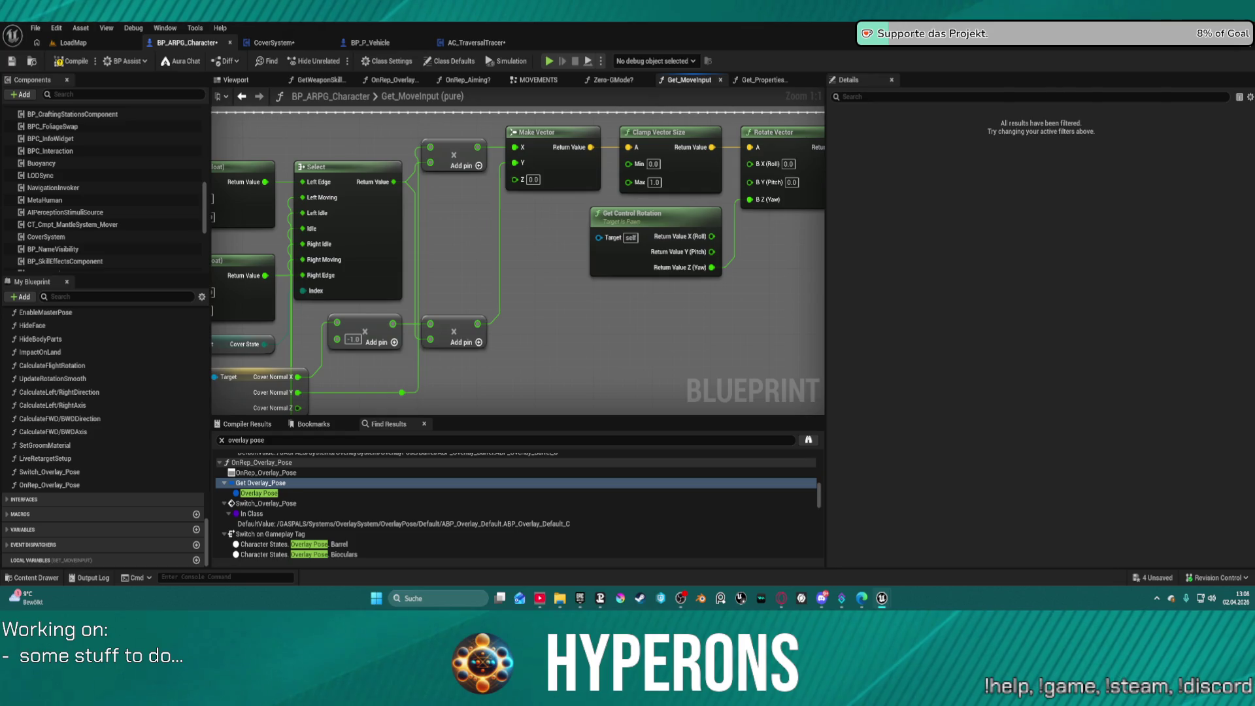
{"action": "mouse_move", "coordinate": [480, 149]}
{"action": "left_mouse_down"}
{"action": "mouse_move", "coordinate": [516, 147]}
{"action": "mouse_move", "coordinate": [504, 161]}
{"action": "mouse_move", "coordinate": [516, 164]}
{"action": "mouse_move", "coordinate": [464, 321]}
{"action": "mouse_move", "coordinate": [478, 323]}
{"action": "left_mouse_up"}
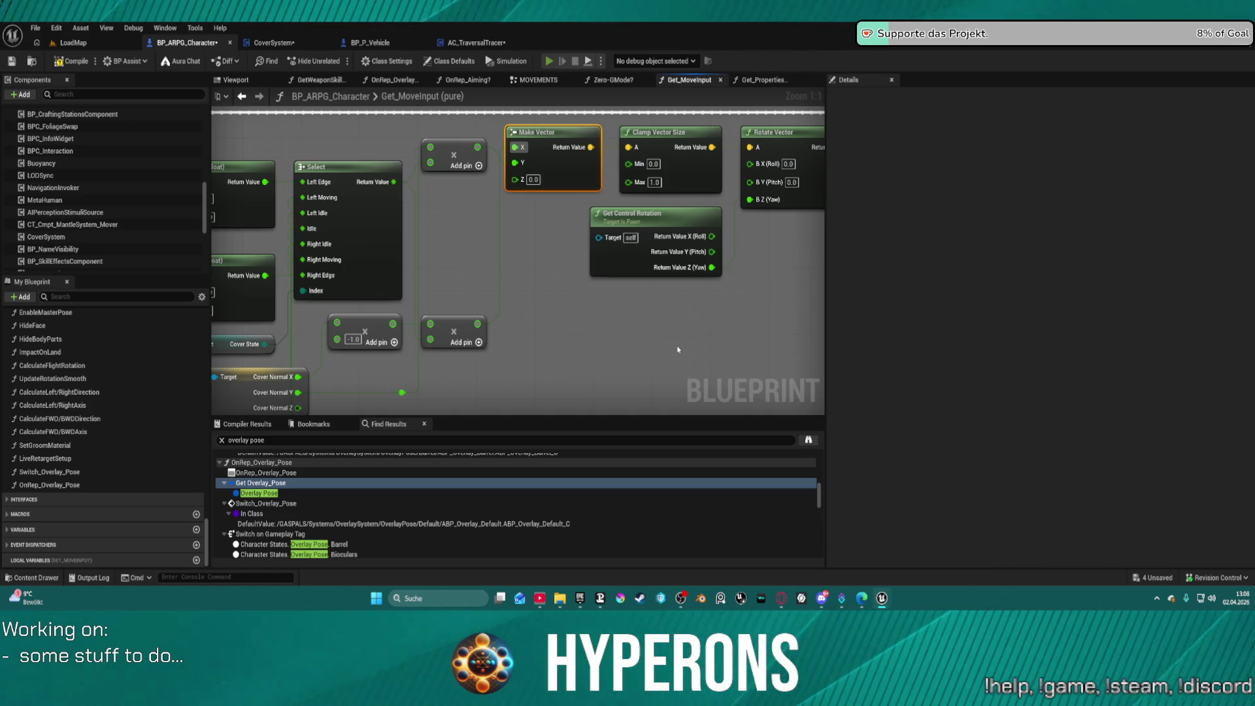
{"action": "left_click", "coordinate": [702, 328]}
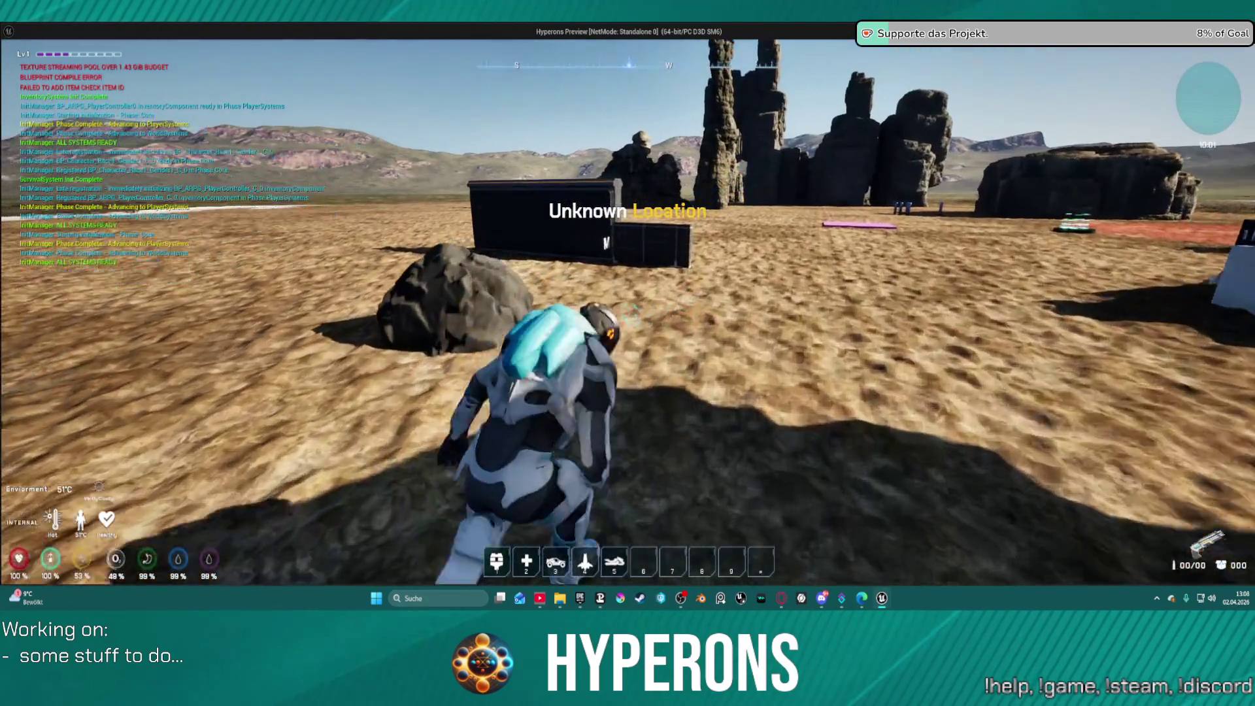
Step: Walk up to the container wall and take cover with the character's back to it
{"action": "key", "text": "w"}
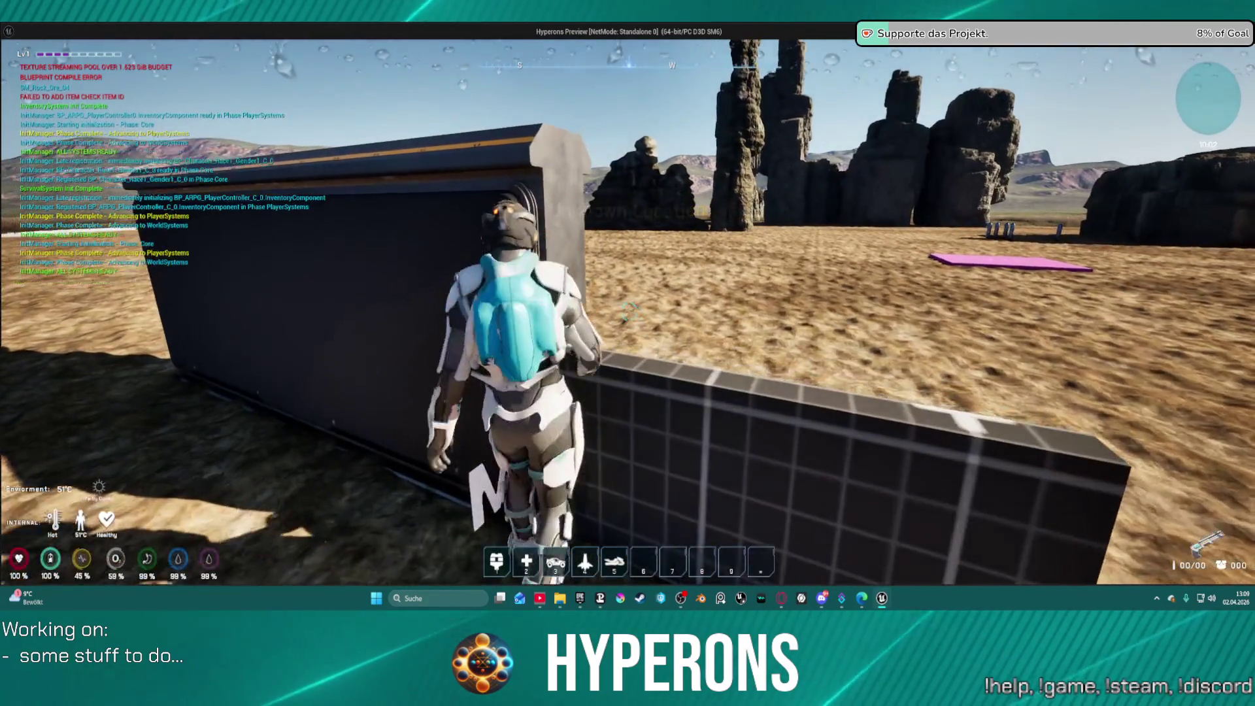
{"action": "key", "text": "w"}
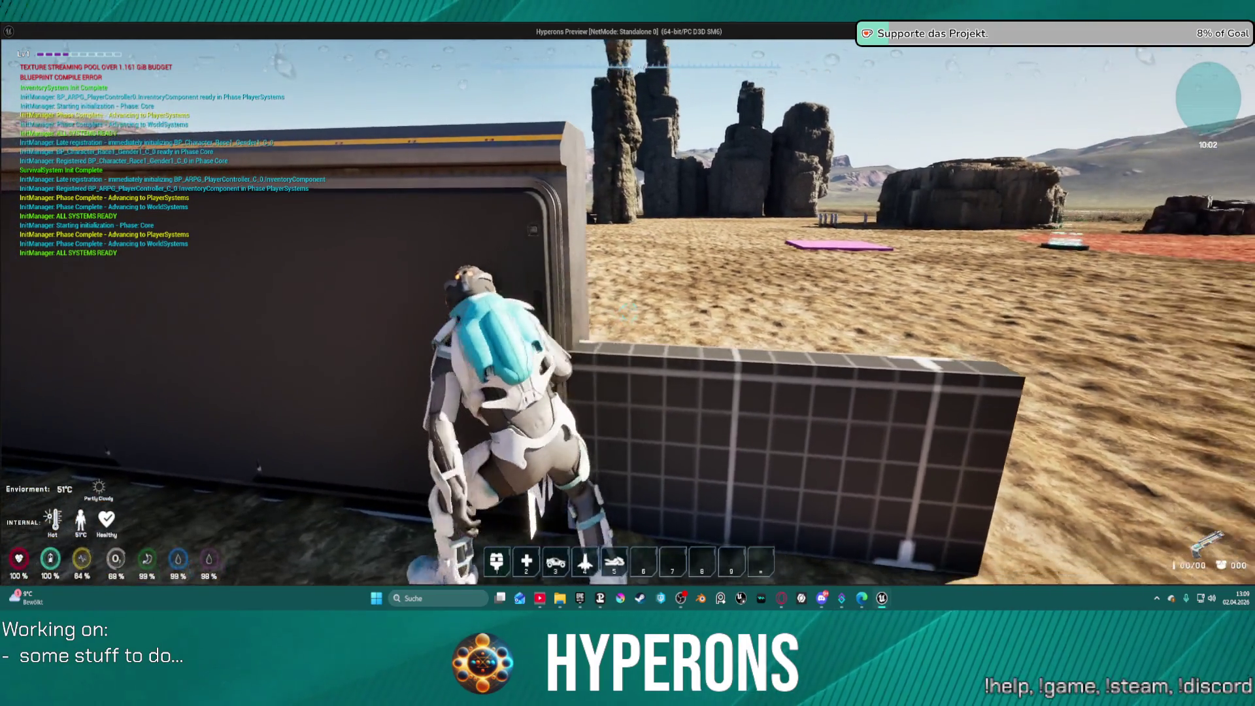
{"action": "key", "text": "c"}
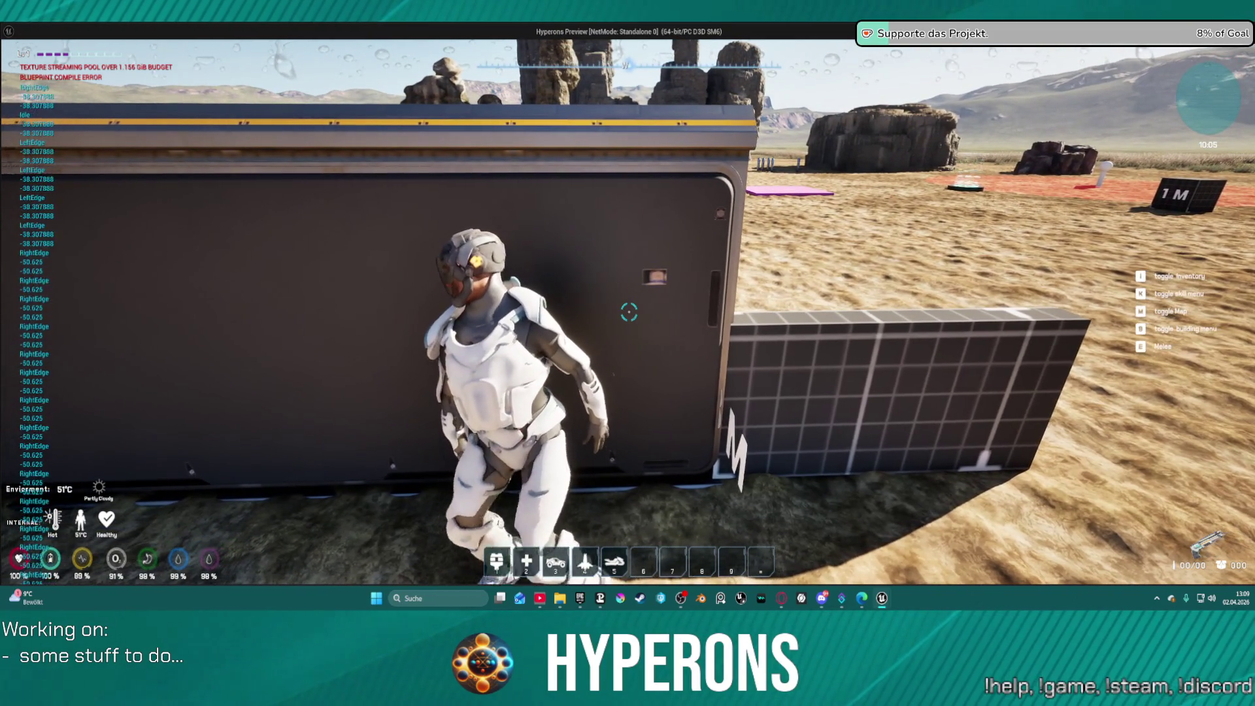
Step: Slide right and left along the wall toward each edge, then leave the play test
{"action": "key", "text": "d"}
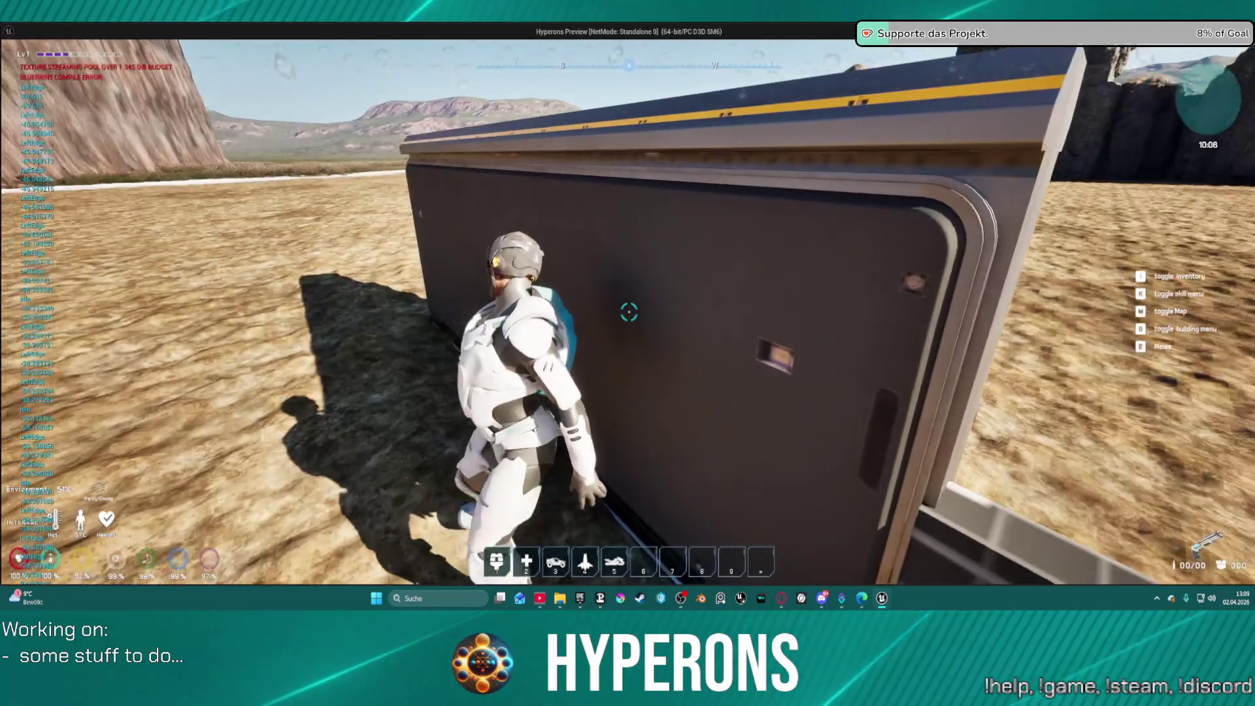
{"action": "key", "text": "d"}
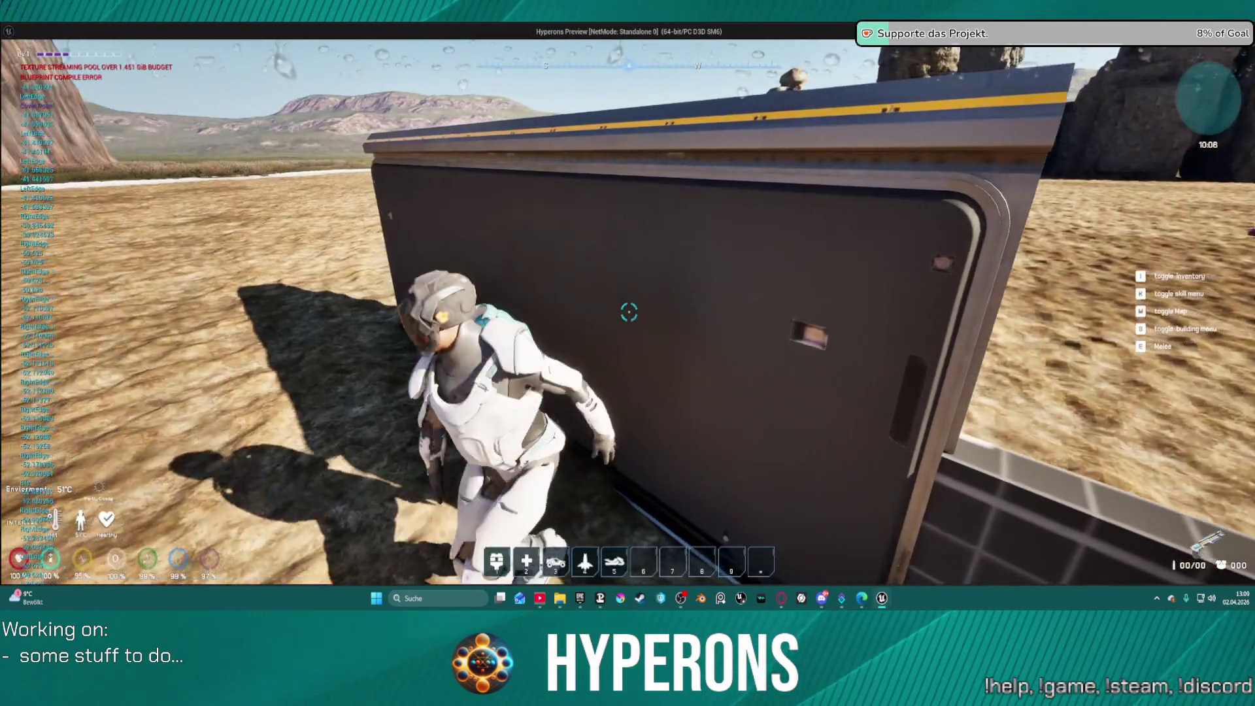
{"action": "key", "text": "d"}
{"action": "key", "text": "d"}
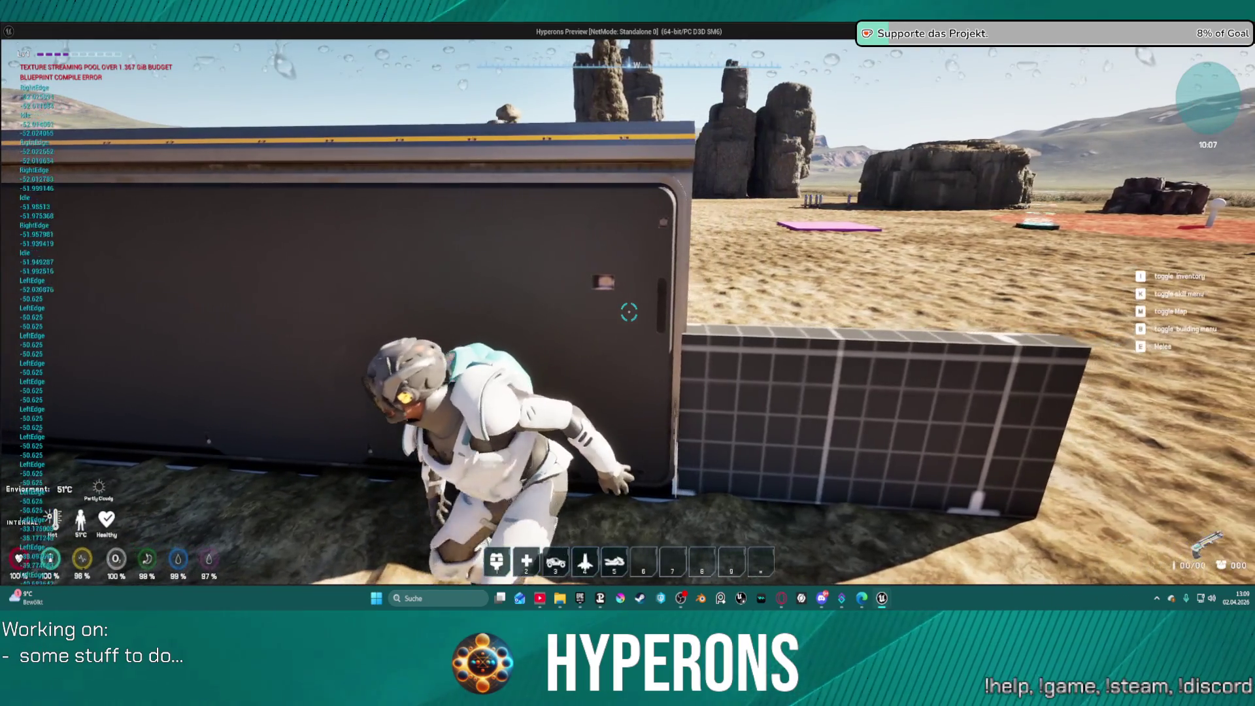
{"action": "key", "text": "d"}
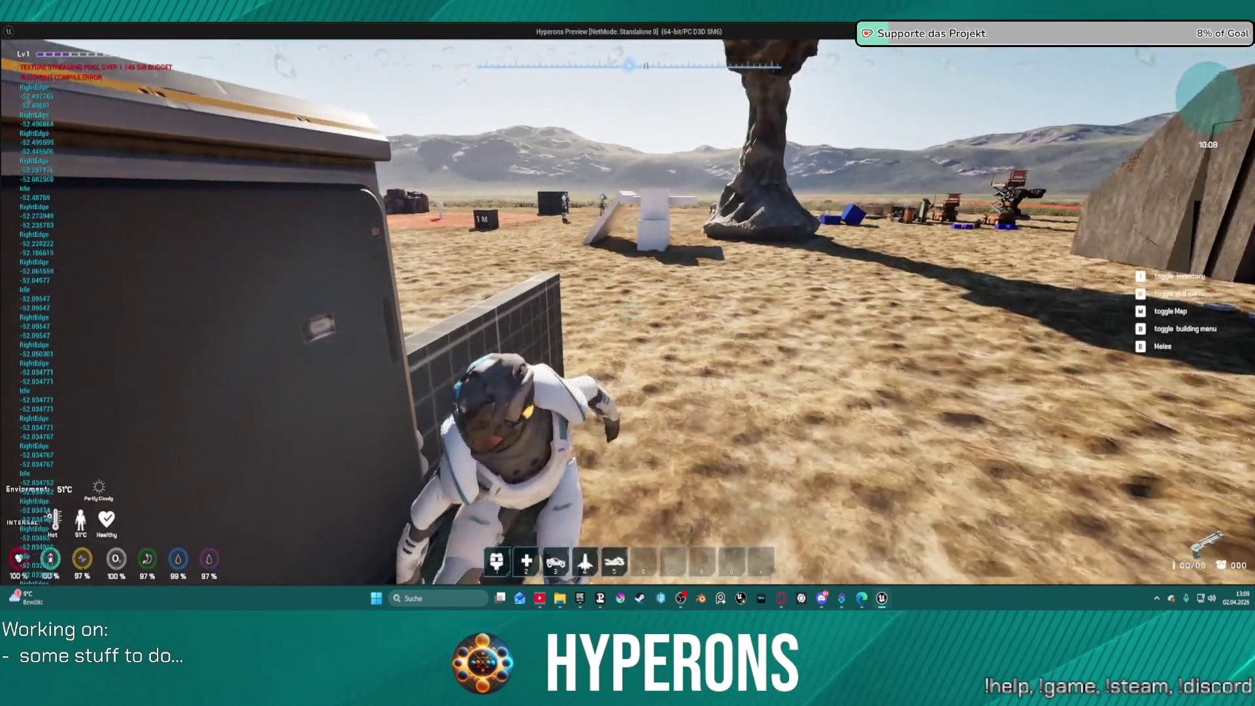
{"action": "key", "text": "a"}
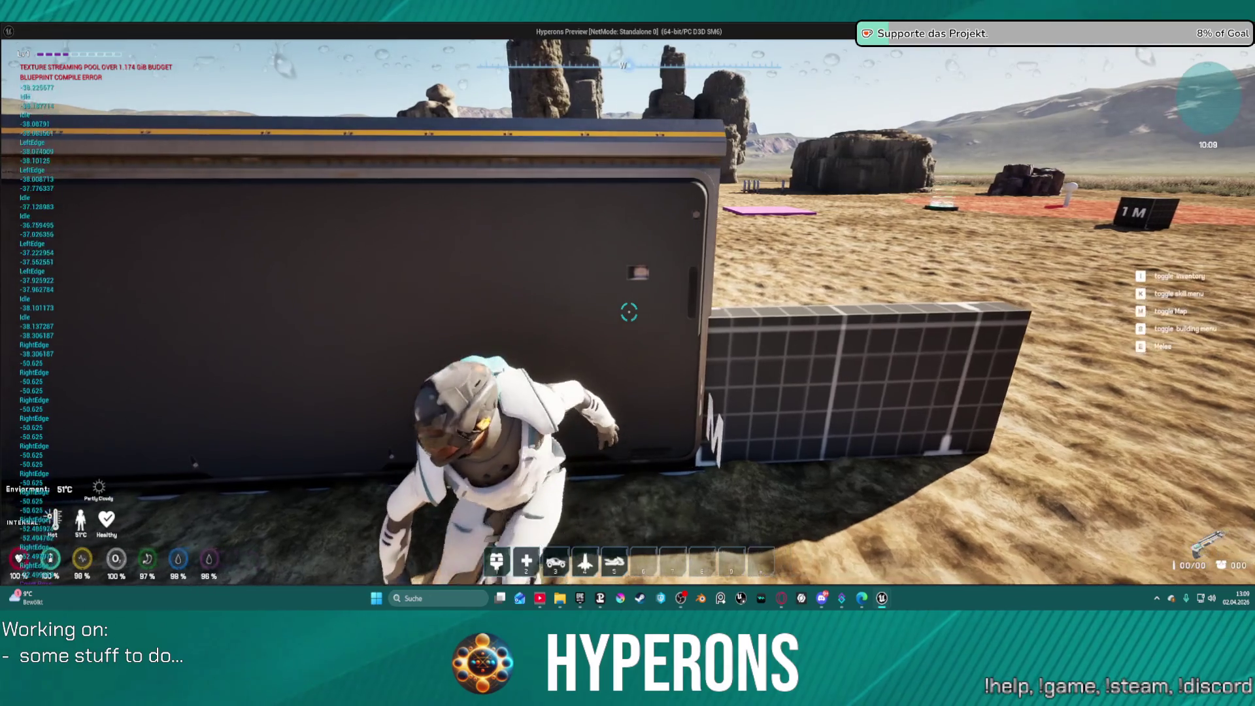
{"action": "key", "text": "a"}
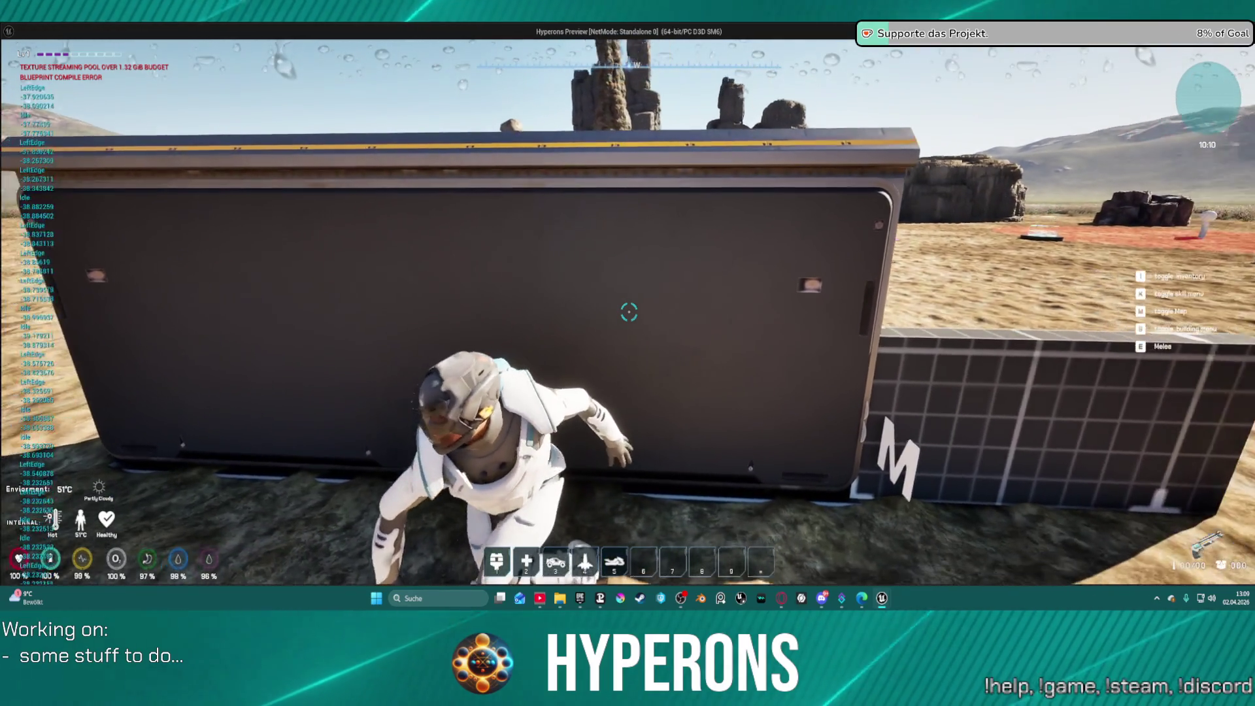
{"action": "key", "text": "d"}
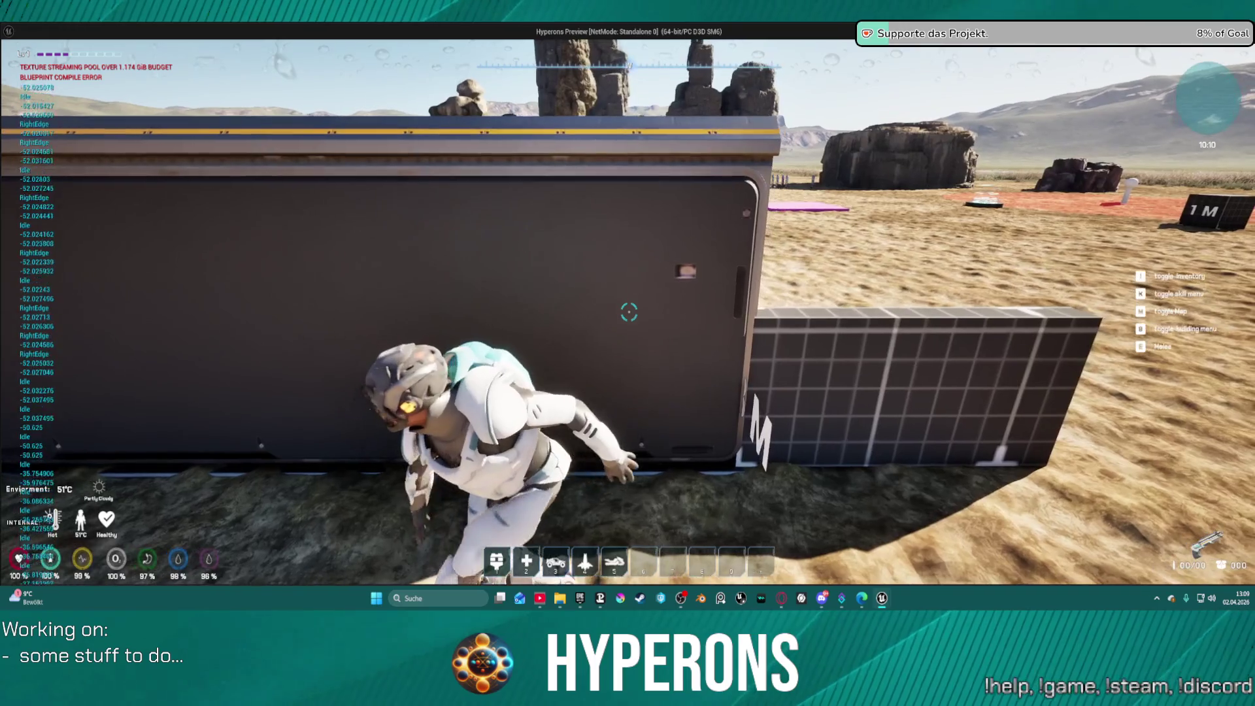
{"action": "key", "text": "alt+Tab"}
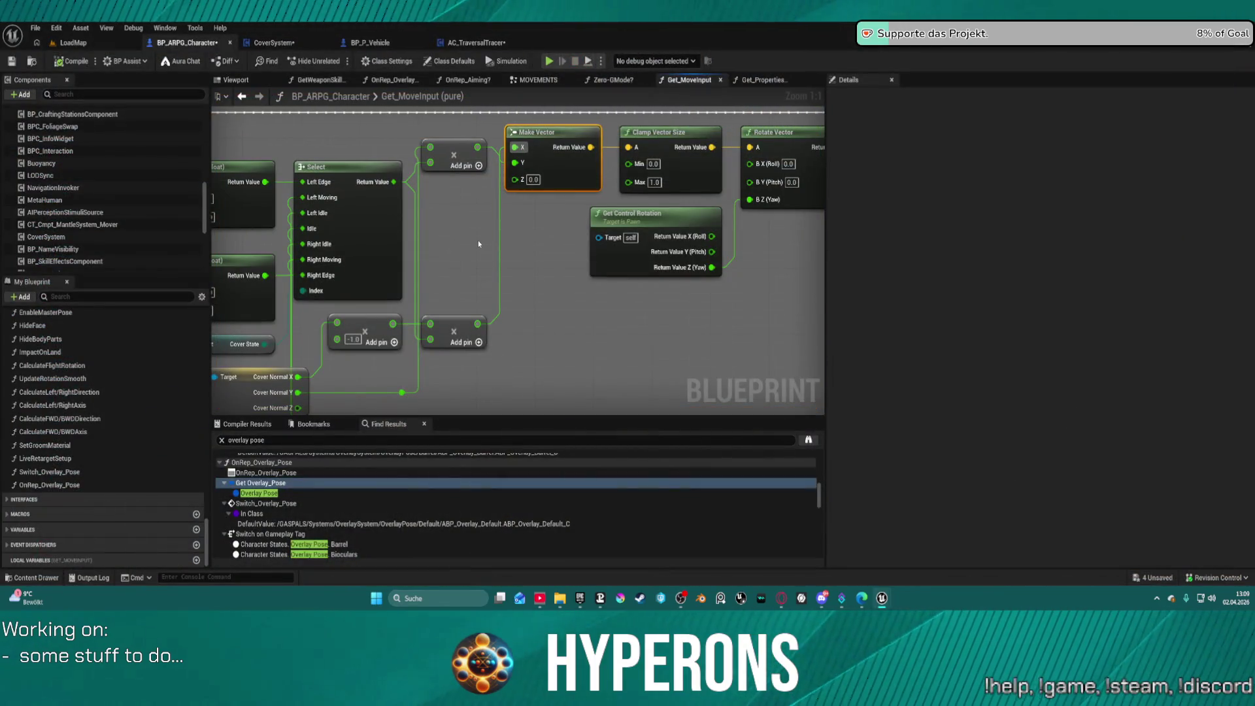
Step: Undo the last connection and rearrange the Select, Cover State, Cover Normal and multiply nodes
{"action": "key", "text": "ctrl+z"}
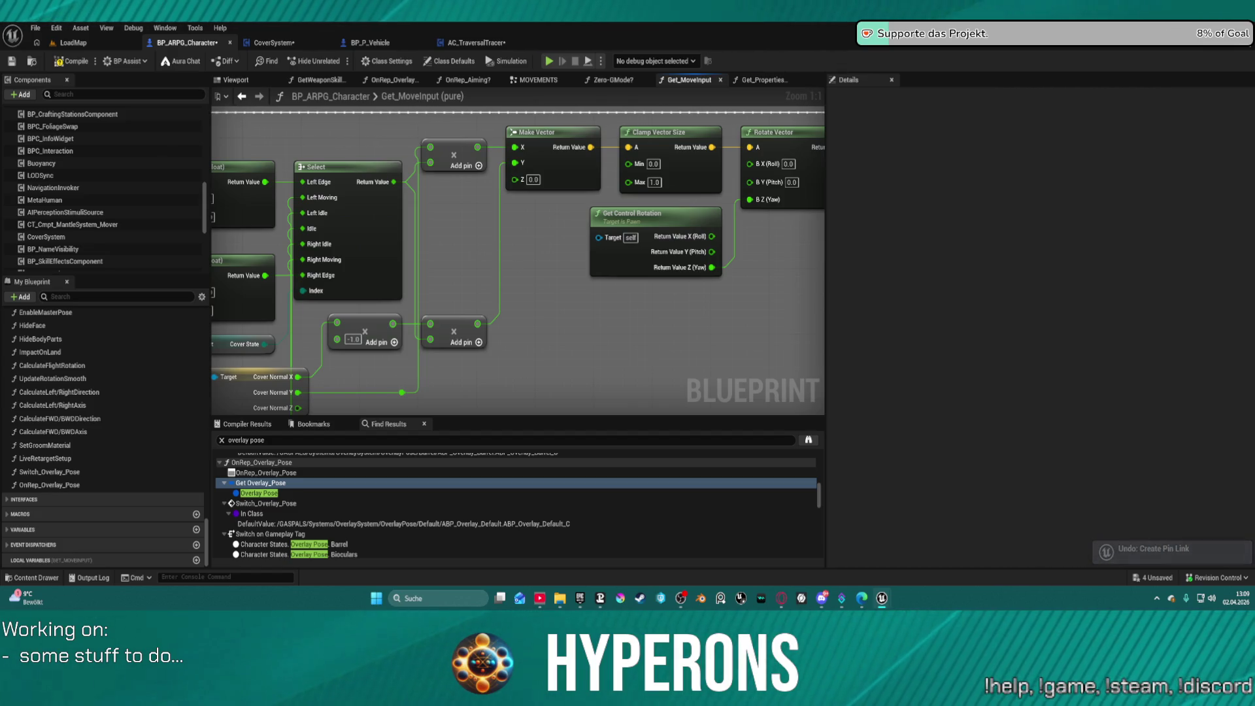
{"action": "left_click_drag", "start_coordinate": [523, 264], "coordinate": [722, 241]}
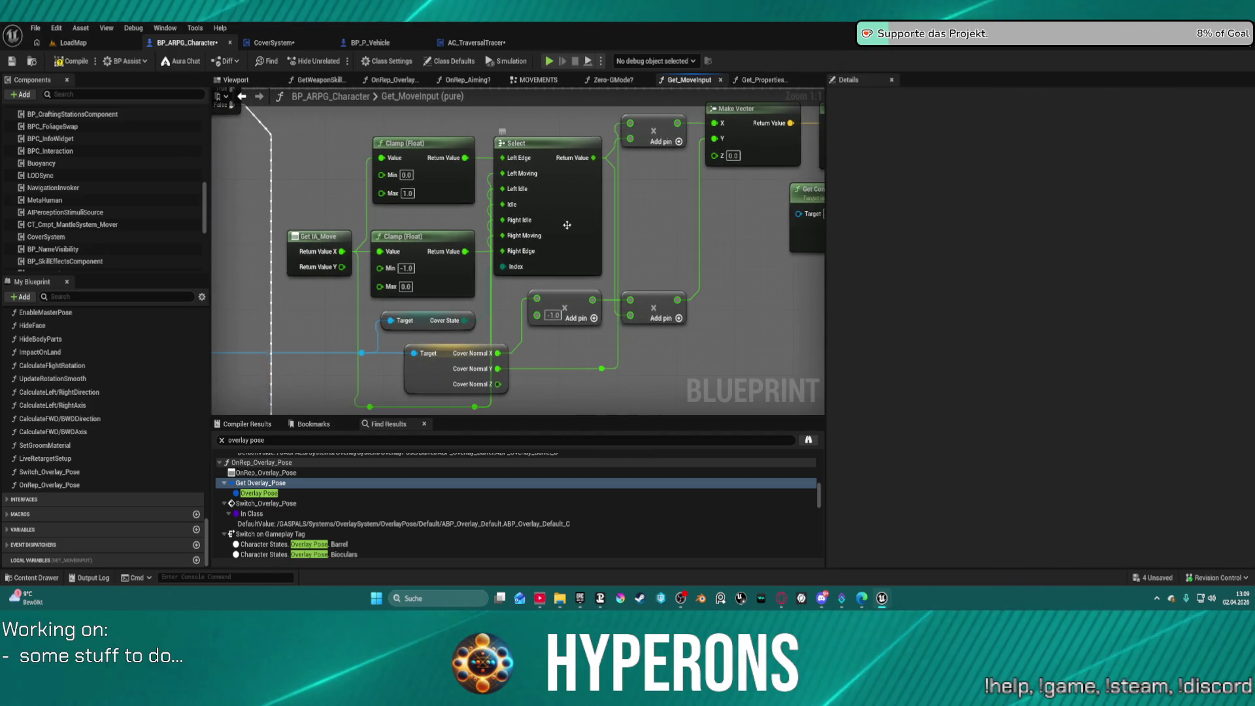
{"action": "mouse_move", "coordinate": [569, 228]}
{"action": "left_mouse_down"}
{"action": "mouse_move", "coordinate": [585, 243]}
{"action": "mouse_move", "coordinate": [590, 230]}
{"action": "mouse_move", "coordinate": [575, 231]}
{"action": "left_mouse_up"}
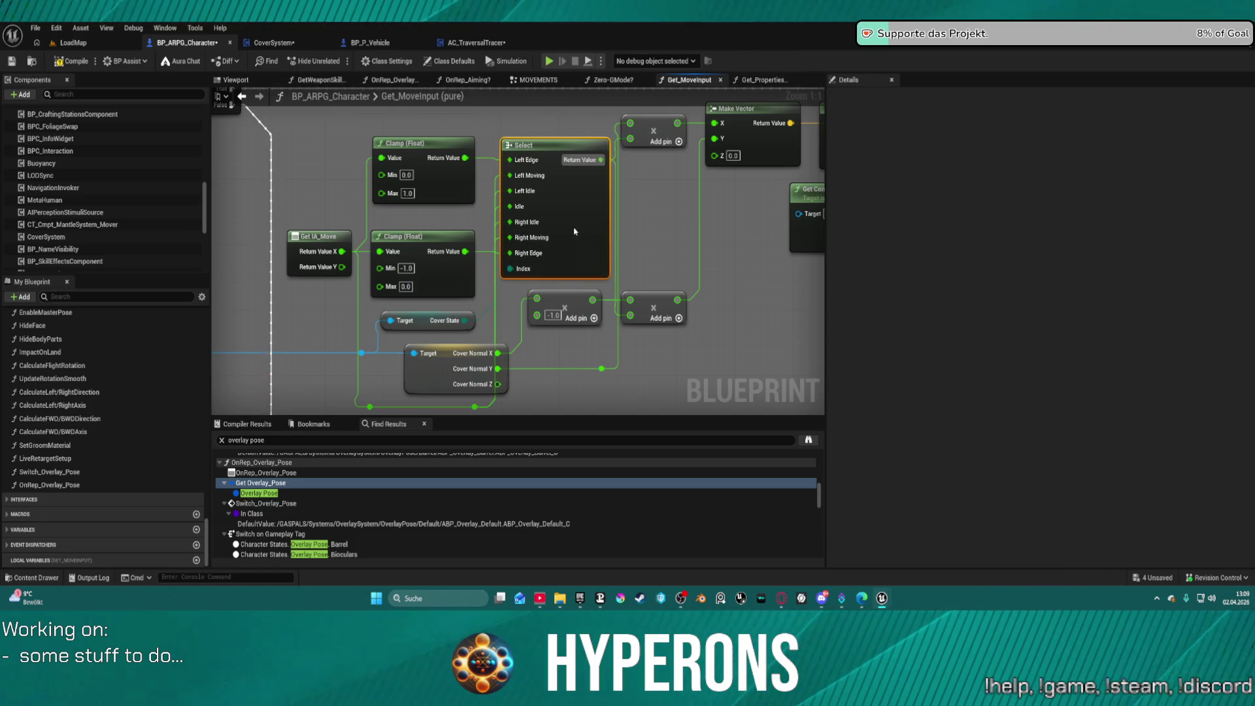
{"action": "left_click_drag", "start_coordinate": [435, 324], "coordinate": [343, 299]}
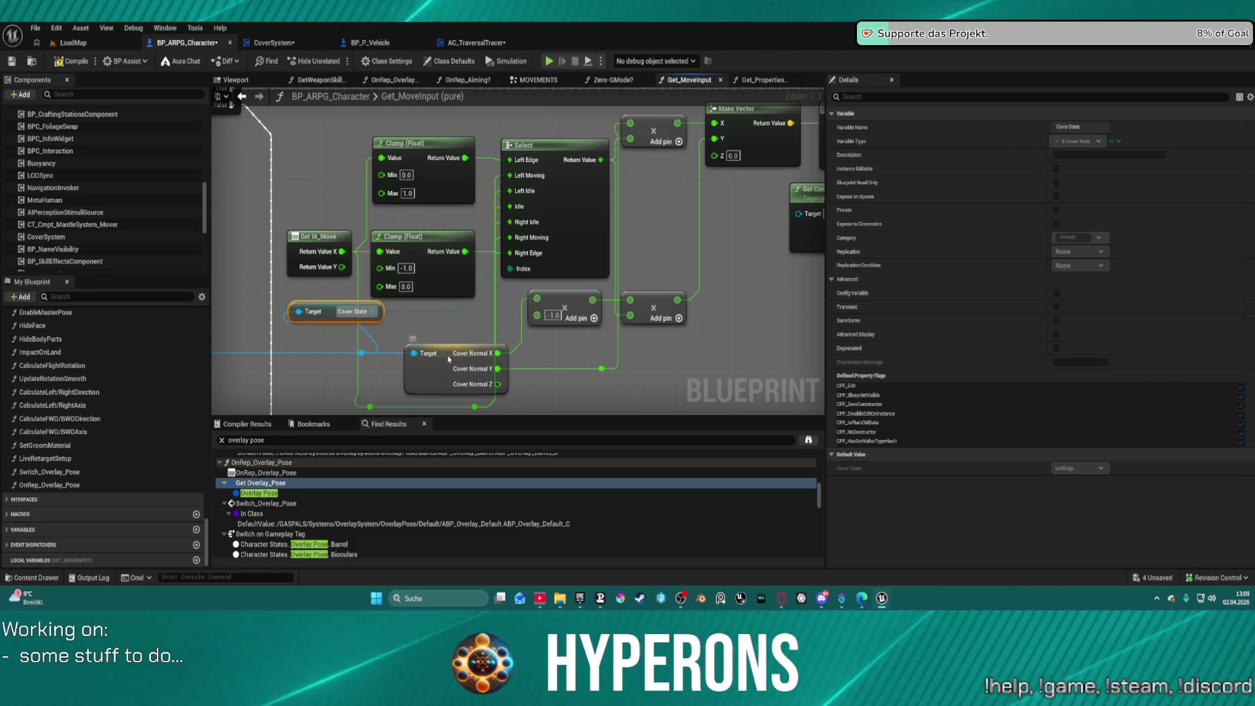
{"action": "mouse_move", "coordinate": [463, 346]}
{"action": "left_mouse_down"}
{"action": "mouse_move", "coordinate": [529, 298]}
{"action": "mouse_move", "coordinate": [507, 353]}
{"action": "mouse_move", "coordinate": [471, 357]}
{"action": "left_mouse_up"}
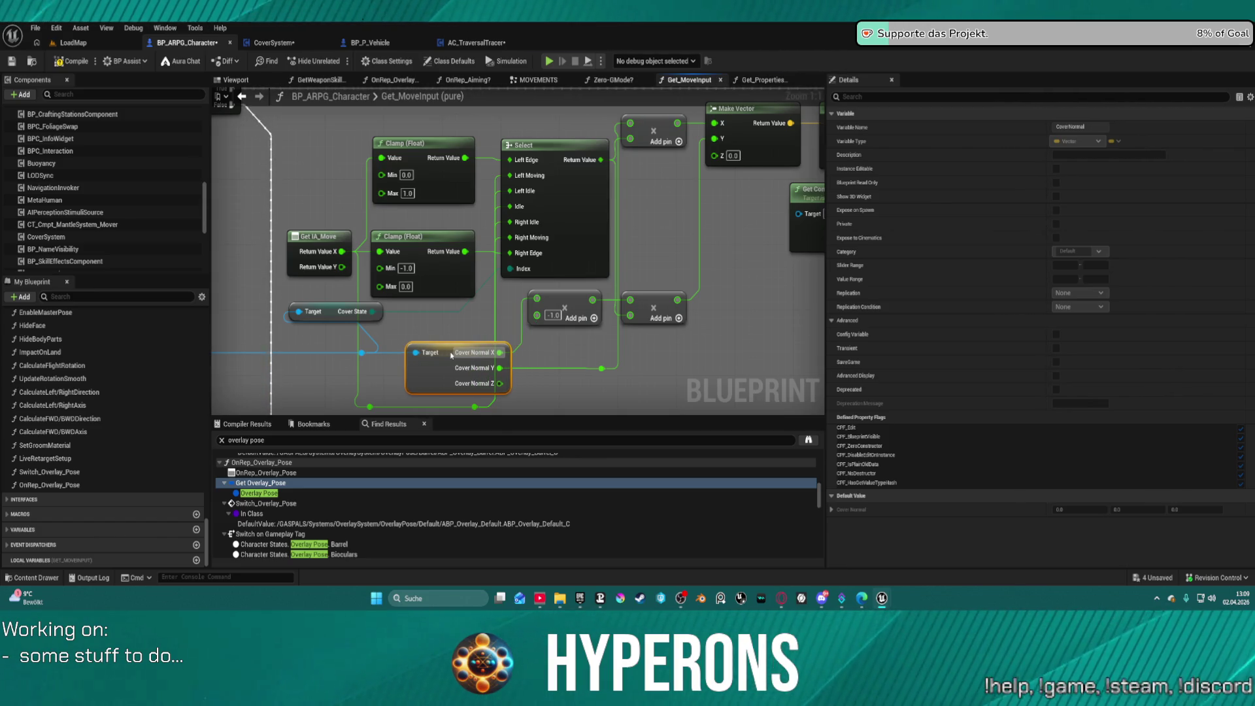
{"action": "left_click_drag", "start_coordinate": [452, 355], "coordinate": [451, 347]}
{"action": "left_click_drag", "start_coordinate": [565, 306], "coordinate": [583, 310]}
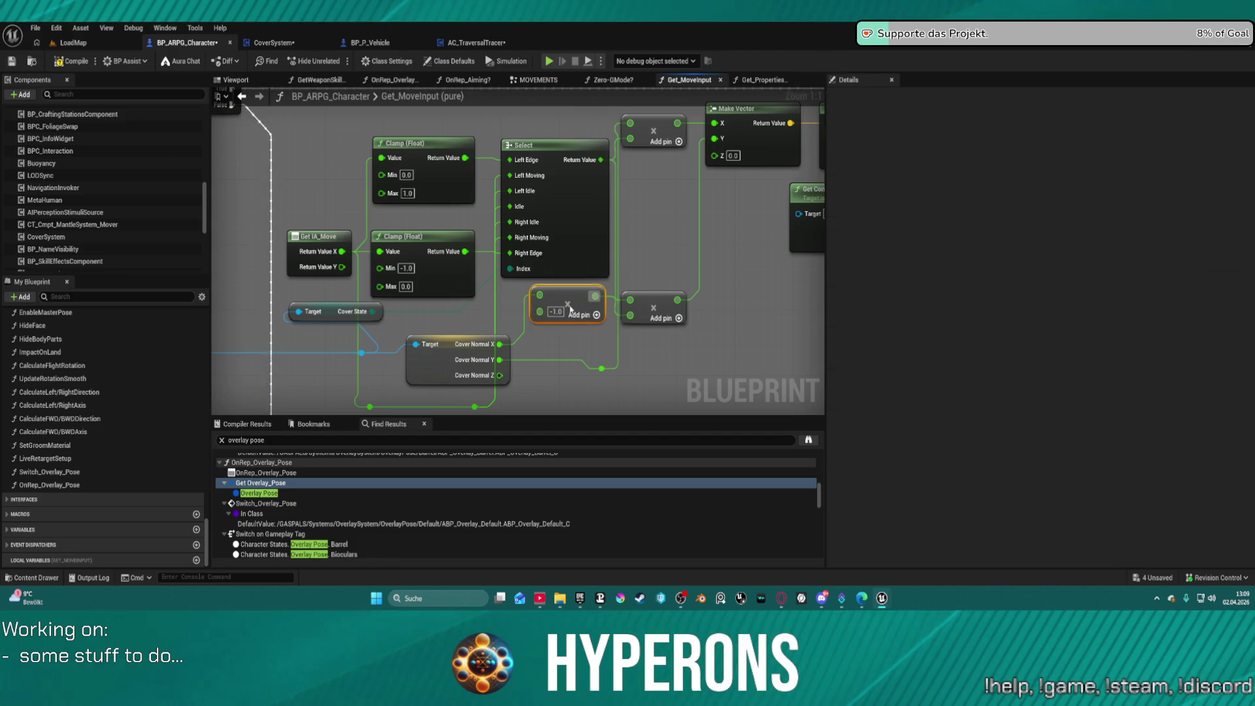
Step: Feed Cover Normal X into the -1.0 multiply node, compile, and launch the game
{"action": "left_click", "coordinate": [502, 354]}
{"action": "mouse_move", "coordinate": [503, 355]}
{"action": "left_mouse_down"}
{"action": "mouse_move", "coordinate": [509, 364]}
{"action": "mouse_move", "coordinate": [530, 293]}
{"action": "mouse_move", "coordinate": [538, 313]}
{"action": "left_mouse_up"}
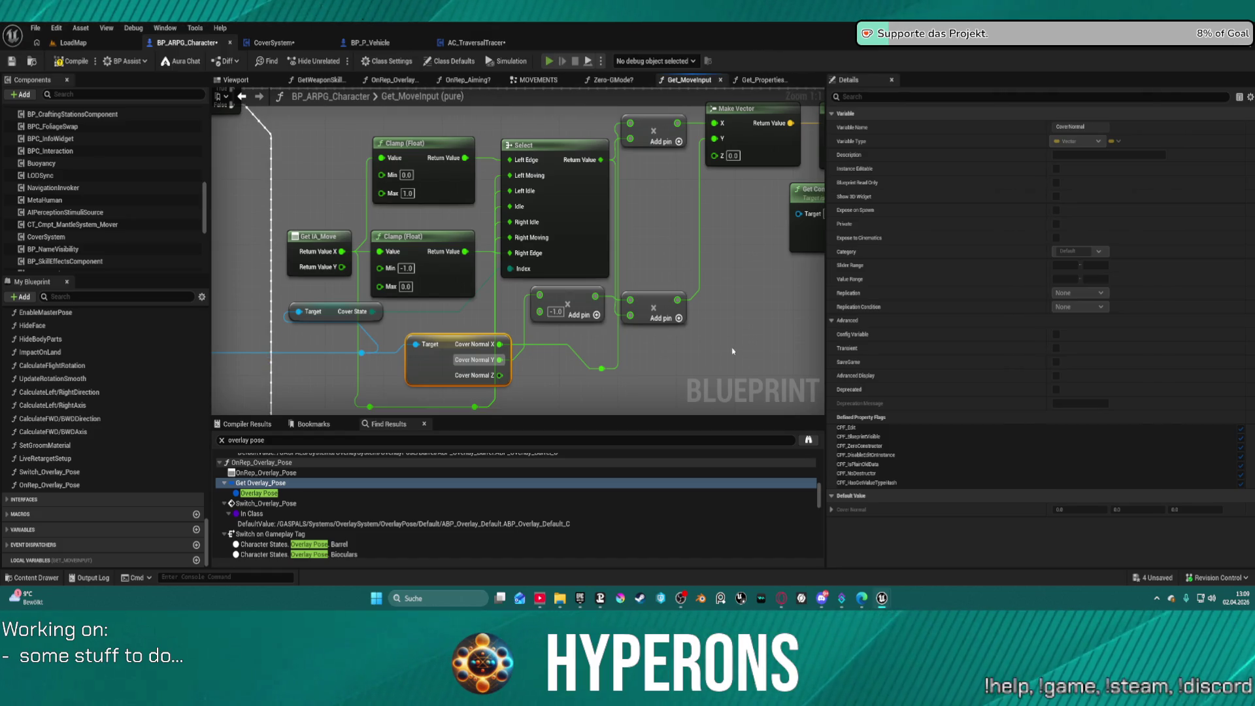
{"action": "key", "text": "F7"}
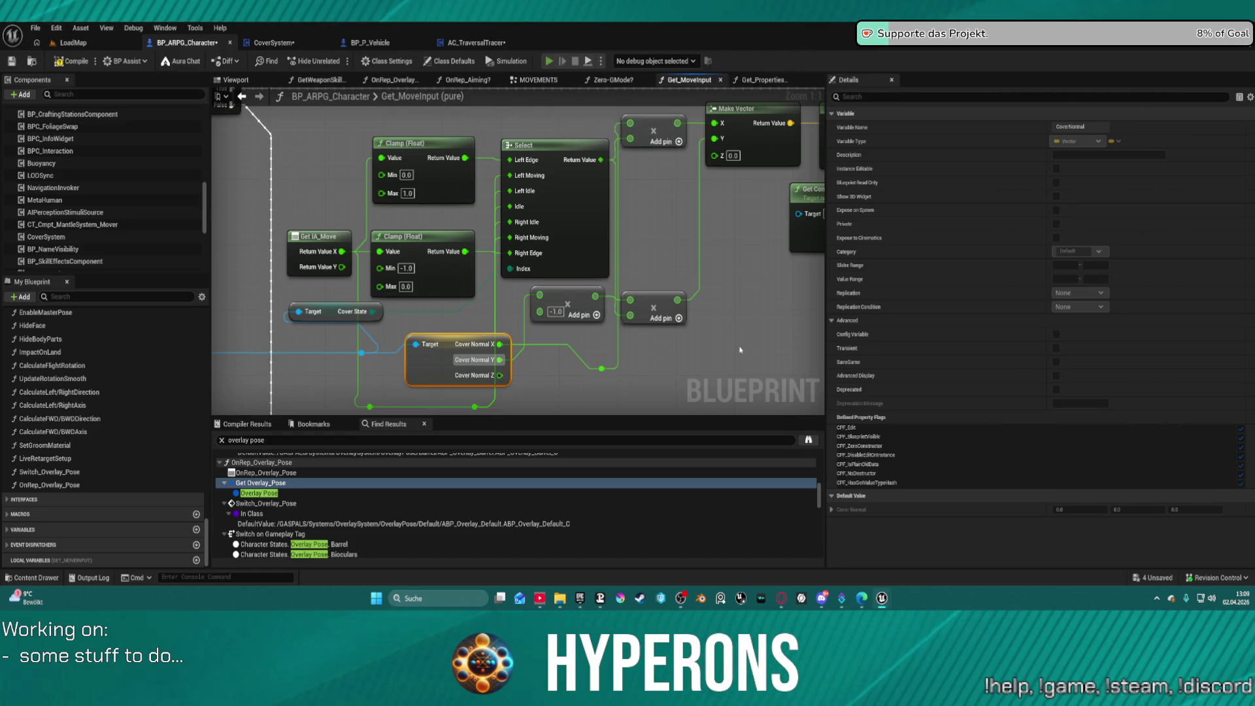
{"action": "key", "text": "F7"}
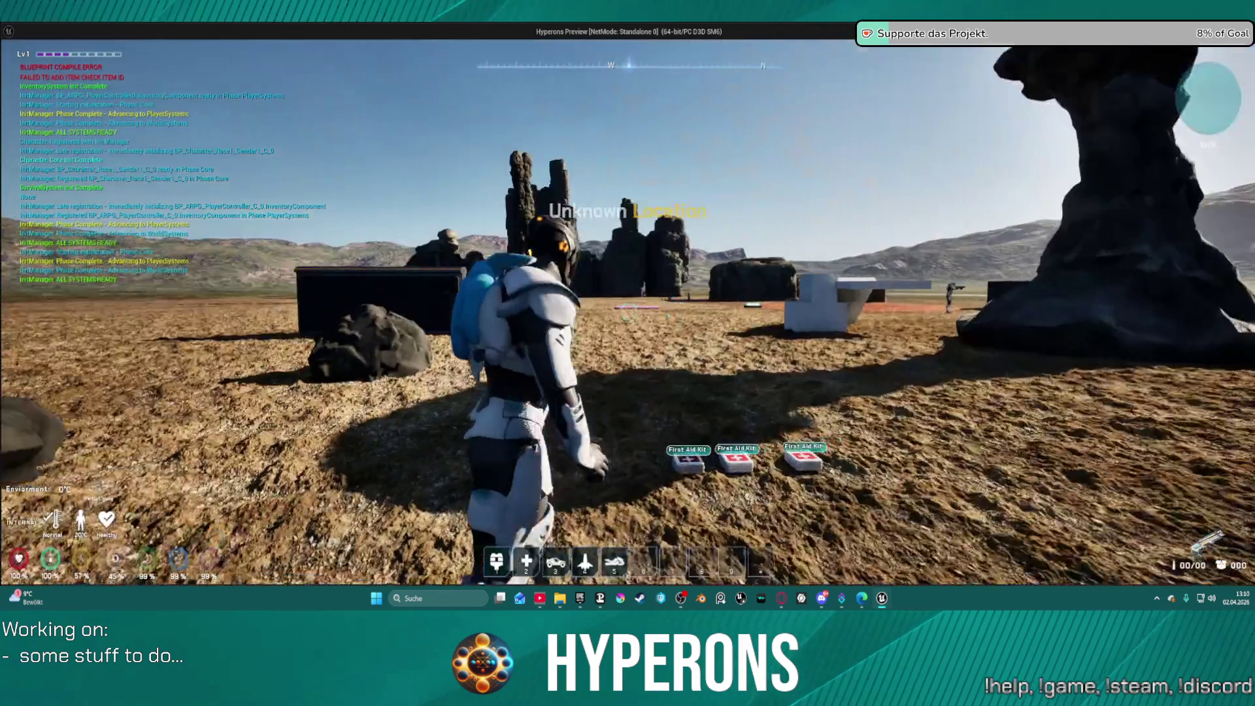
{"action": "key", "text": "w"}
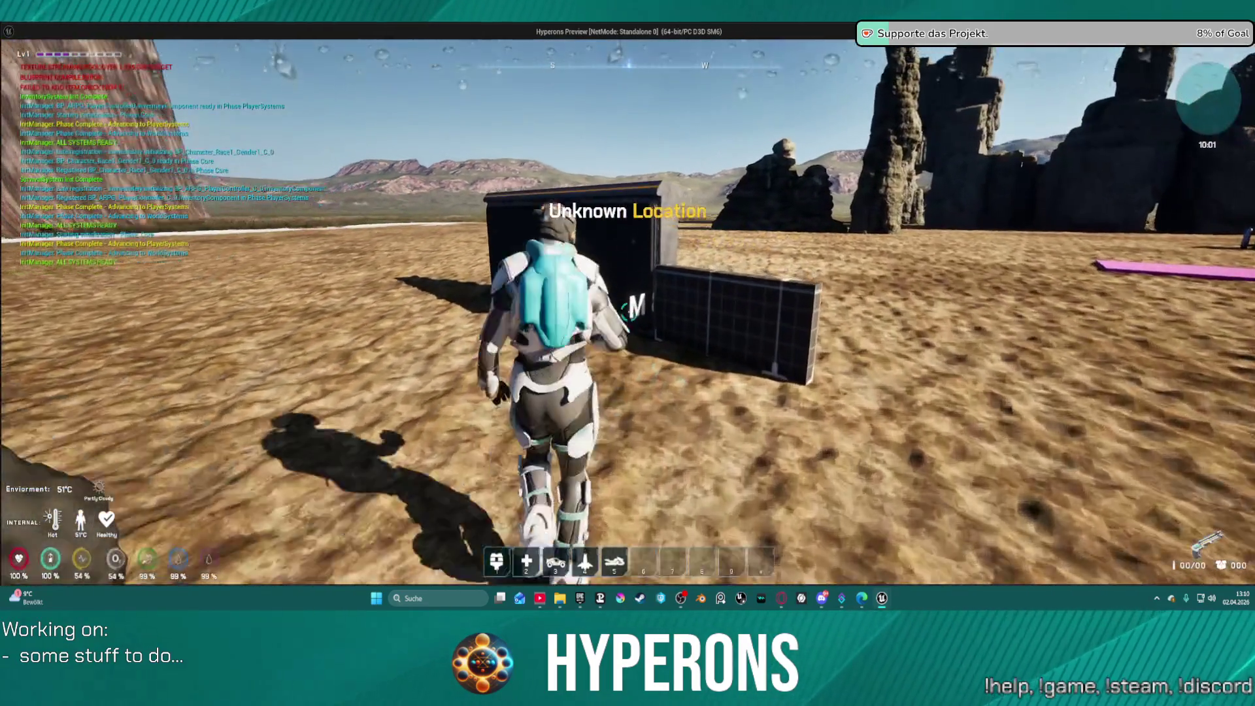
{"action": "key", "text": "c"}
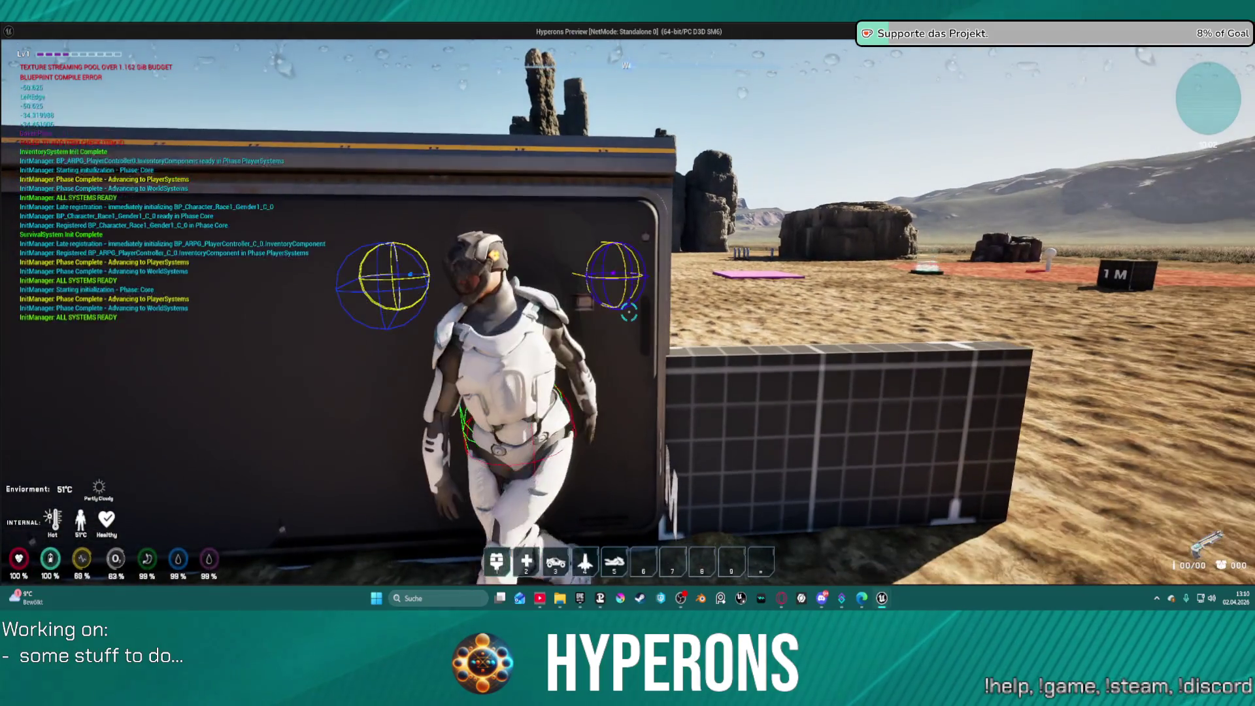
{"action": "key", "text": "d"}
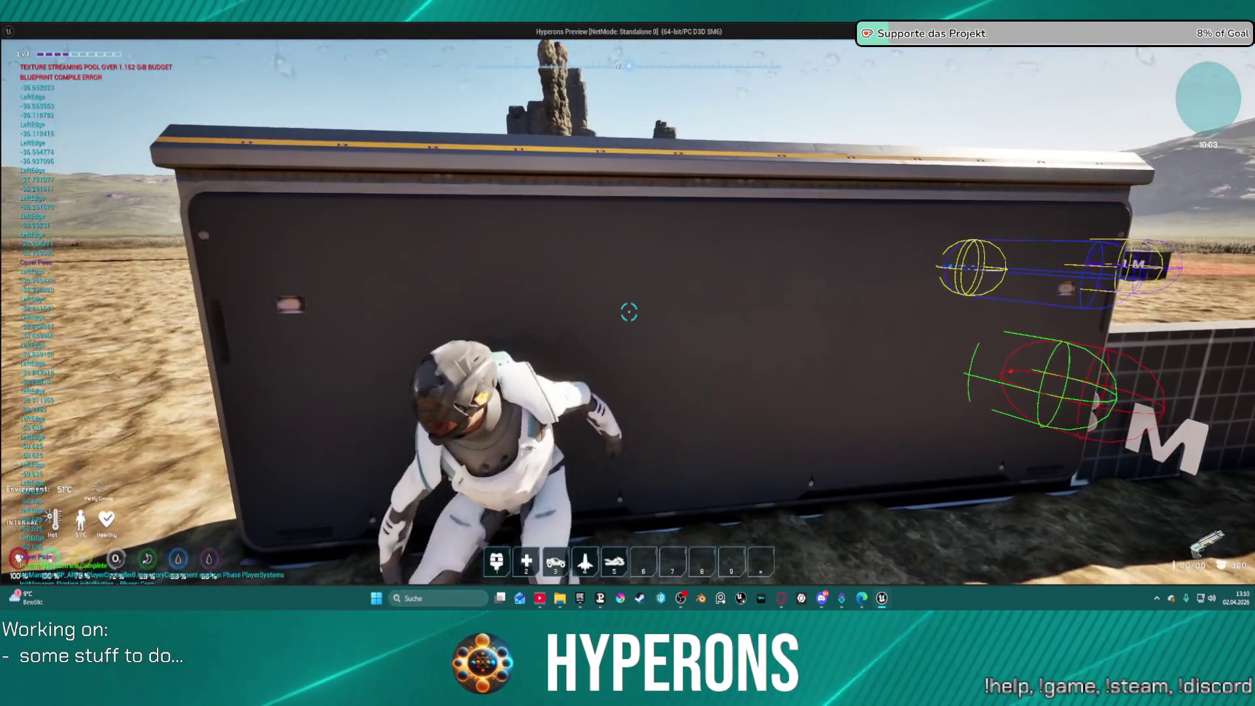
{"action": "key", "text": "d"}
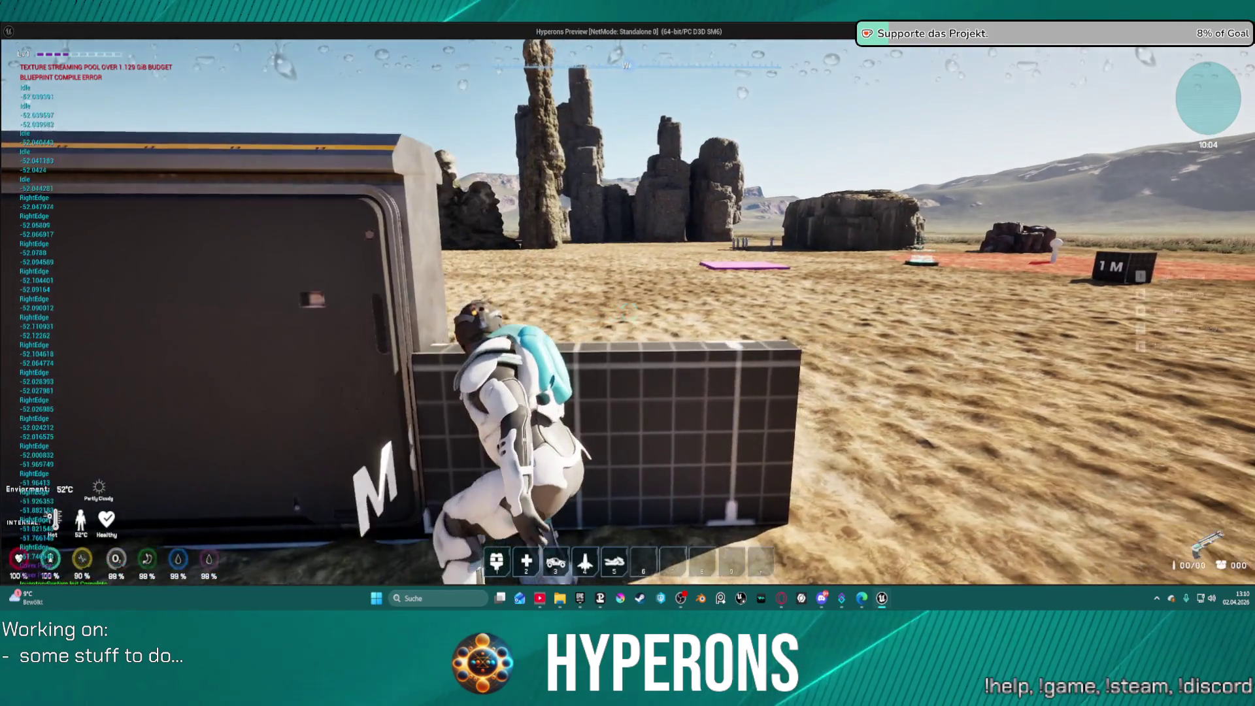
{"action": "key", "text": "a"}
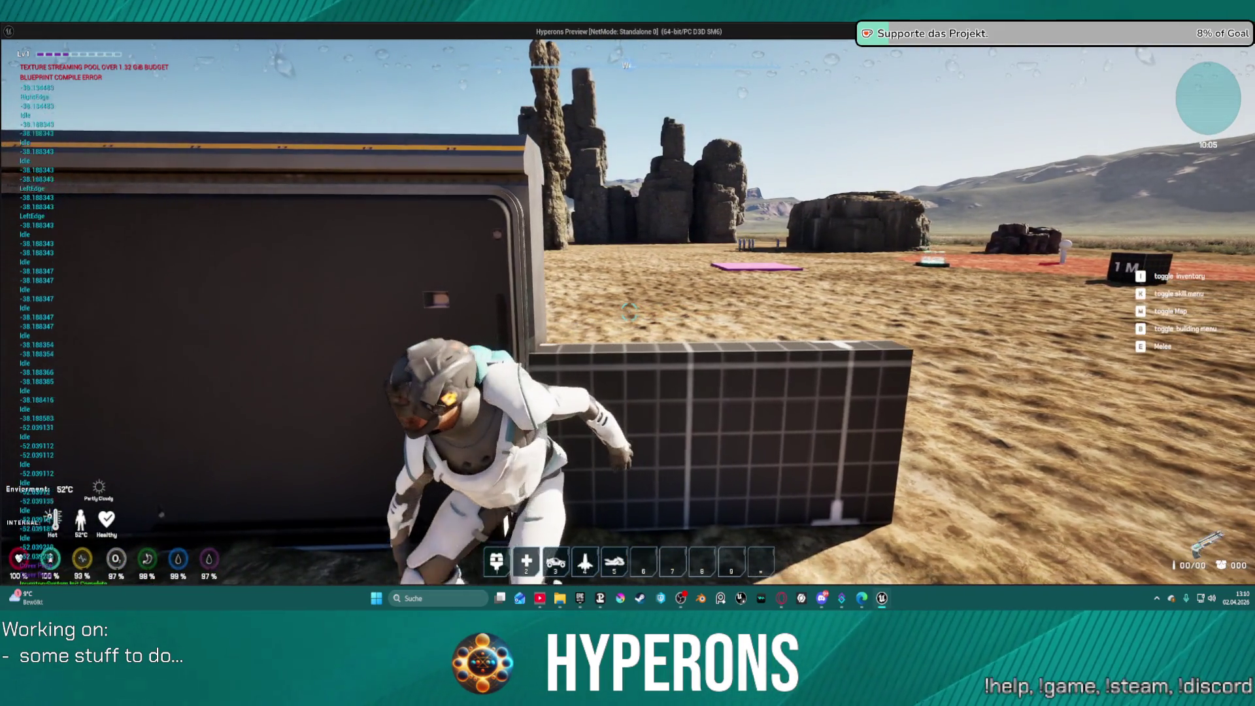
{"action": "key", "text": "d"}
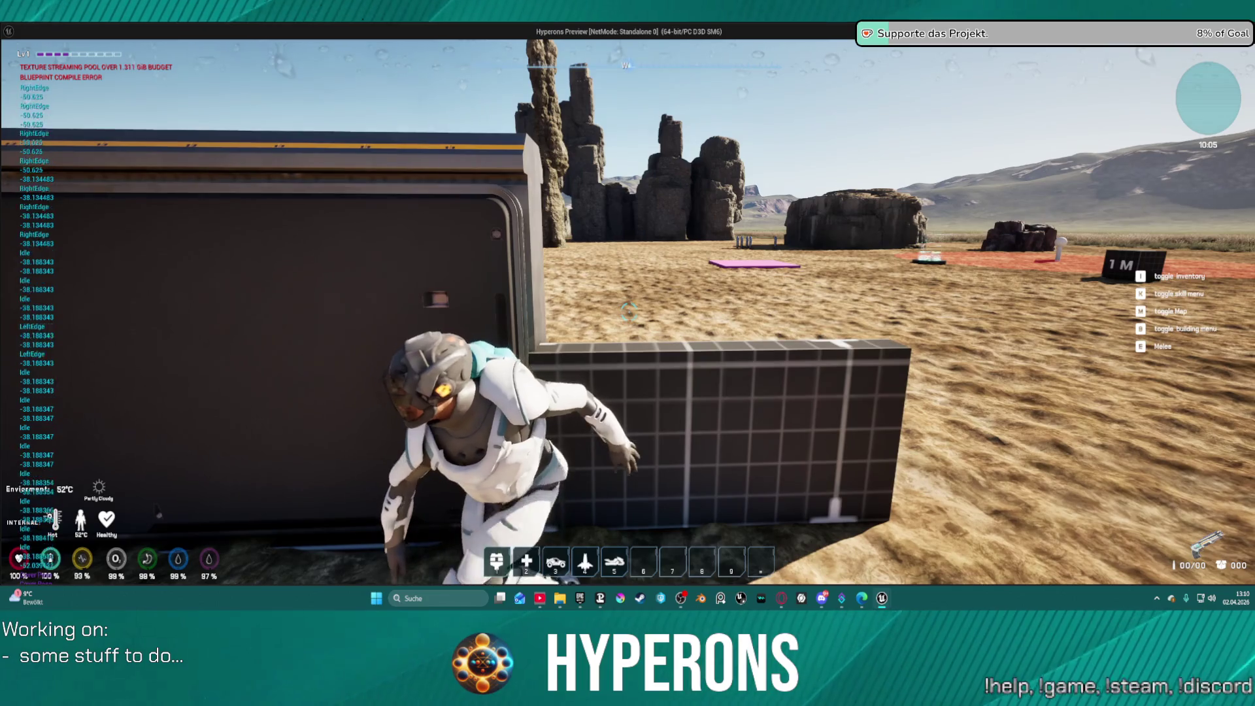
{"action": "key", "text": "d"}
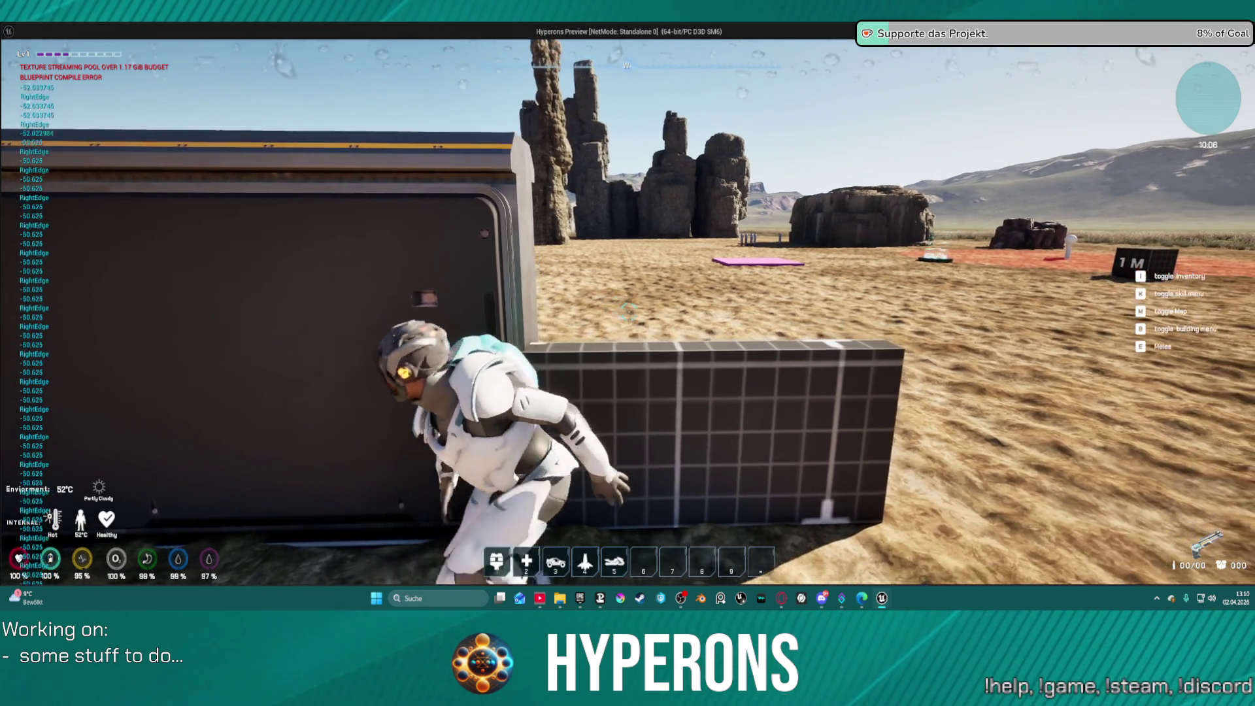
{"action": "key", "text": "d"}
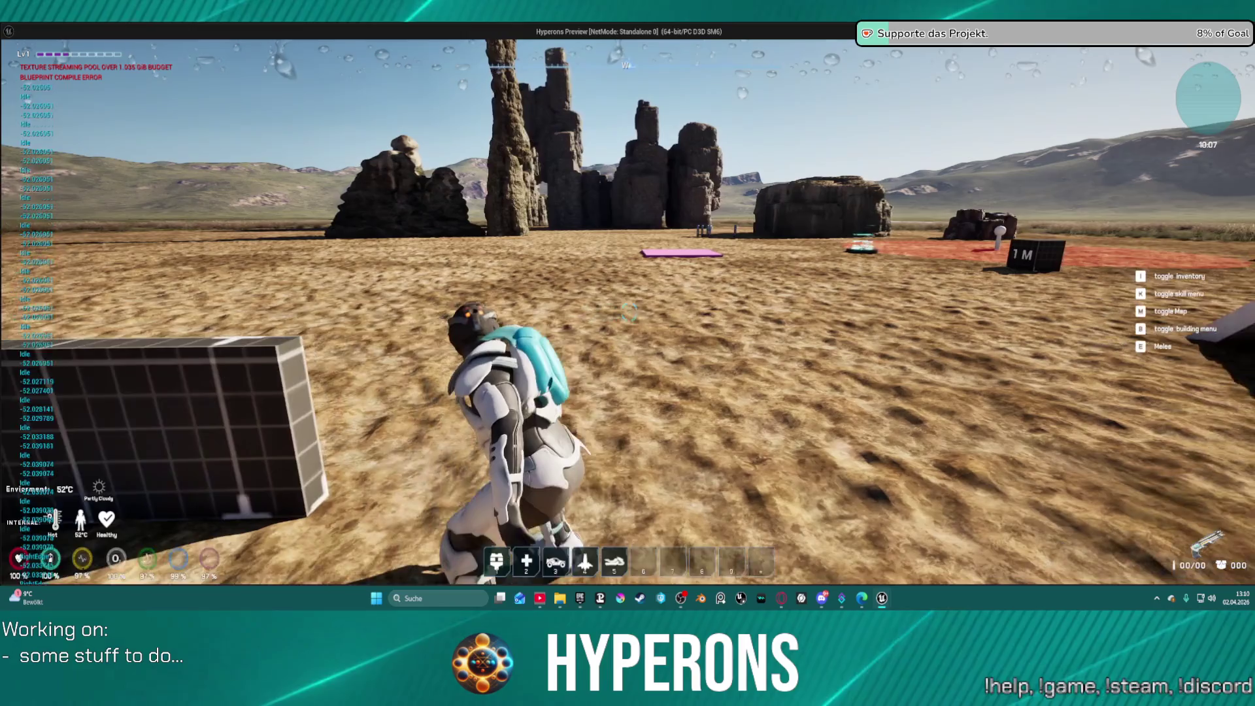
{"action": "key", "text": "a"}
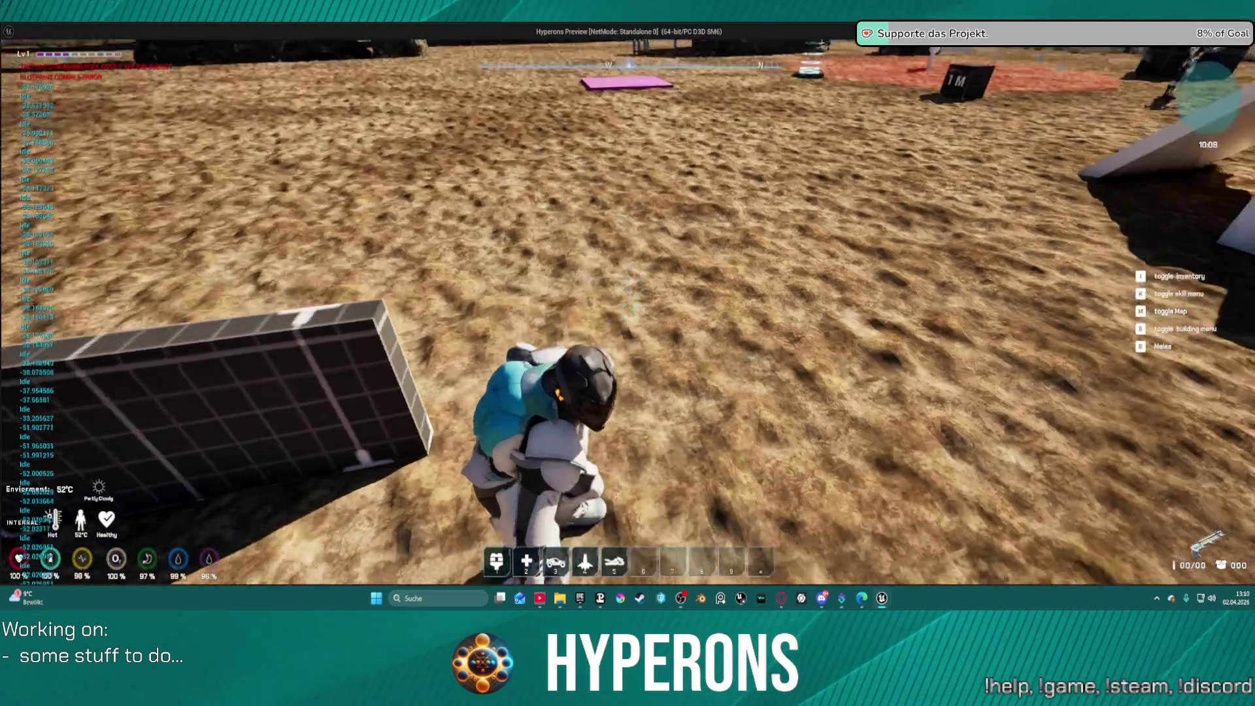
{"action": "key", "text": "a"}
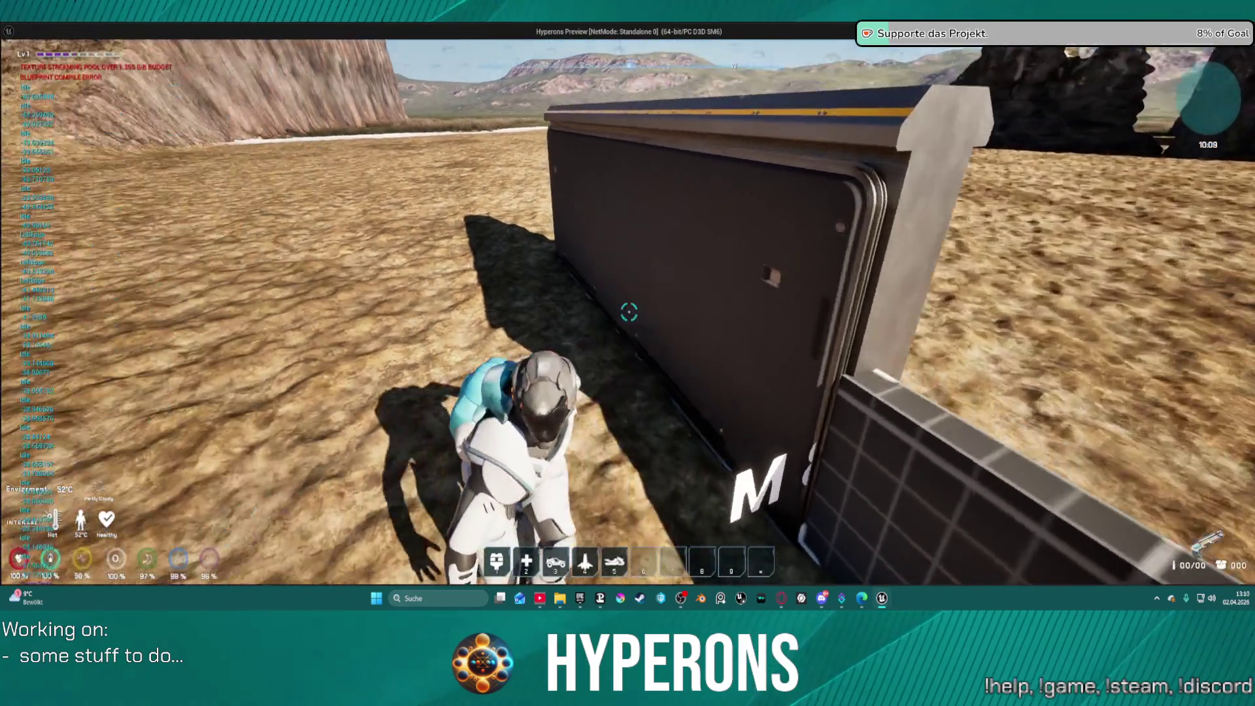
{"action": "key", "text": "a"}
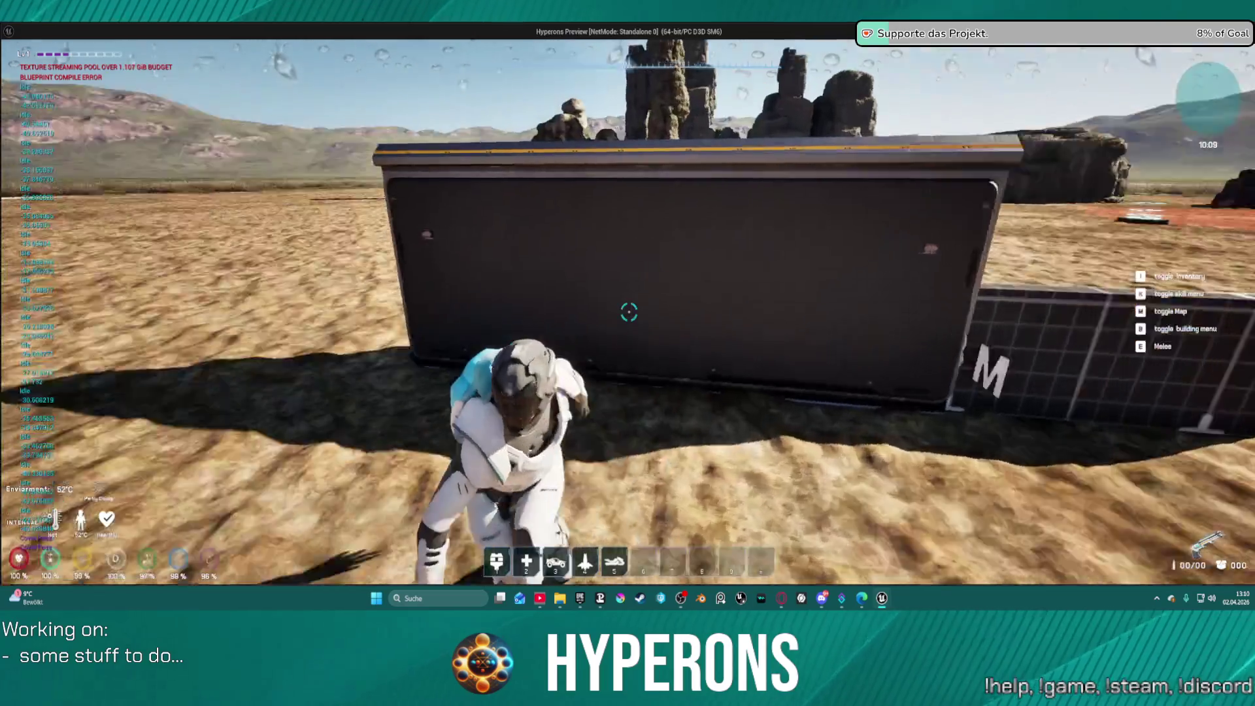
{"action": "key", "text": "Escape"}
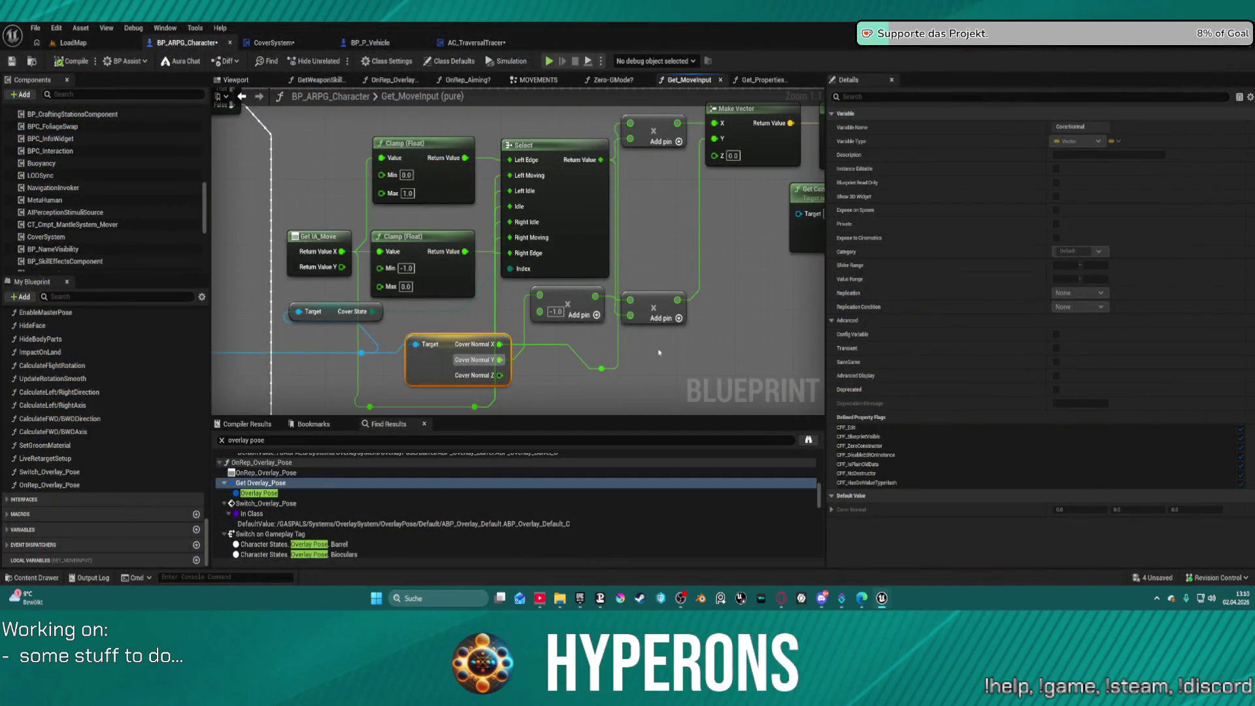
Step: Duplicate the -1.0 multiply node, connect Cover Normal to the copy and wire the upper multiply's output
{"action": "mouse_move", "coordinate": [659, 353]}
{"action": "left_mouse_down"}
{"action": "mouse_move", "coordinate": [611, 308]}
{"action": "mouse_move", "coordinate": [622, 272]}
{"action": "mouse_move", "coordinate": [645, 289]}
{"action": "mouse_move", "coordinate": [608, 318]}
{"action": "left_mouse_up"}
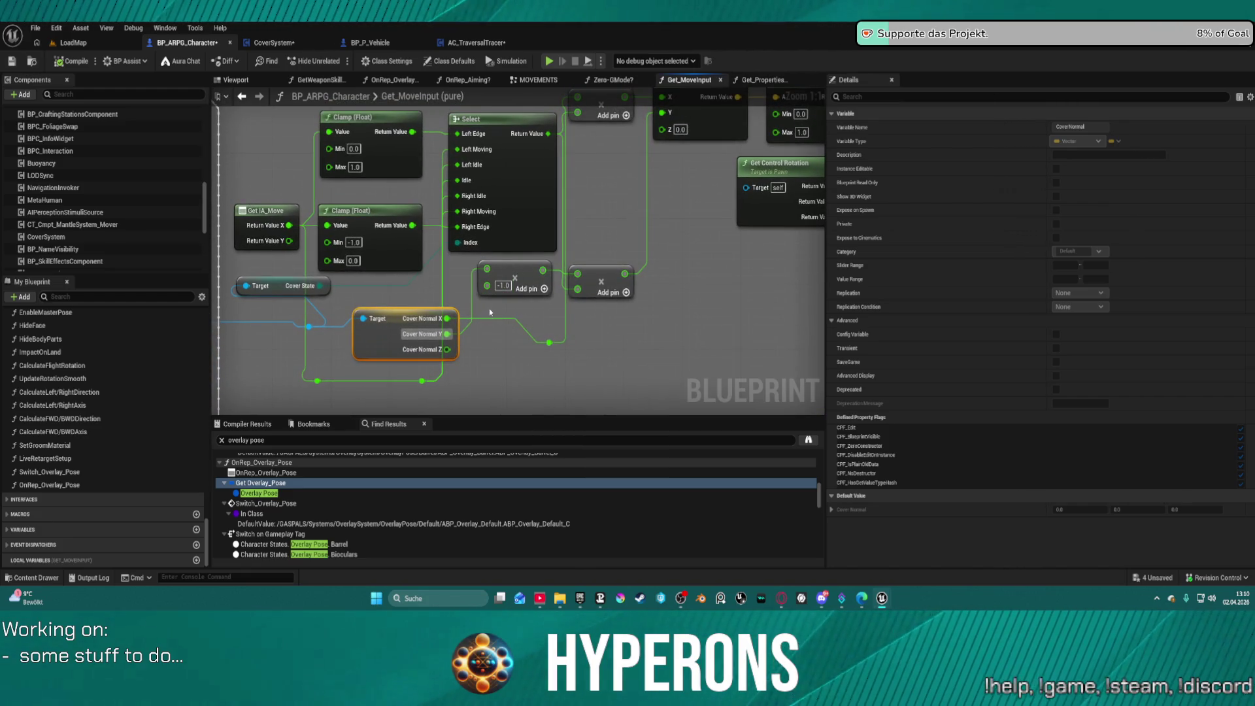
{"action": "left_click", "coordinate": [507, 270]}
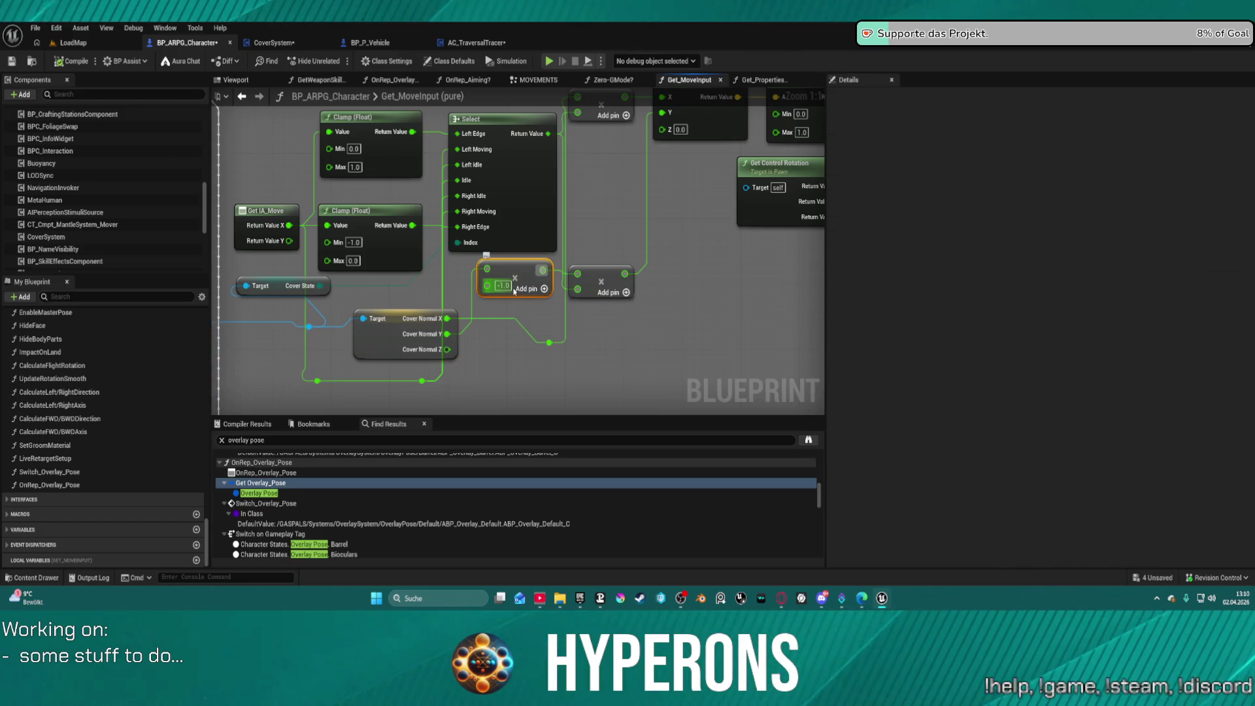
{"action": "key", "text": "ctrl+d"}
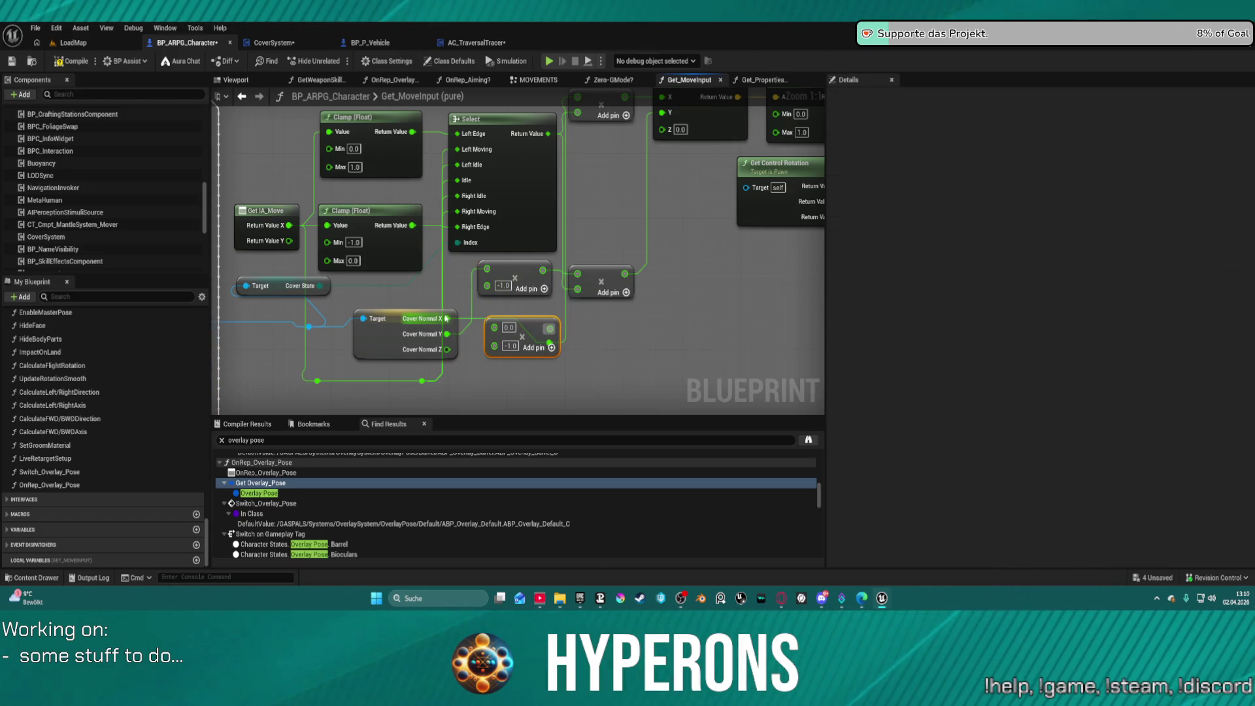
{"action": "mouse_move", "coordinate": [448, 319]}
{"action": "left_mouse_down"}
{"action": "mouse_move", "coordinate": [566, 328]}
{"action": "mouse_move", "coordinate": [477, 333]}
{"action": "mouse_move", "coordinate": [449, 319]}
{"action": "left_mouse_up"}
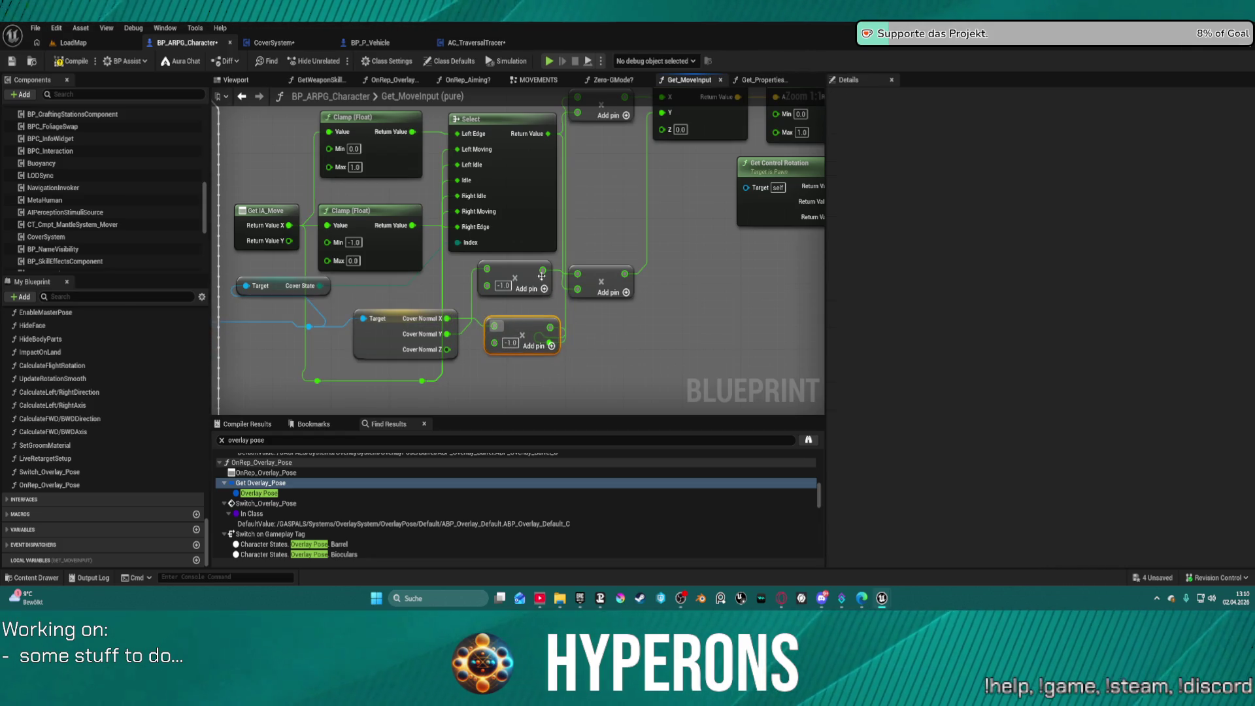
{"action": "left_click_drag", "start_coordinate": [543, 271], "coordinate": [451, 331]}
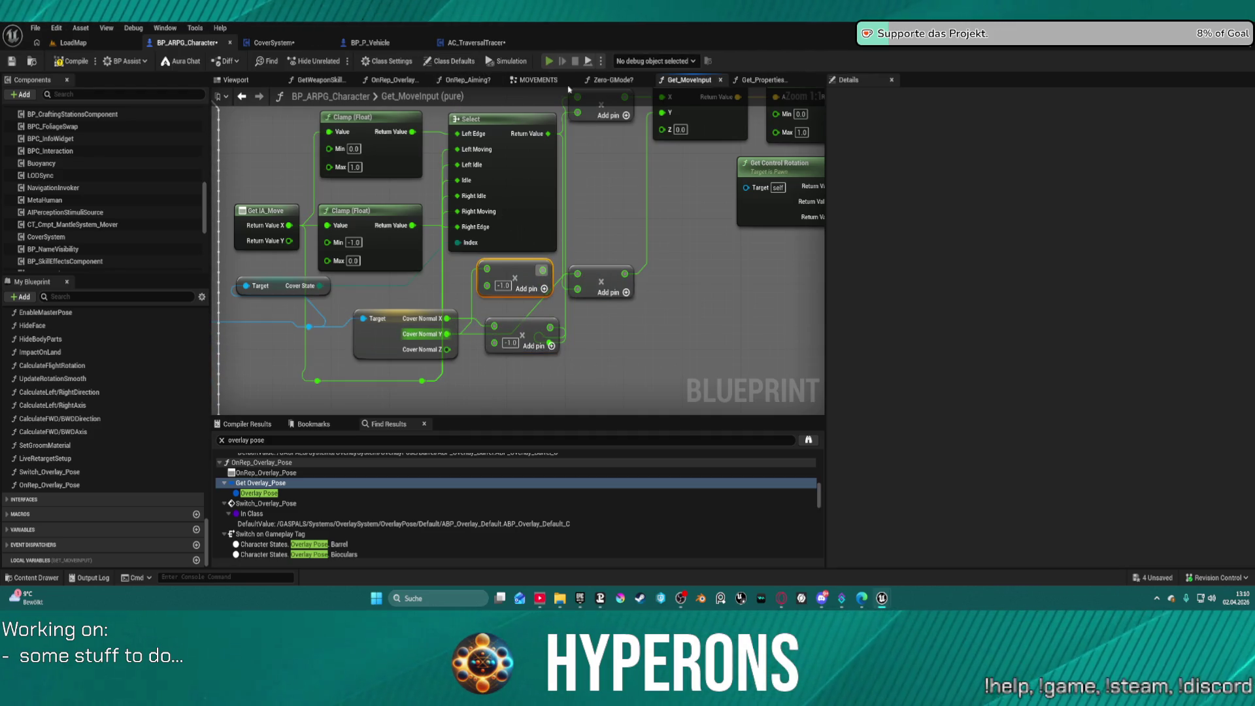
Step: Compile the blueprint and play in editor despite the compile errors
{"action": "key", "text": "F7"}
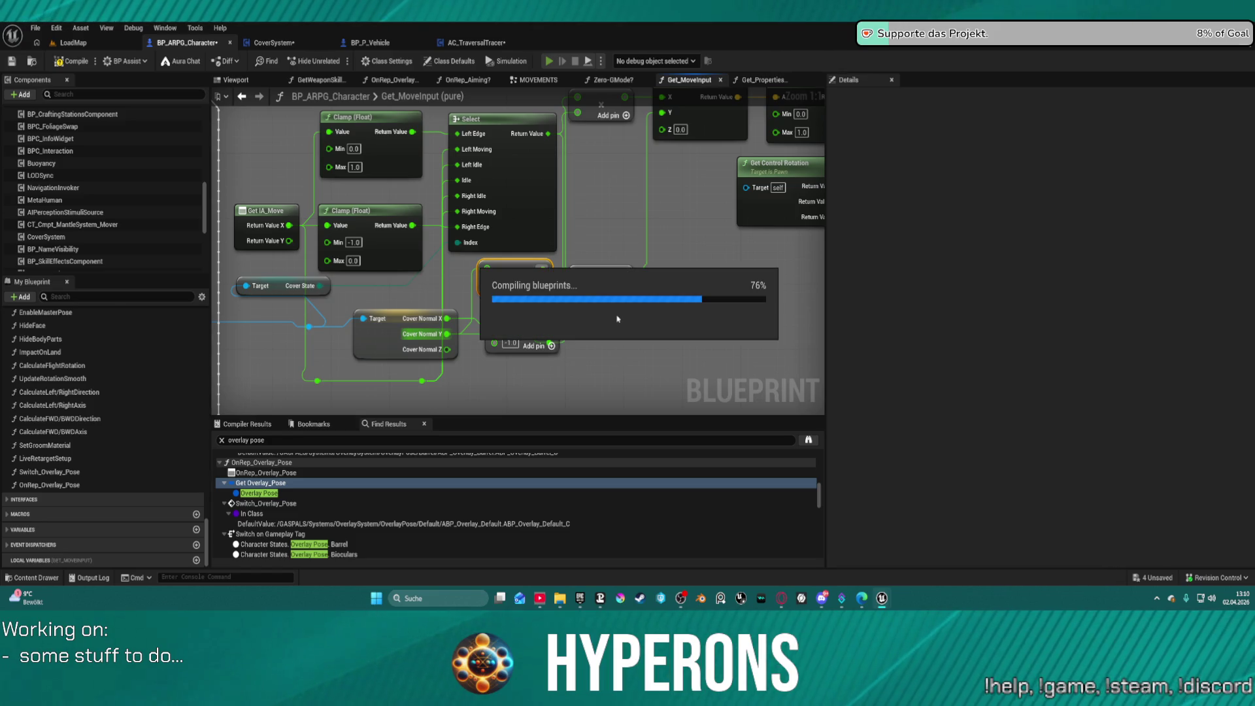
{"action": "key", "text": "alt+p"}
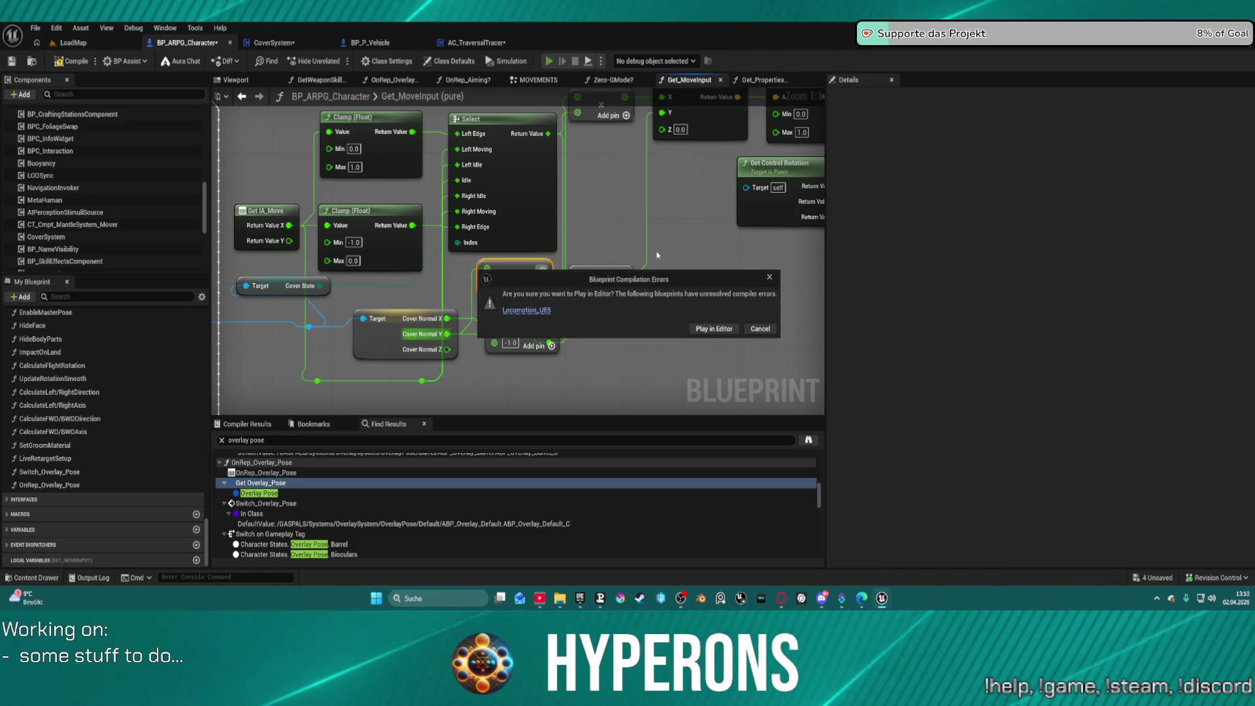
{"action": "left_click", "coordinate": [712, 331]}
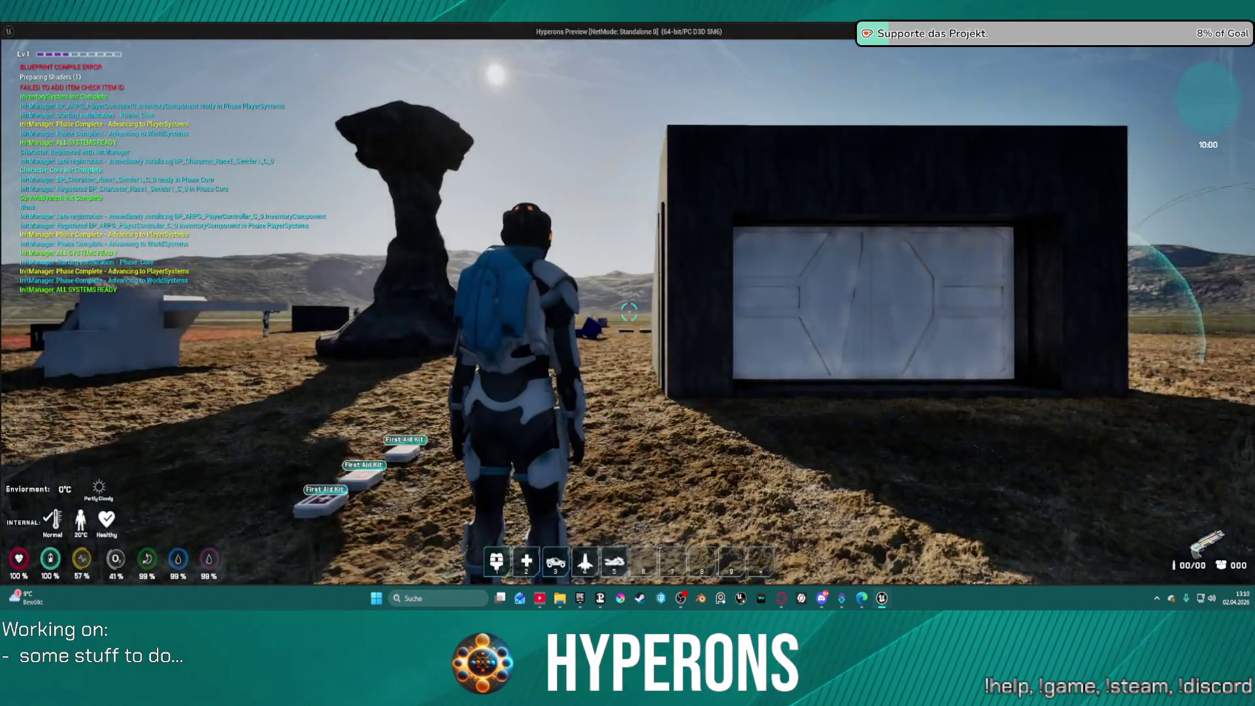
Step: Run to the dark container, take cover against it, and shift left along its wall
{"action": "key", "text": "w"}
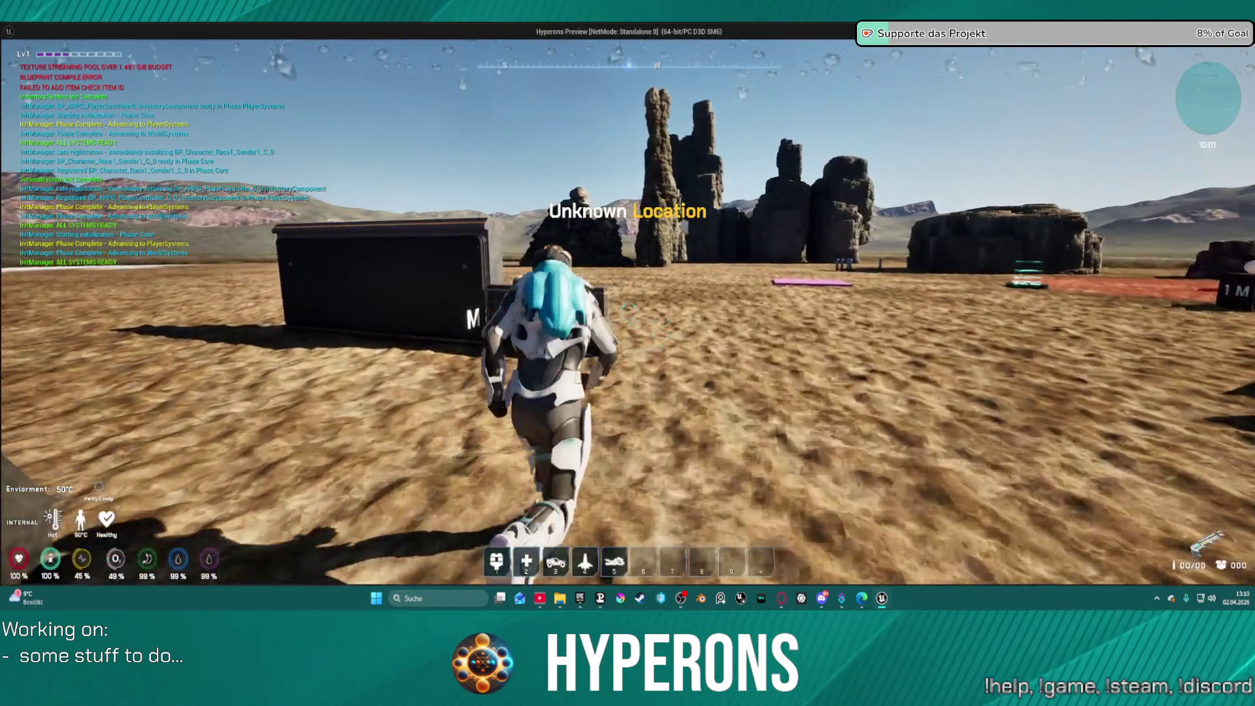
{"action": "key", "text": "w"}
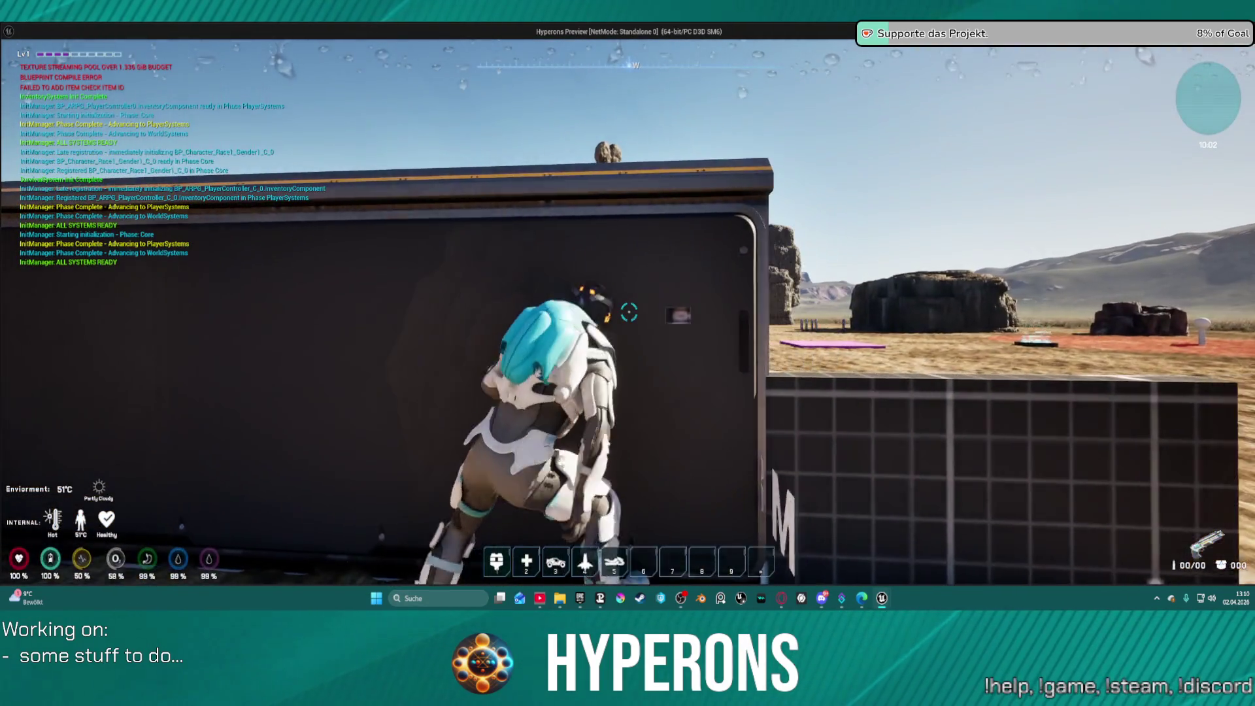
{"action": "key", "text": "a"}
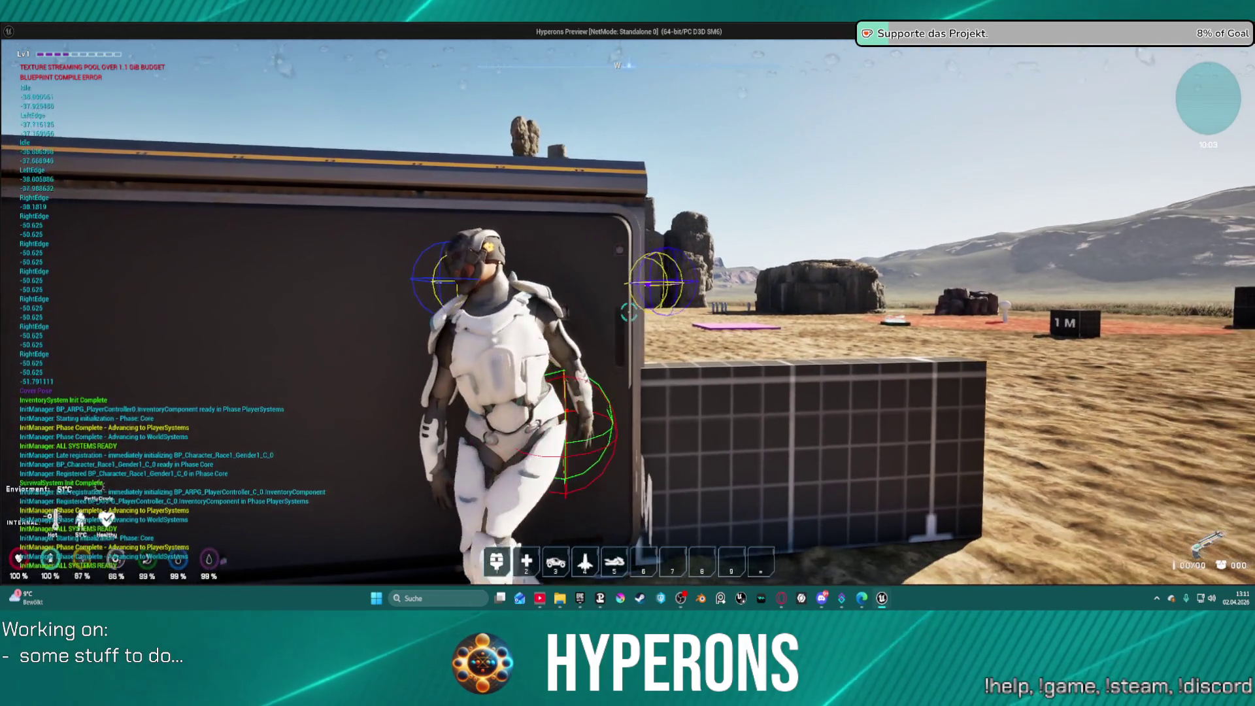